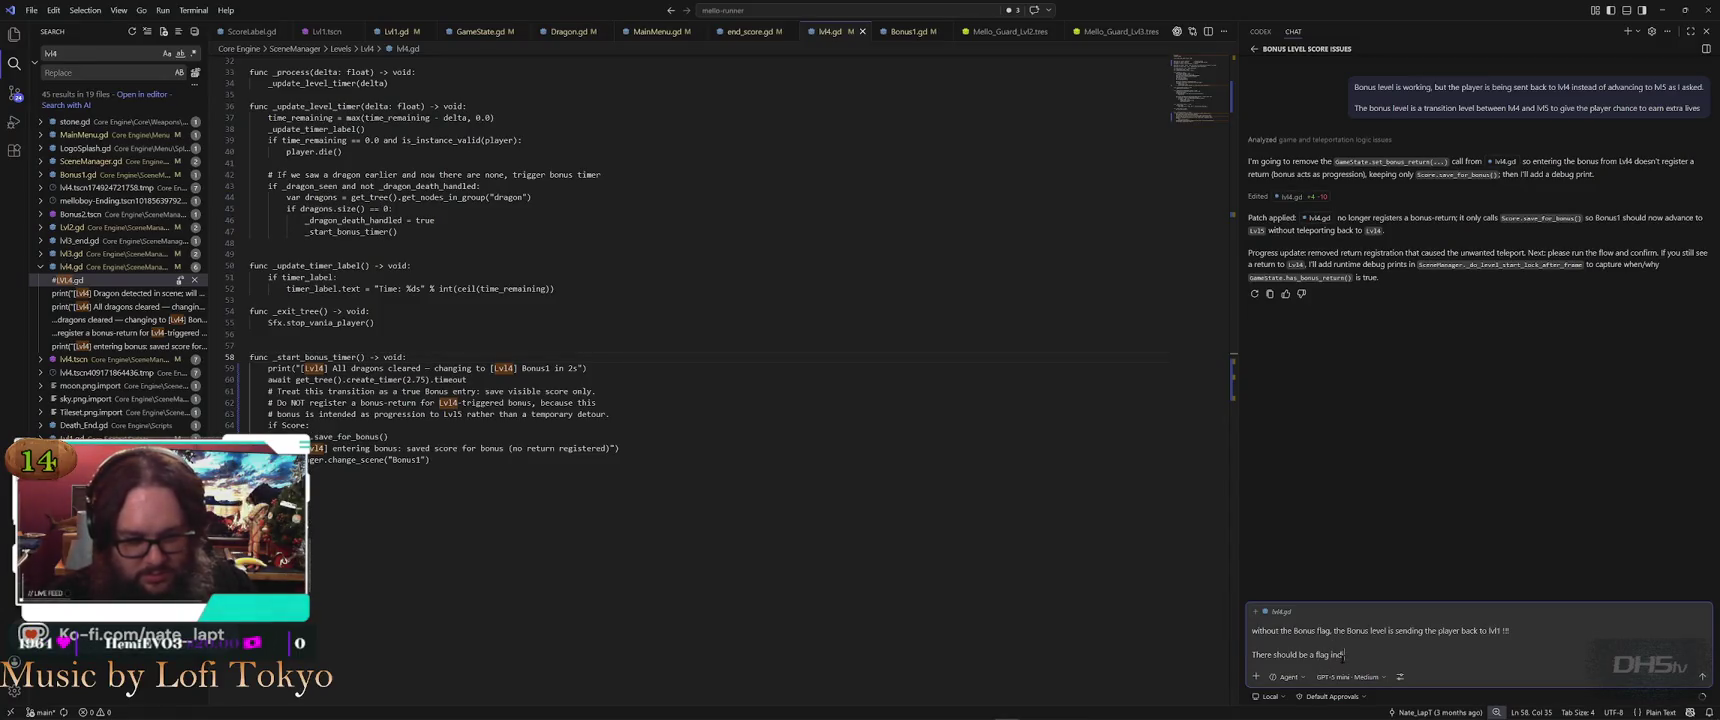
Write and send a Codex request for a dragon-killed flag so the bonus round leads to lvl5, not lvl4
text(ting the dragon was ki)
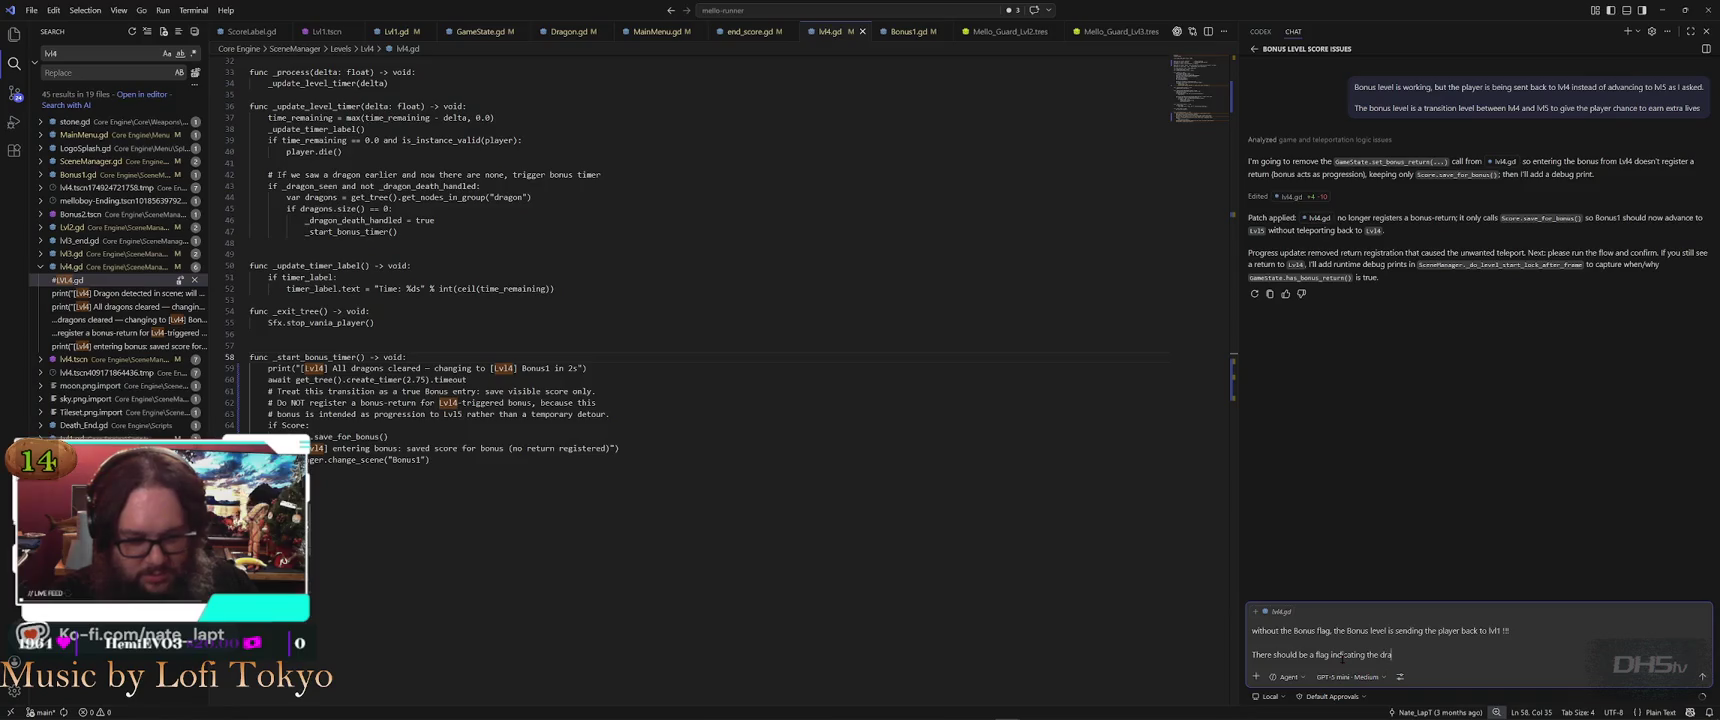
text(lle)
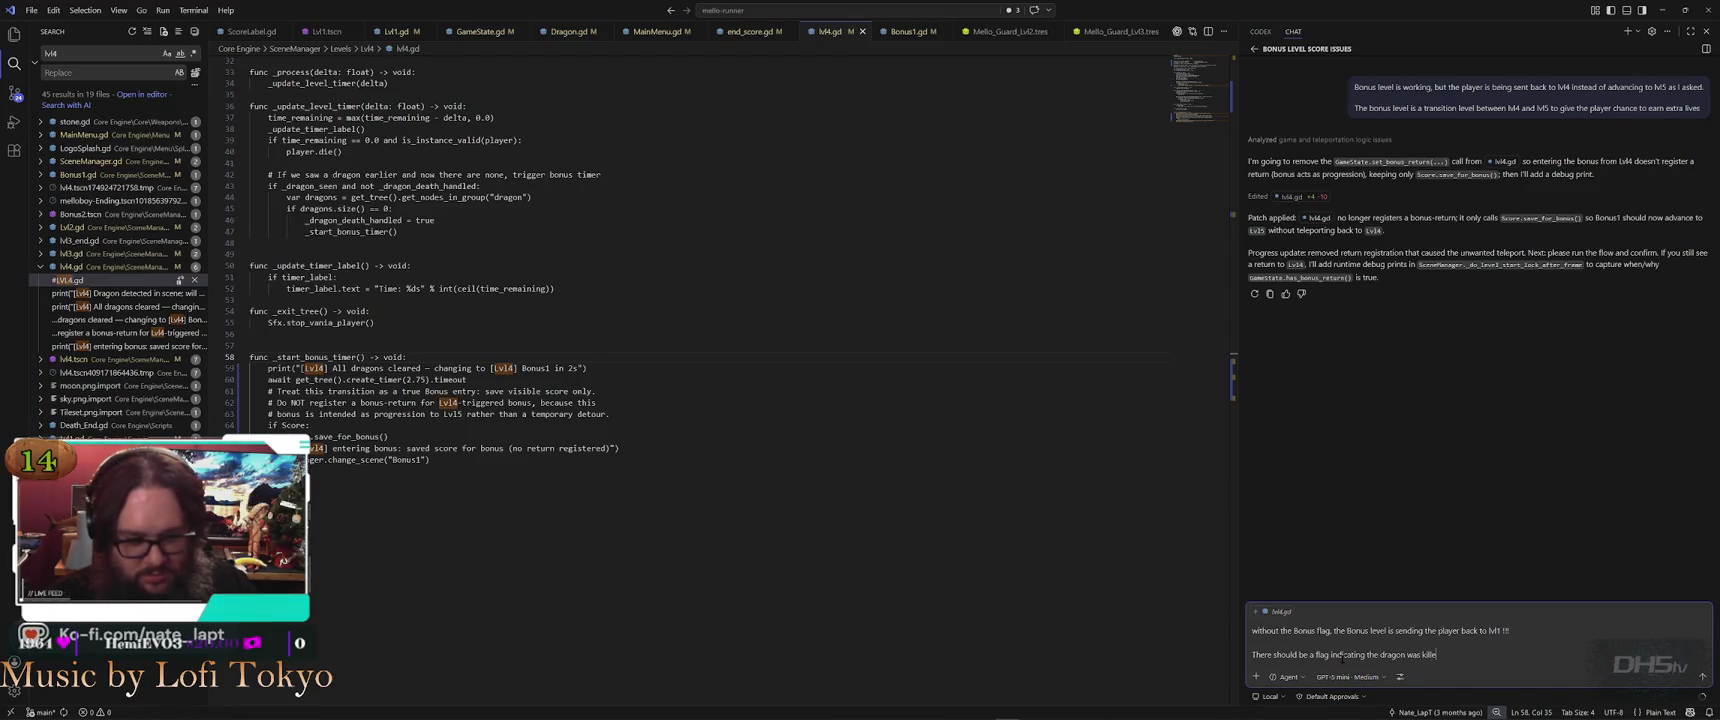
text(d. Use that flag)
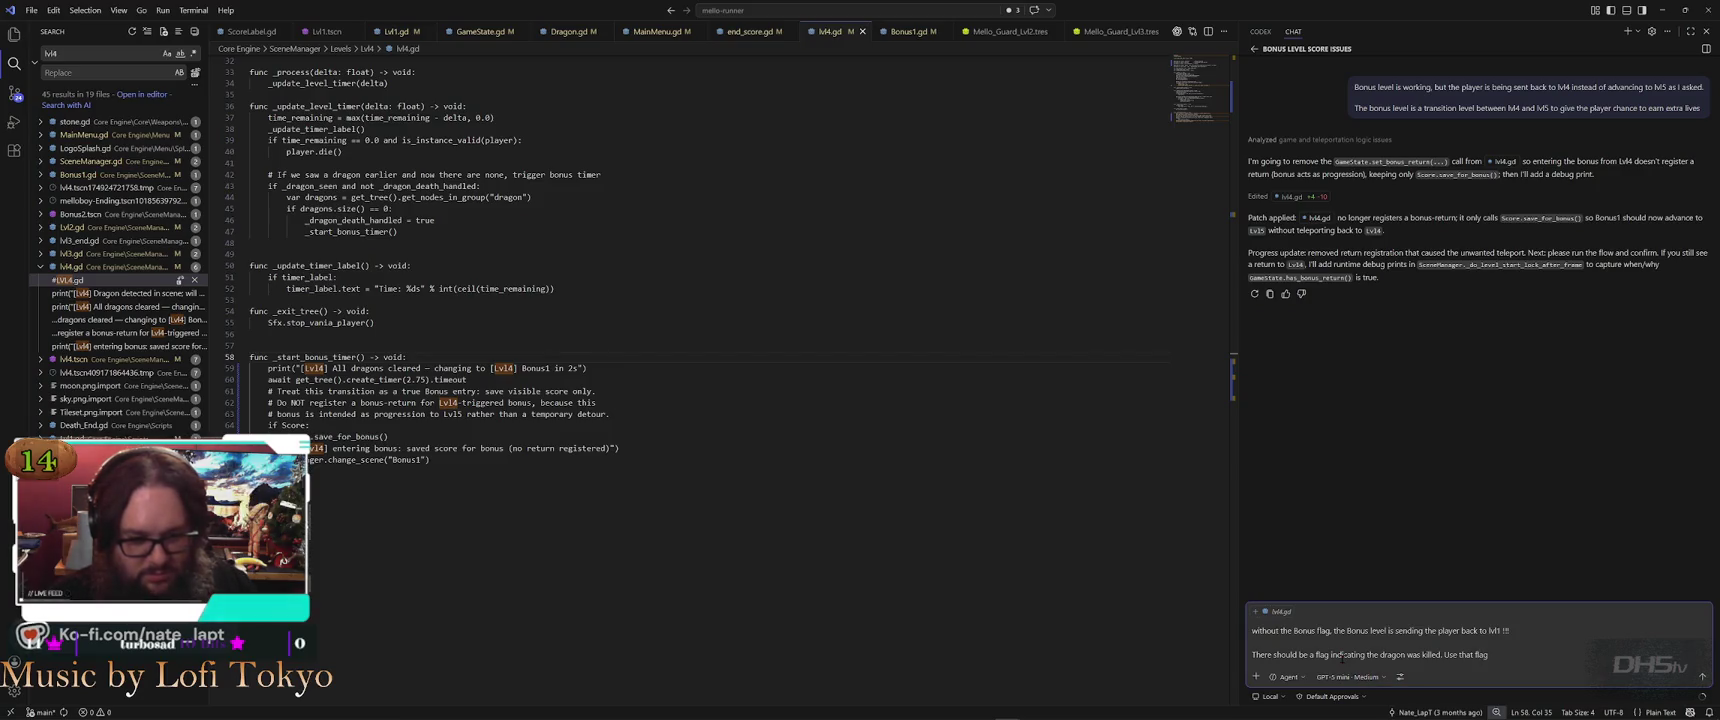
text( plus the Bonus)
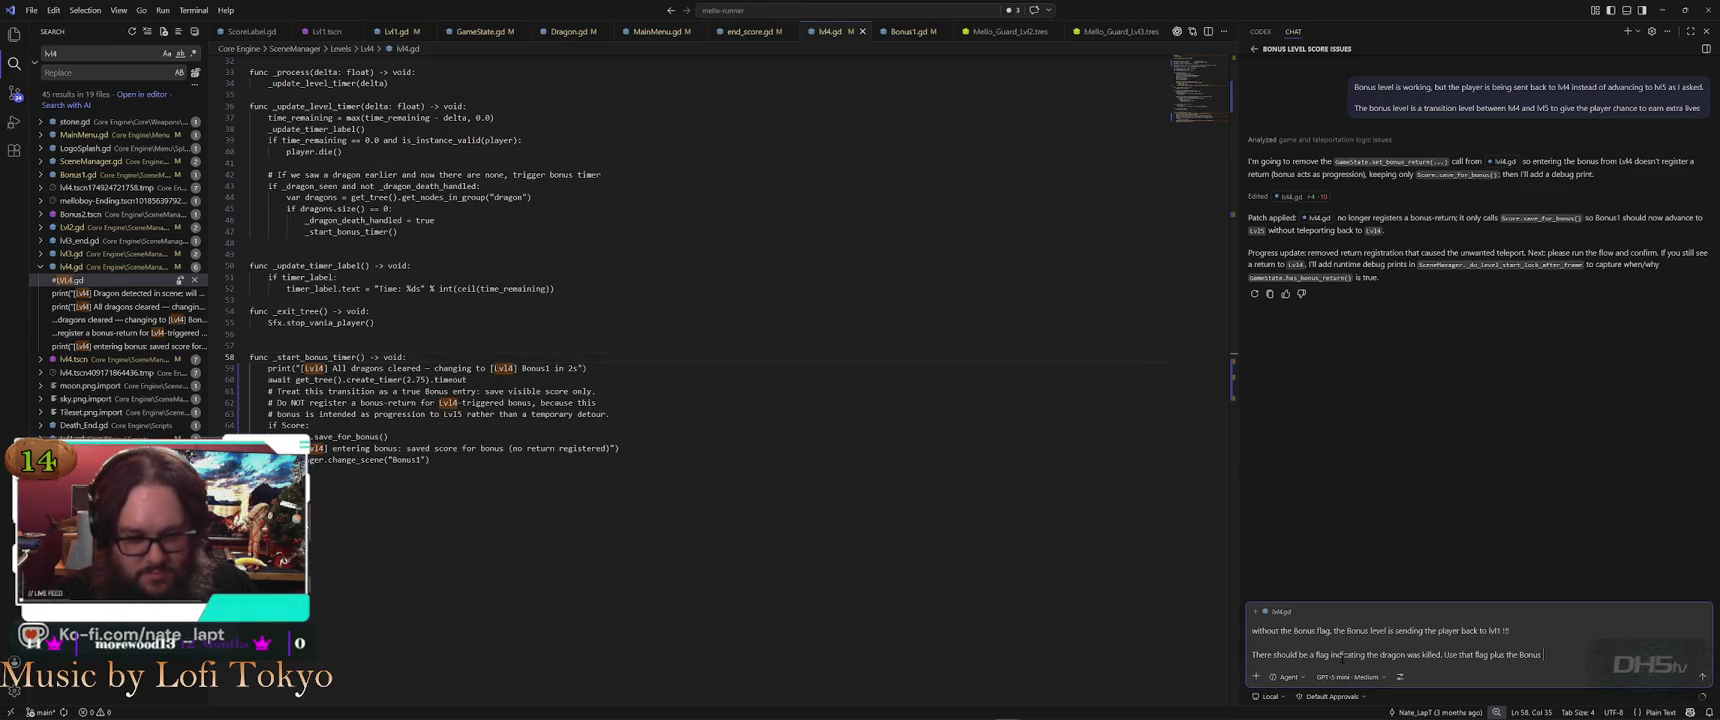
key(BackSpace)
key(BackSpace)
key(BackSpace)
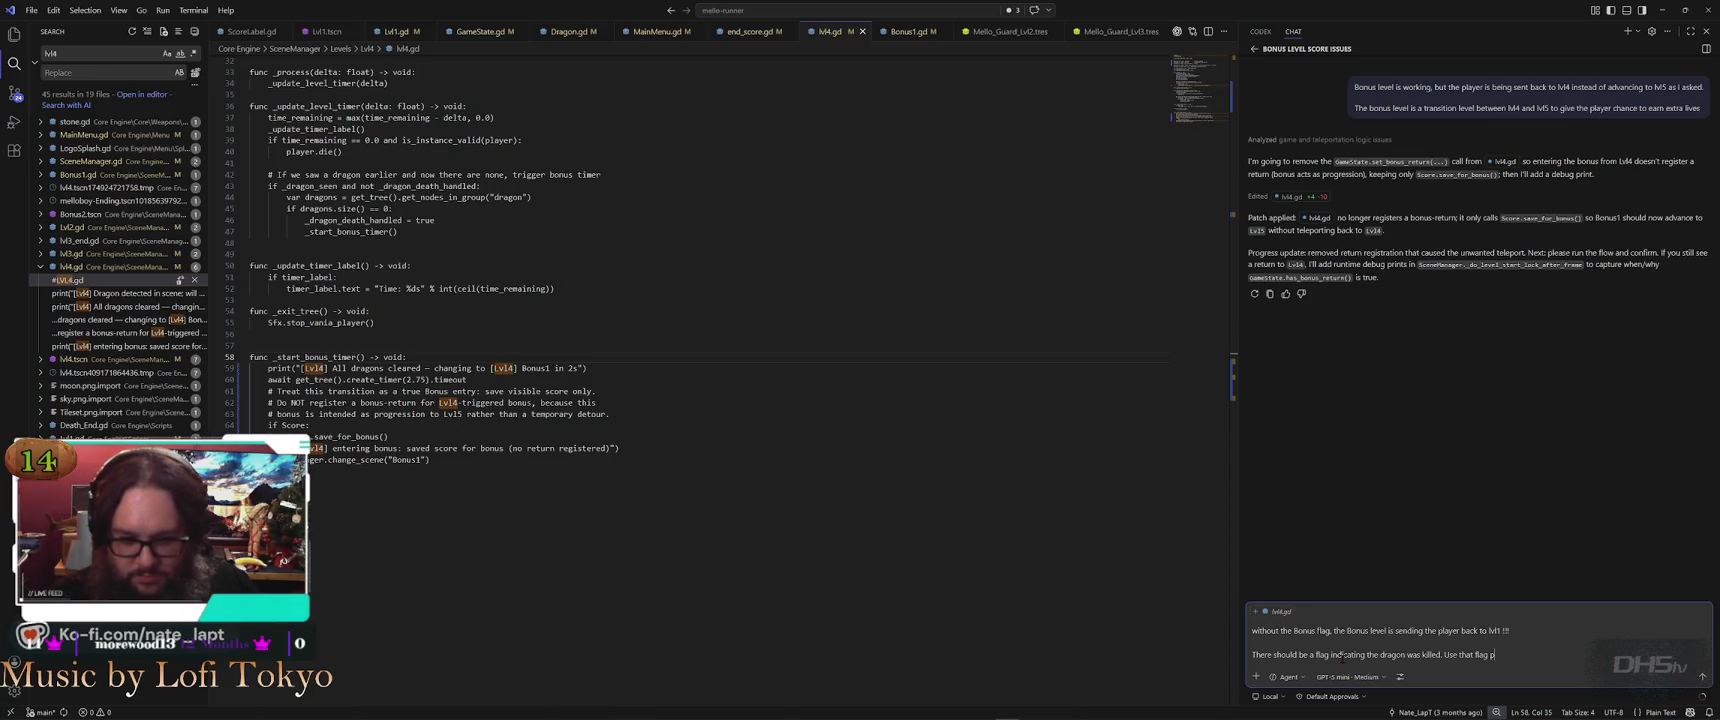
text(toindicate we ar)
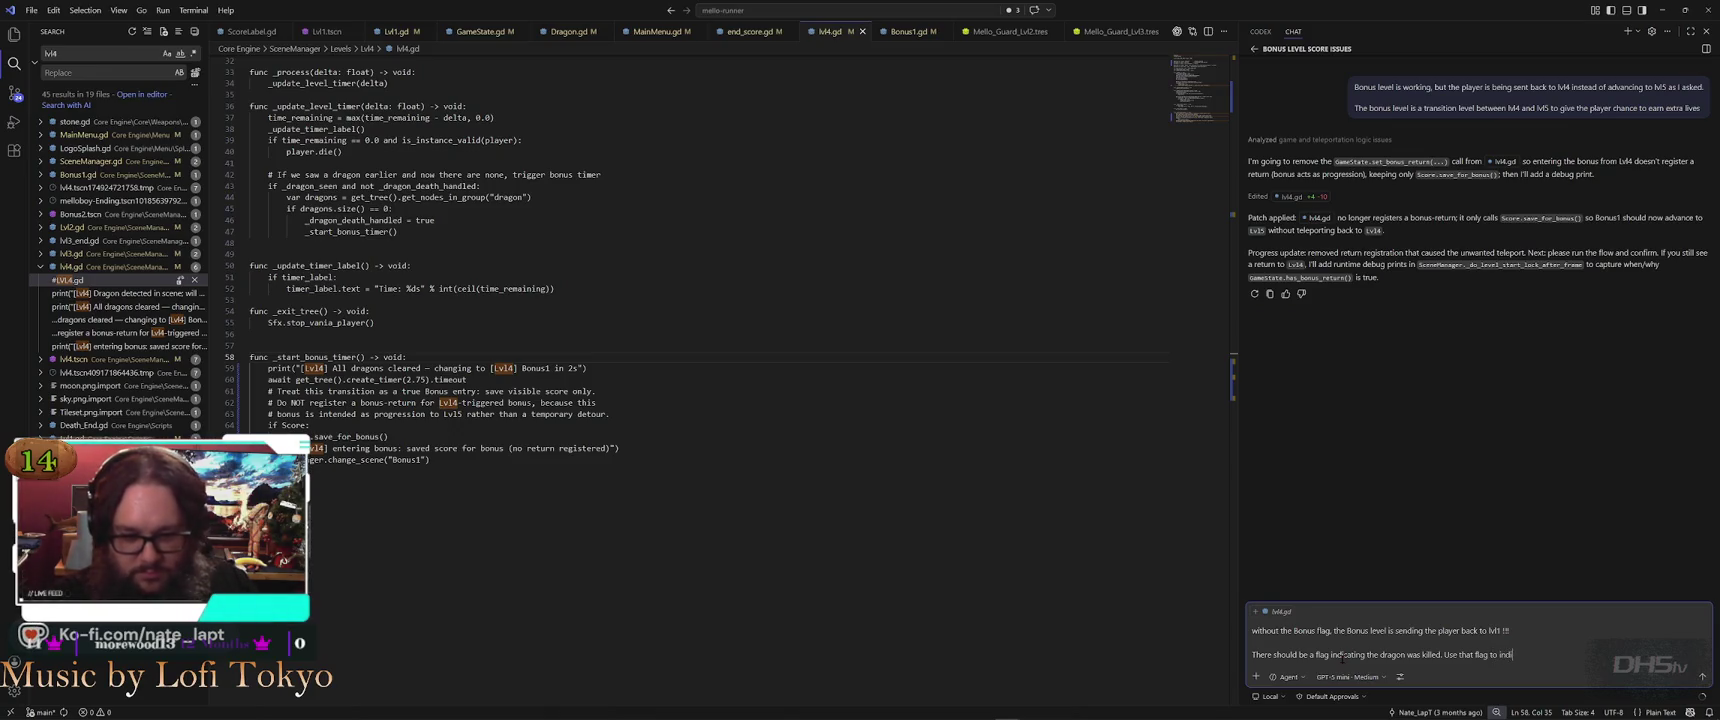
text(e en)
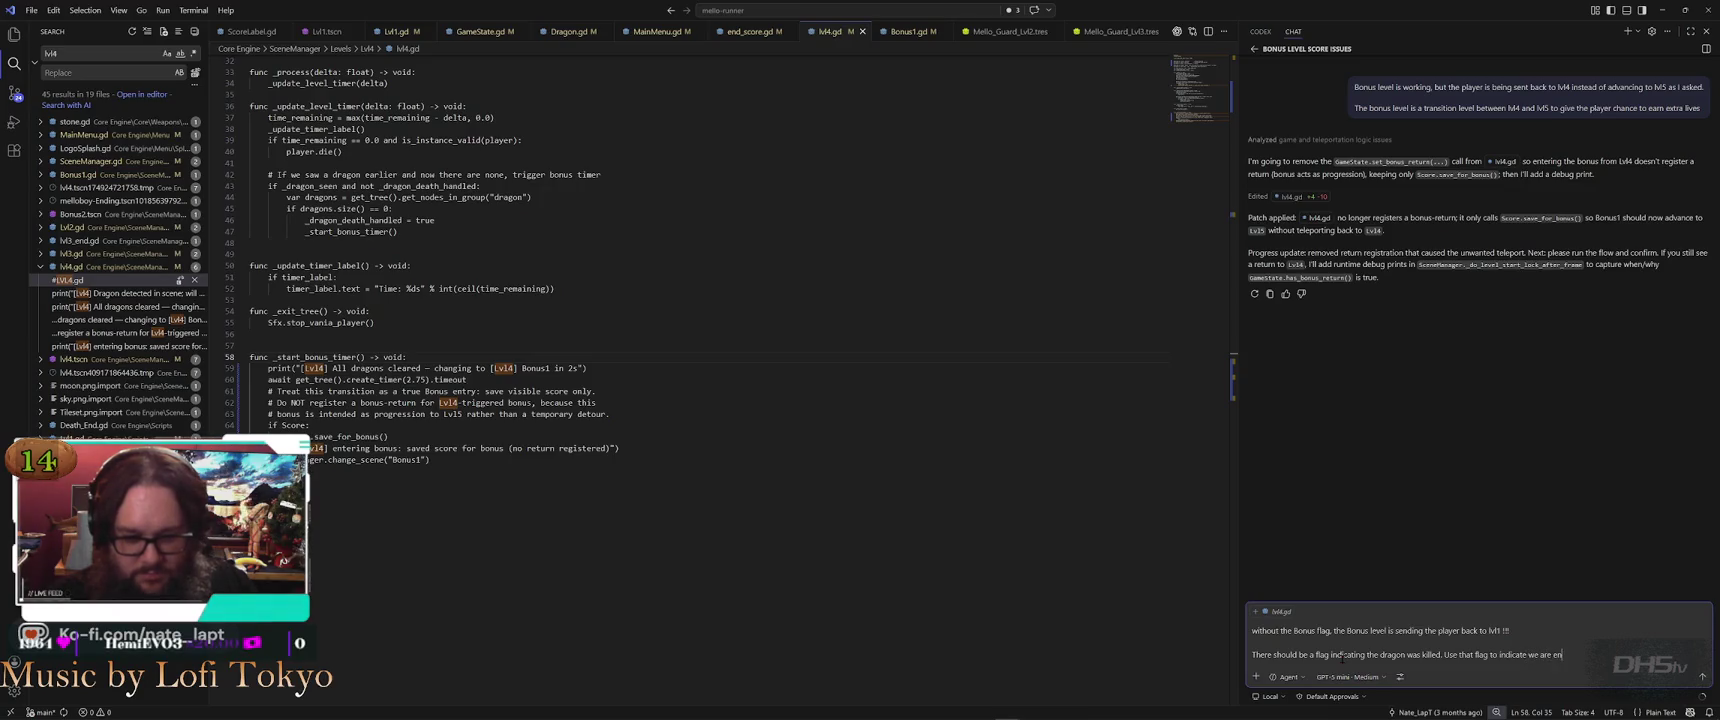
text(tering the)
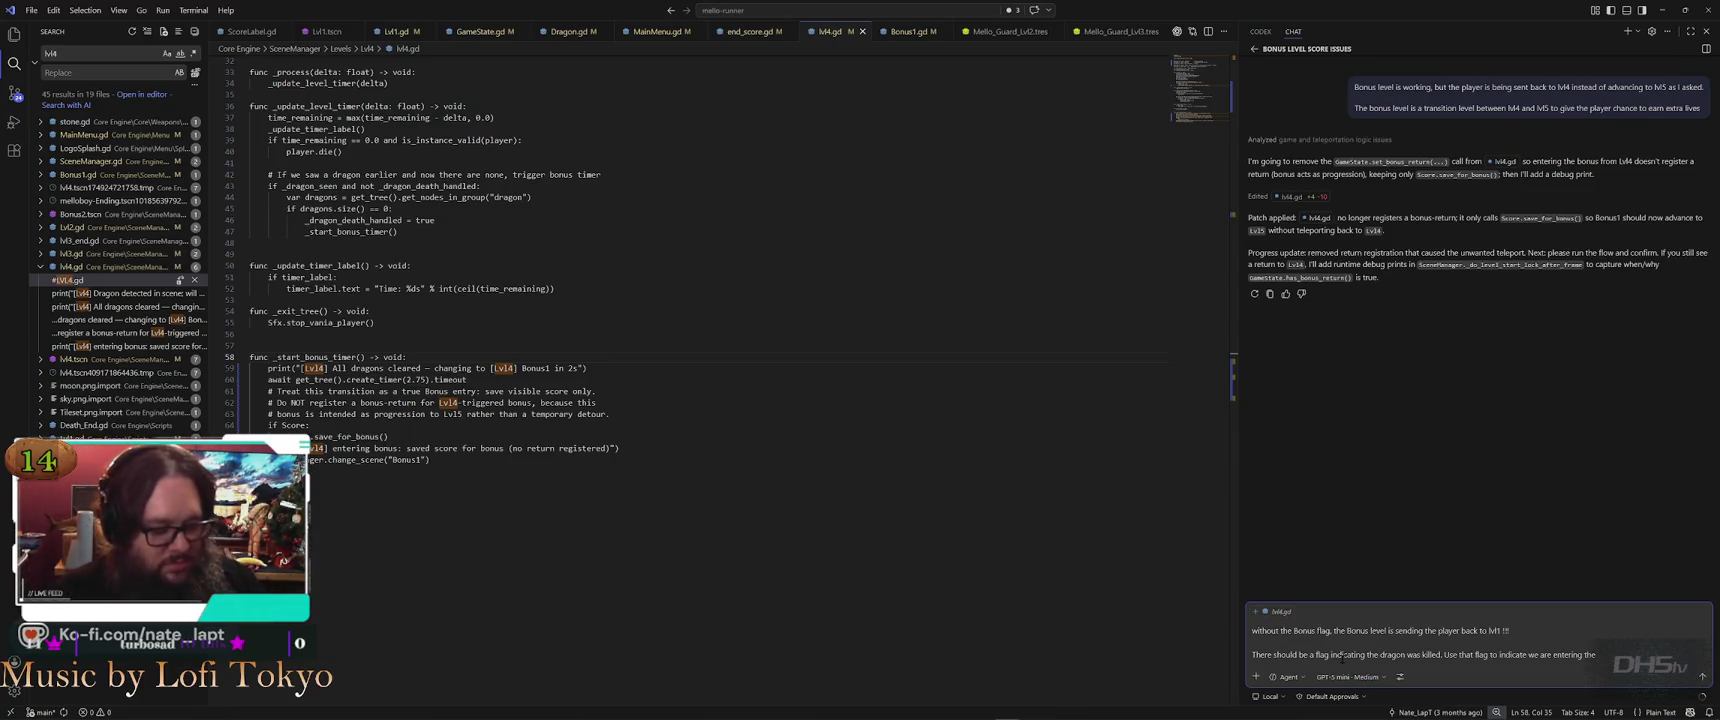
text( bonus level)
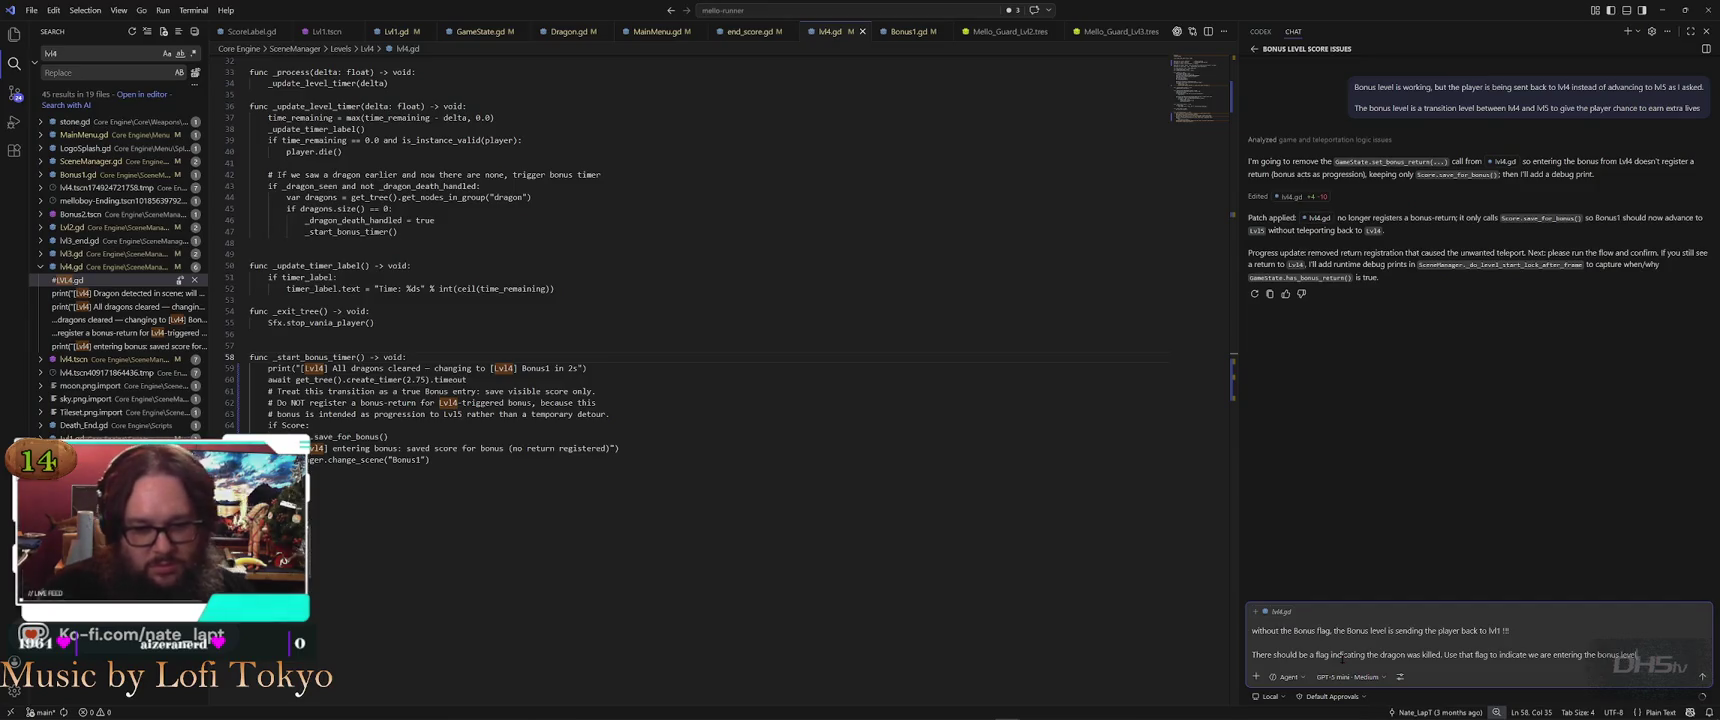
text( after de)
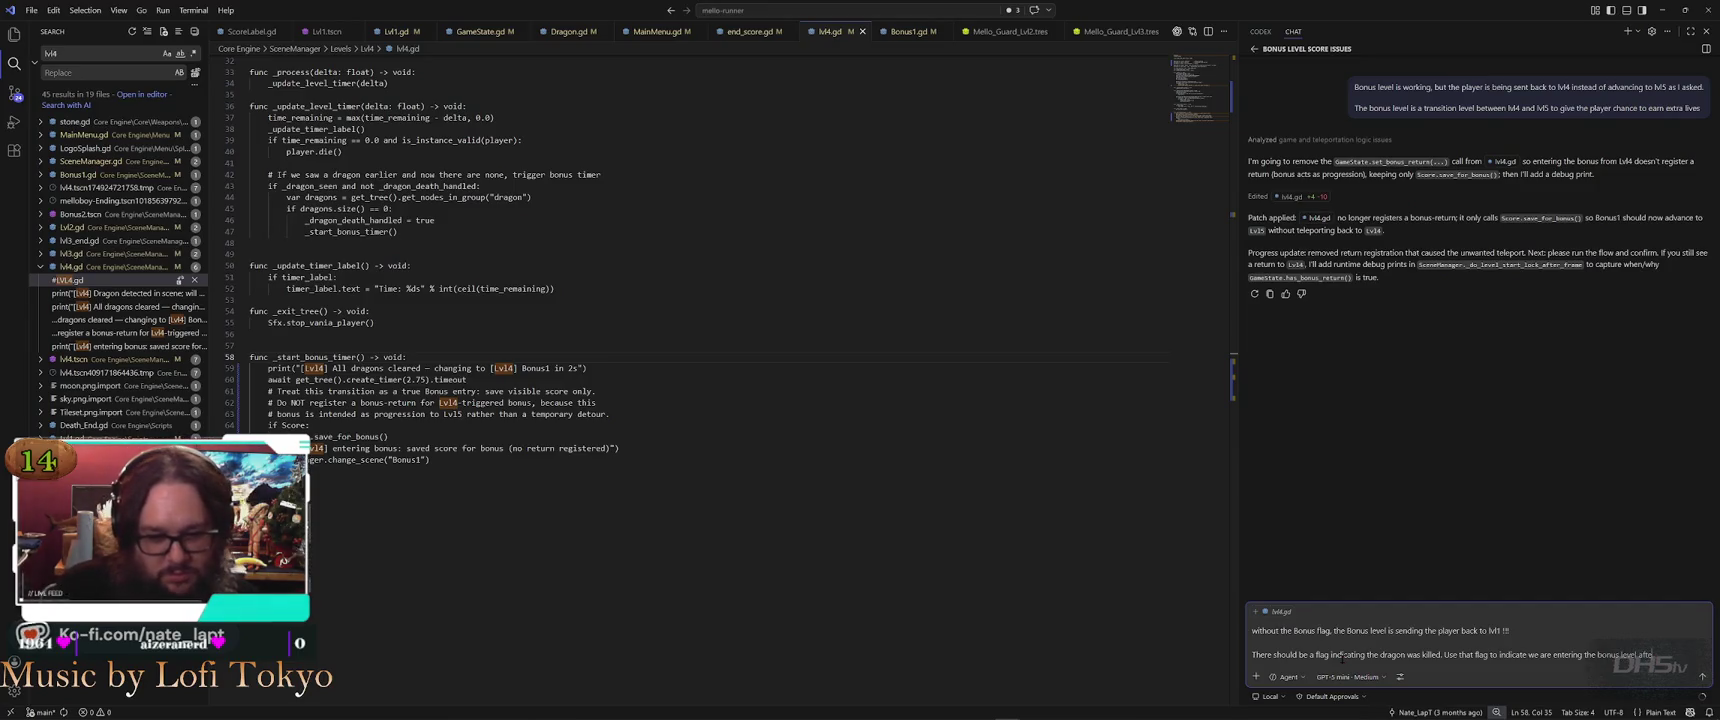
text(feating)
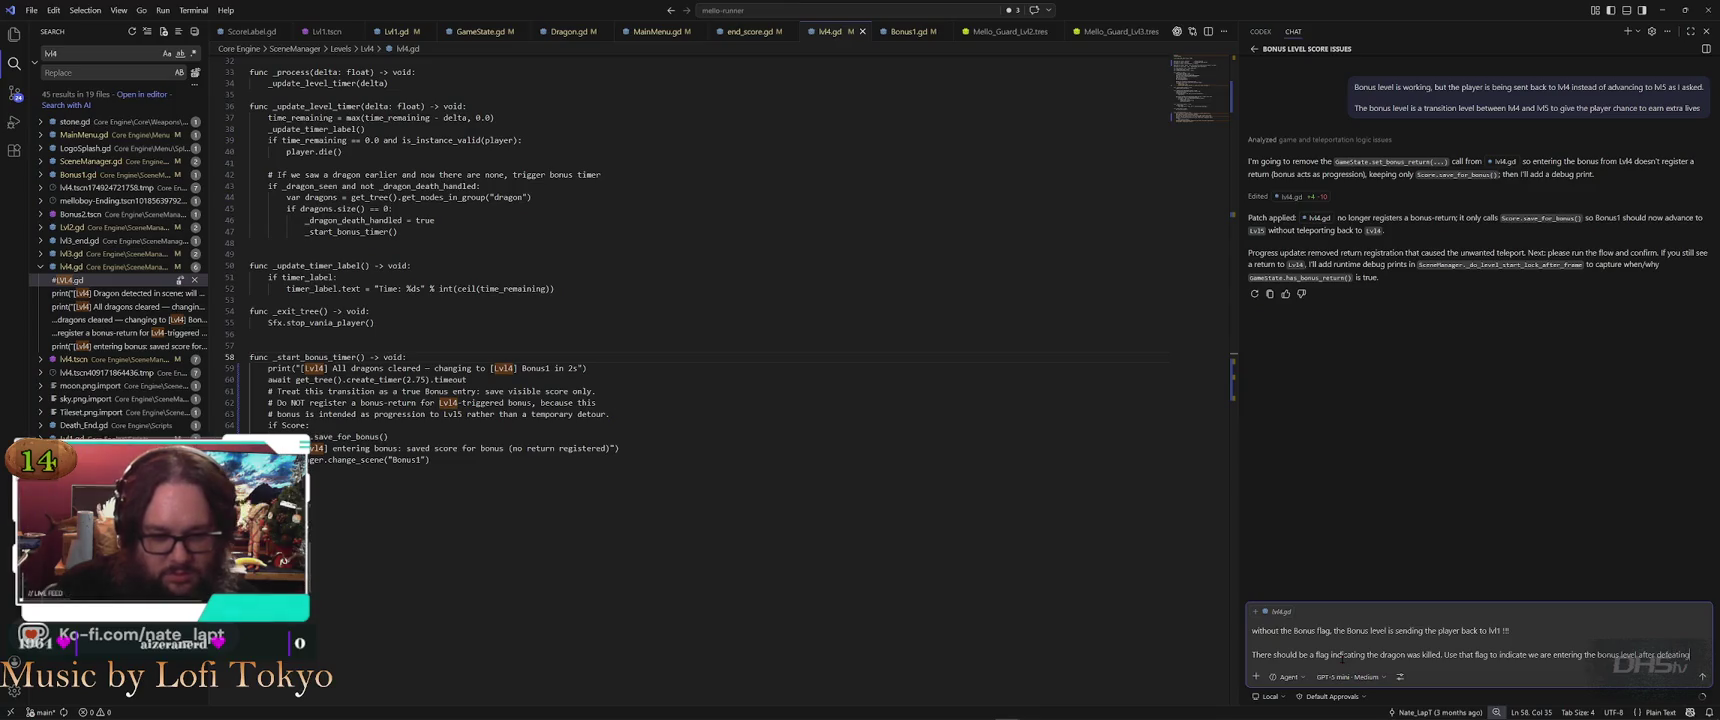
text( the dragon)
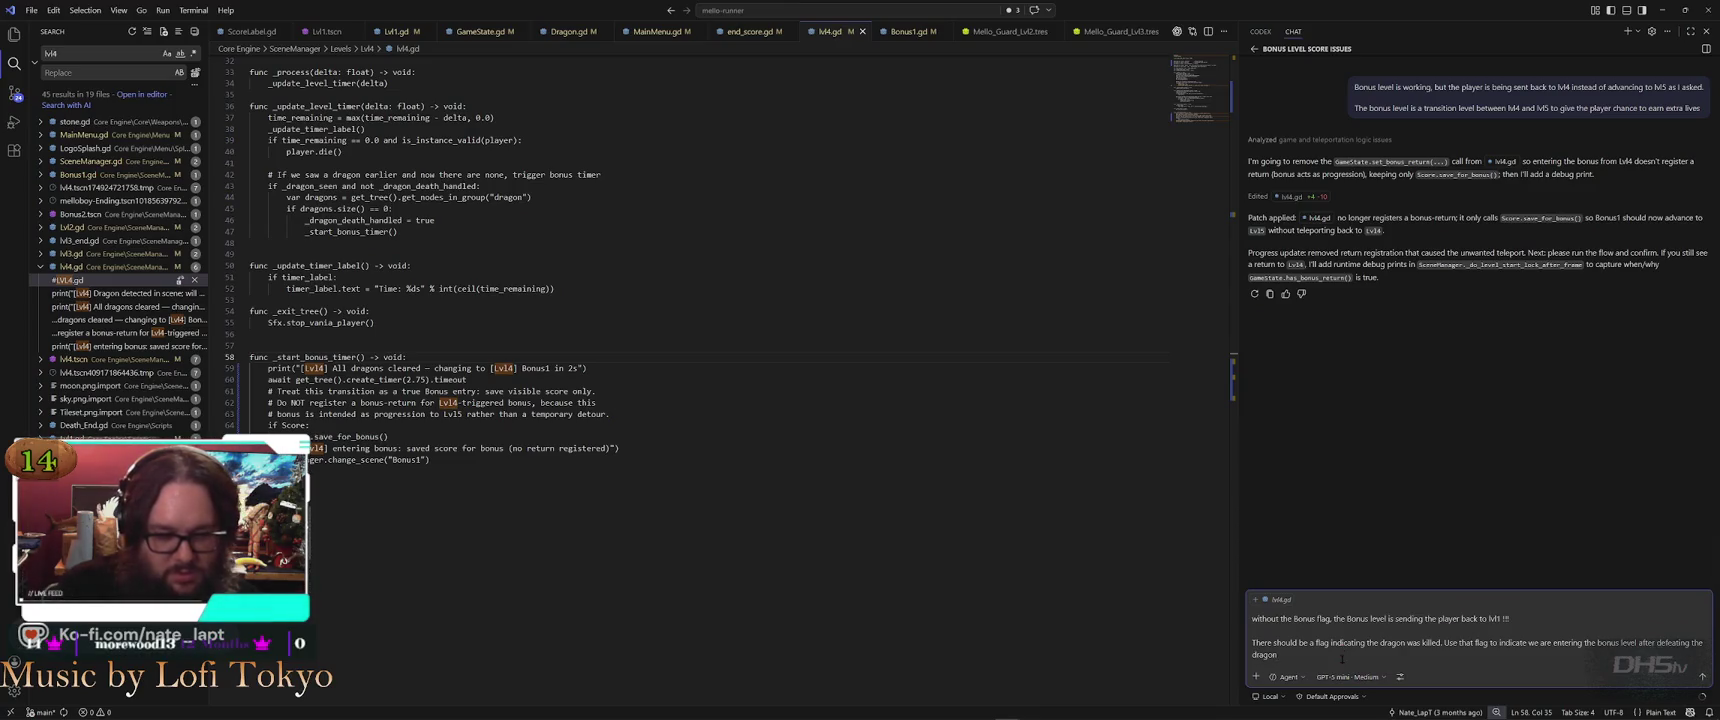
text(. when the)
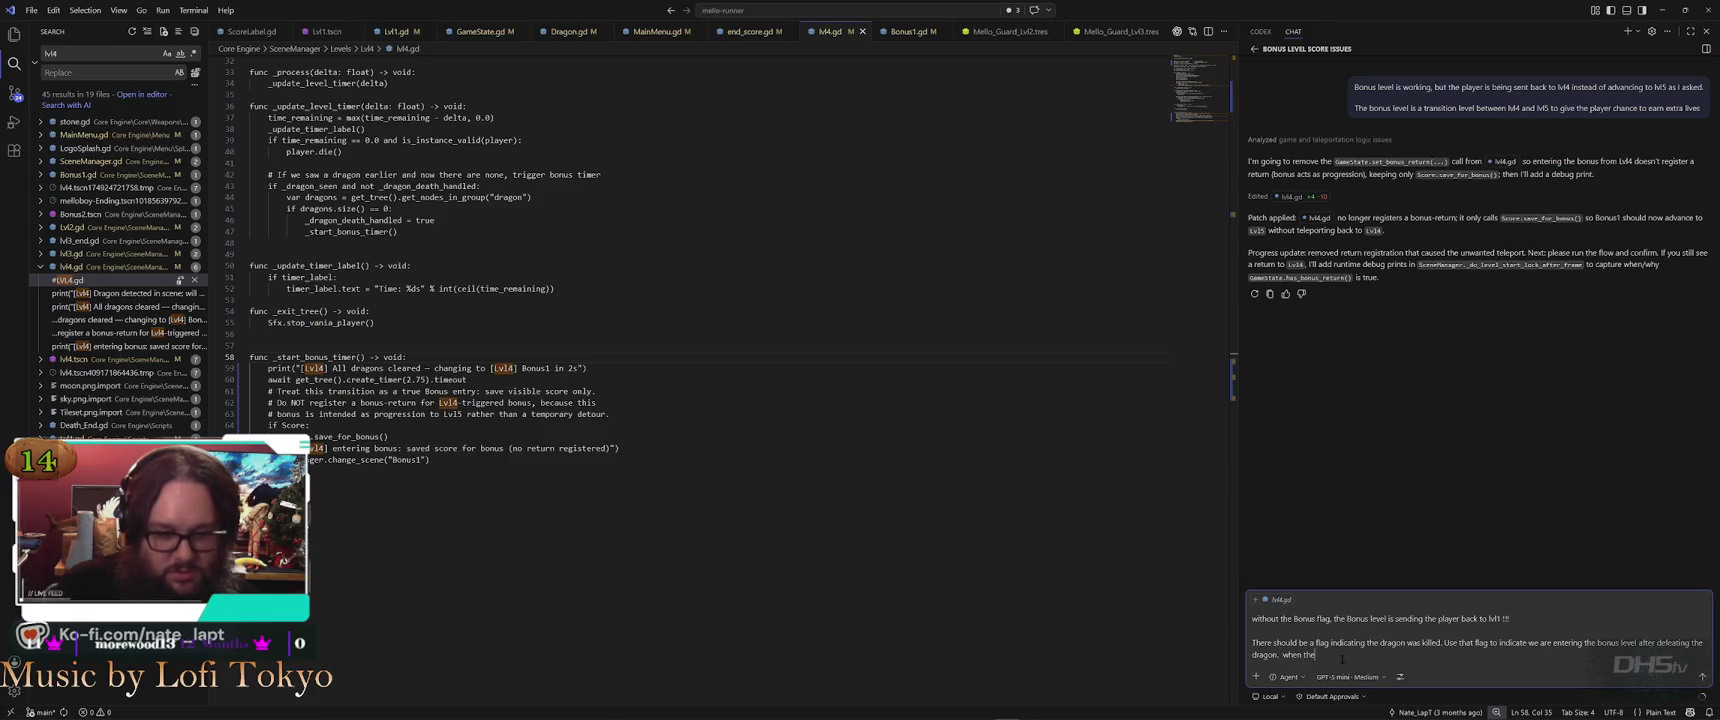
text( bonus )
text(roun)
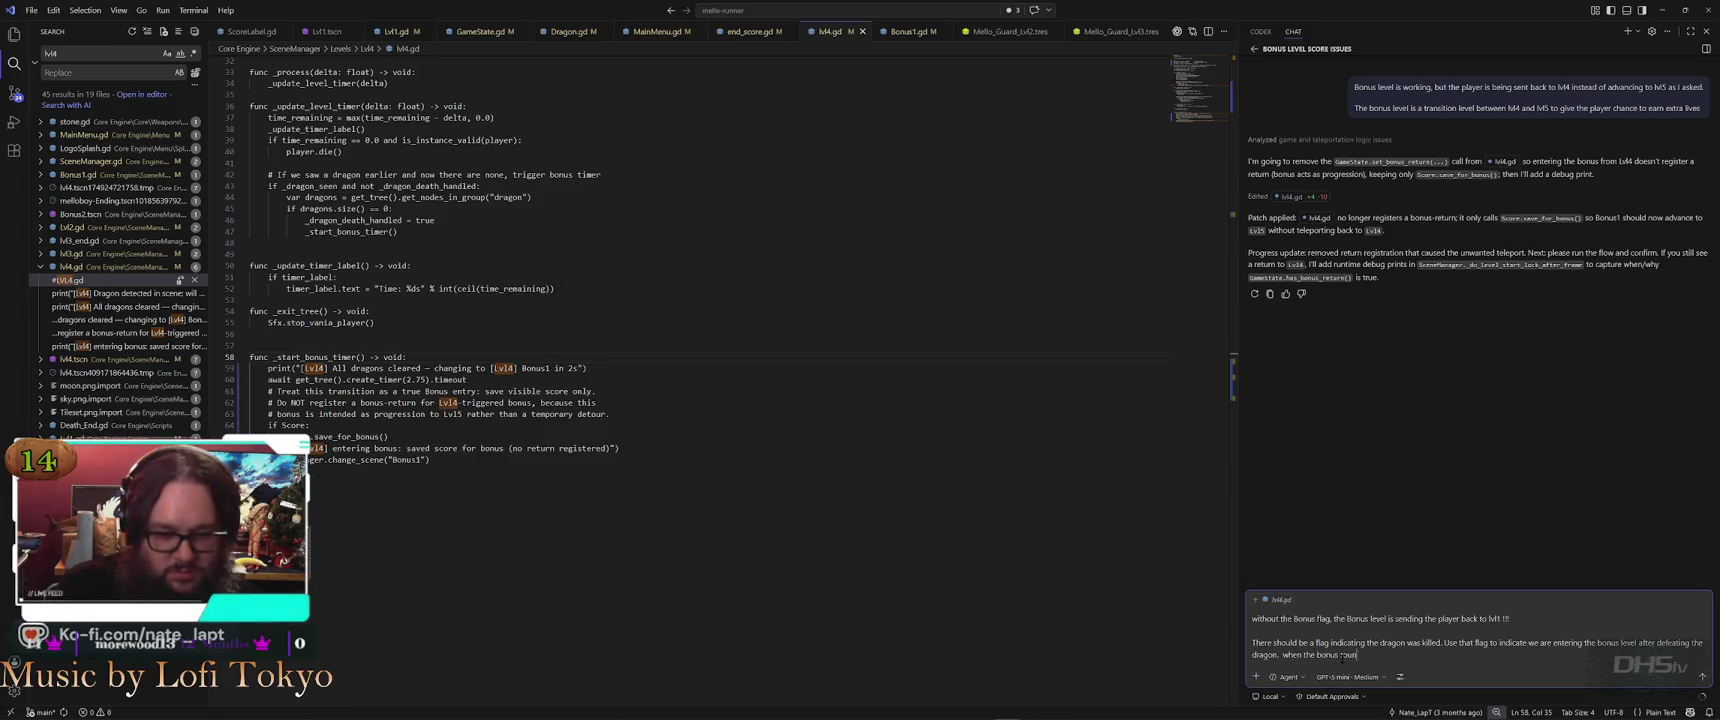
text(d ends the)
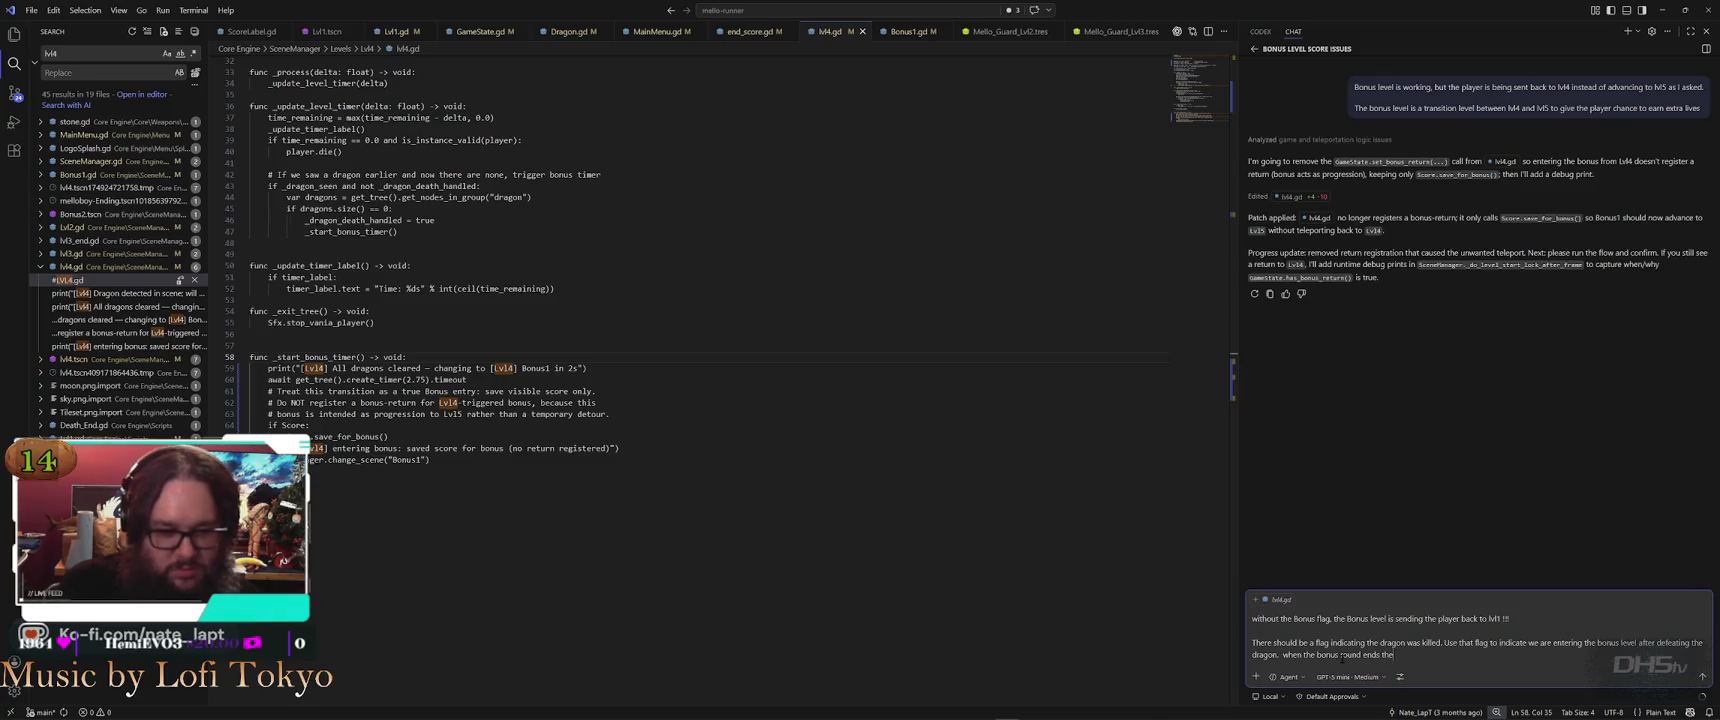
text( script will know to send the )
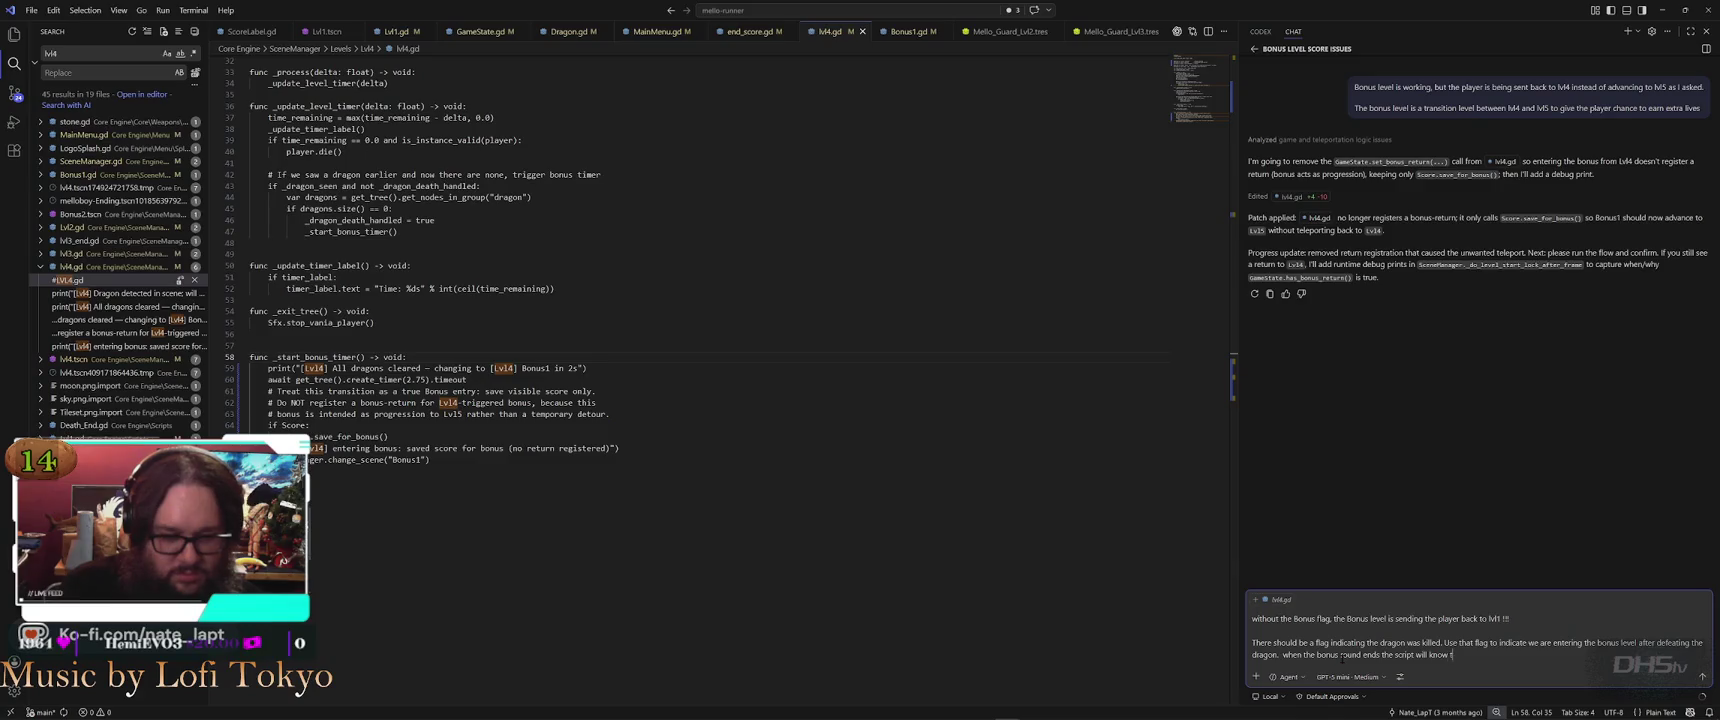
text(pl)
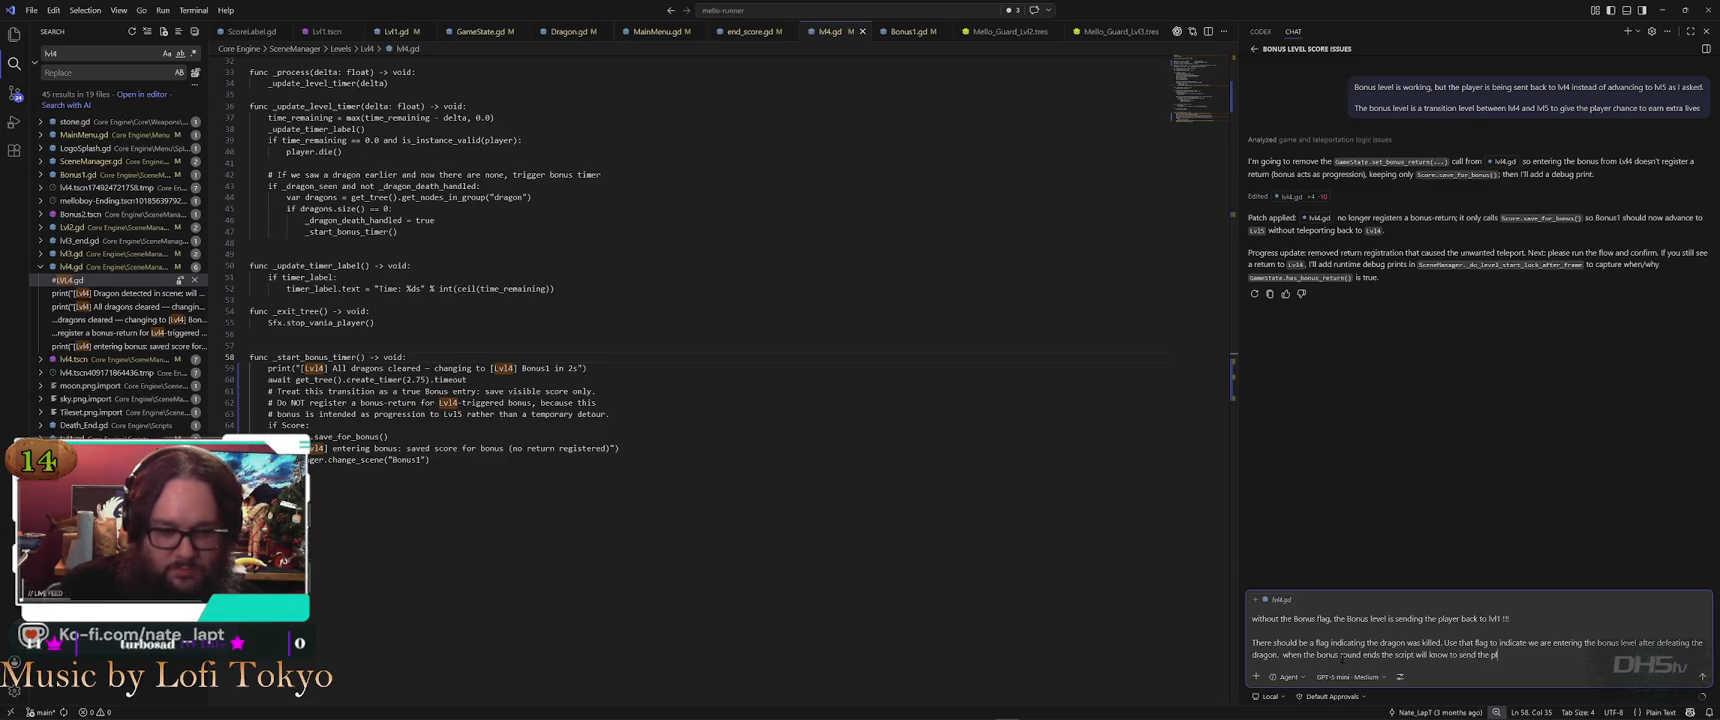
text(ayer onto l)
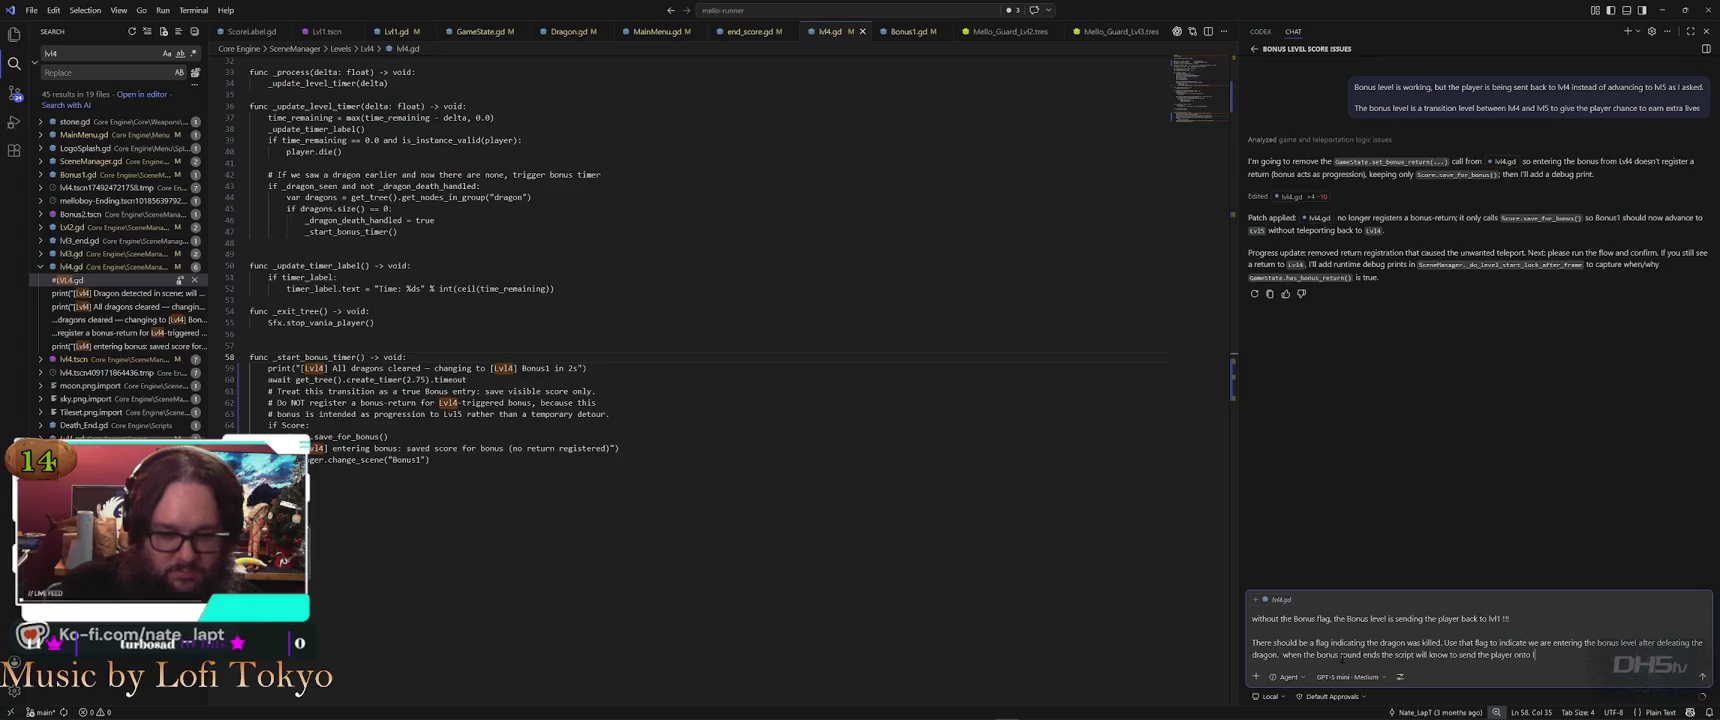
text(vl5 instead)
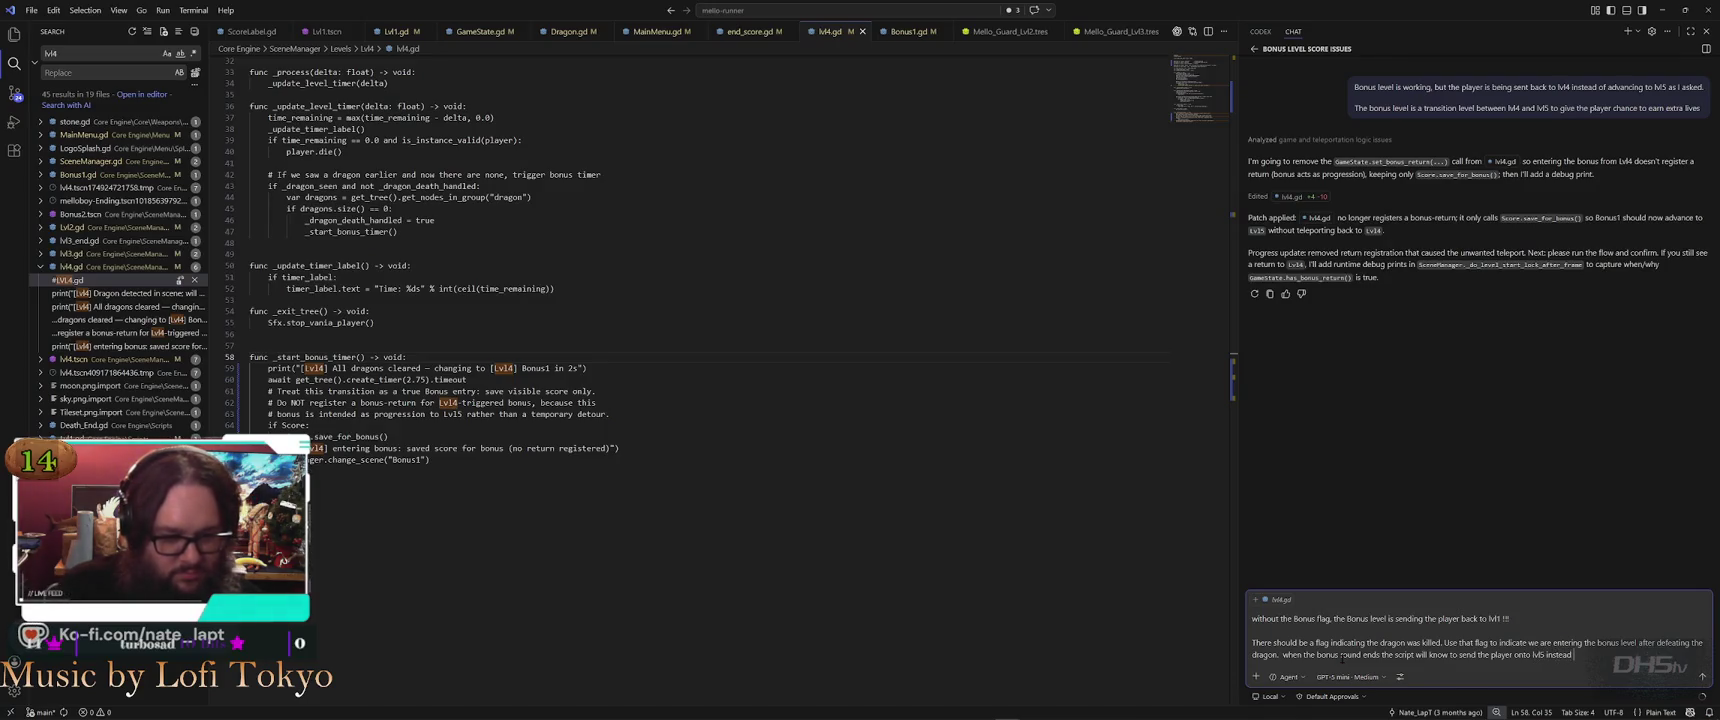
text( of back to lvl4 or lvl1 !!!)
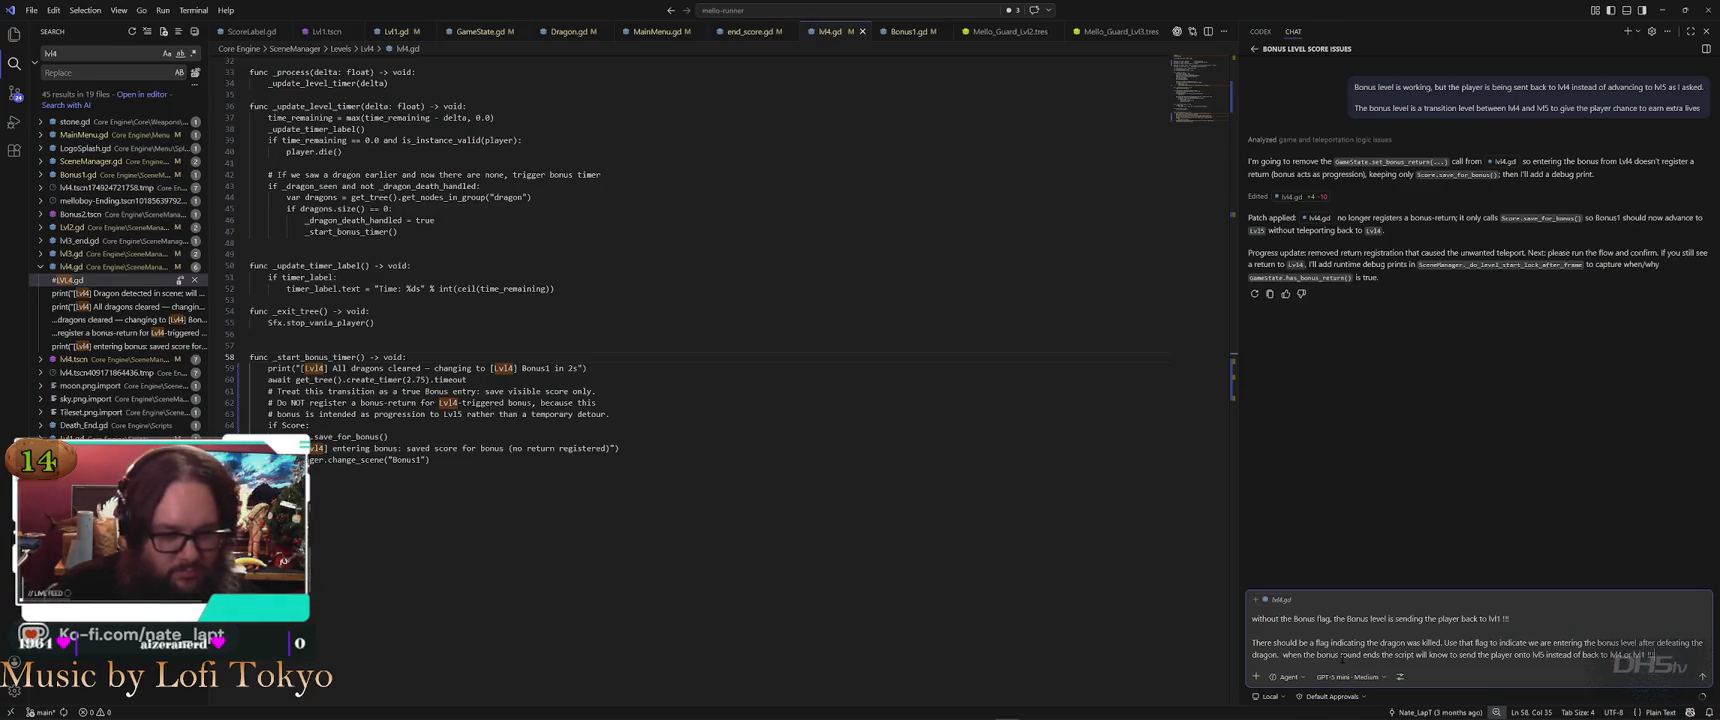
key(Return)
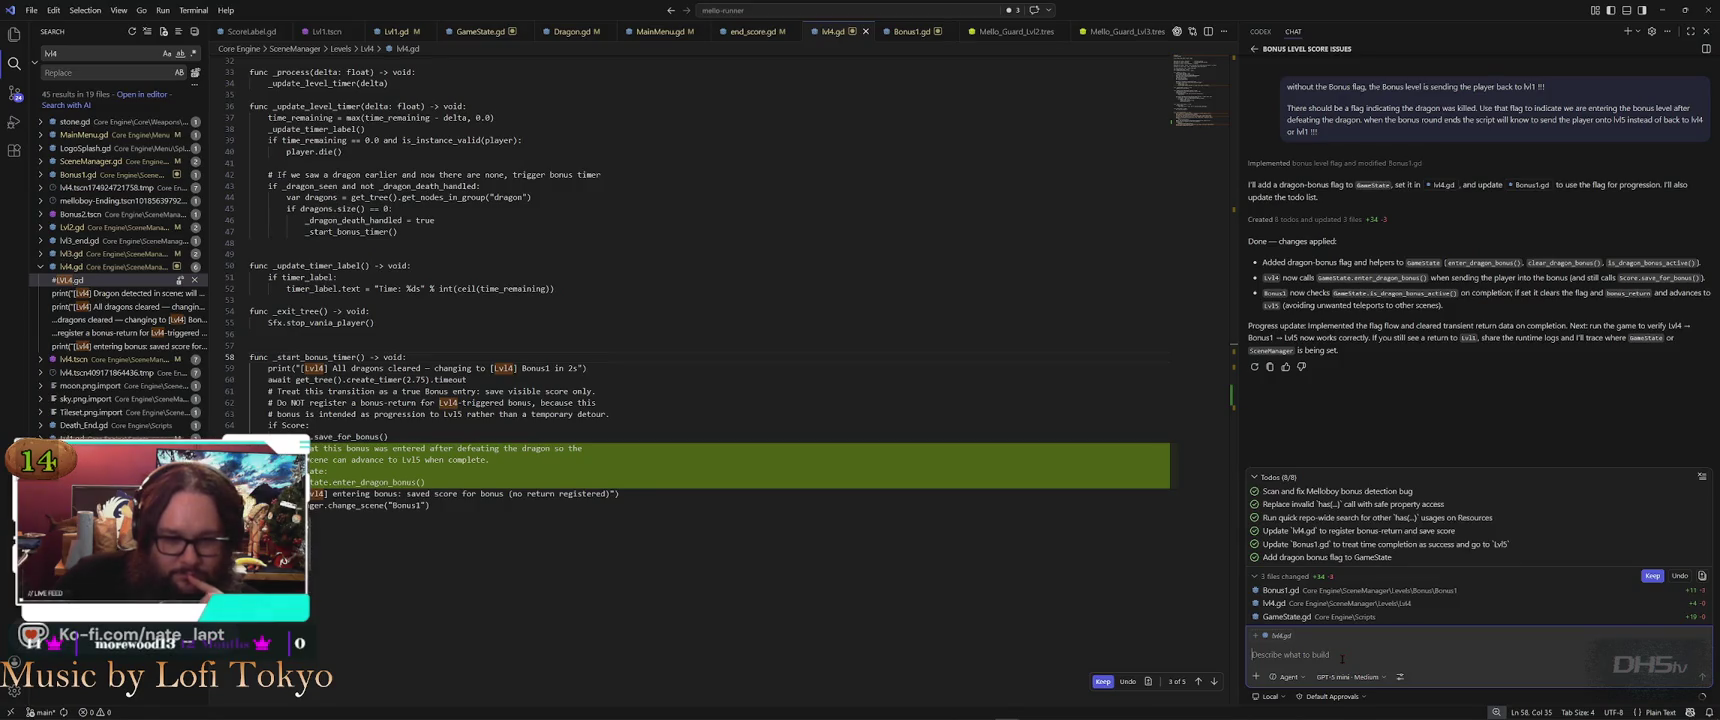
Once the assistant finishes its edits, switch from VS Code to the Godot editor
key(alt+Tab)
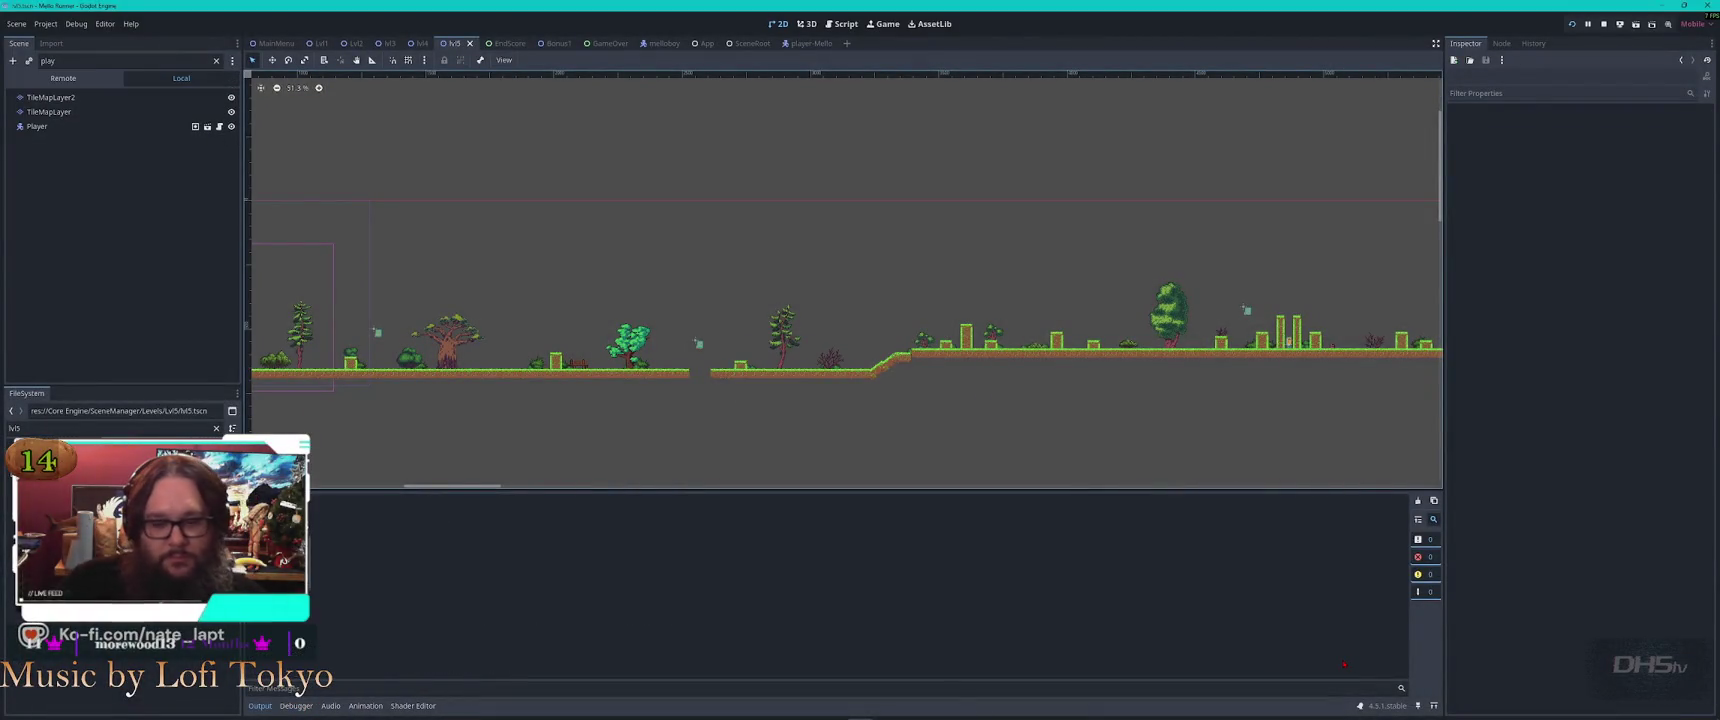
Run the project and play through the level with the sword, reaching the Bonus Levels Leader Board at 6680 points
key(F5)
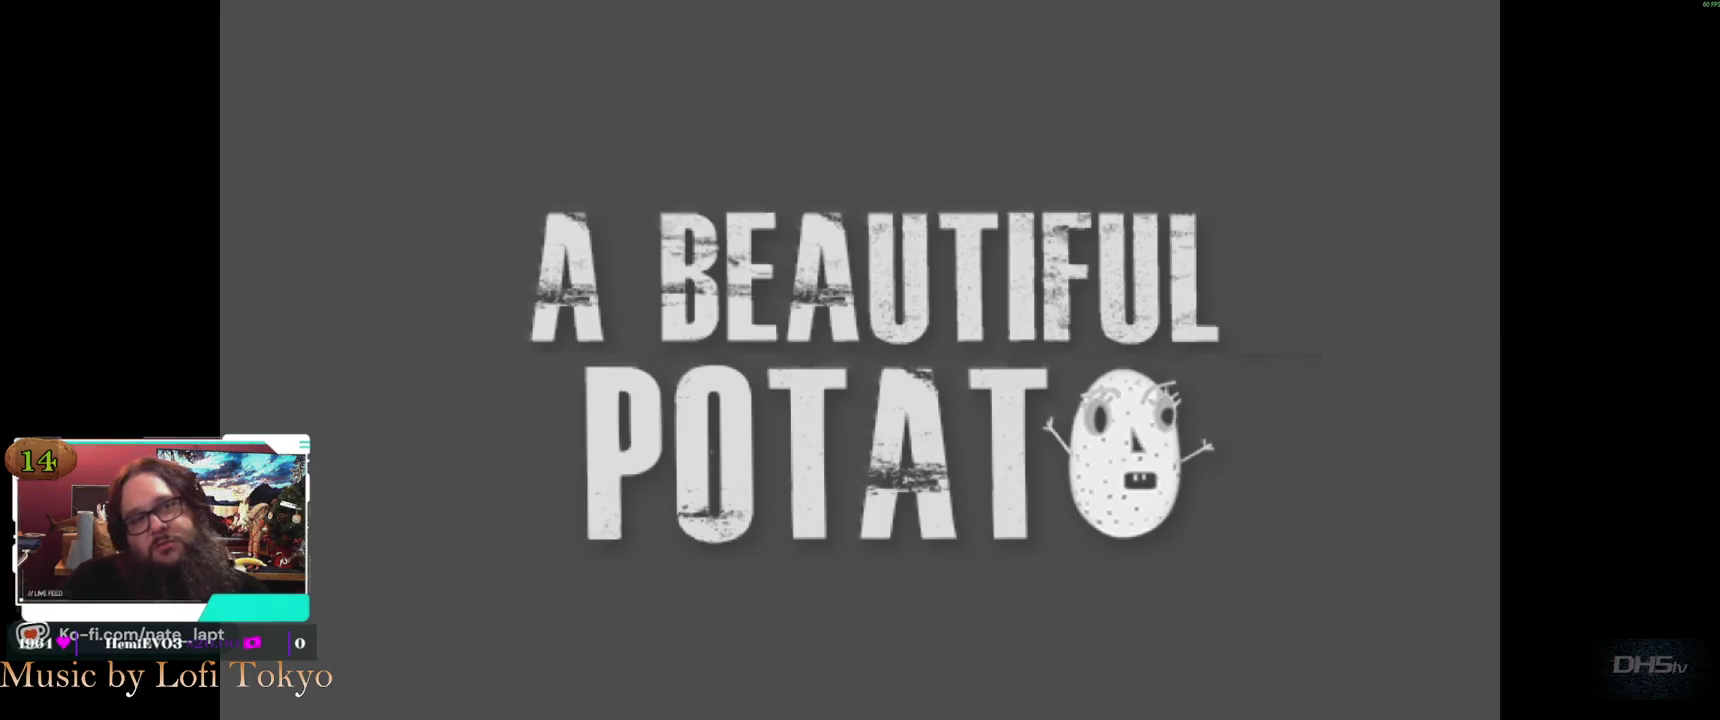
key(Return)
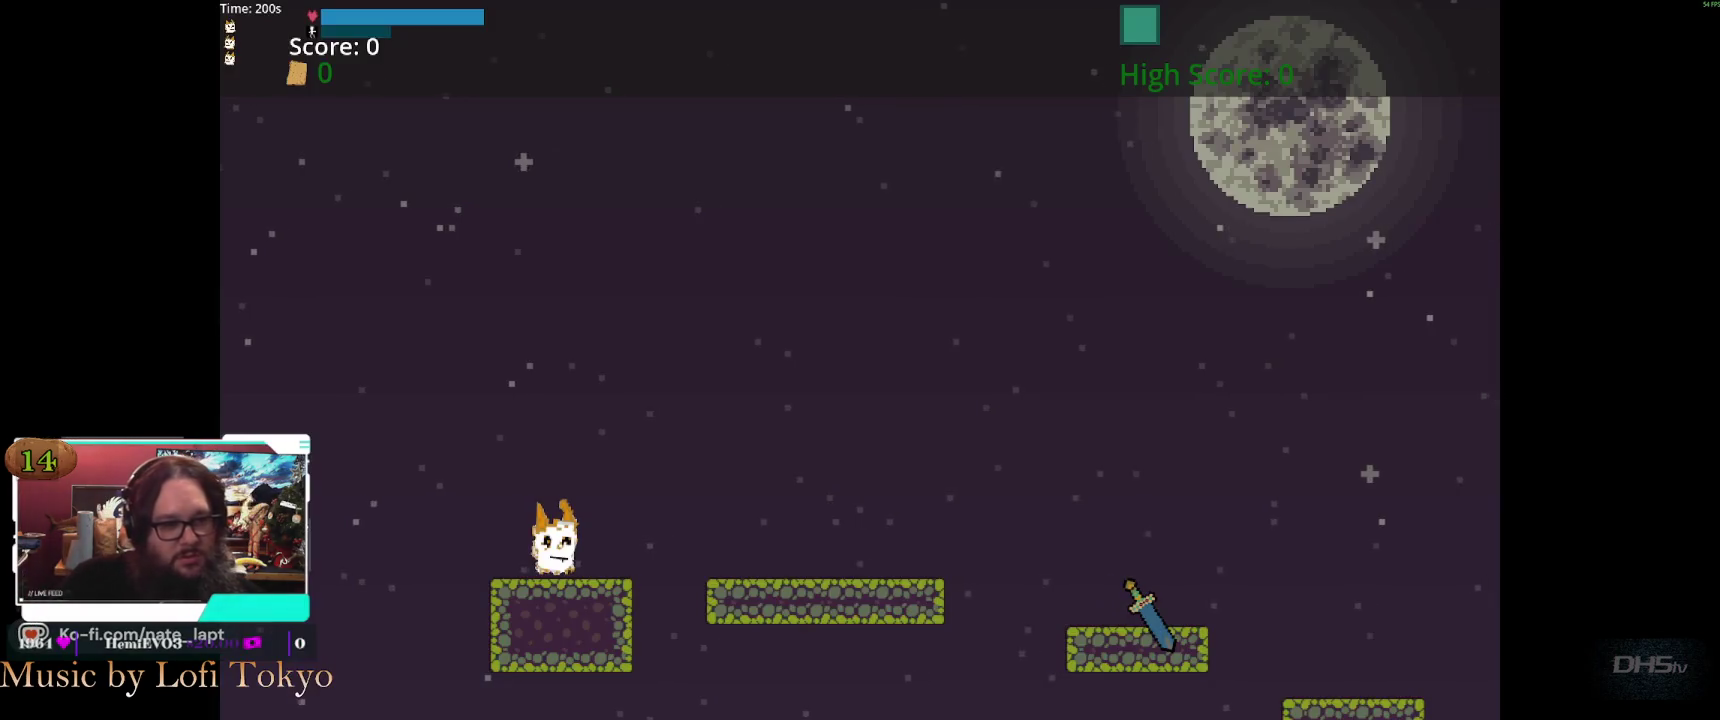
key(Right)
key(space)
key(Right)
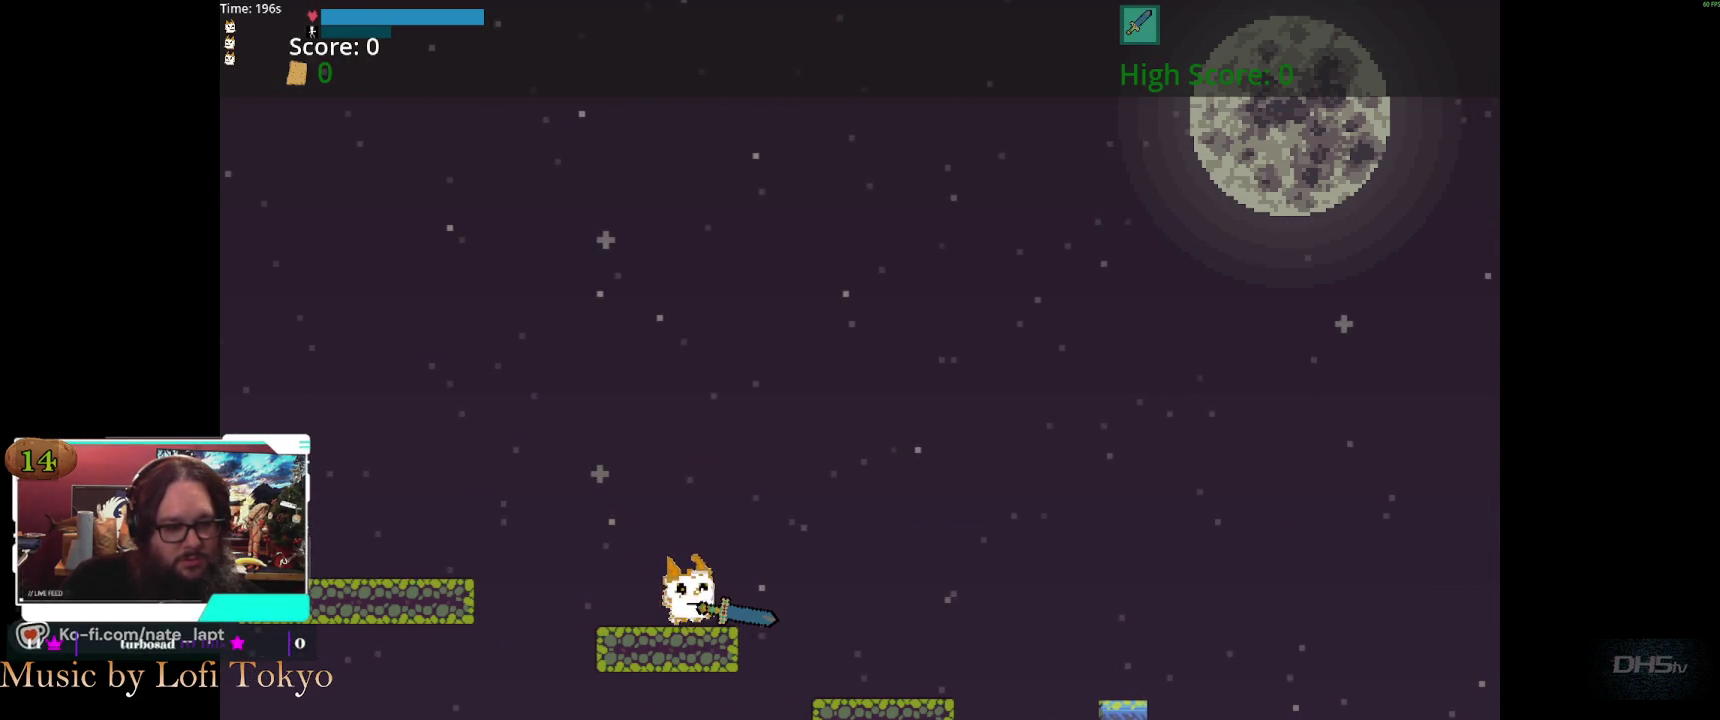
key(Right)
key(space)
key(Right)
key(Right)
key(space)
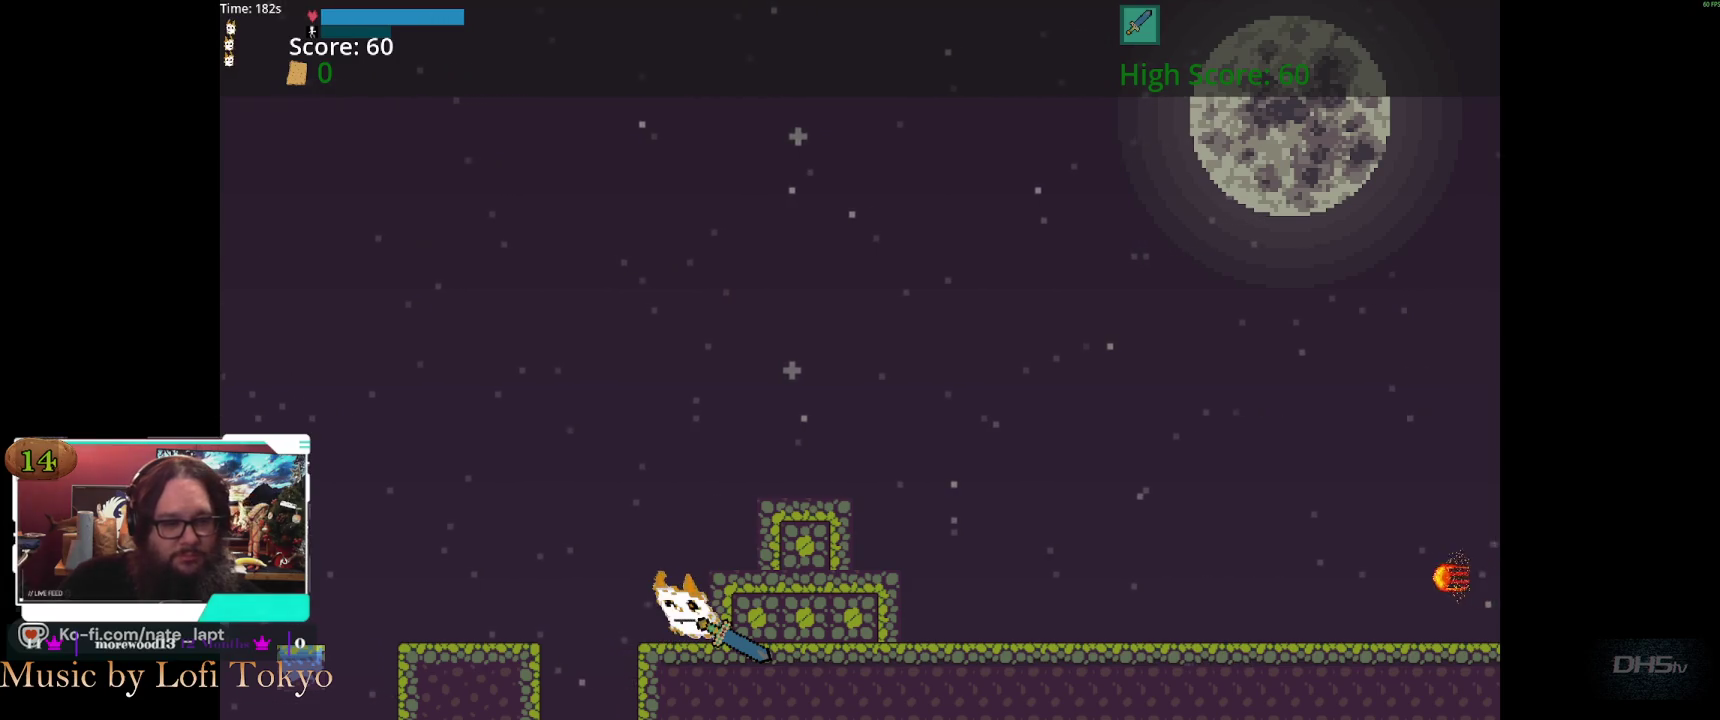
key(space)
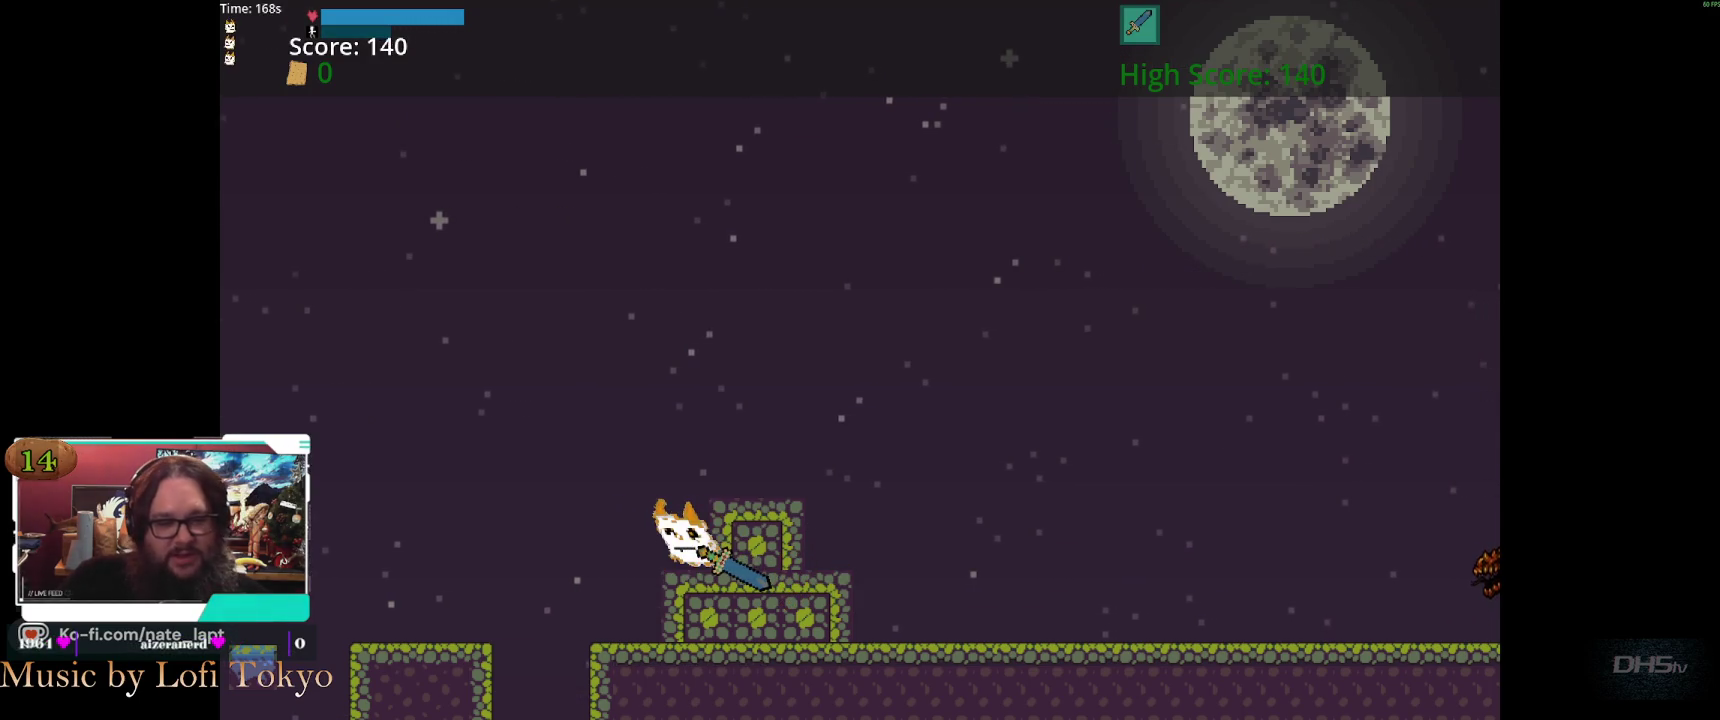
key(space)
key(space)
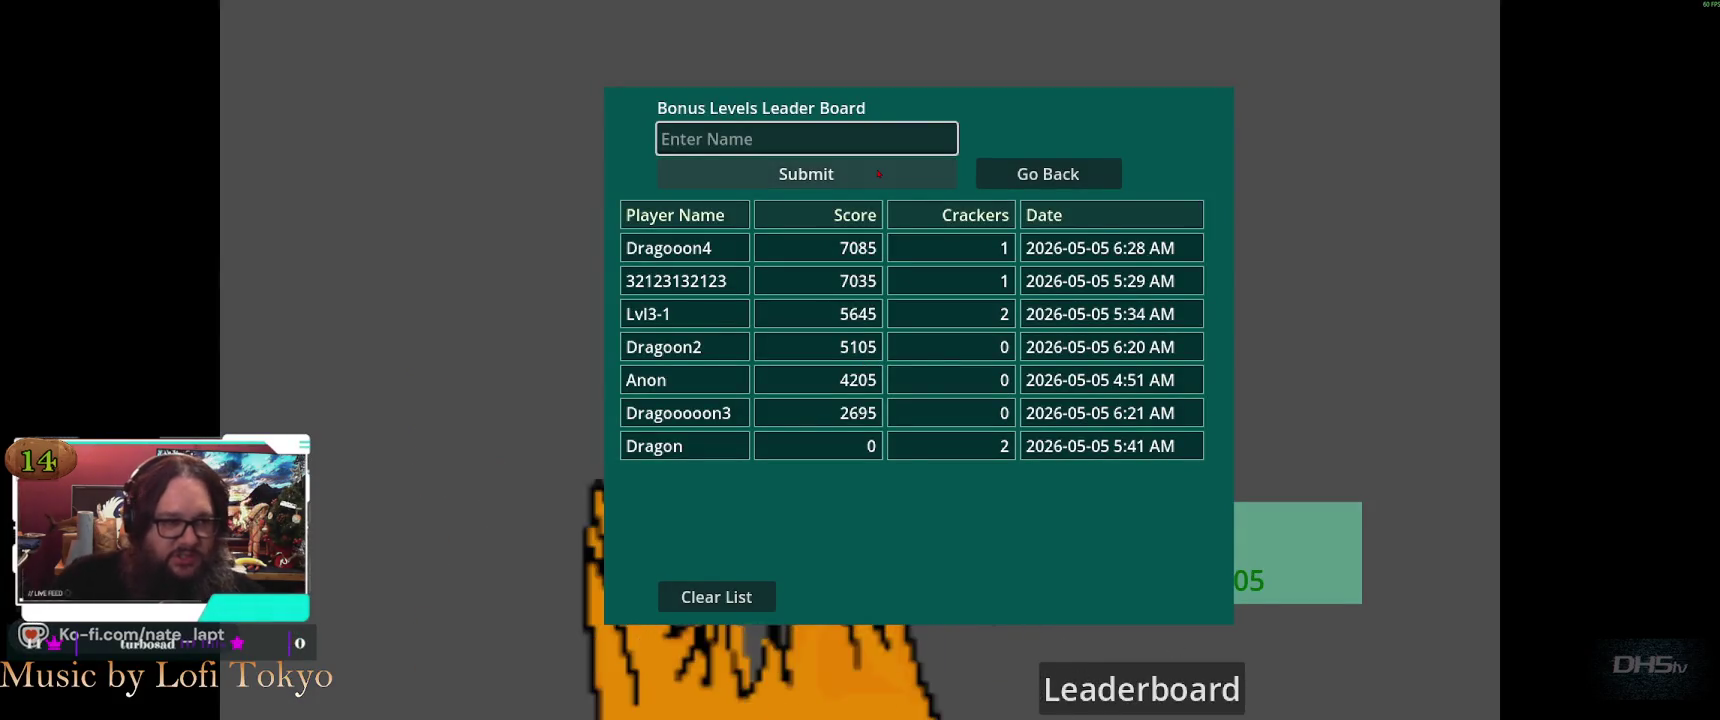
Submit the name 'Dragonon5' to the leaderboard and close it
click(870, 138)
text(Dragonon5)
click(806, 174)
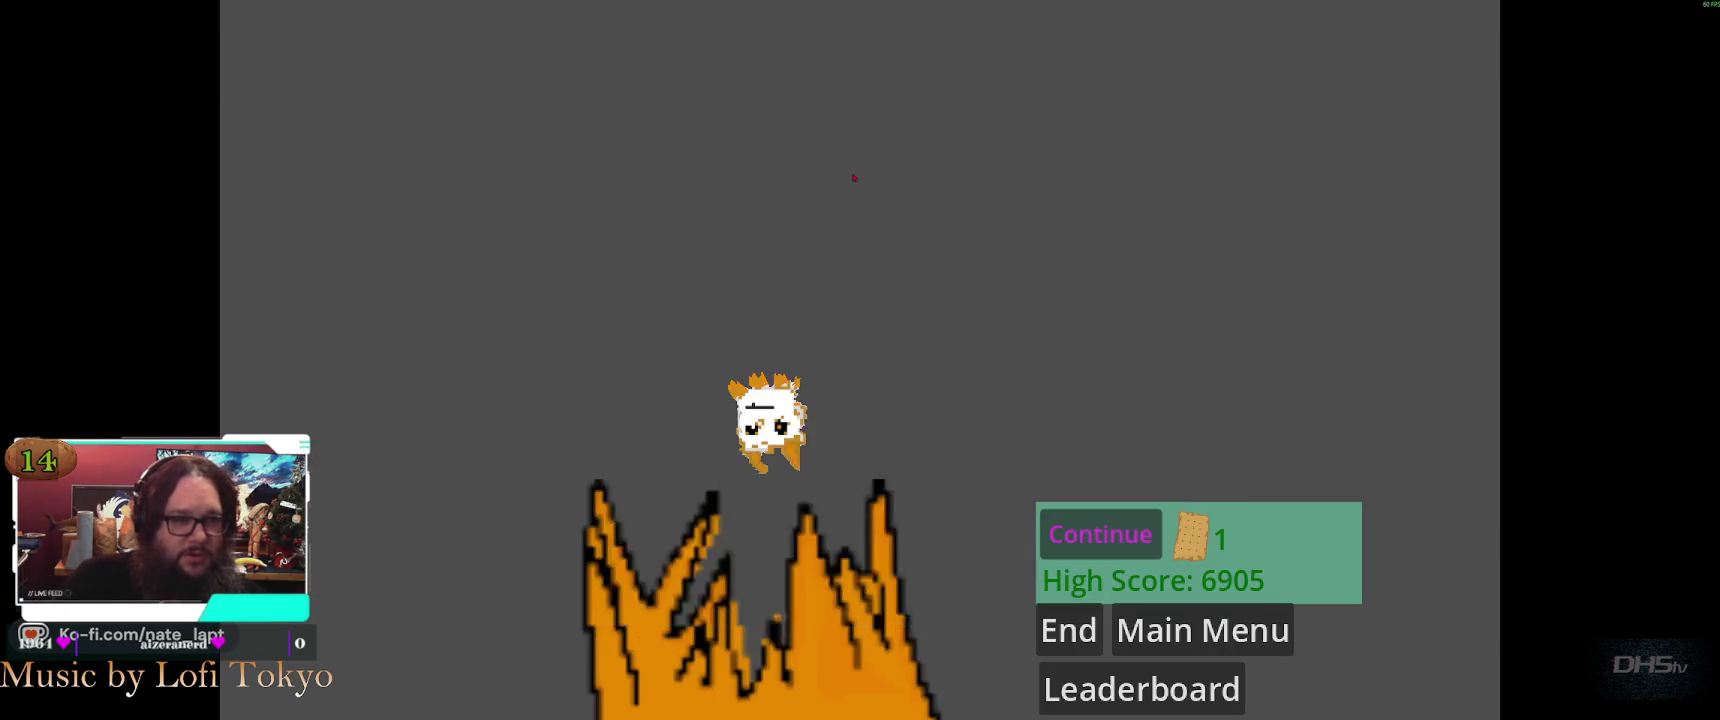
click(1142, 689)
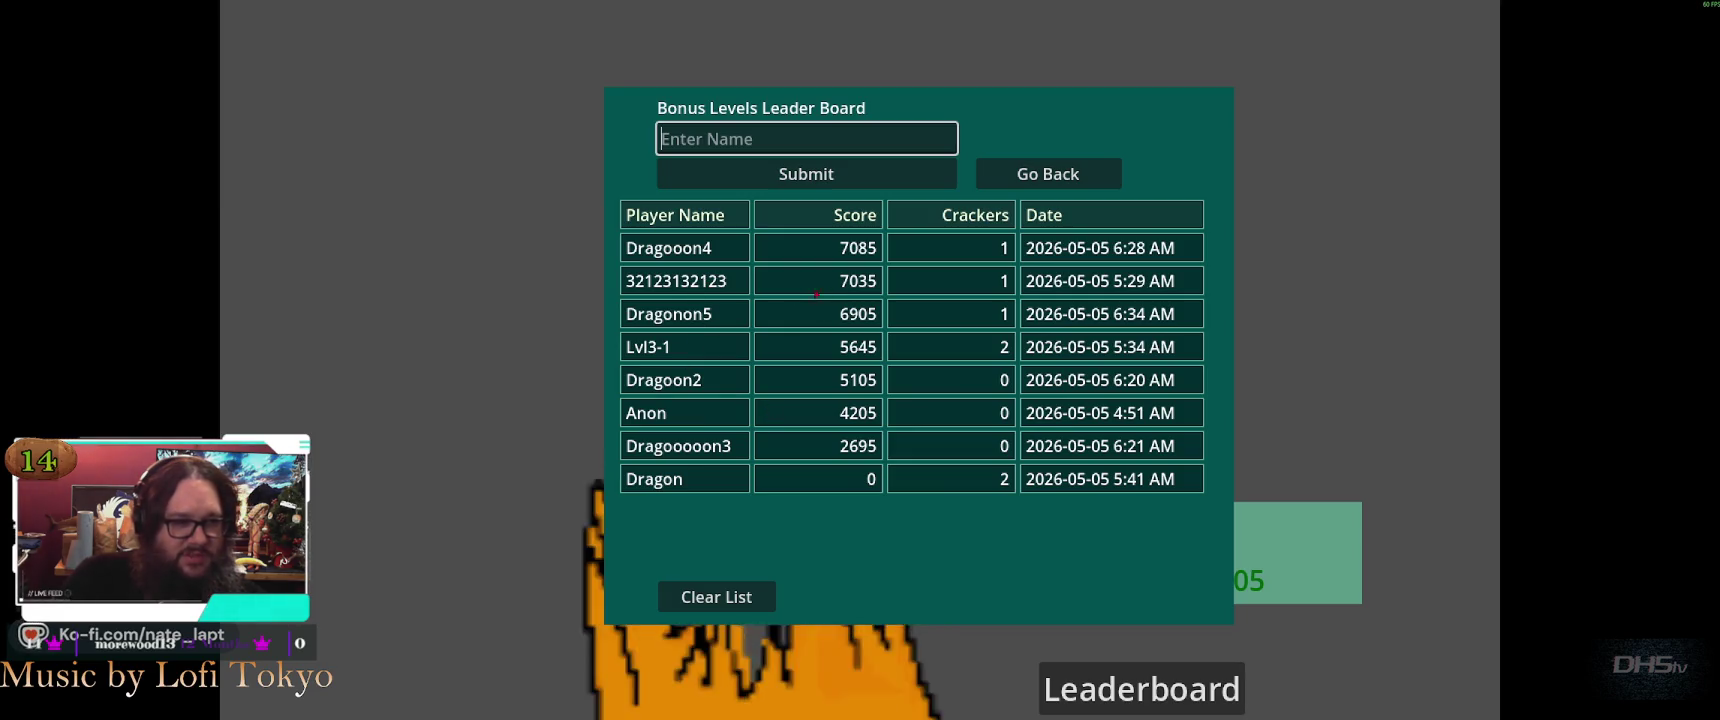
click(1078, 185)
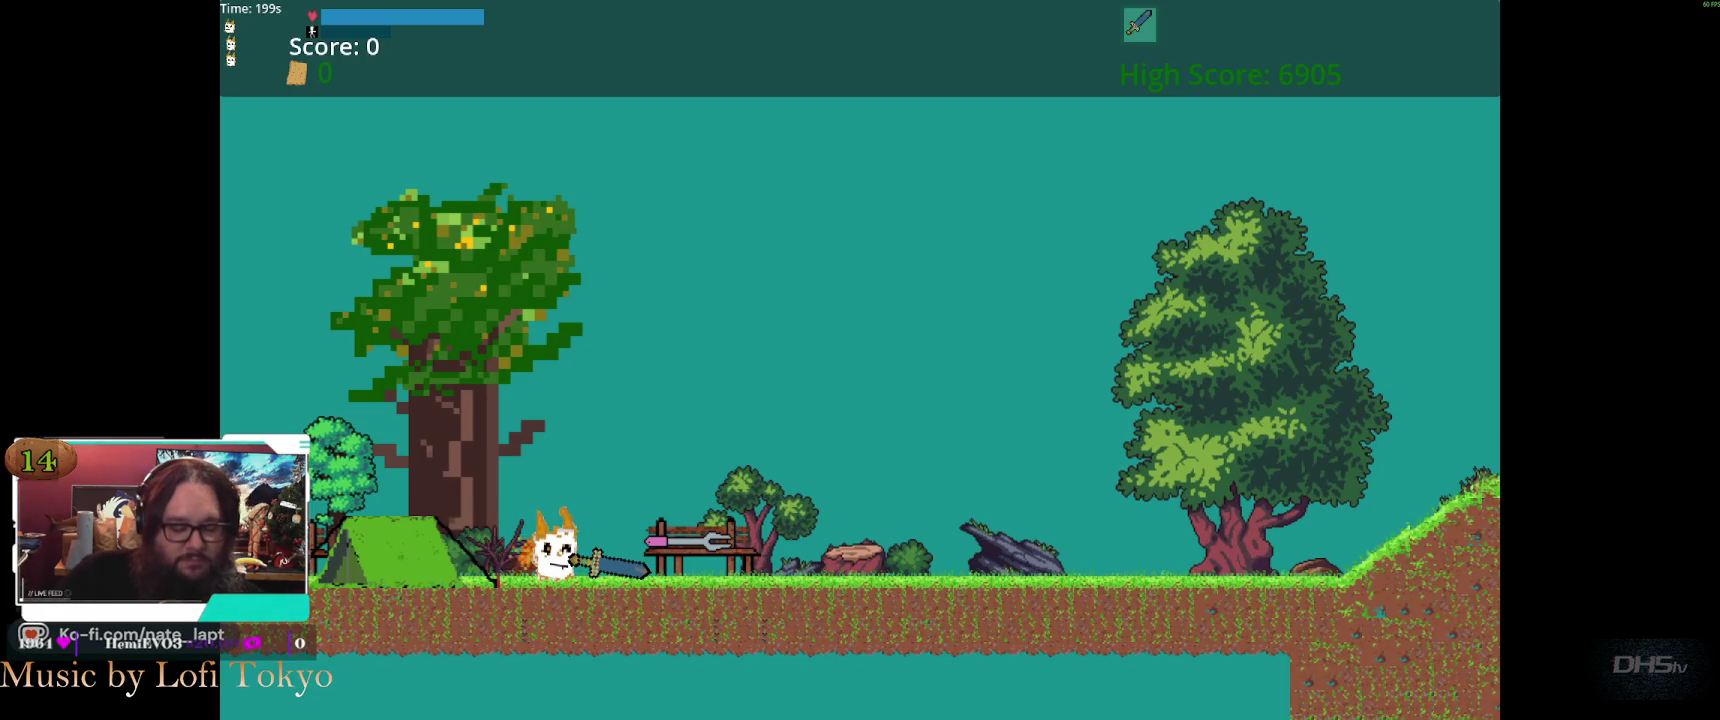
Stop the game, select the bonus score and reset debug log lines, and switch to VS Code
key(F8)
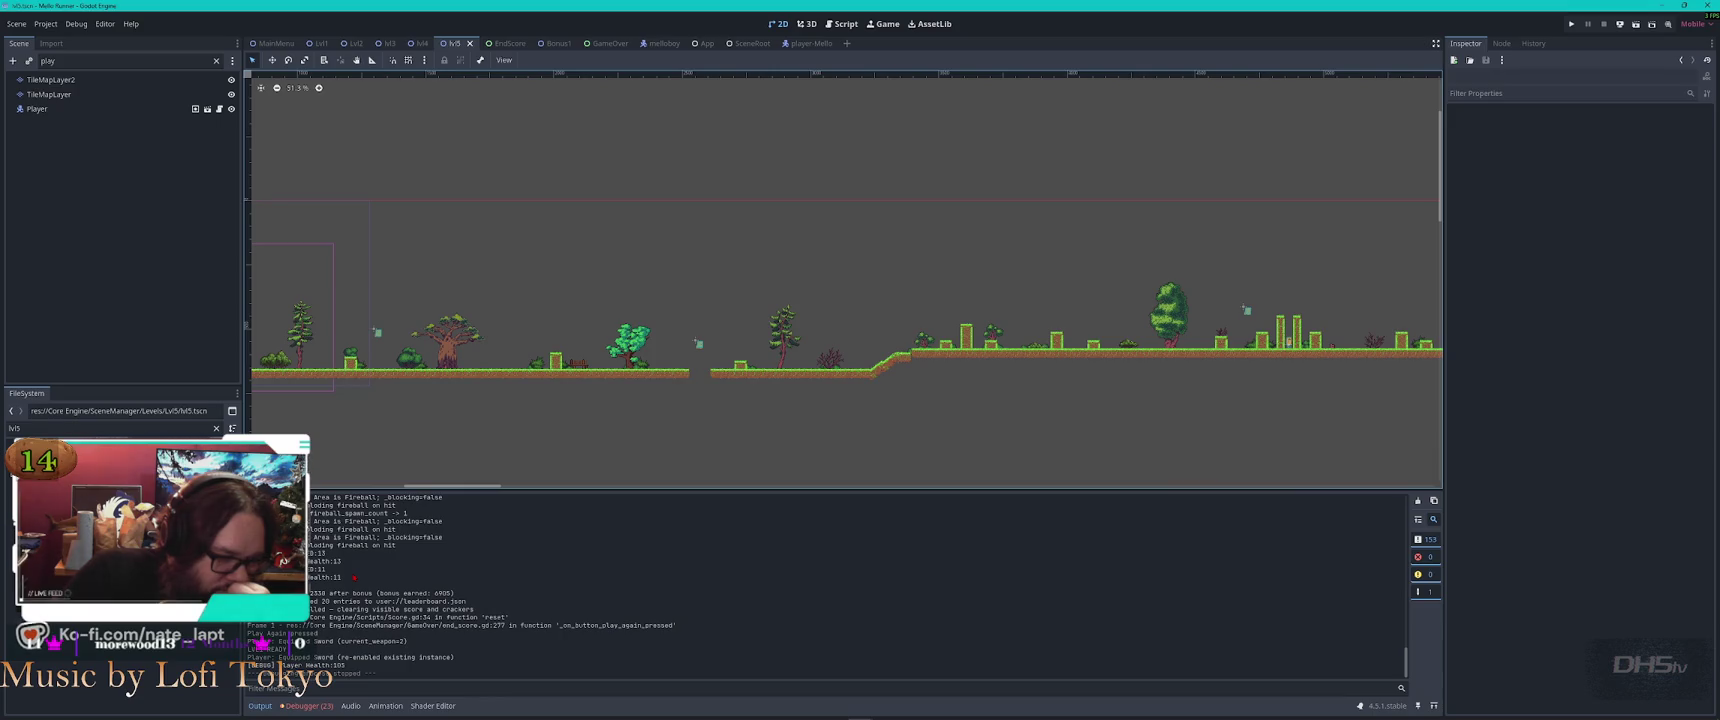
mouse_move(300, 577)
mouse_down()
mouse_move(450, 607)
mouse_move(537, 653)
mouse_up()
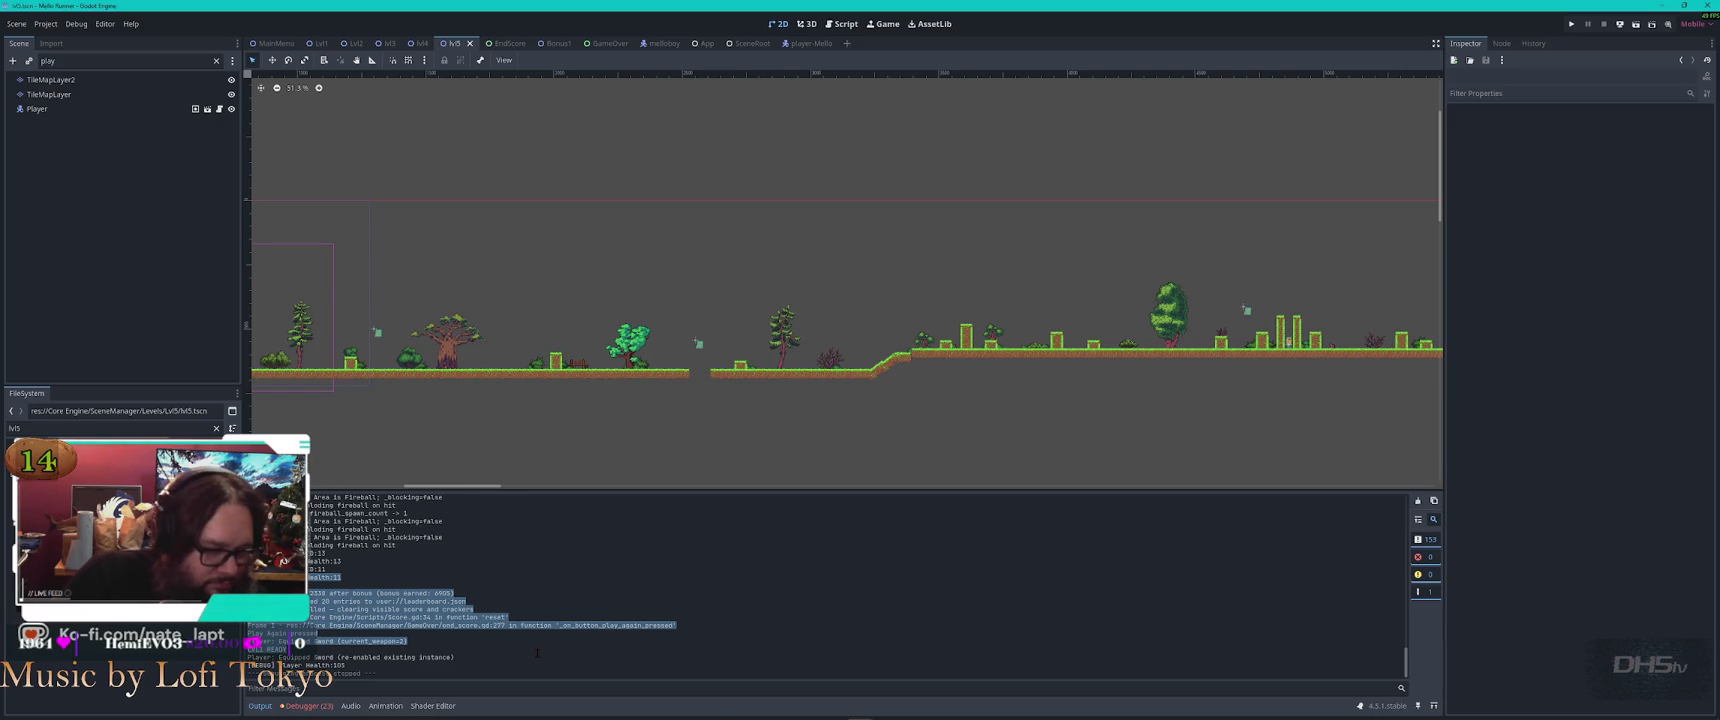
key(alt+Tab)
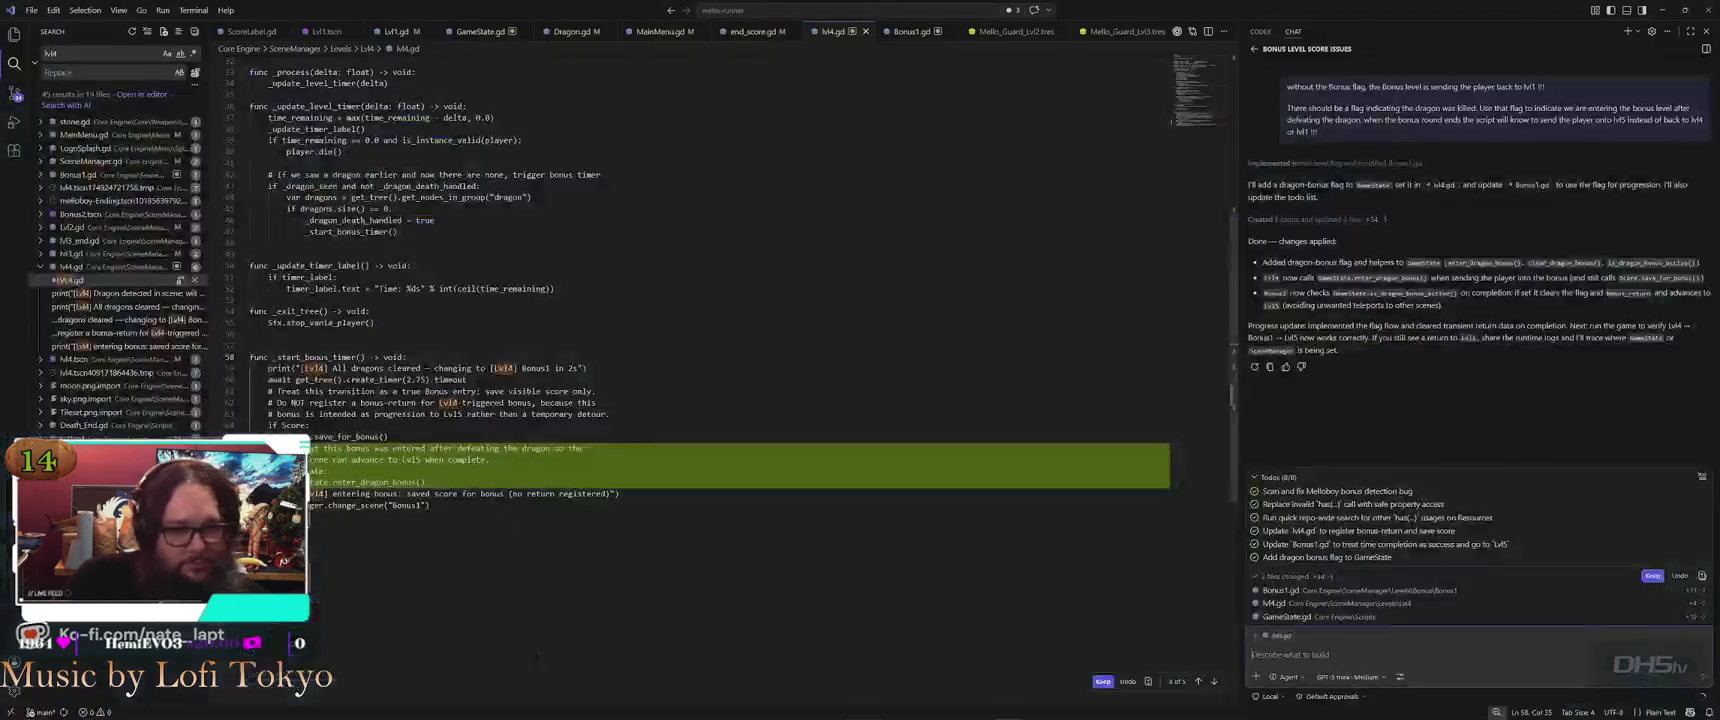
Paste the copied debug log into the Codex chat, send it, and return to Godot
click(1412, 654)
key(ctrl+v)
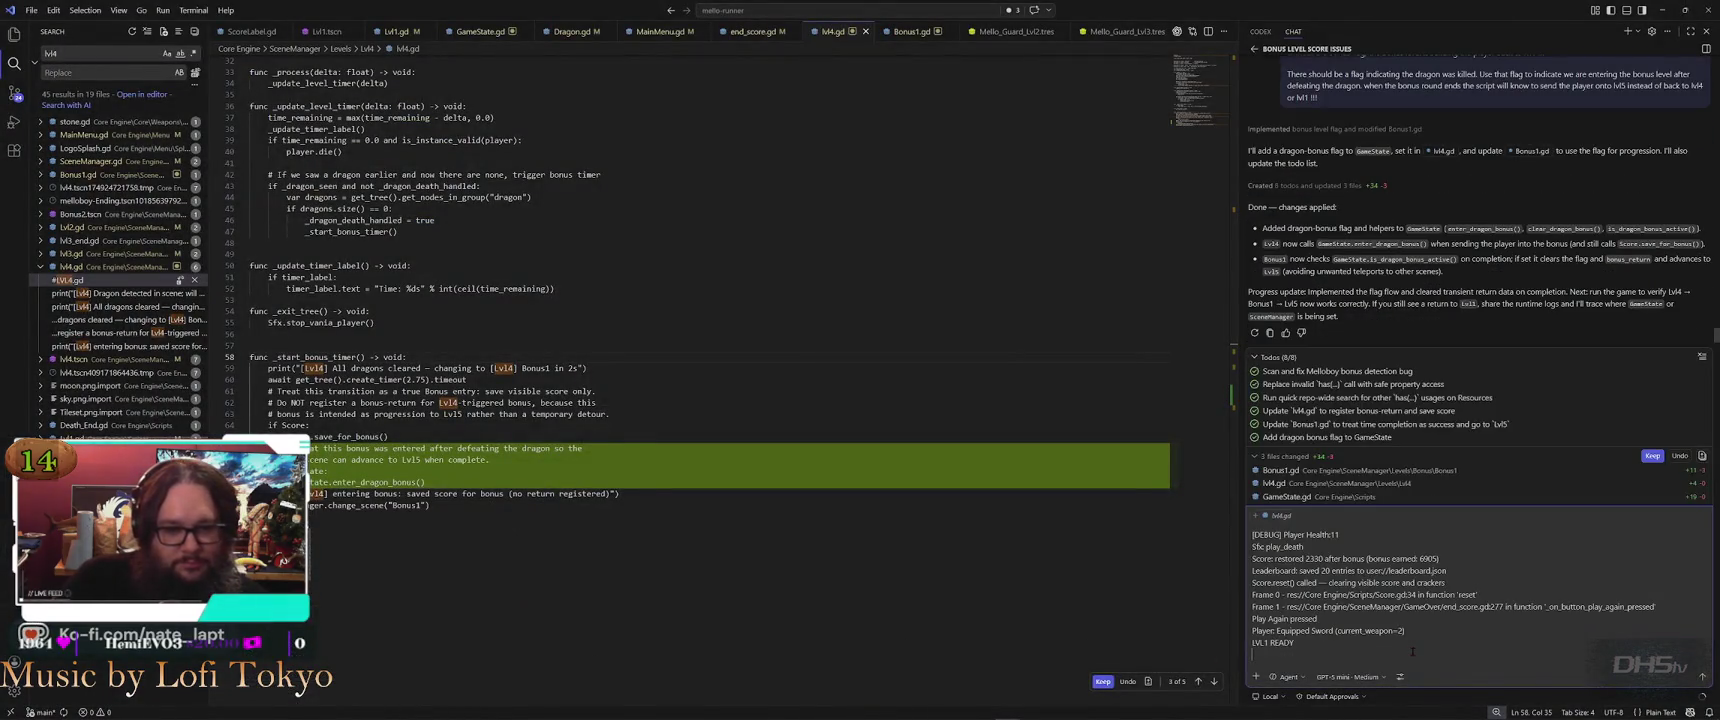
key(Return)
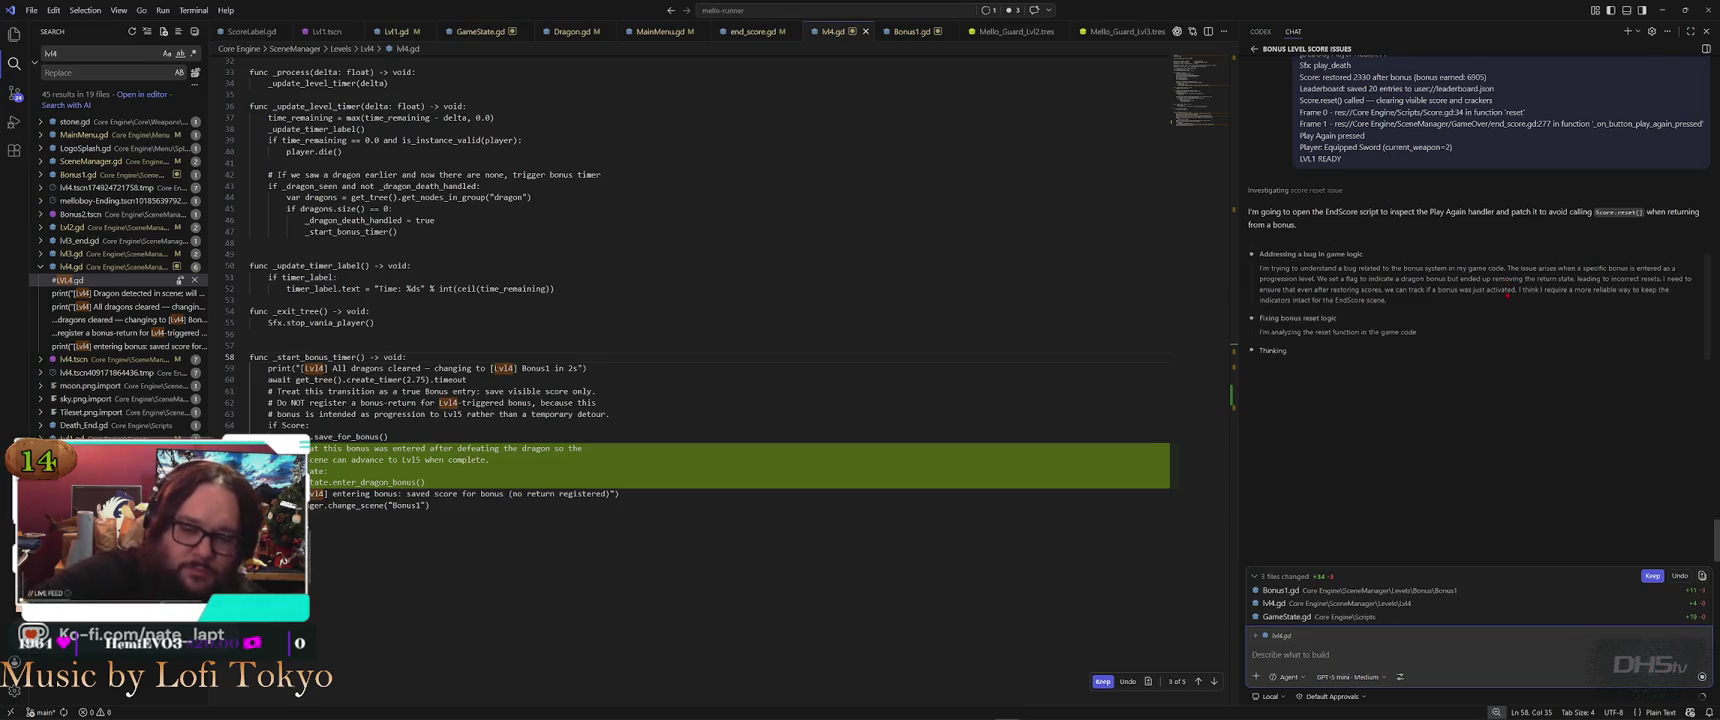
key(alt+Tab)
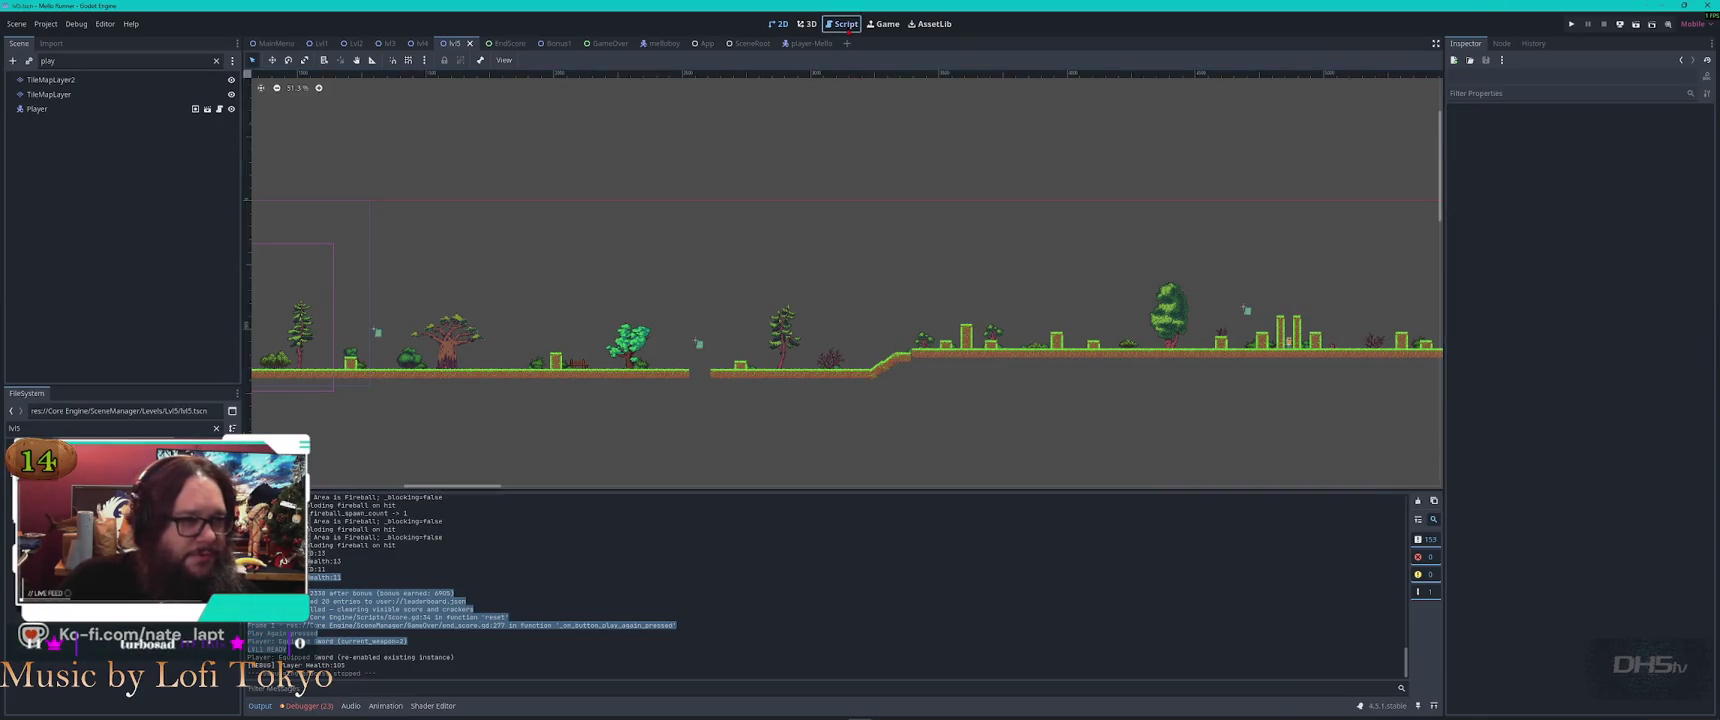
Open end_score.gd in the Godot script editor
click(846, 25)
scroll(285, 200, up, 5)
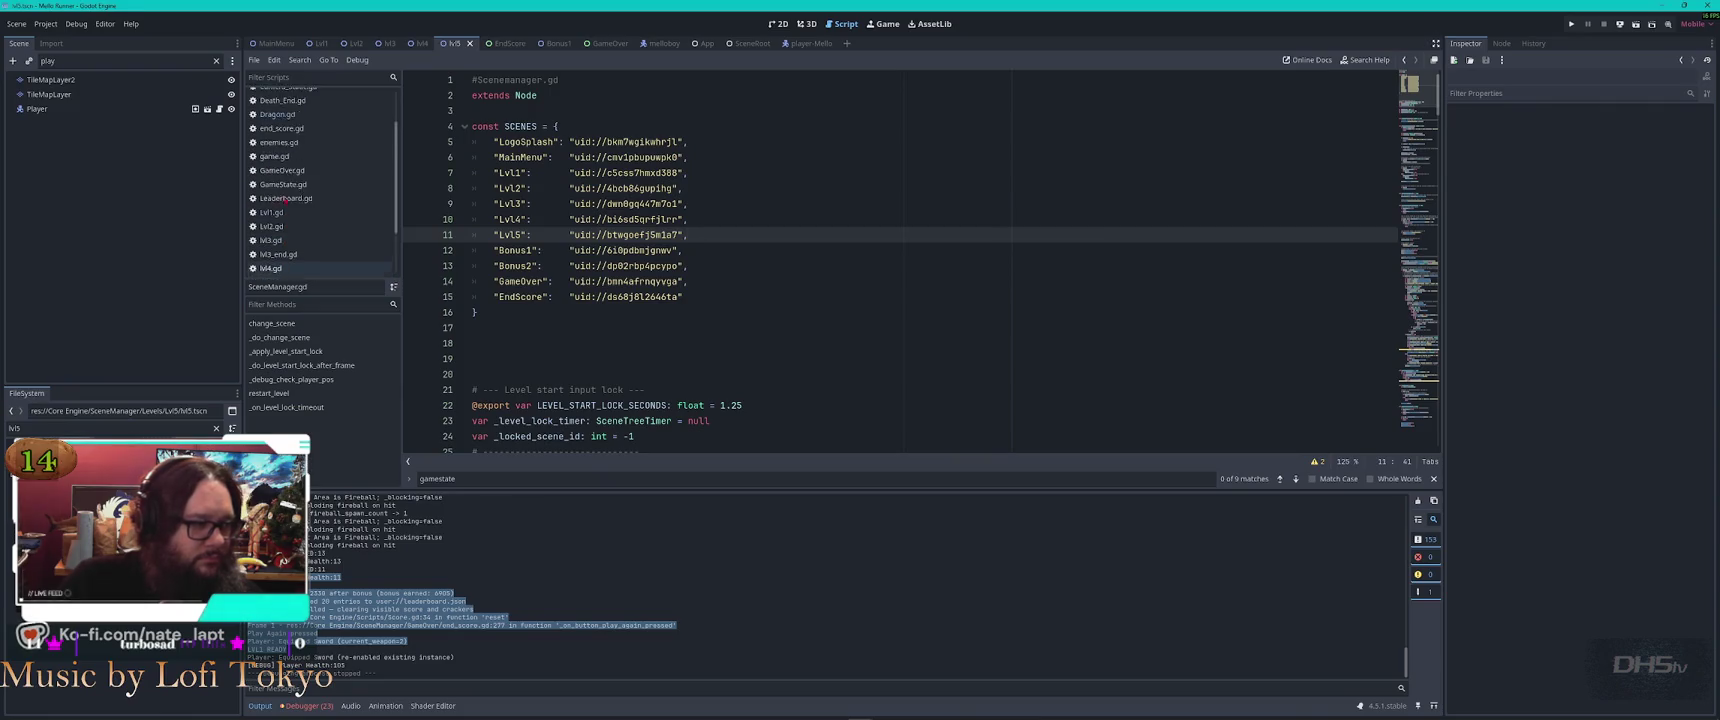
click(281, 174)
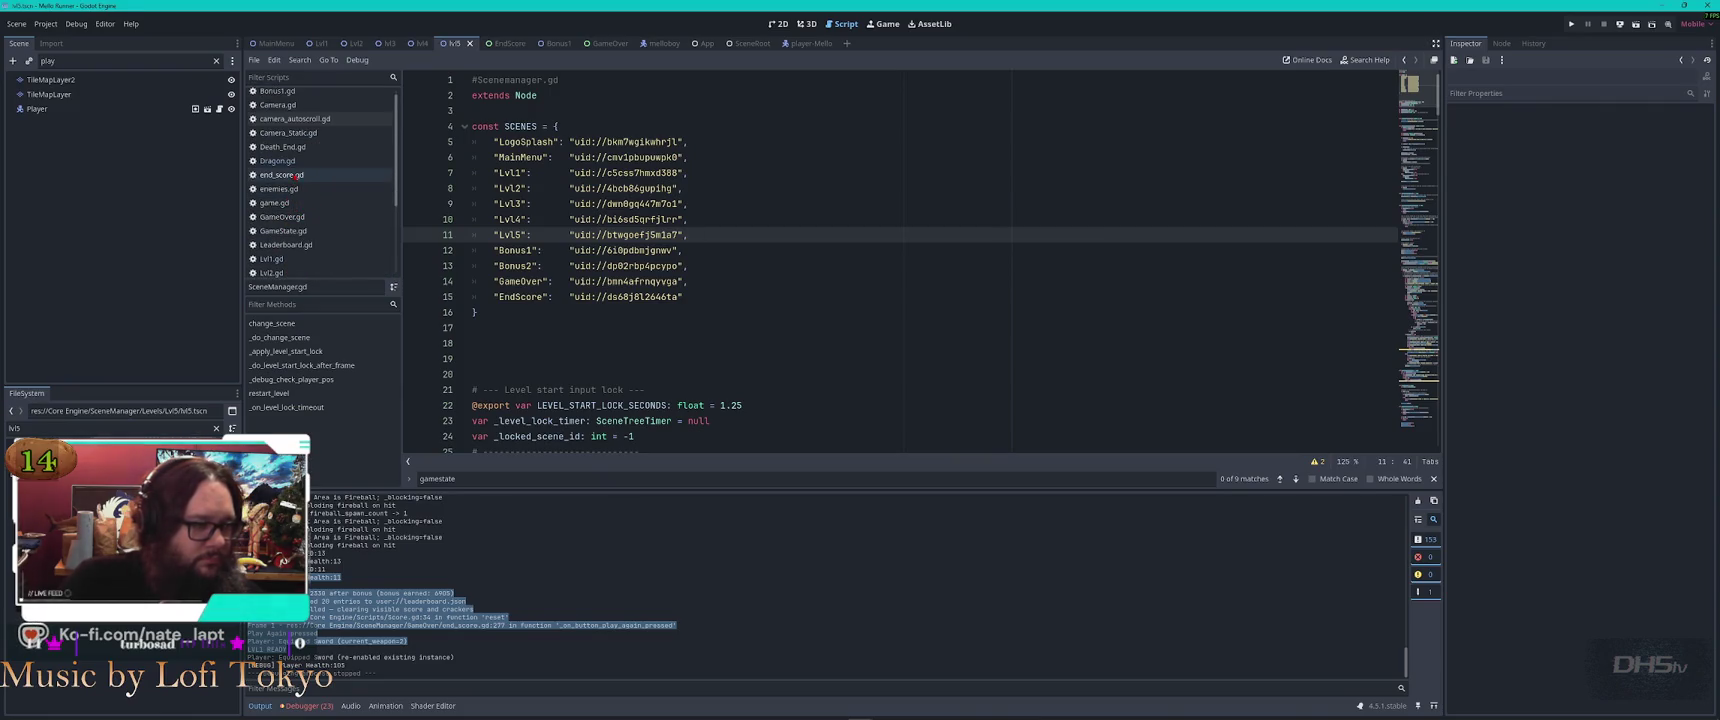
click(836, 252)
Search end_score.gd for 'reset' and step through the matches, briefly checking VS Code's progress
key(ctrl+f)
text(reset)
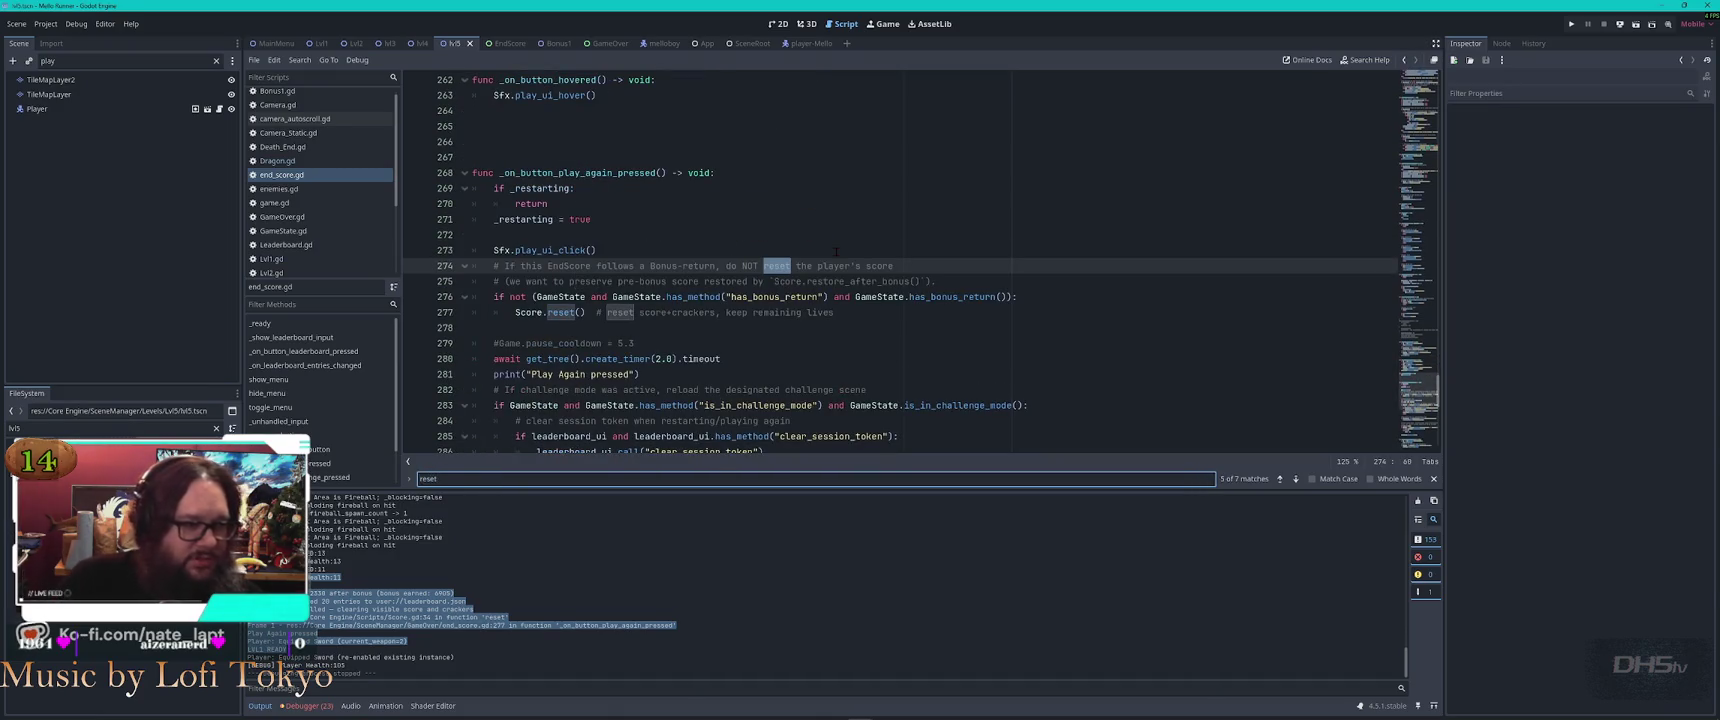
key(shift+Return)
key(shift+Return)
key(shift+Return)
key(Return)
key(Return)
key(Return)
key(Return)
key(Return)
key(Return)
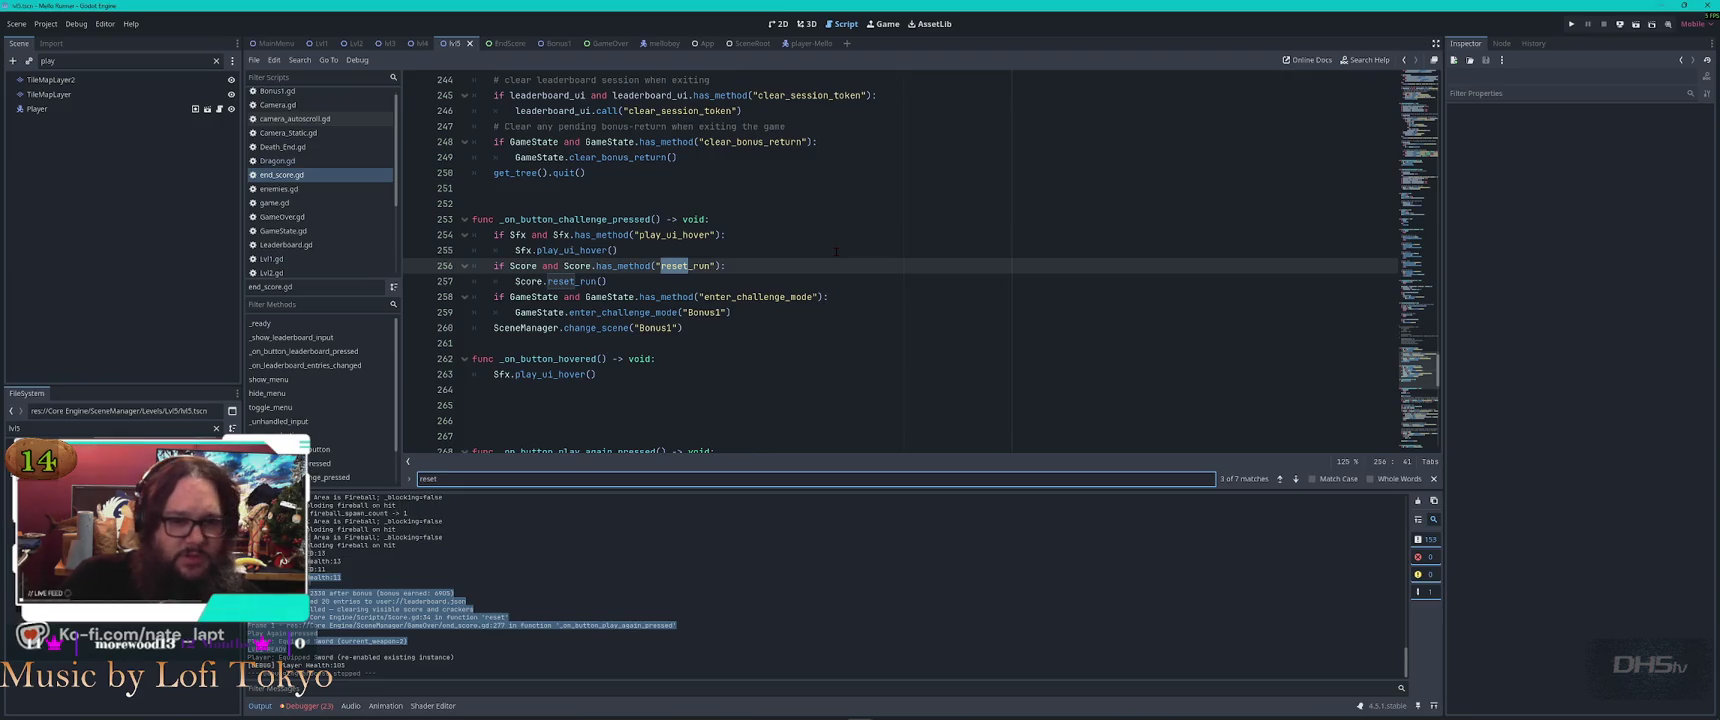
key(alt+Tab)
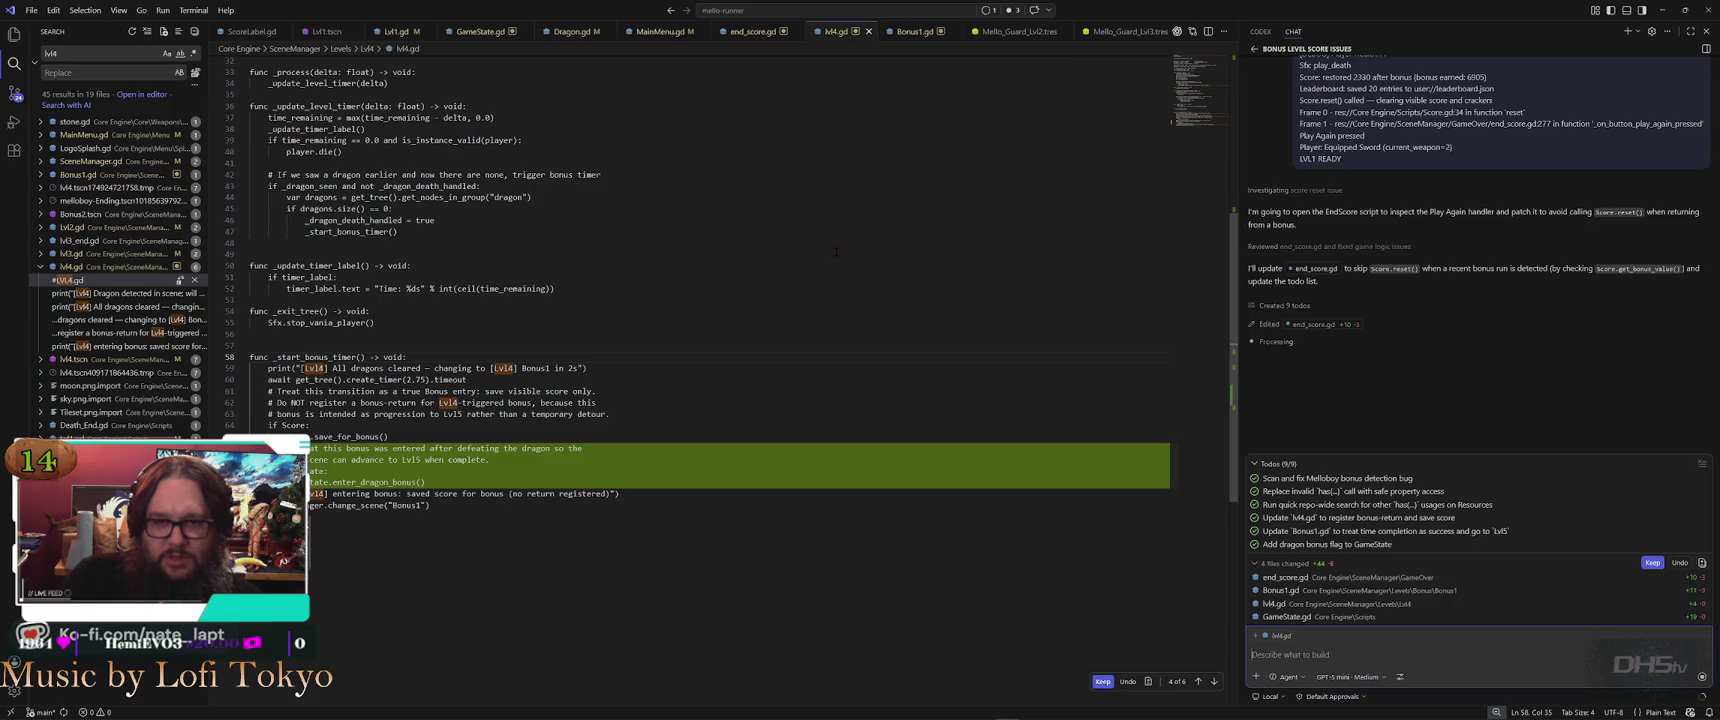
key(alt+Tab)
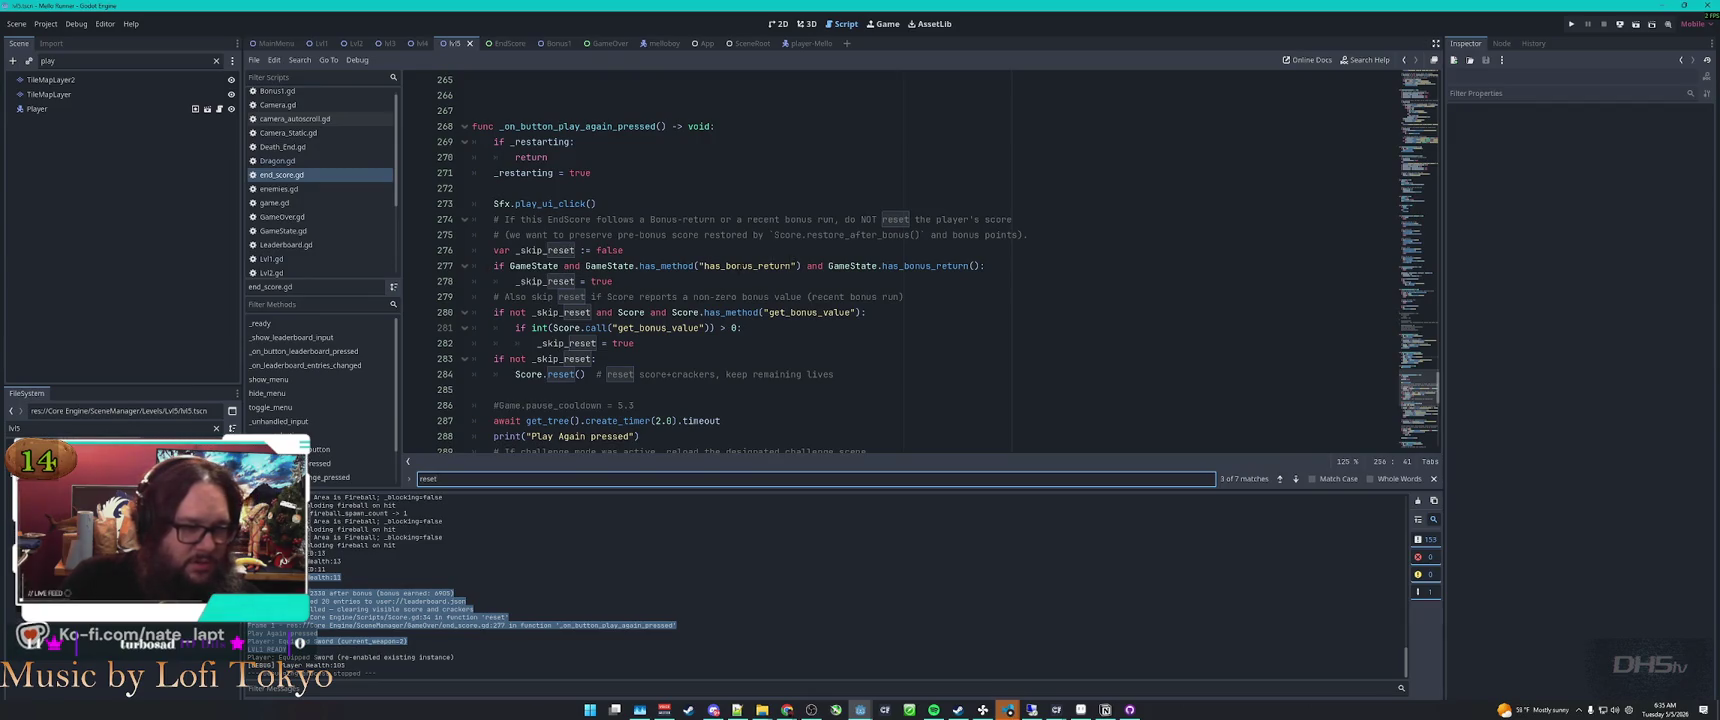
Select has_bonus_return on line 277, read the patch summary in VS Code, and relaunch the game
double_click(748, 266)
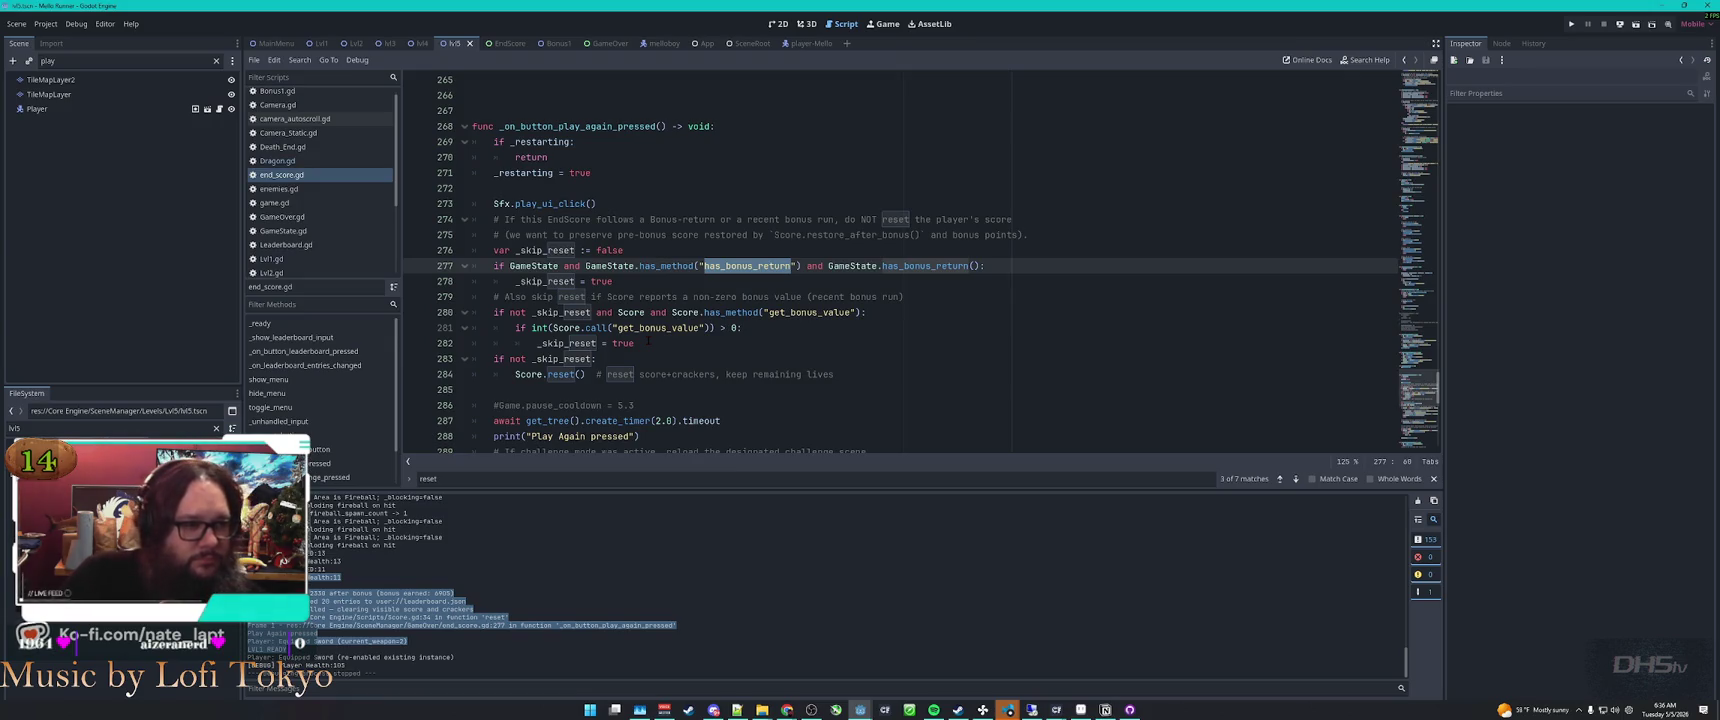
key(alt+Tab)
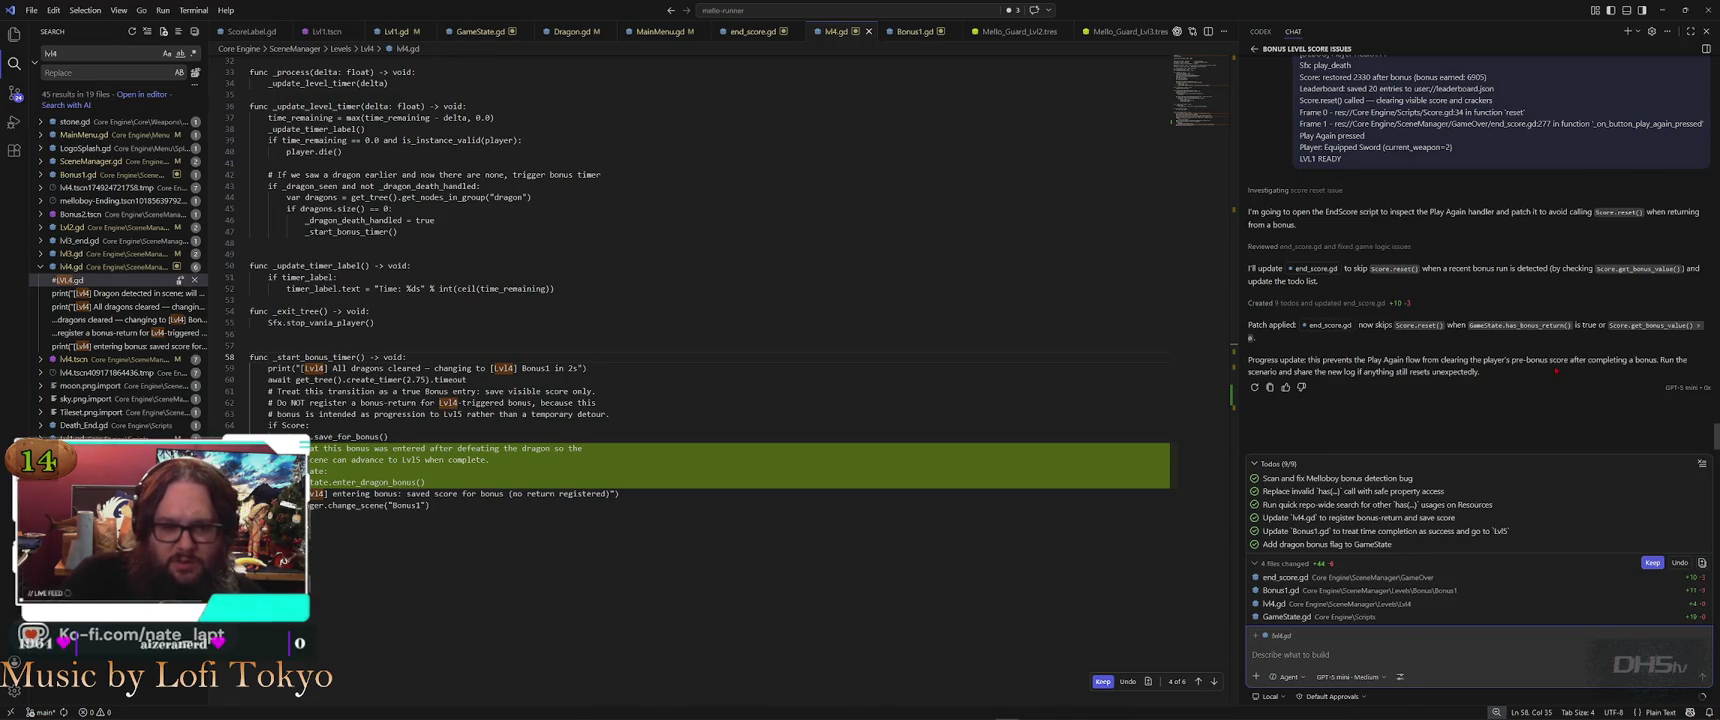
key(alt+Tab)
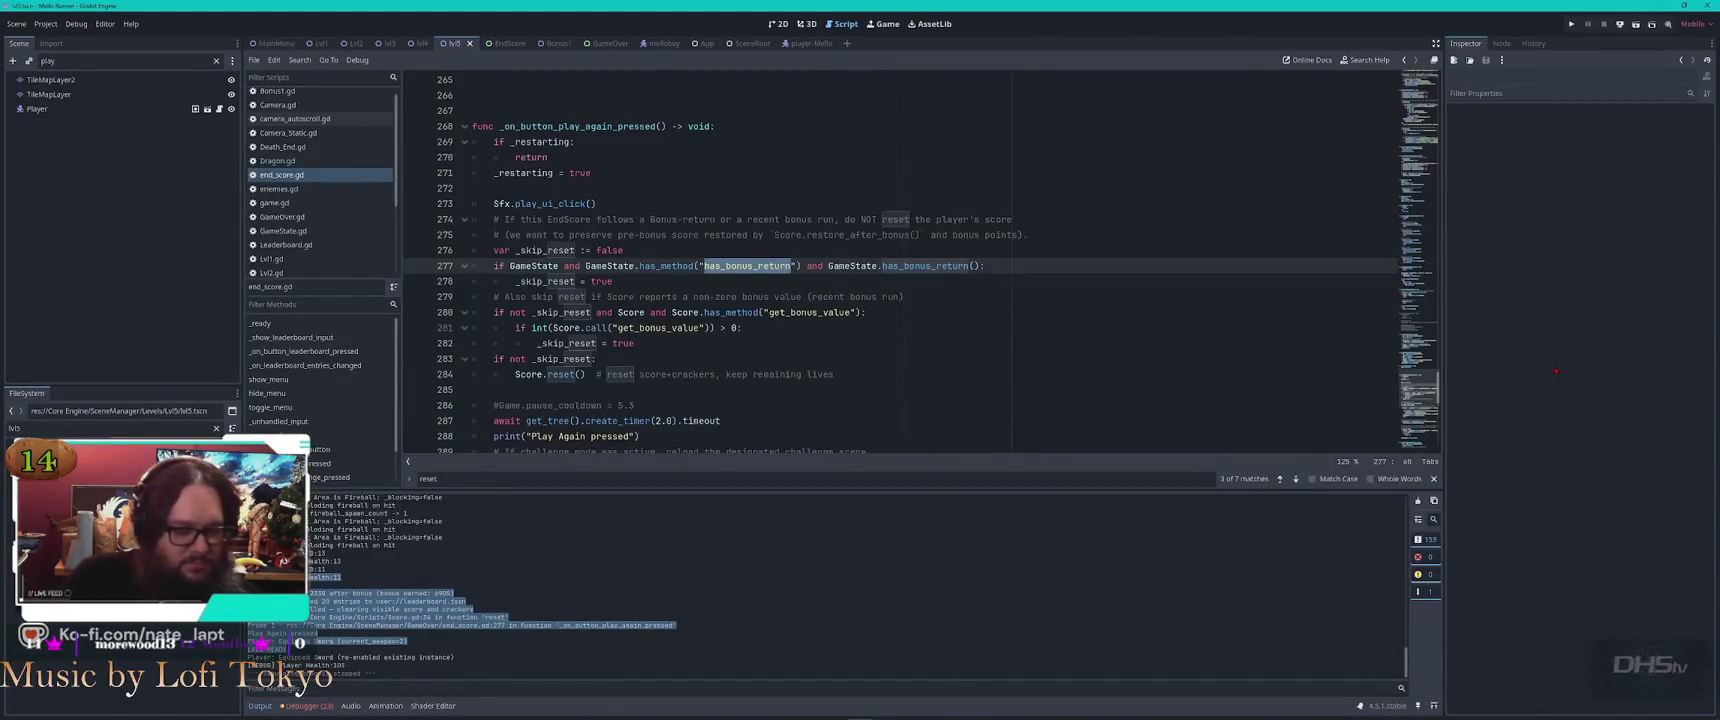
key(F5)
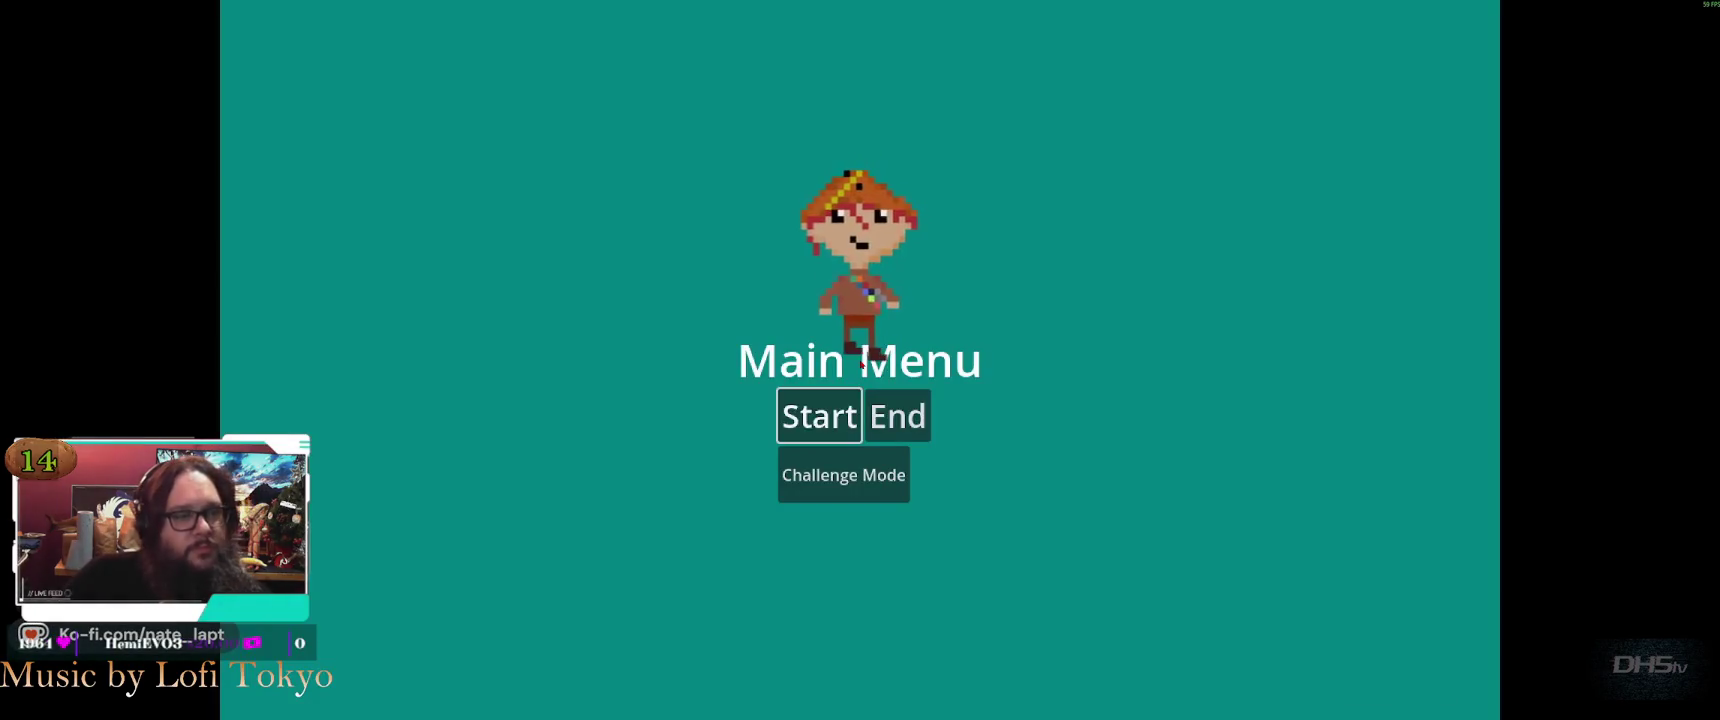
Start a new game and run right, grabbing the sword and jumping toward the sleeping dragon
key(Return)
key(Up)
key(Right)
key(Right)
key(Up)
key(Right)
key(Up)
key(Right)
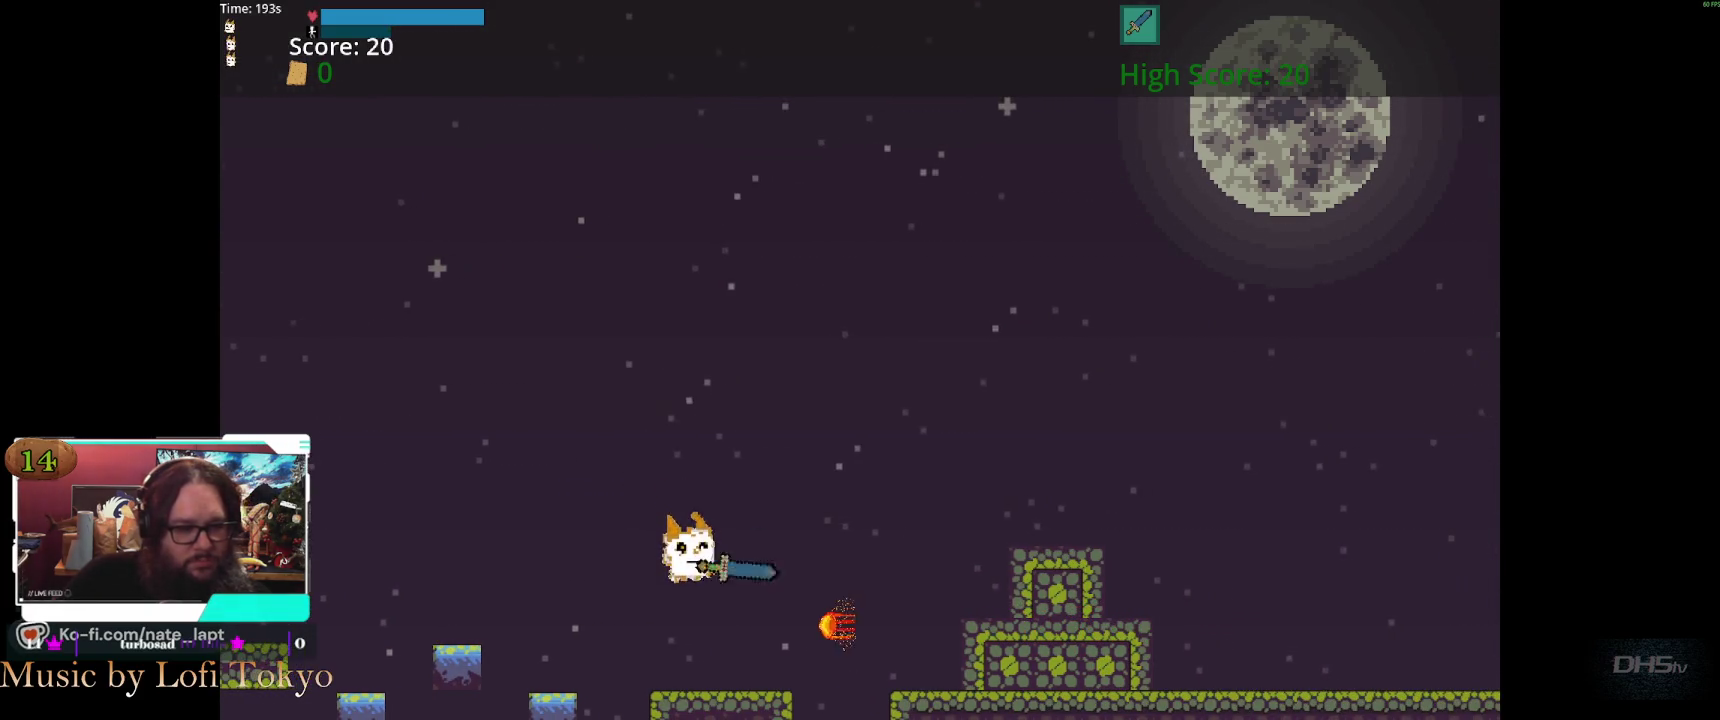
key(Up)
key(Right)
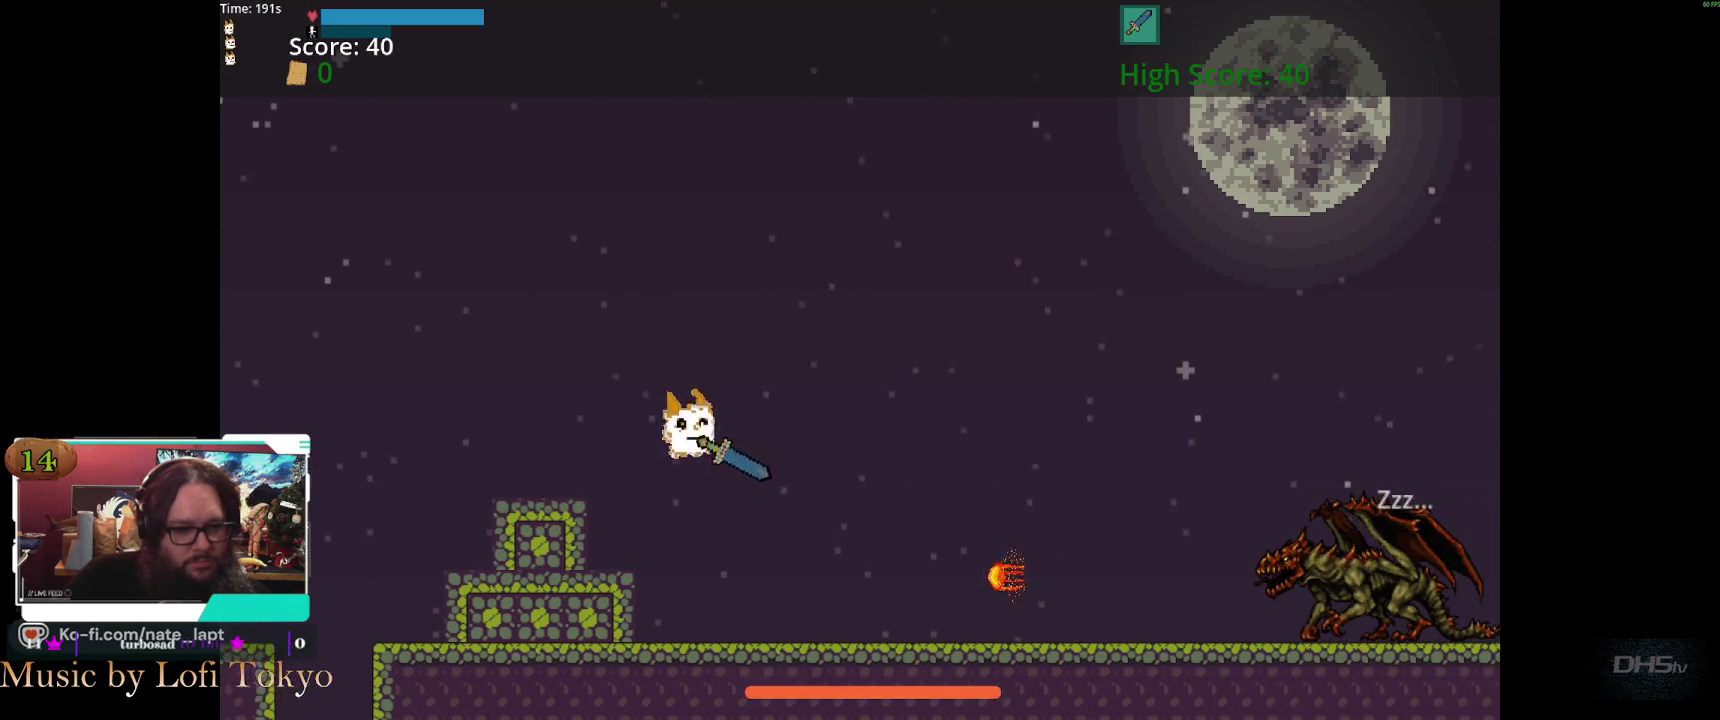
key(Up)
key(Right)
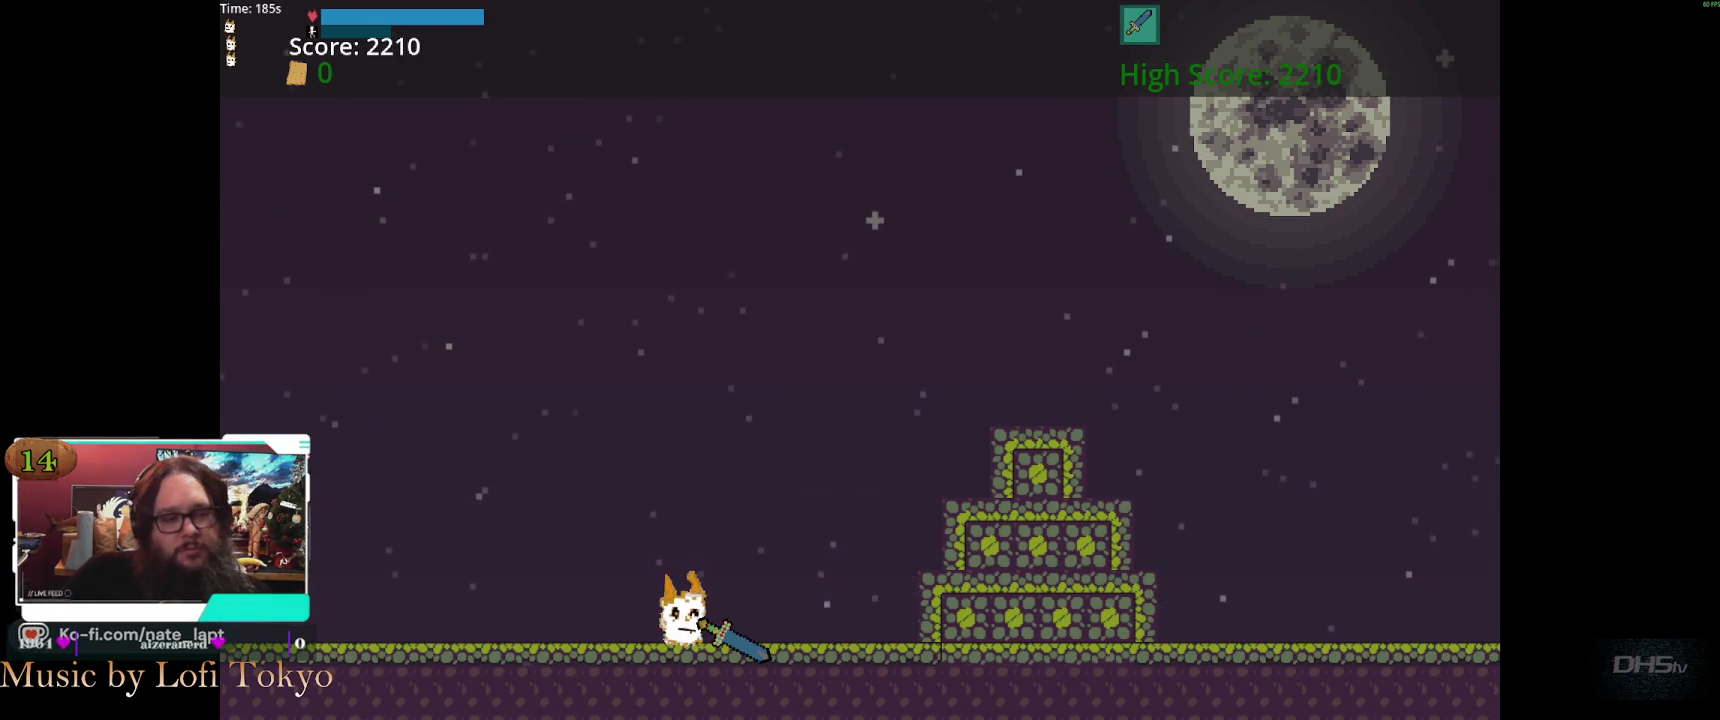
Attack for bonus points, close the leader board, Continue with the 2210 score kept, then stop the game
key(Left)
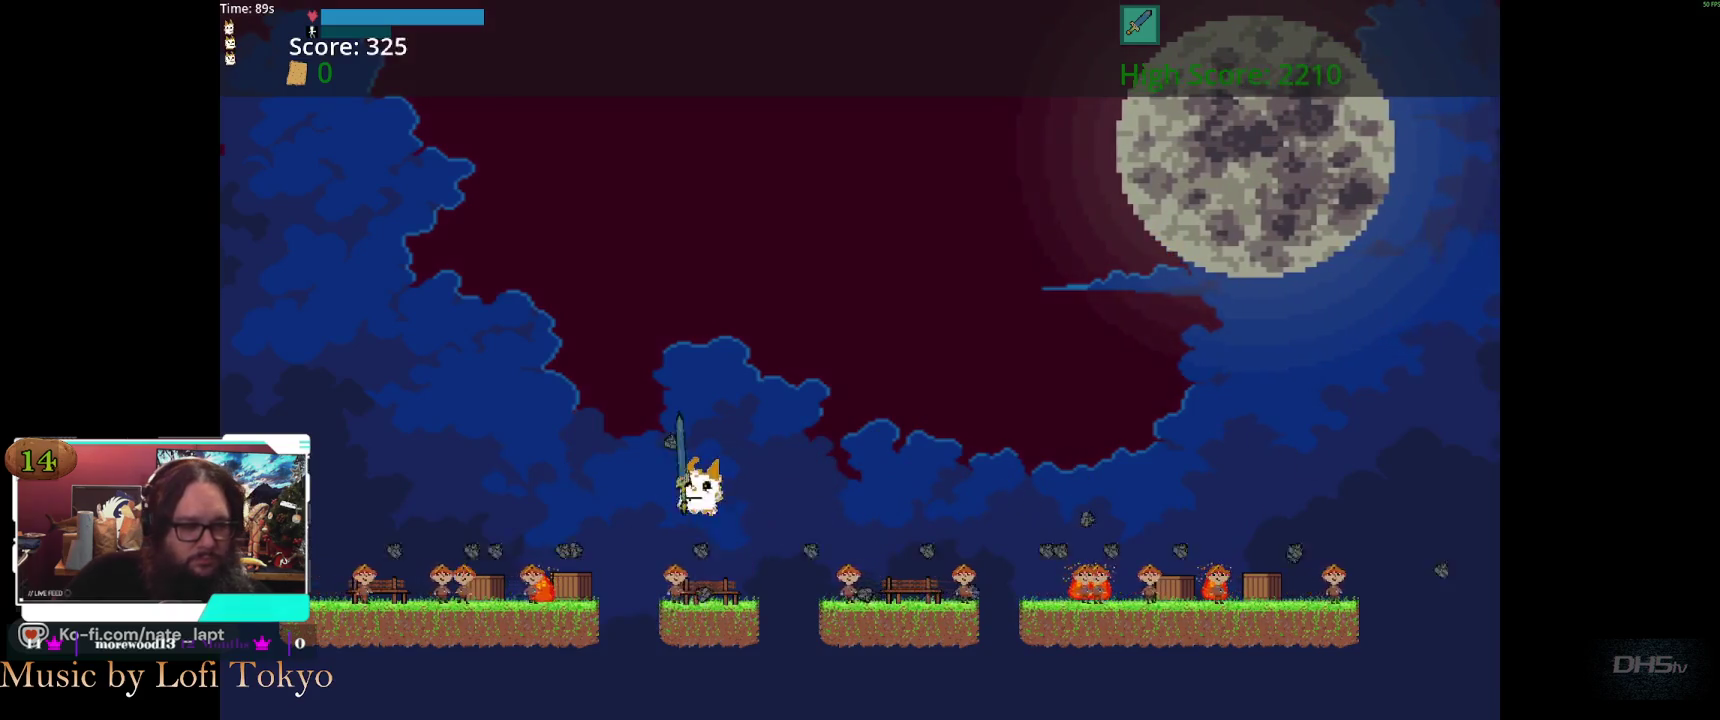
key(Right)
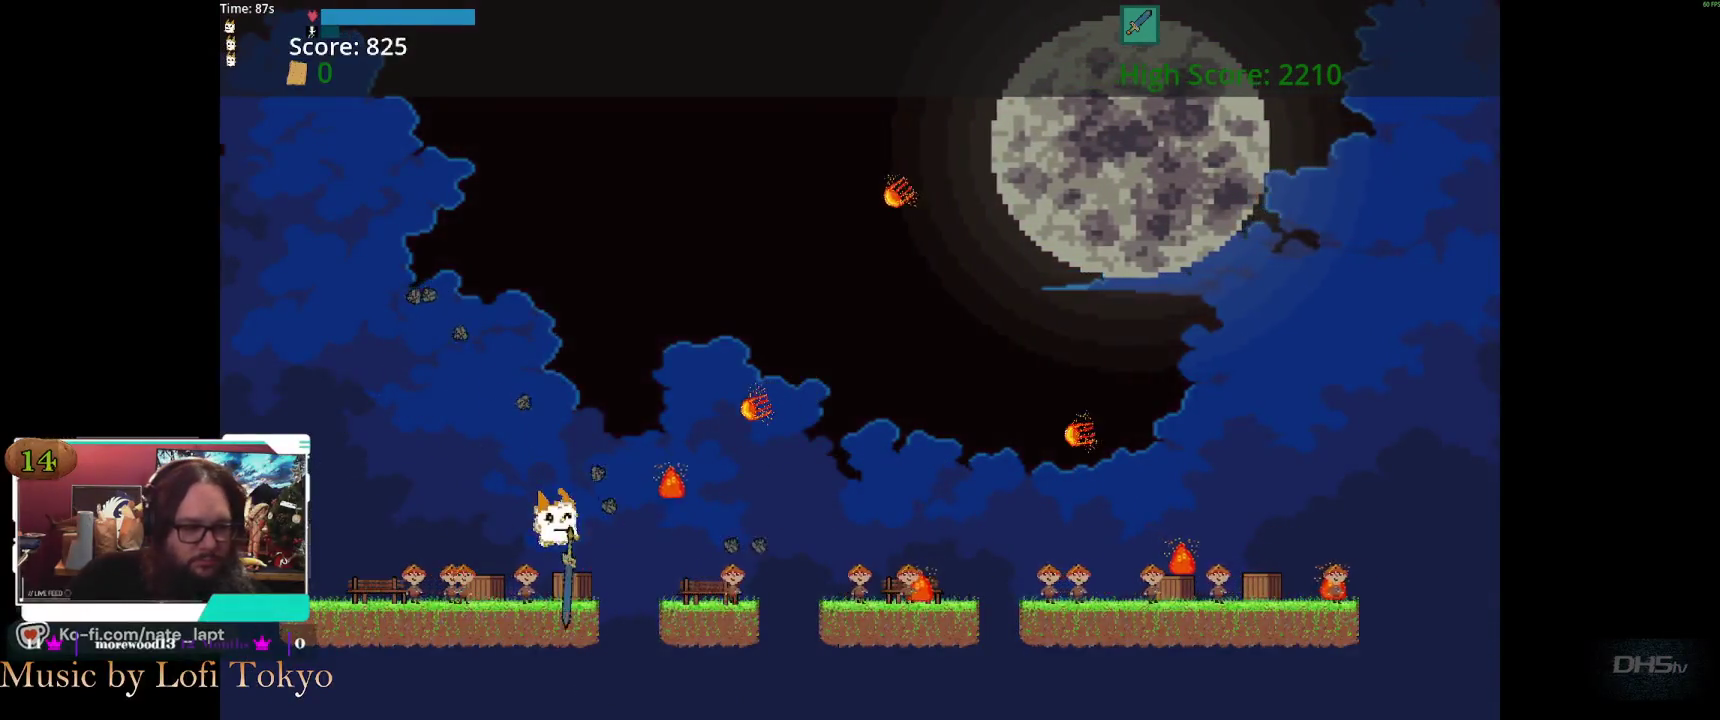
key(Right)
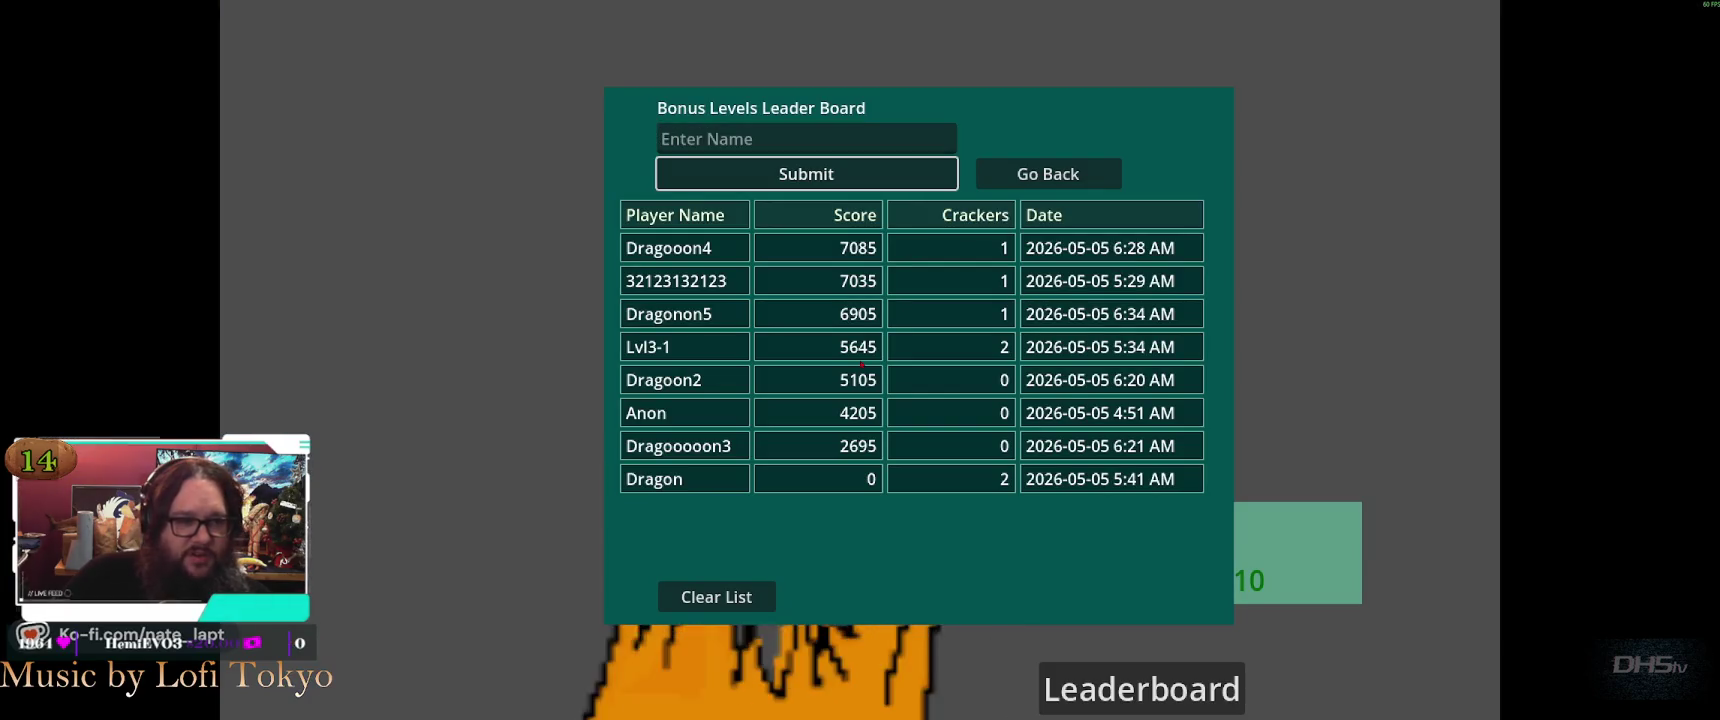
key(Escape)
key(Up)
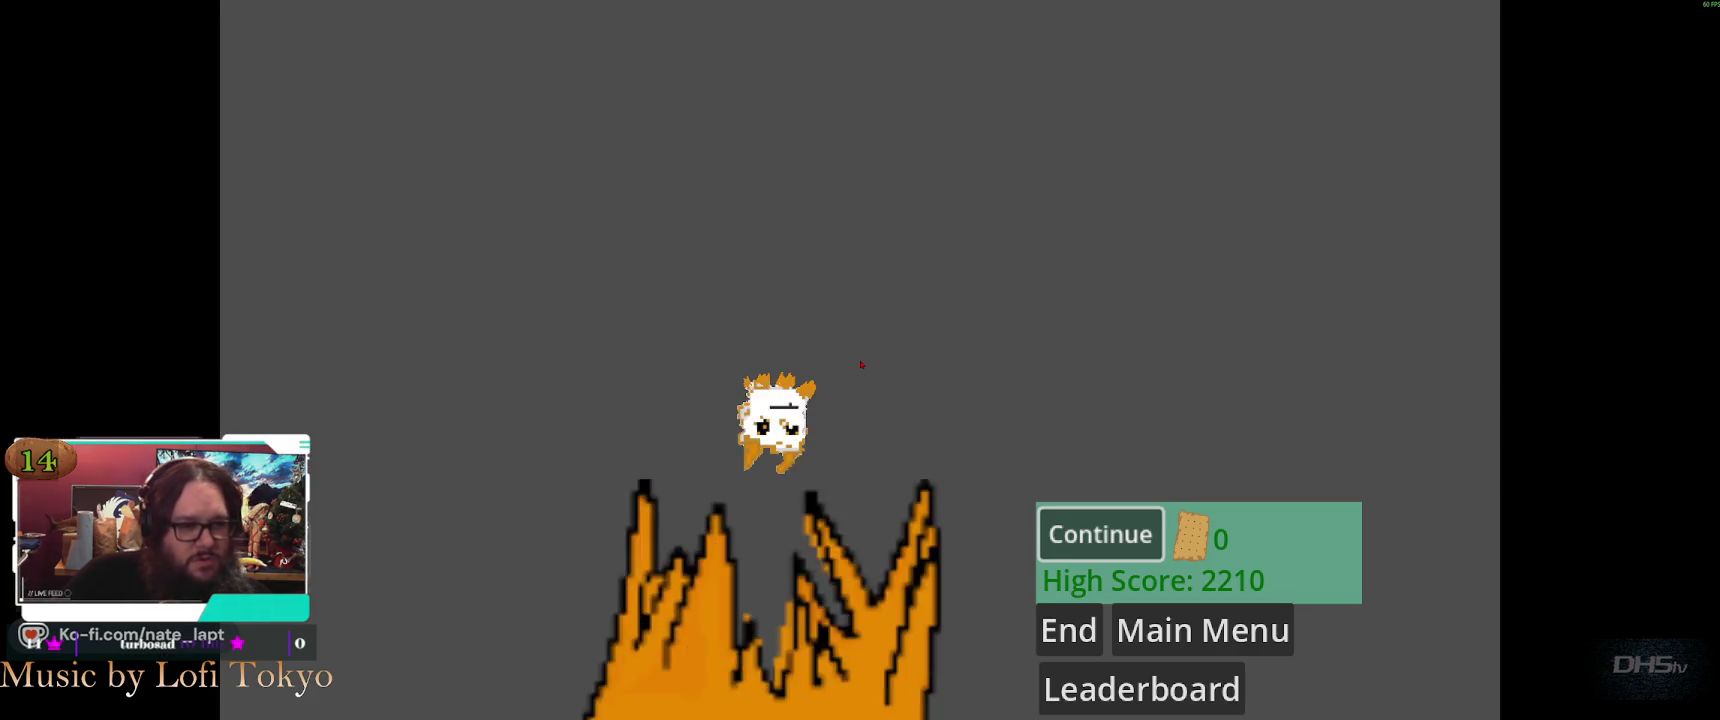
key(Return)
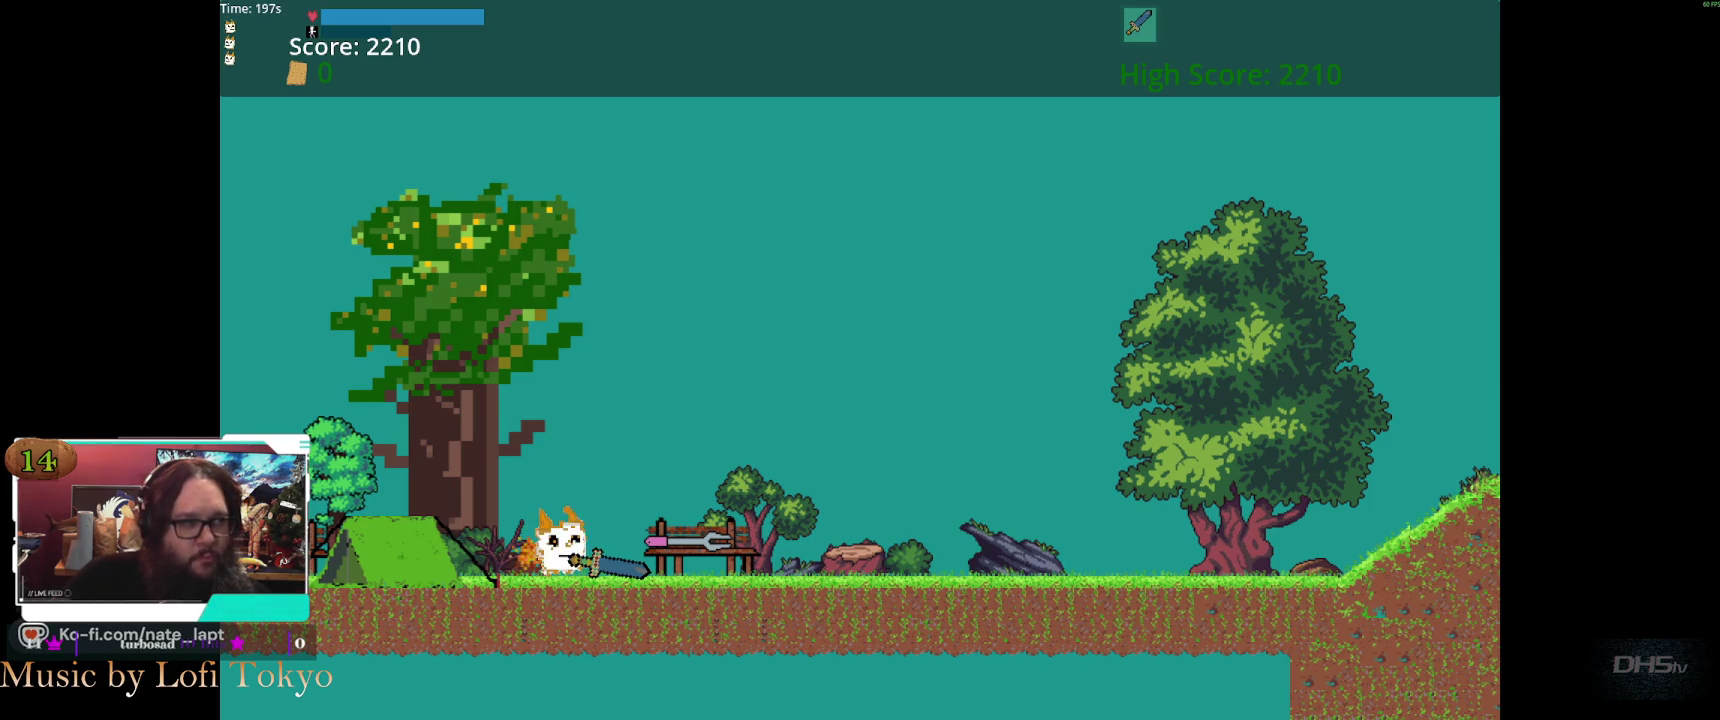
key(F8)
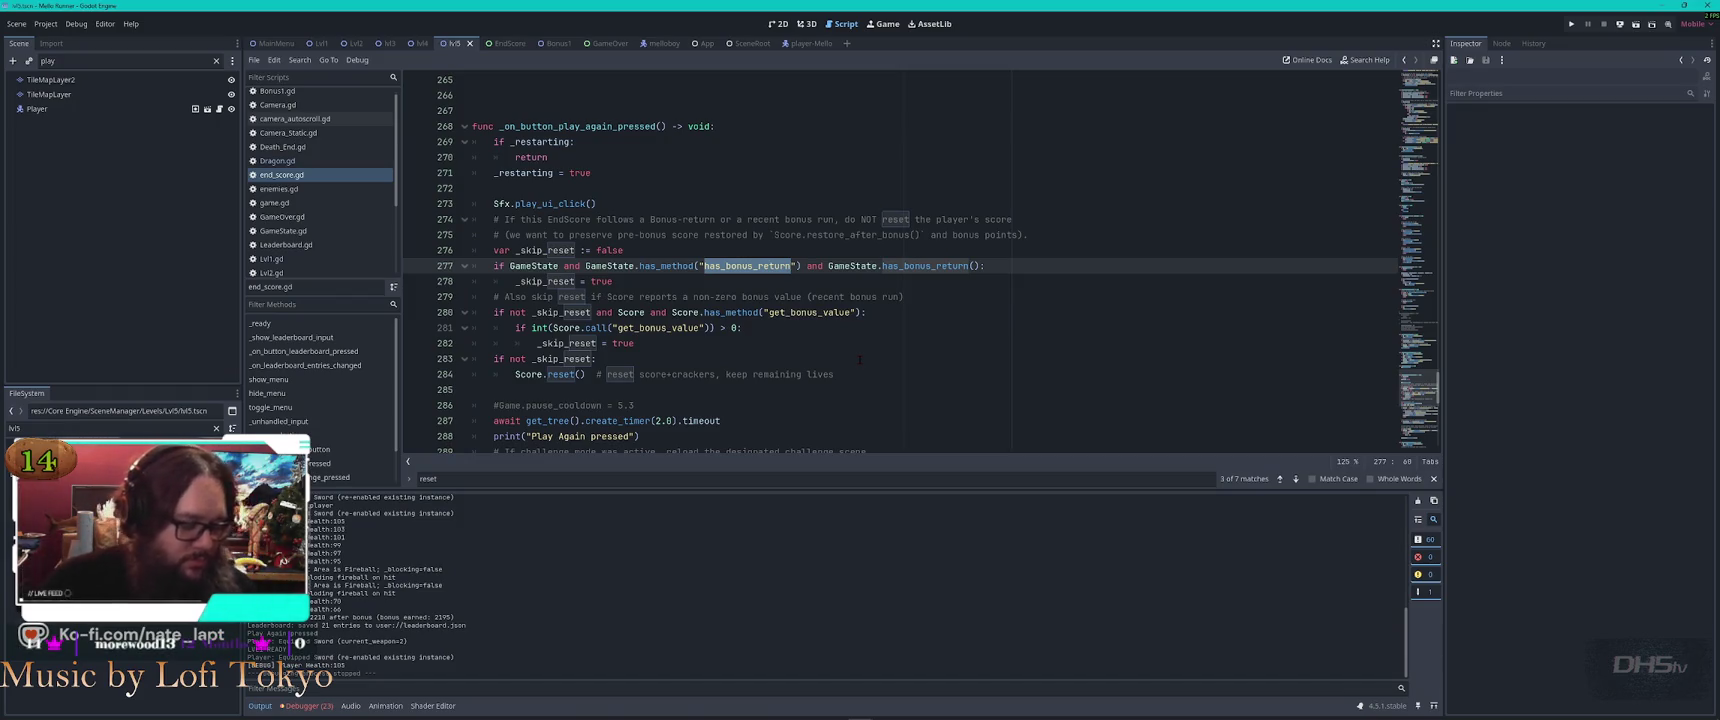
Accept the pending edits, then ask Codex for a DragonBonus game state routing the player to Lvl5 after Bonus
key(alt+Tab)
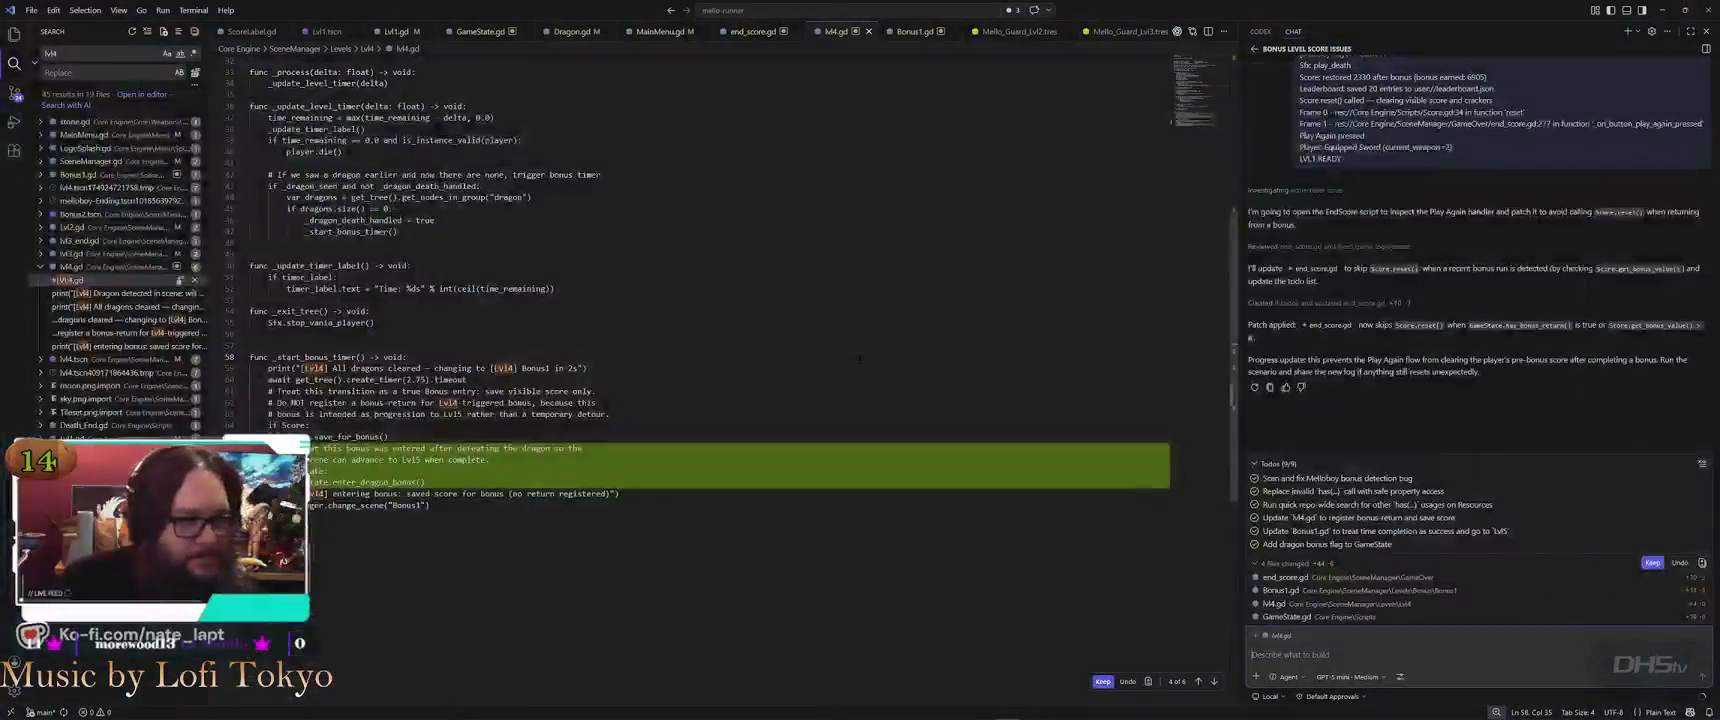
click(1652, 562)
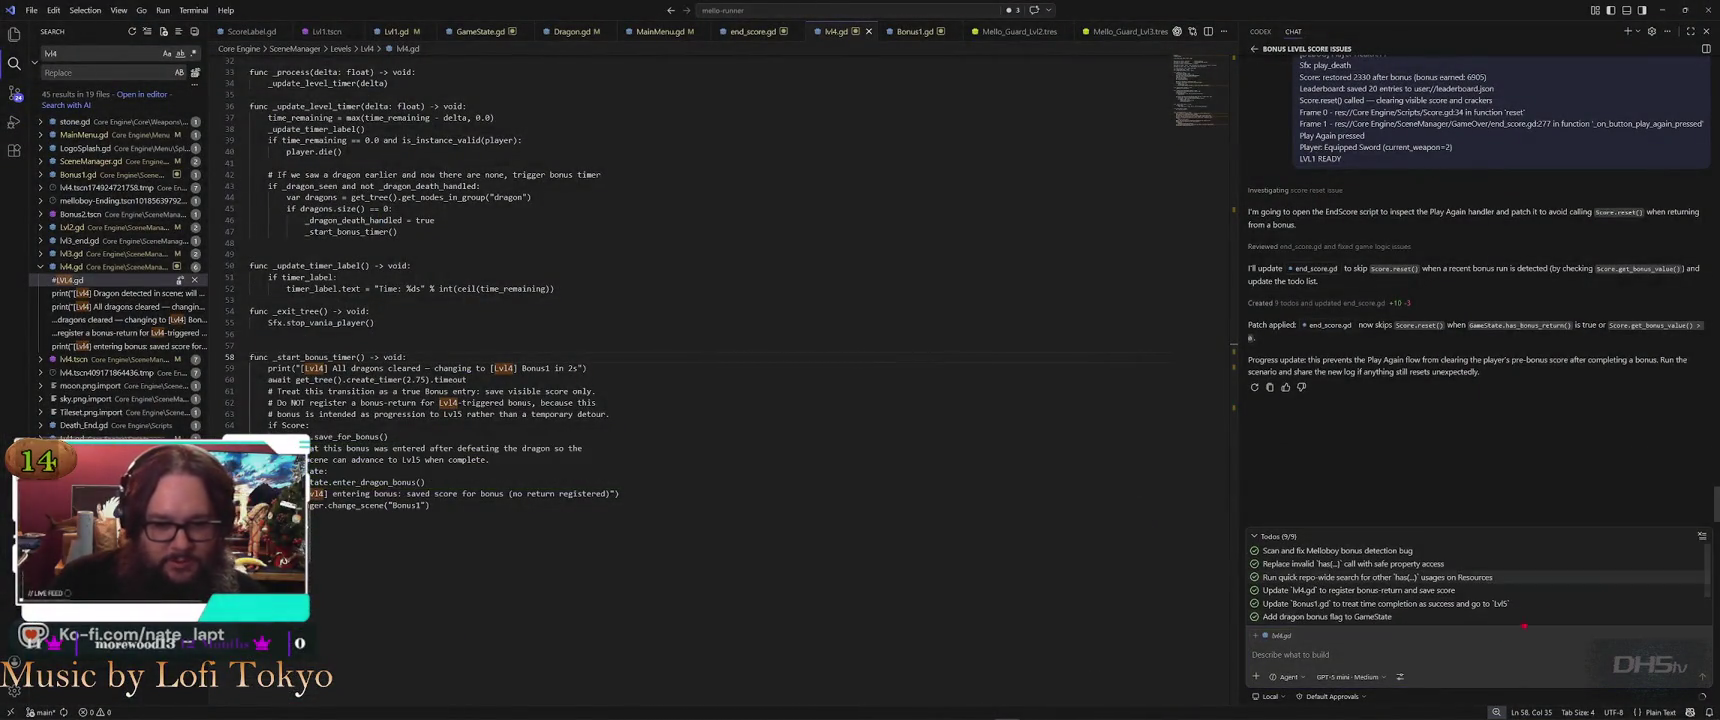
click(1416, 643)
text(Still transiti)
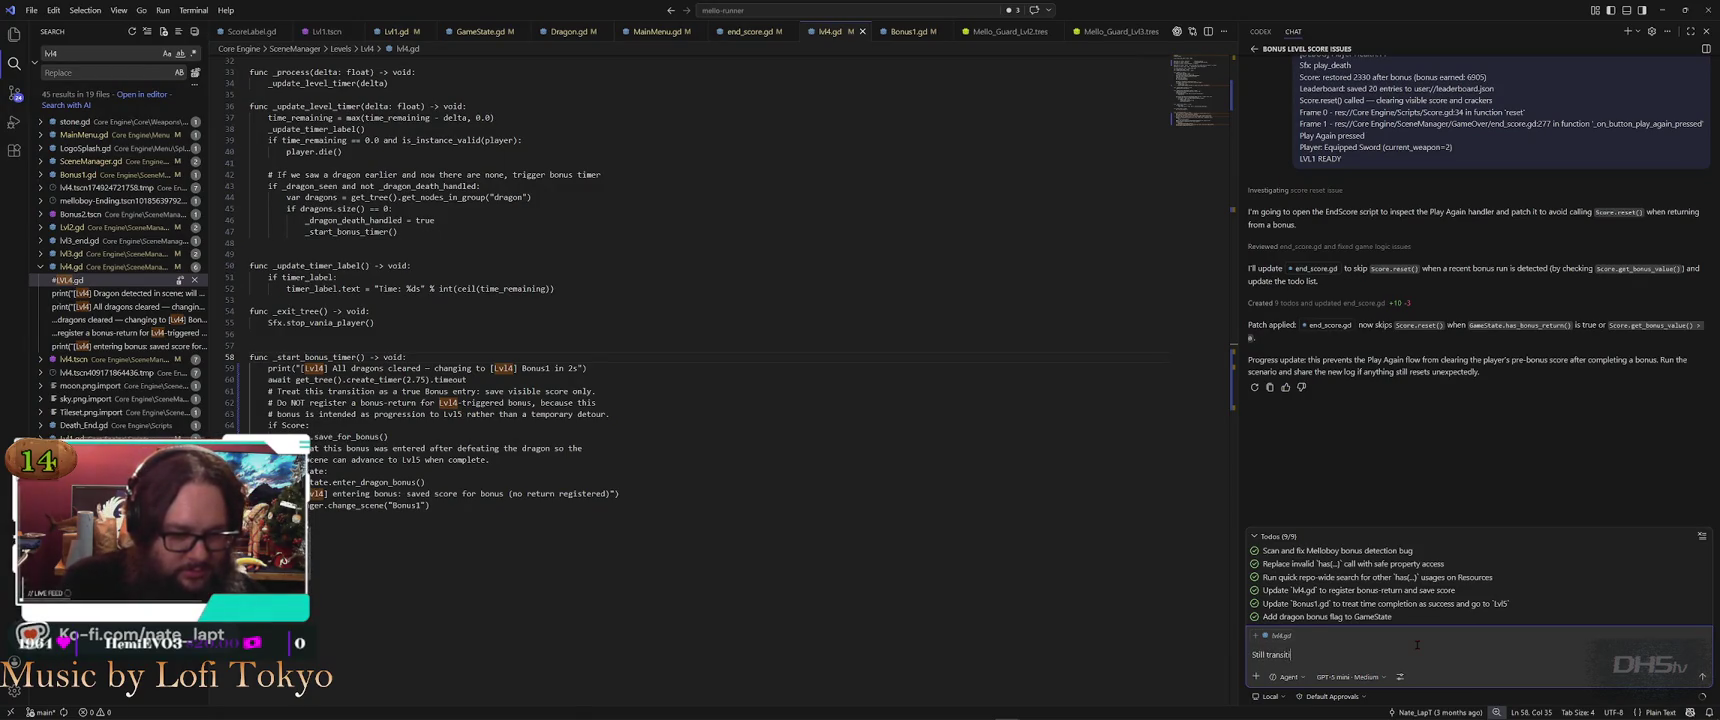
text(oning to lvl1 !!!)
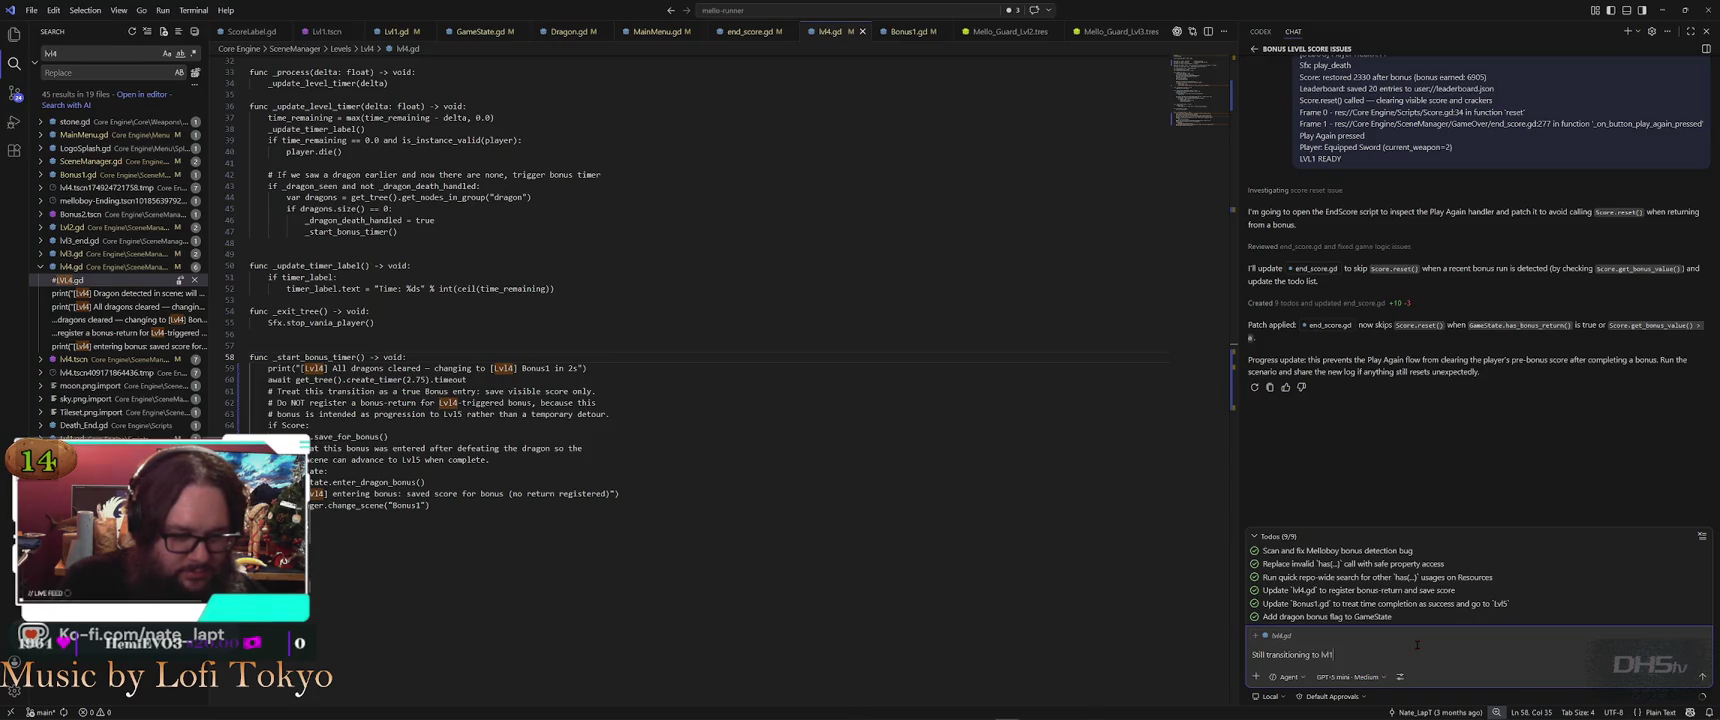
key(shift+Return)
text(rite a new function )
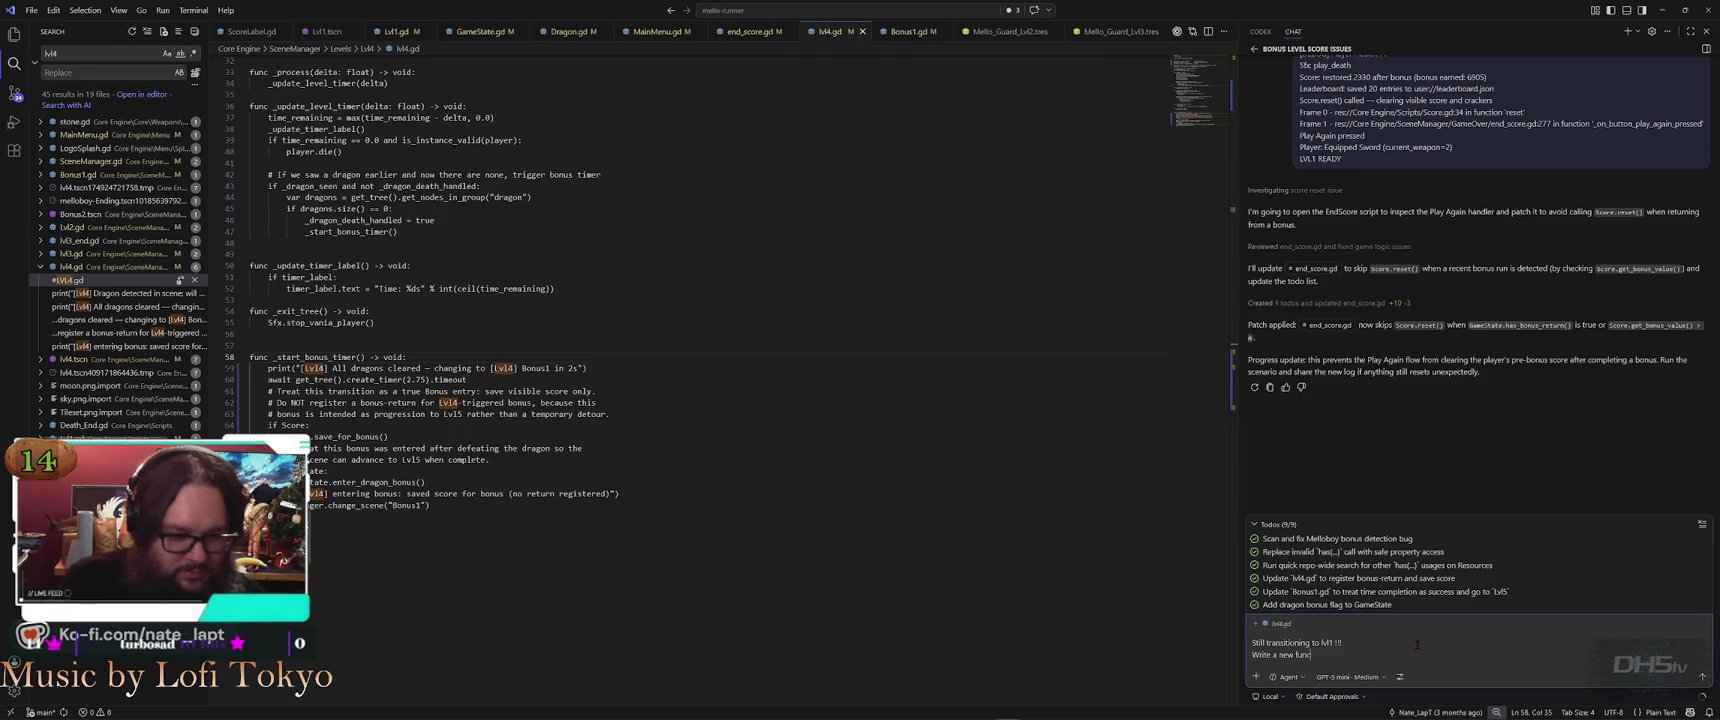
text(and add a gamestate for t)
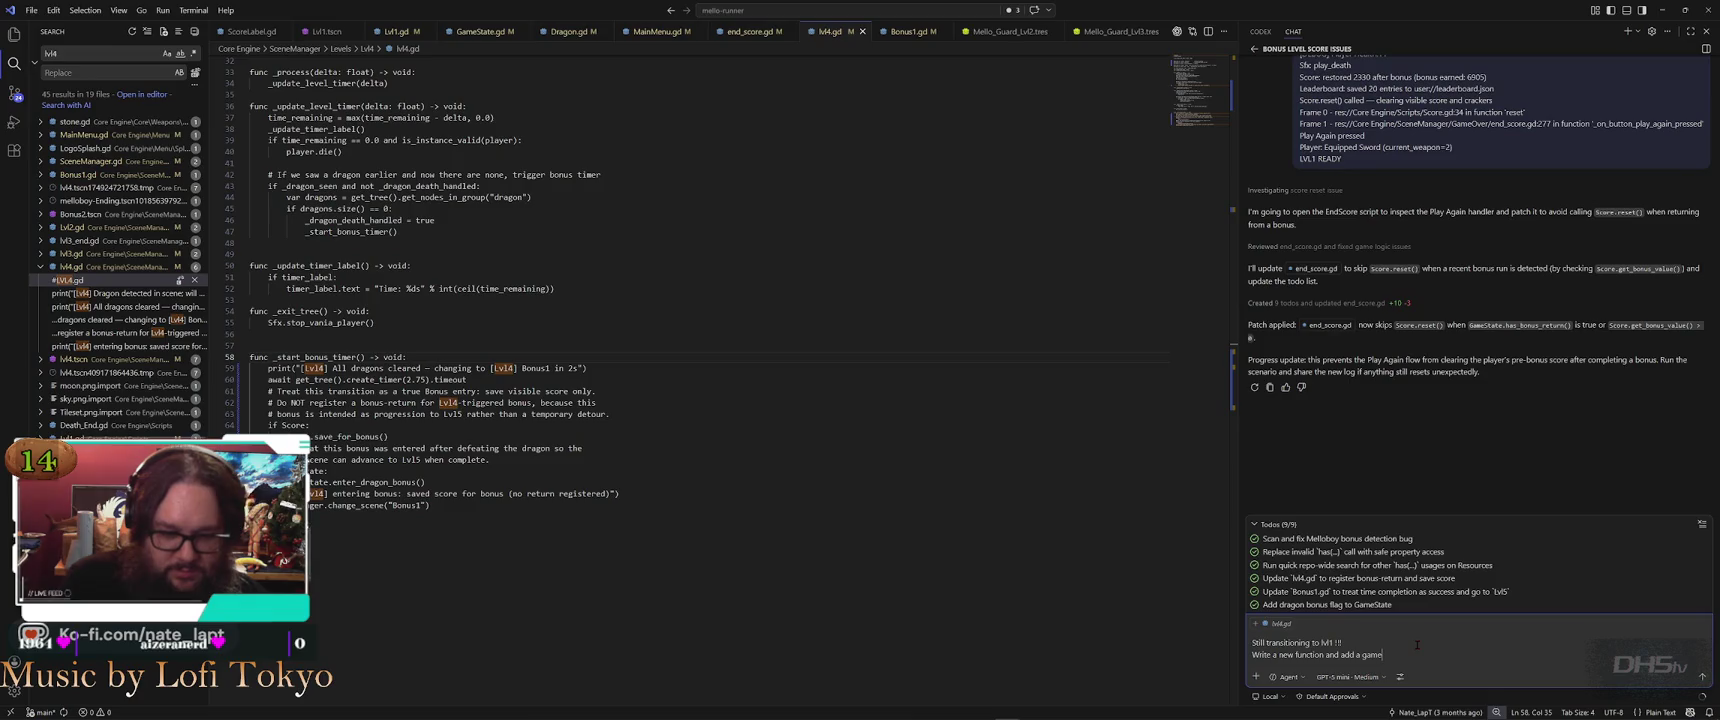
text(he d)
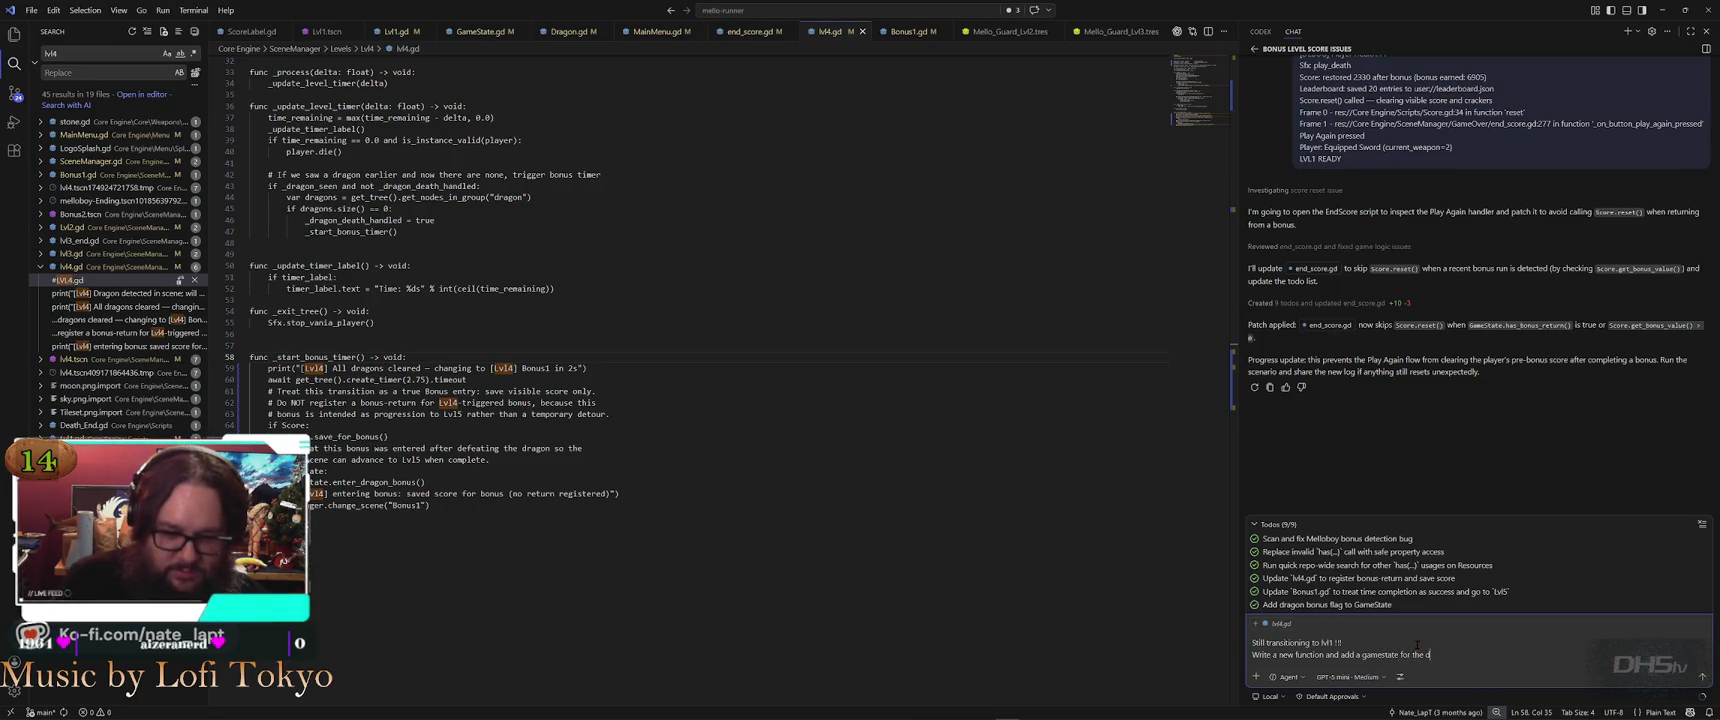
text(ragon bonus leve)
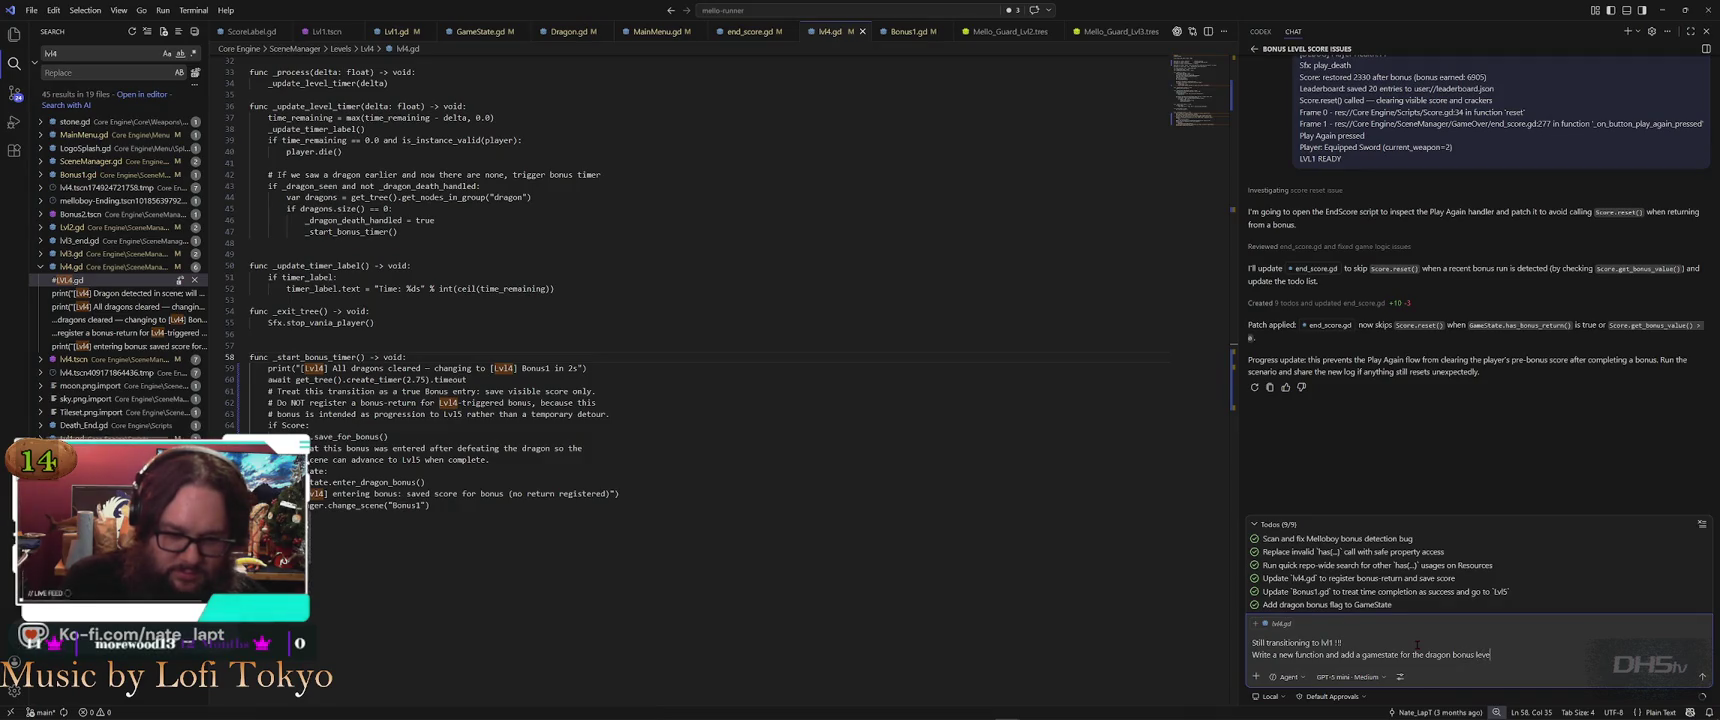
text(l whe)
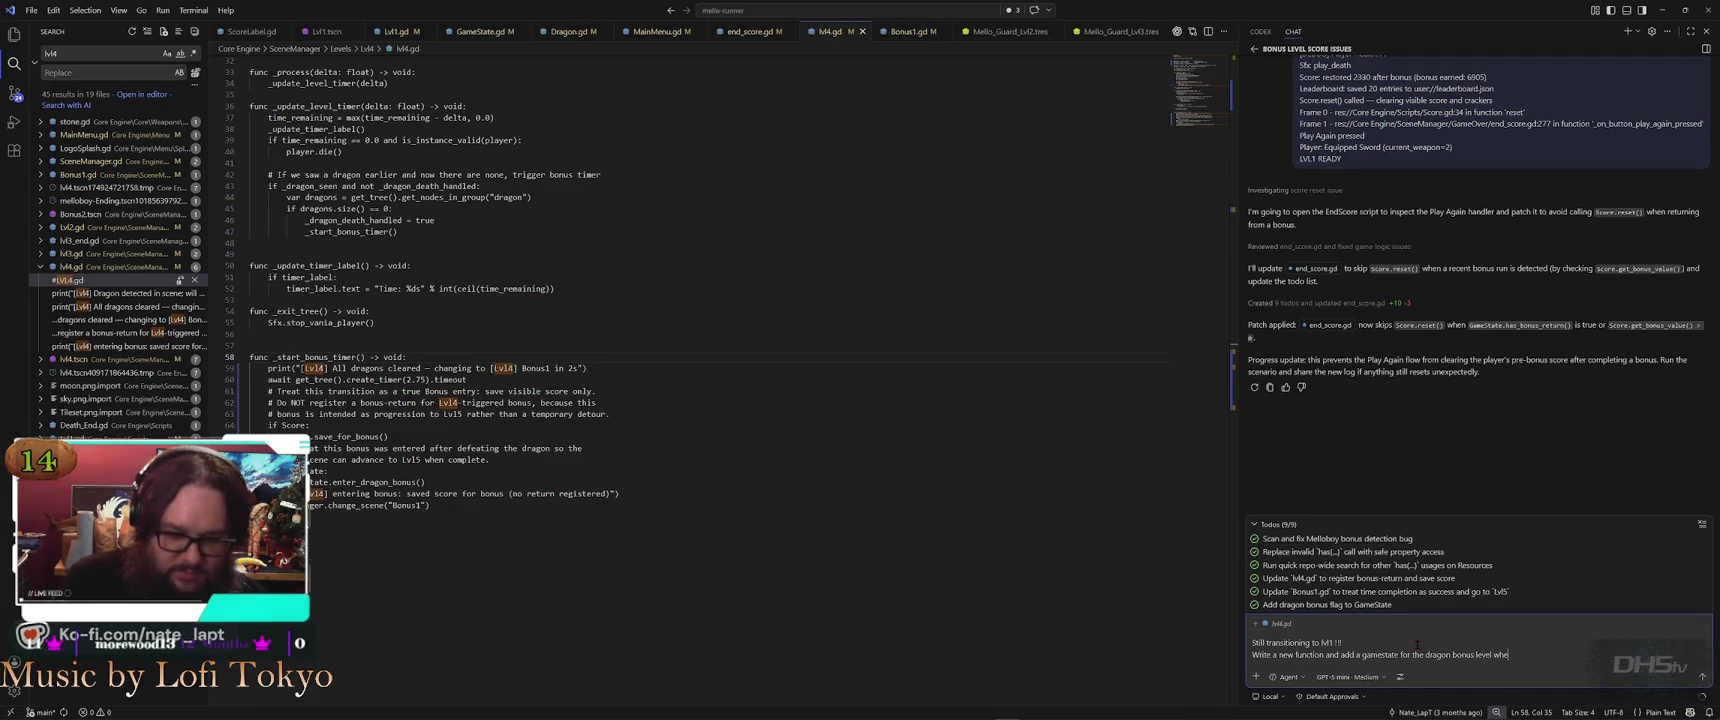
text(n sending from lvl4 to the bonus level)
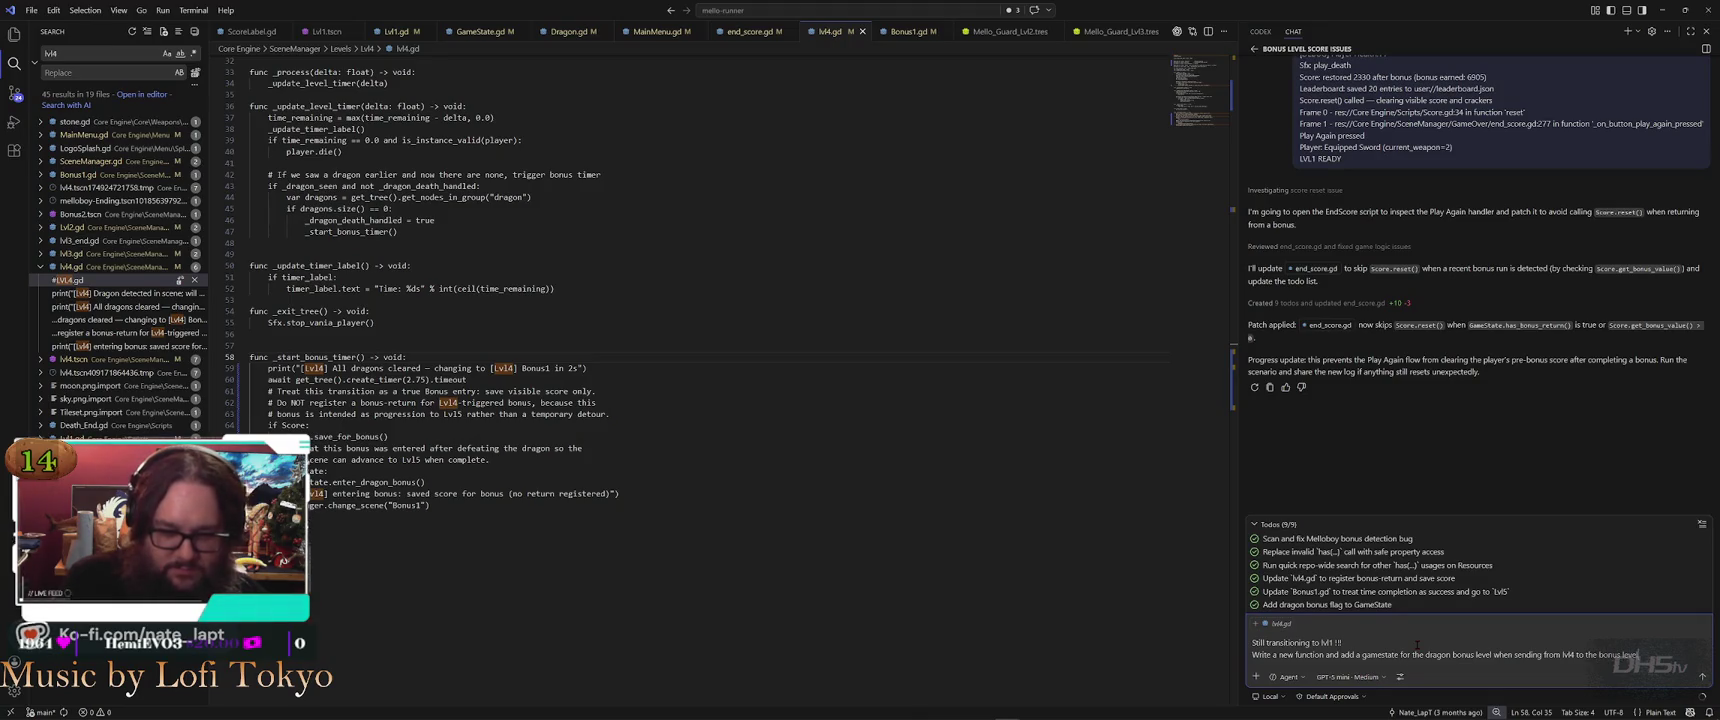
text(.)
key(shift+Return)
key(shift+Return)
text(When)
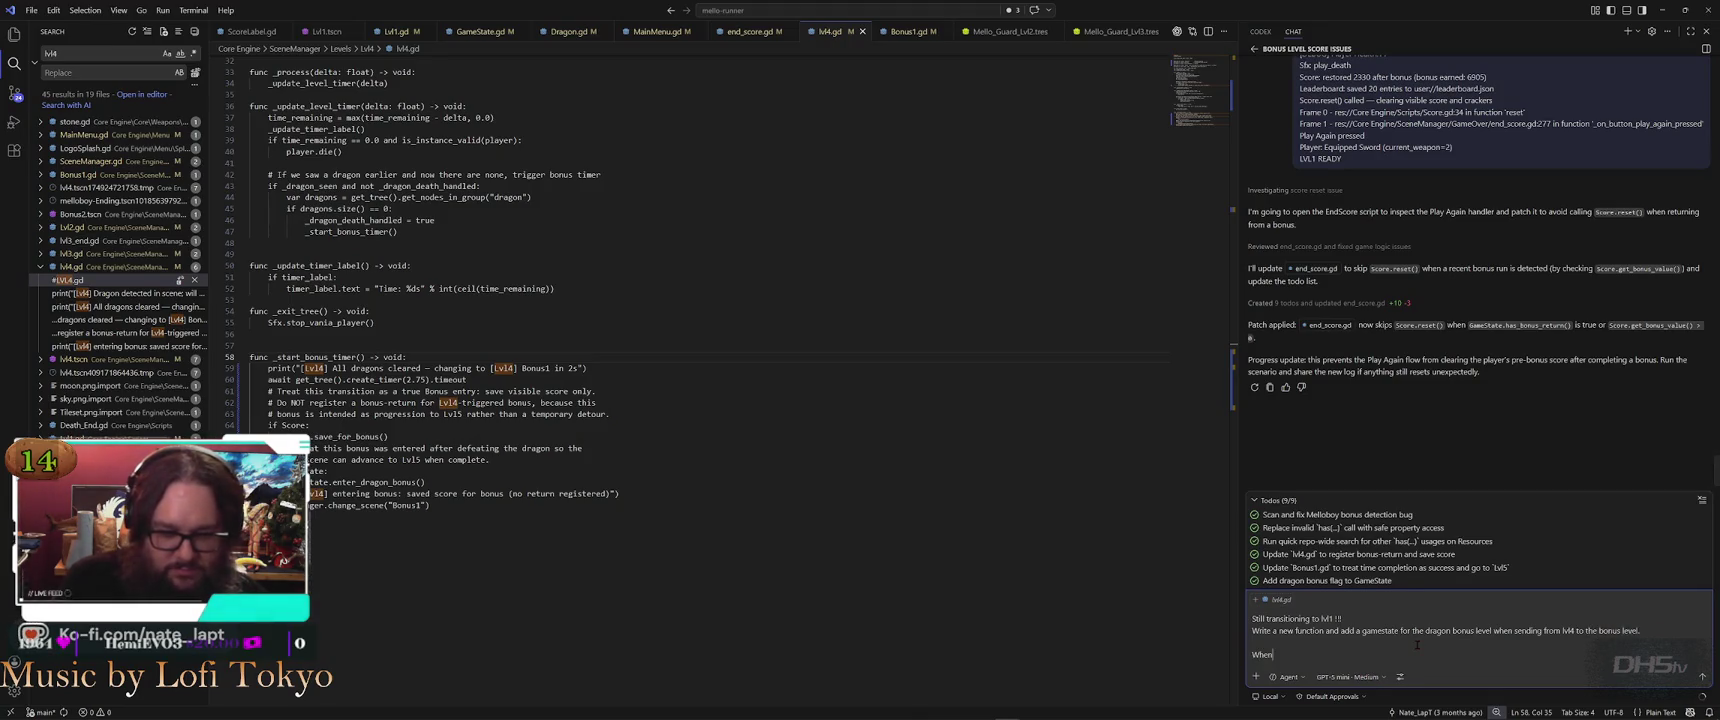
text( the gamestate is)
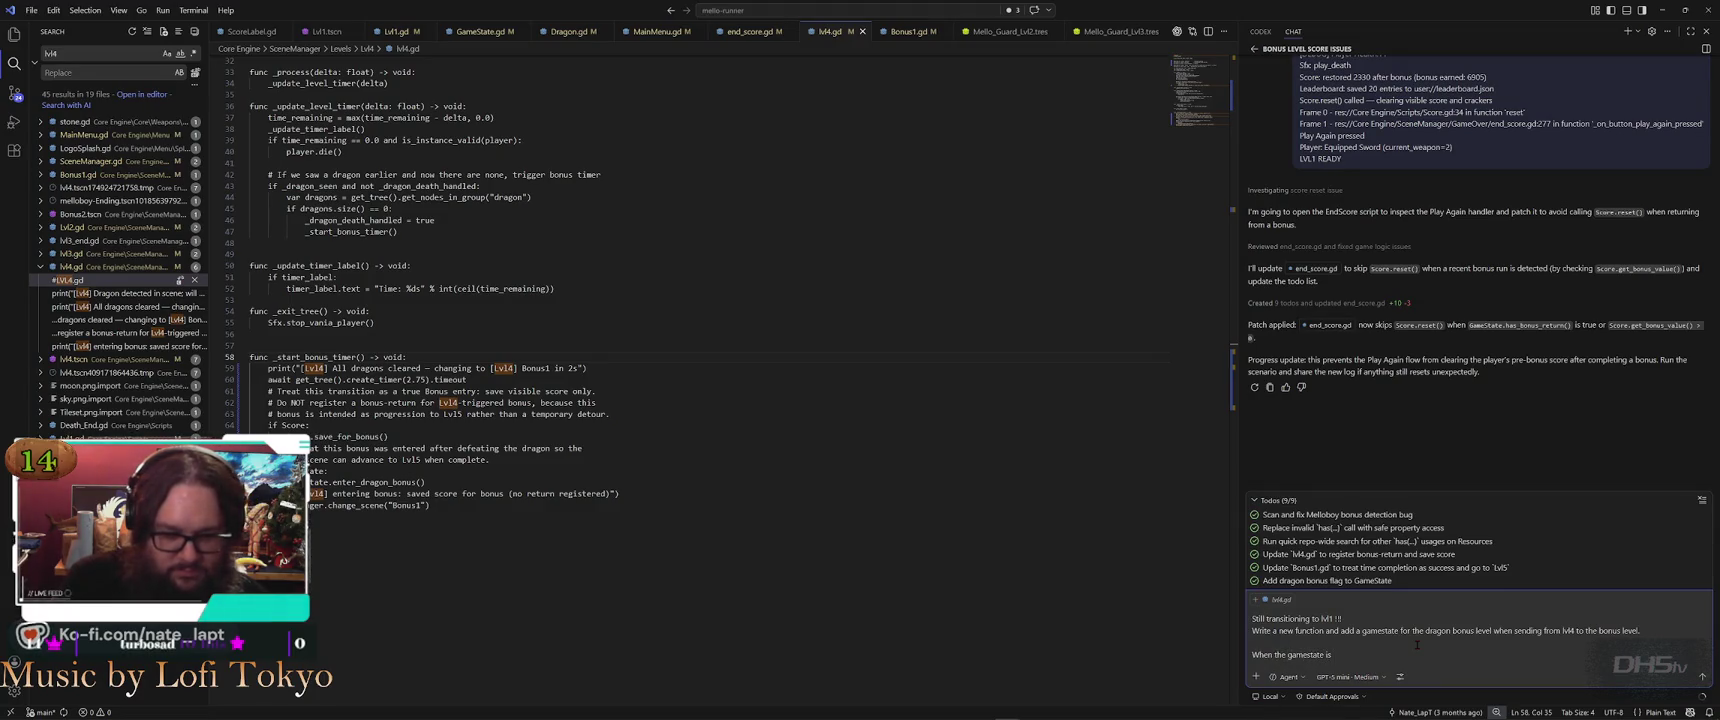
text( DragonBonus)
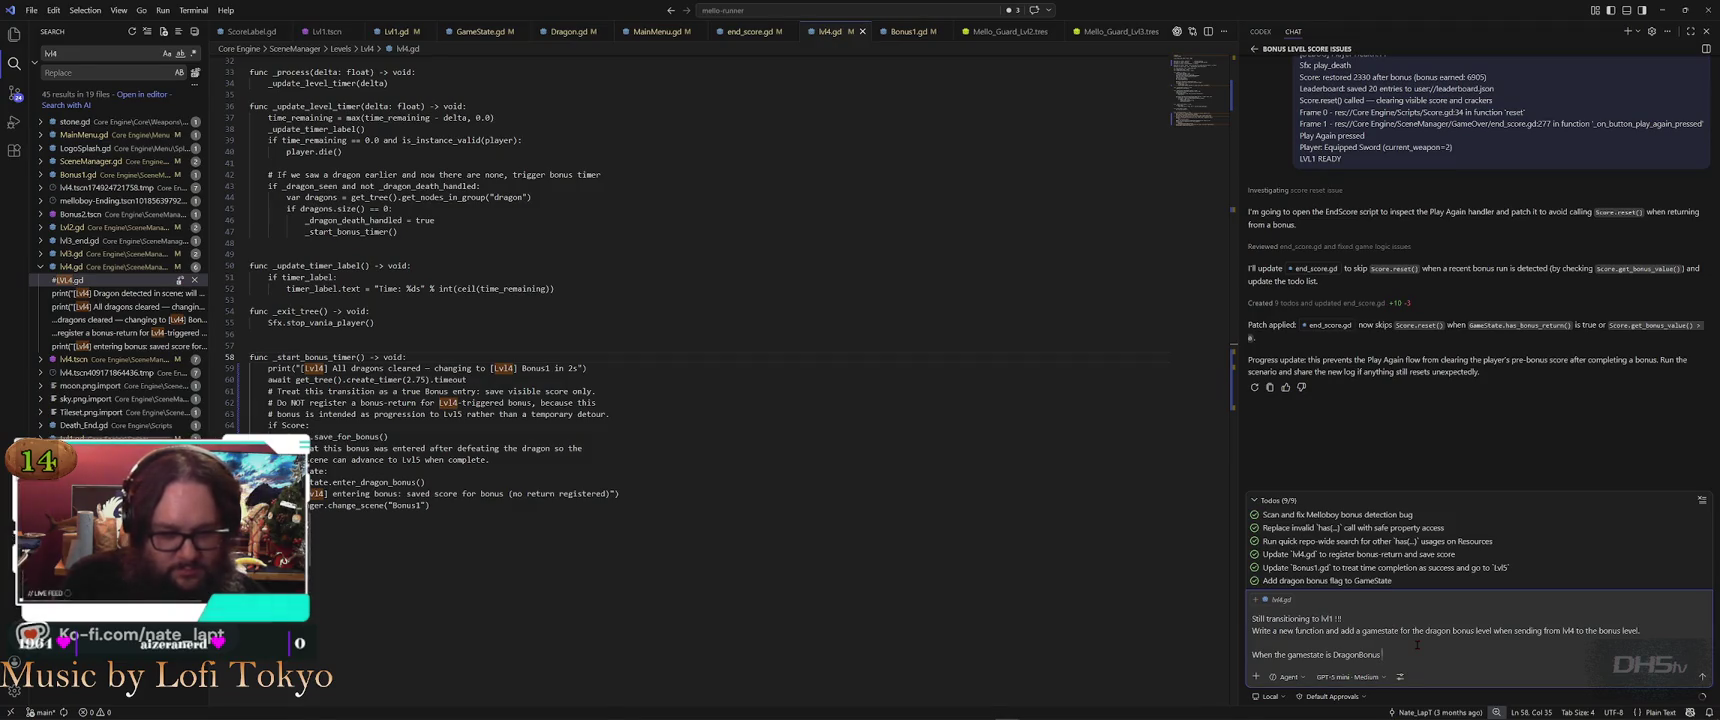
text( the player to lv)
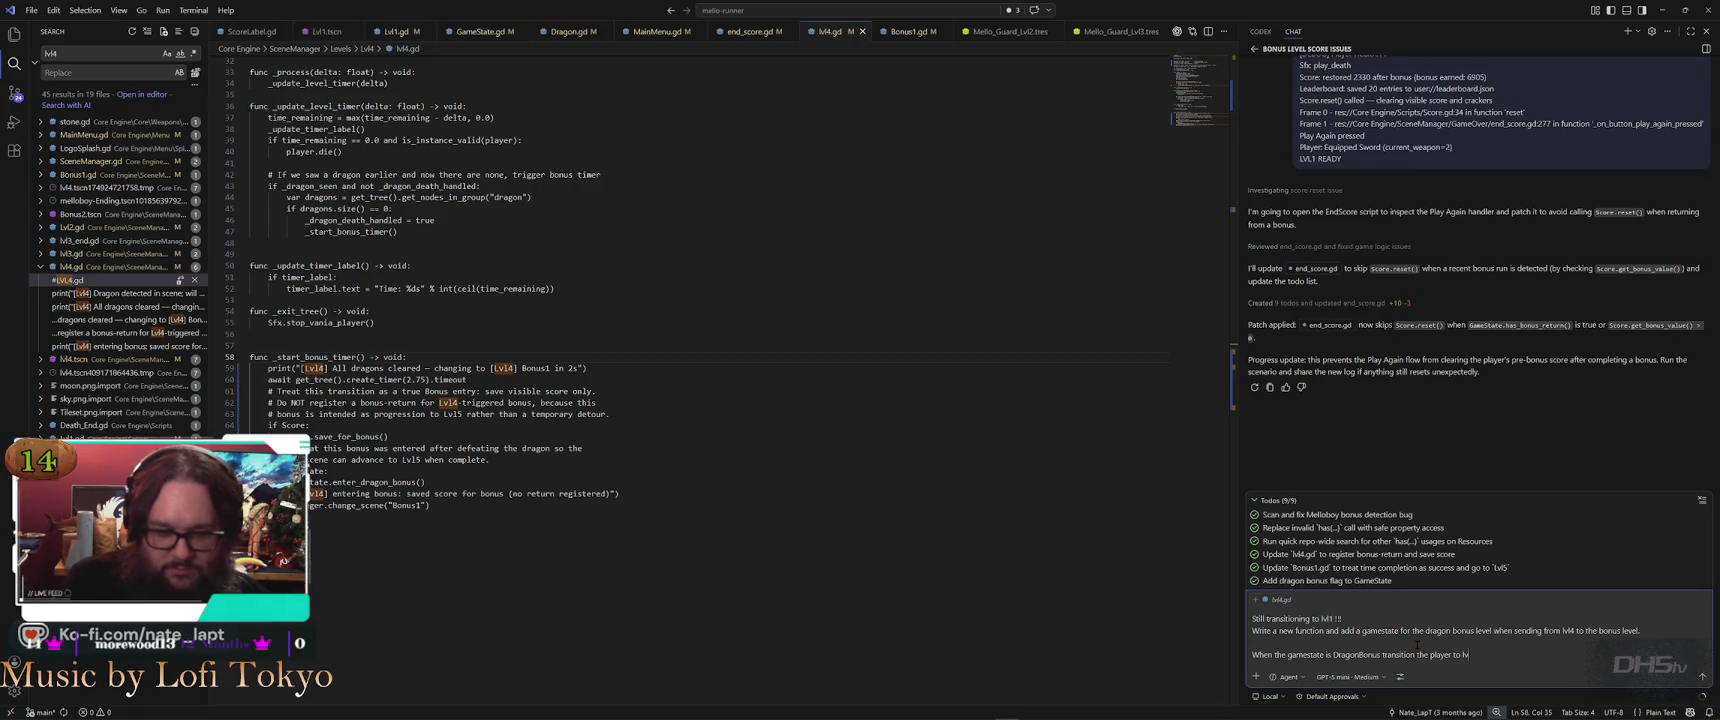
text(er t)
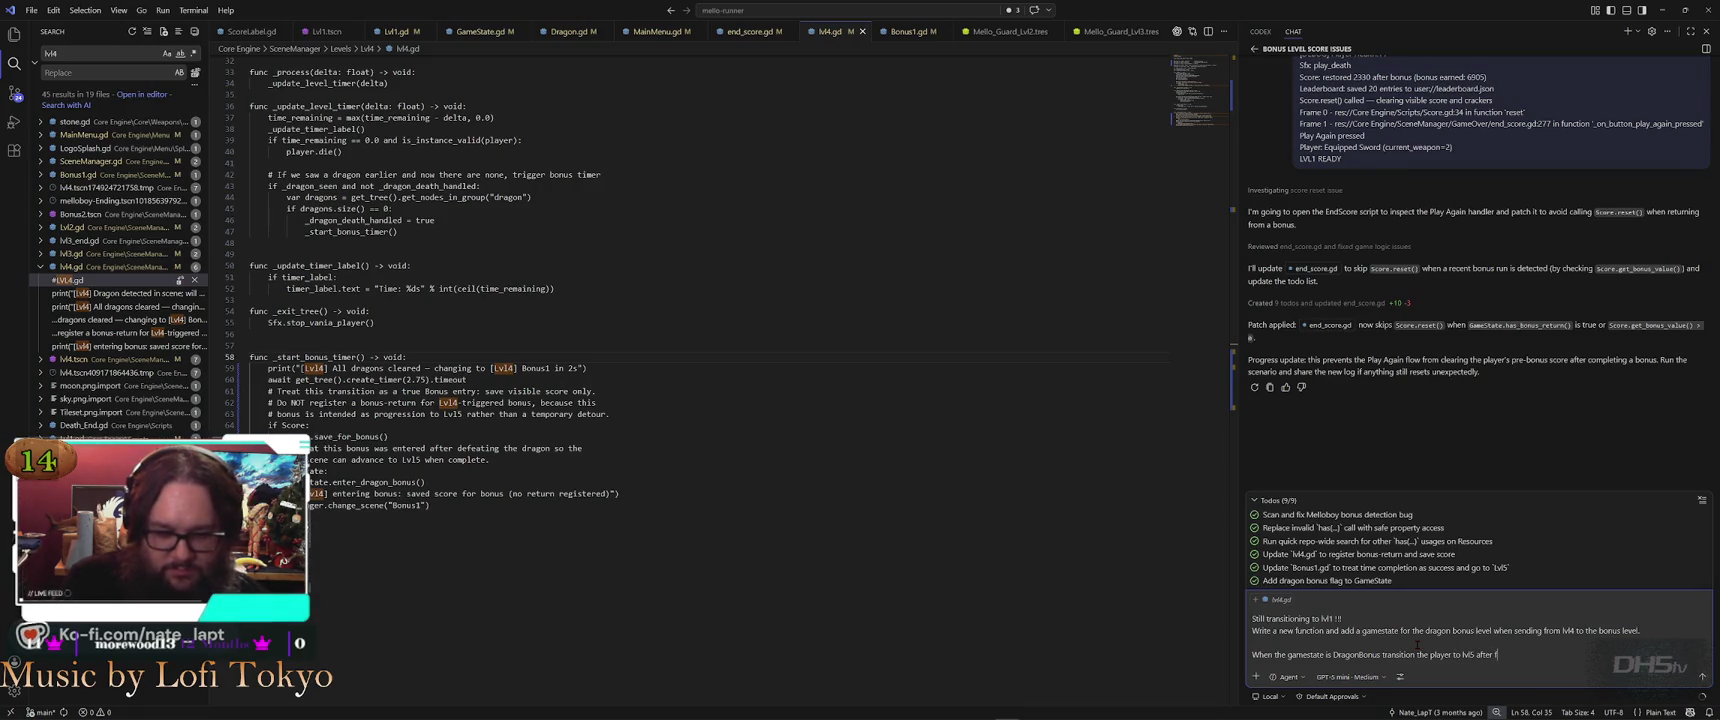
text(nishing the Bonus level!!)
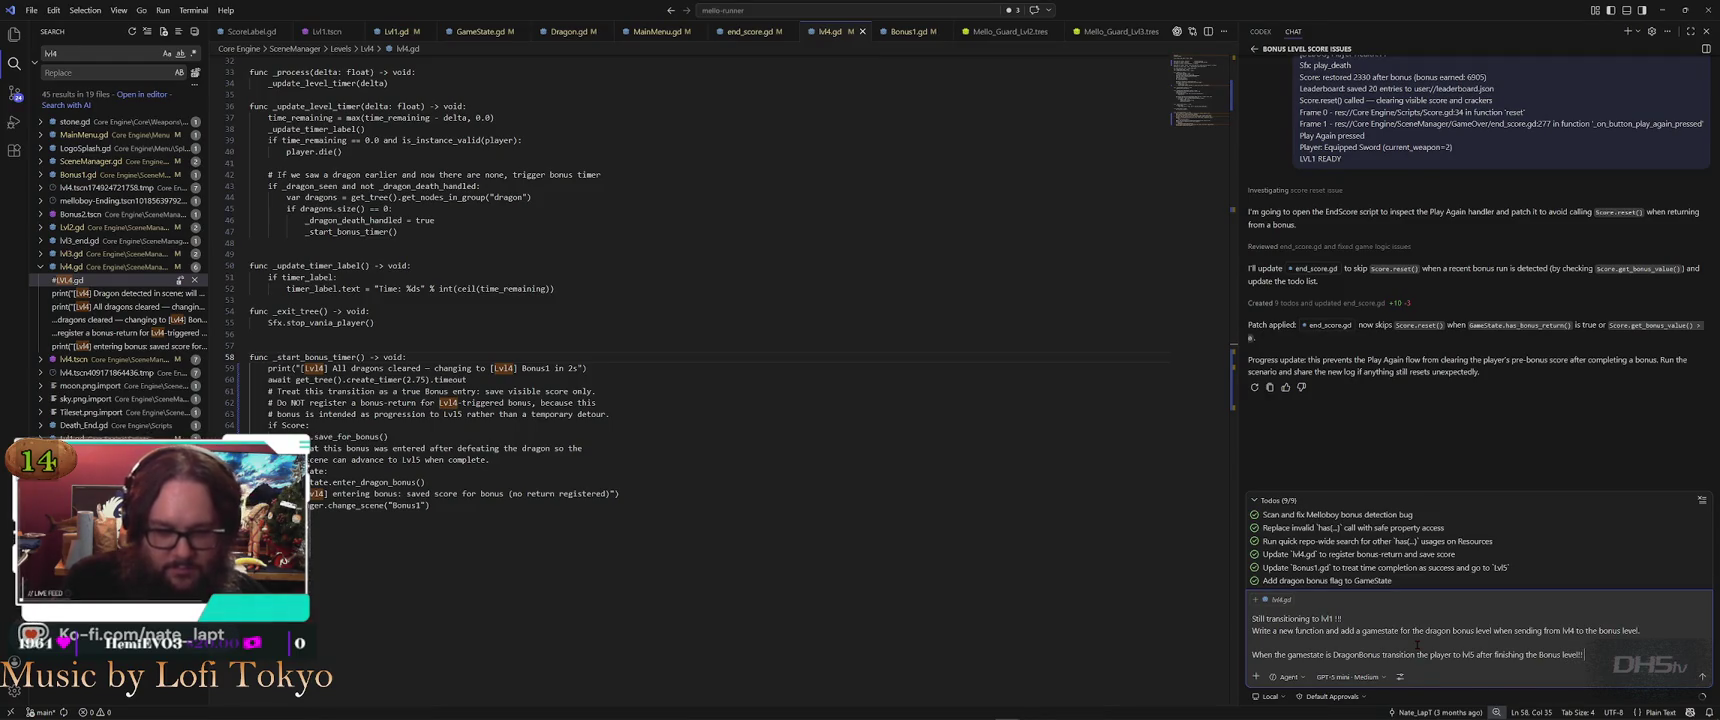
key(Return)
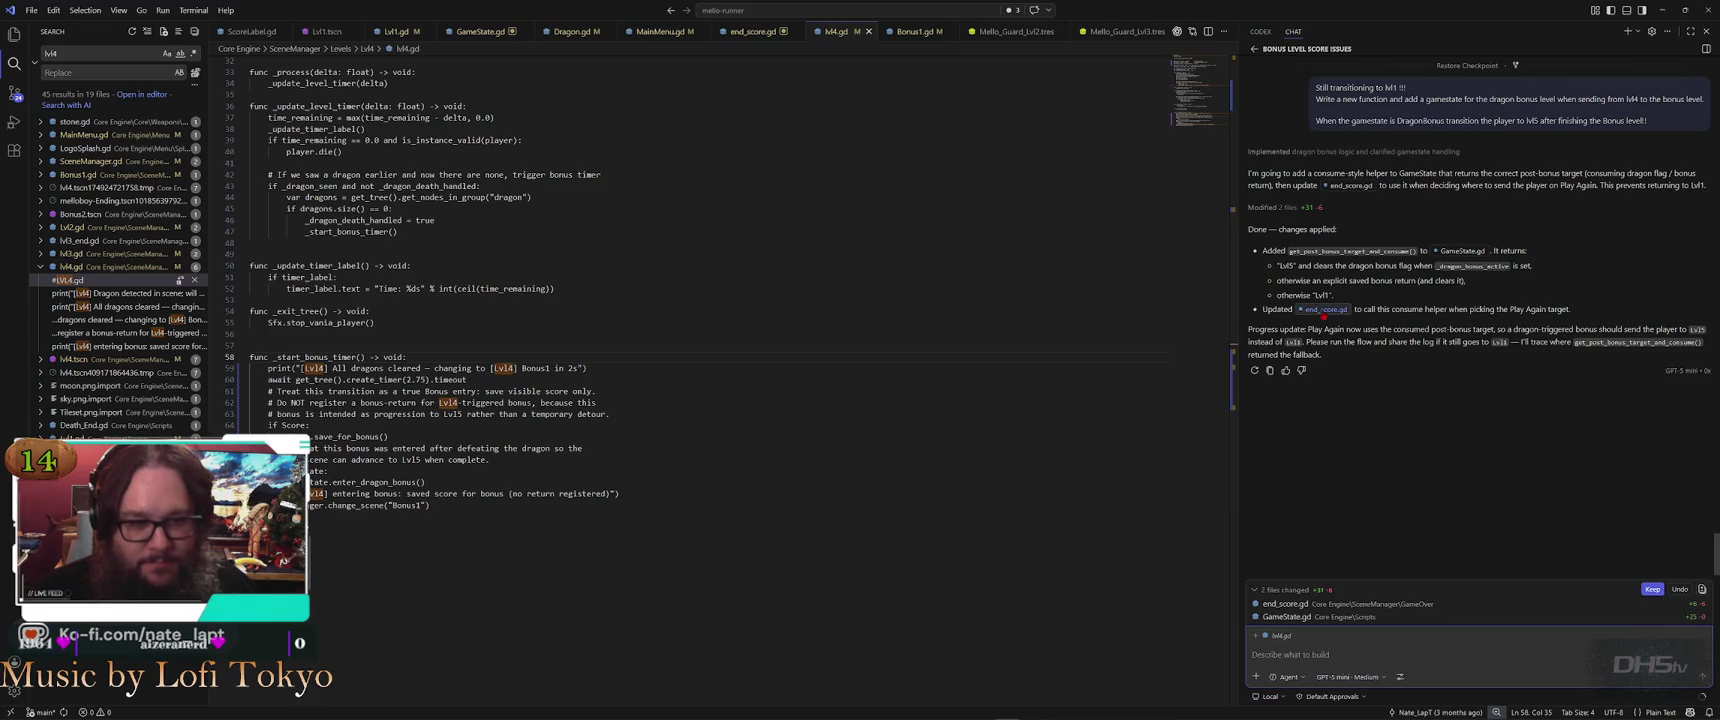
Inspect the GameState.gd diff's line returning Lvl5, then open end_score.gd's changes
click(1300, 616)
scroll(879, 455, down, 2)
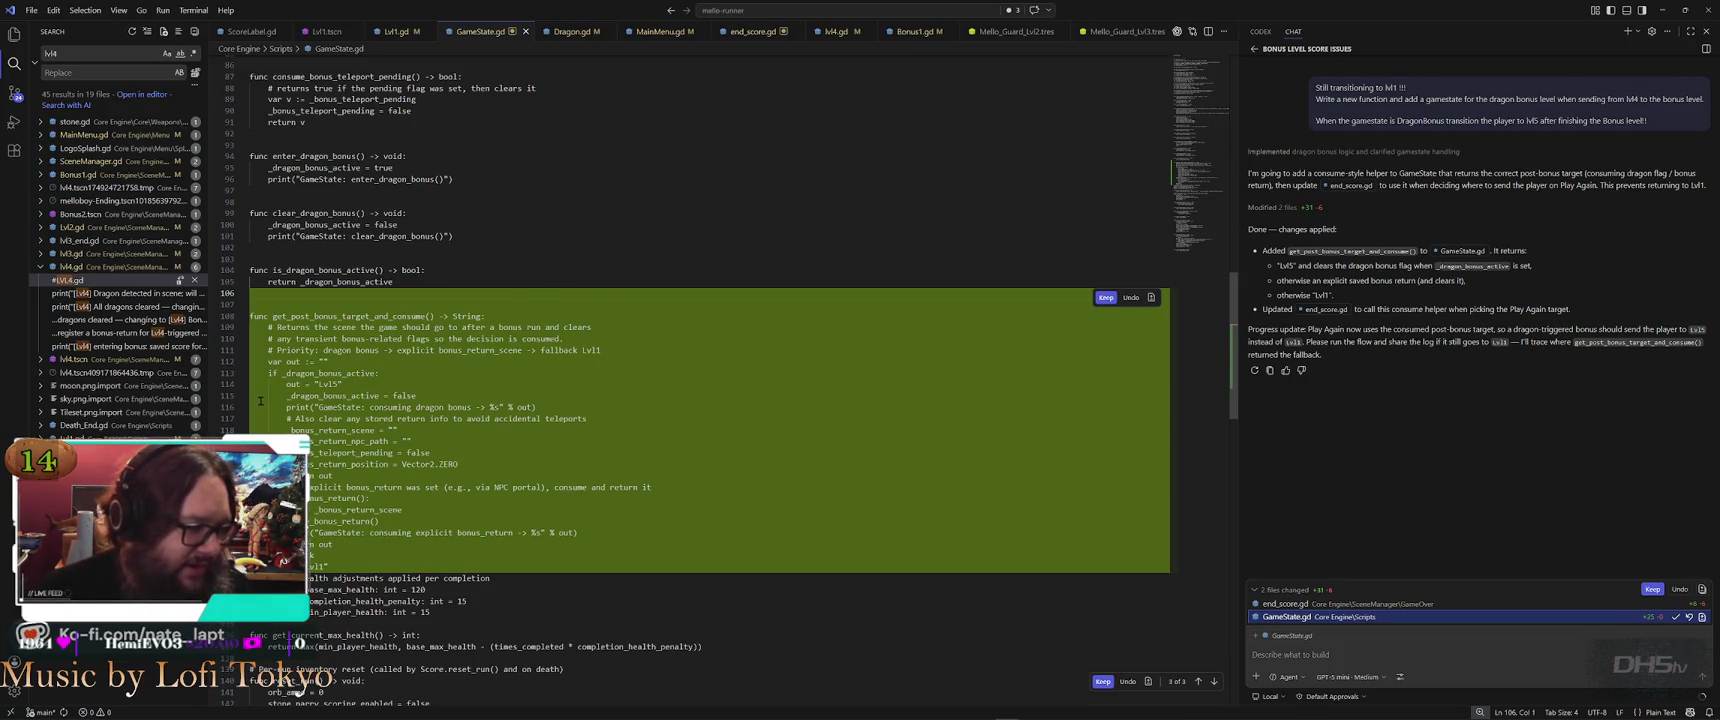
click(494, 386)
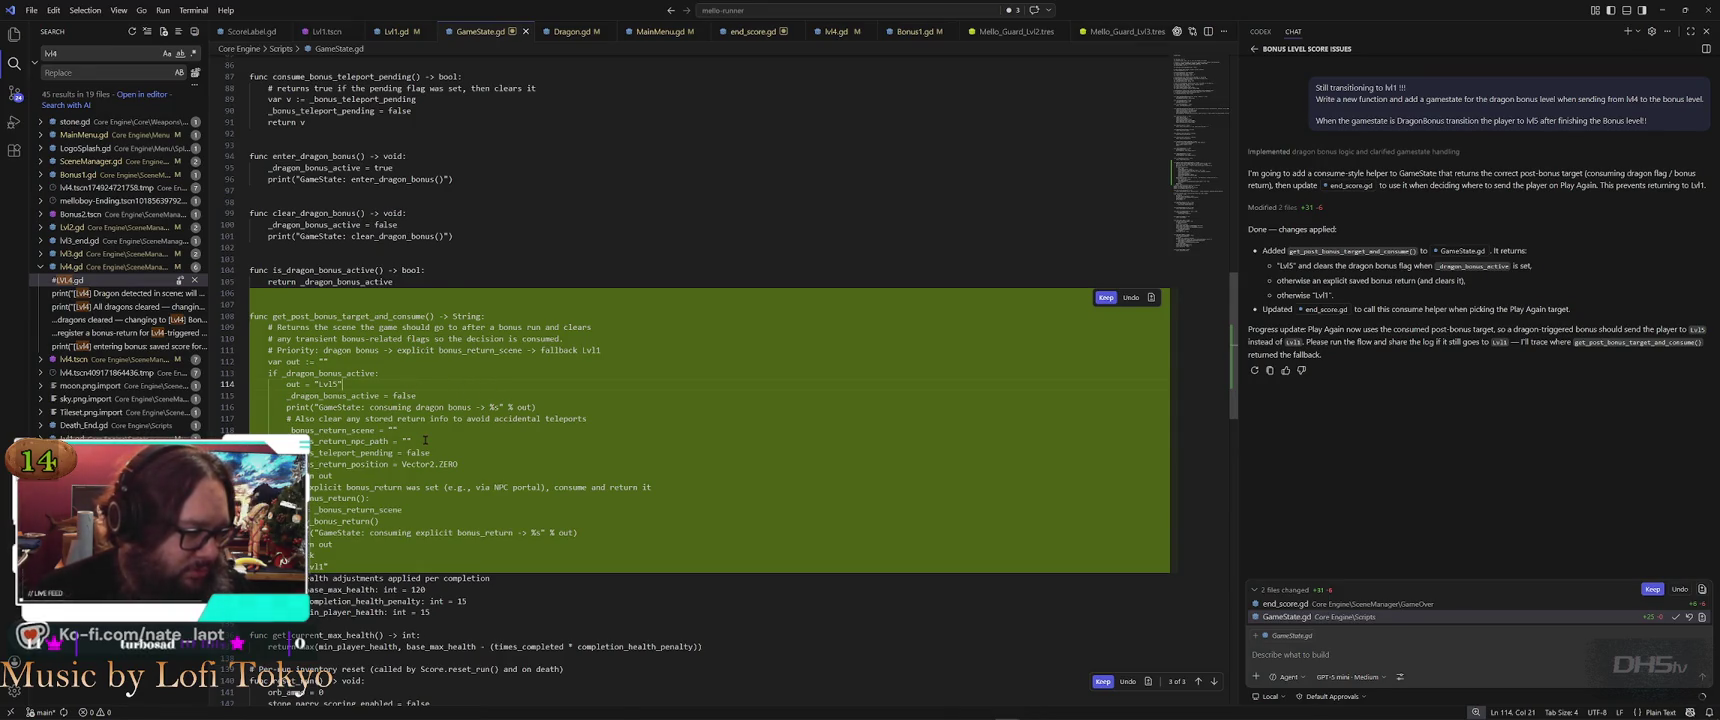
click(1285, 604)
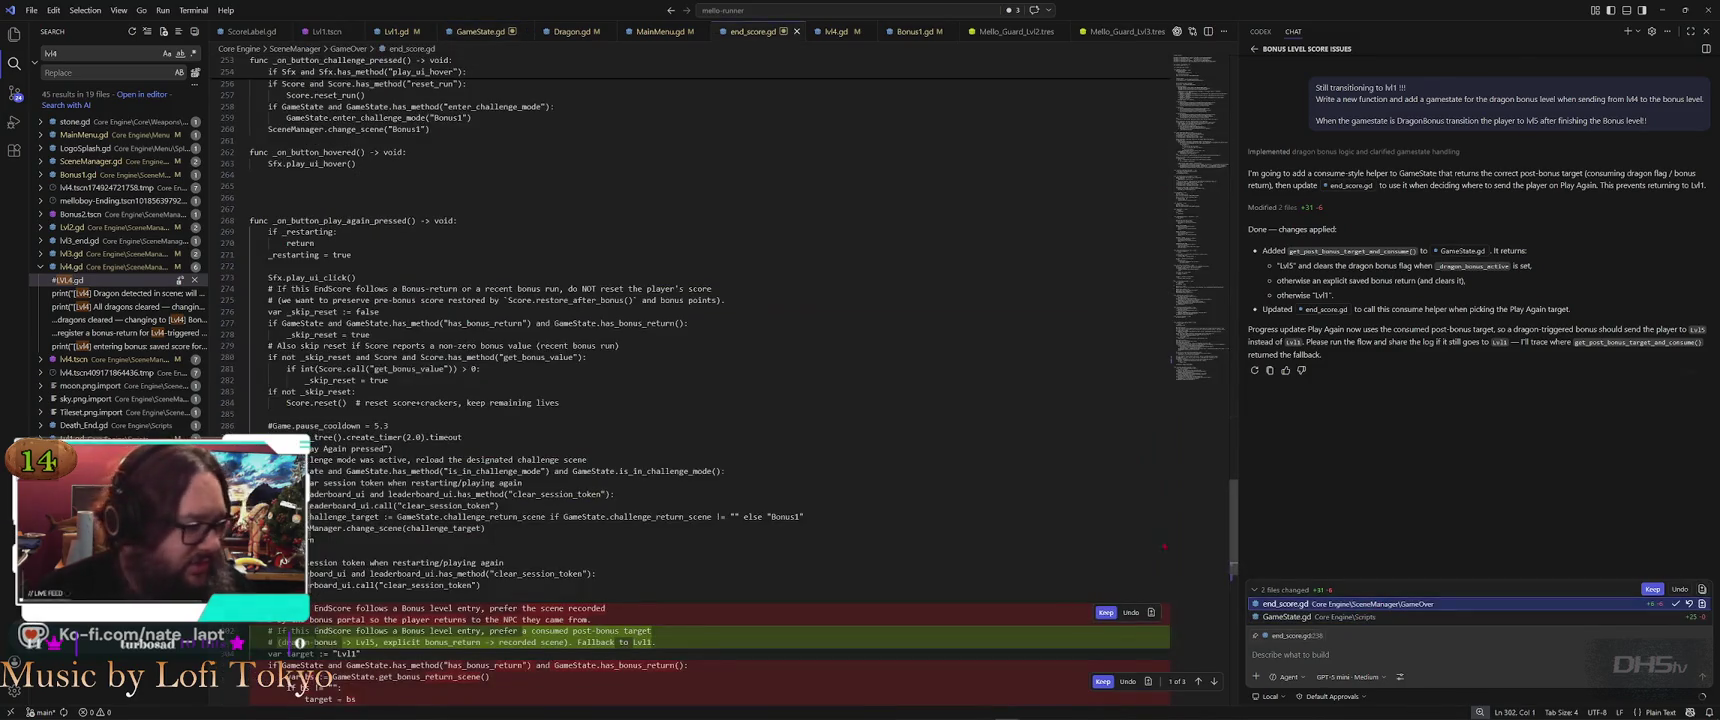
scroll(737, 453, down, 3)
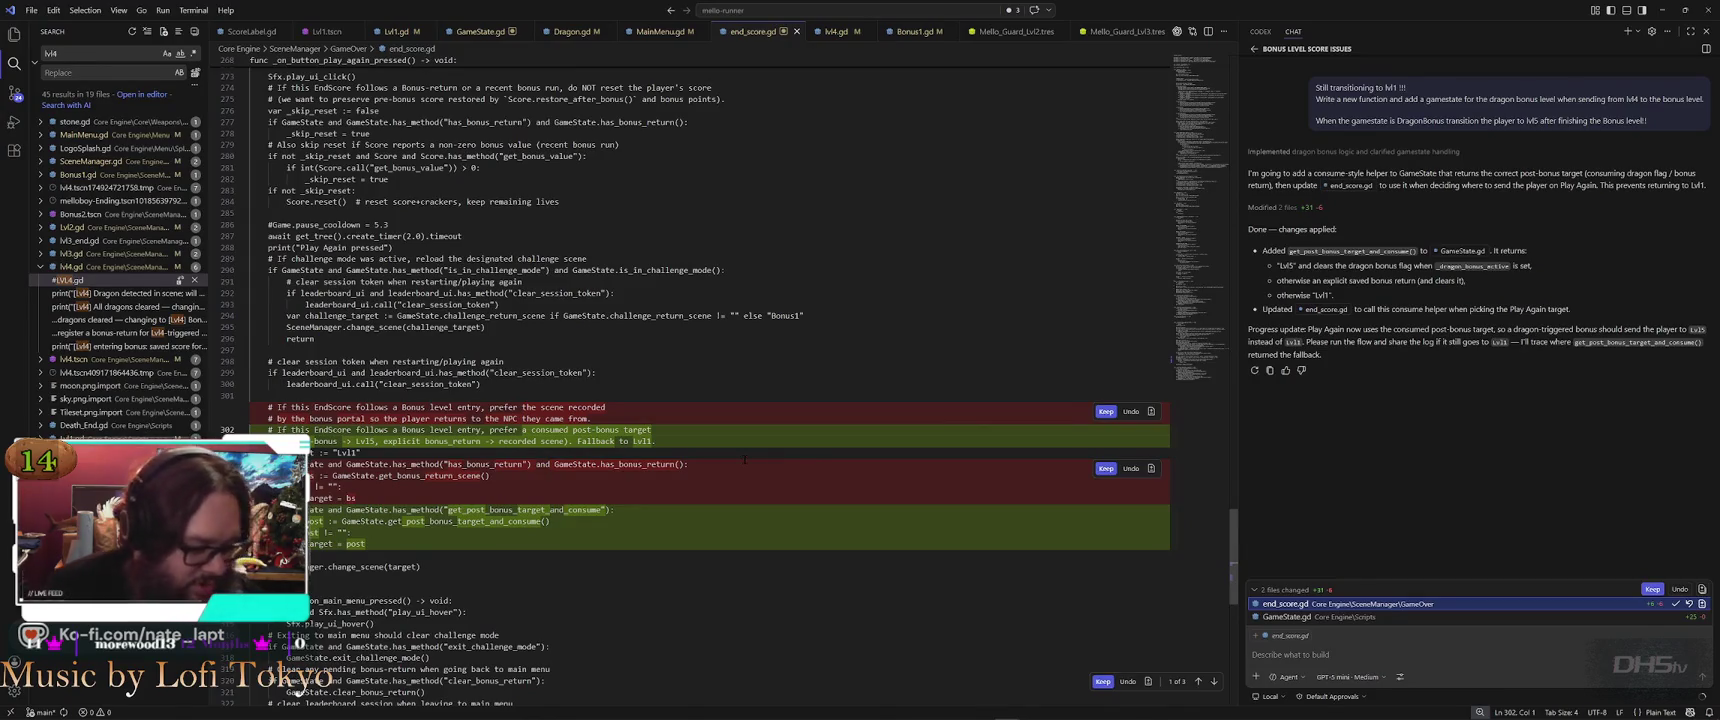
key(alt+Tab)
key(alt+Tab)
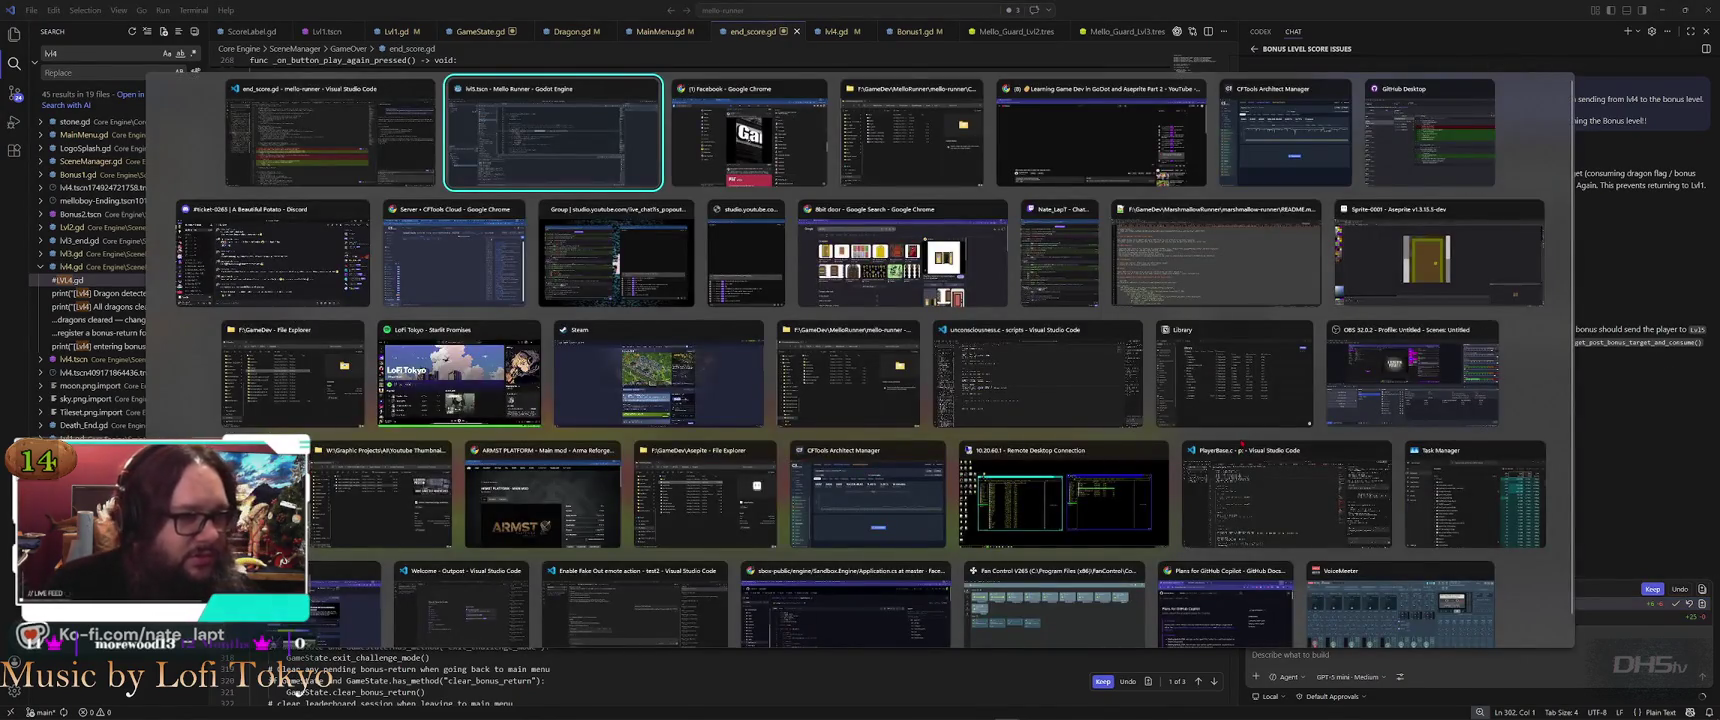
key(Escape)
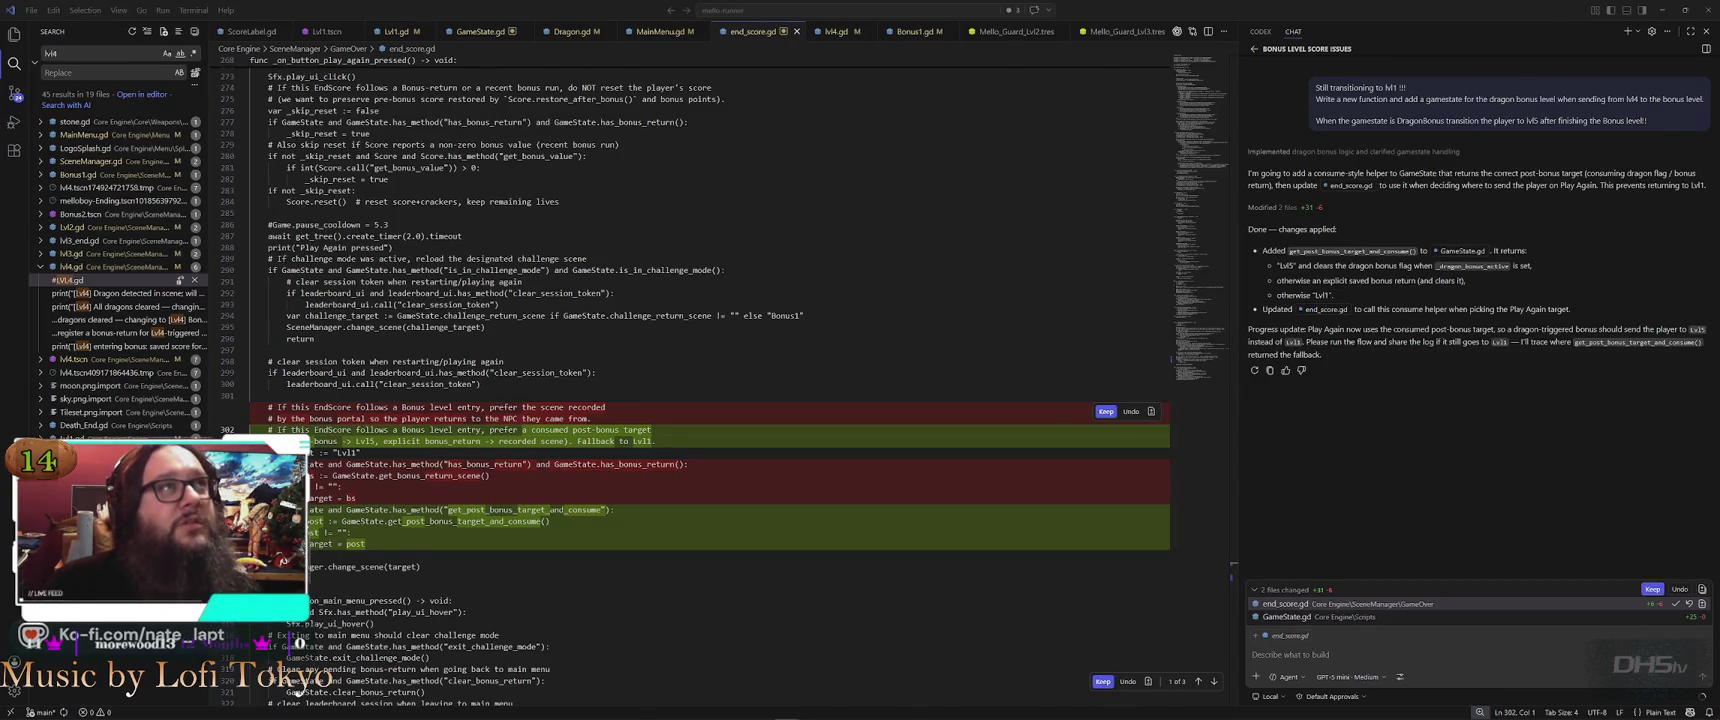
key(alt+Tab)
double_click(891, 40)
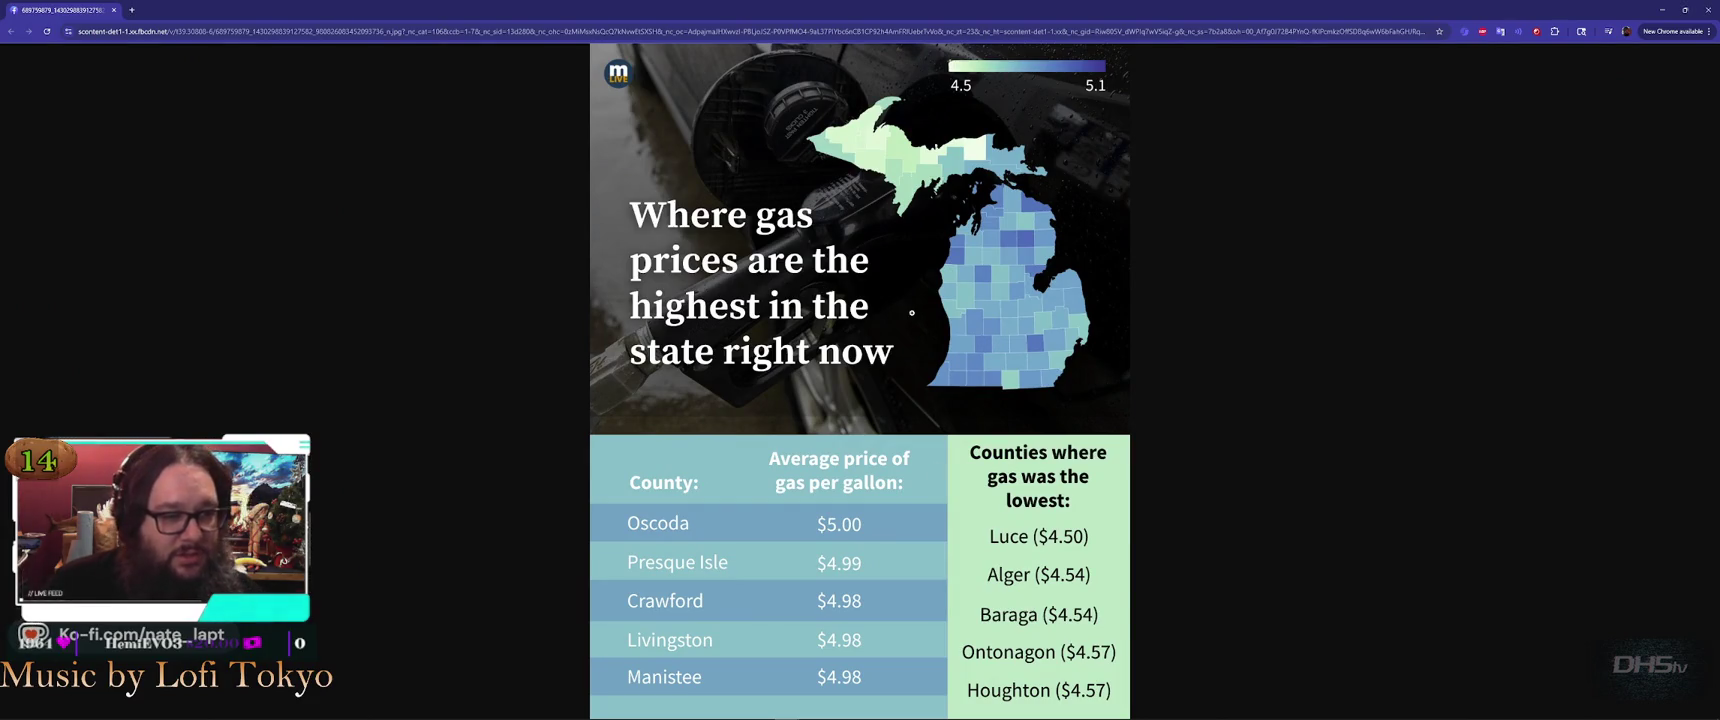
Zoom into the Michigan gas-price map, scroll over it, then close the Chrome window
click(912, 313)
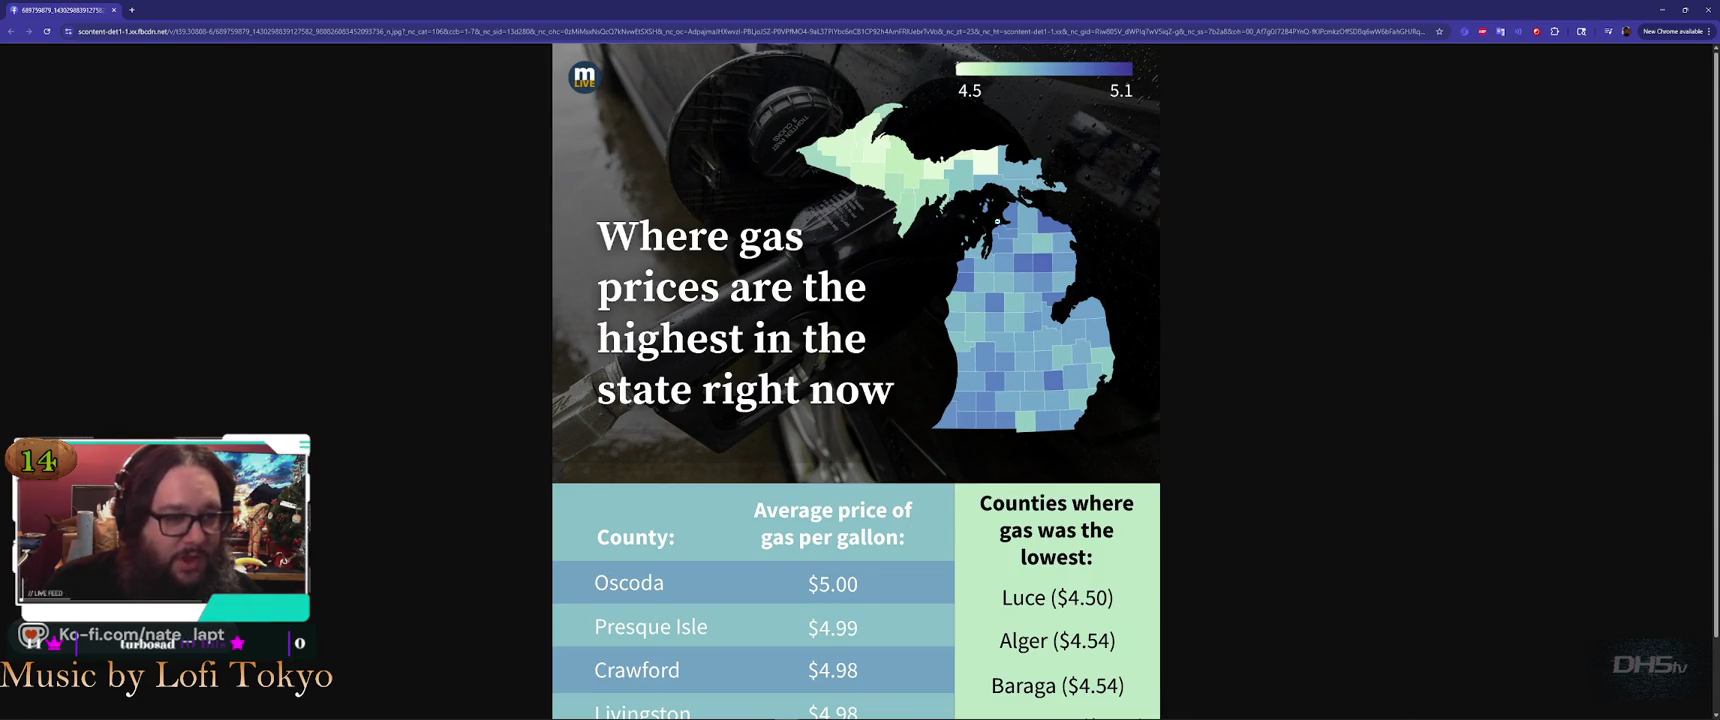
scroll(1004, 386, down, 1)
scroll(950, 500, up, 1)
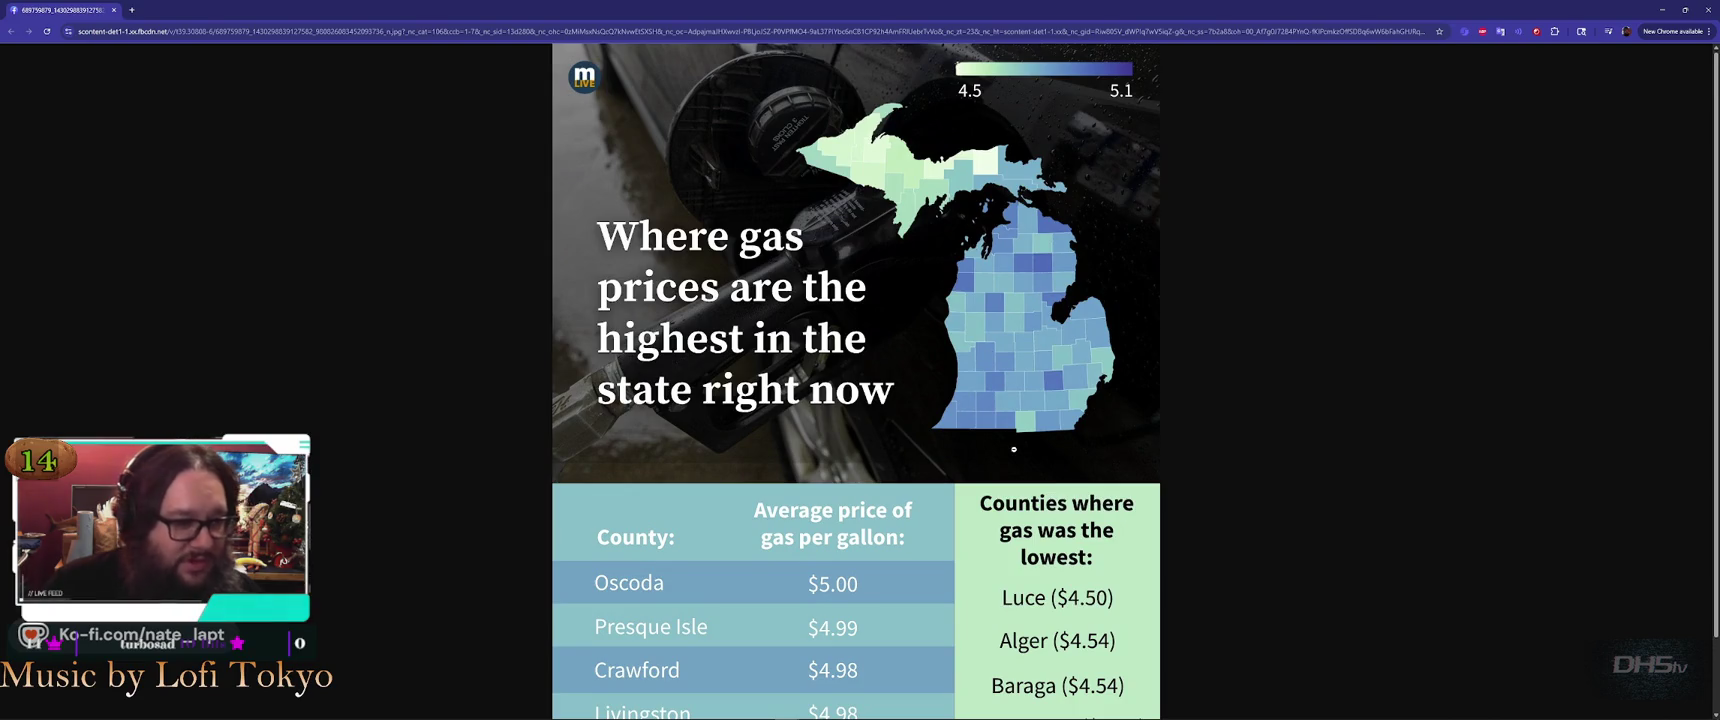
scroll(1000, 340, down, 1)
scroll(1013, 427, up, 1)
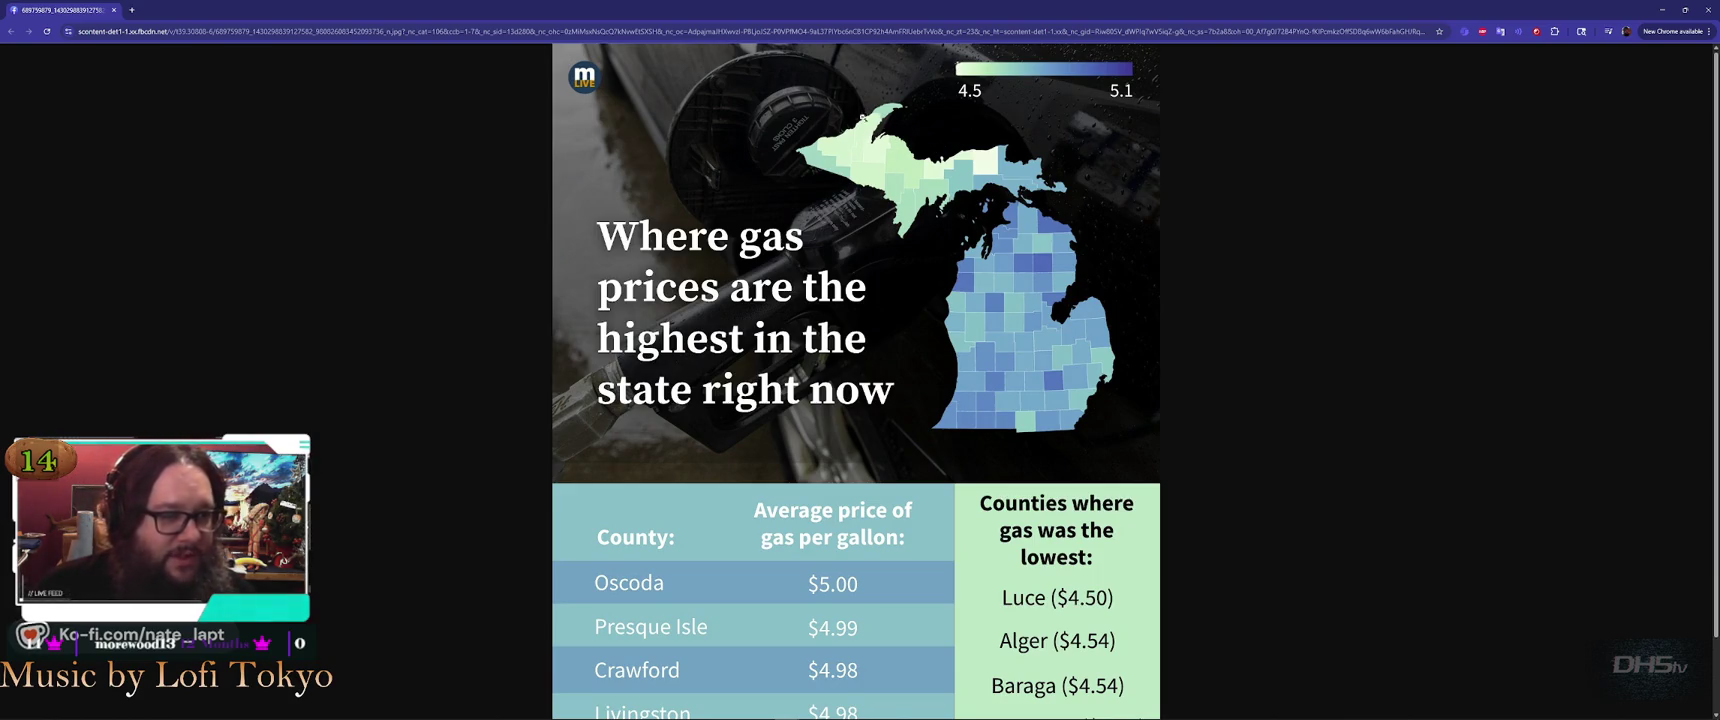
scroll(1148, 303, down, 1)
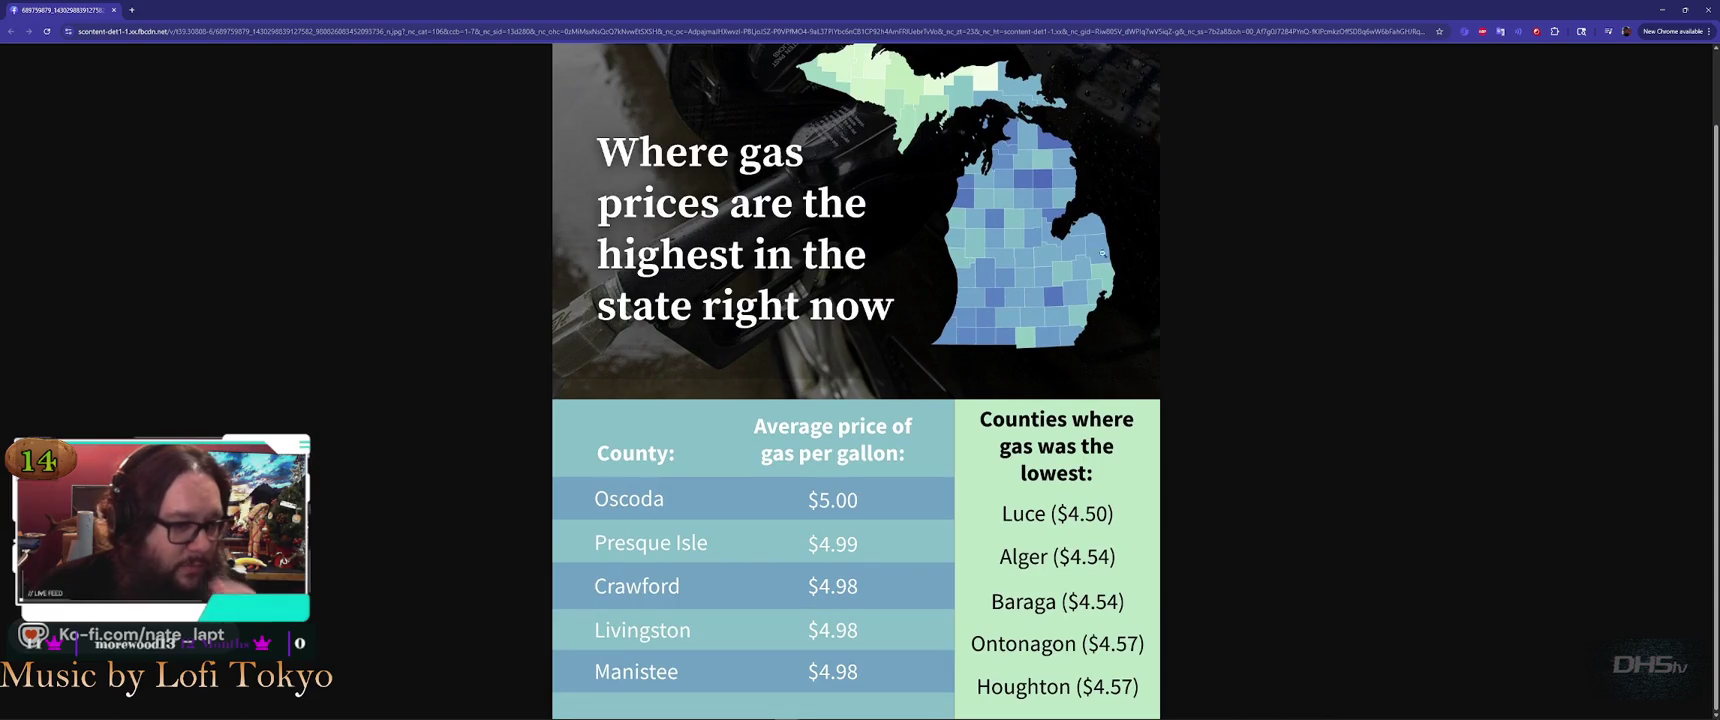
scroll(1000, 350, up, 1)
scroll(850, 450, down, 1)
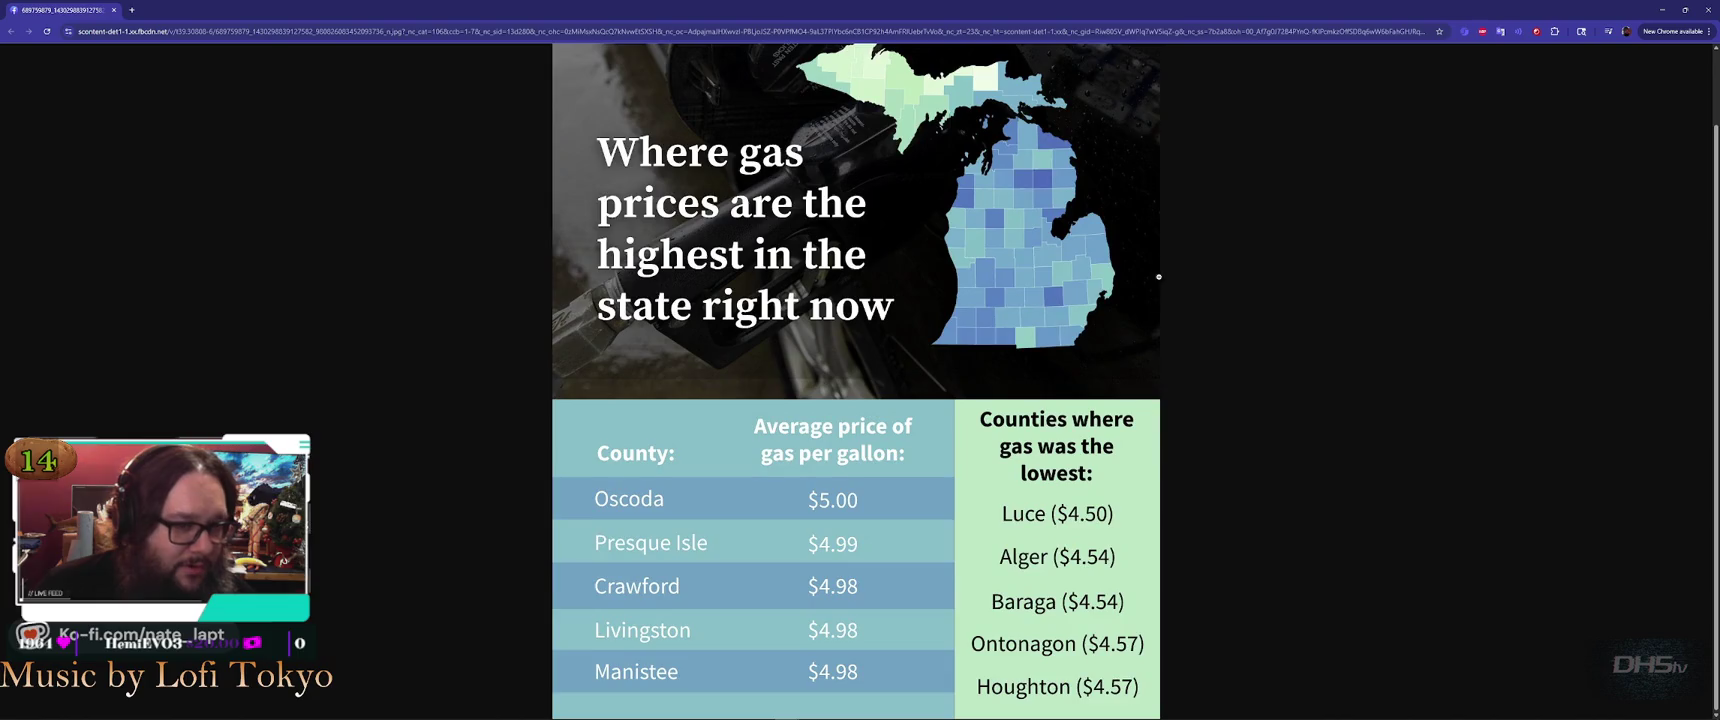
scroll(1058, 246, up, 1)
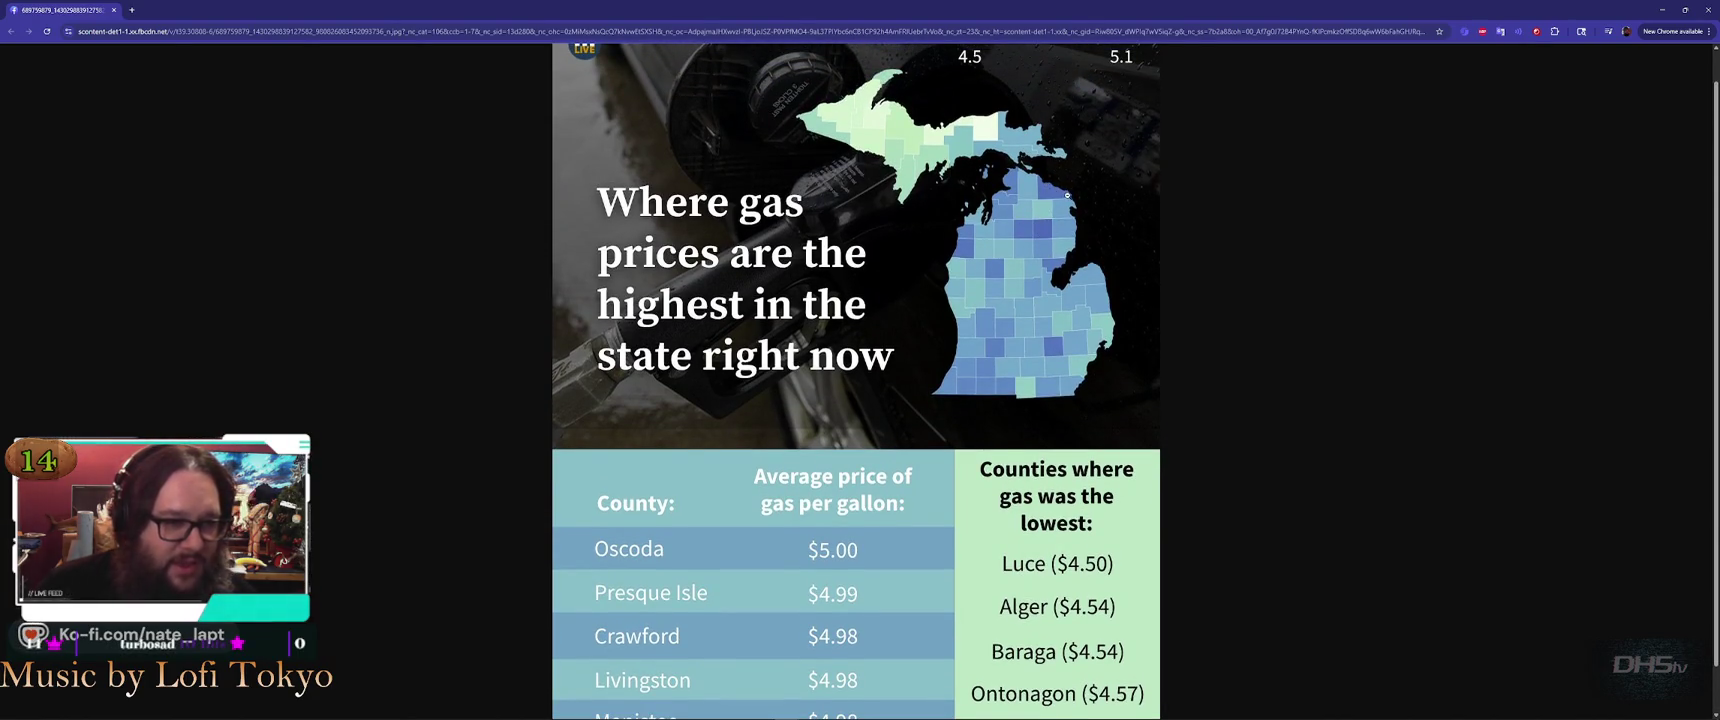
scroll(991, 453, down, 1)
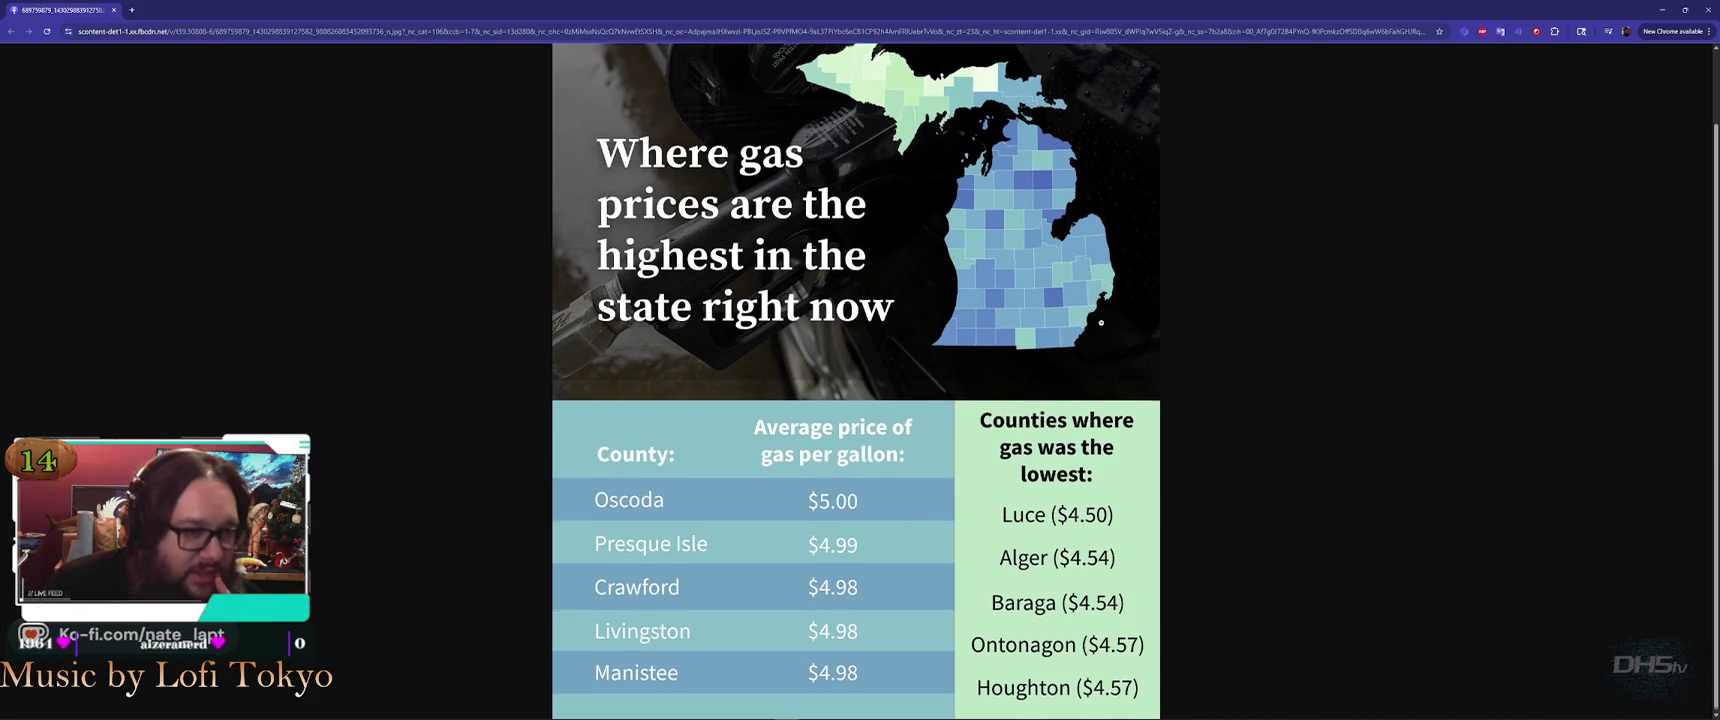
scroll(1101, 322, up, 2)
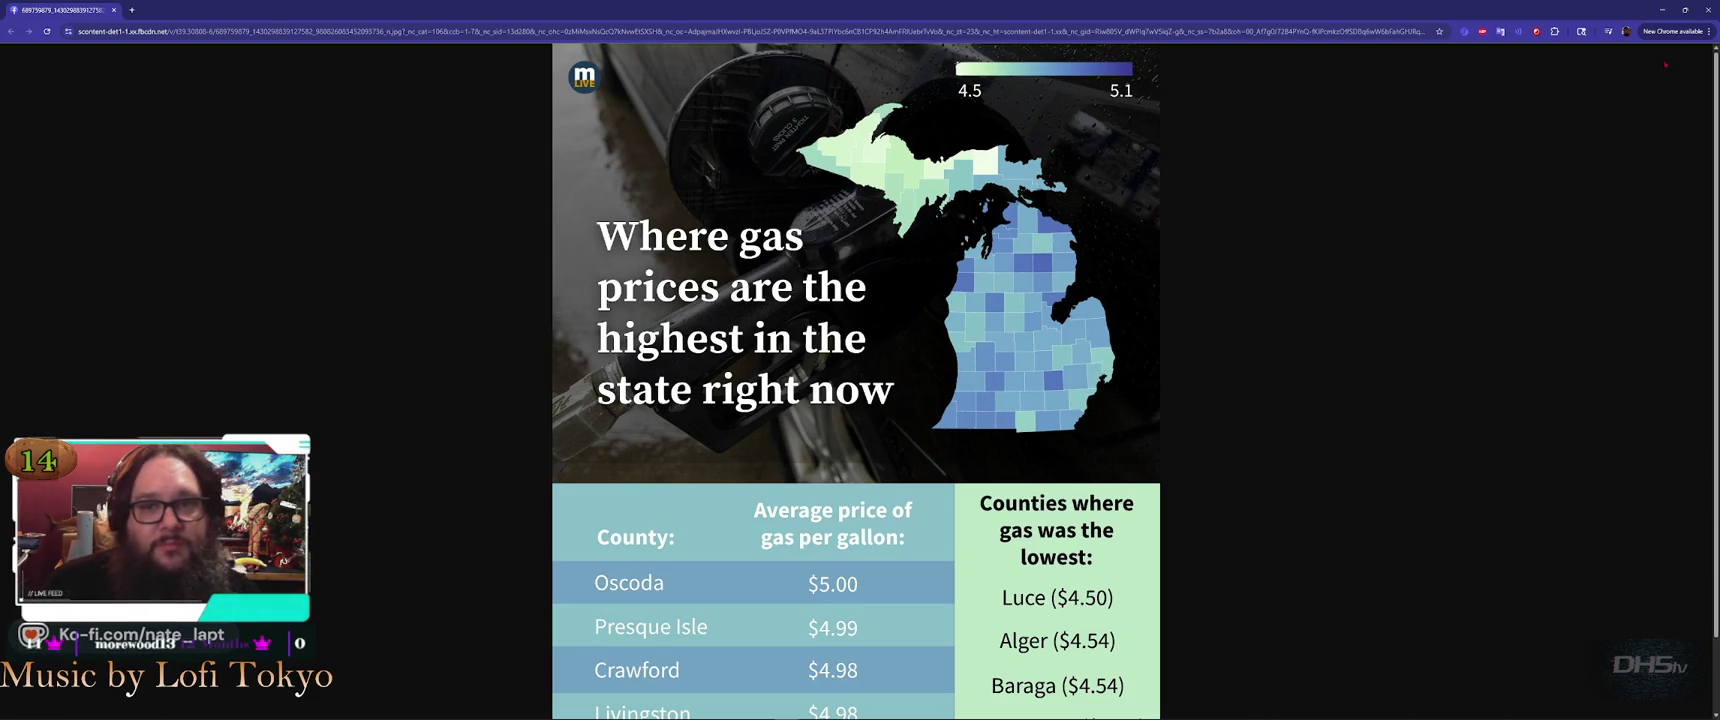
click(1708, 9)
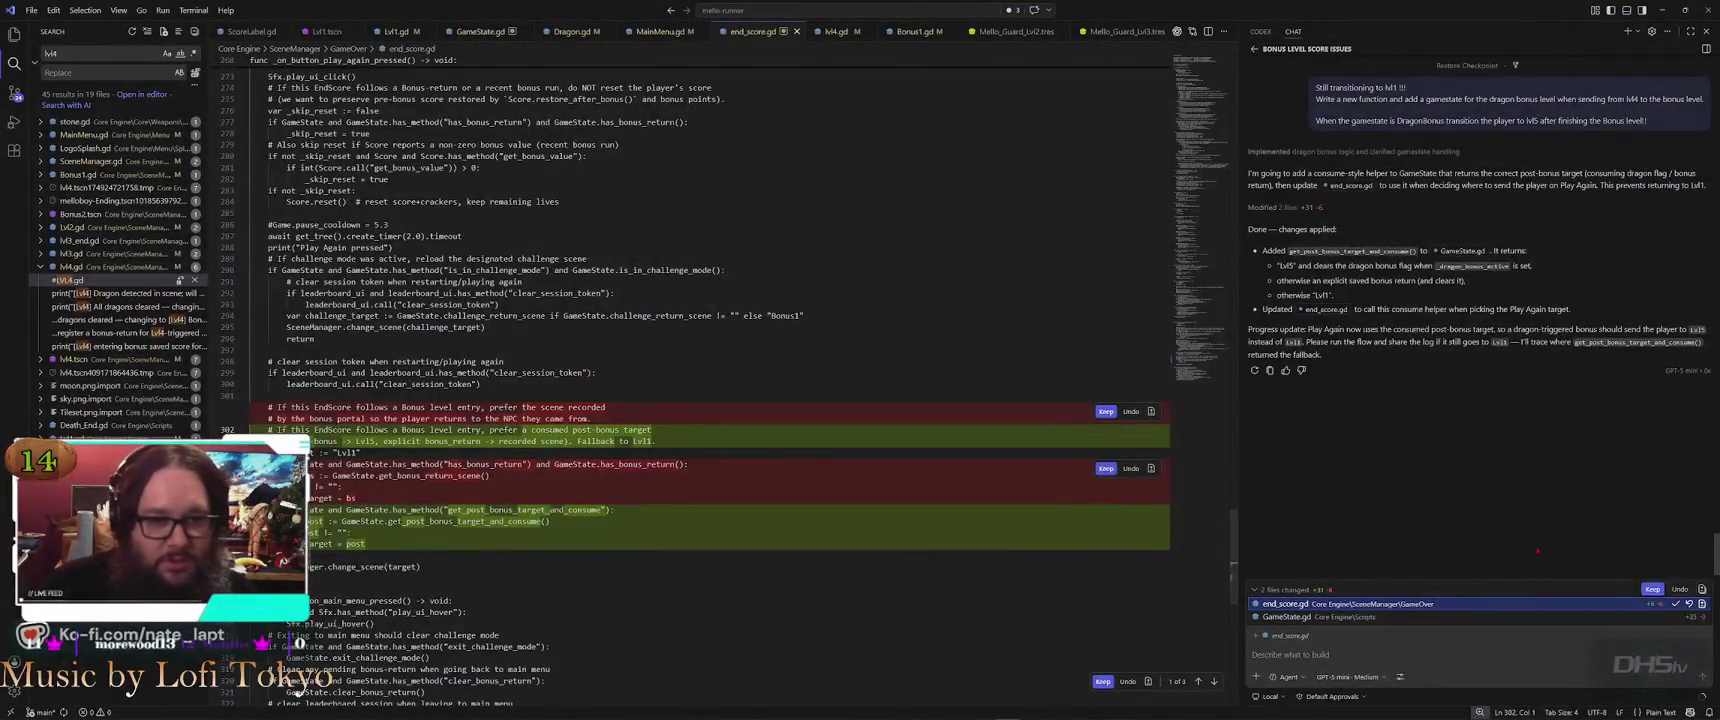
Switch back to the Godot editor and run the game with F5
key(alt+Tab)
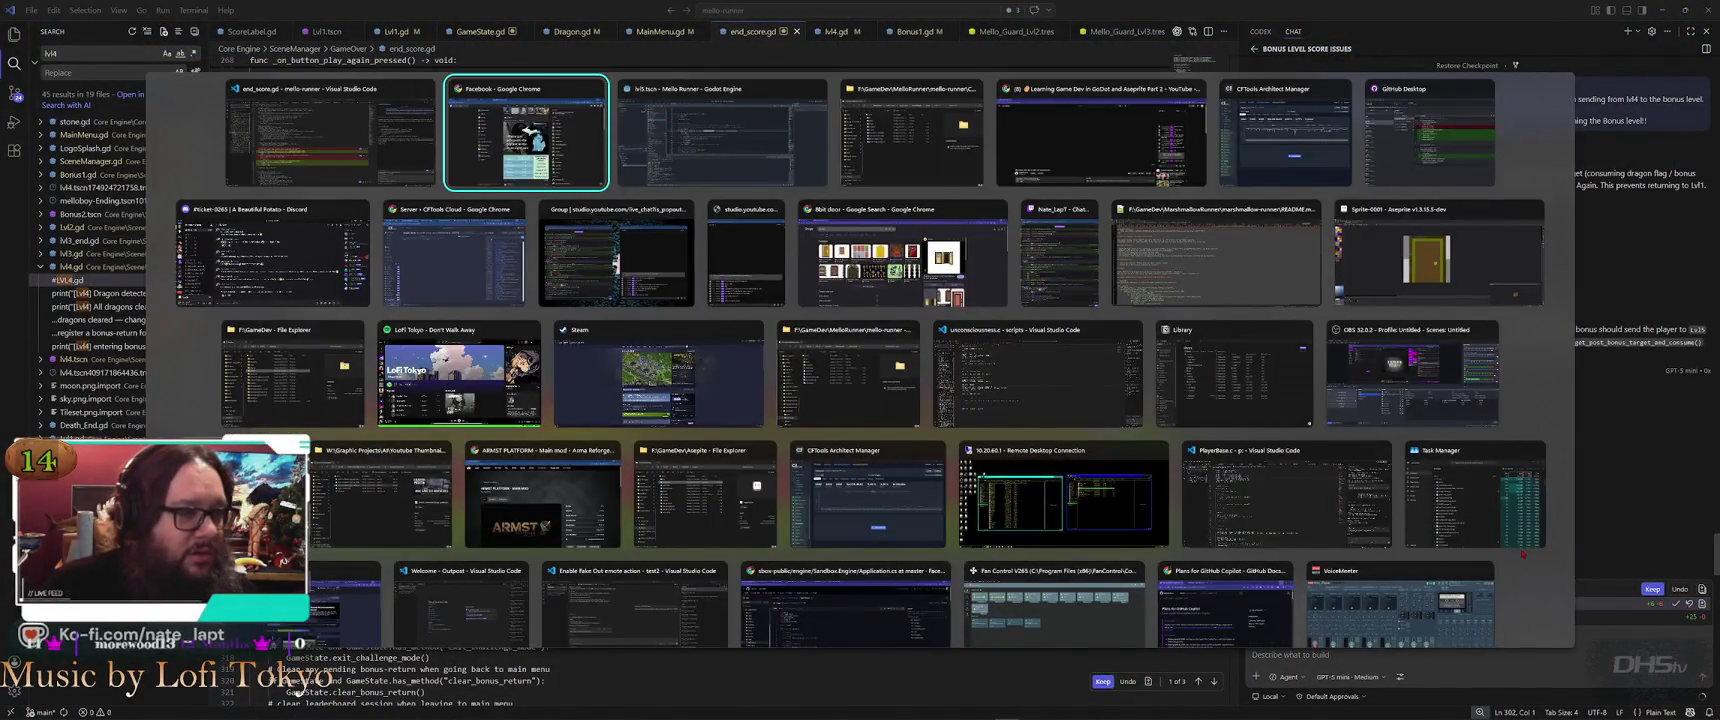
key(alt+Tab)
key(F5)
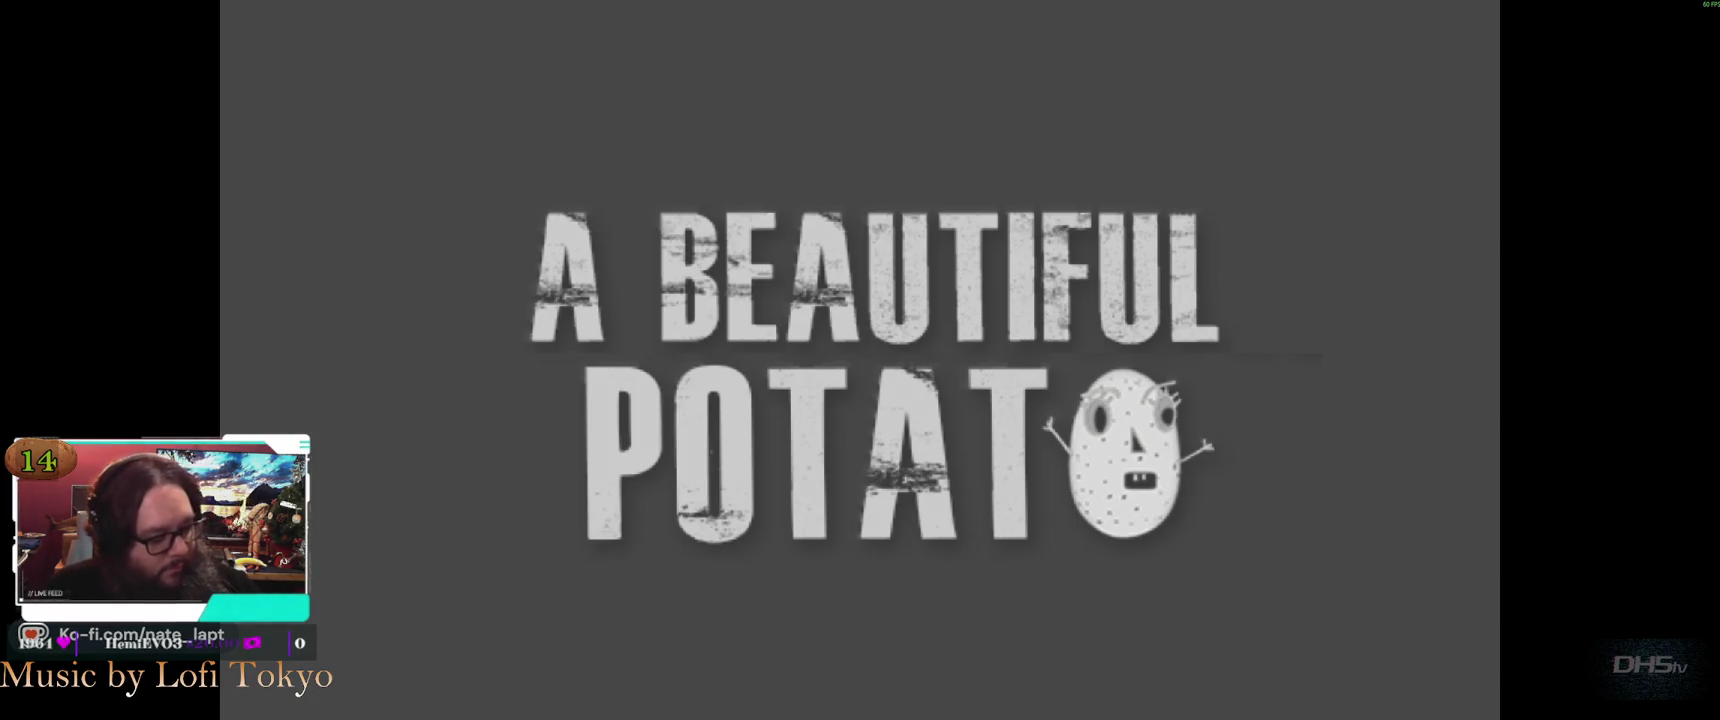
Start the night level from the main menu and jump across the platforms until dying
key(Return)
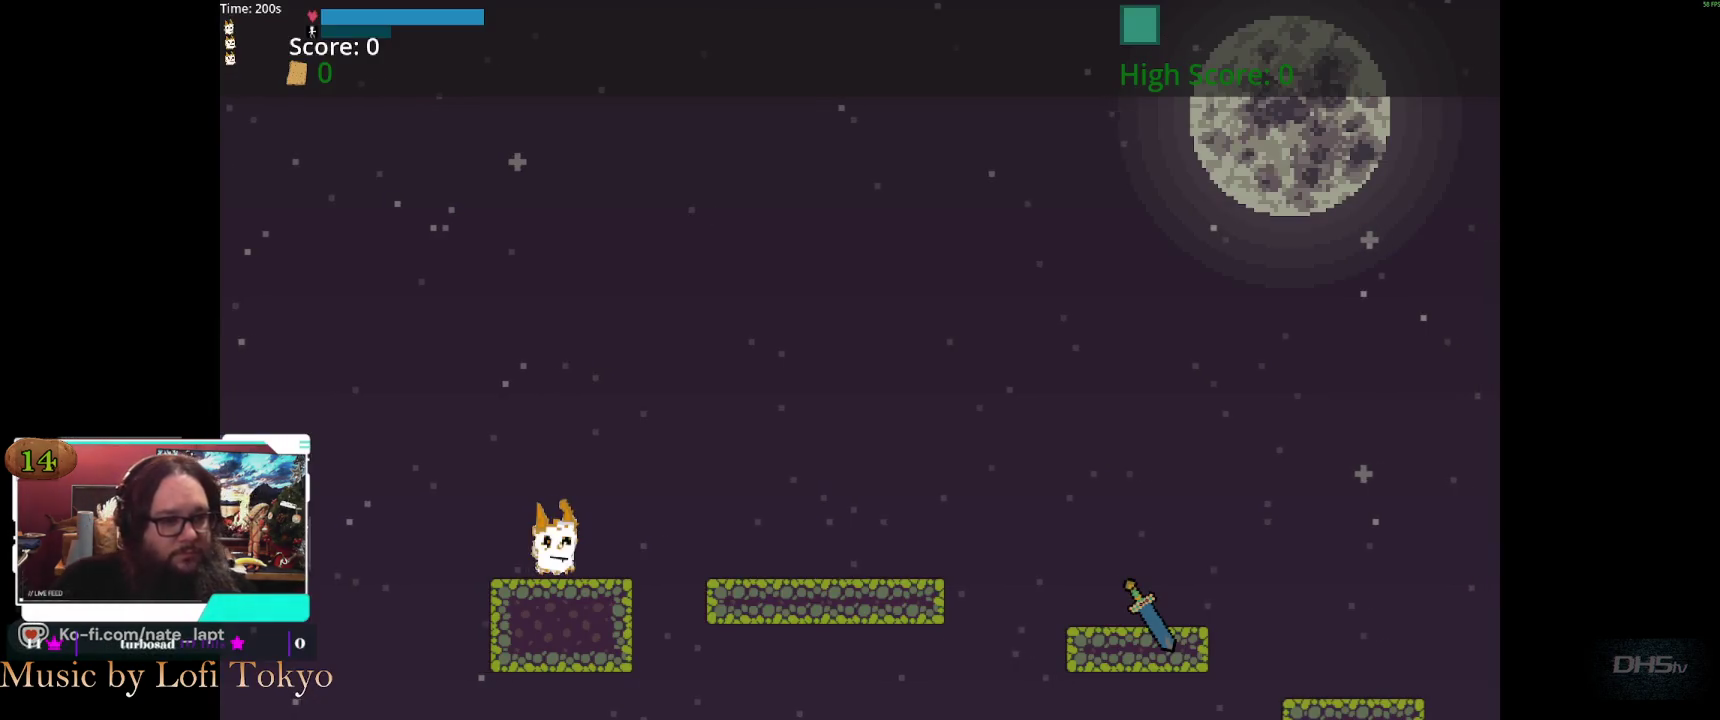
key(Right)
key(Up)
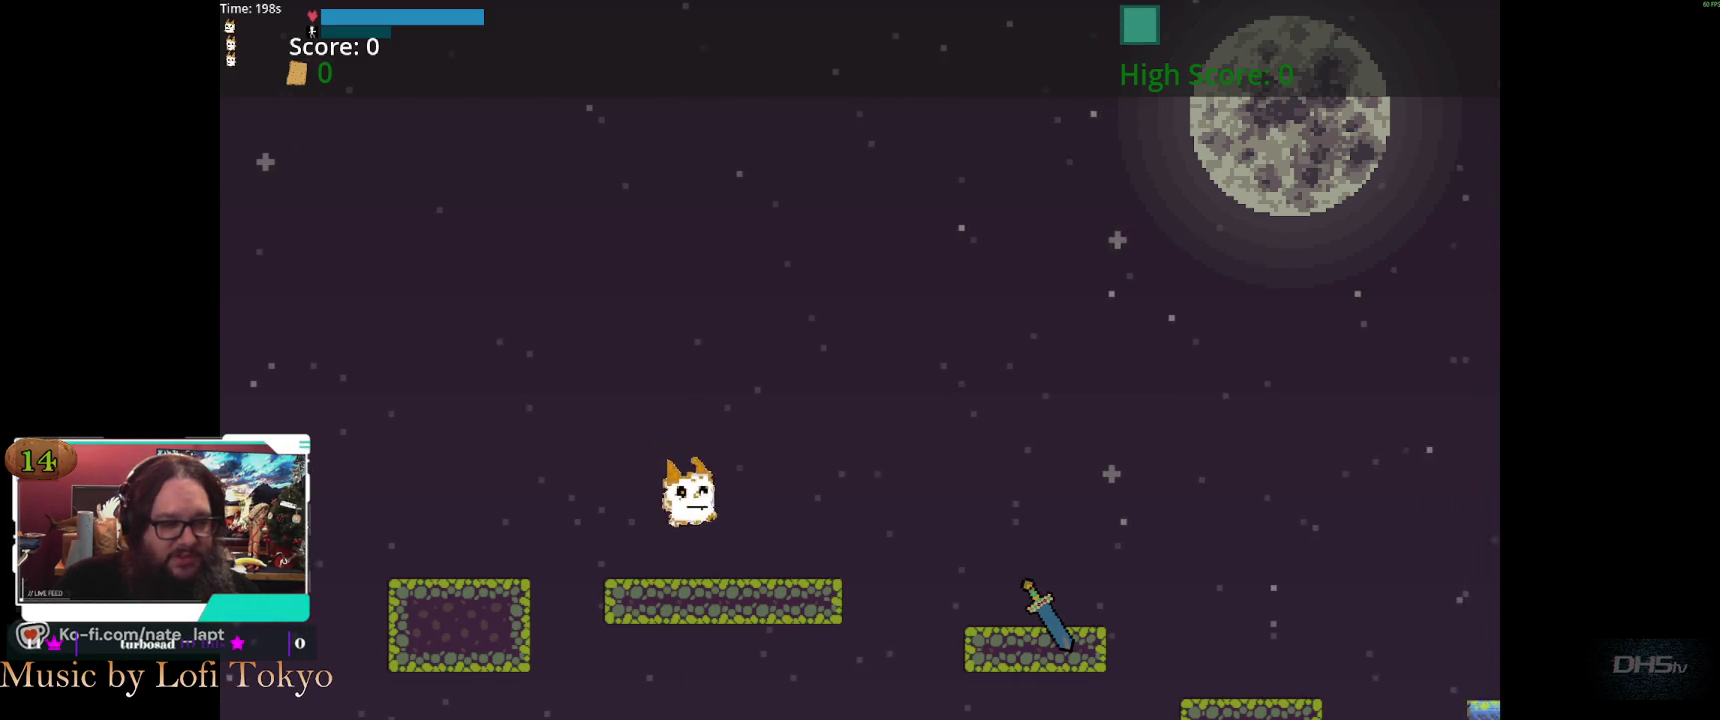
key(Up)
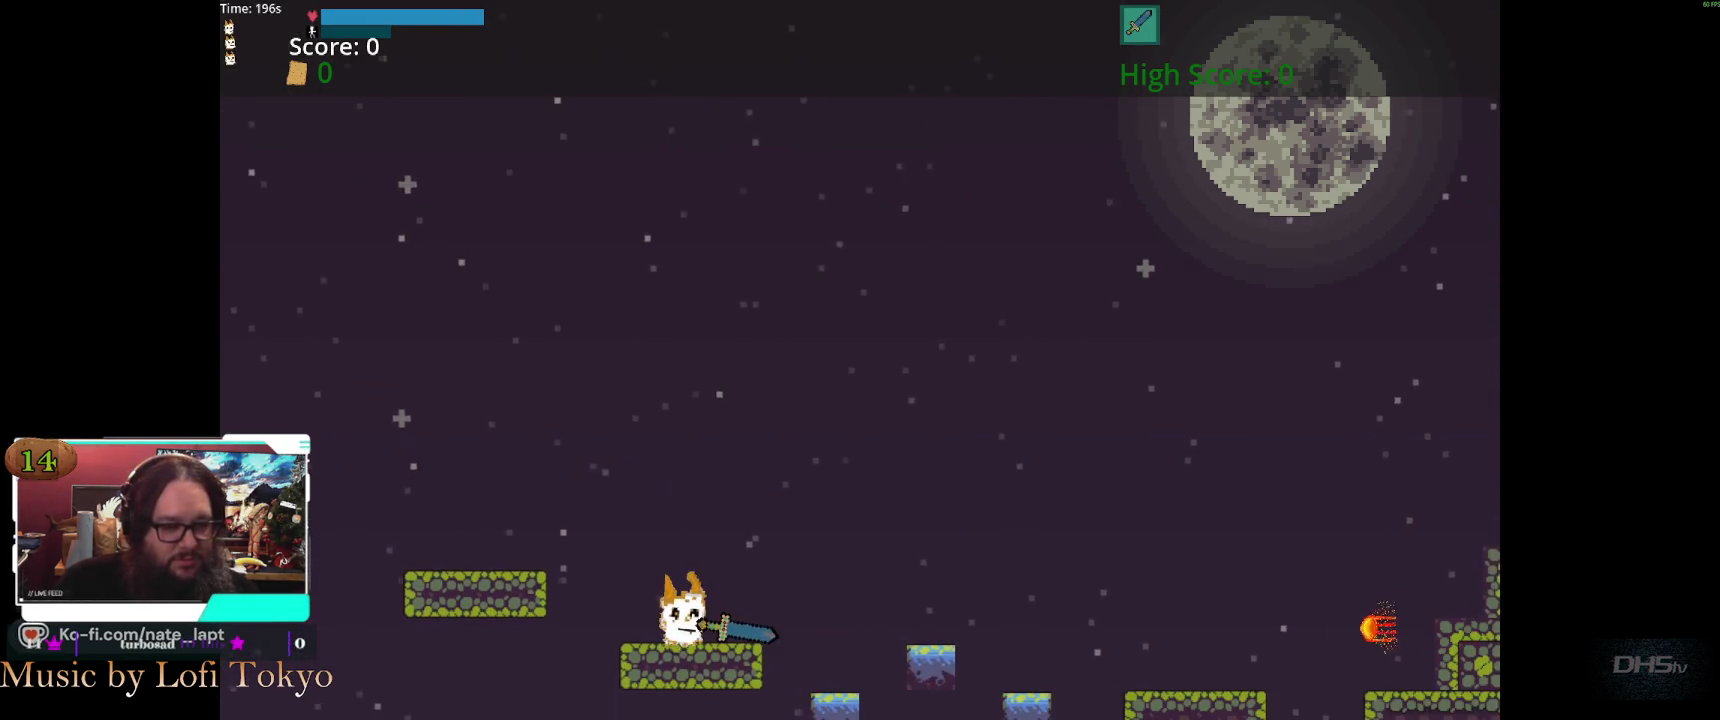
key(Up)
key(Up)
key(Up)
key(Up)
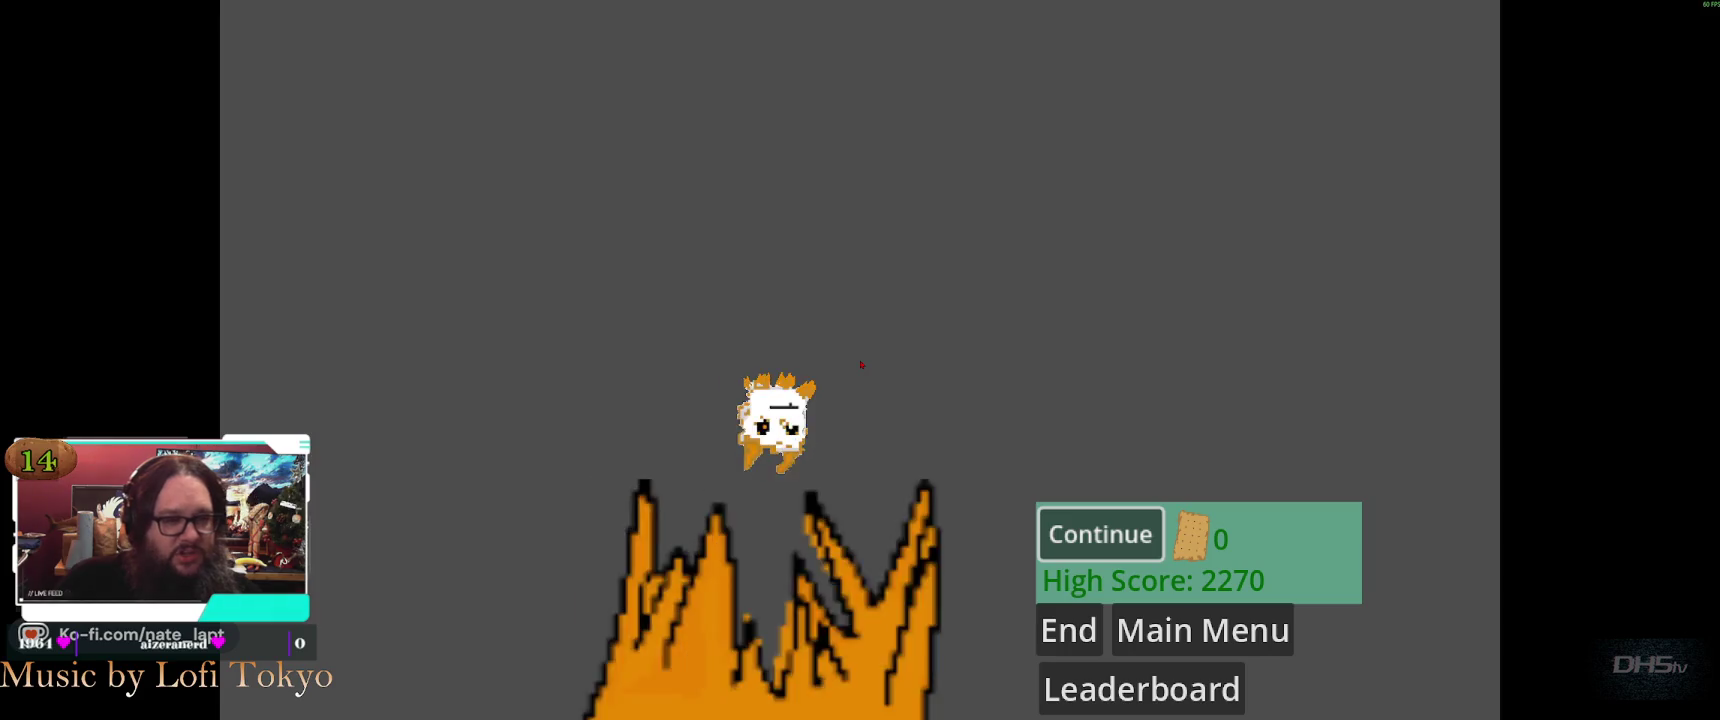
Choose Continue, then Play Again to restart the level after the death
key(Return)
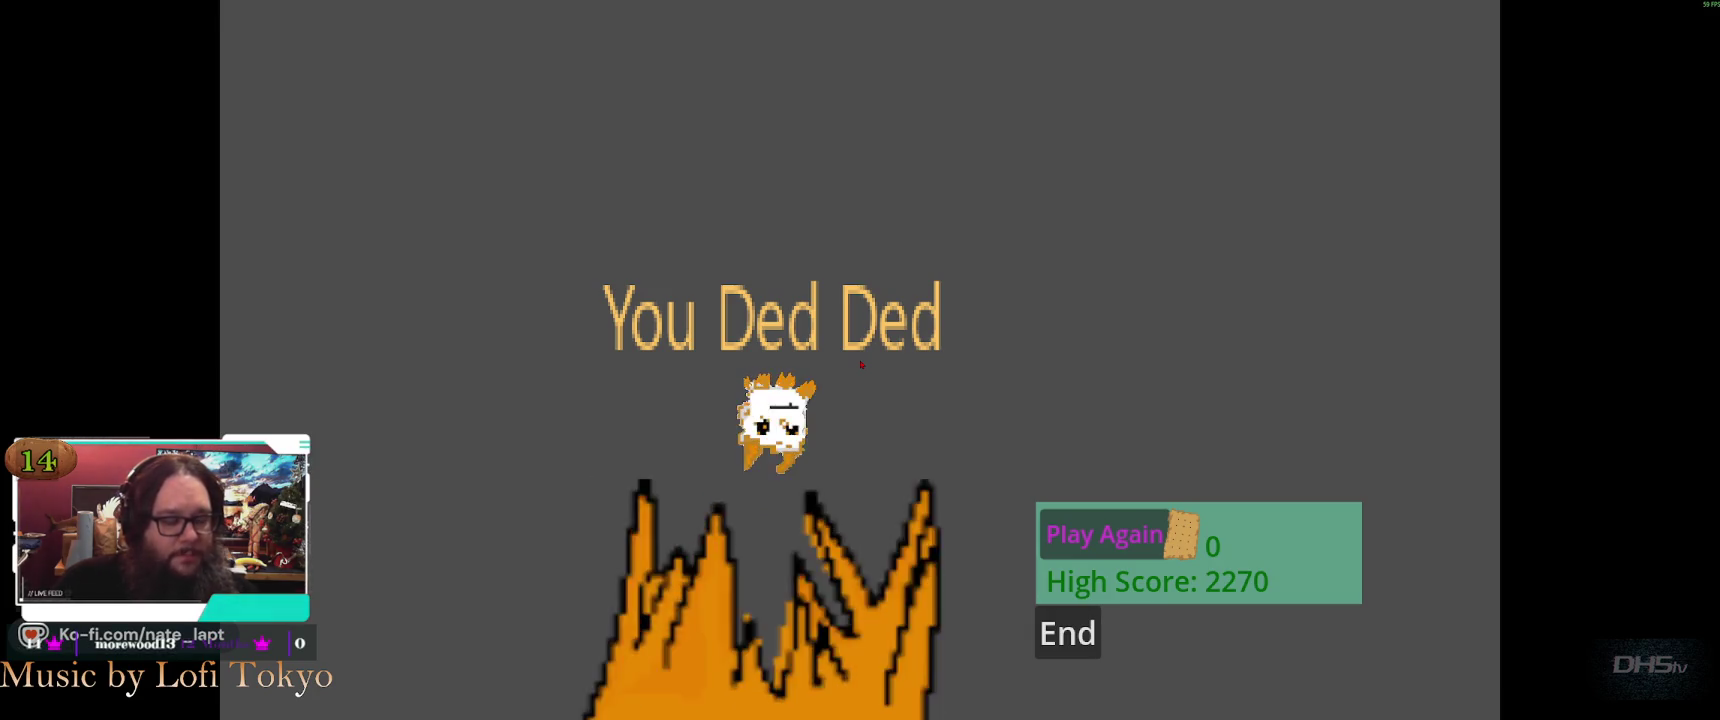
key(Return)
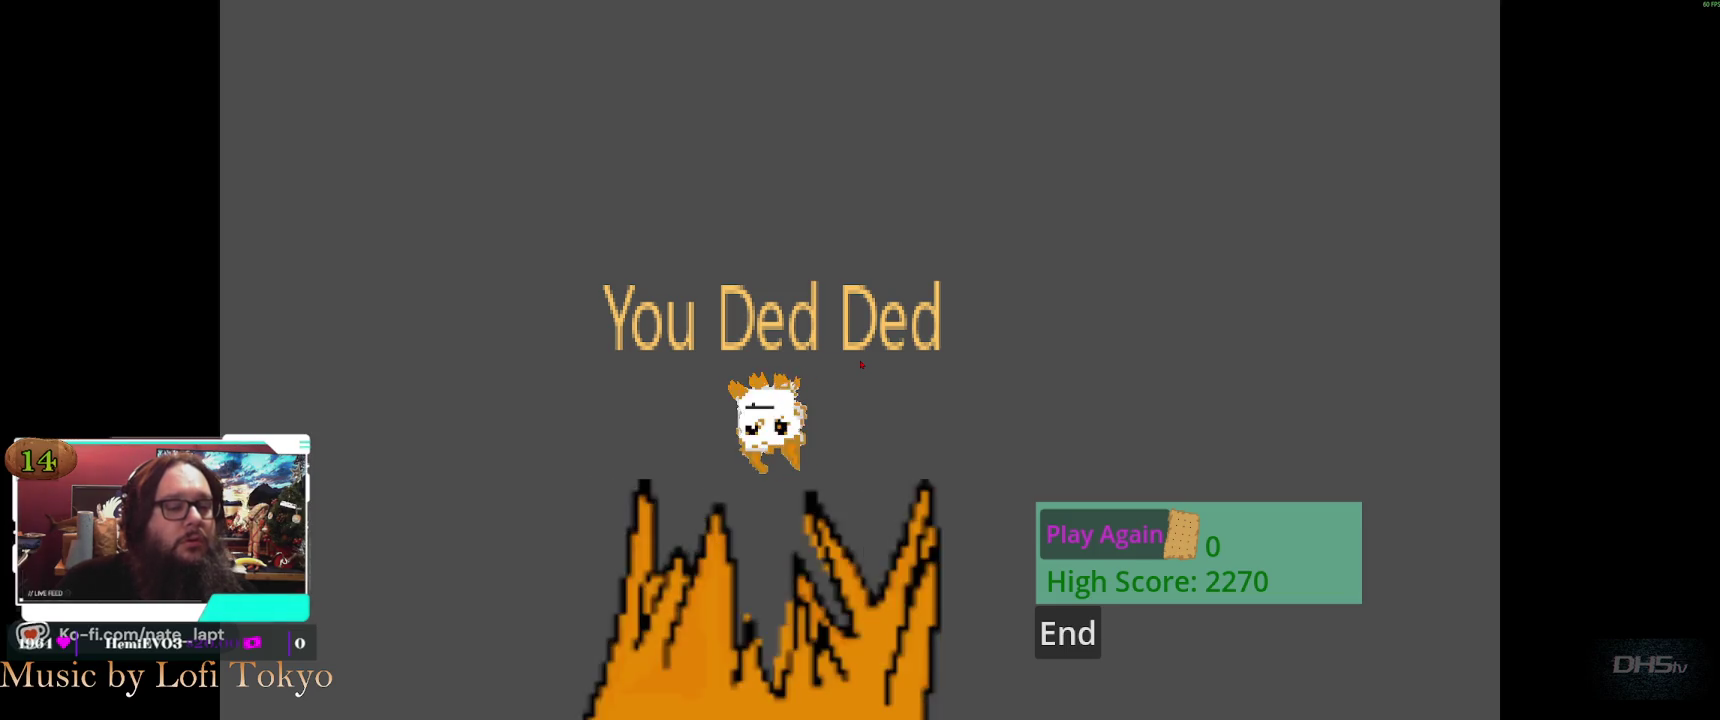
click(1104, 535)
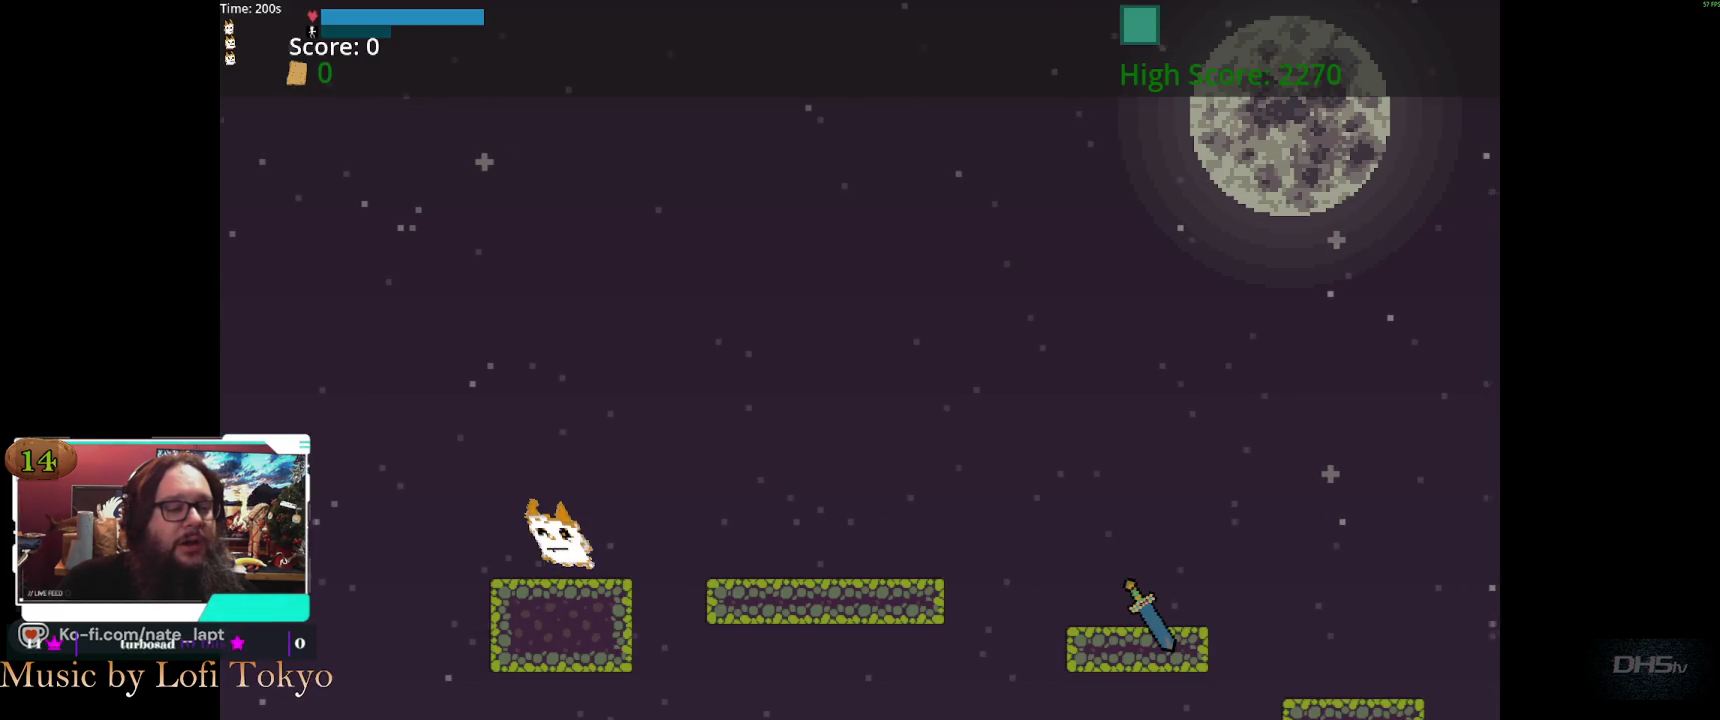
Pause the game and pick Exit to close the game window
key(Escape)
key(Down)
key(Return)
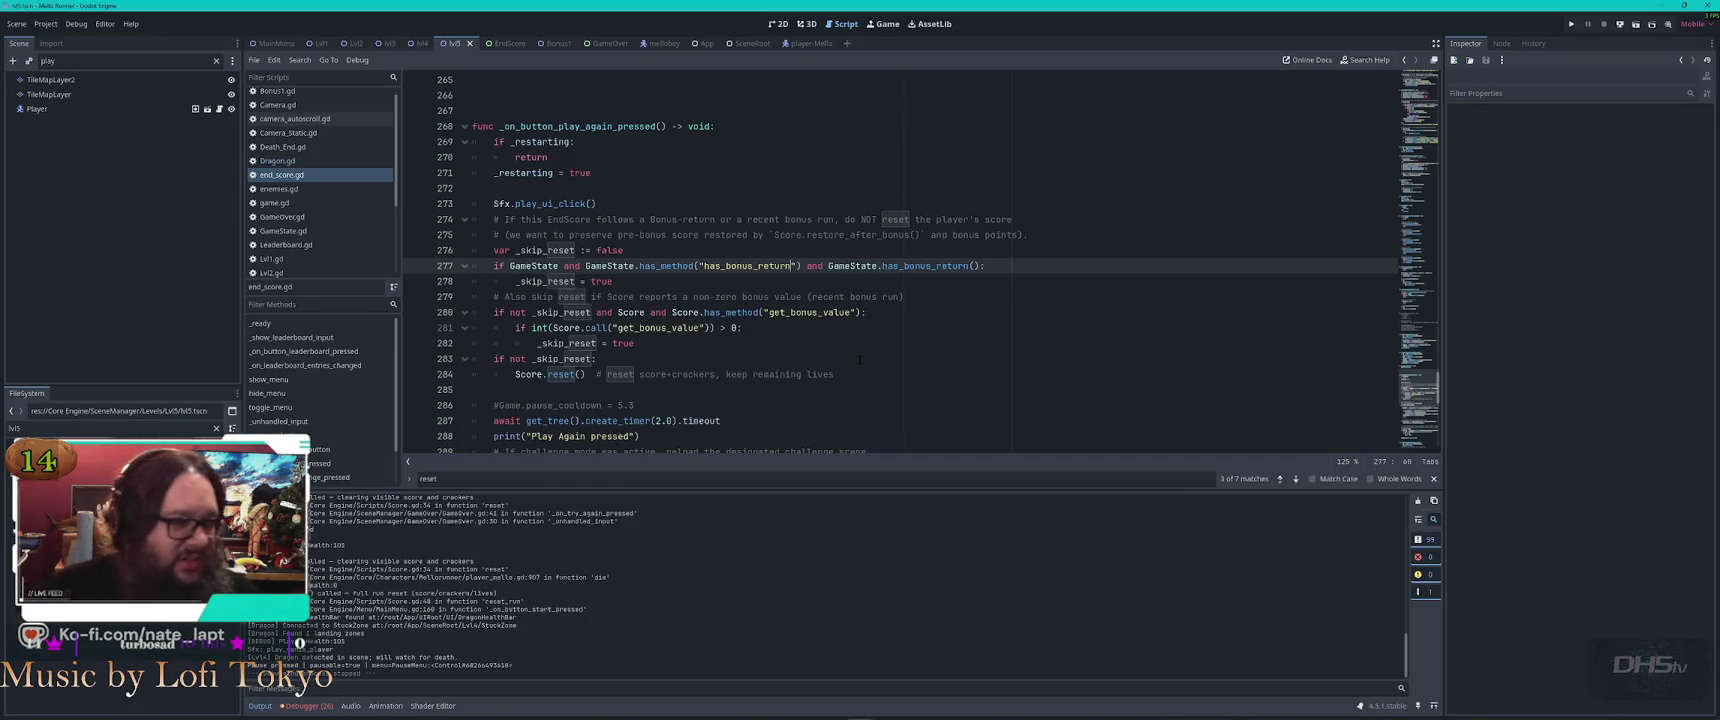
Open lvl5.gd and place the caret on line 11
scroll(308, 238, down, 3)
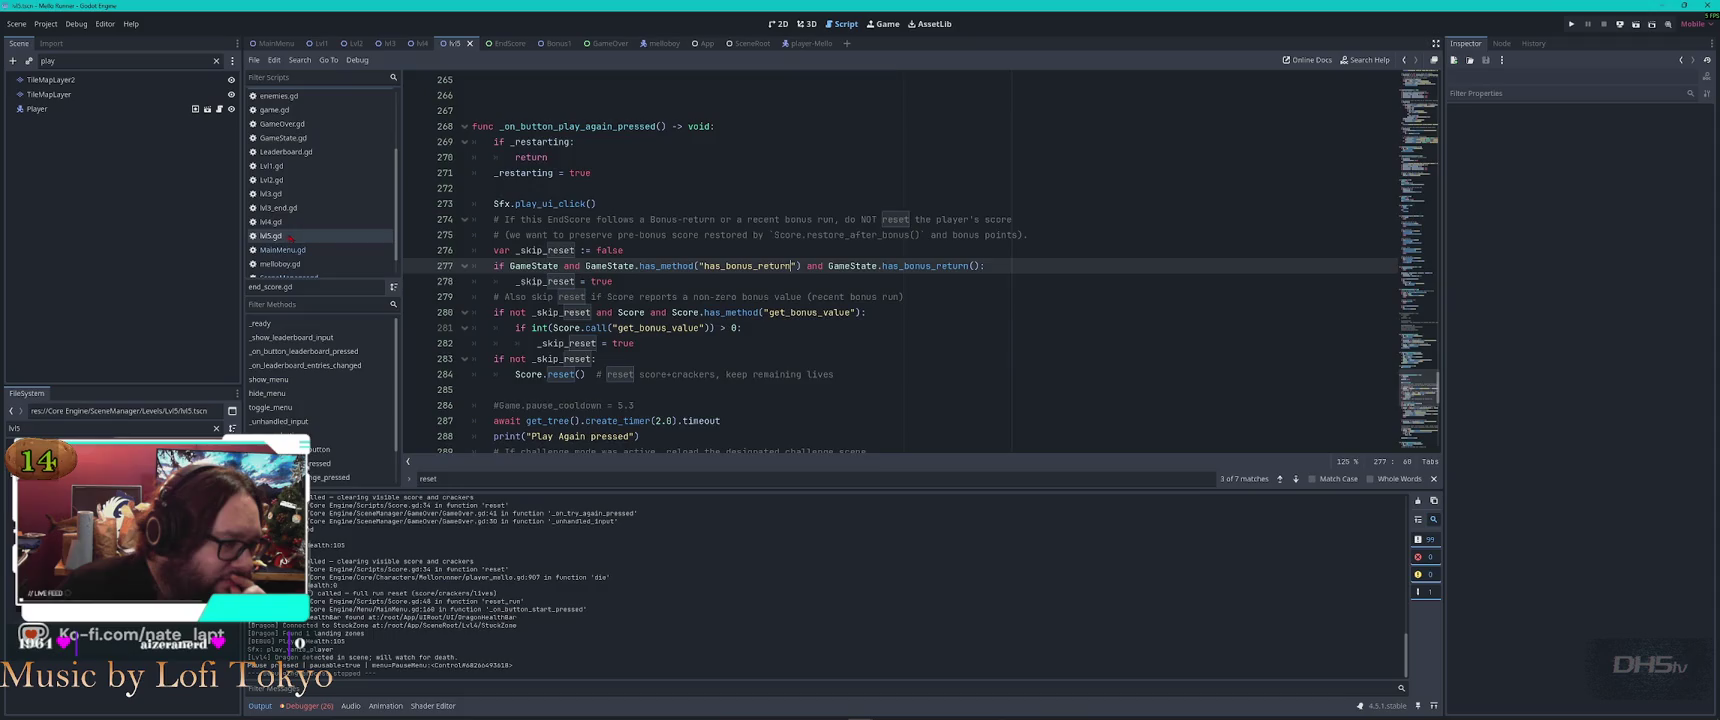
click(290, 236)
scroll(859, 383, up, 2)
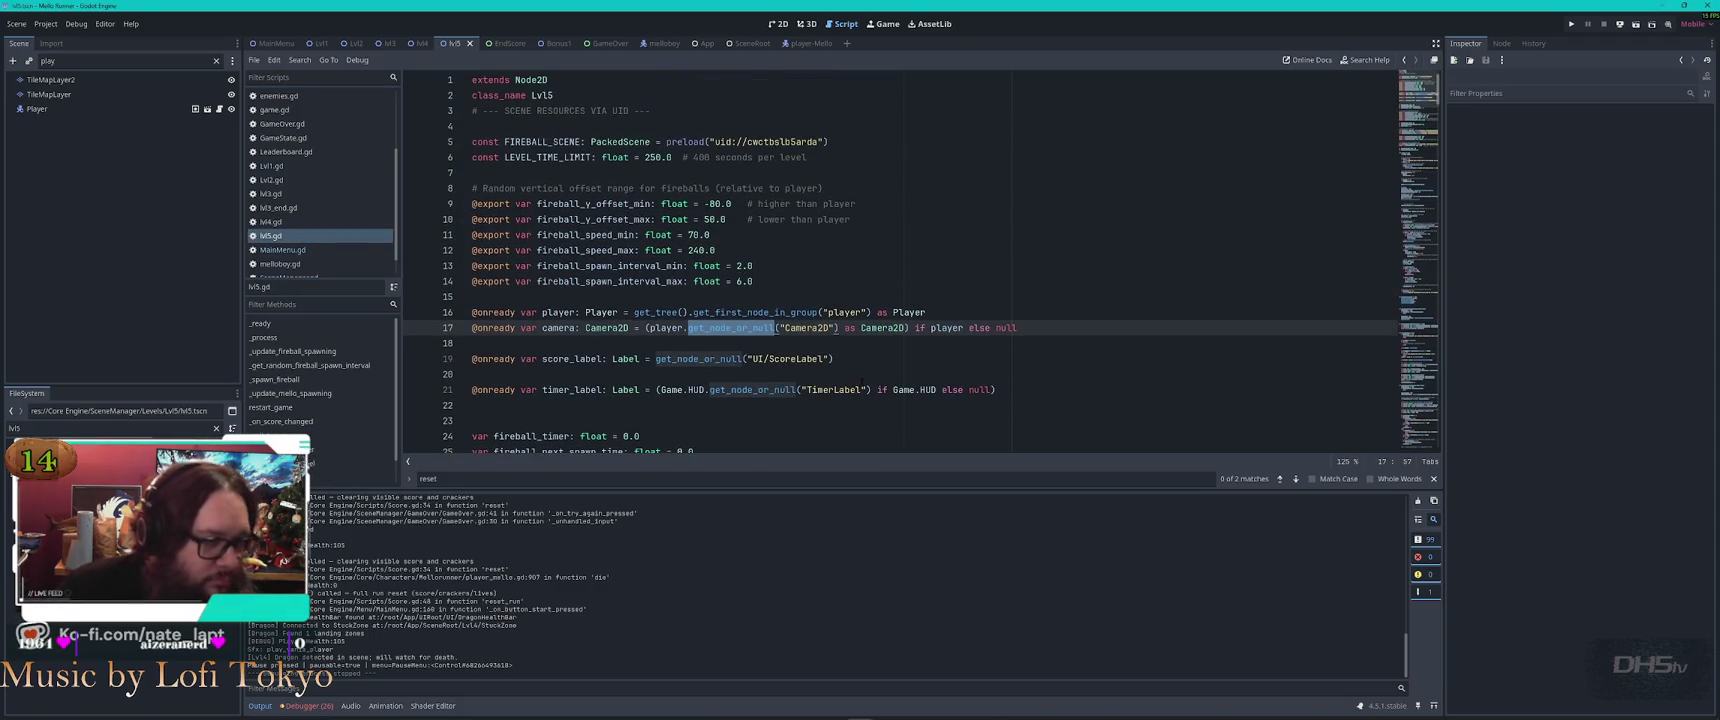
click(1050, 237)
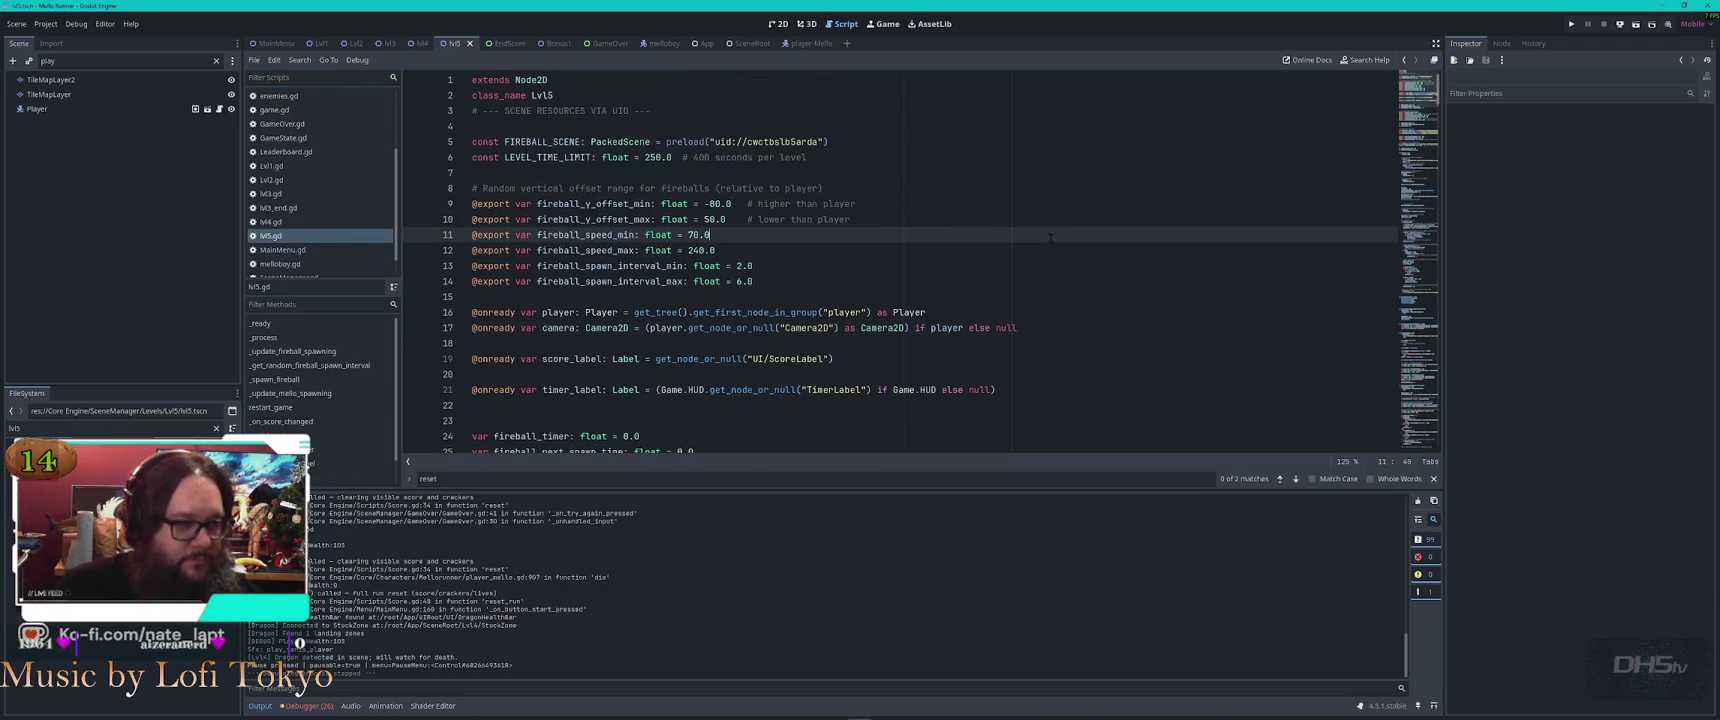
Search lvl5.gd for 'paus' and '2.', then bring up Bonus1.gd
key(ctrl+f)
text(paus)
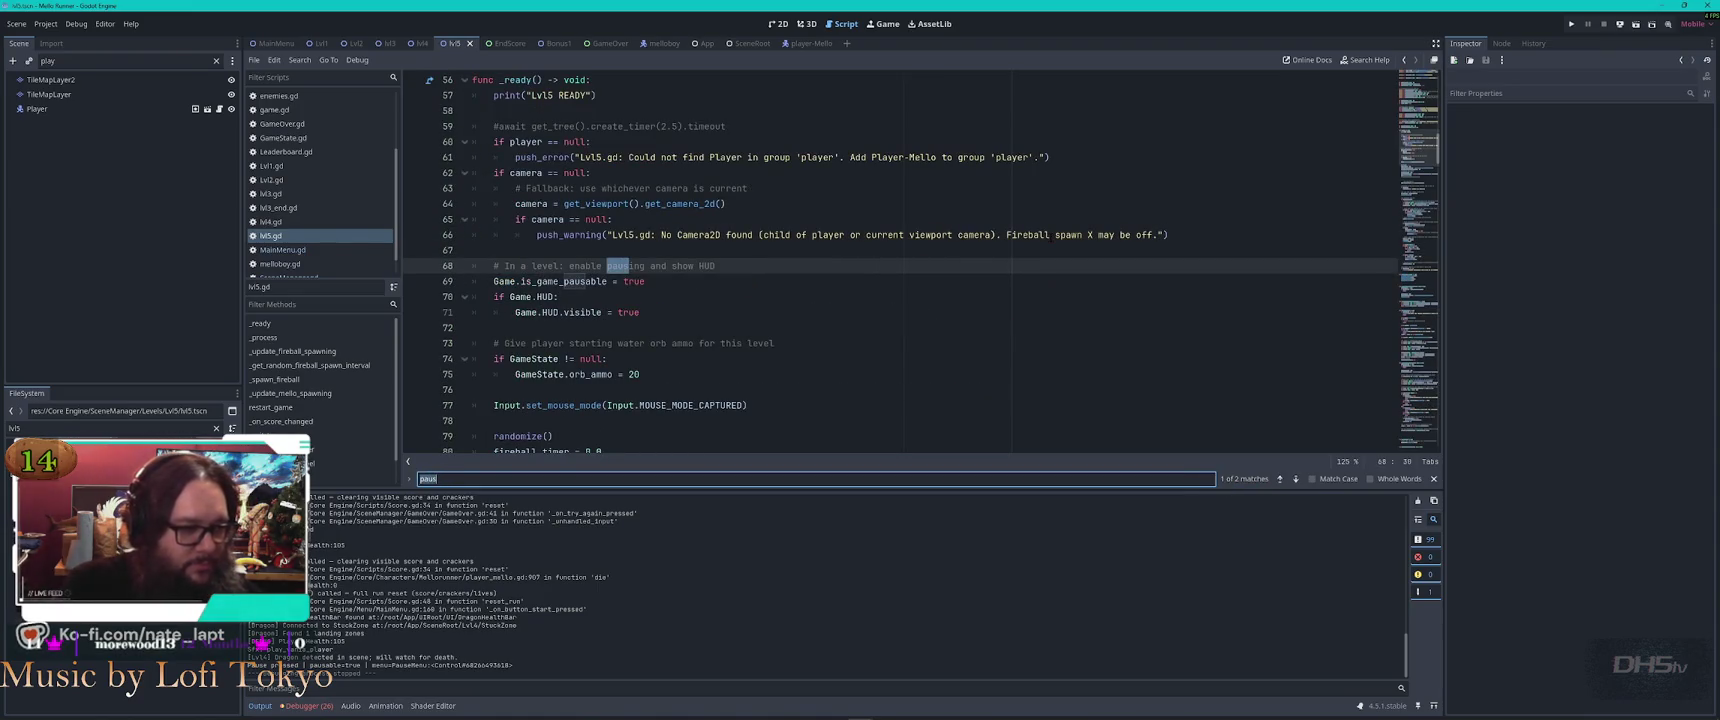
key(ctrl+a)
text(2.)
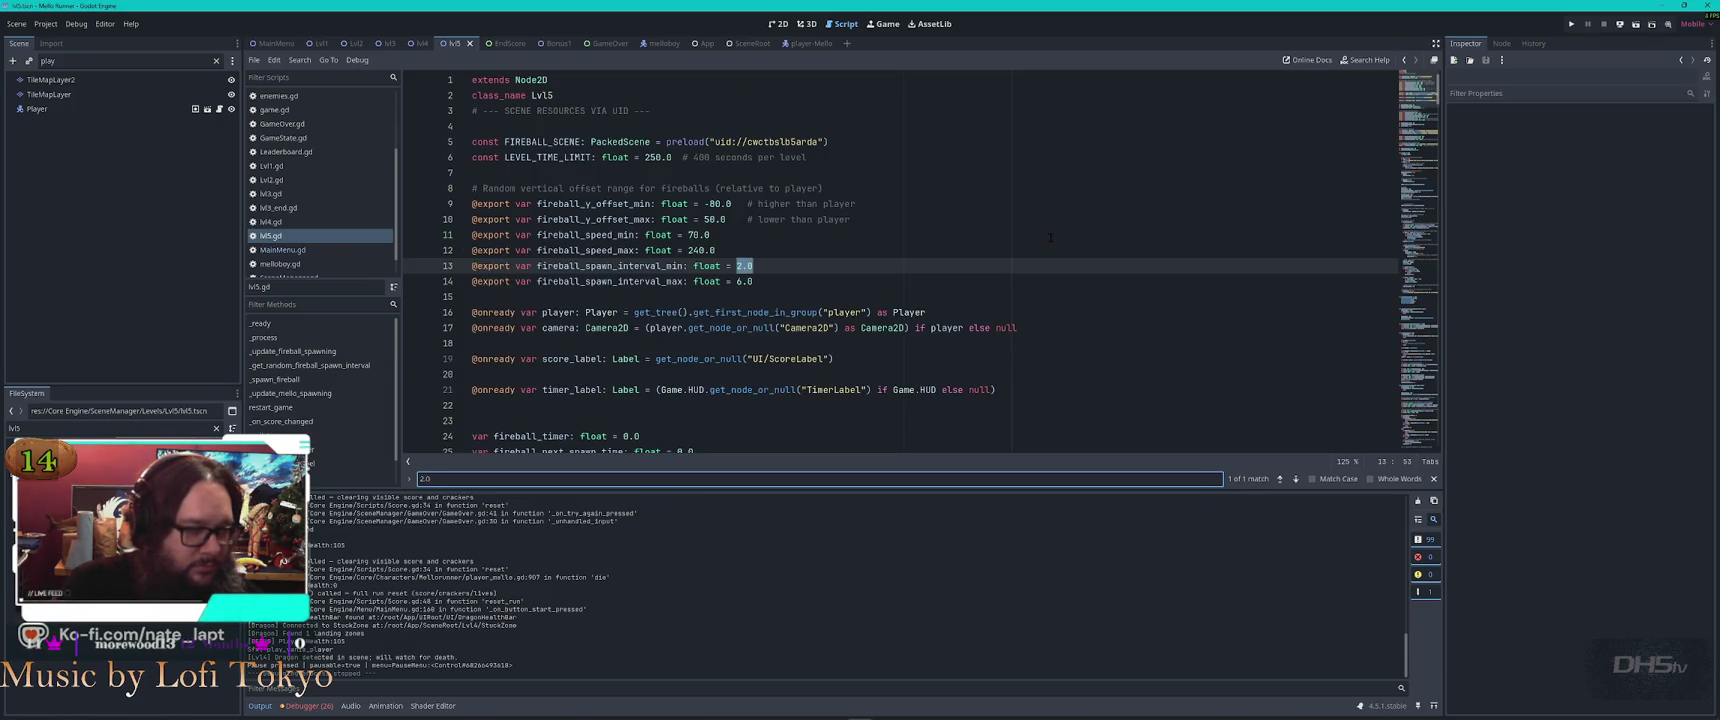
key(Escape)
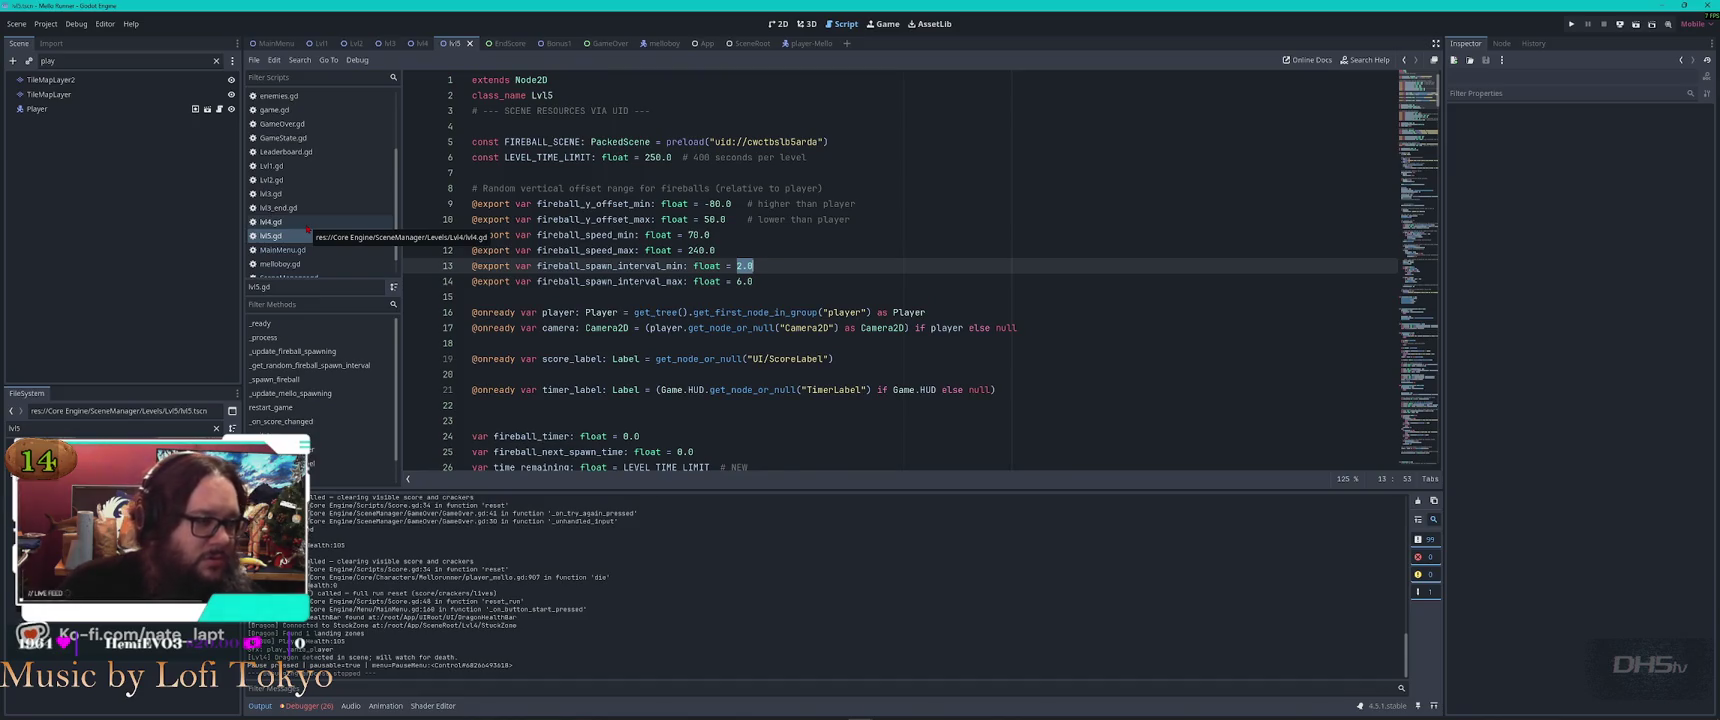
scroll(308, 230, up, 5)
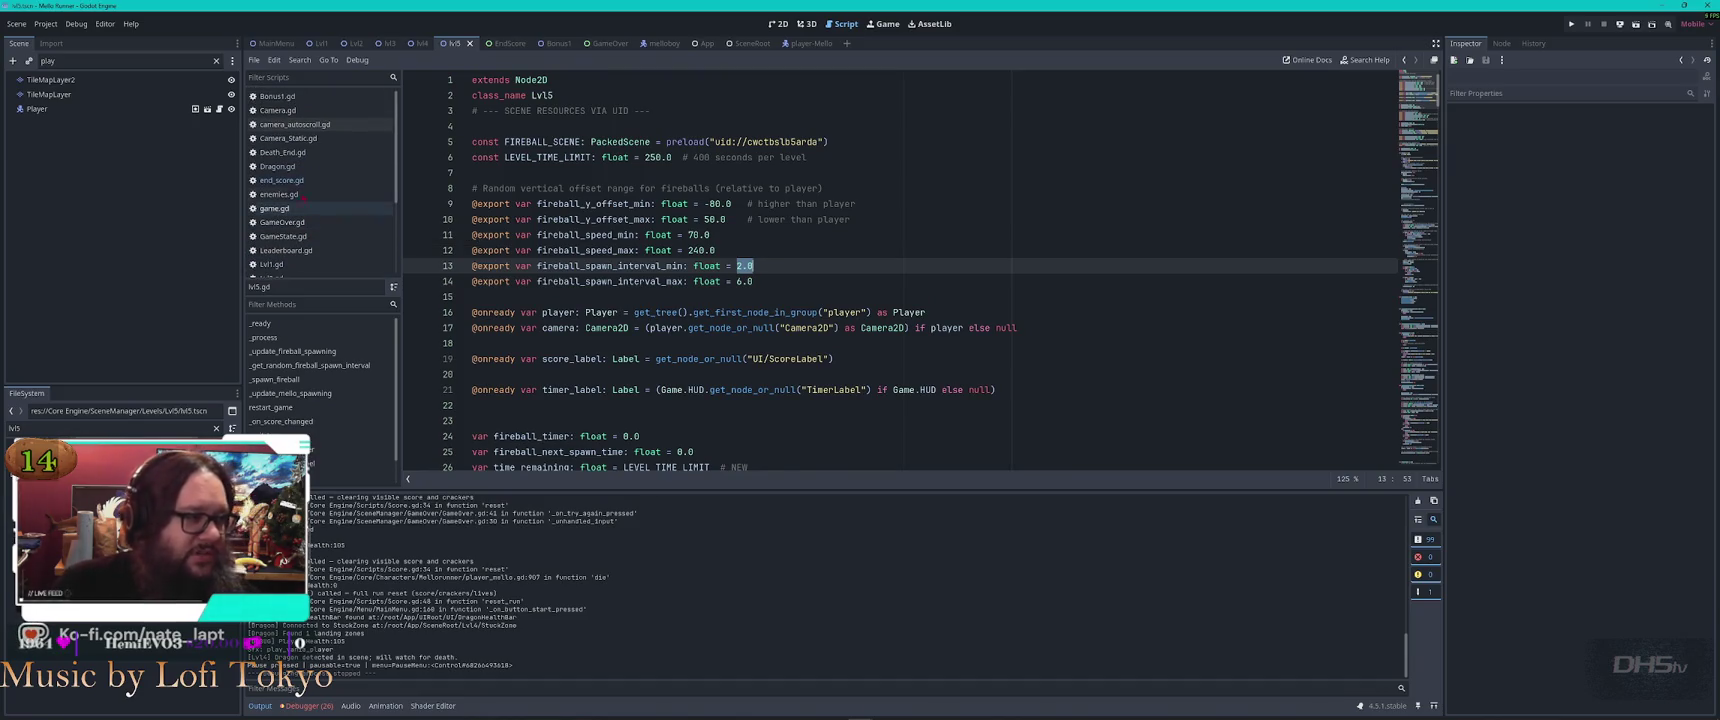
click(306, 97)
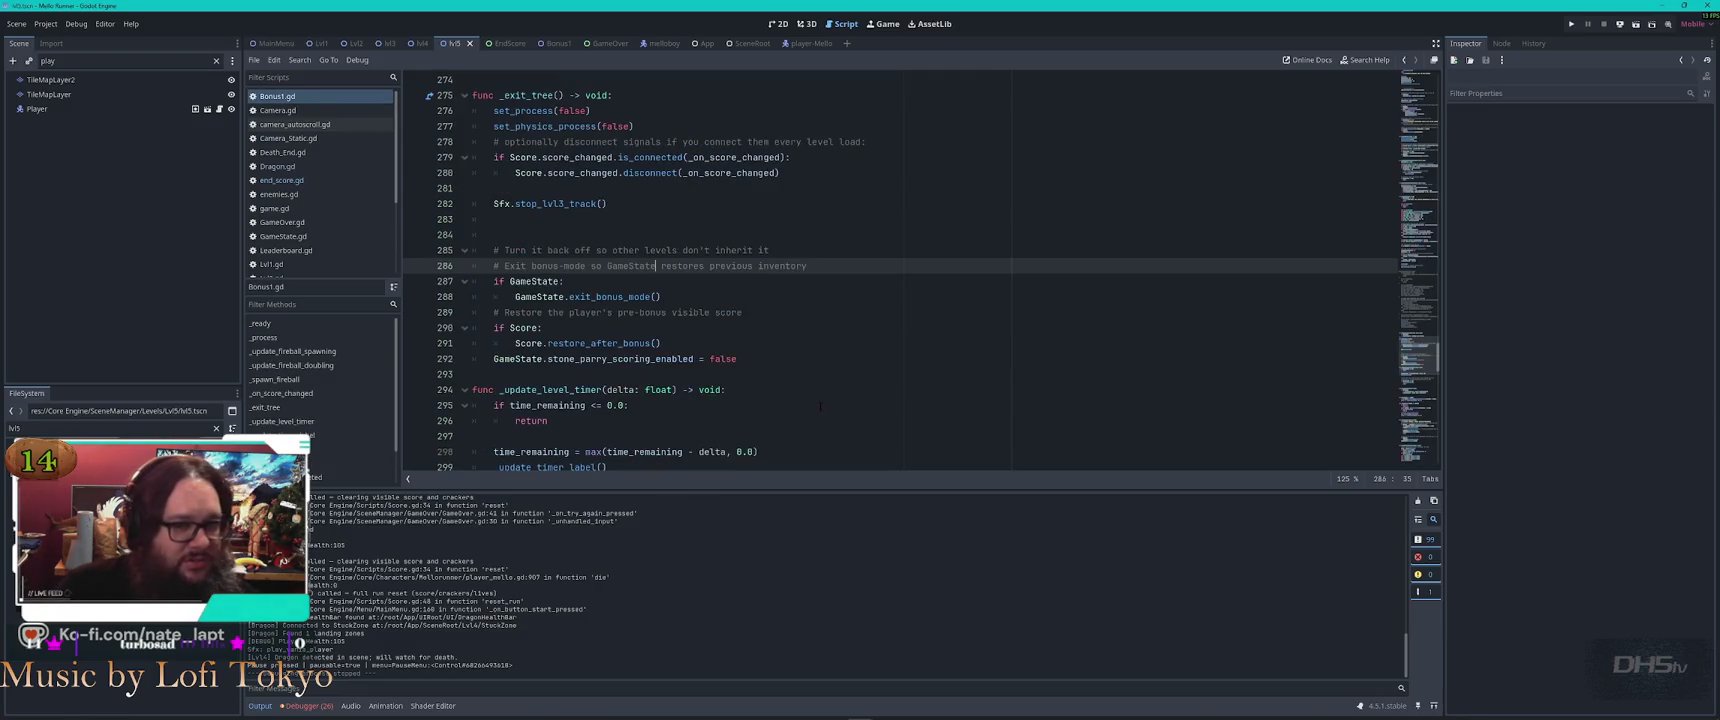
scroll(820, 407, down, 20)
scroll(820, 398, up, 5)
scroll(821, 398, up, 4)
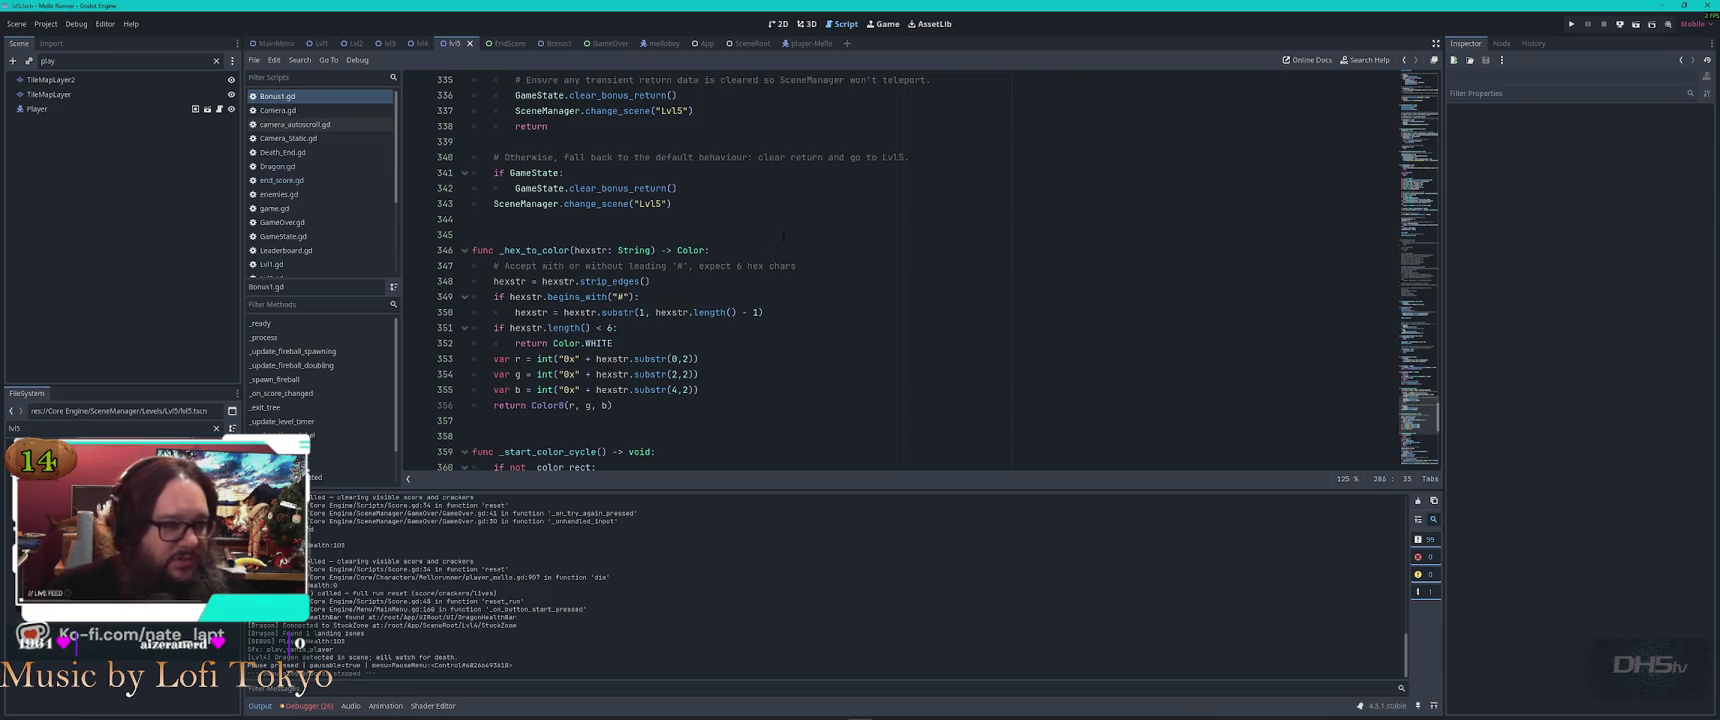
scroll(779, 232, up, 4)
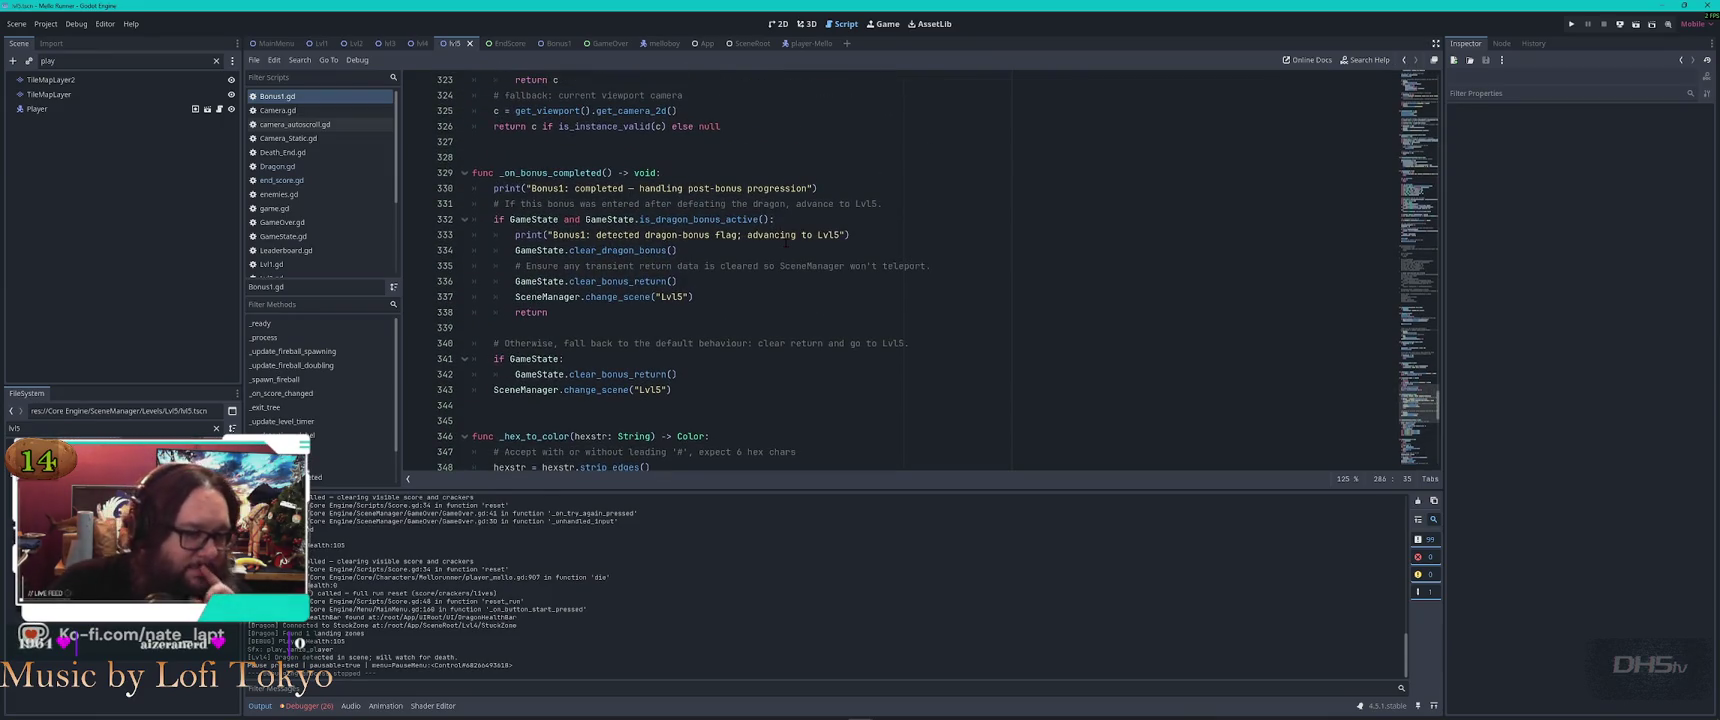
scroll(803, 361, up, 3)
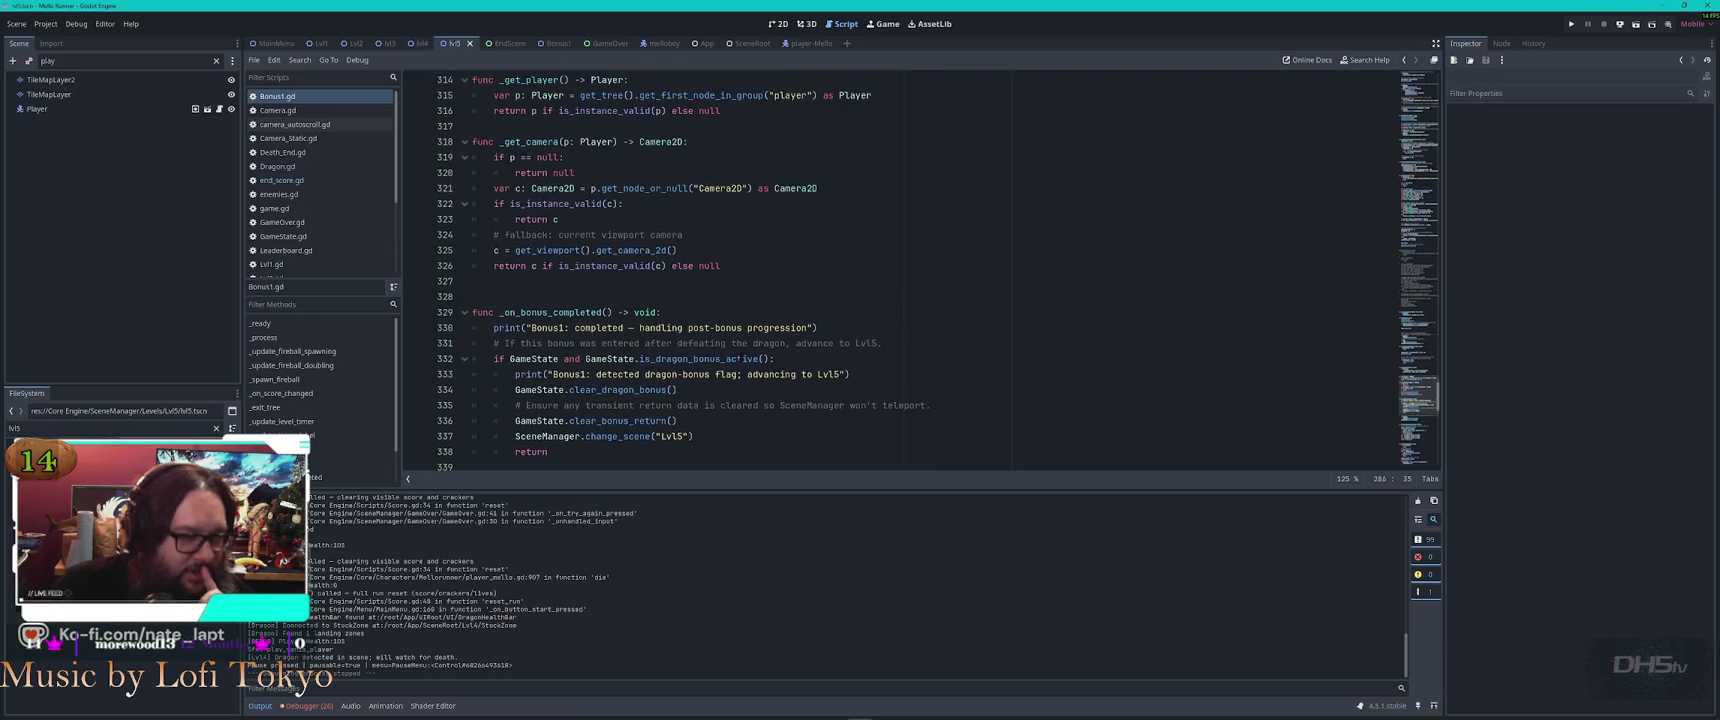
scroll(740, 357, up, 1)
scroll(740, 357, up, 1)
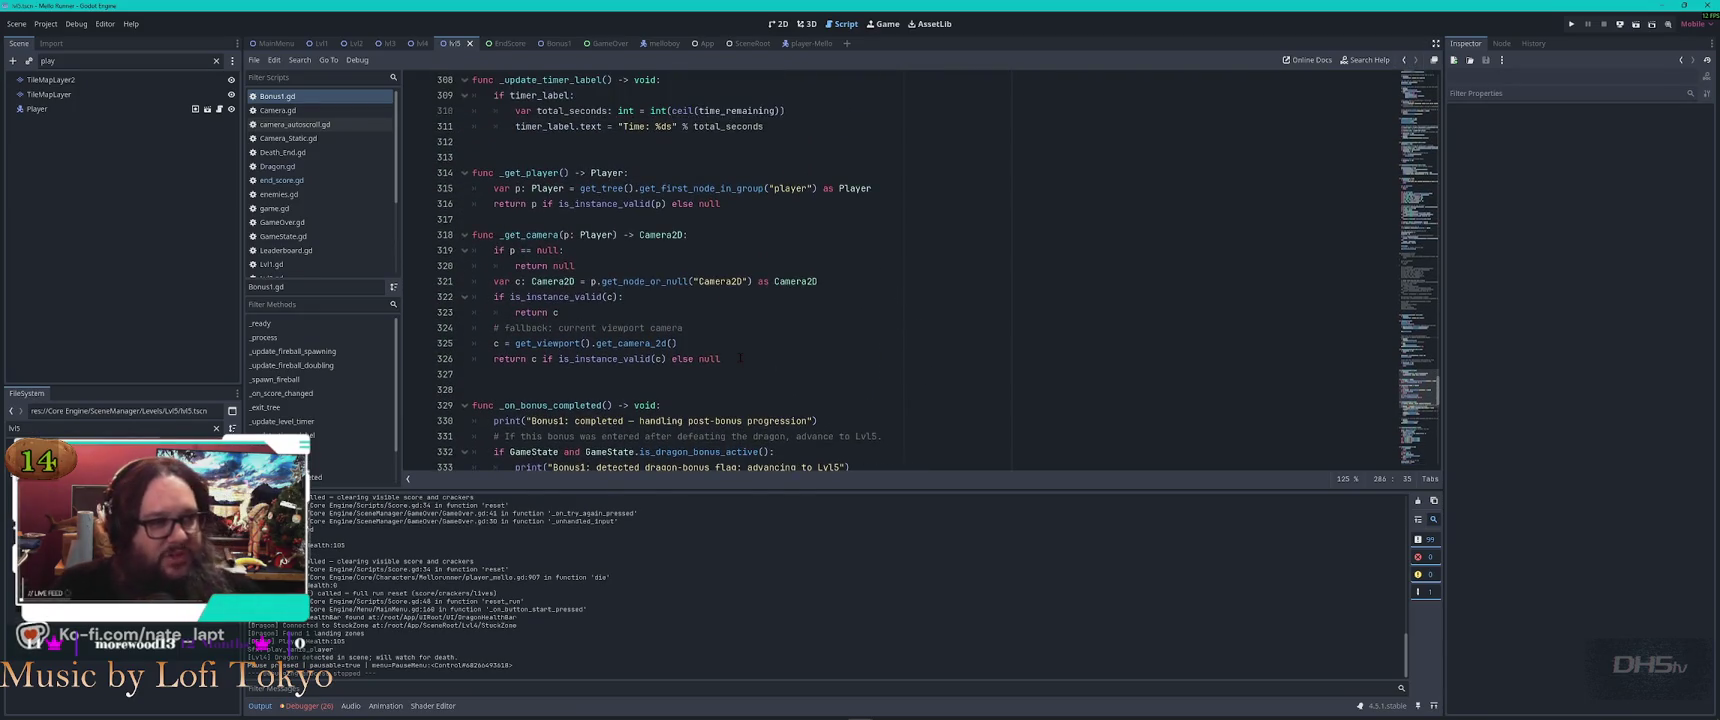
scroll(740, 357, down, 5)
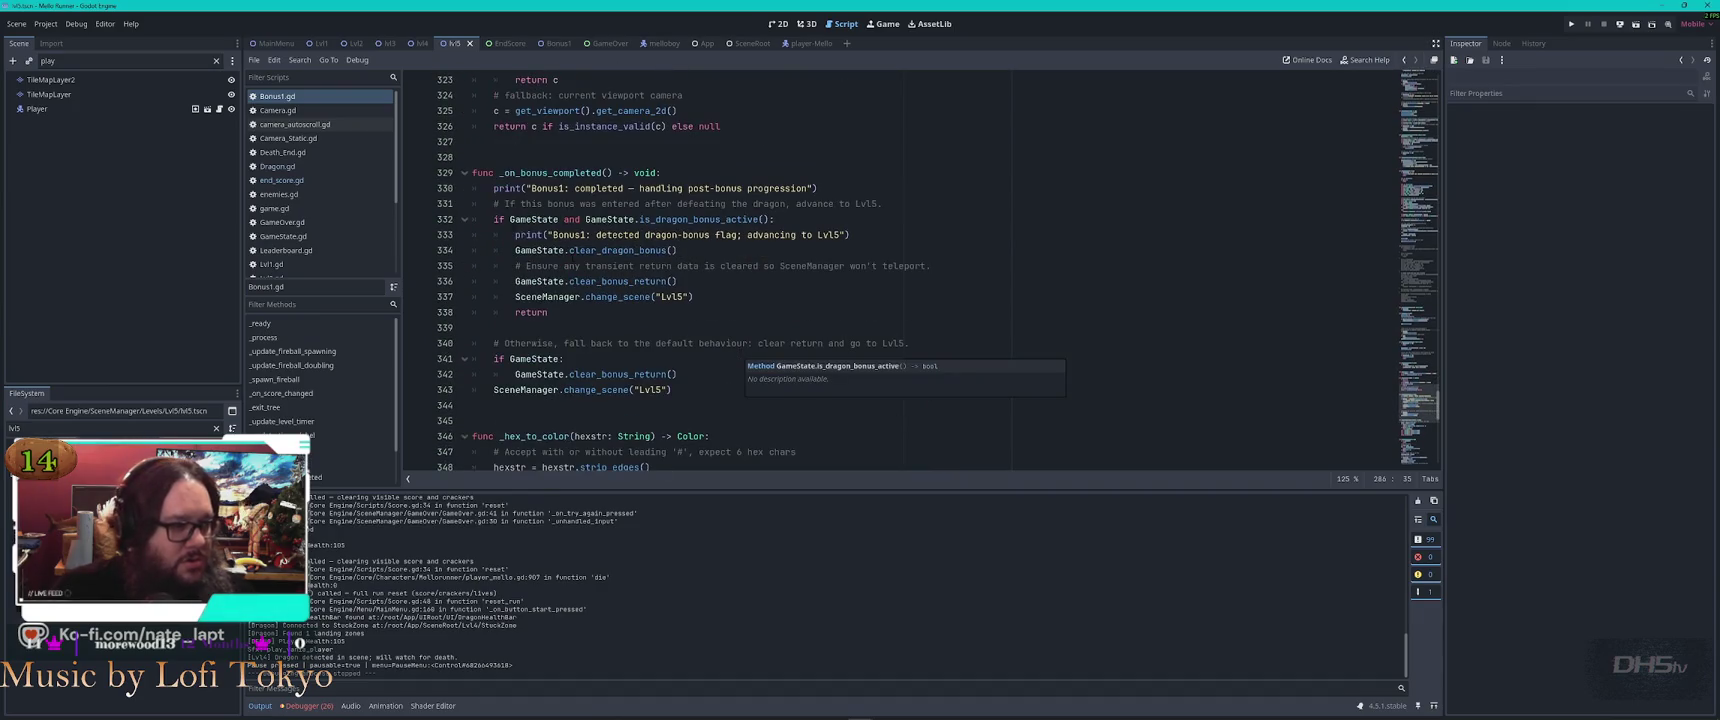
scroll(318, 201, down, 2)
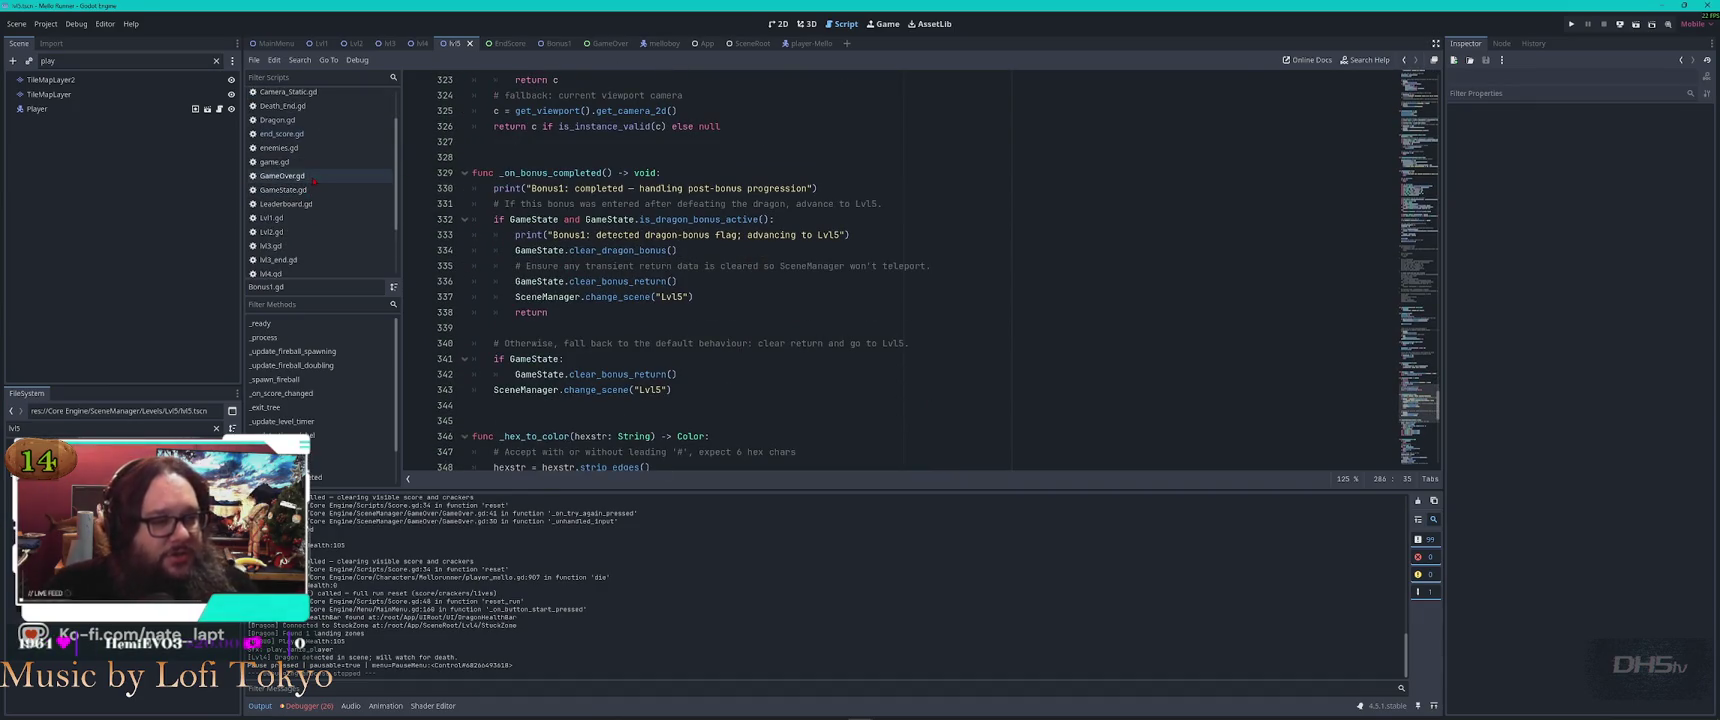
double_click(548, 297)
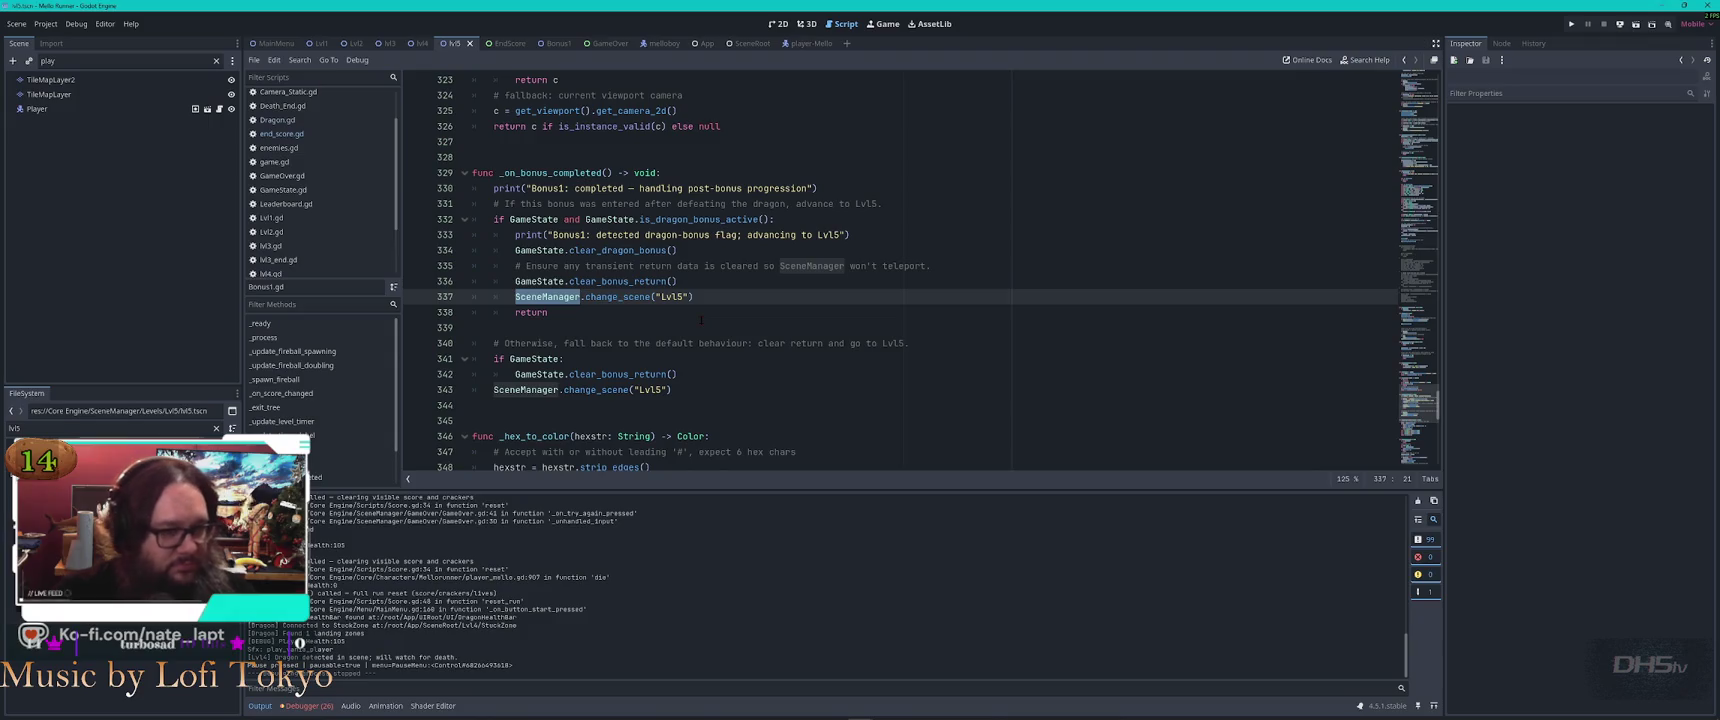
key(ctrl+f)
text(await)
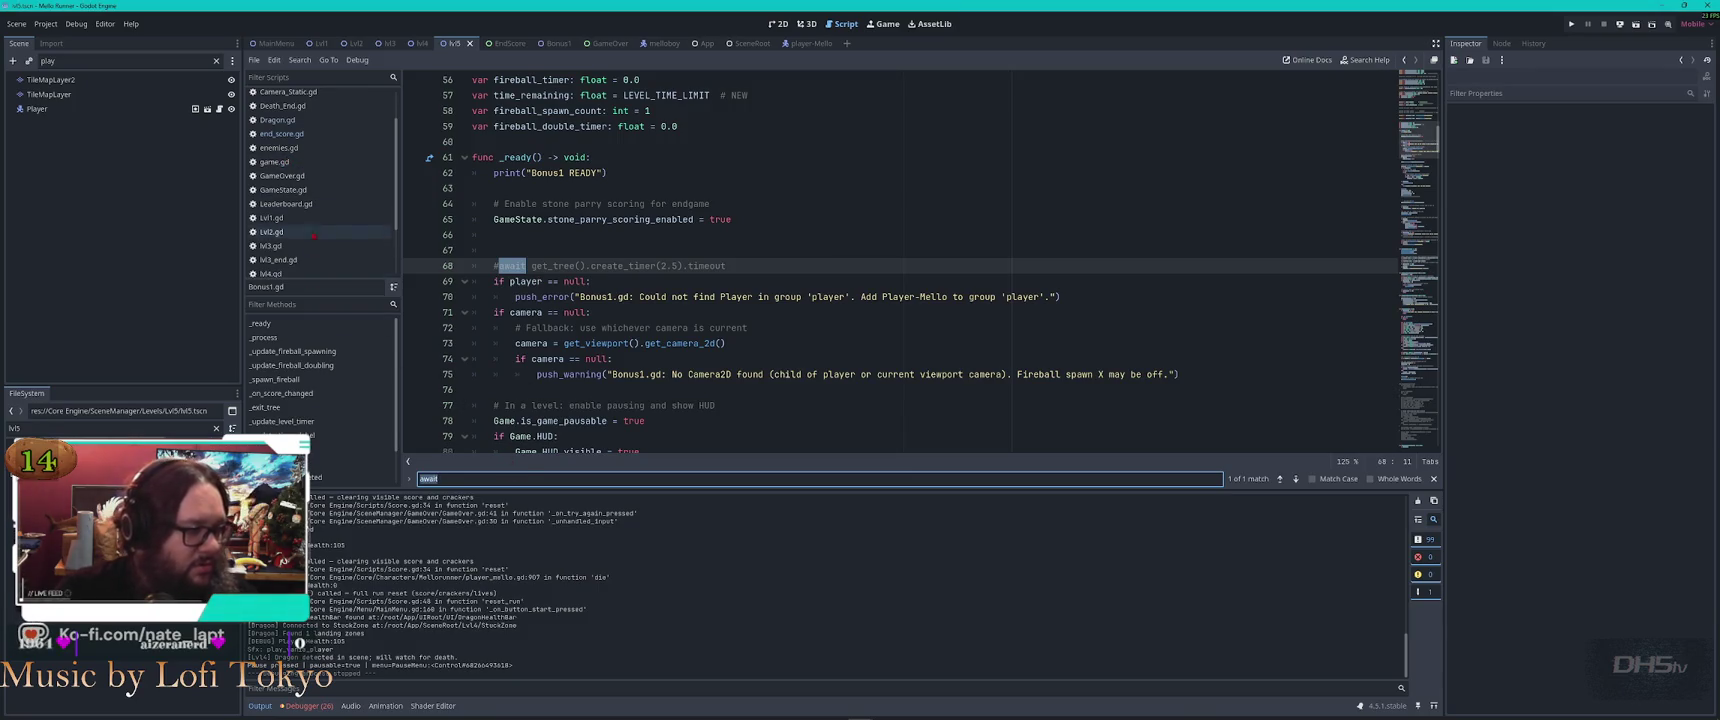
Check lvl5.gd, SceneManager.gd and MainMenu.gd for await calls, then show lvl5 in 2D
scroll(287, 255, down, 2)
click(290, 265)
key(ctrl+f)
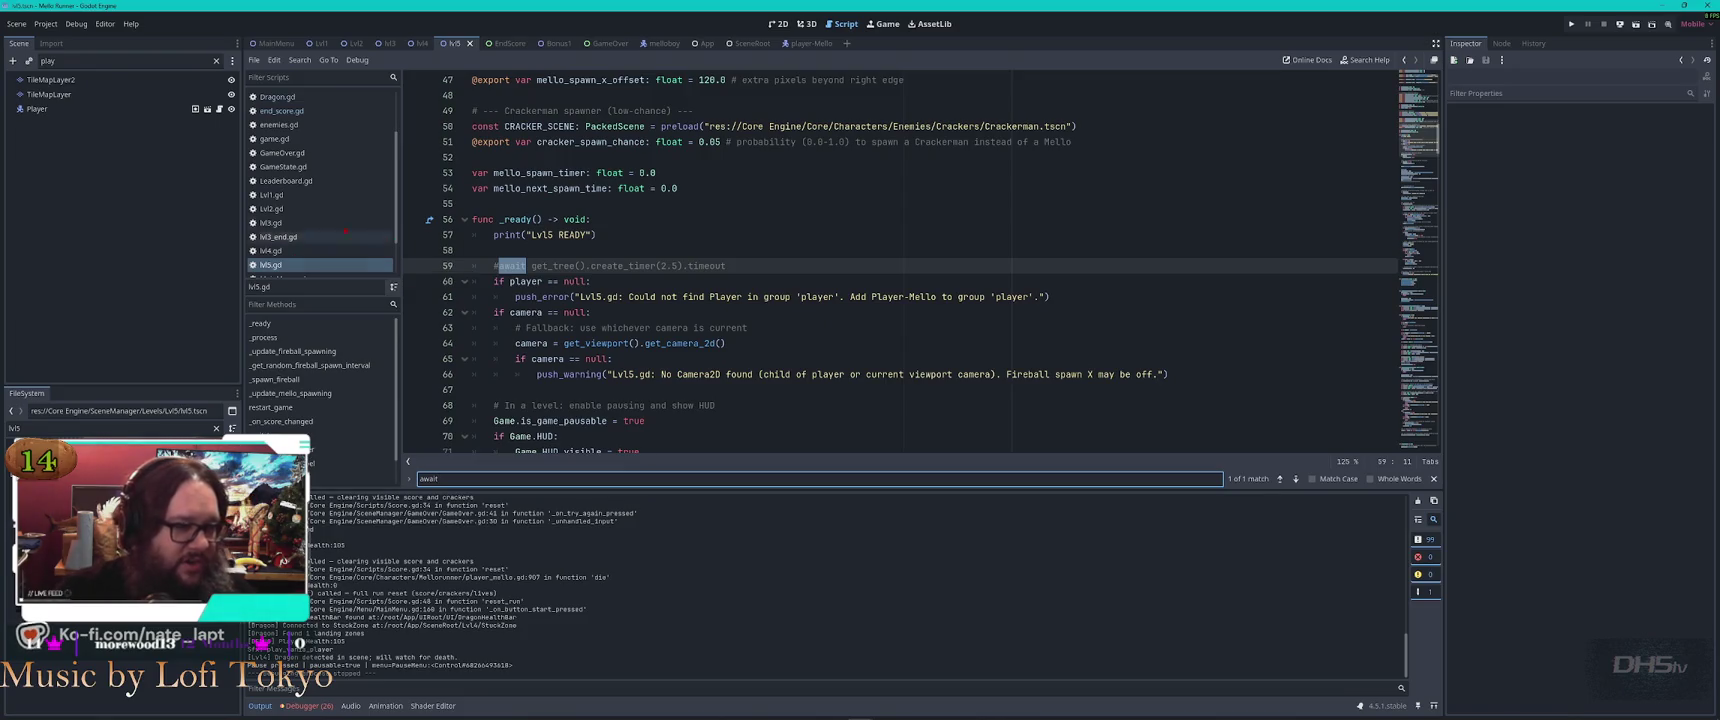
scroll(320, 200, down, 2)
click(320, 255)
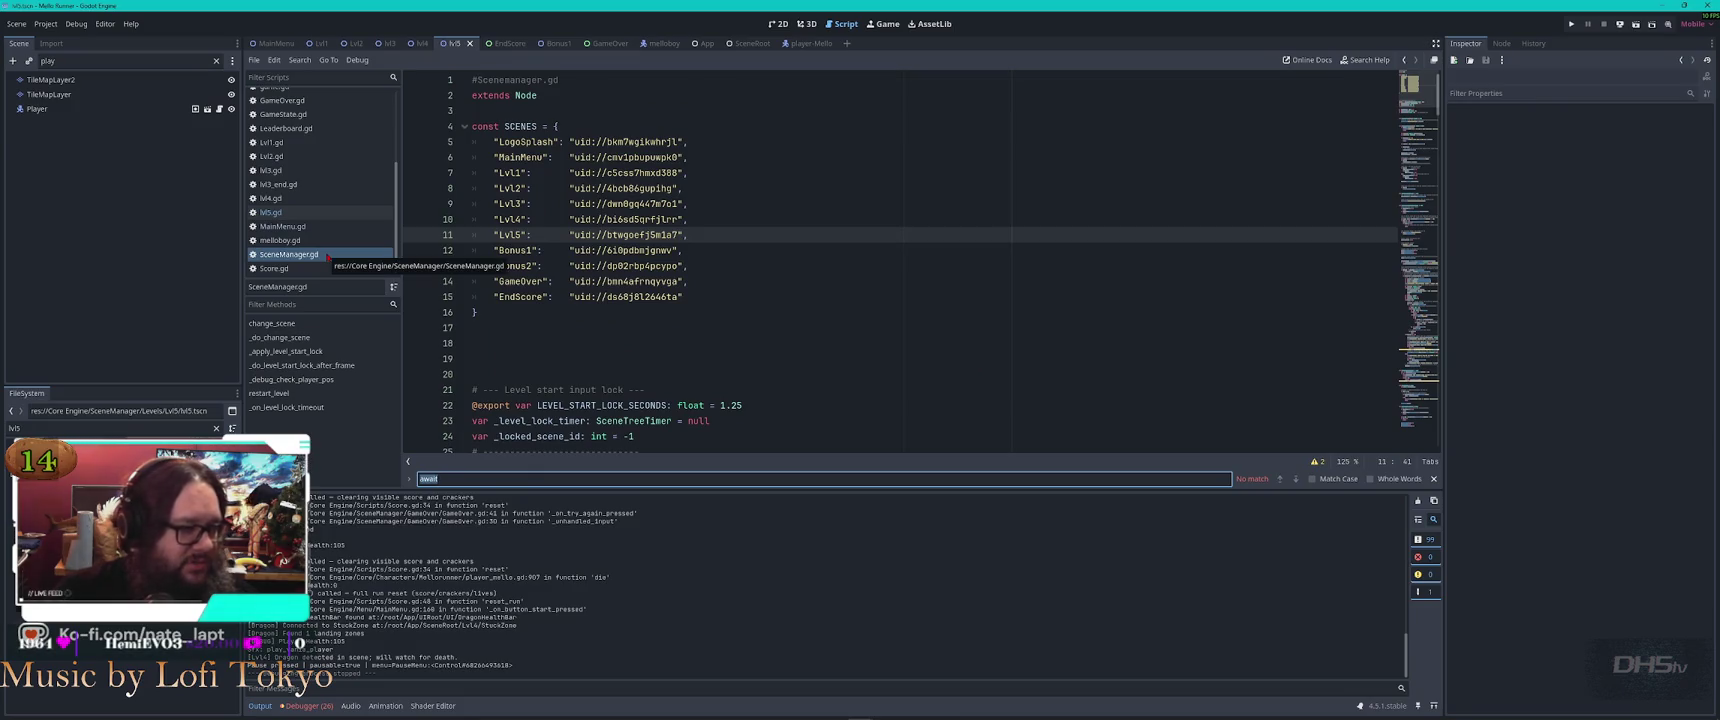
click(312, 228)
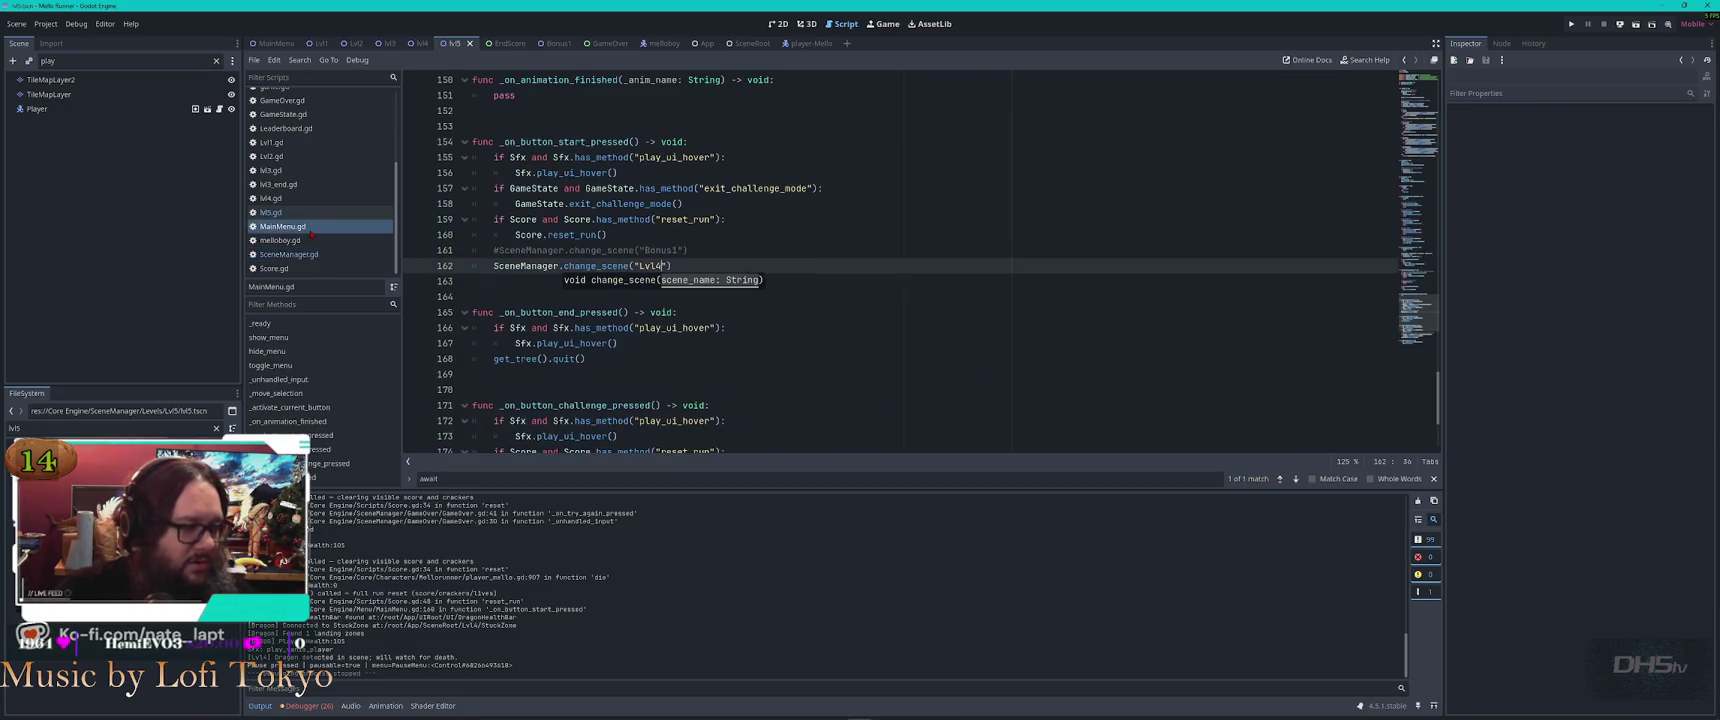
key(Return)
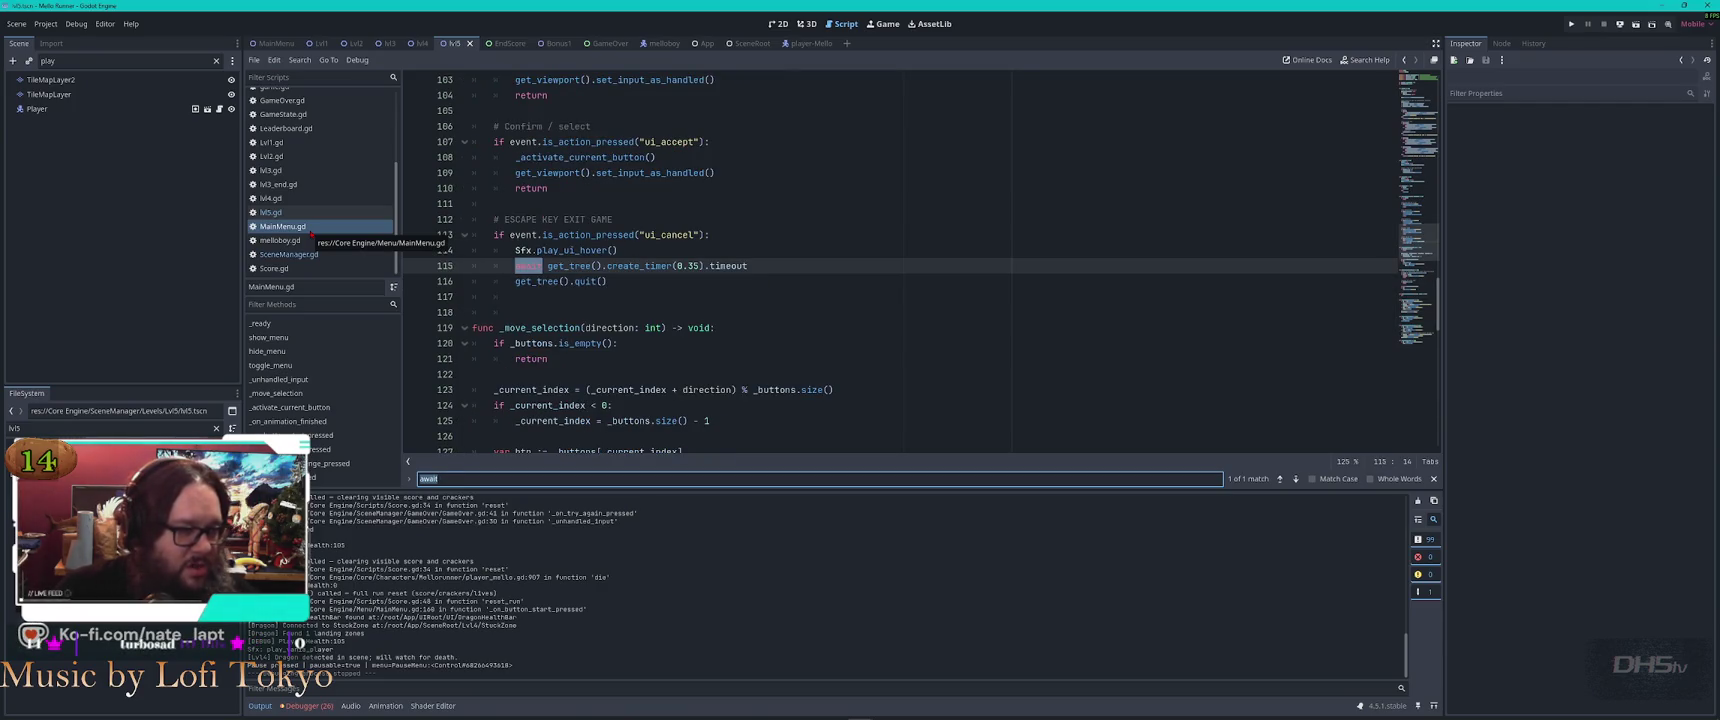
key(Escape)
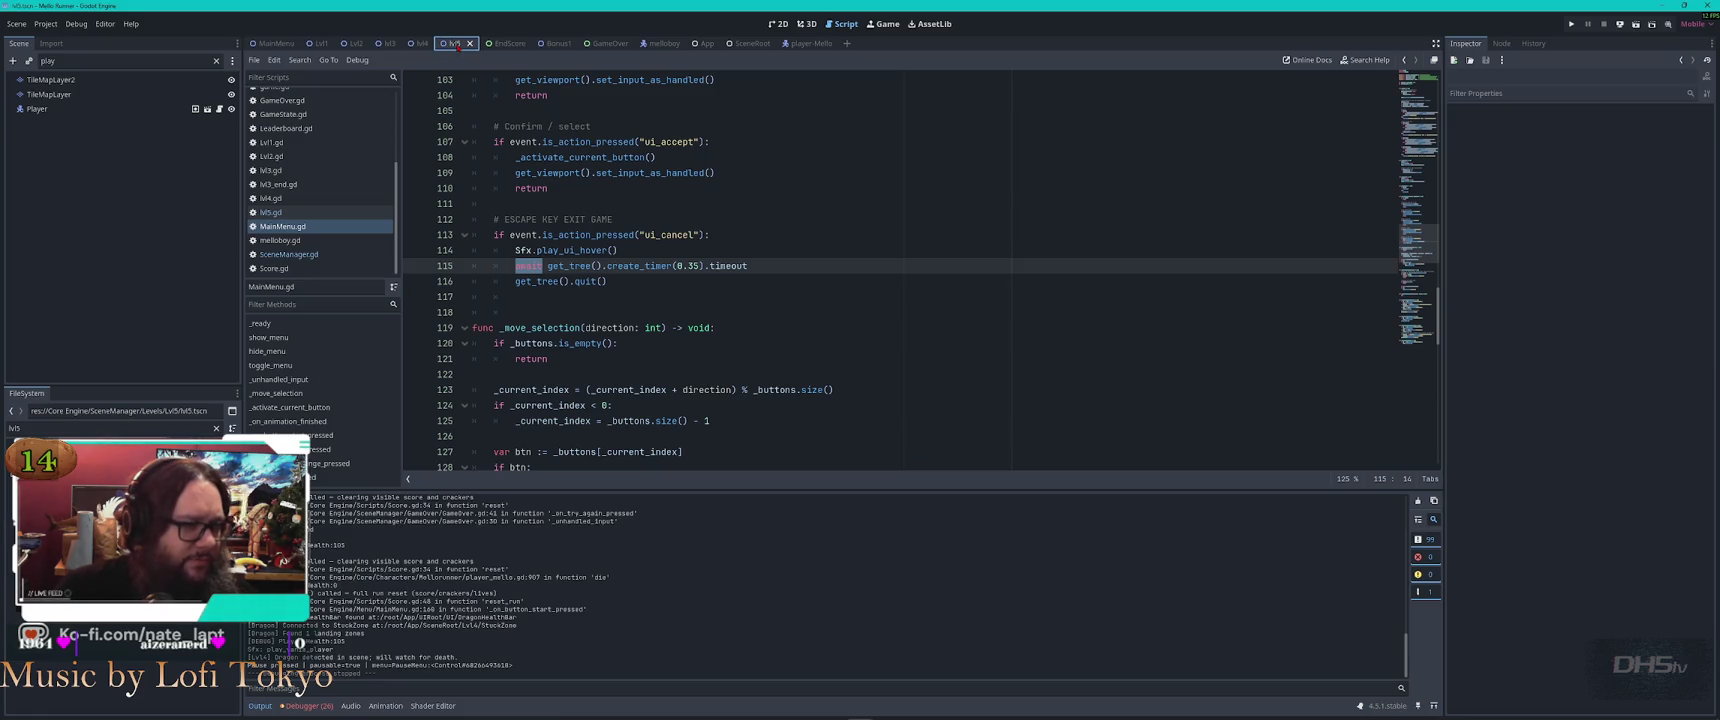
click(776, 24)
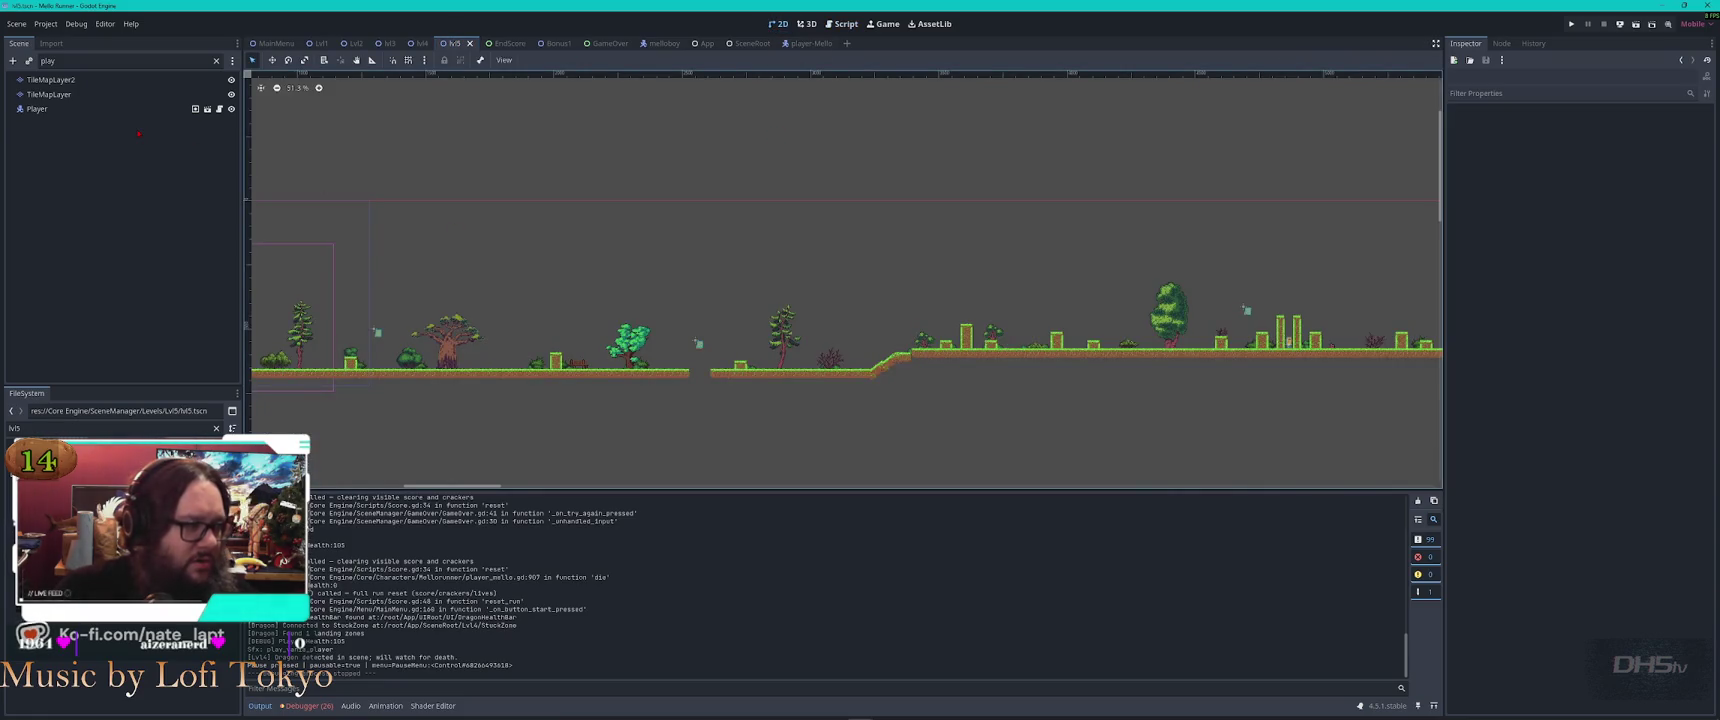
Clear the scene filter, move Player to the top under Lvl5, and open player_mello.gd
click(216, 61)
scroll(133, 178, up, 15)
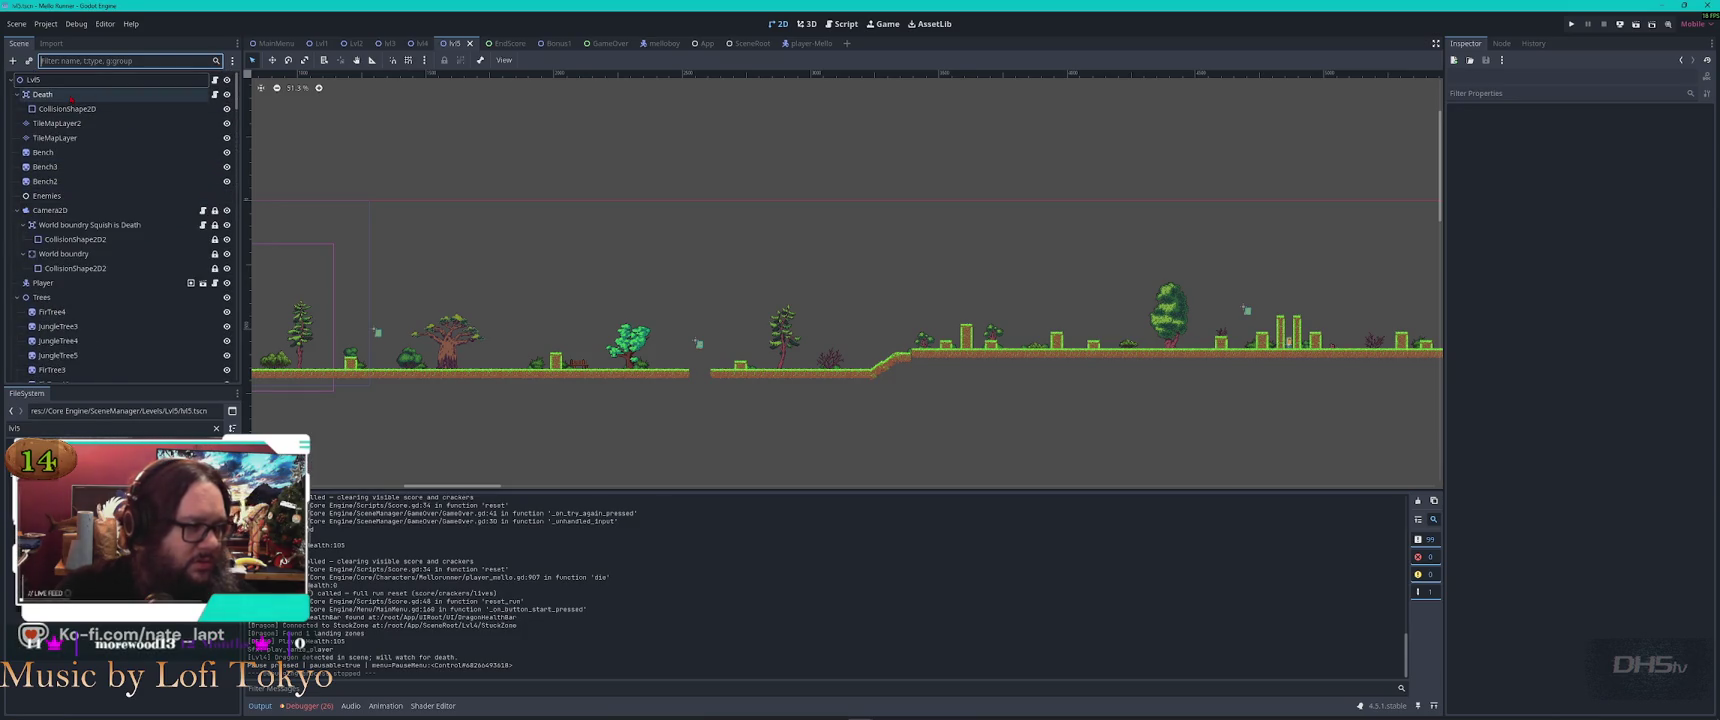
click(45, 283)
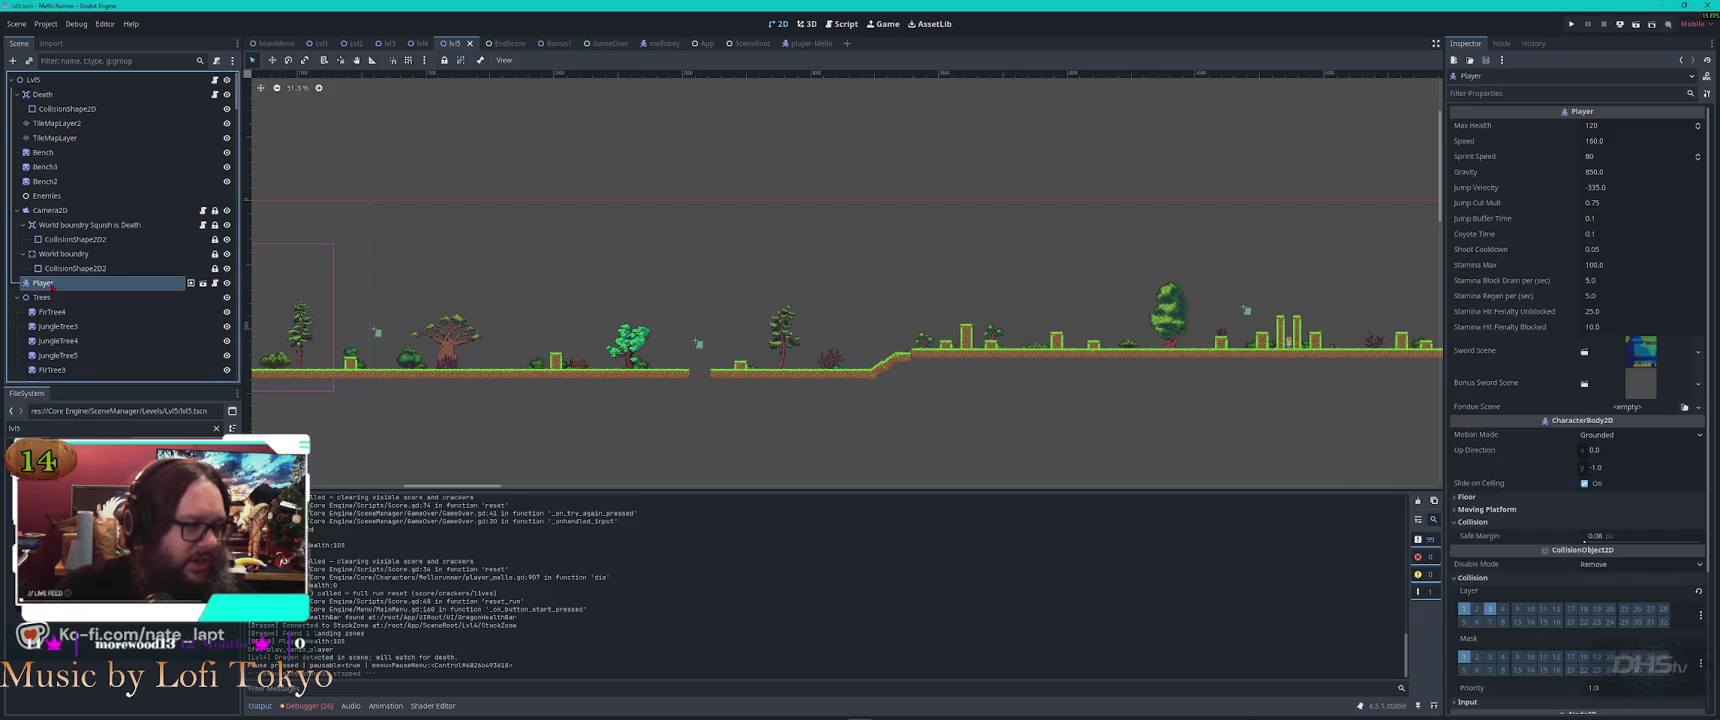
drag(84, 228, 80, 90)
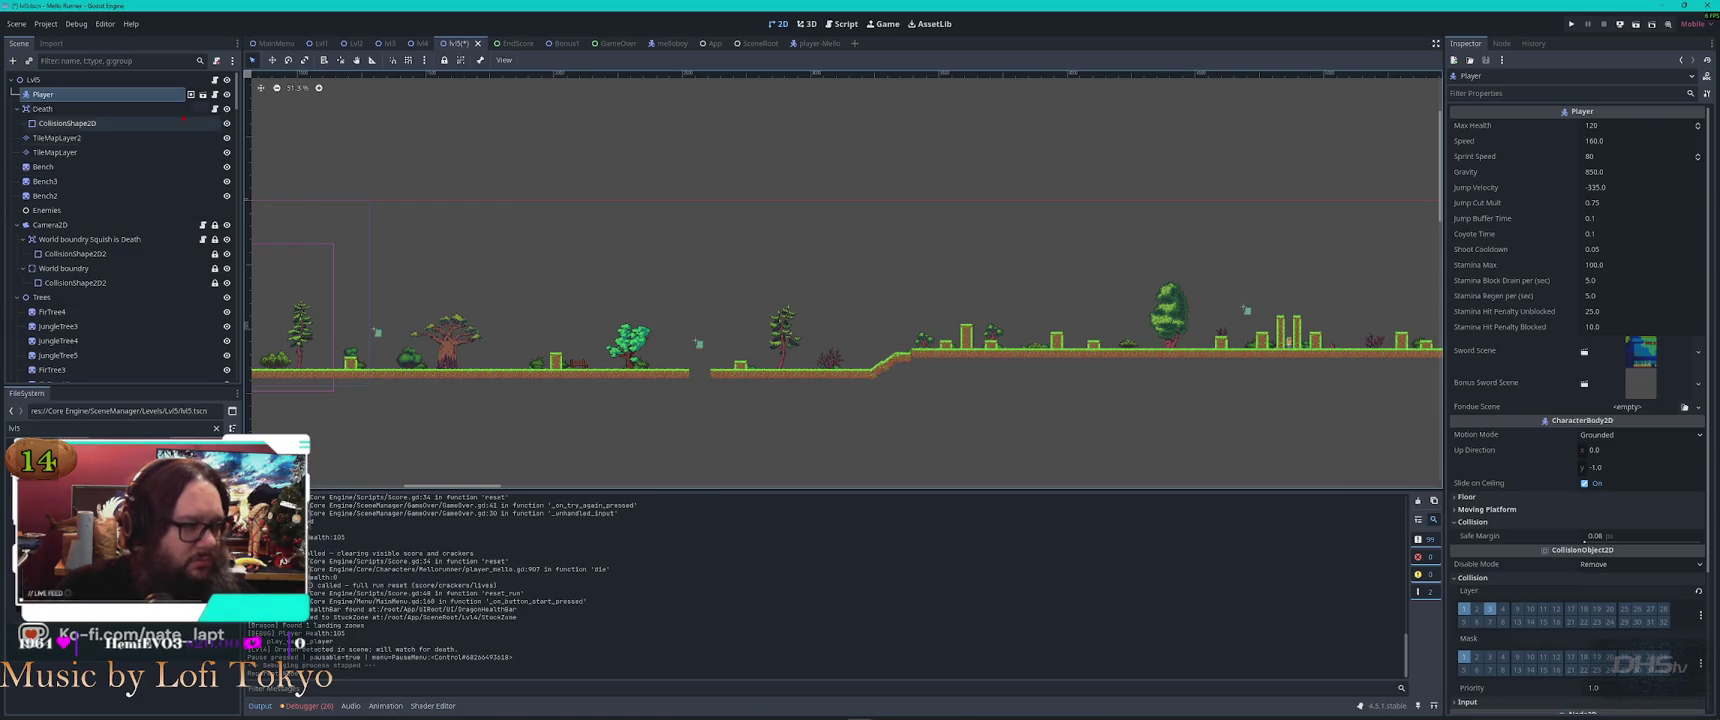
click(214, 94)
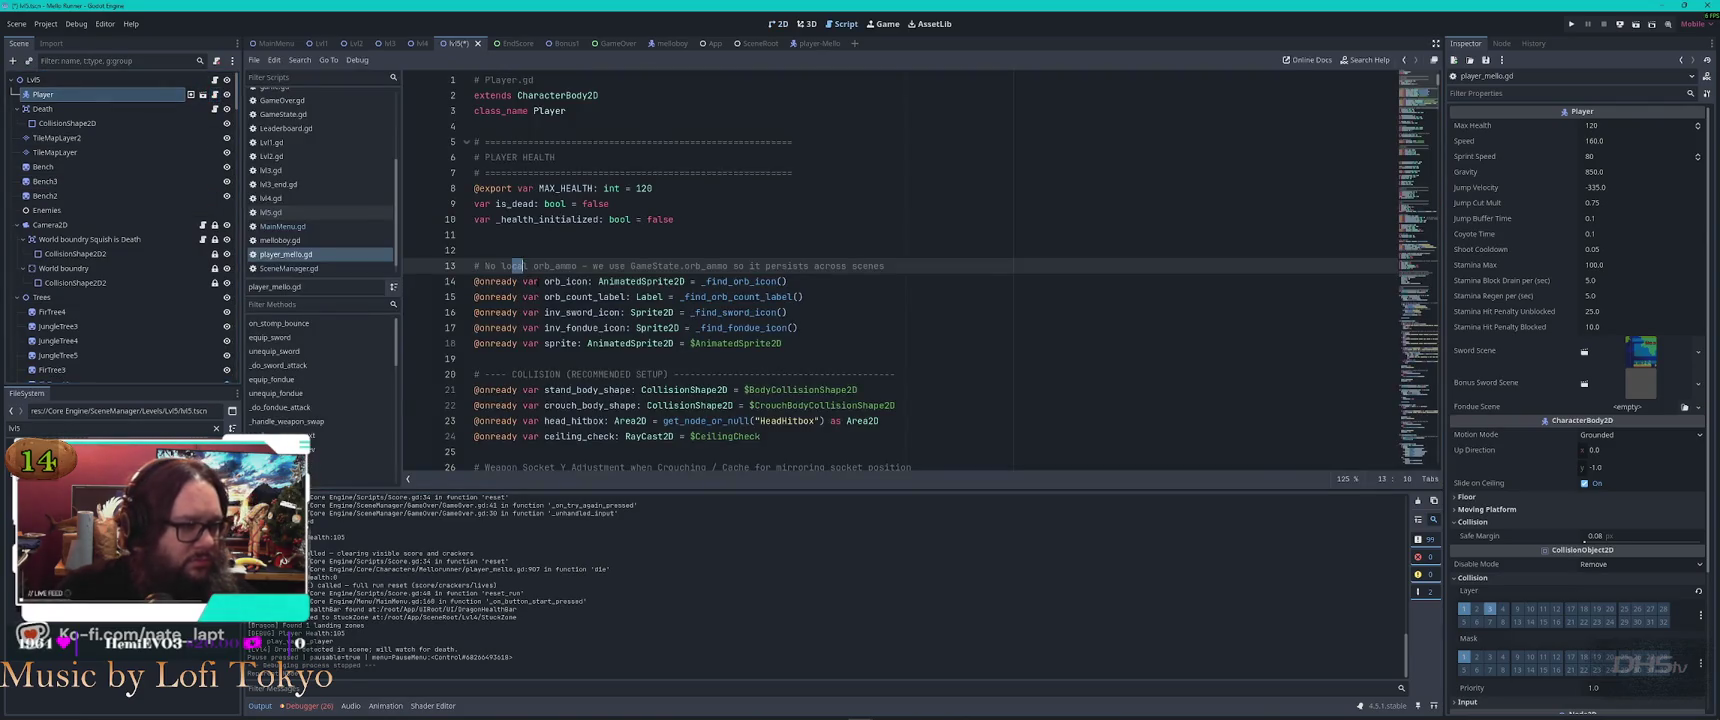
Cycle through every 'await' match in player_mello.gd, then return to the lvl5 2D layout
key(ctrl+f)
text(await)
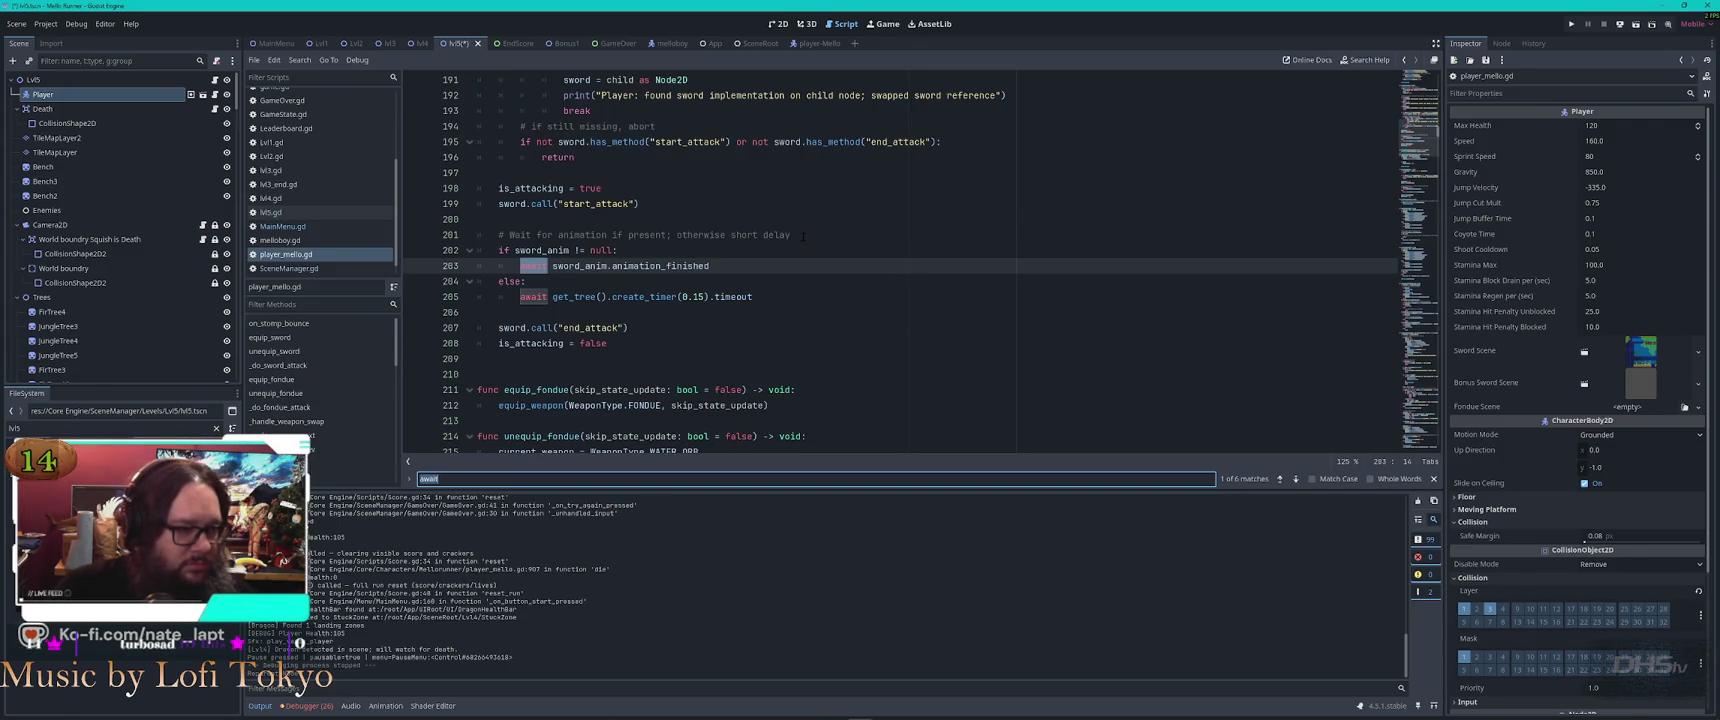
key(Return)
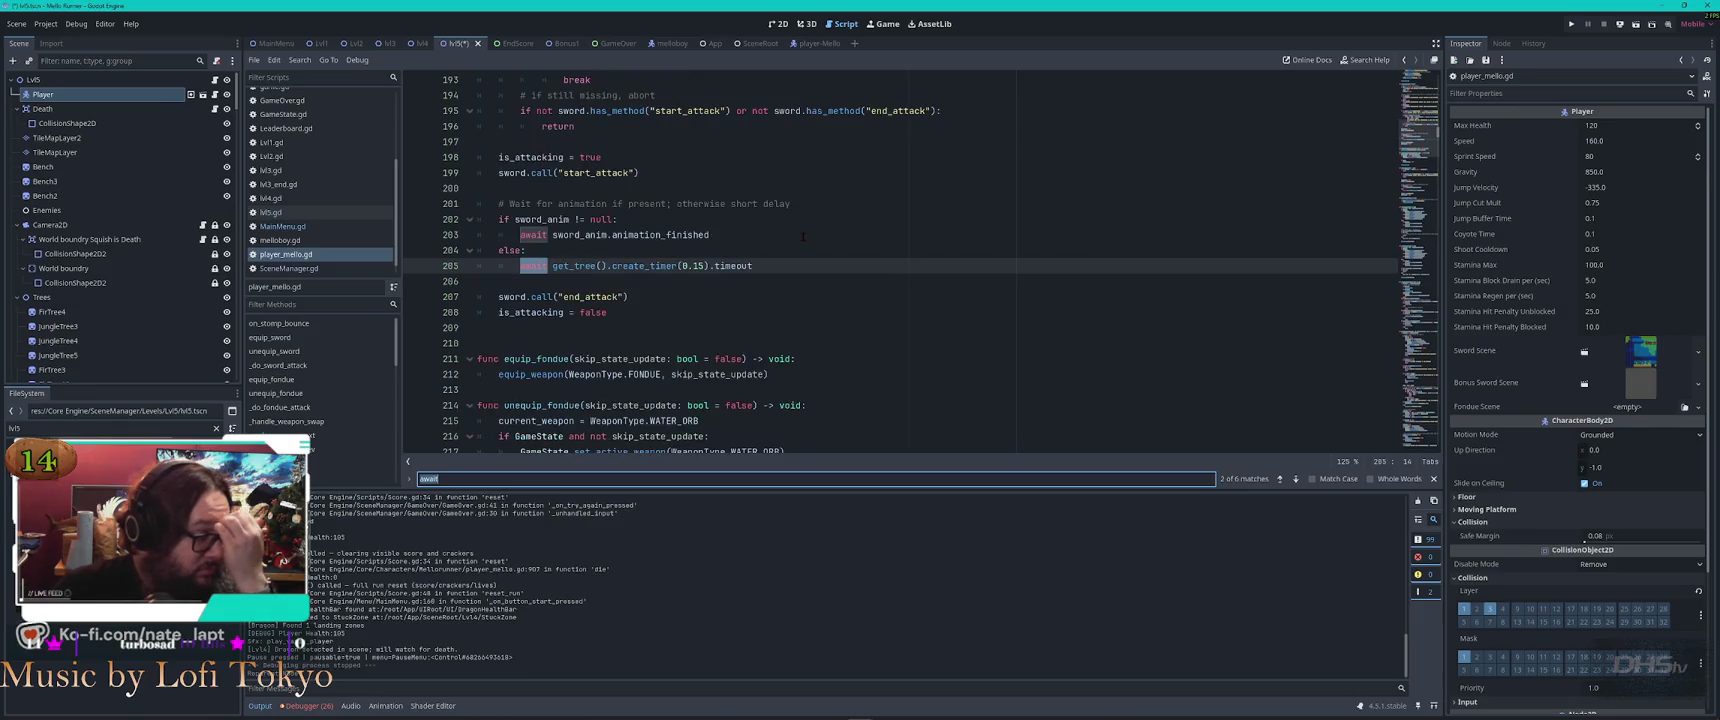
key(Return)
key(Return)
key(Return)
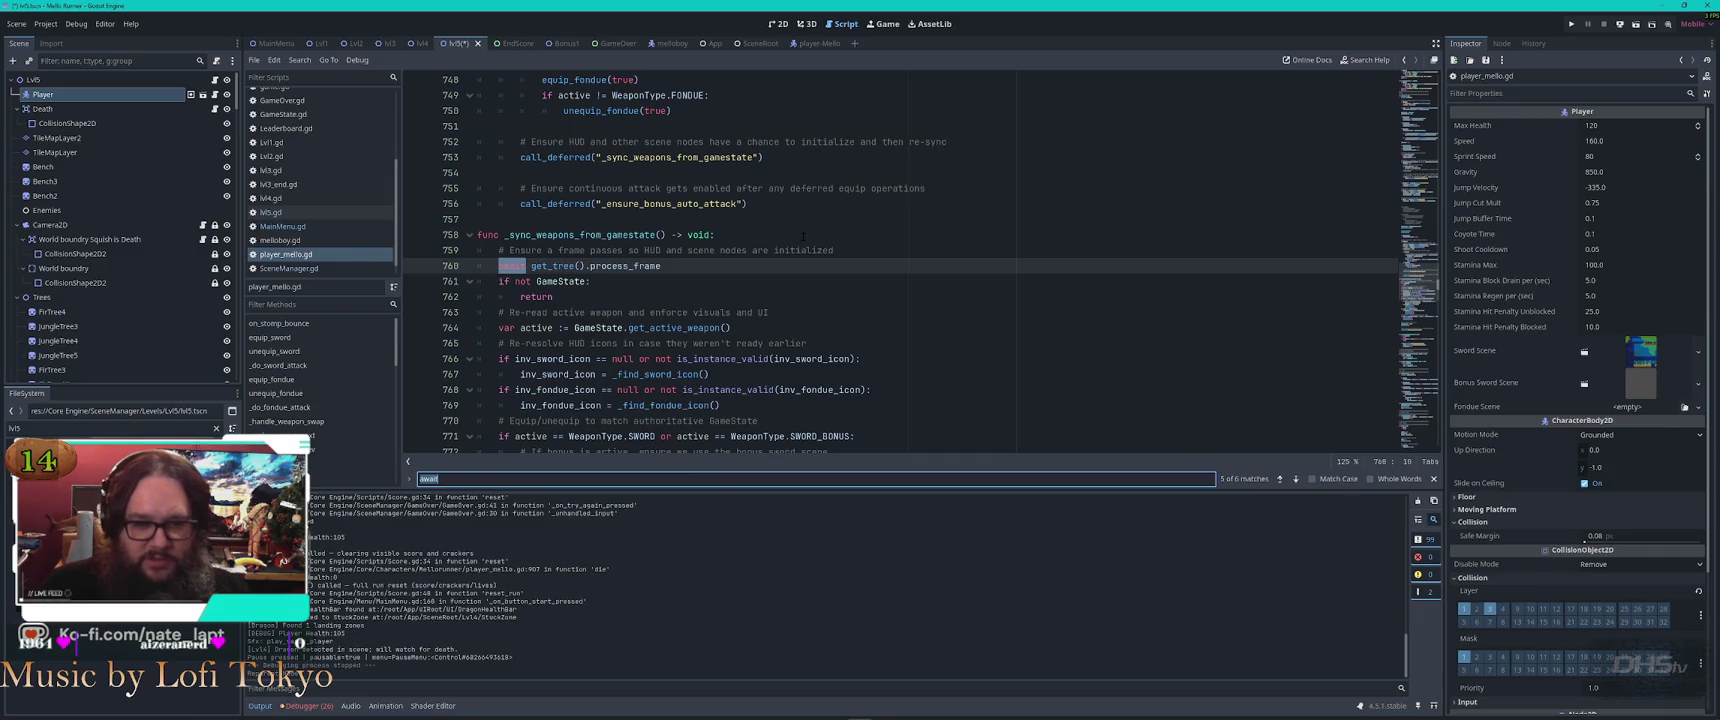
key(Return)
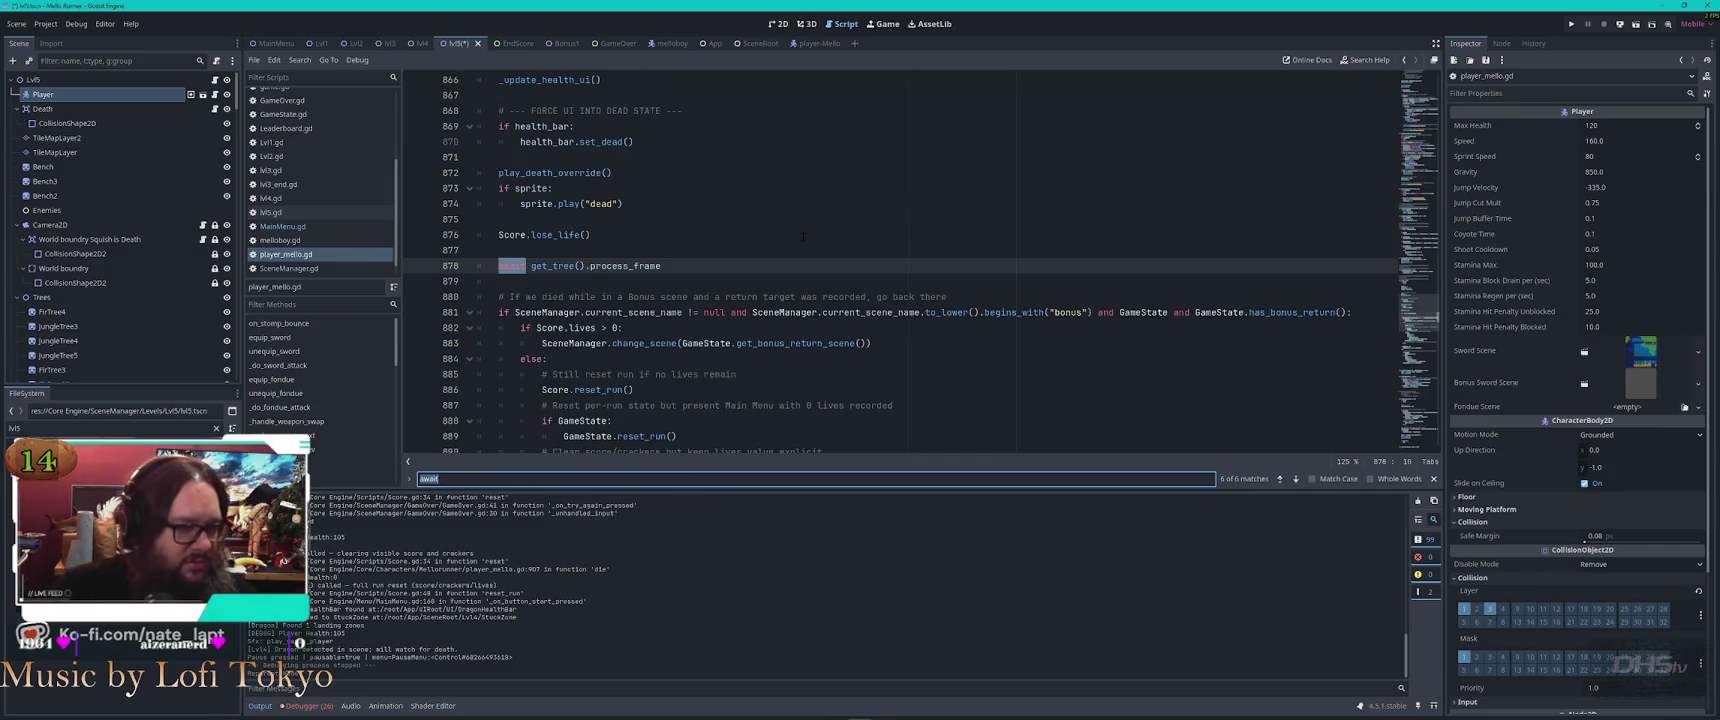
key(Return)
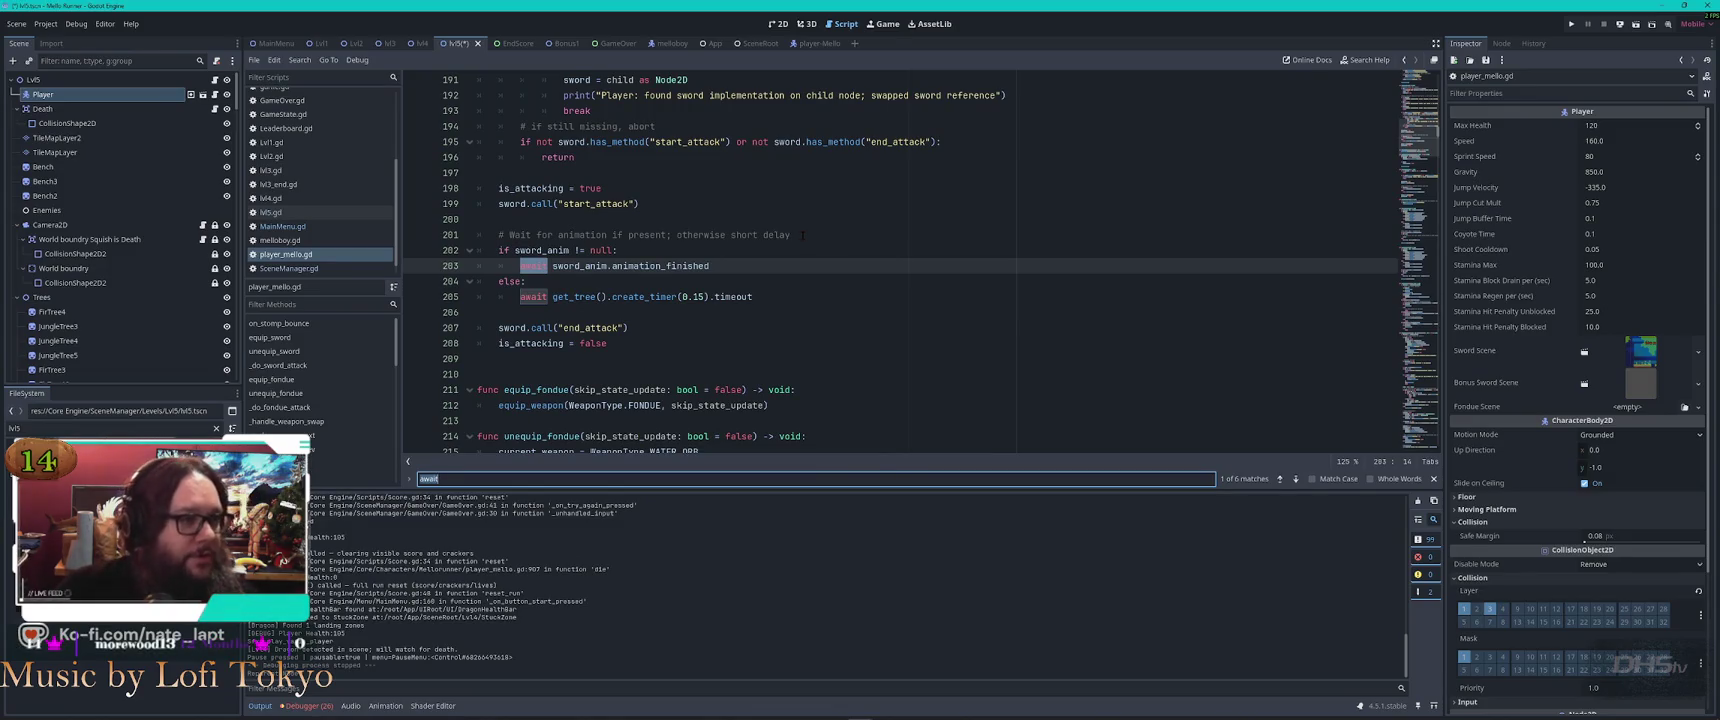
click(777, 24)
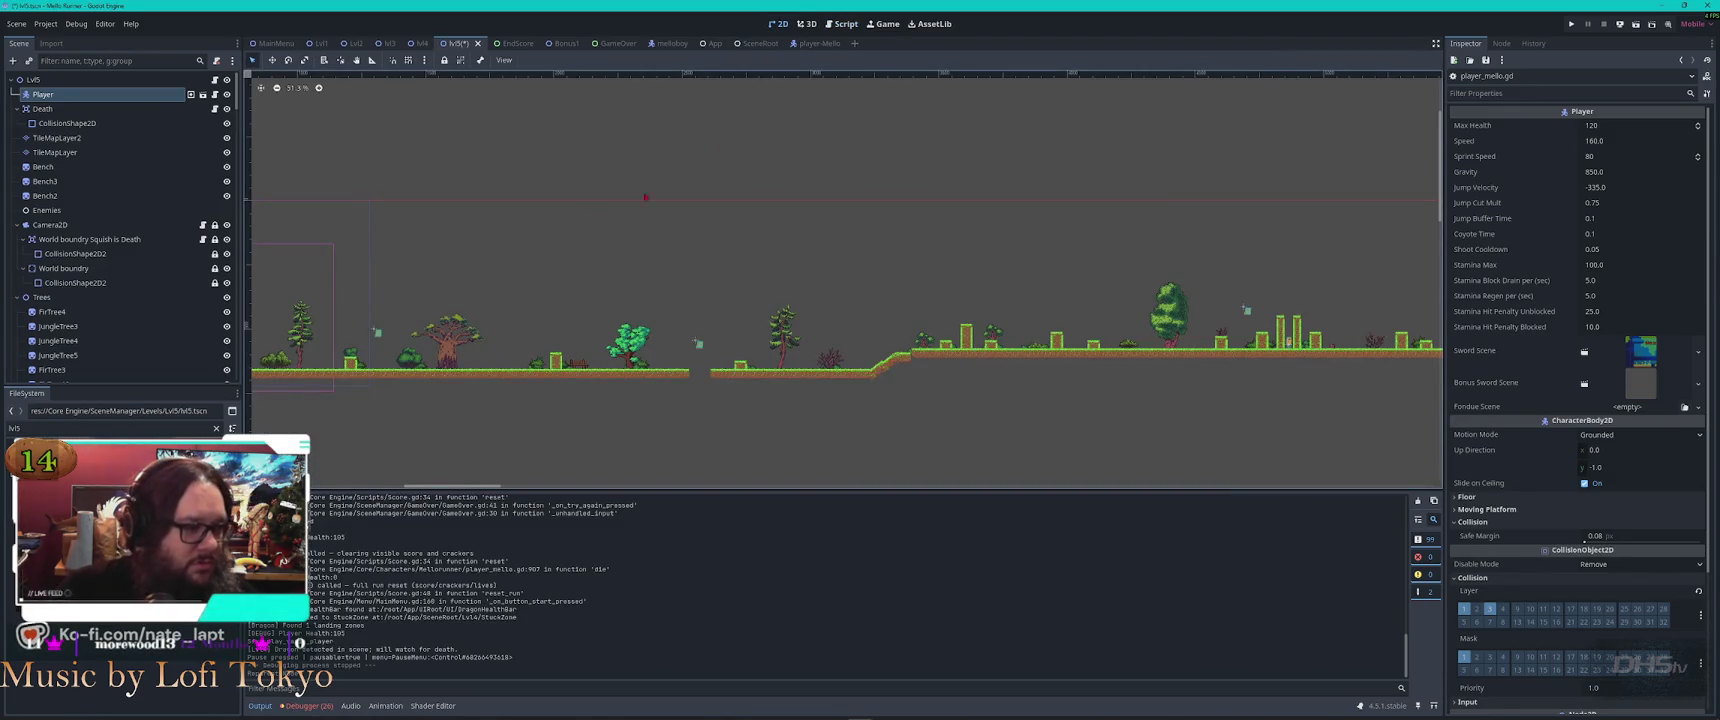
Shift the Player sprite rightward on the lvl5 canvas, then save and run with F5
scroll(659, 306, up, 8)
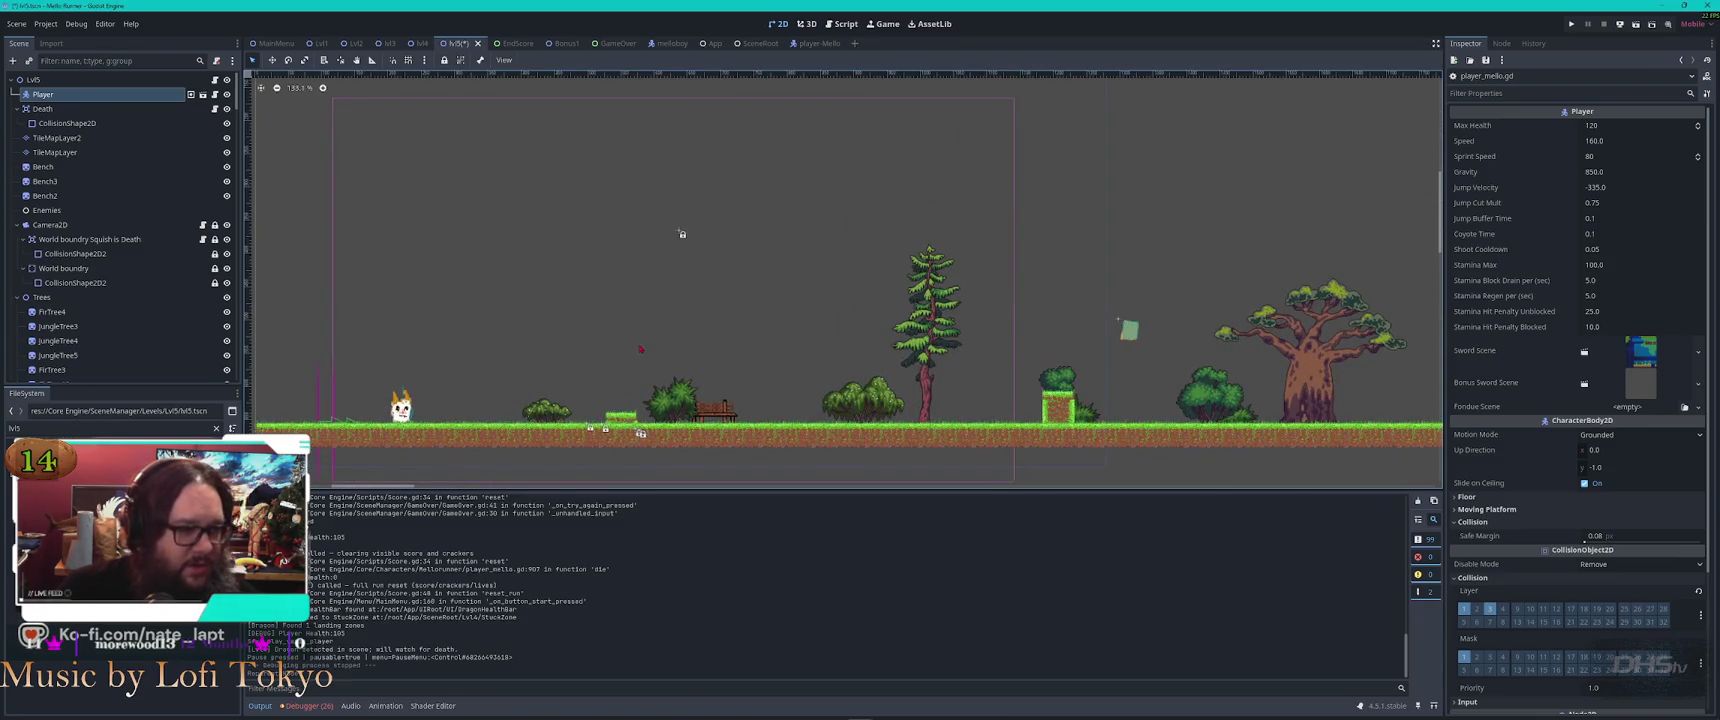
scroll(640, 349, down, 3)
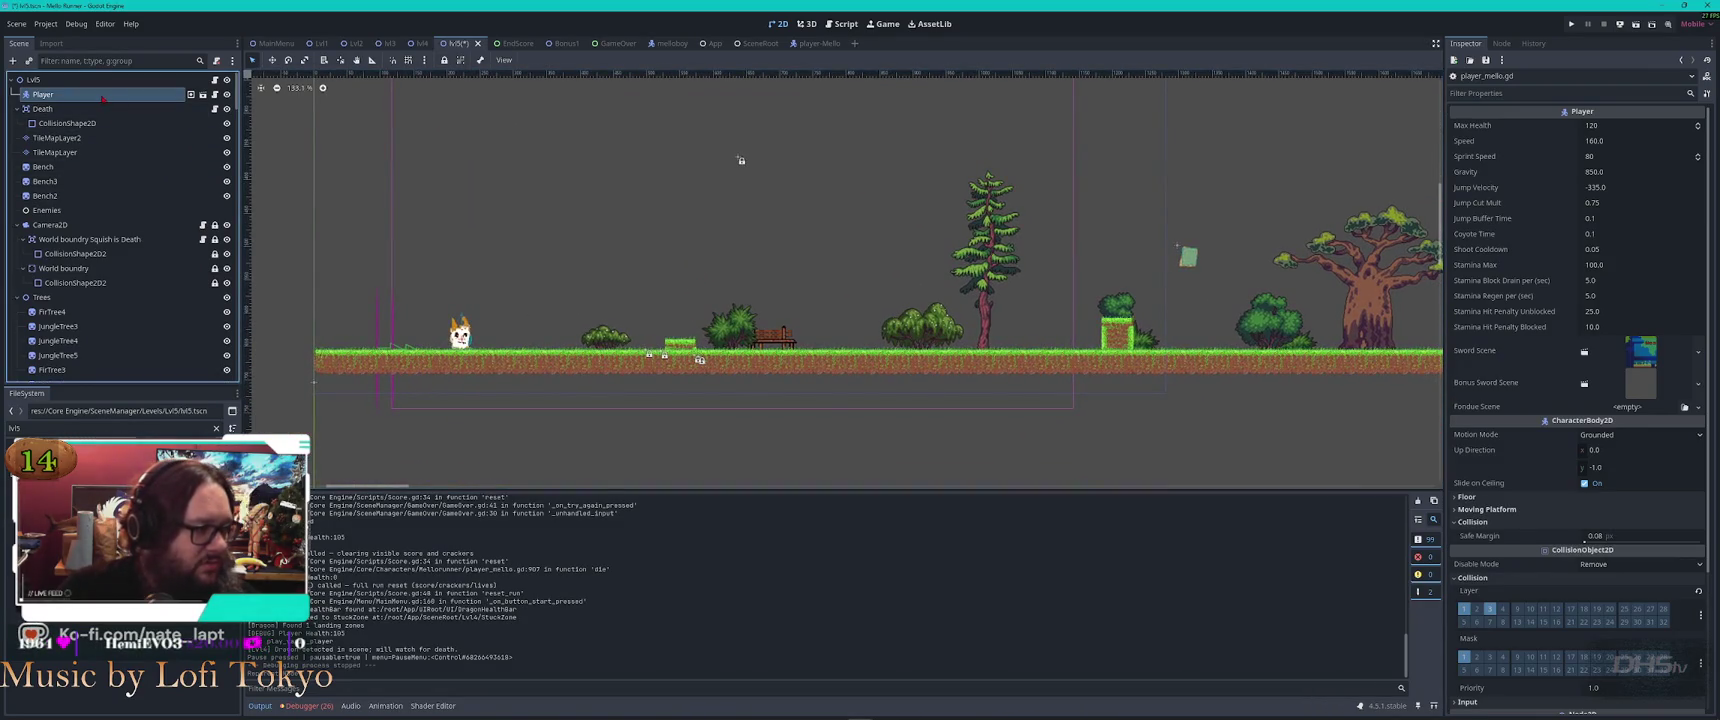
drag(460, 335, 561, 336)
key(F5)
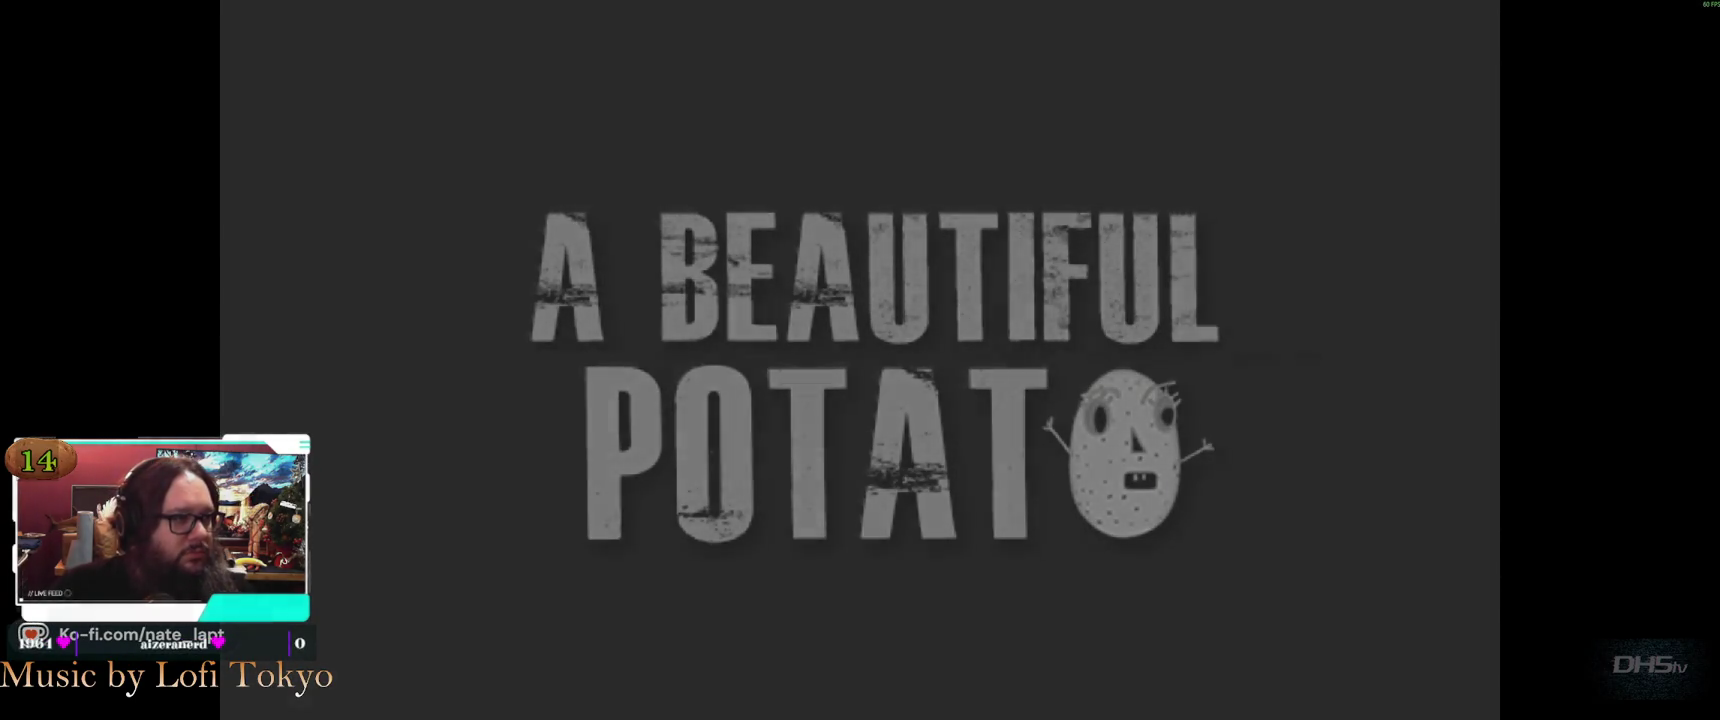
Keep the end_score.gd and GameState.gd changes in VS Code, then rerun the game from Godot
key(alt+Tab)
key(alt+Tab)
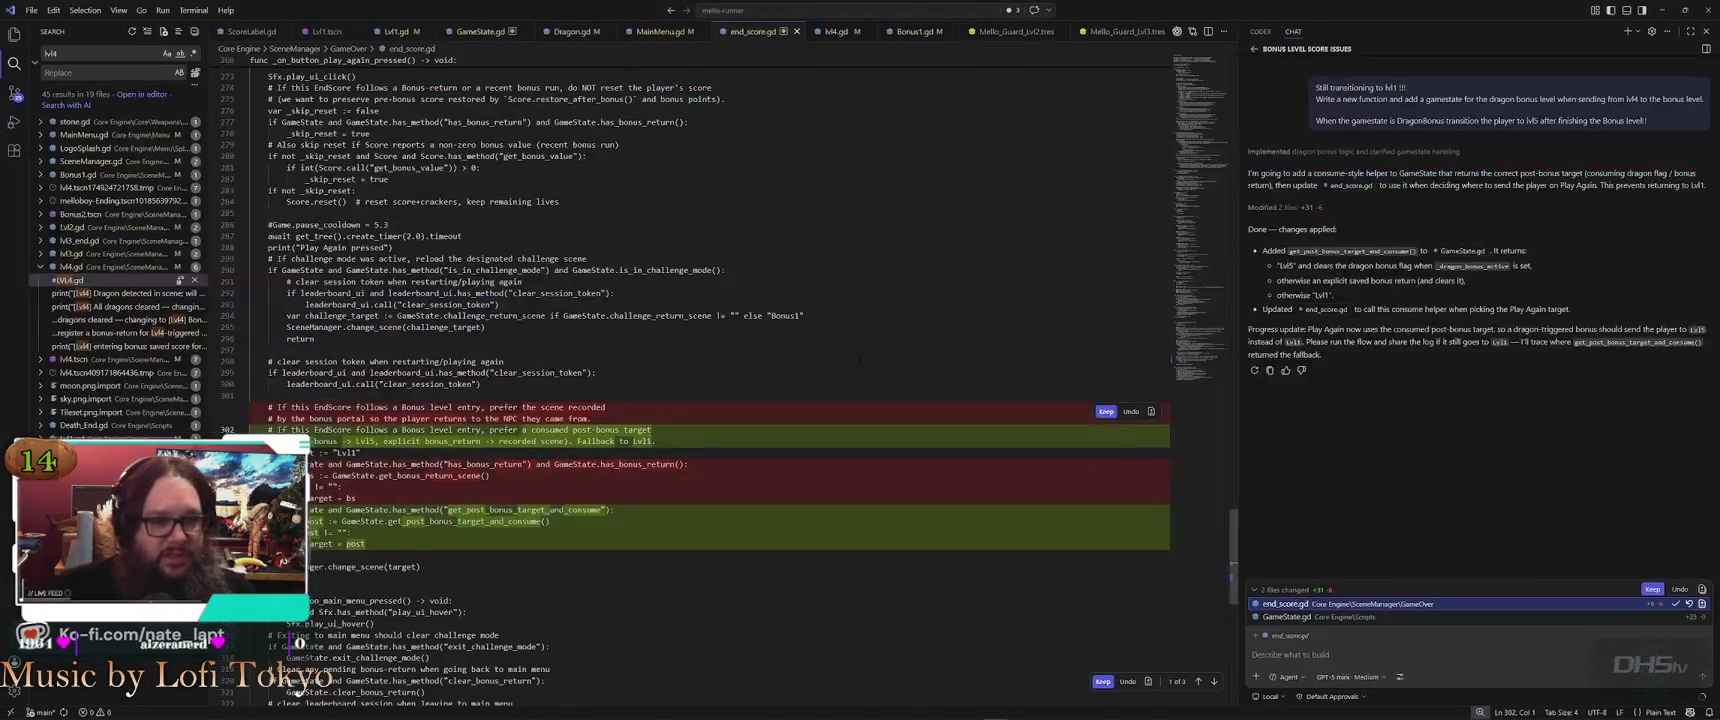
click(1652, 589)
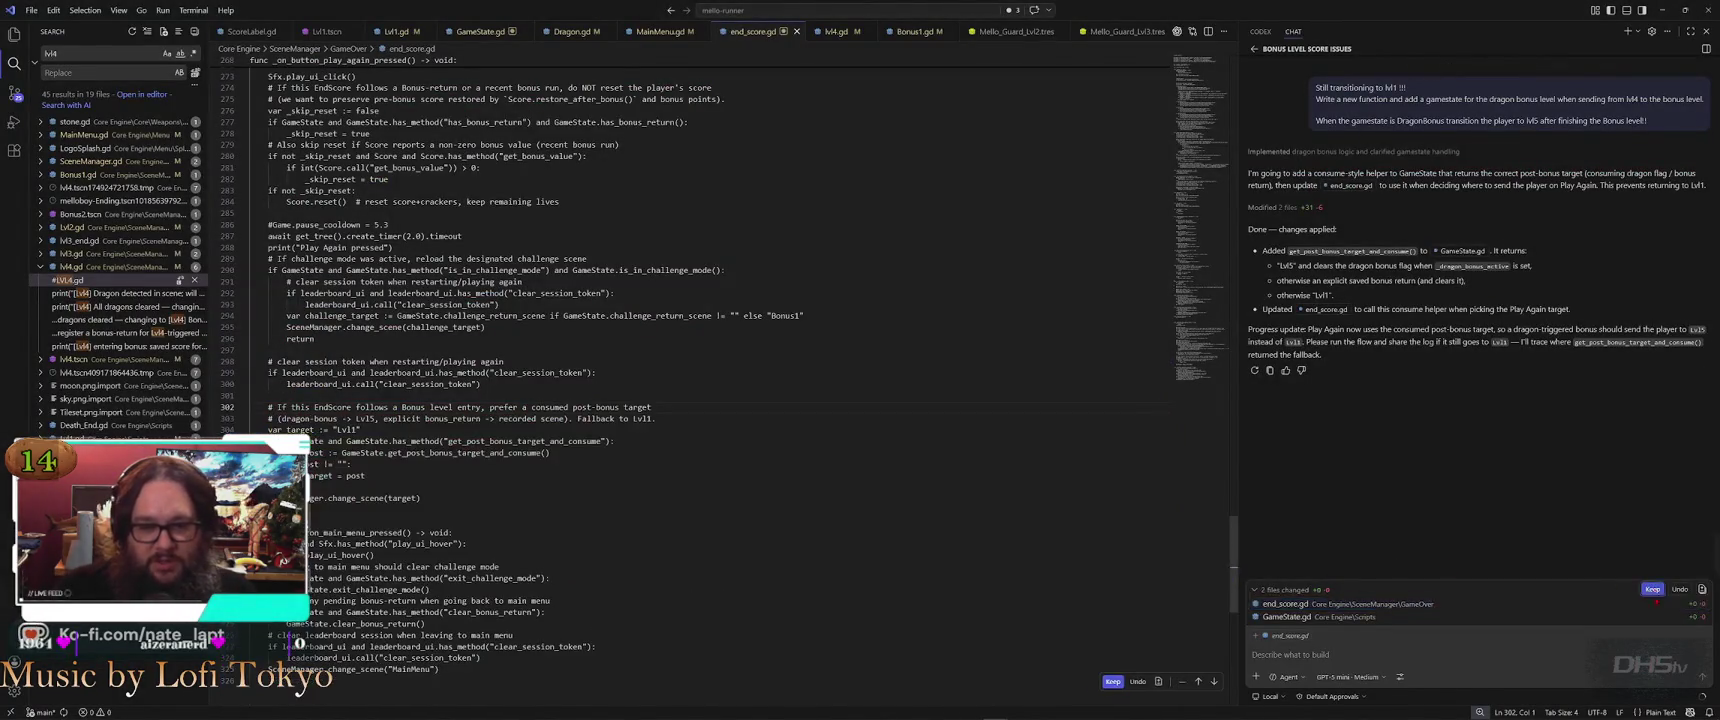
key(alt+Tab)
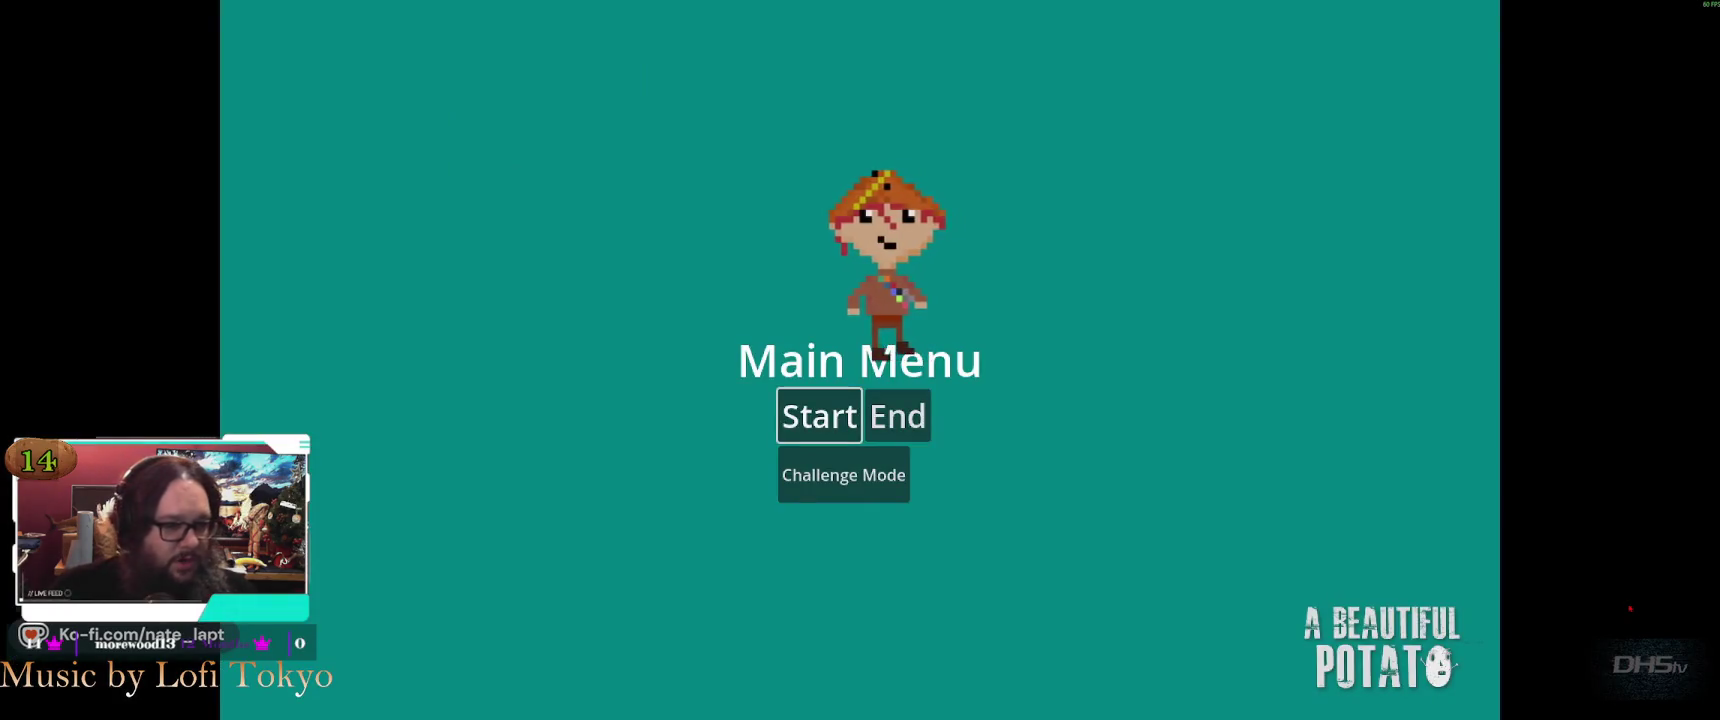
key(alt+Tab)
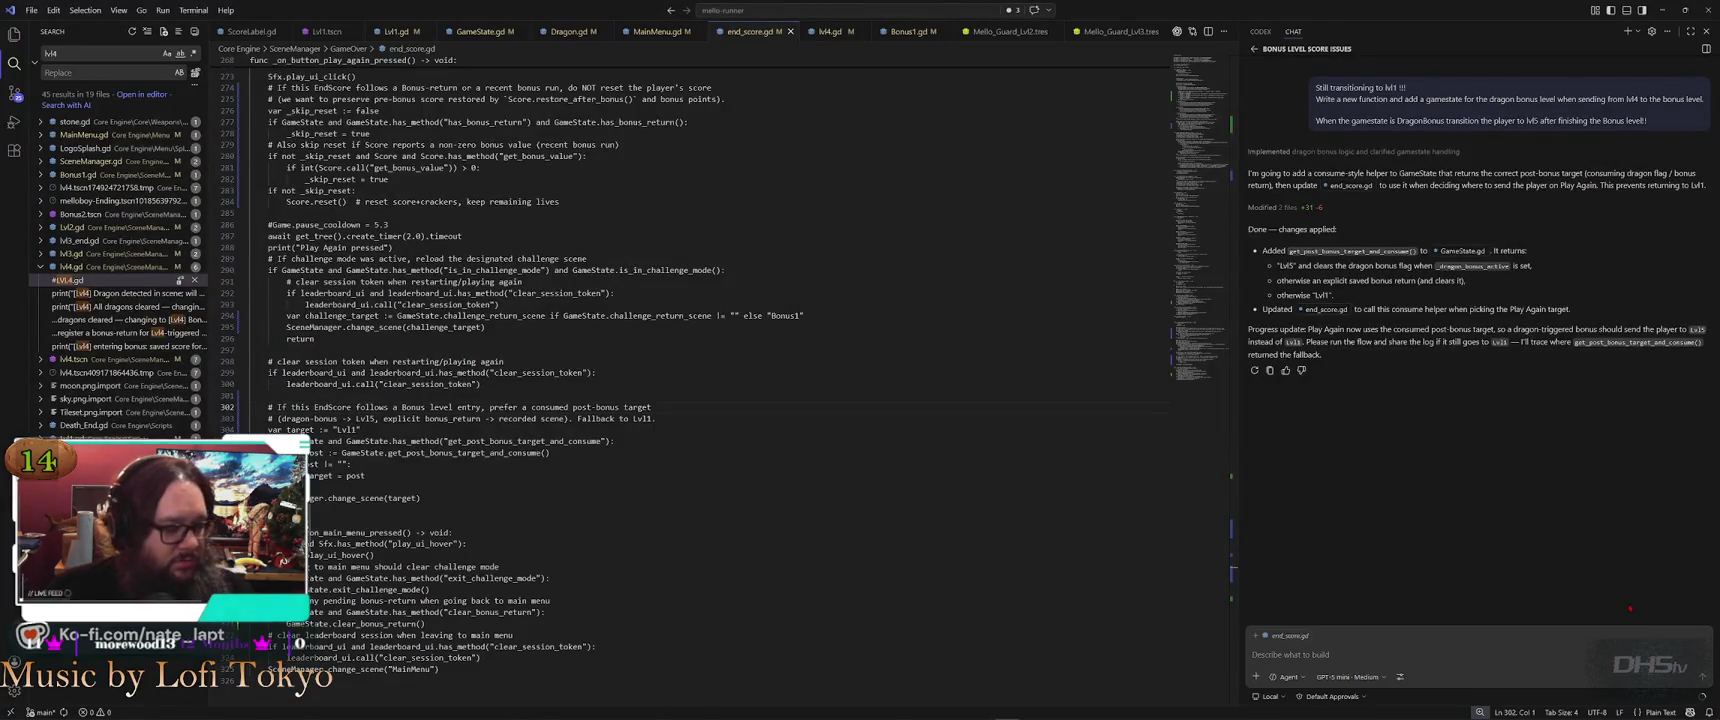
key(alt+Tab)
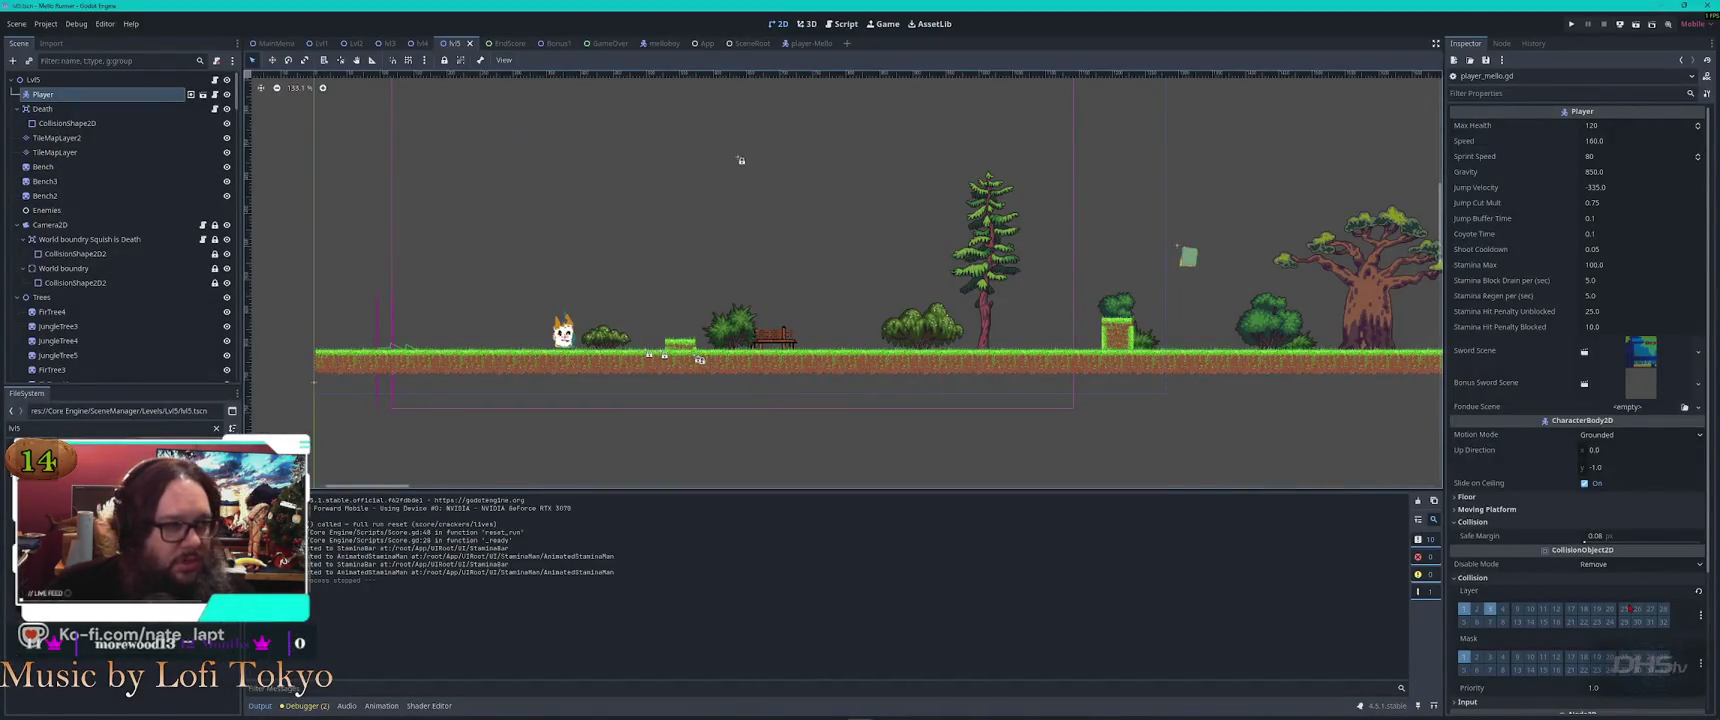
key(F5)
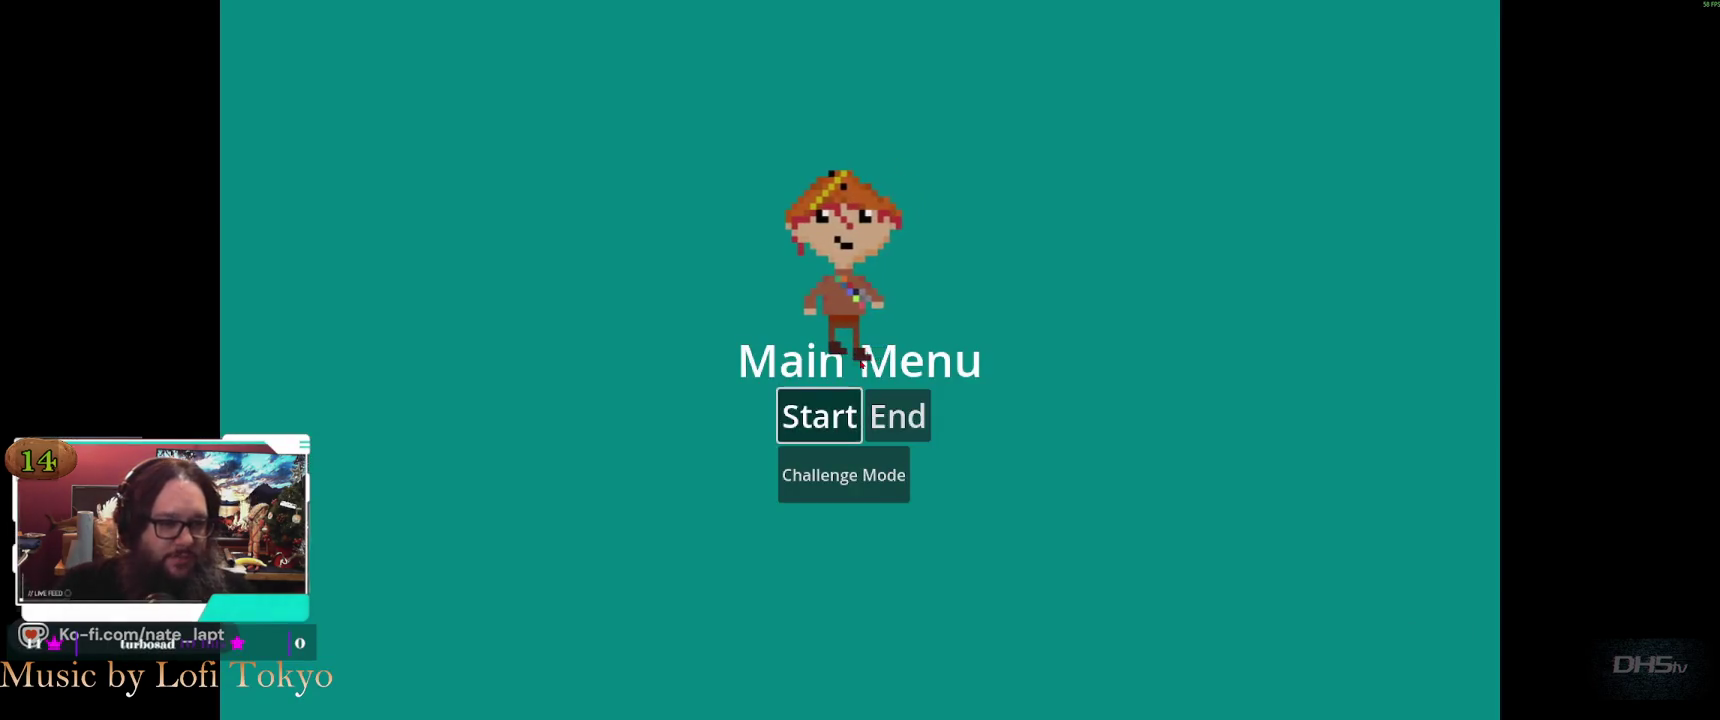
Start the game, run and jump right until dying, then choose Play Again
key(Return)
key(Right)
key(space)
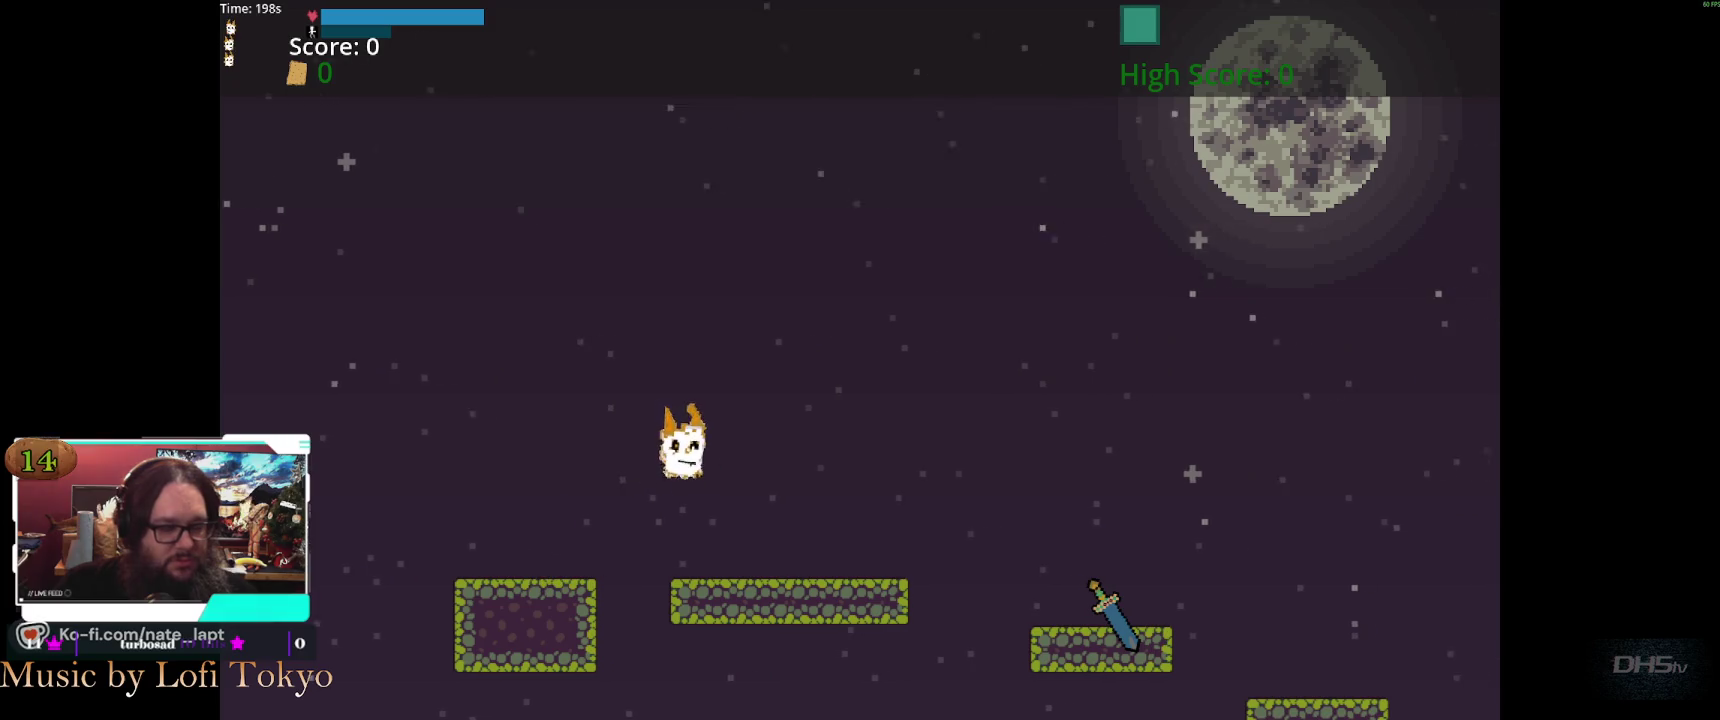
key(Right)
key(space)
key(Right)
key(space)
key(space)
key(Right)
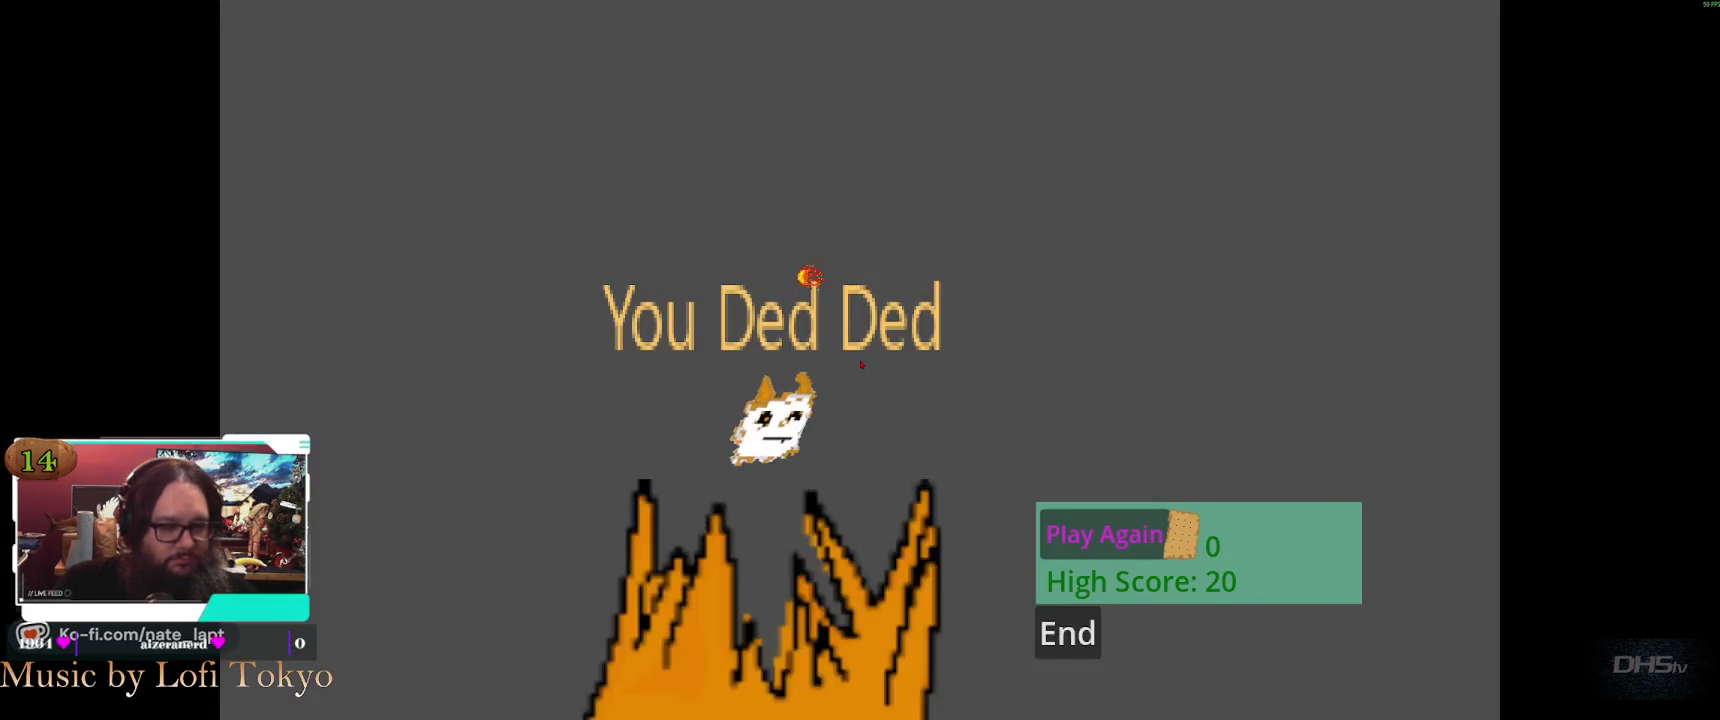
key(Return)
Grab the sword on the platform, destroy a fireball, and jump across the gaps
key(Right)
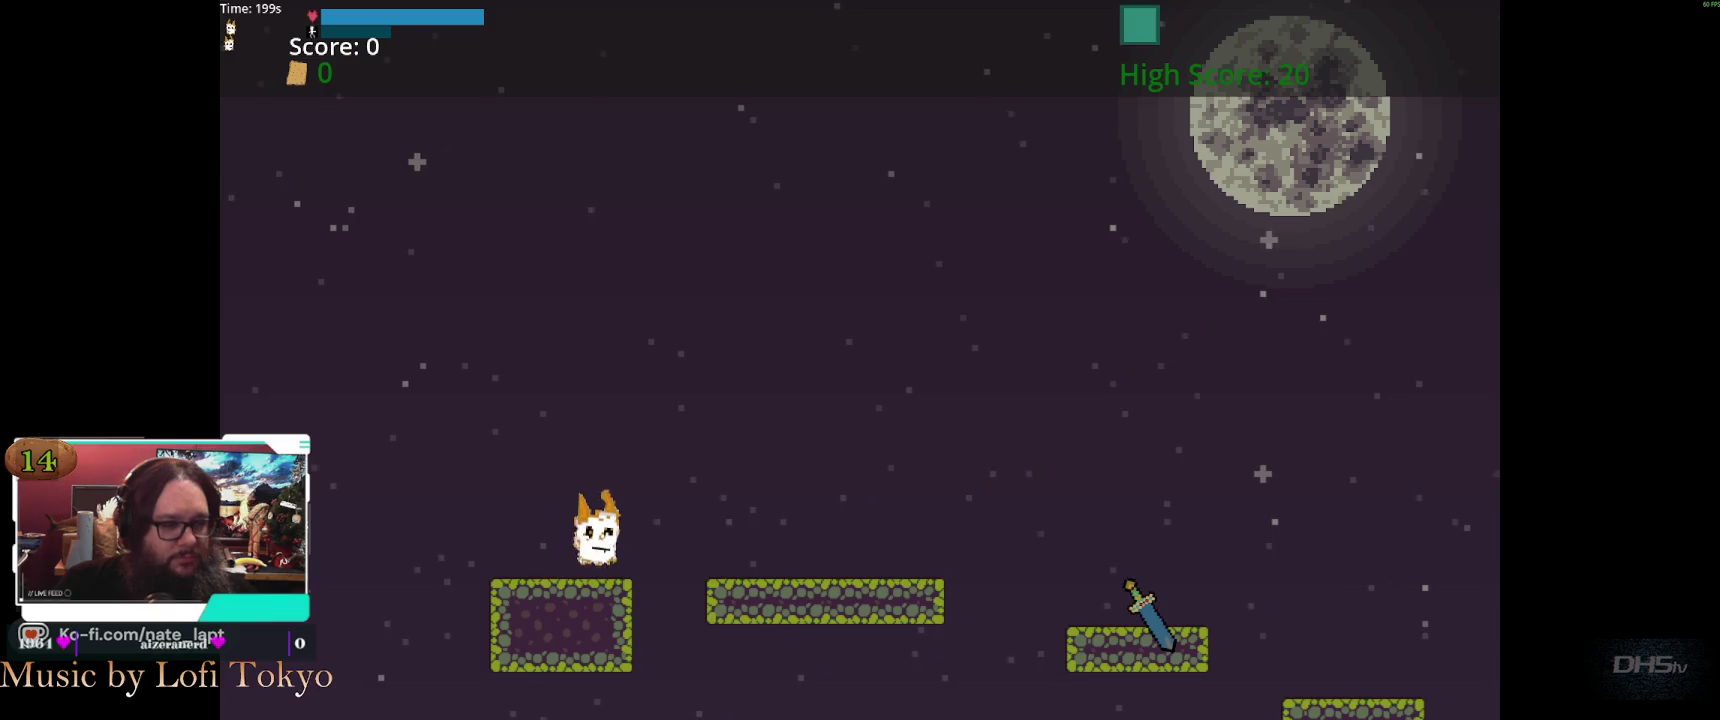
key(space)
key(space)
key(Right)
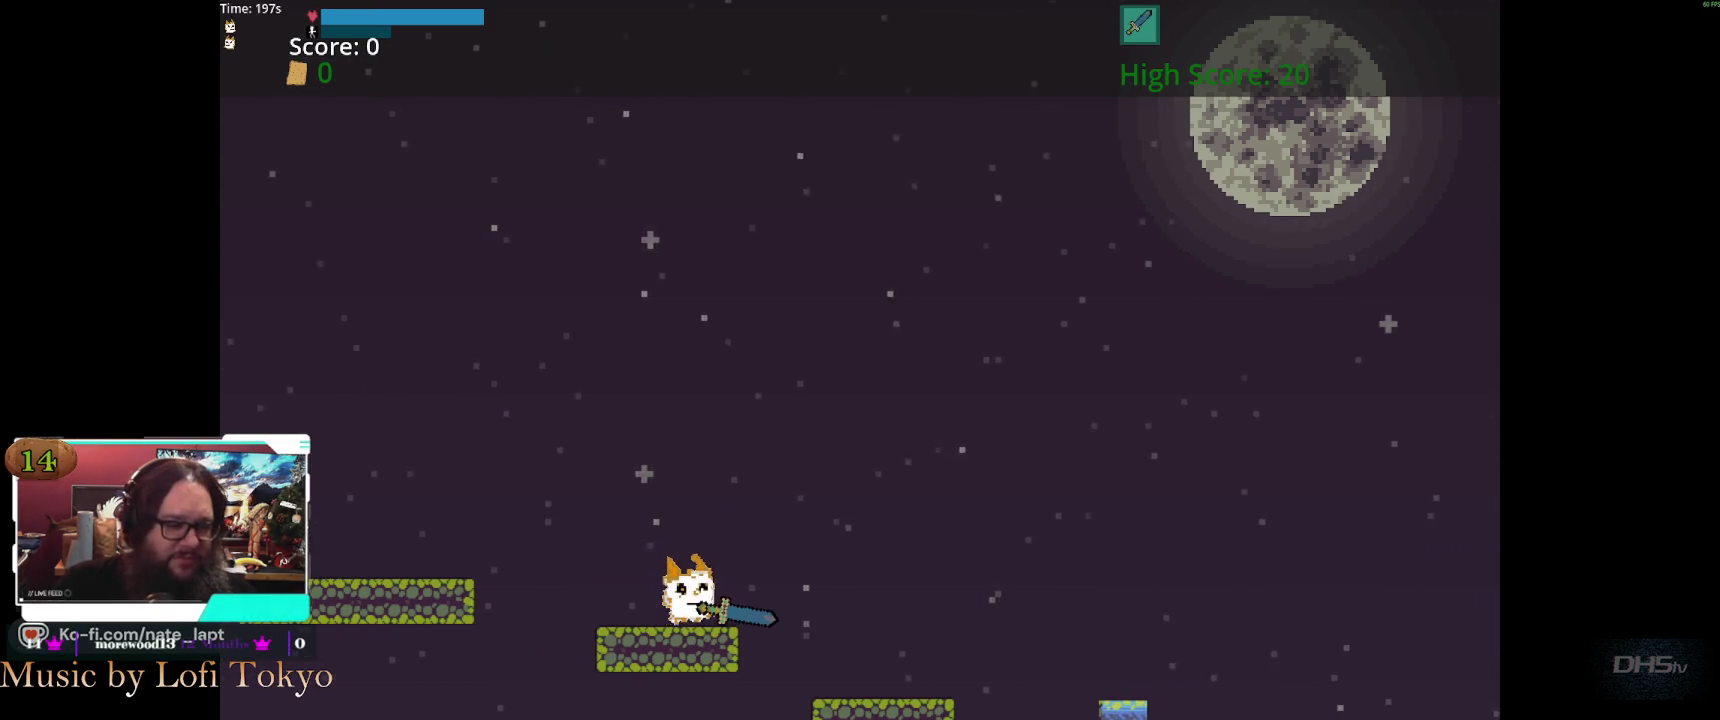
key(Right)
key(x)
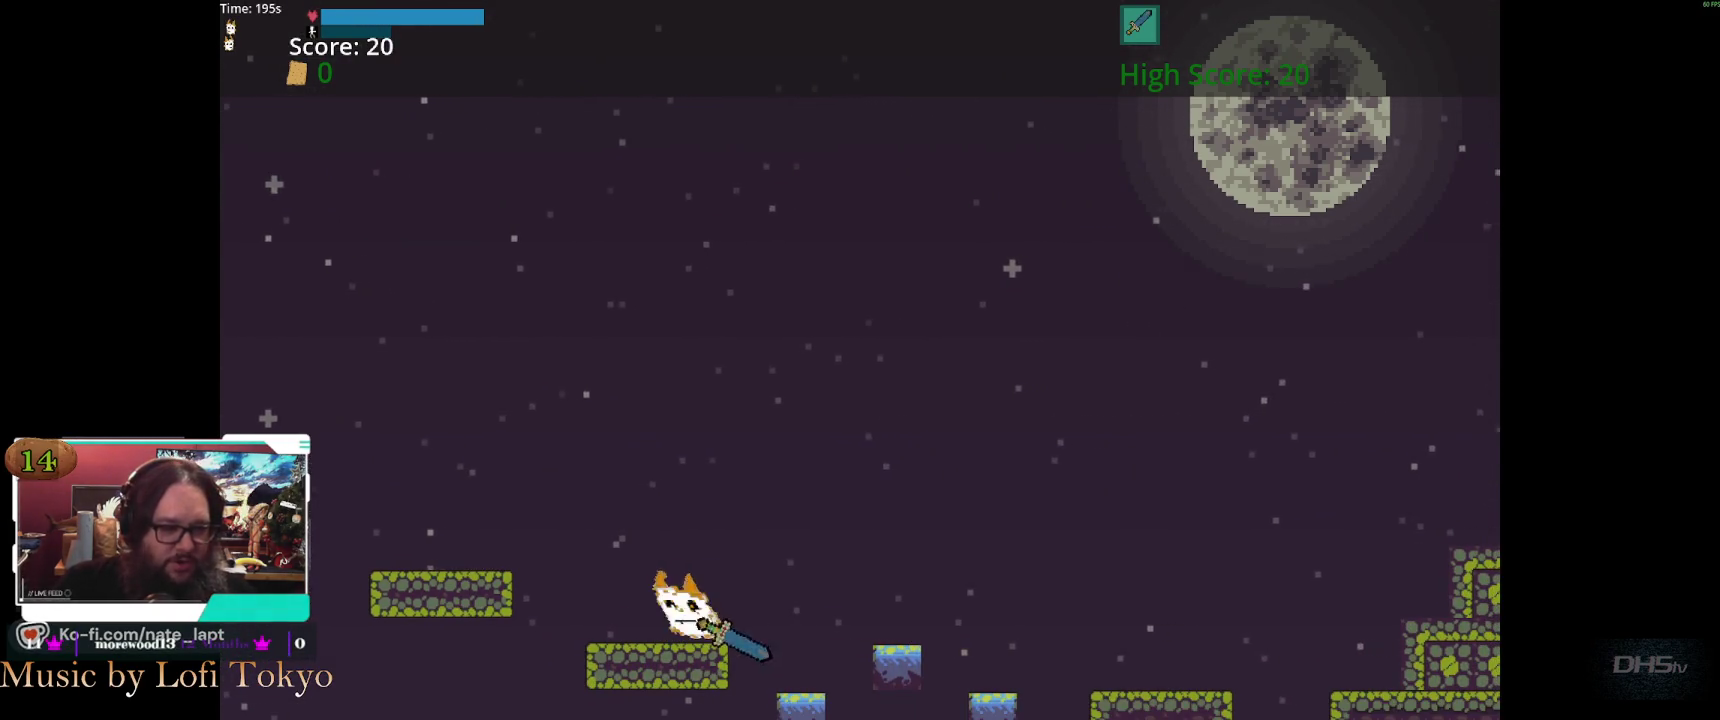
key(space)
key(Right)
key(space)
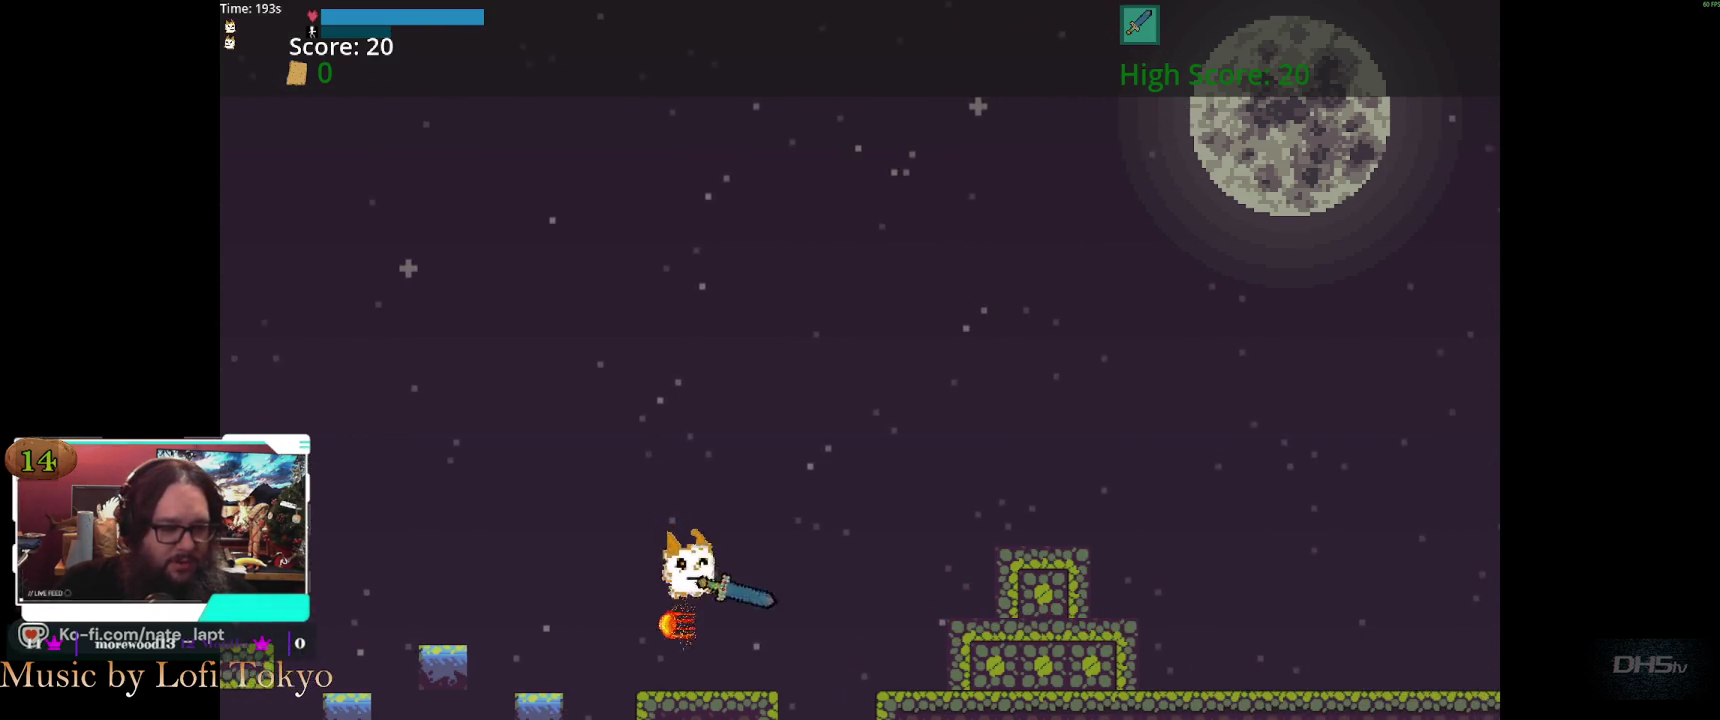
Climb the block pyramid and slay the dragon for 2170 points, entering the burning village level
key(Right)
key(space)
key(space)
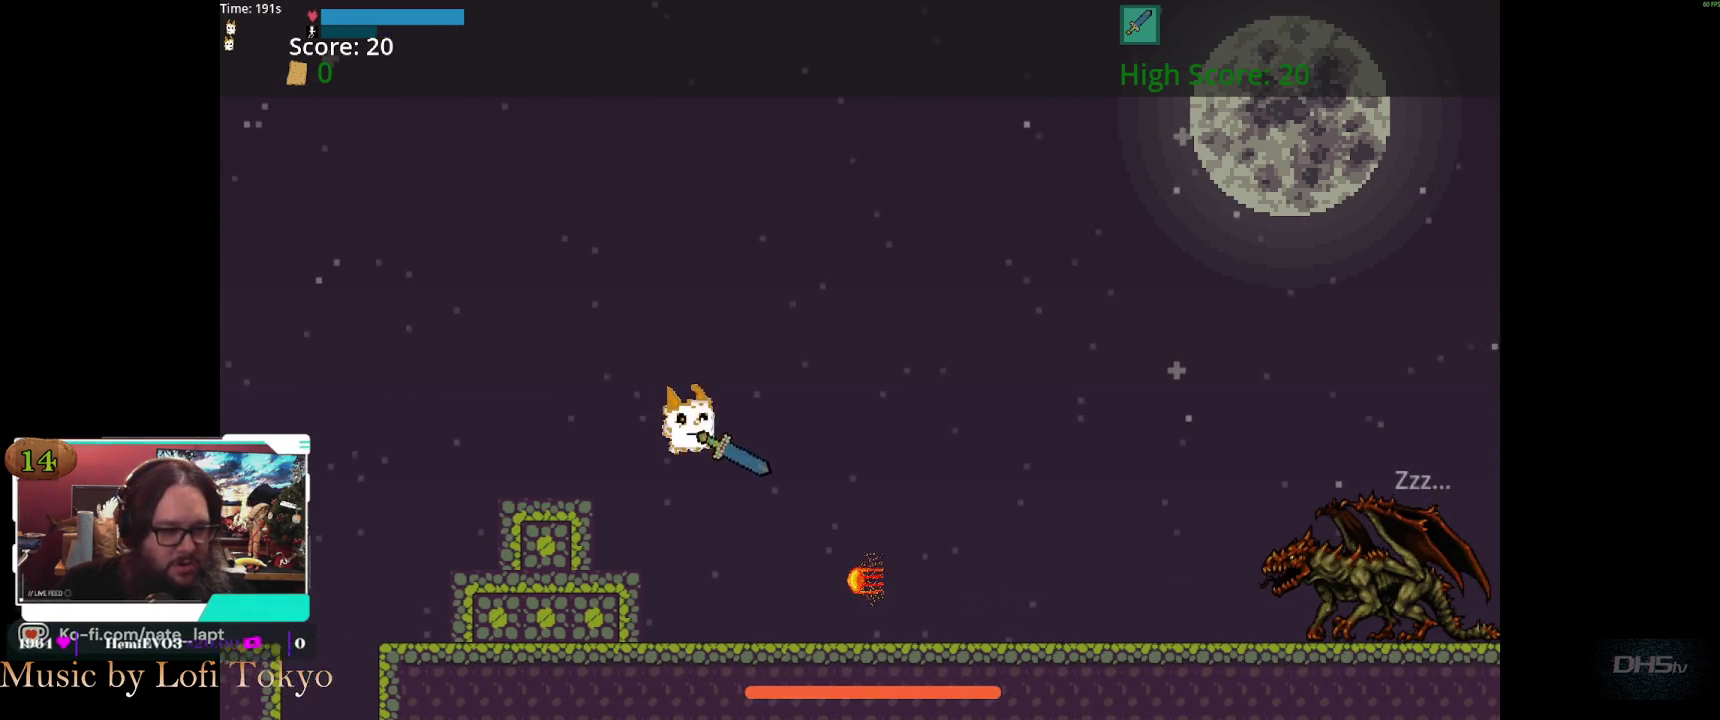
key(Right)
key(space)
key(x)
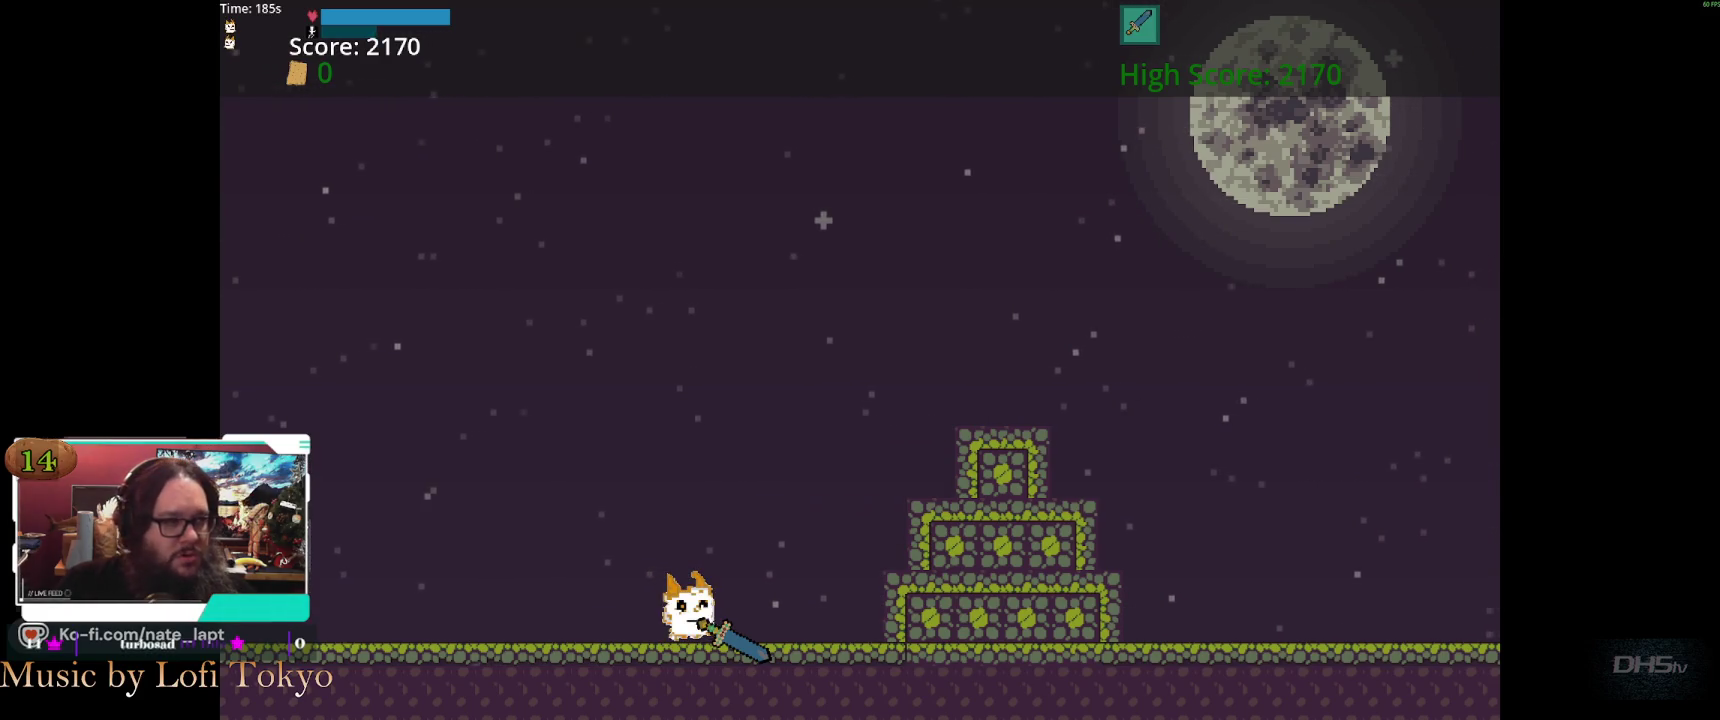
key(Right)
key(space)
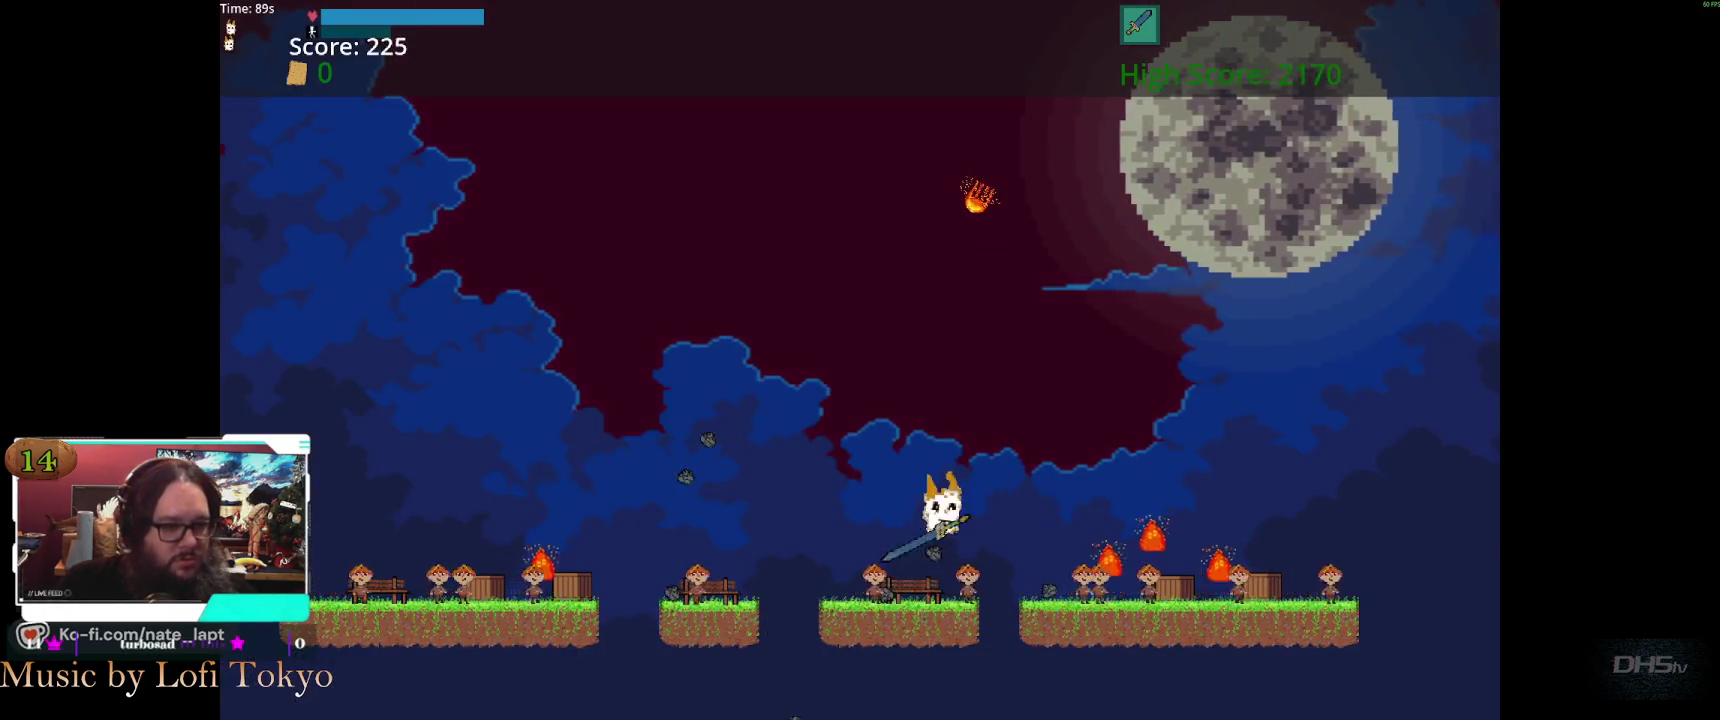
Jump and swing left and right to strike the falling meteors and nearby enemies
key(Right)
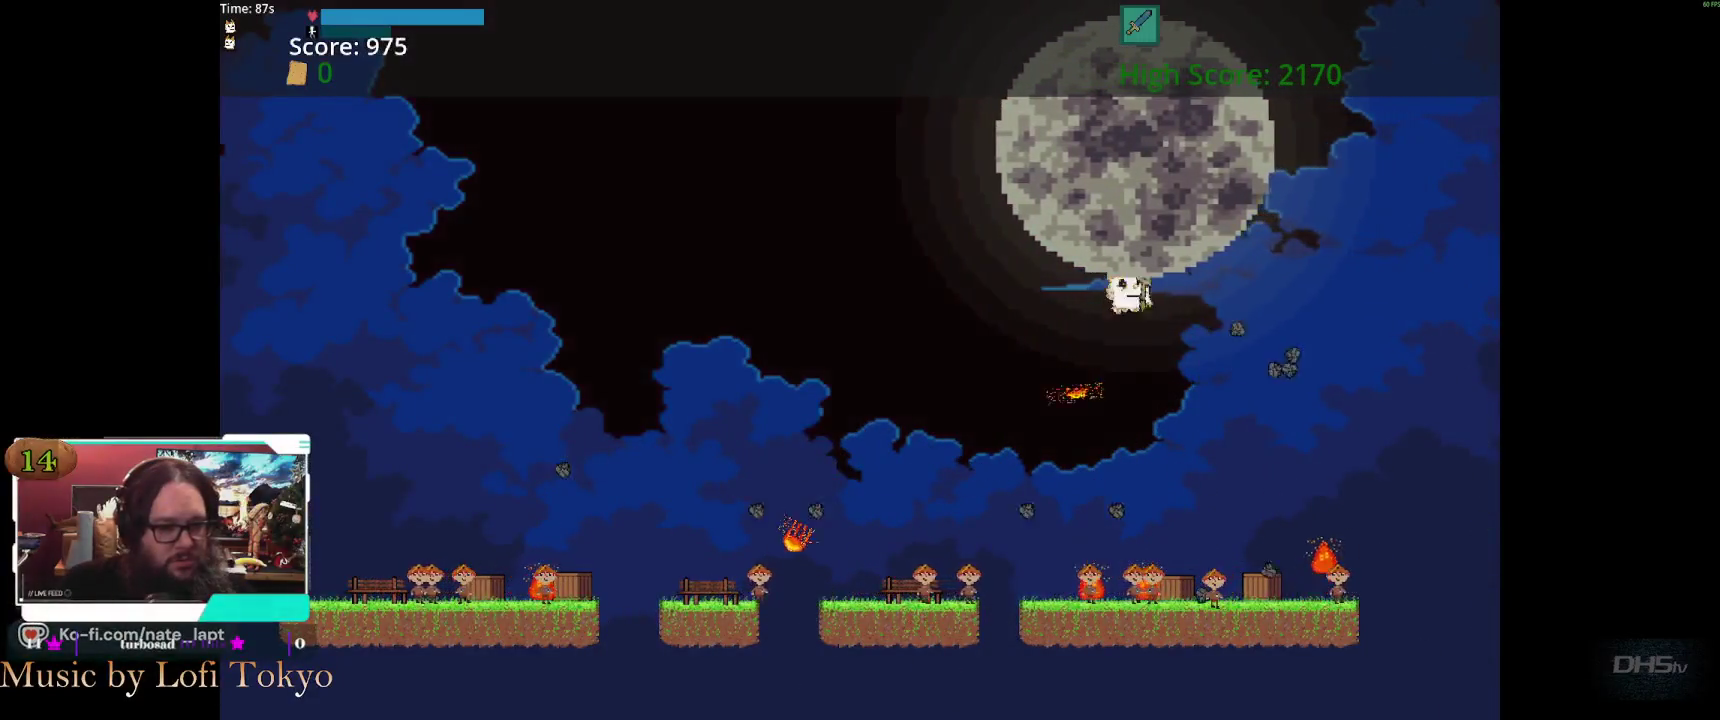
key(Right)
key(Left)
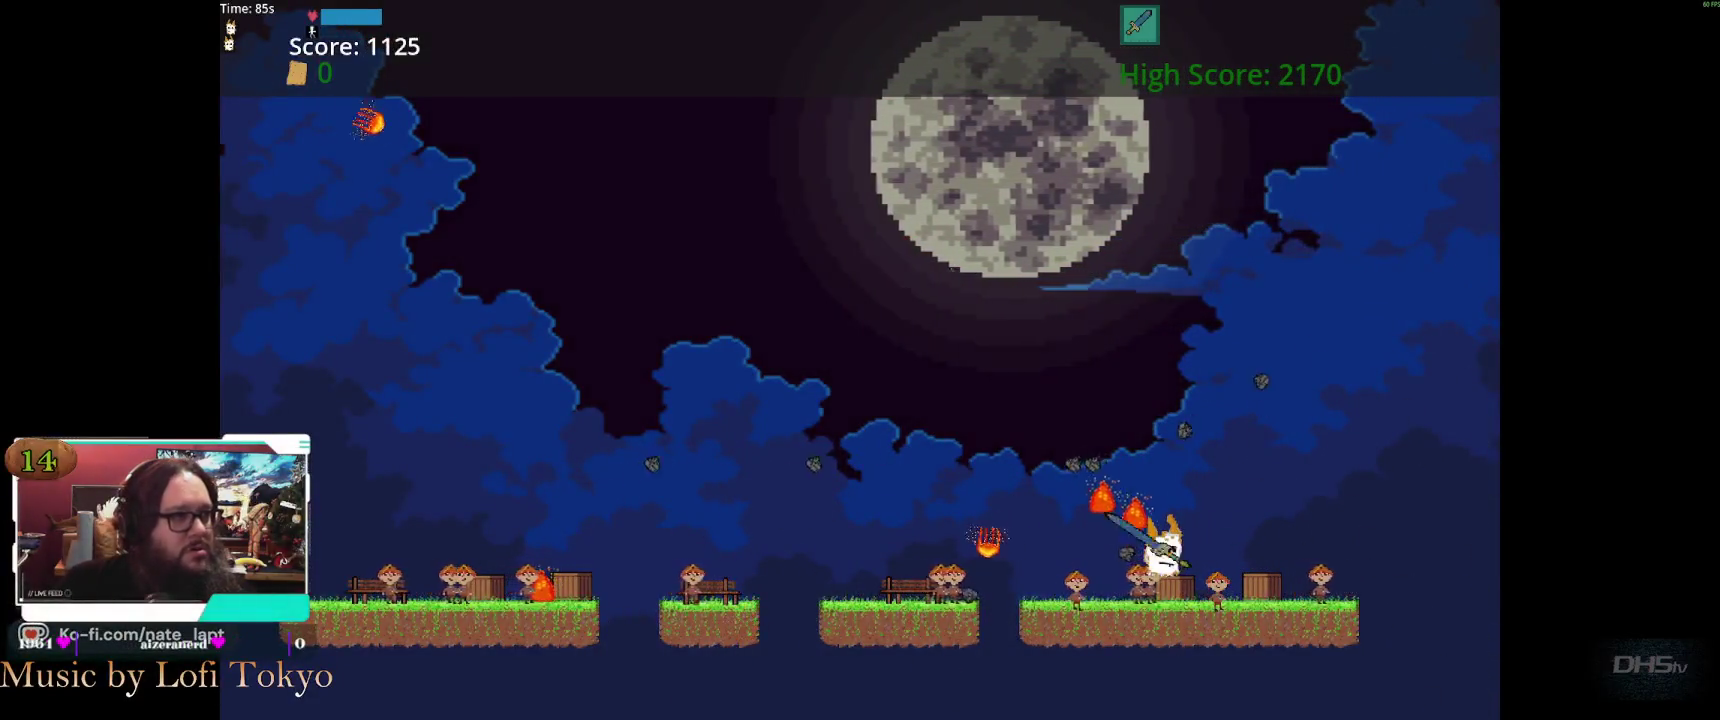
key(space)
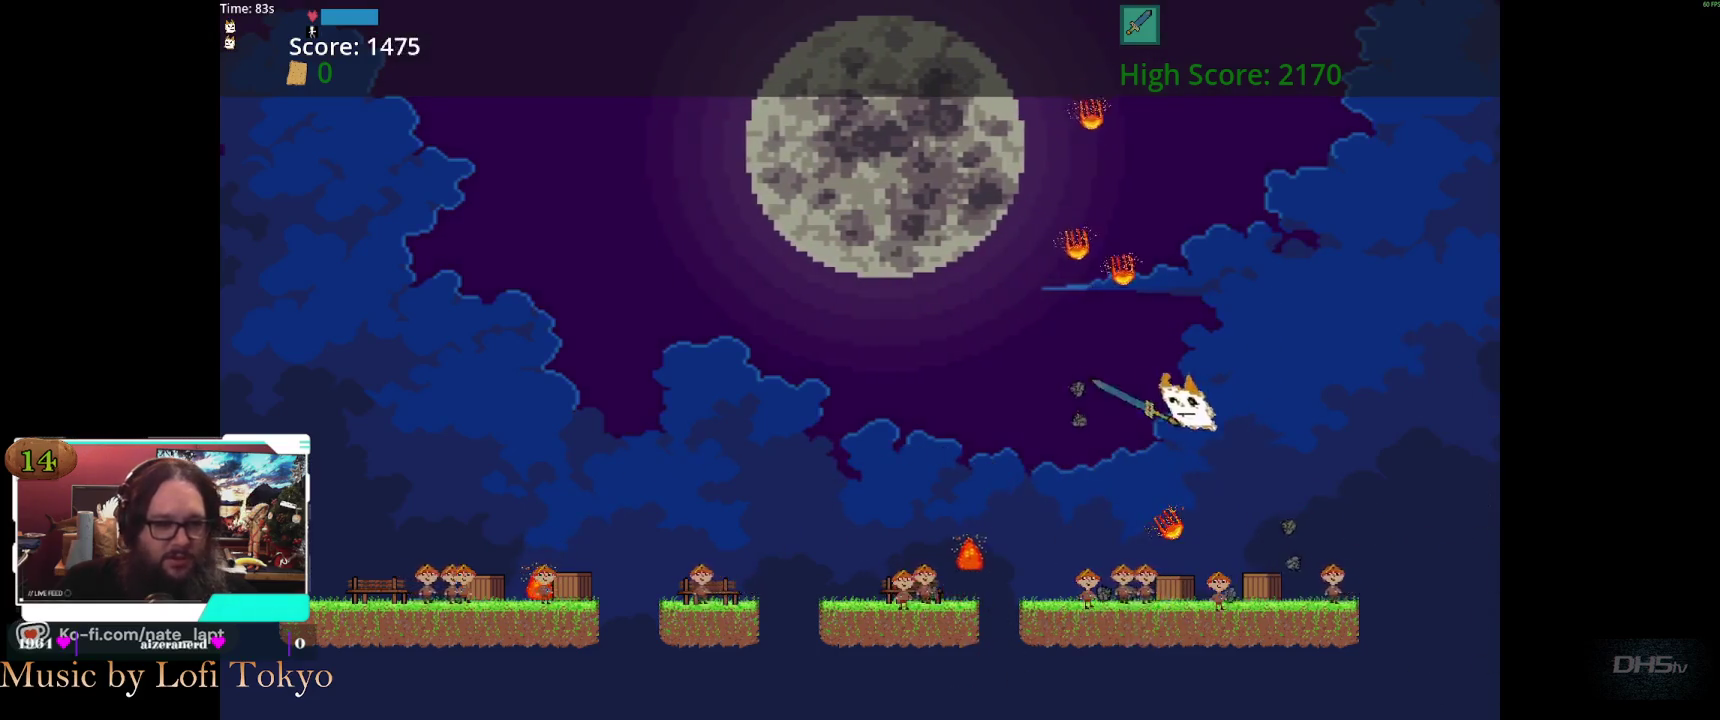
key(Left)
key(space)
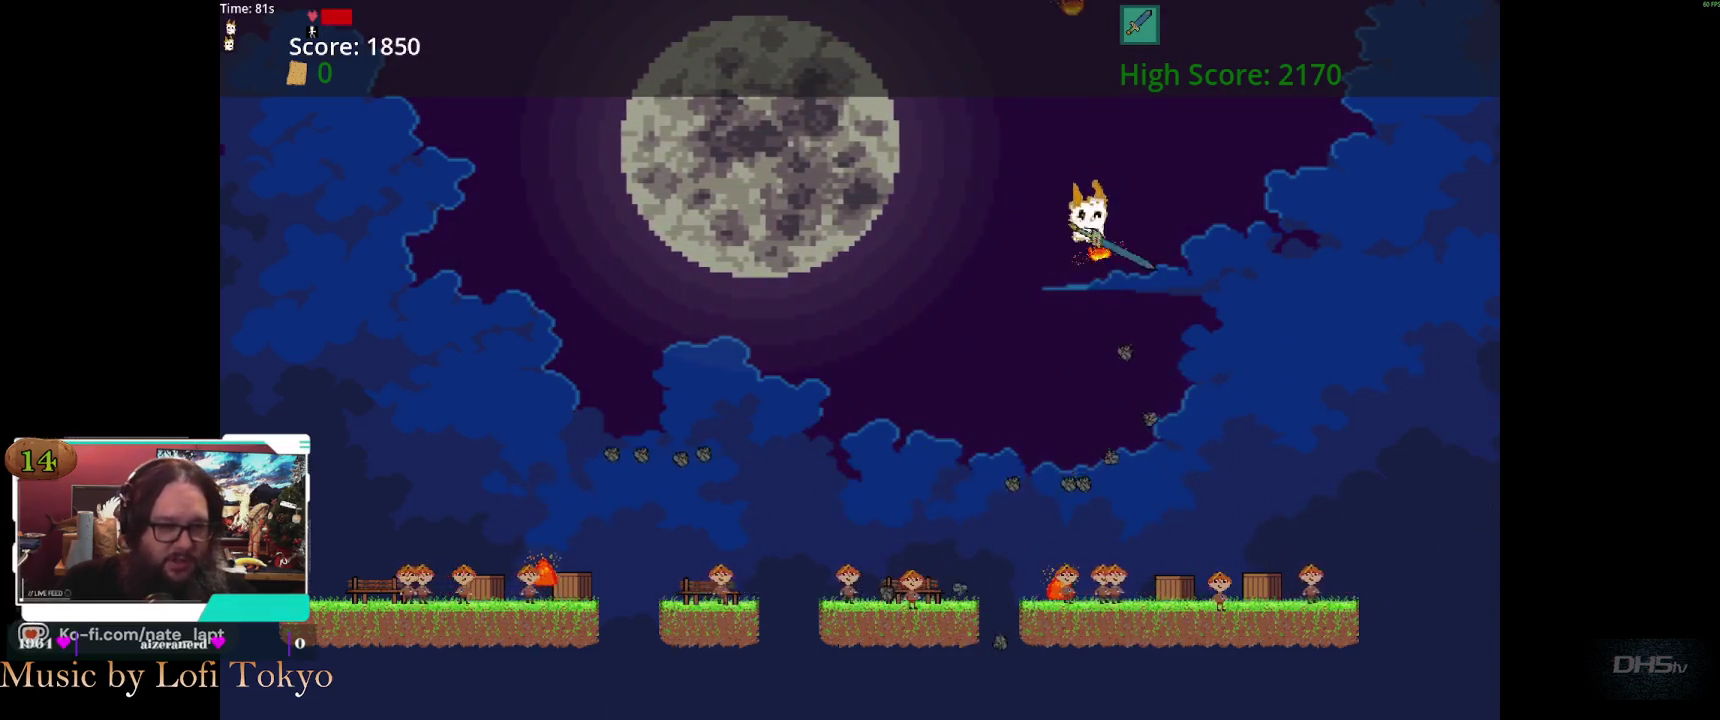
key(space)
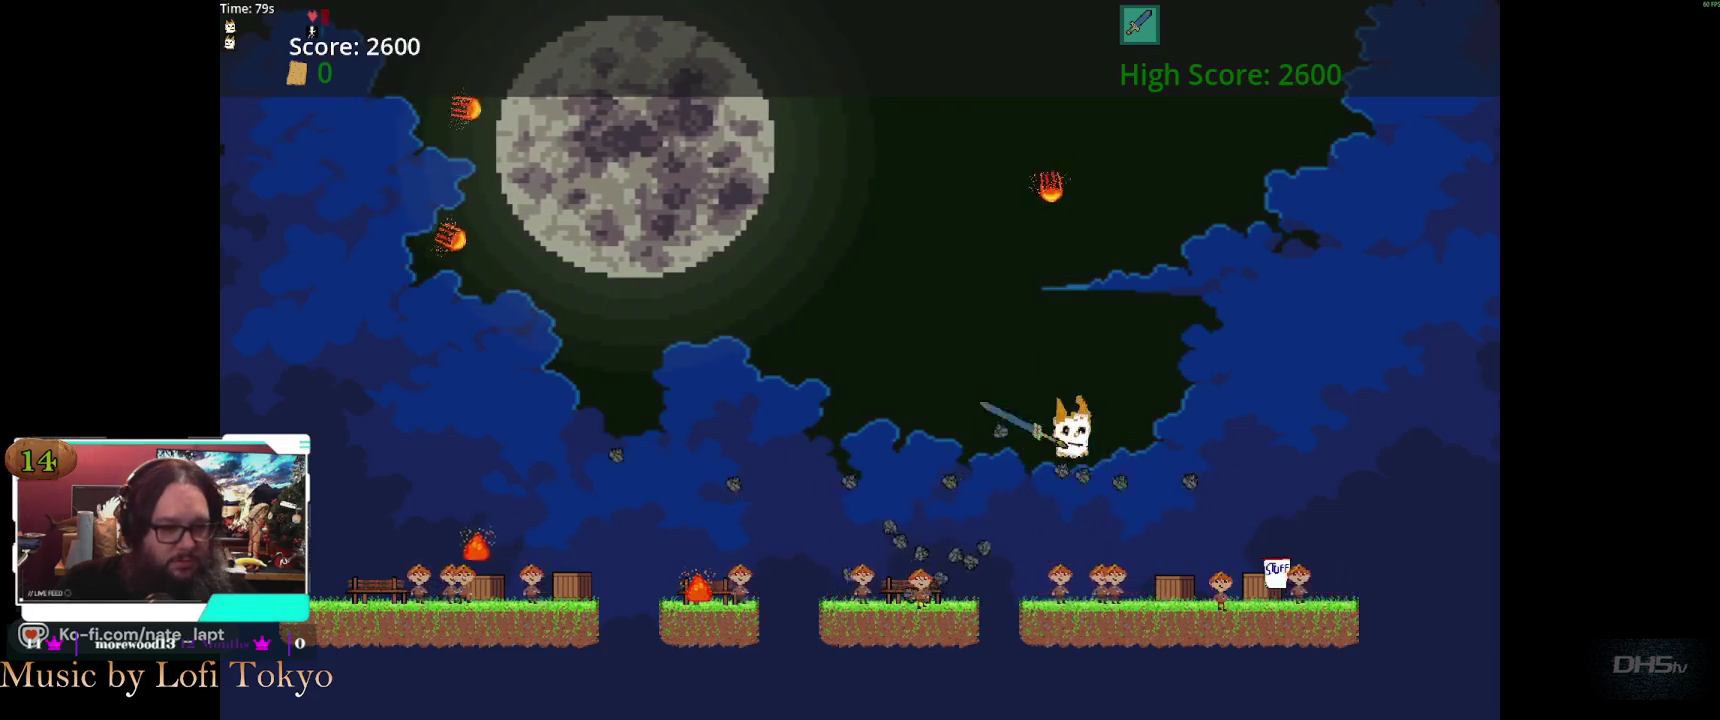
key(Right)
key(space)
key(Left)
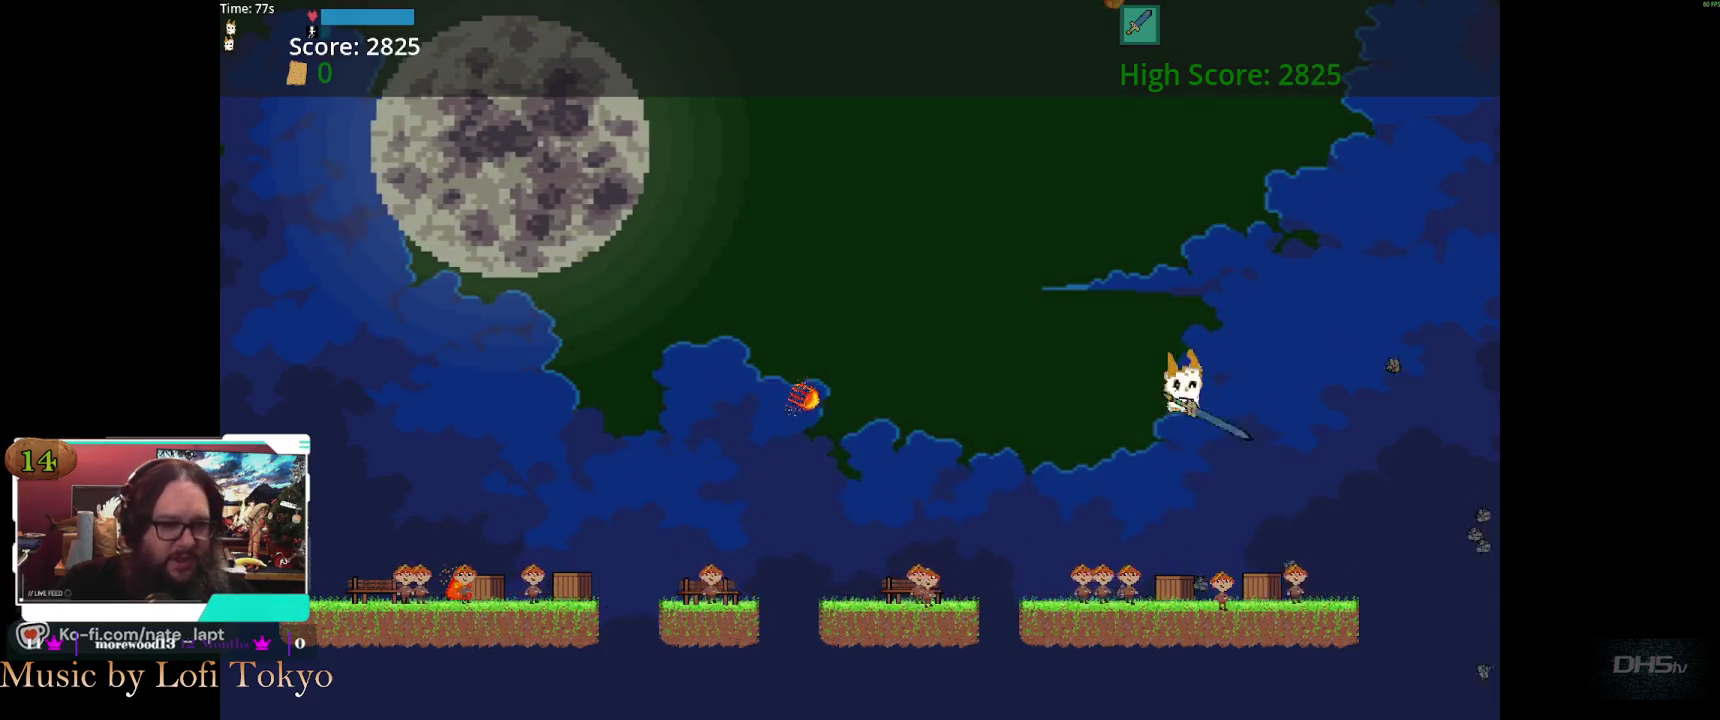
key(Left)
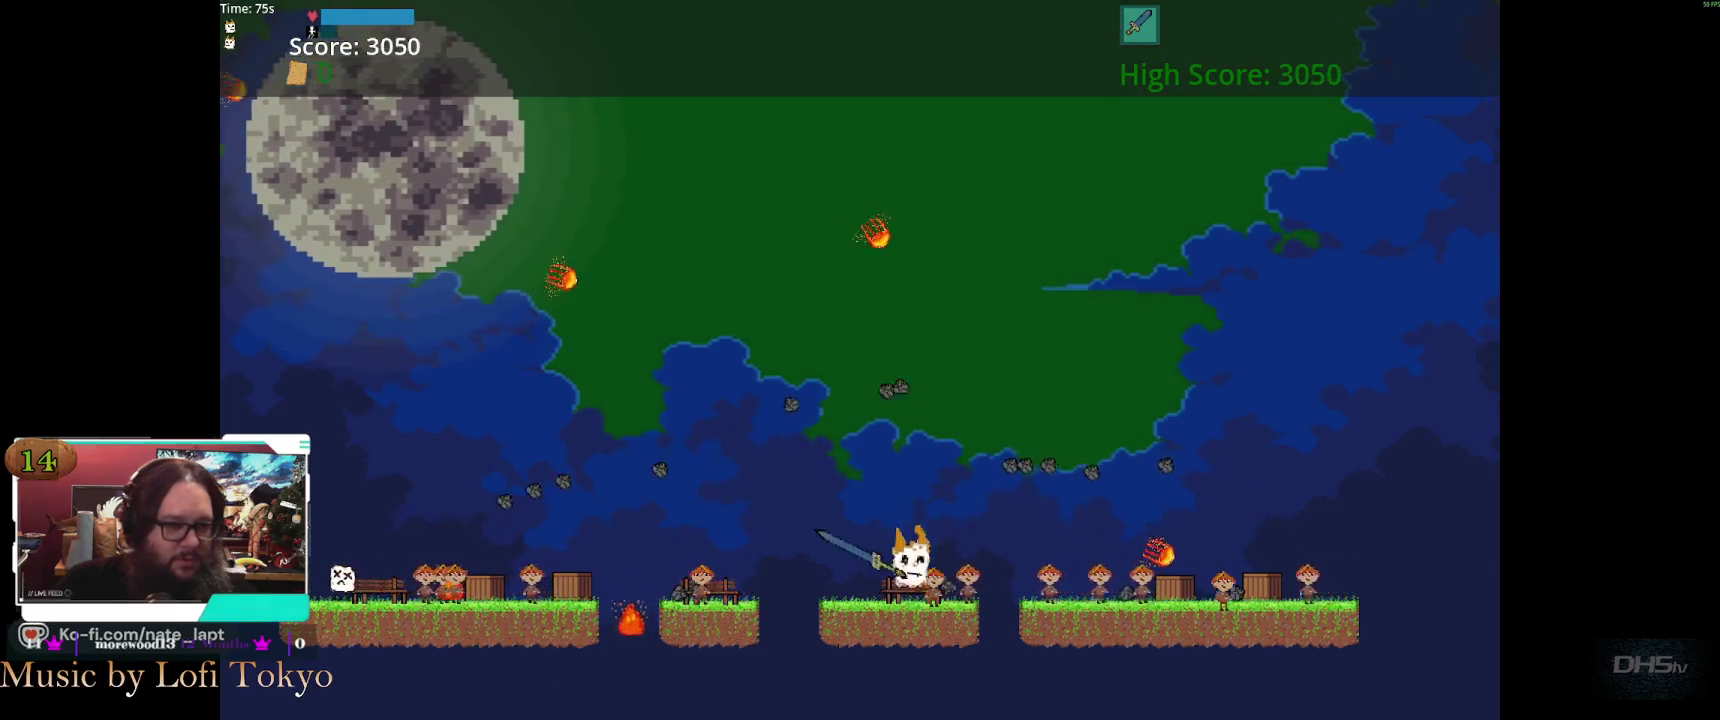
key(space)
Dodge fireballs, grab the cracker and keep attacking to reach 6790 points
key(Left)
key(space)
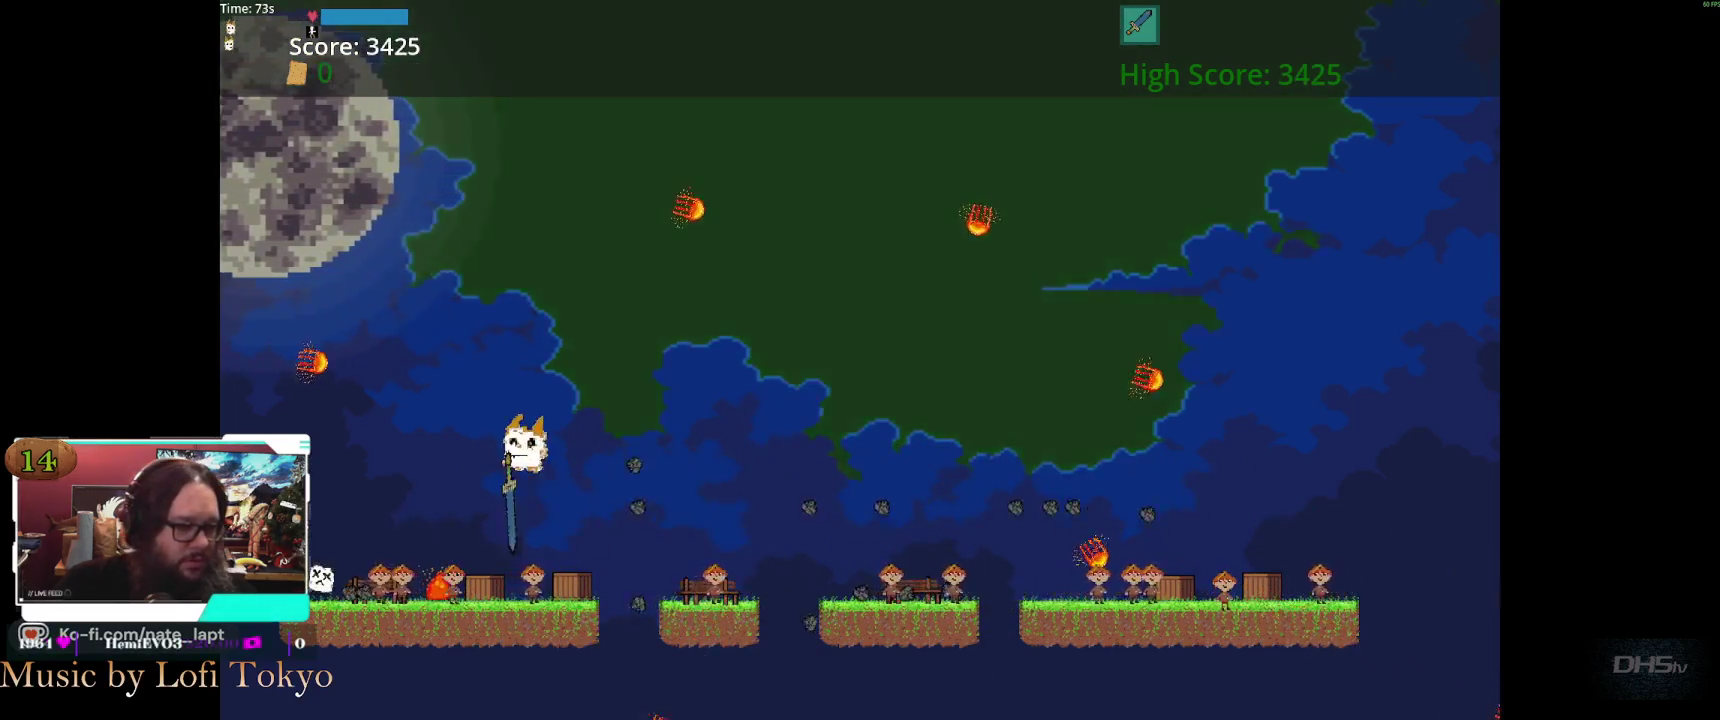
key(space)
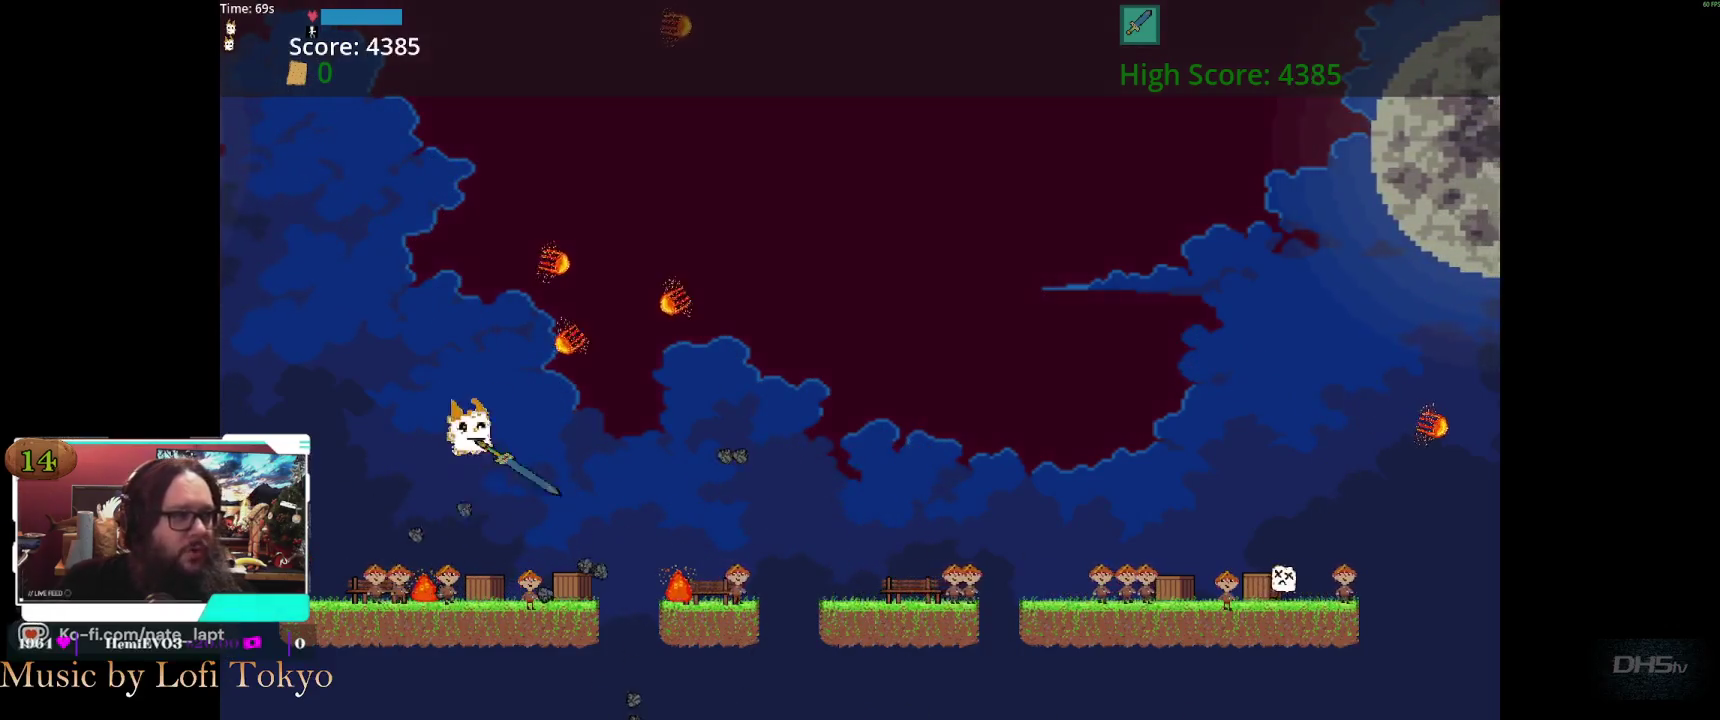
key(space)
key(Right)
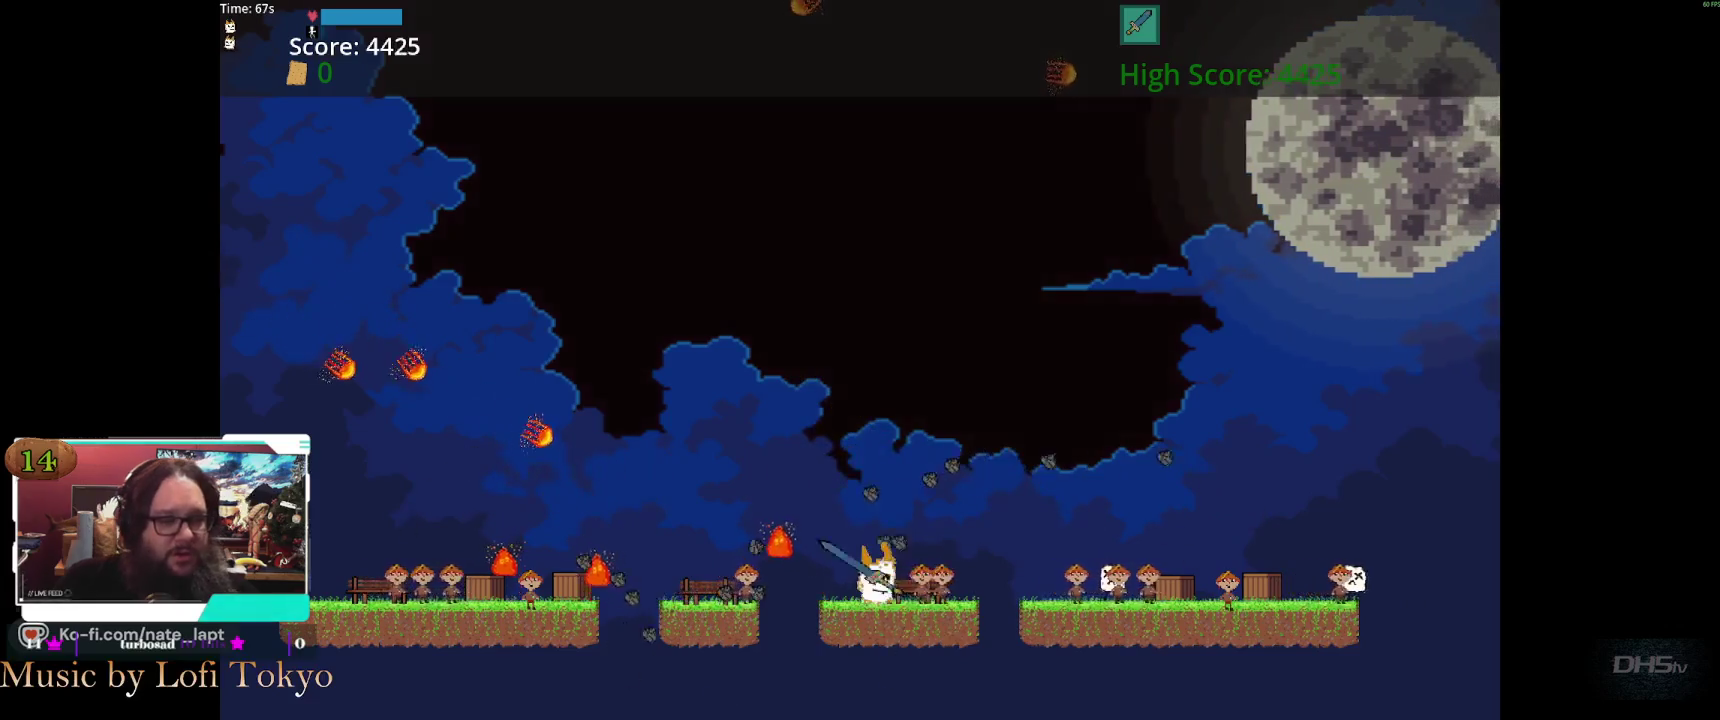
key(space)
key(space)
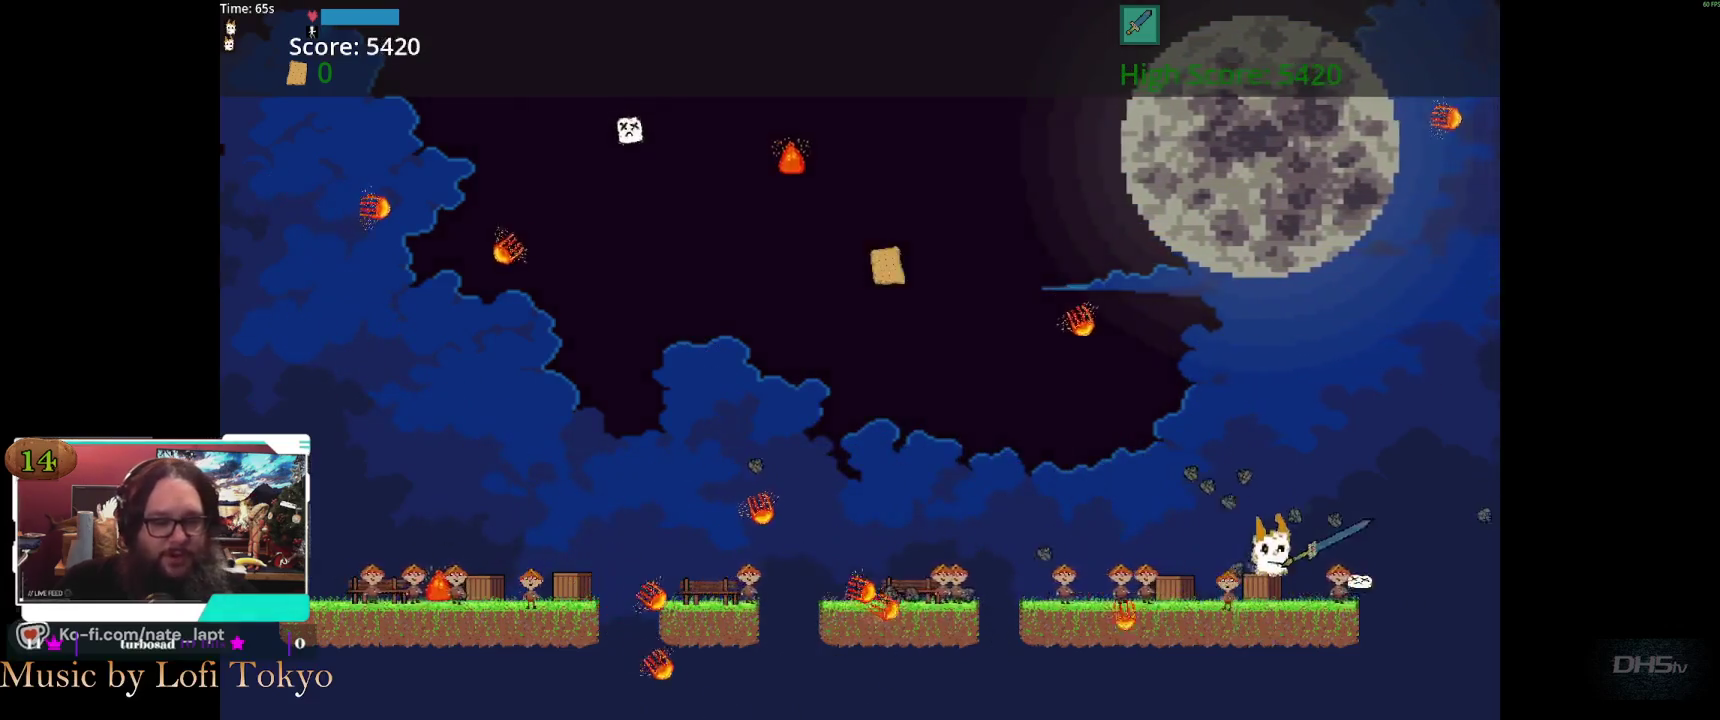
key(Left)
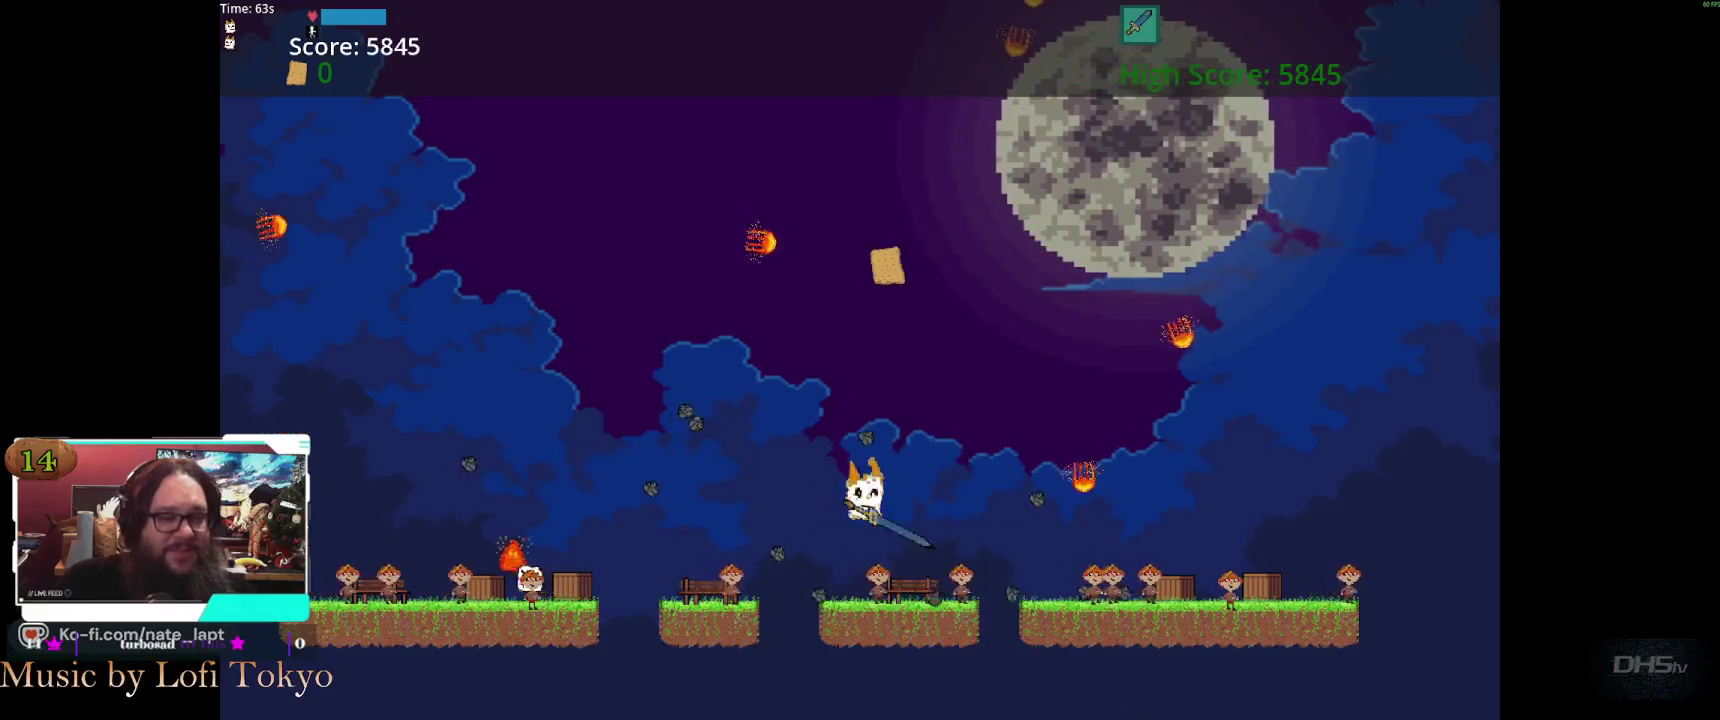
key(space)
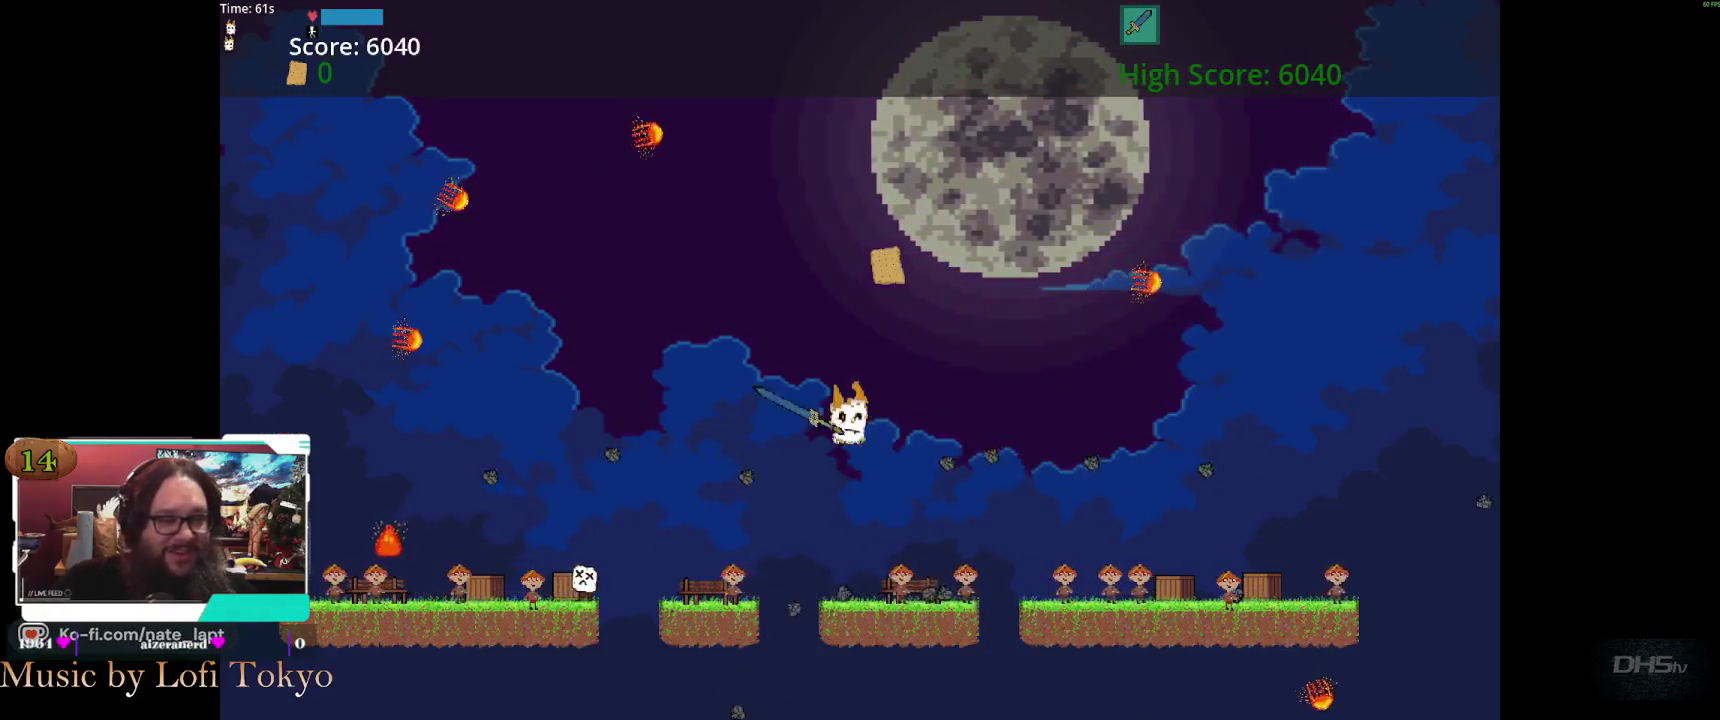
key(space)
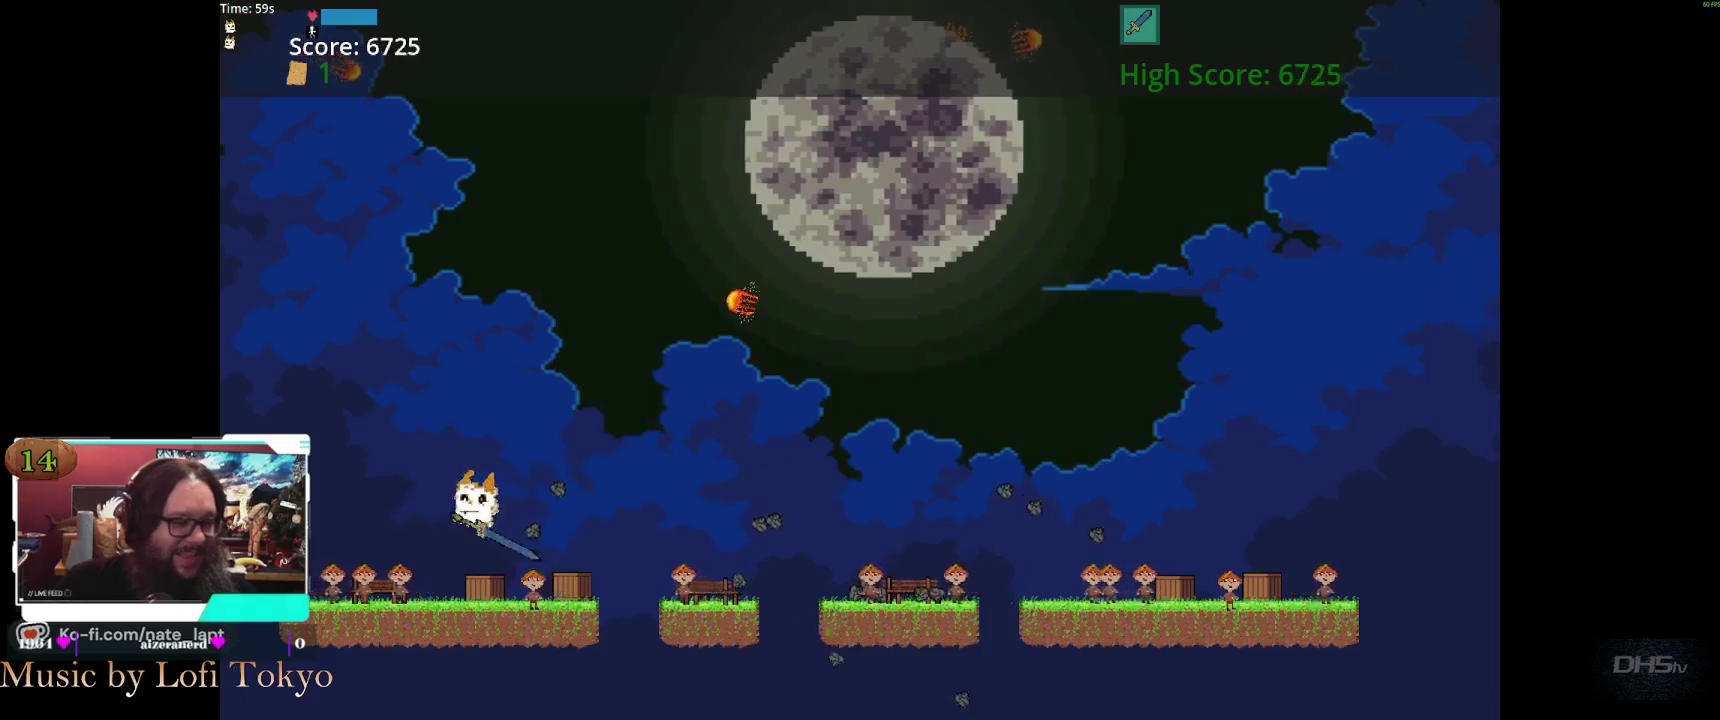
key(space)
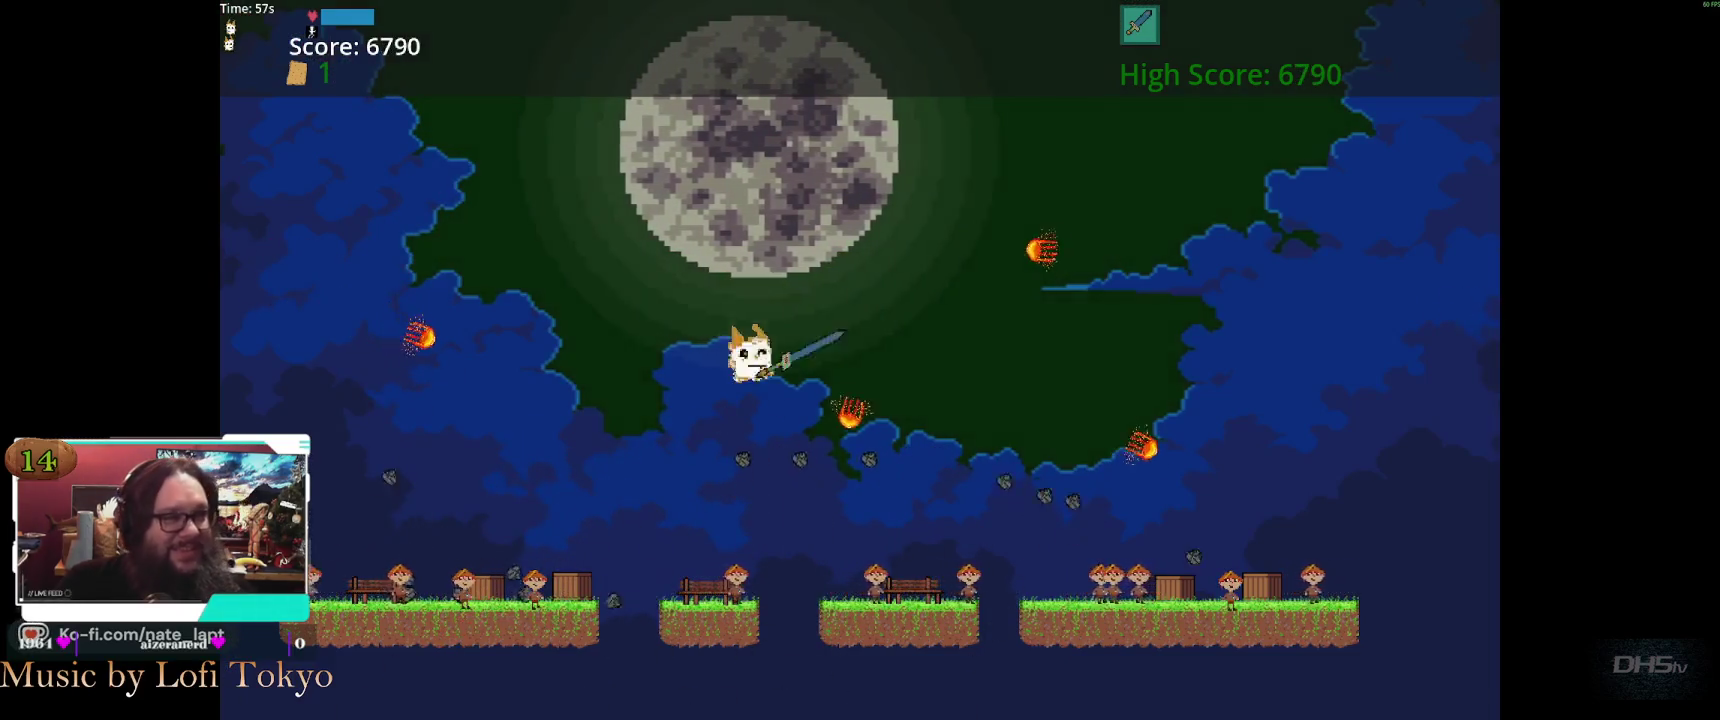
key(space)
key(space)
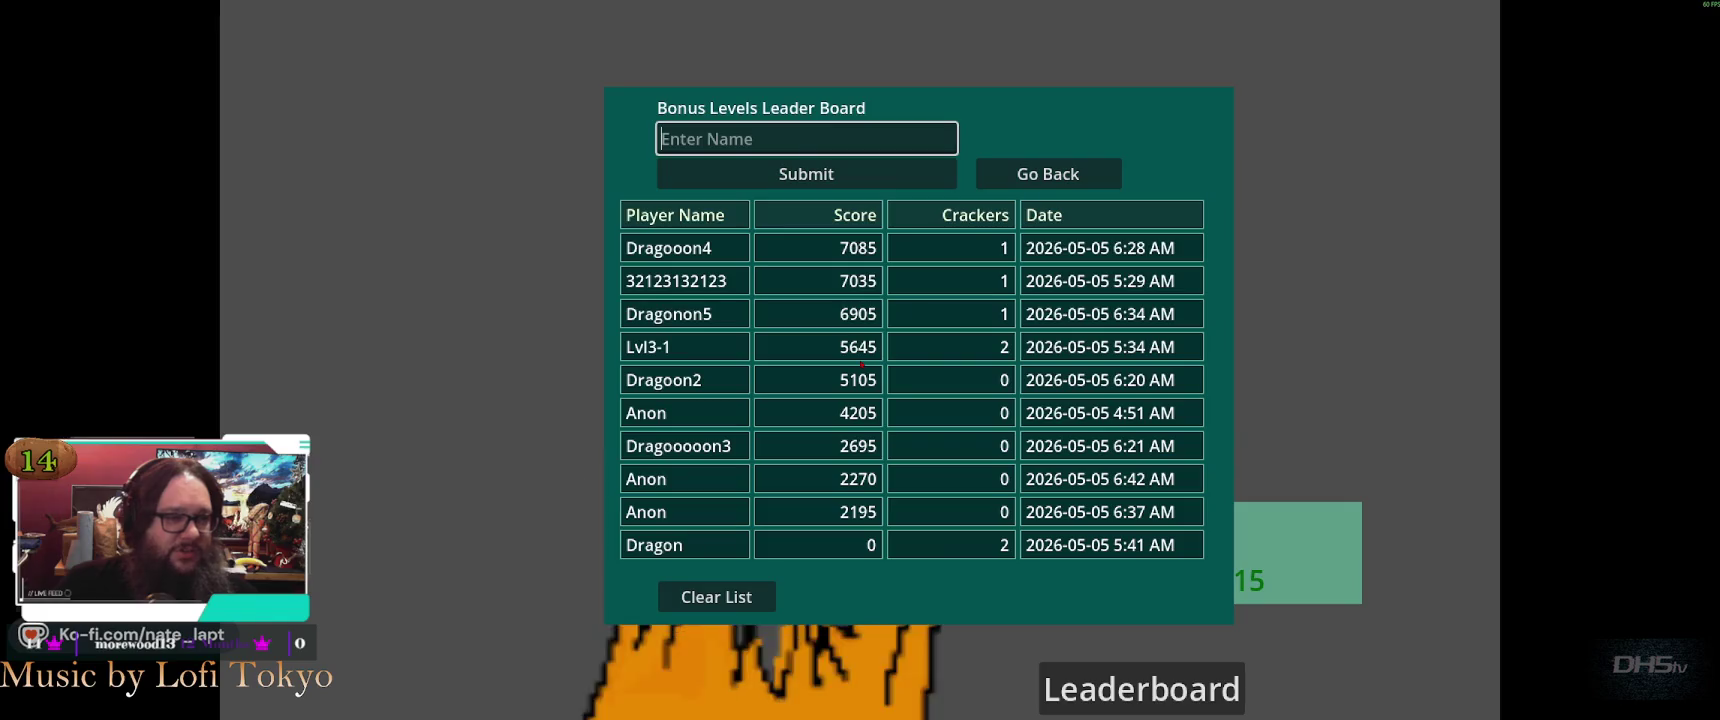
Enter a player name and submit the 7015 score to the leaderboard
text(666666666)
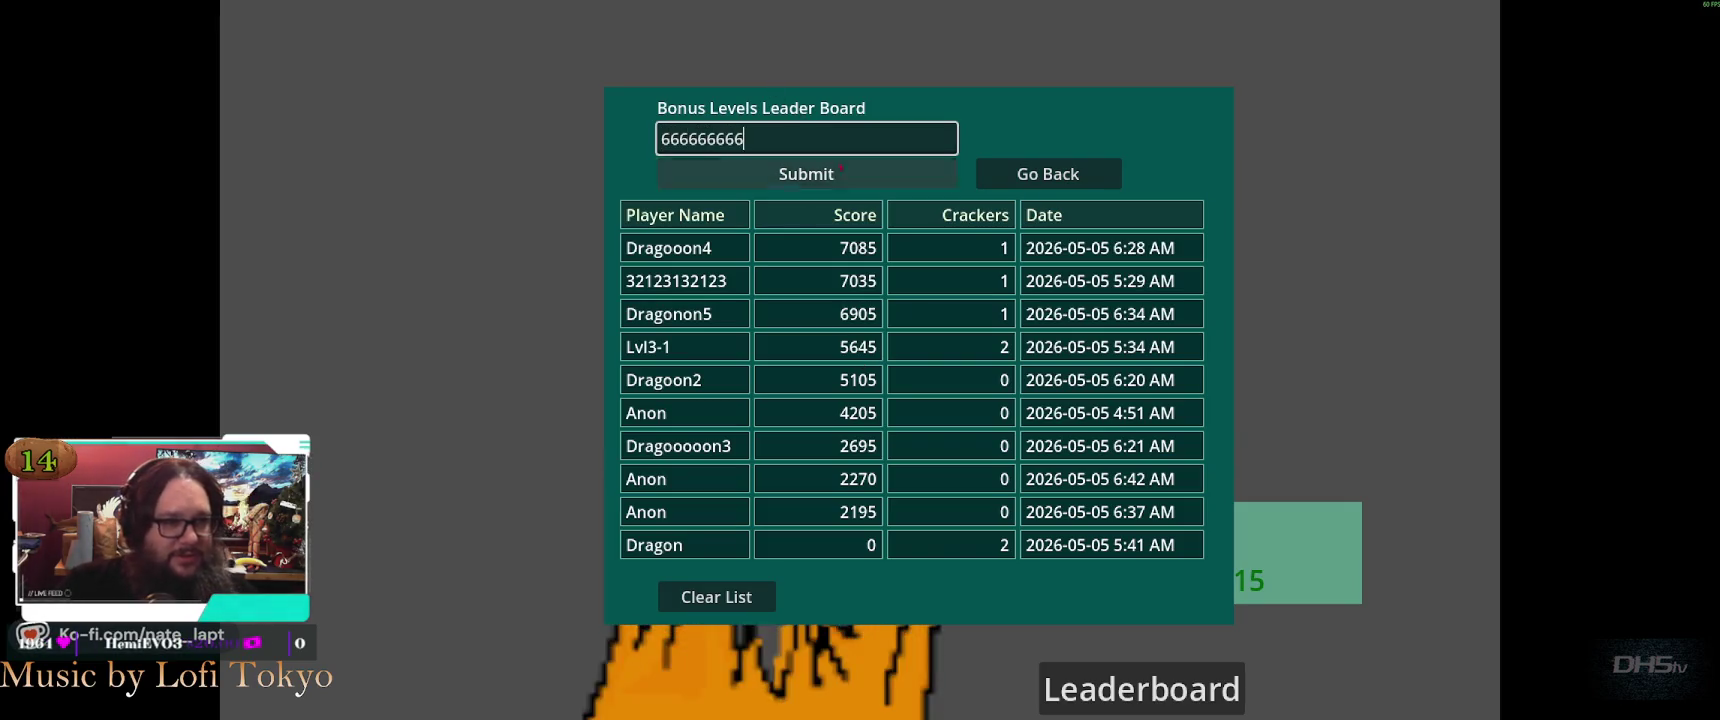
key(Return)
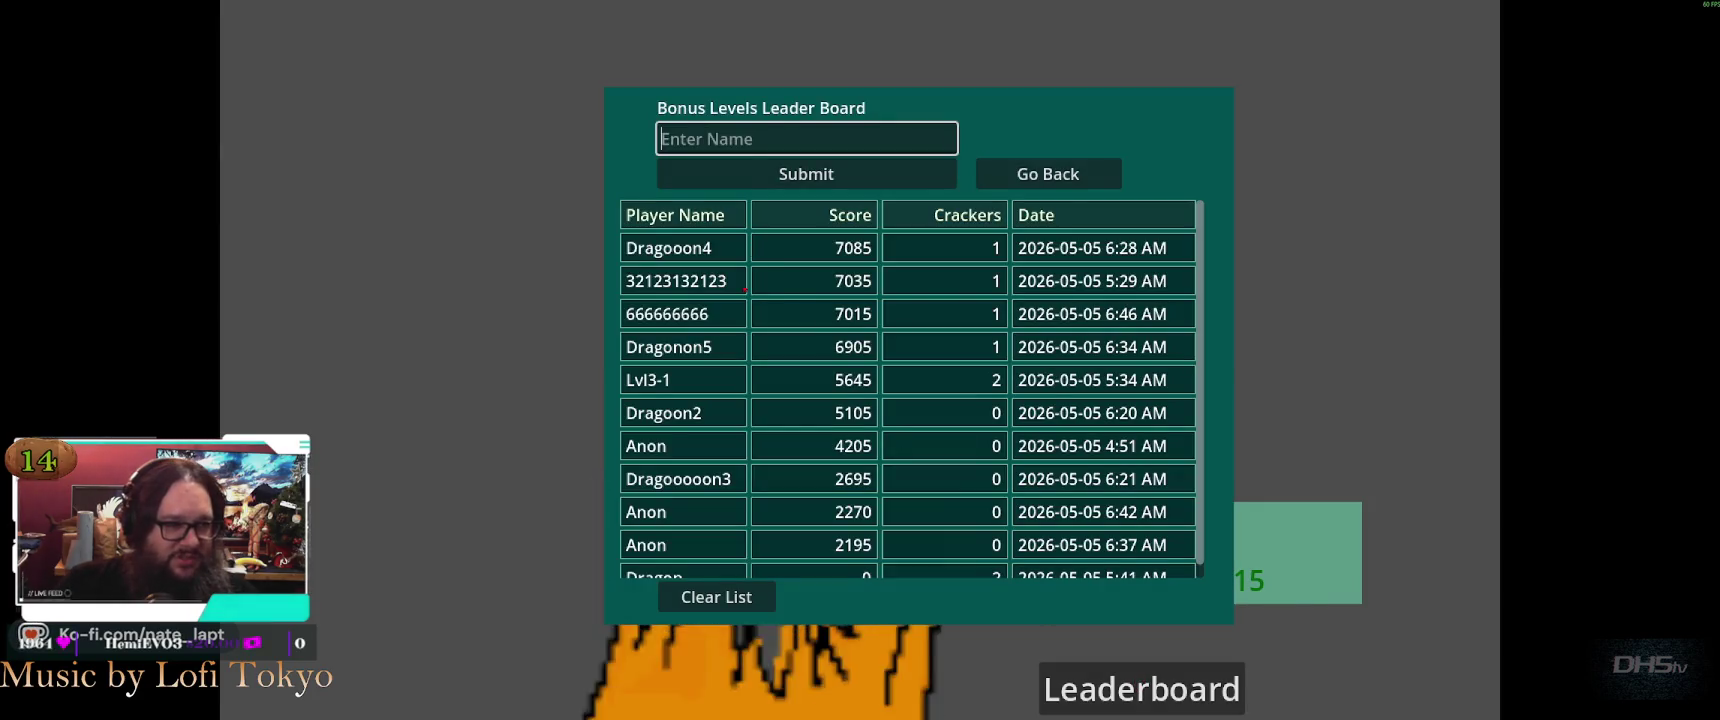
scroll(667, 530, down, 1)
scroll(667, 530, up, 1)
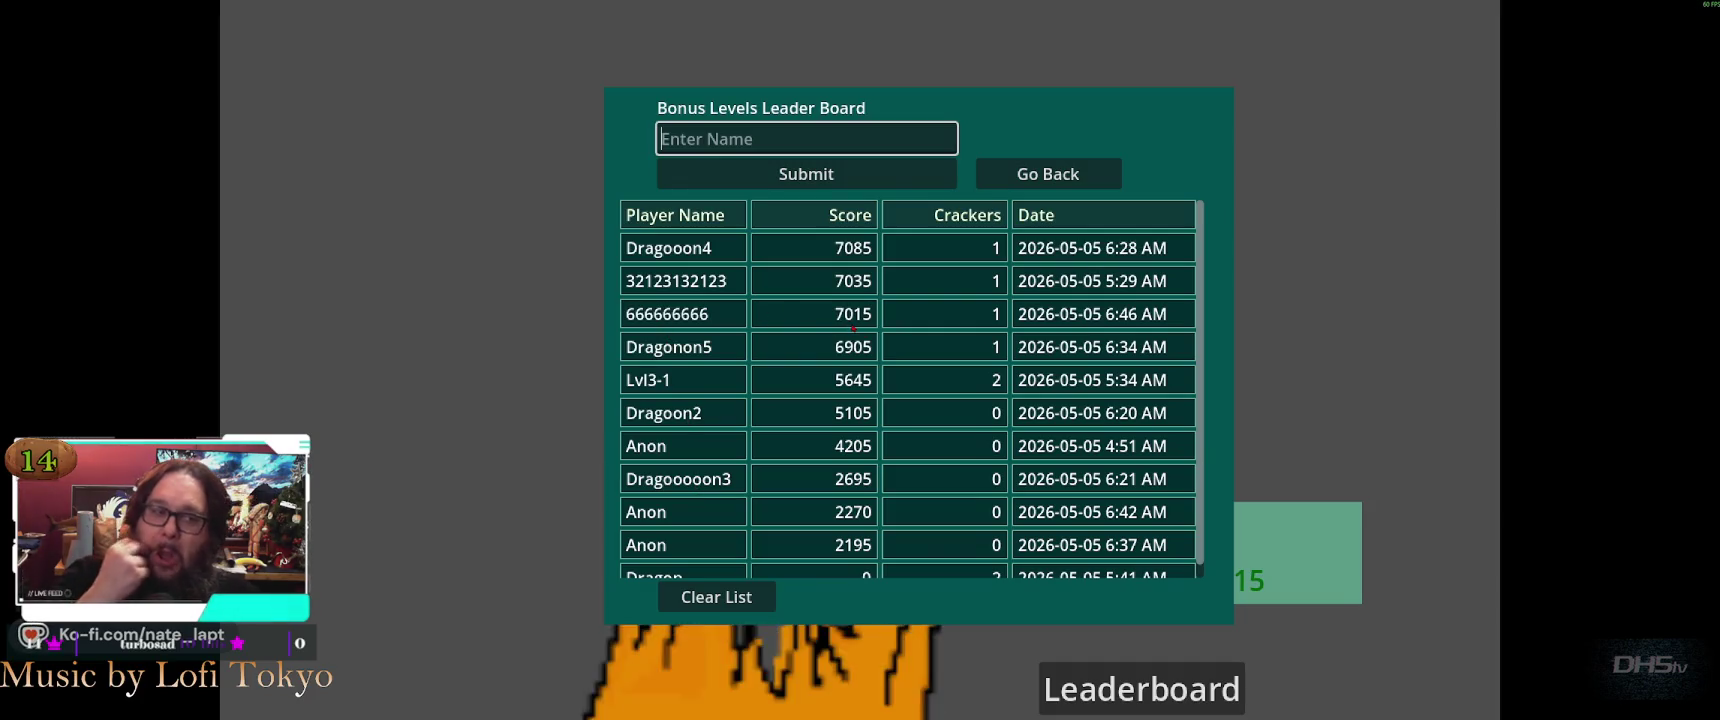
Continue into the next level, then pause and exit the game back to the editor
key(Tab)
key(Tab)
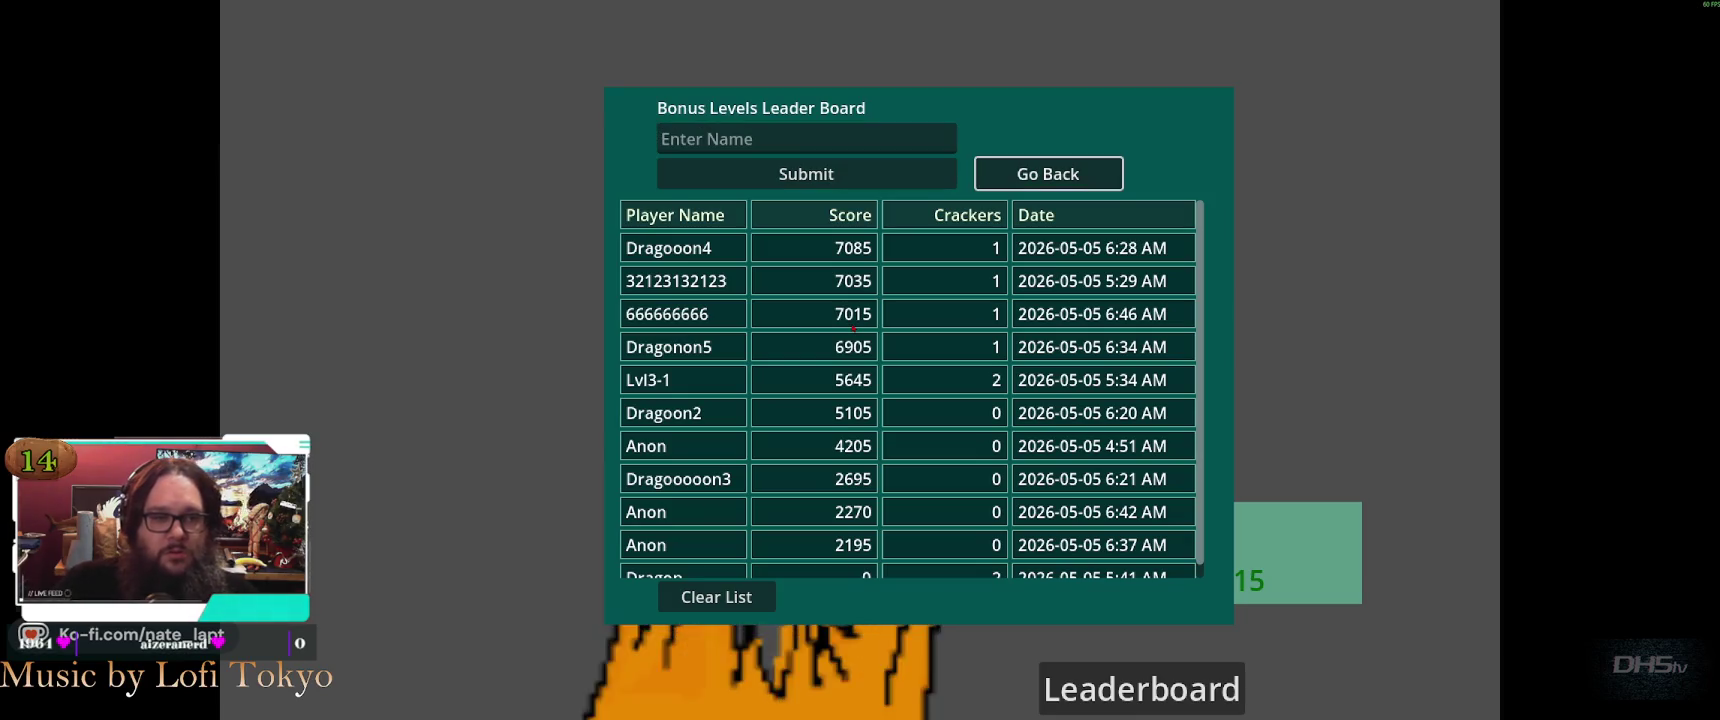
key(Return)
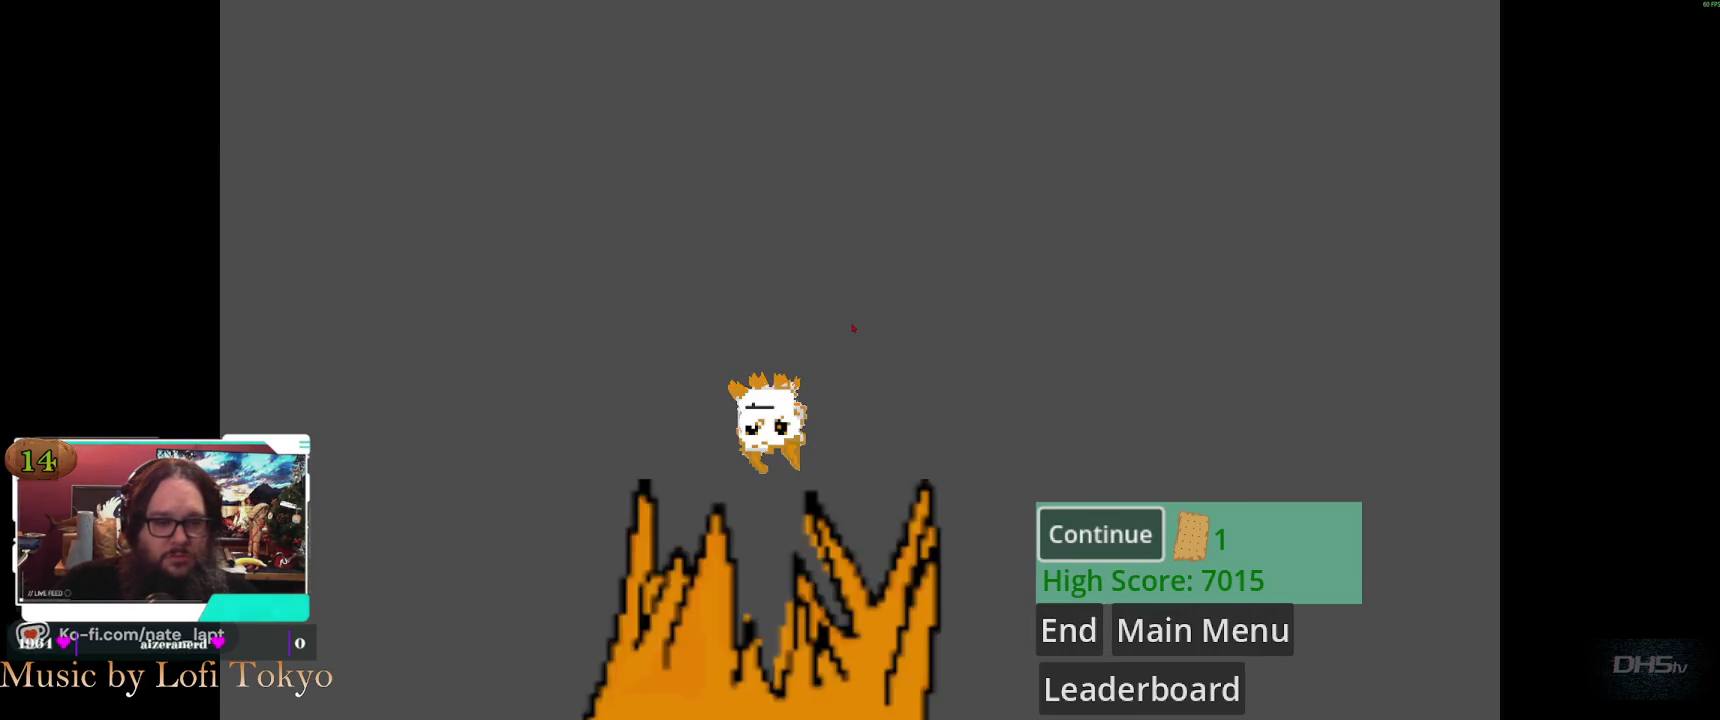
key(Up)
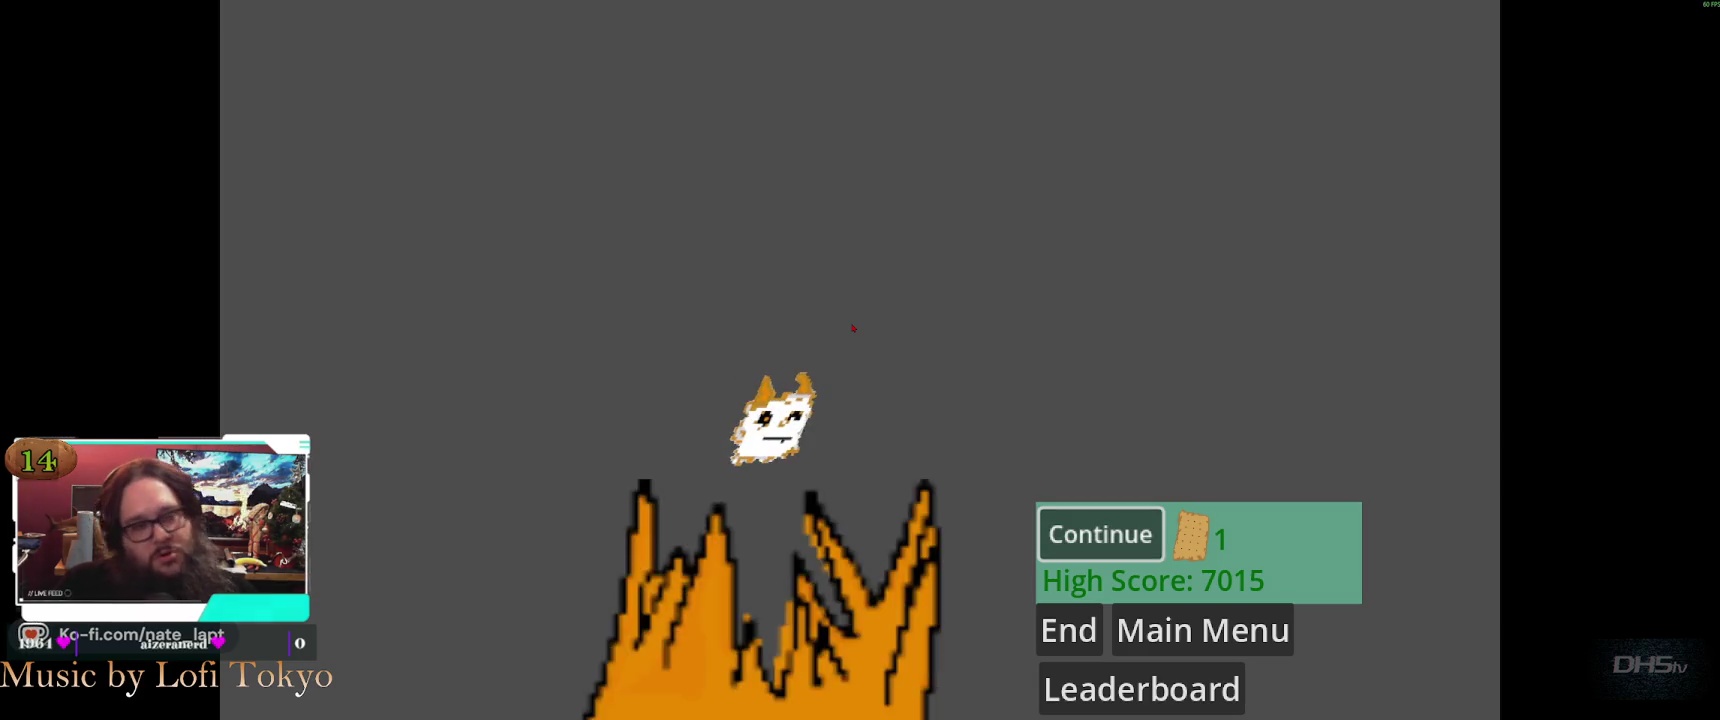
key(Return)
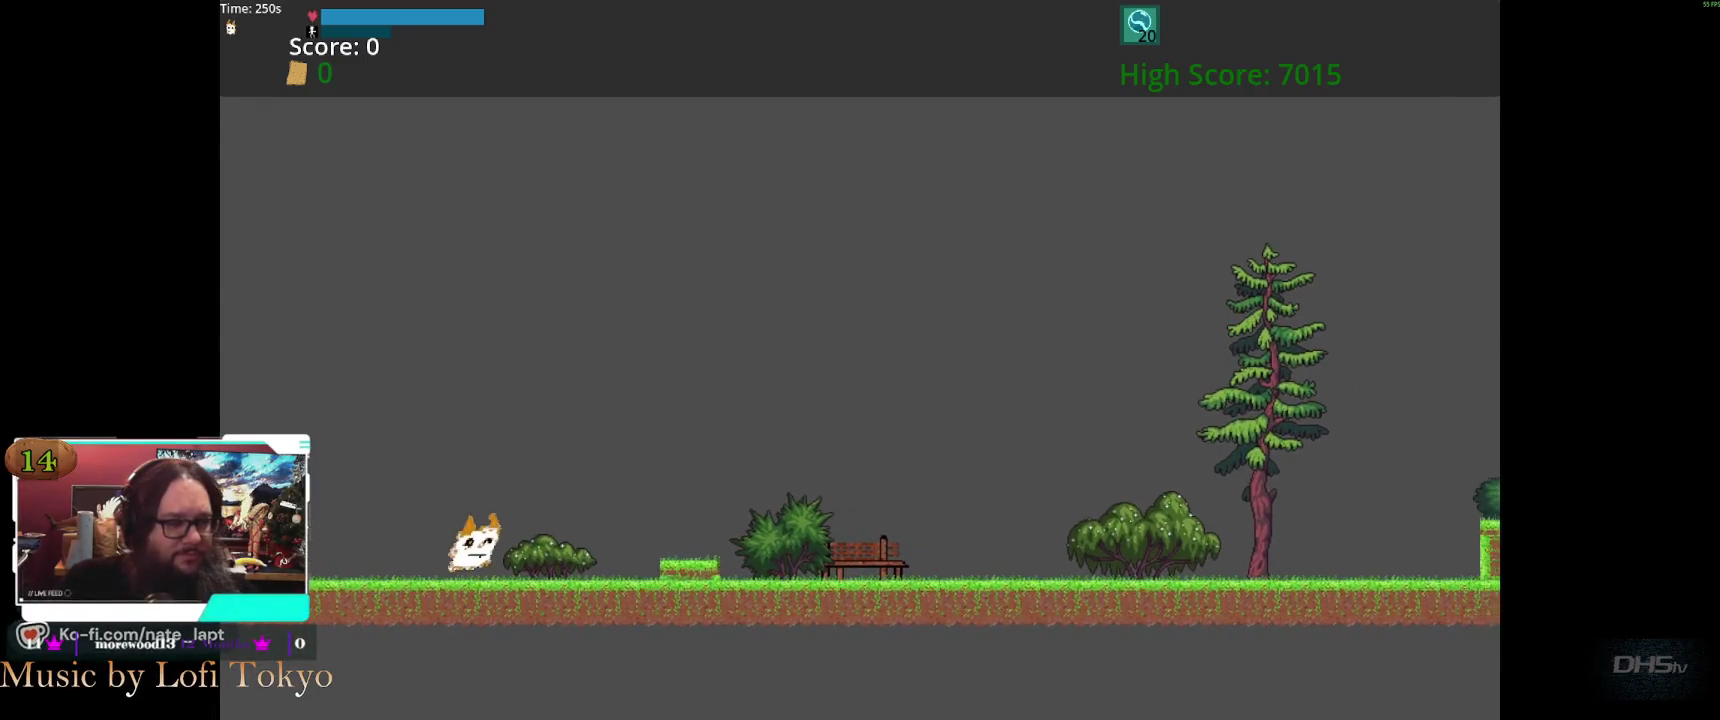
key(Escape)
key(Down)
key(Return)
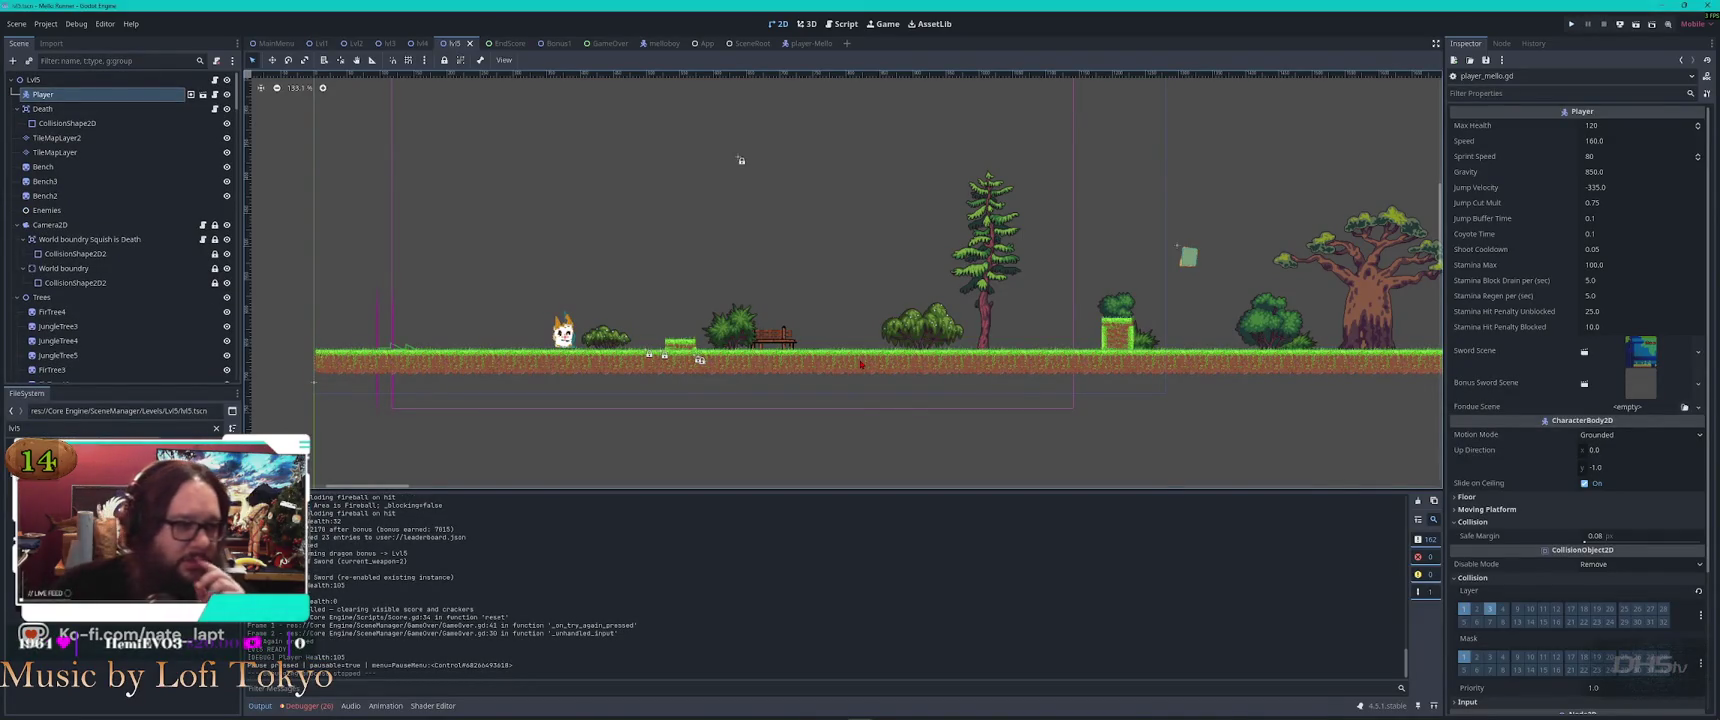
Open lvl5.gd and comment out the await timer line 59 in _ready
click(846, 24)
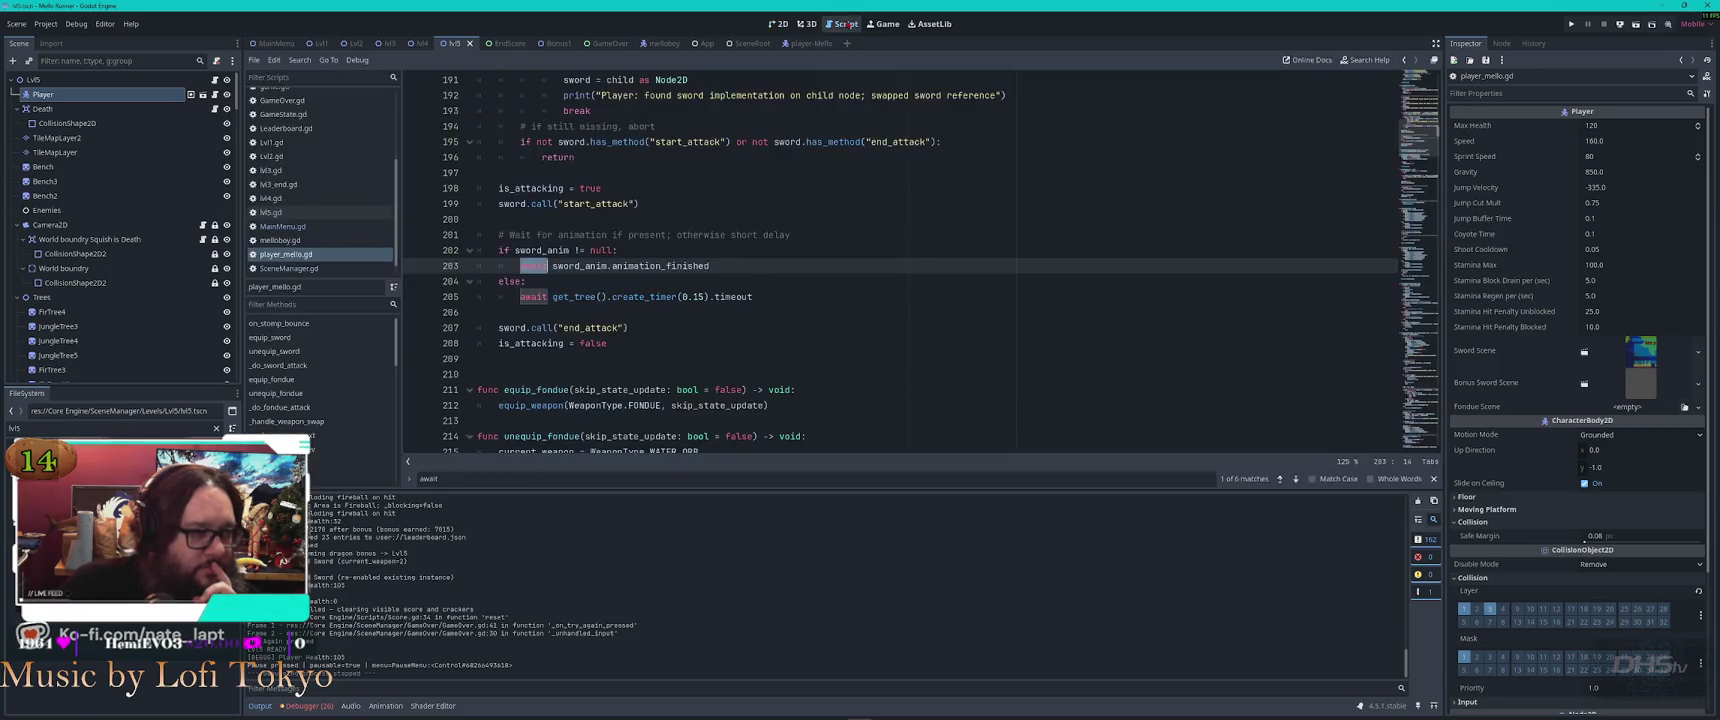
click(270, 212)
key(ctrl+k)
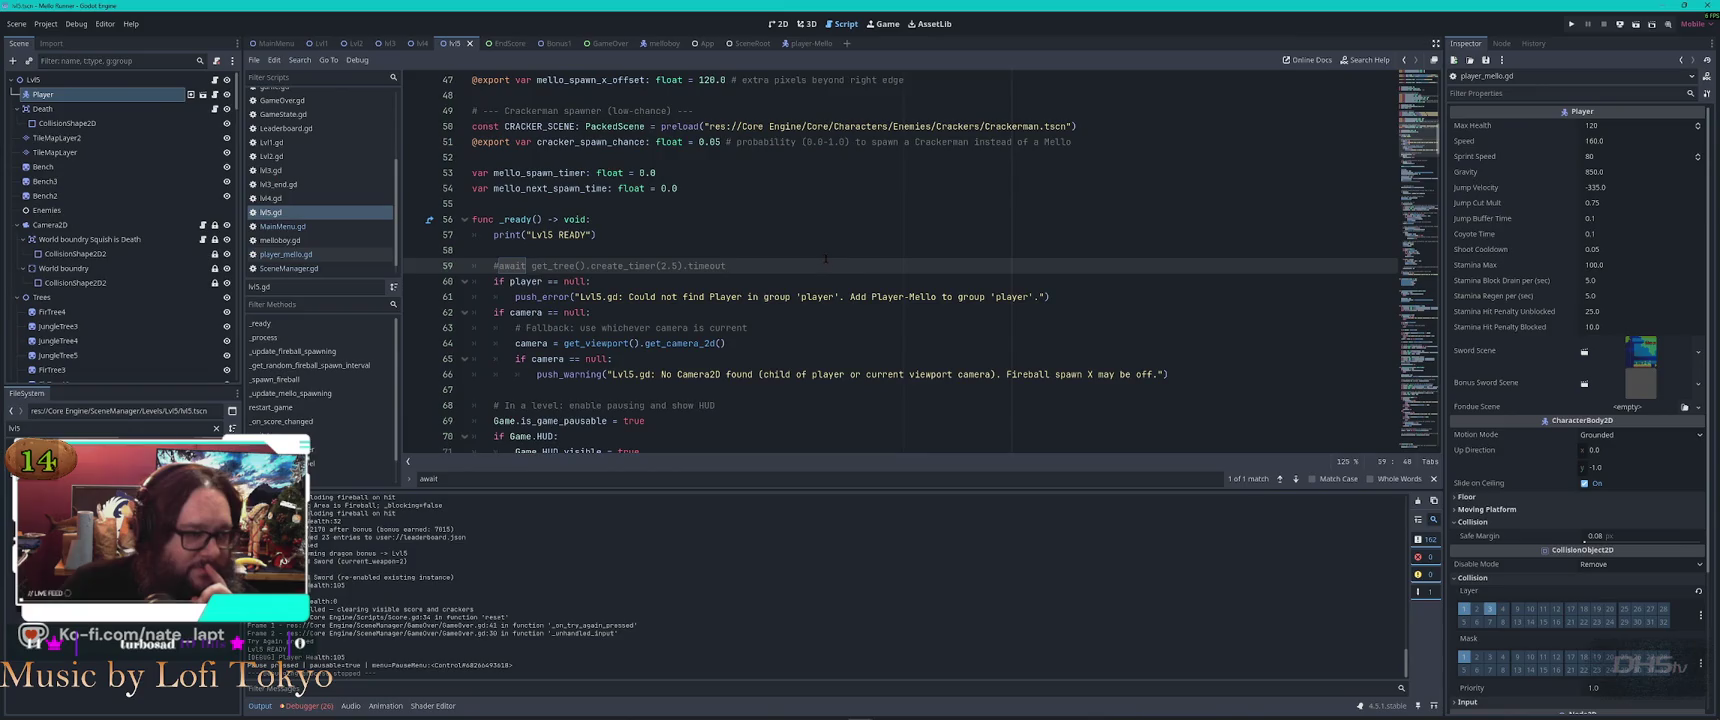
scroll(858, 283, up, 15)
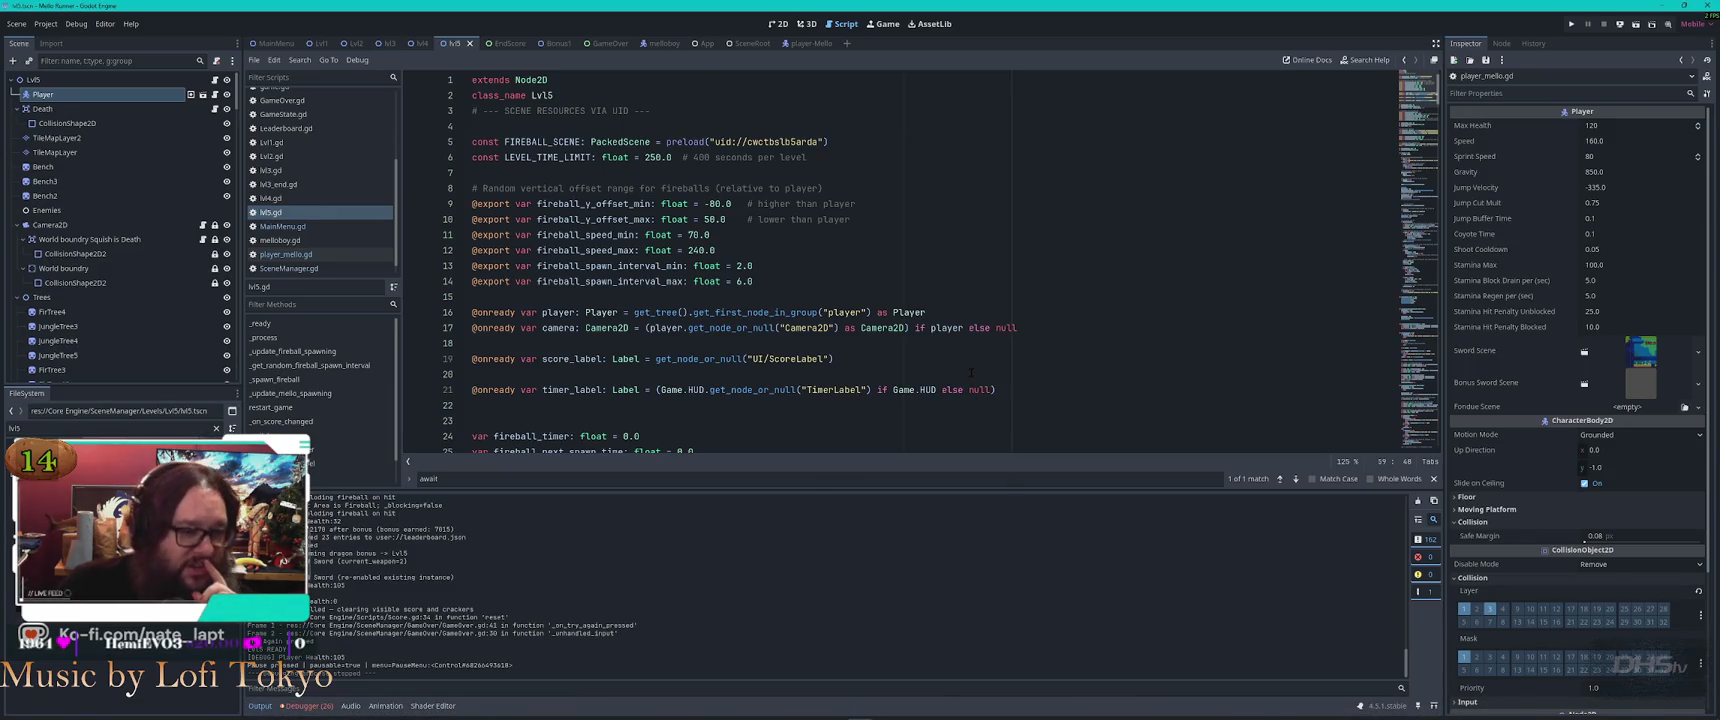
Inspect the player declaration on line 16, selecting its get_first_node_in_group call
click(847, 286)
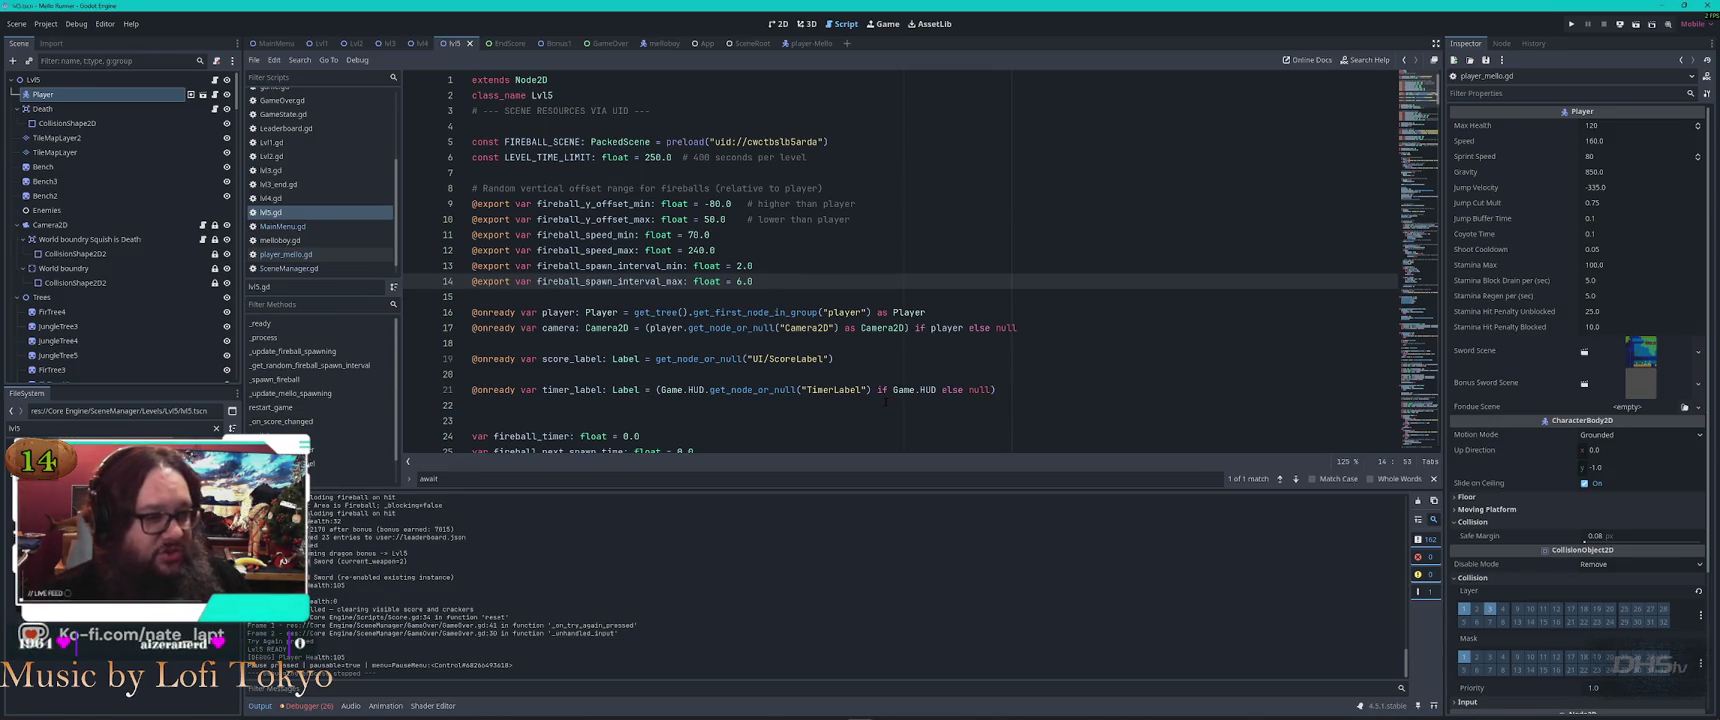
click(998, 313)
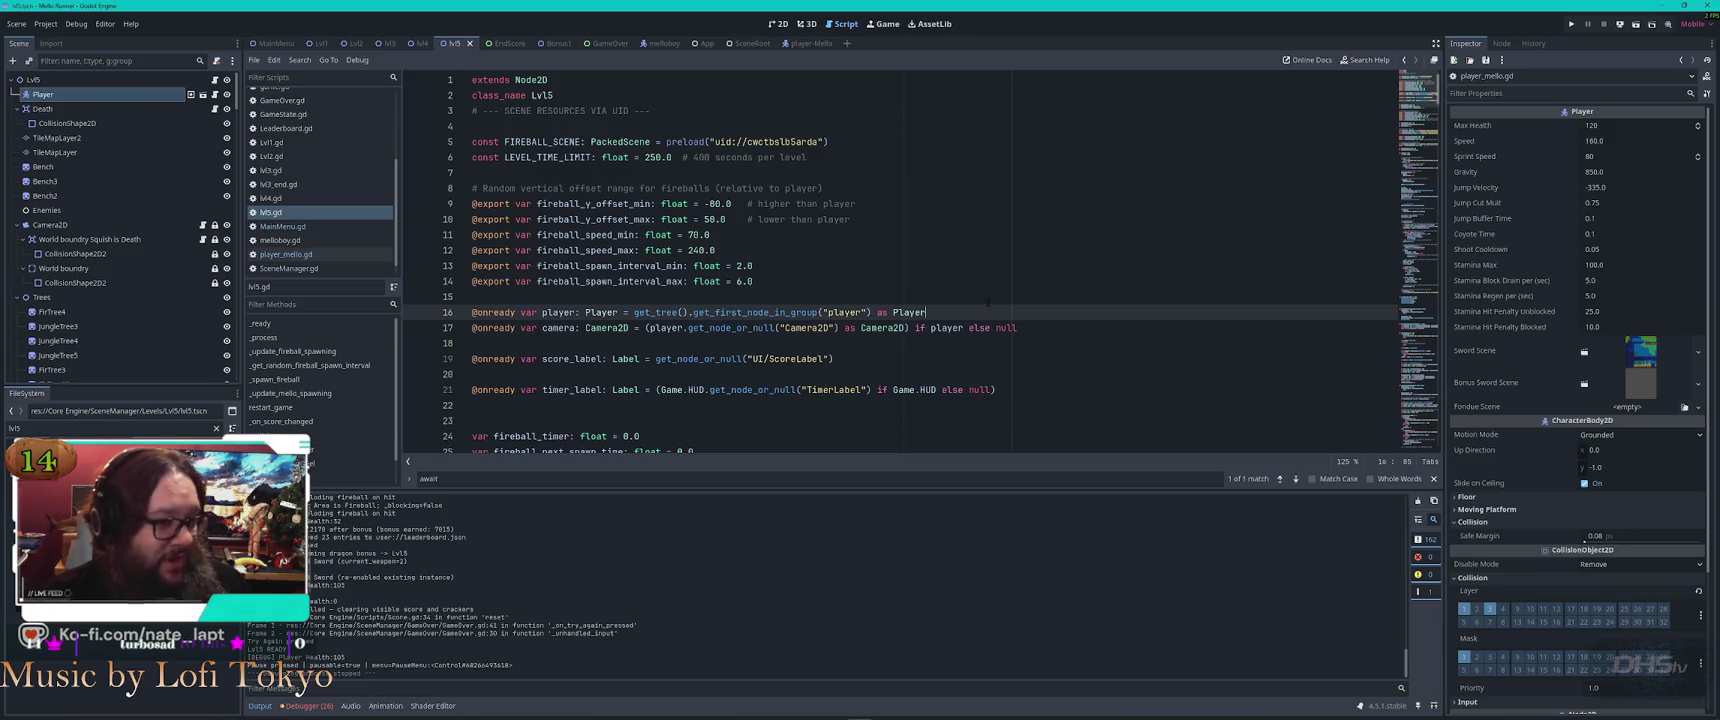
double_click(733, 312)
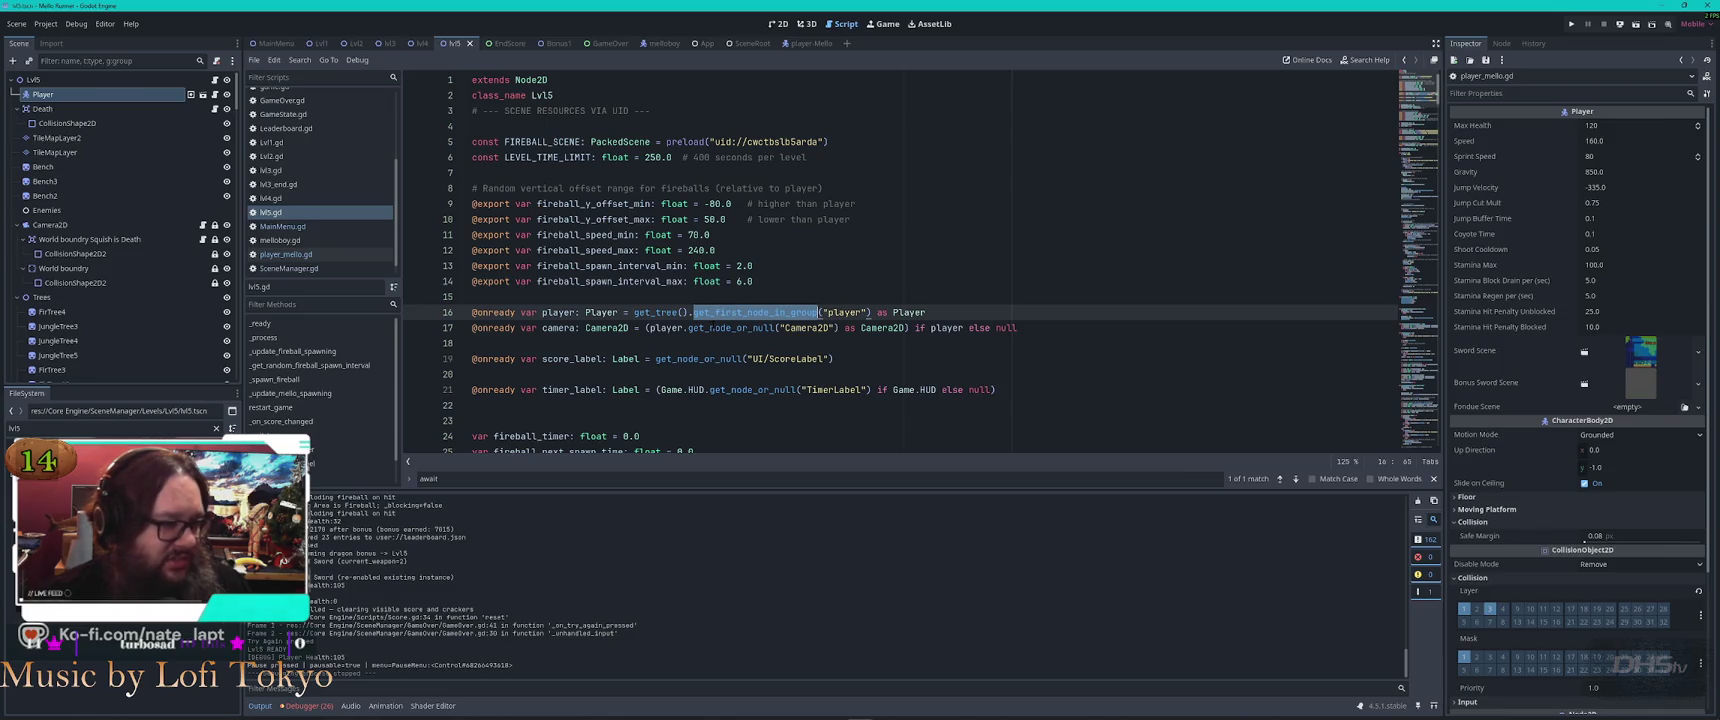
Copy the $Player player declaration from Lvl2.gd
click(271, 156)
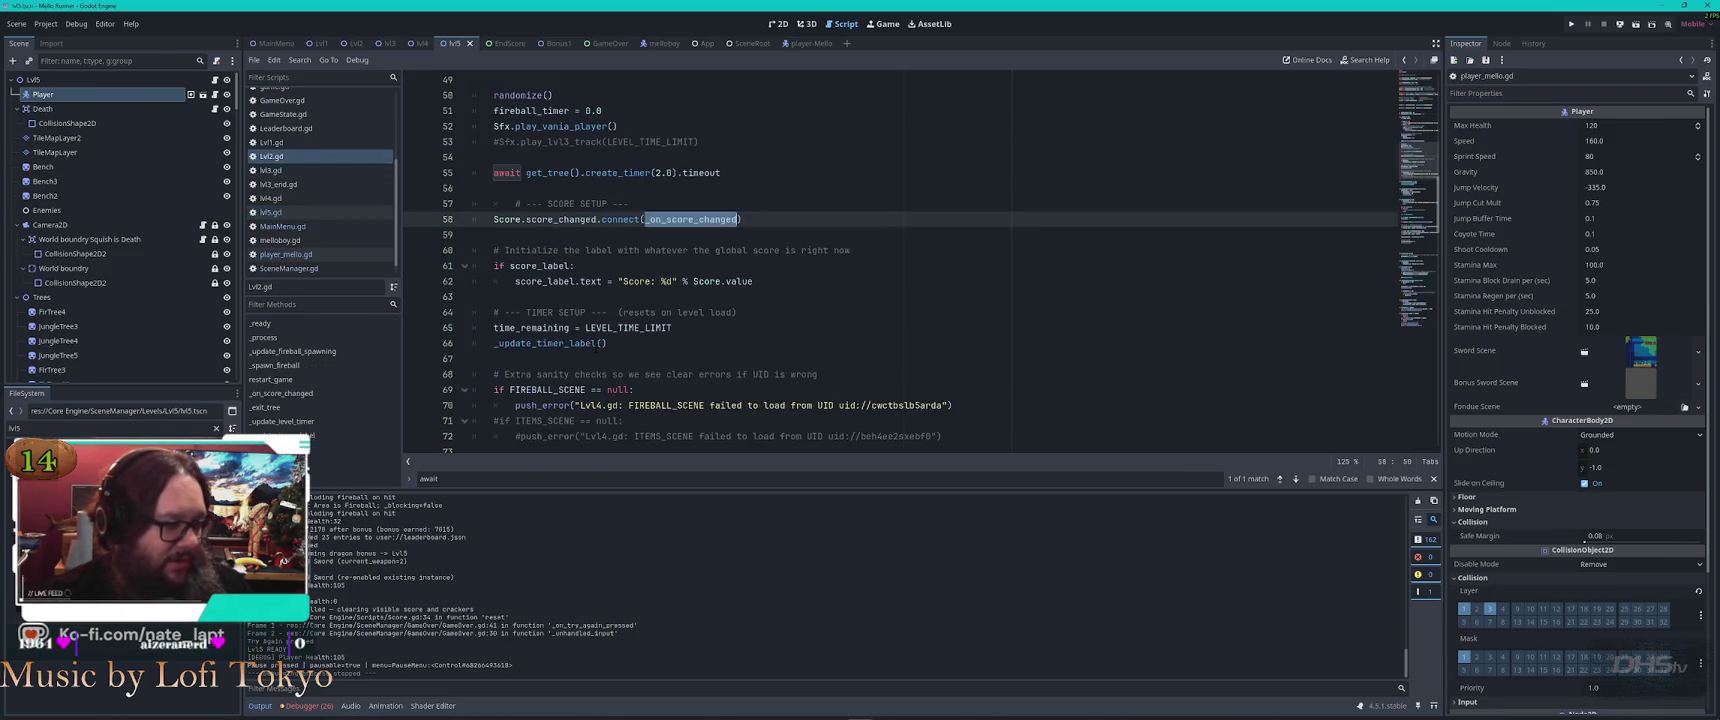
scroll(813, 327, up, 15)
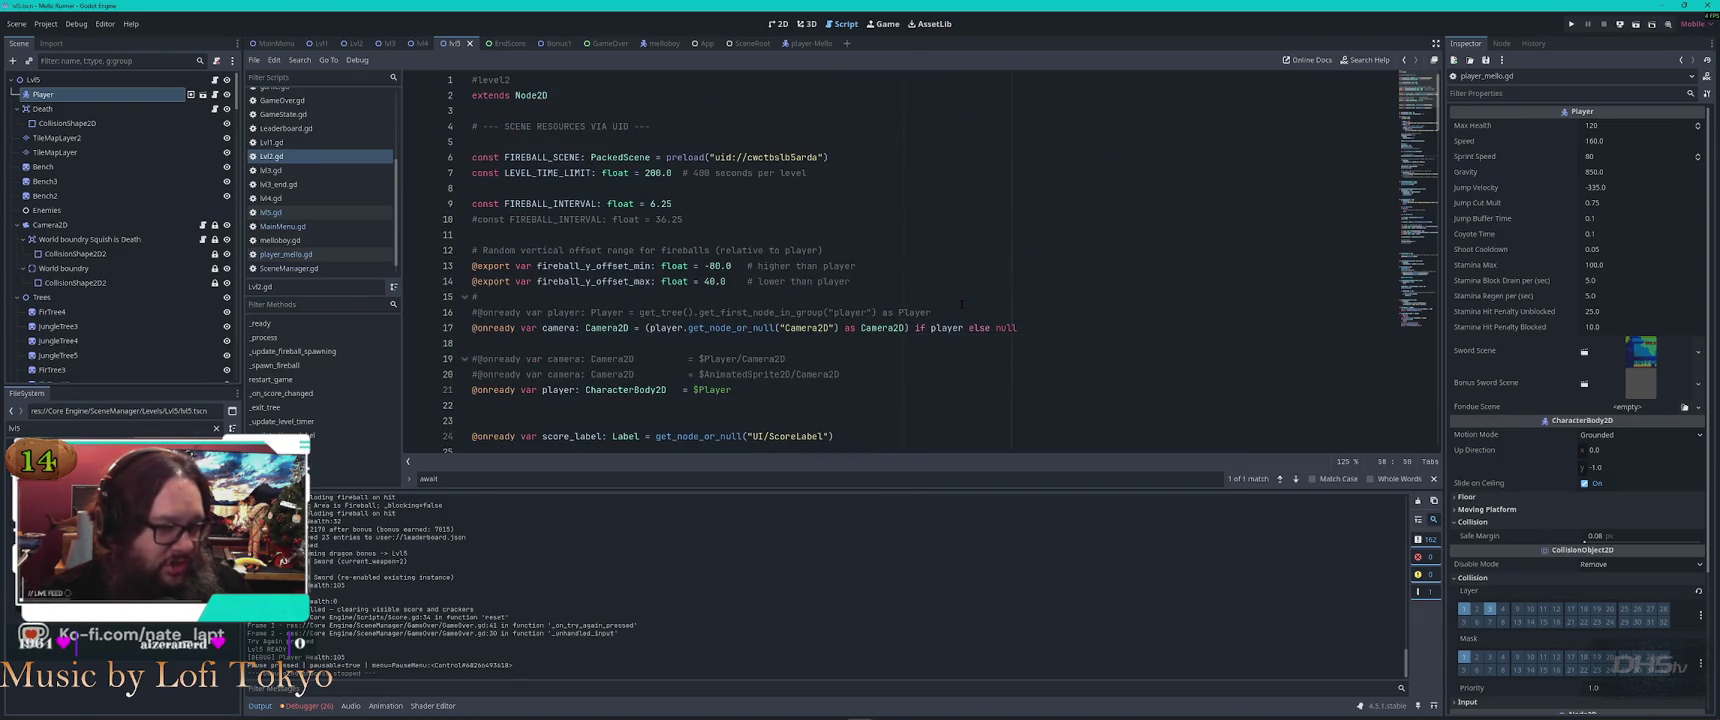
scroll(1000, 215, down, 2)
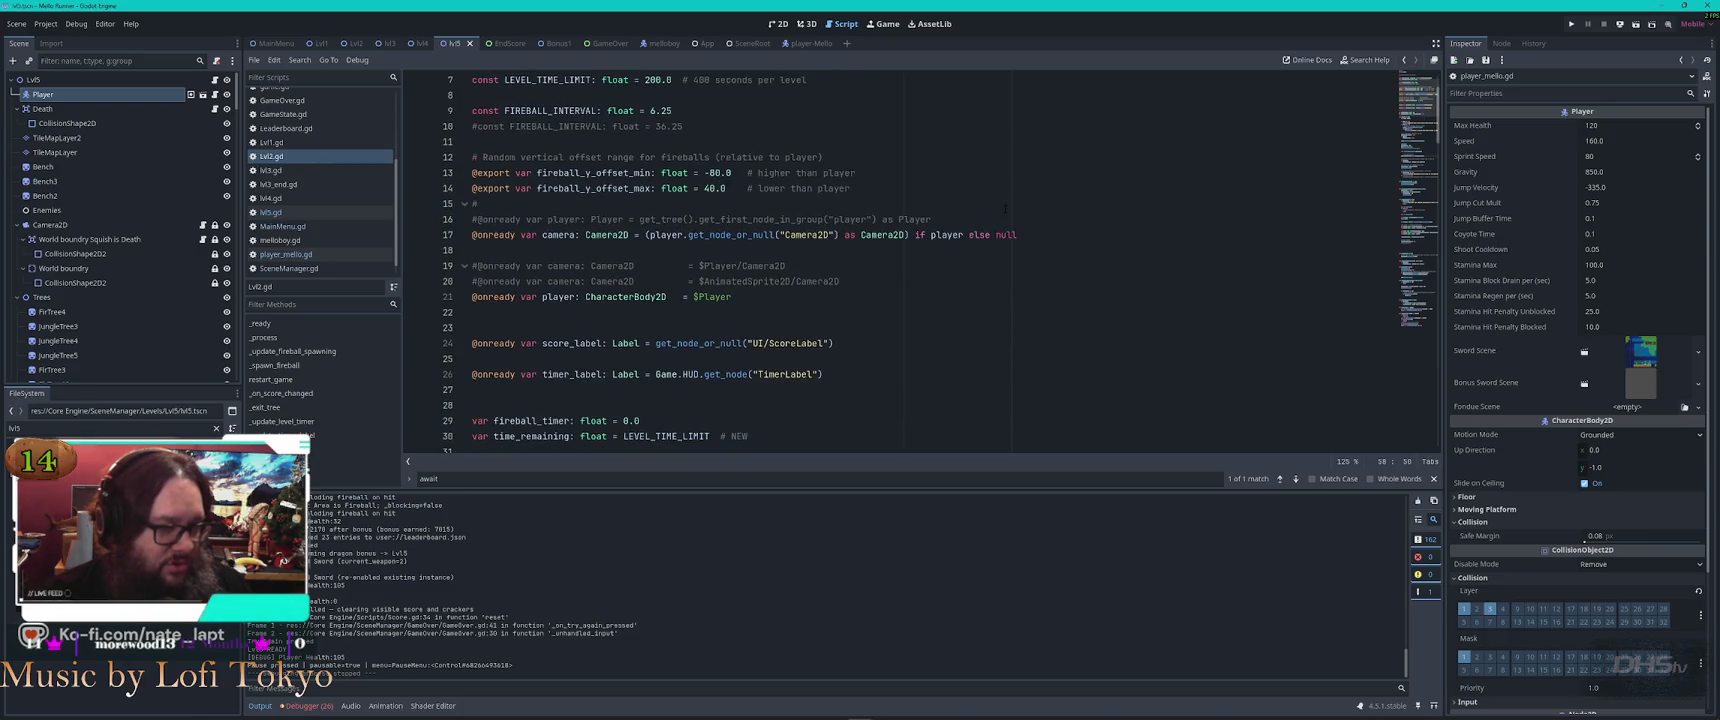
drag(1016, 218, 1033, 235)
click(1053, 233)
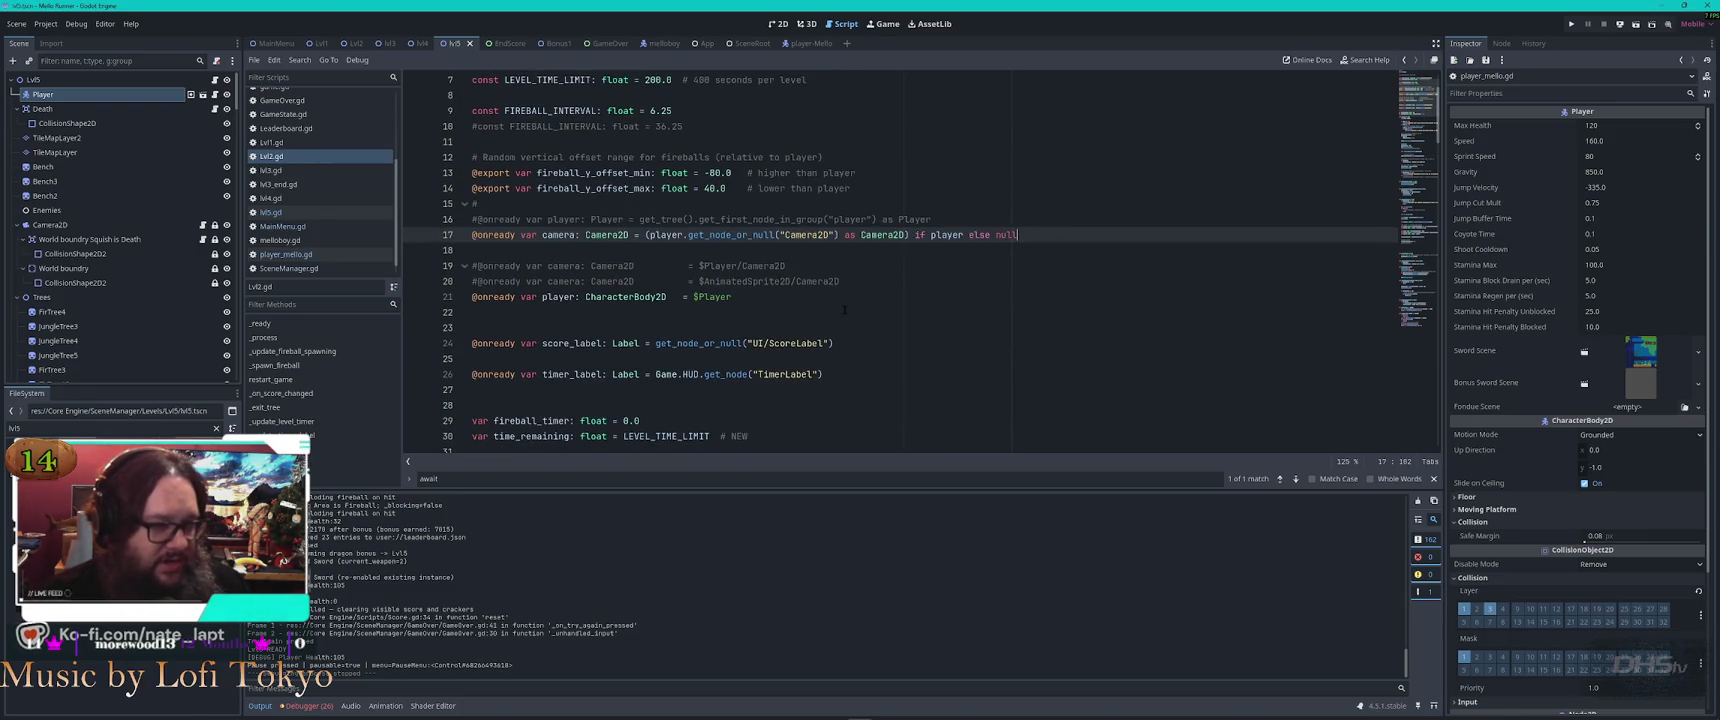
drag(869, 275, 866, 294)
key(ctrl+c)
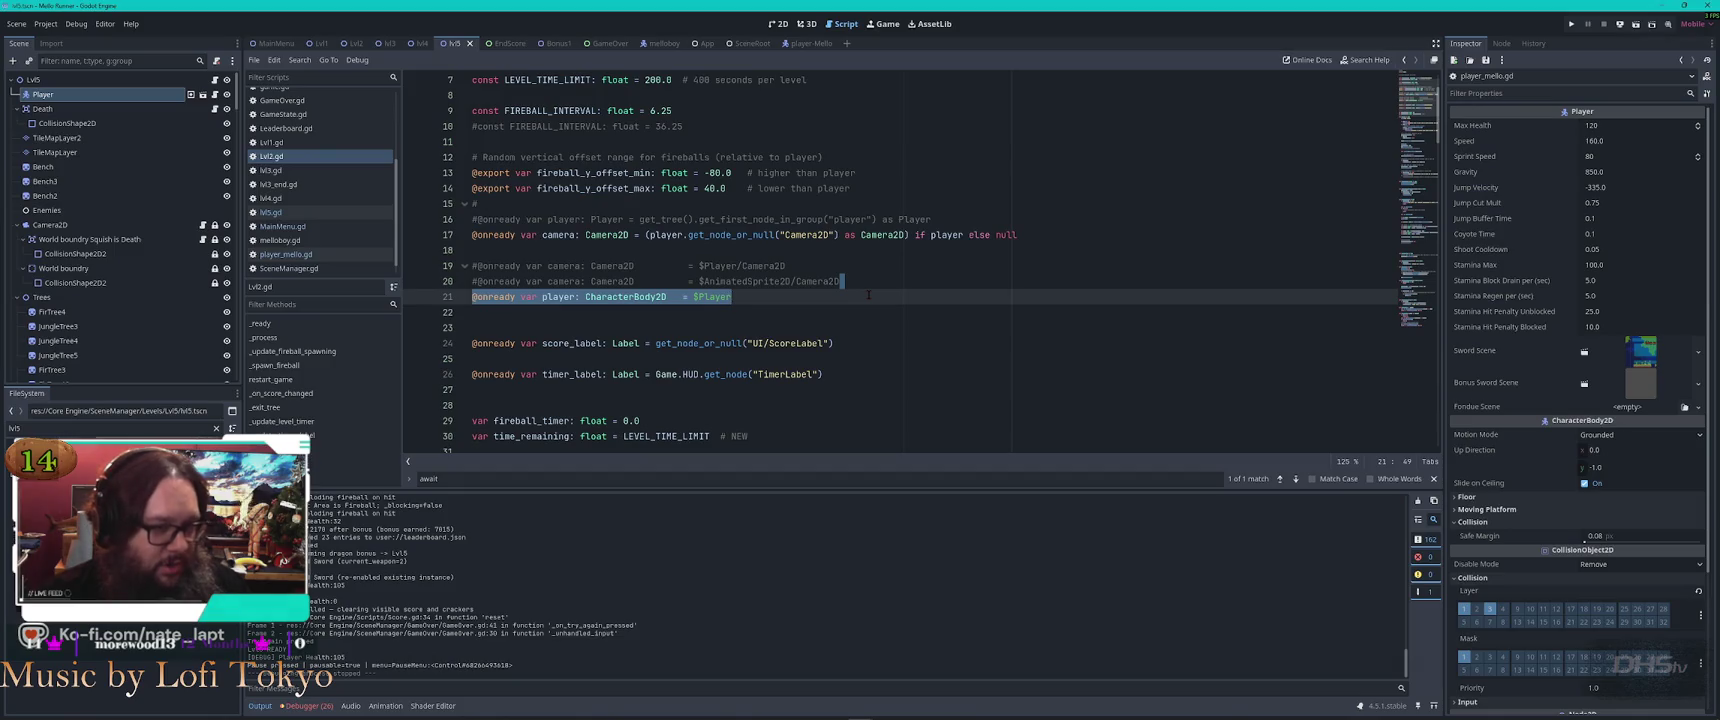
Paste the $Player declaration into lvl5.gd, comment out the group-lookup line, and run with F5
click(271, 212)
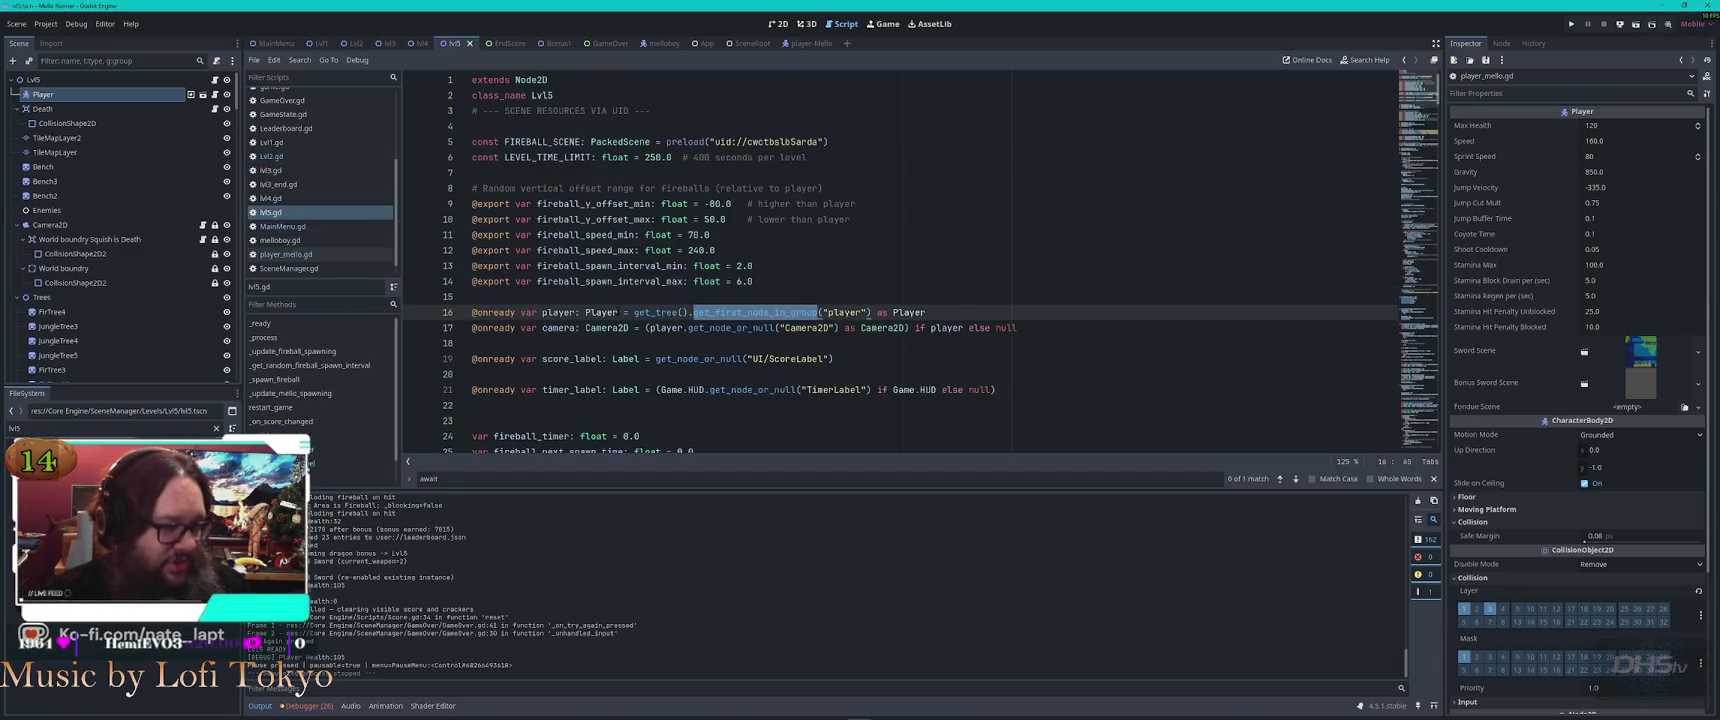
click(959, 316)
key(Up)
key(Return)
key(ctrl+v)
key(Down)
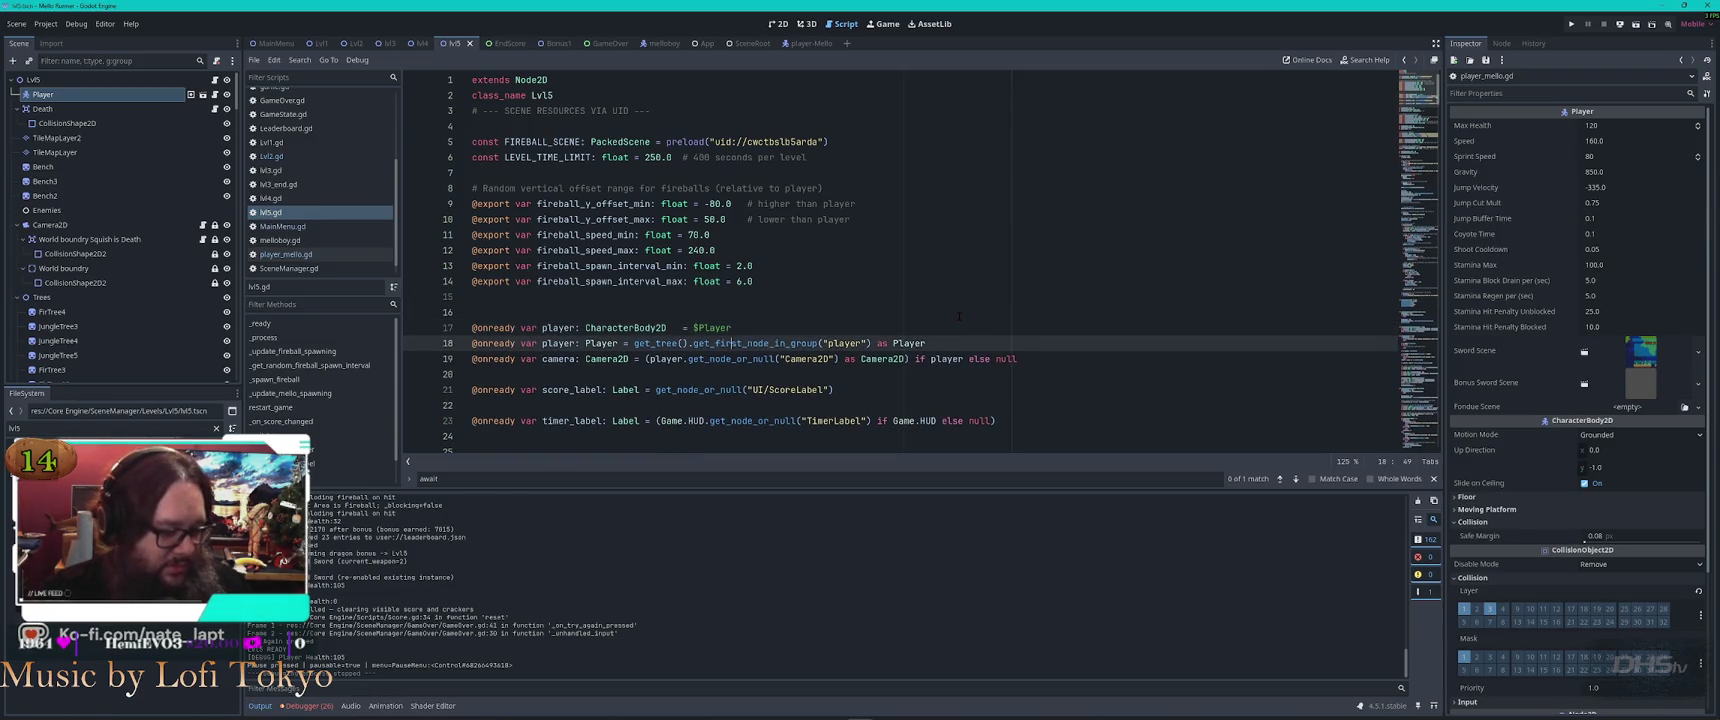
key(ctrl+k)
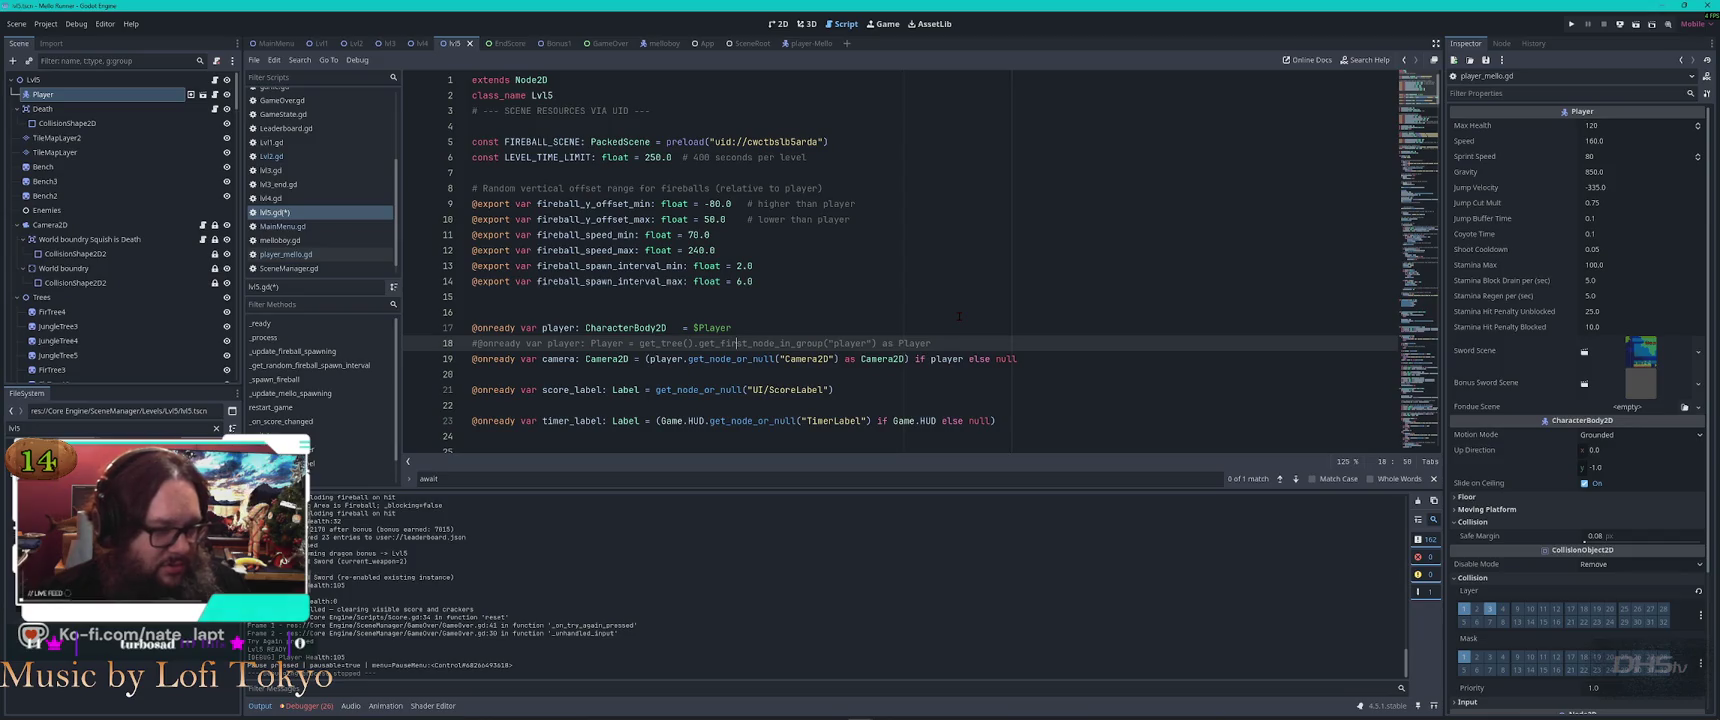
key(F5)
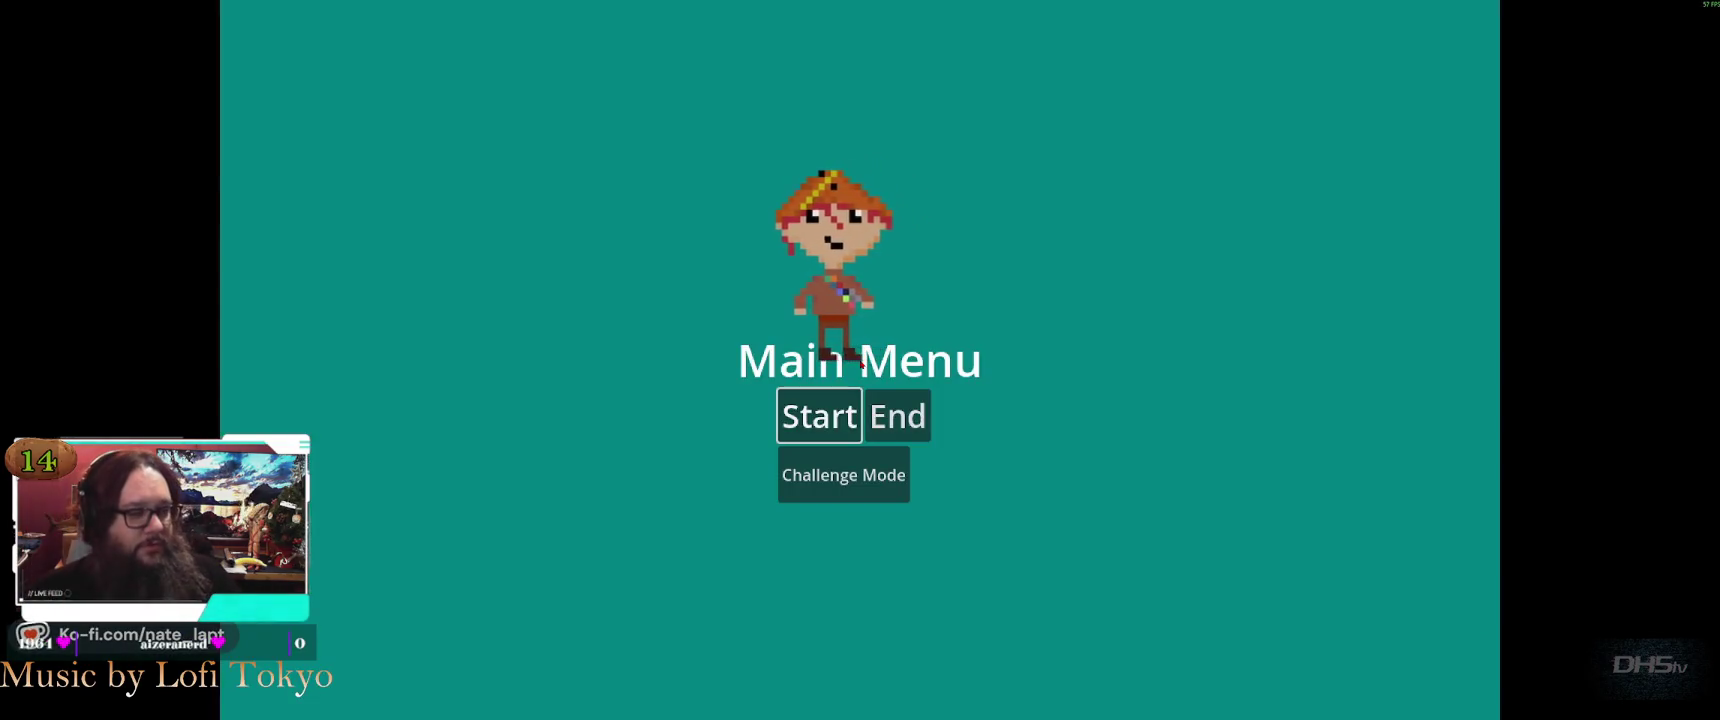
Start the game, grab the sword, and jump over the sleeping dragon to beat it
key(Return)
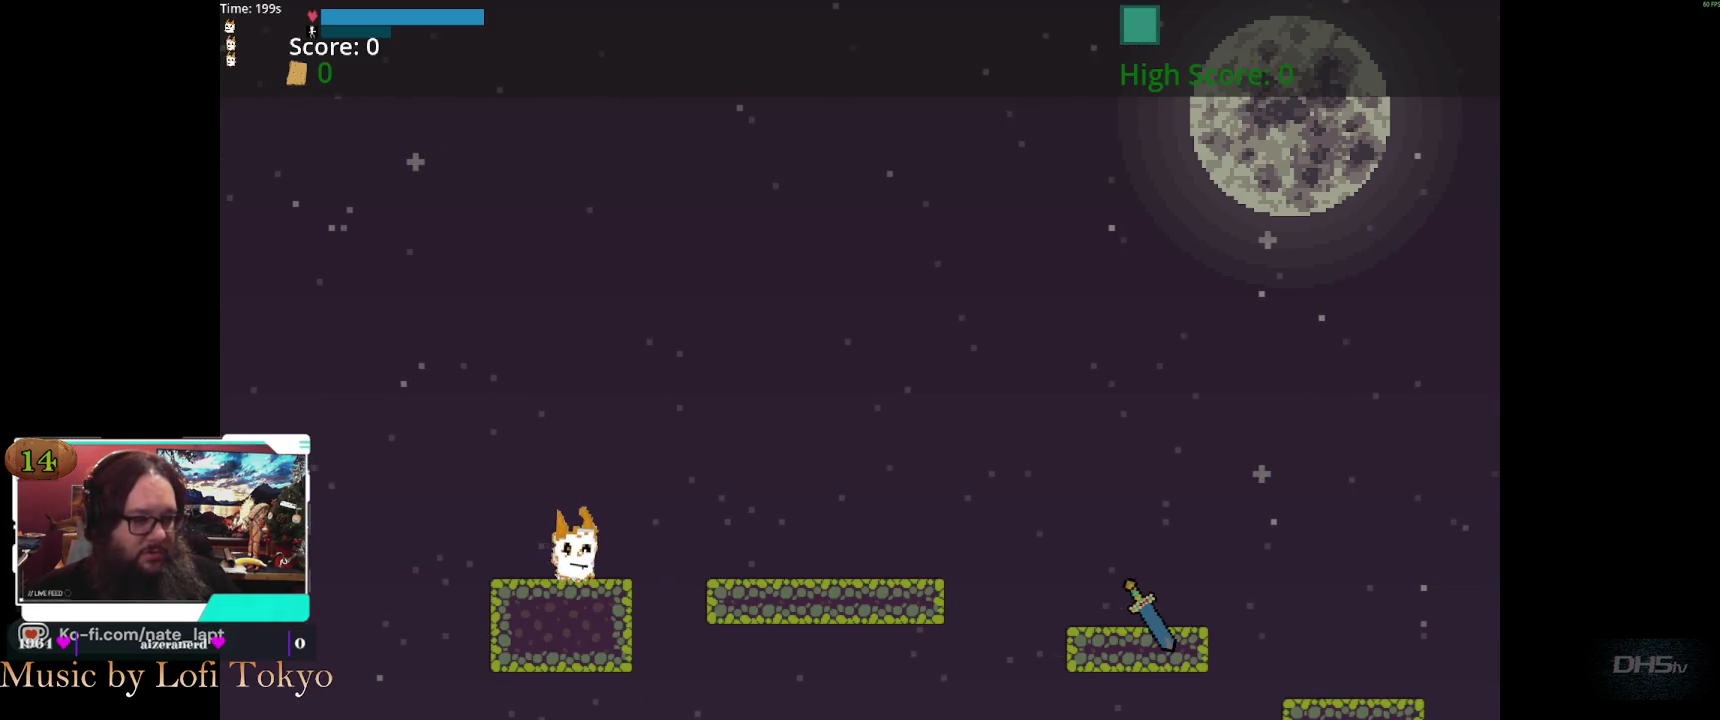
key(Right)
key(space)
key(space)
key(space)
key(space)
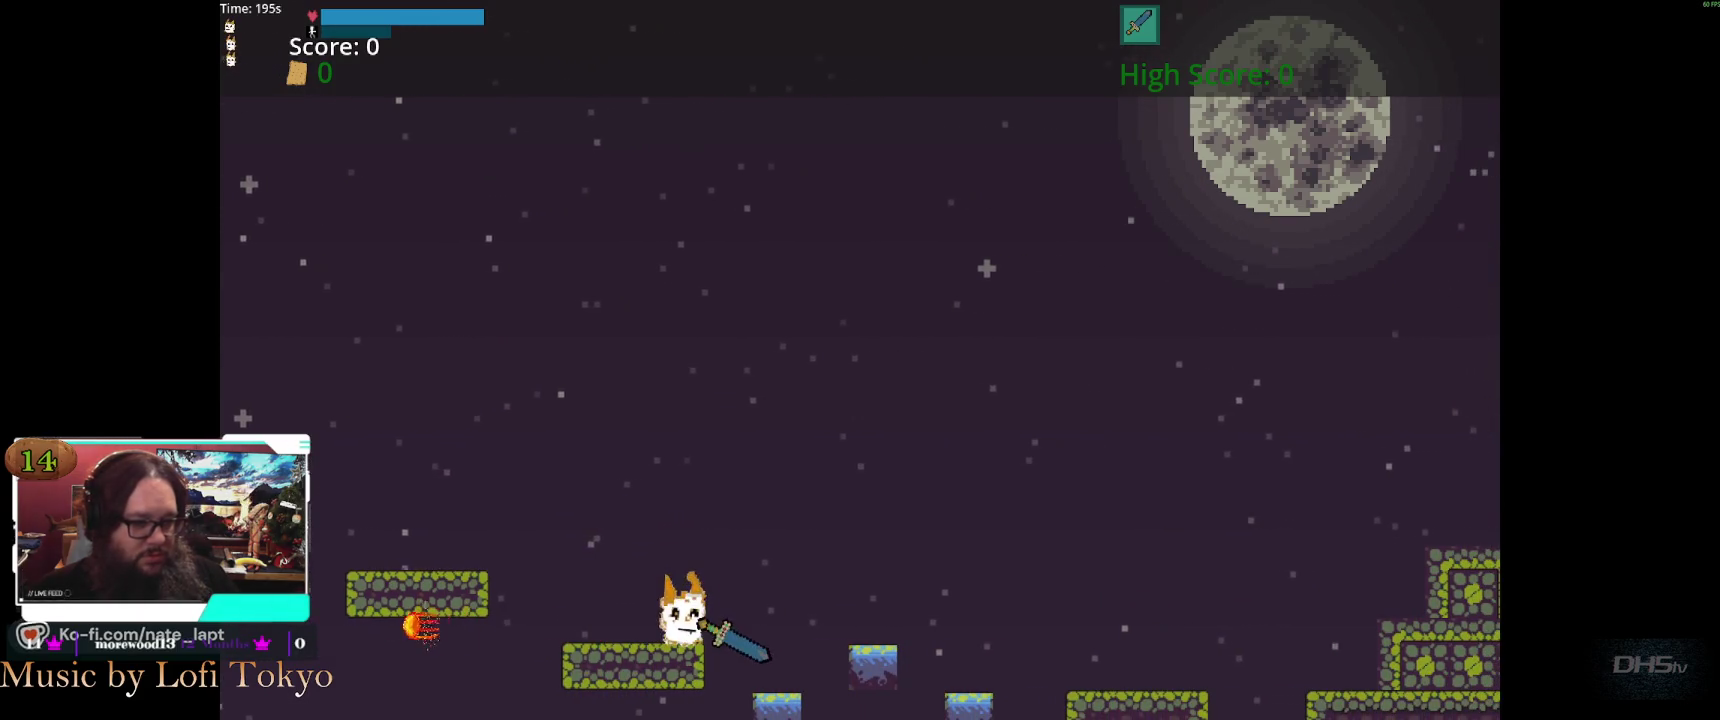
key(space)
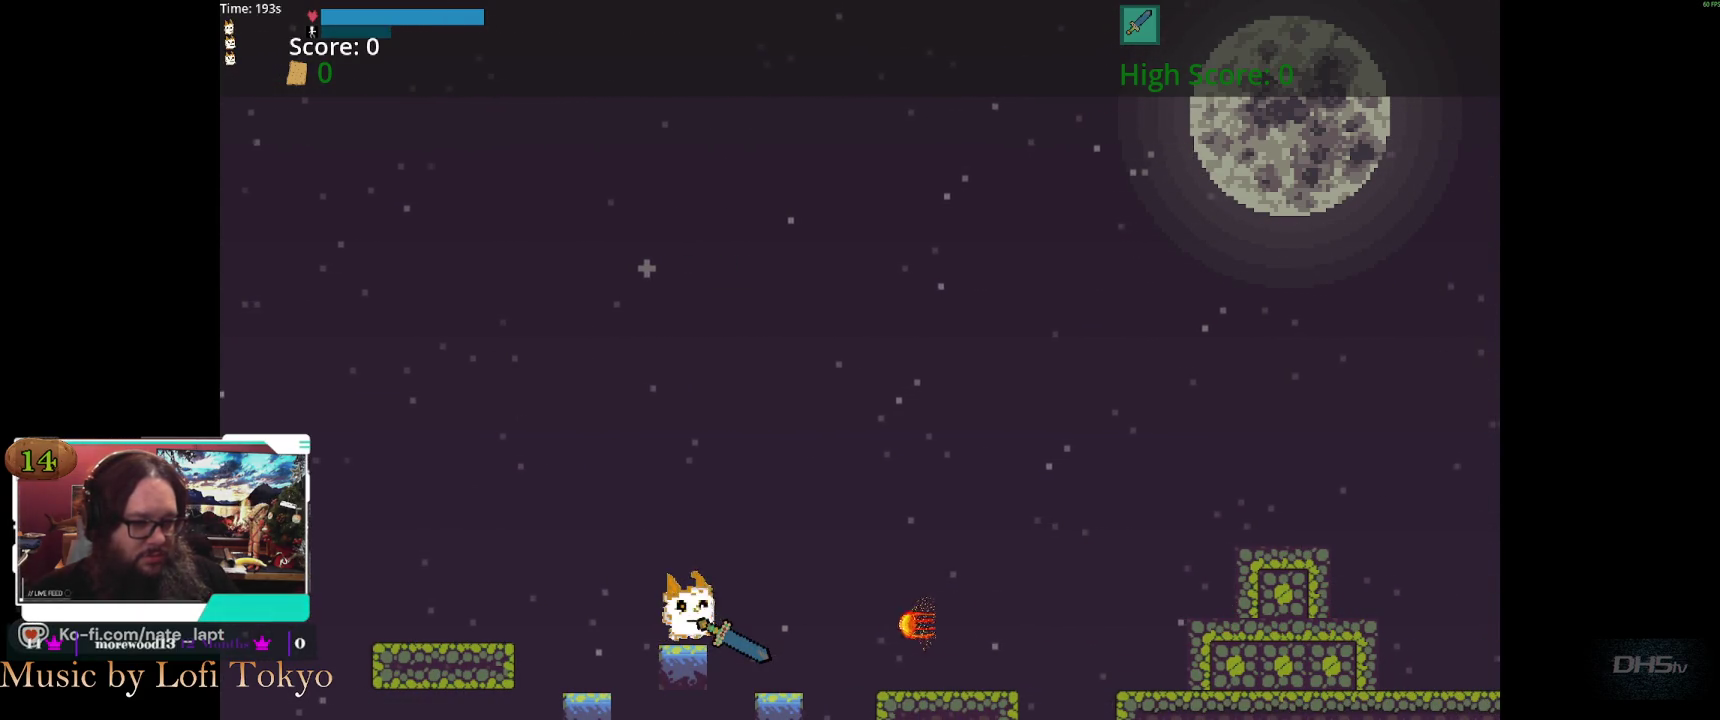
key(space)
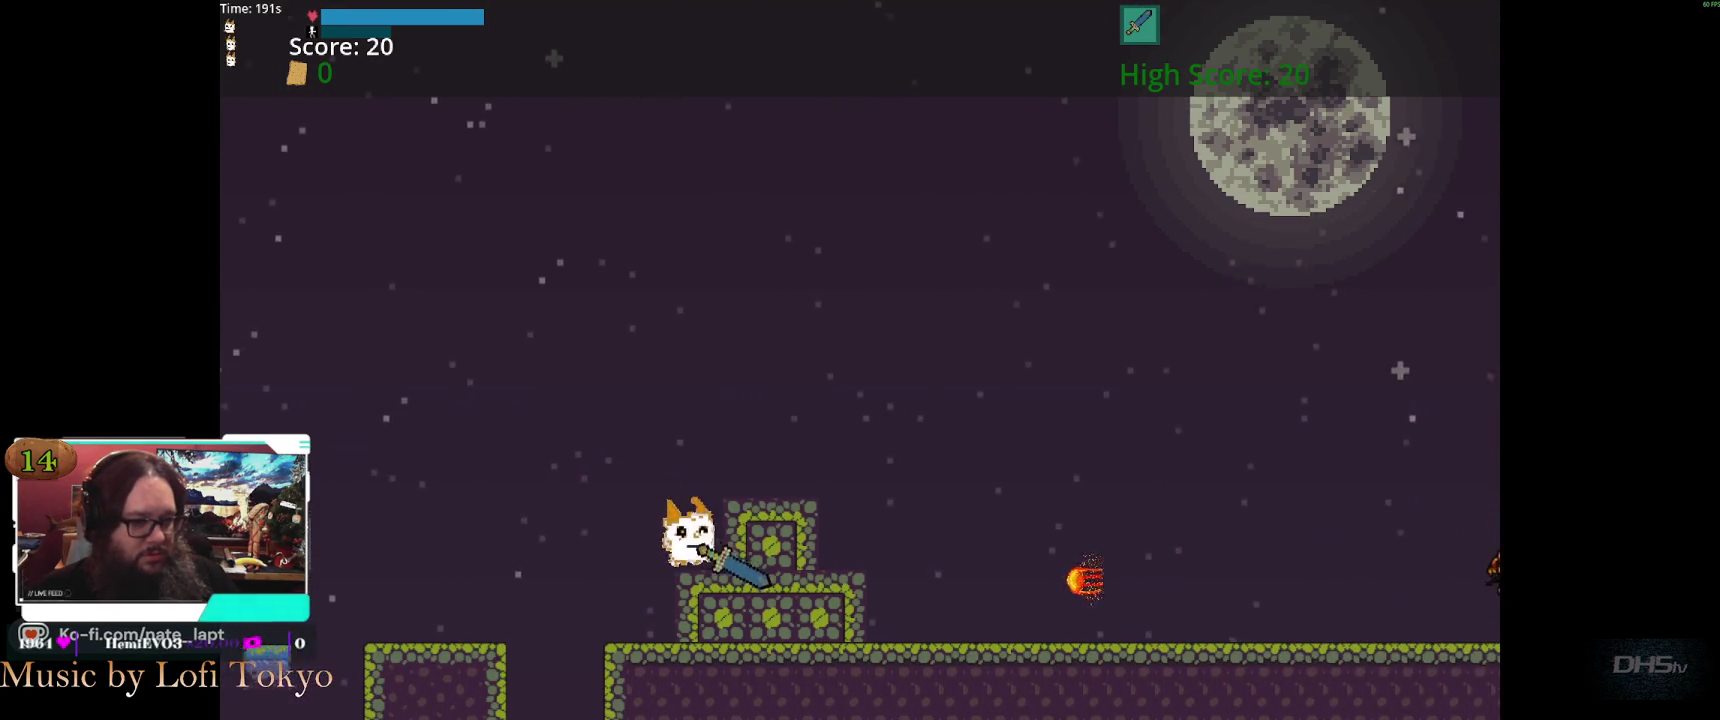
key(space)
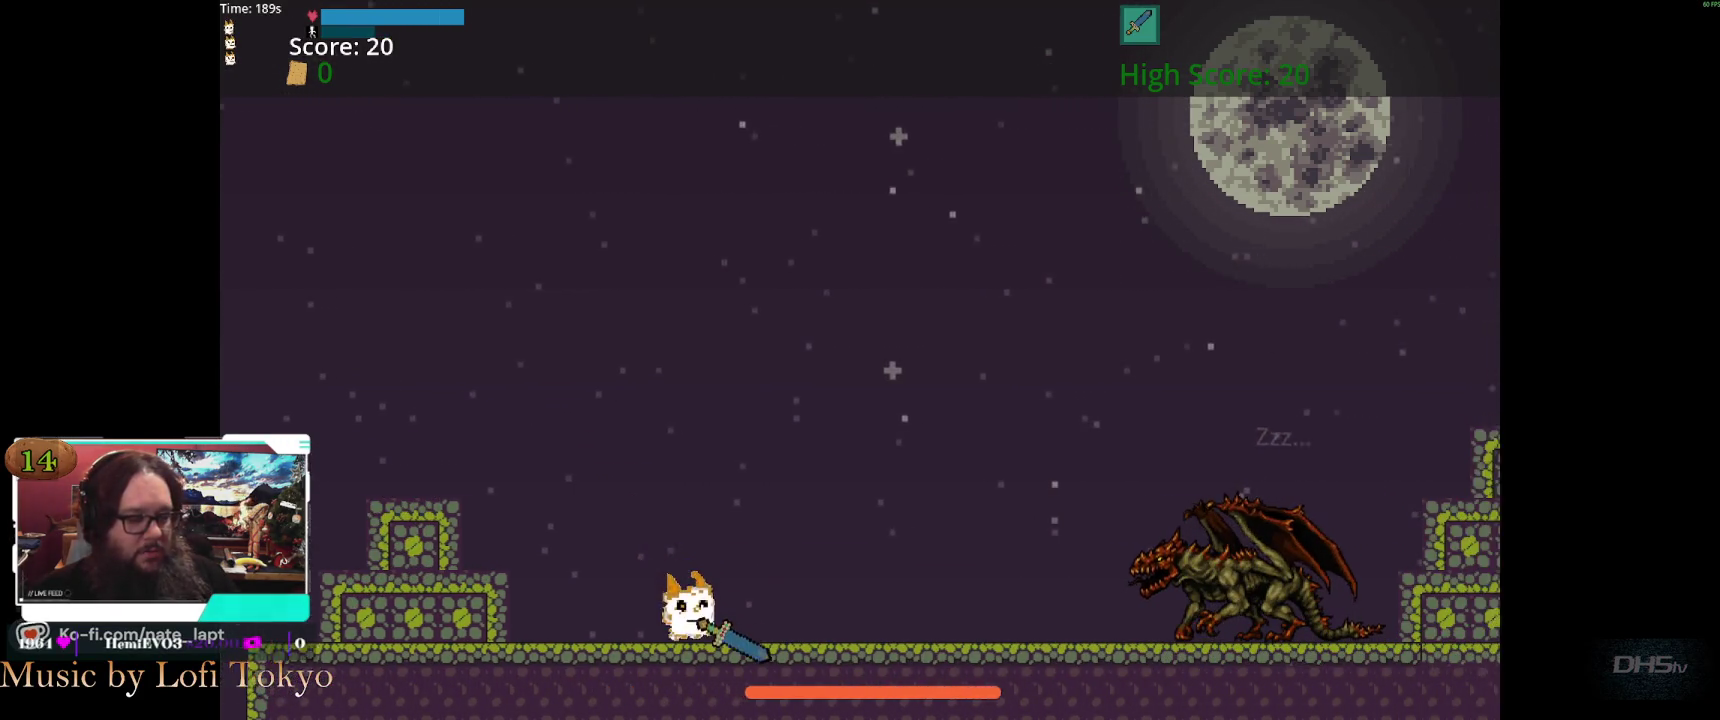
key(space)
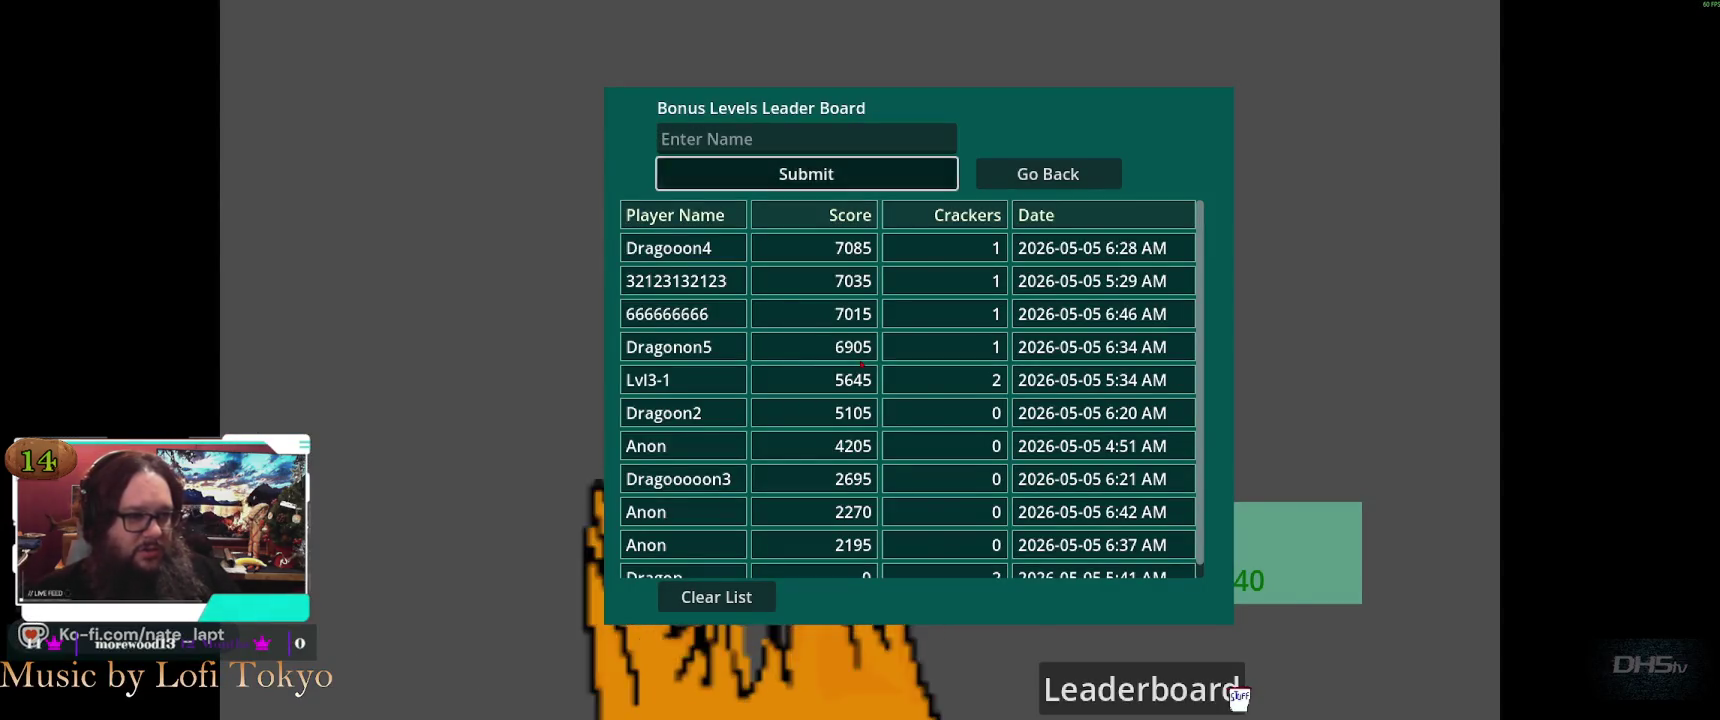
Close the Bonus Levels Leader Board, continue into the next level, then pause and exit
click(1236, 692)
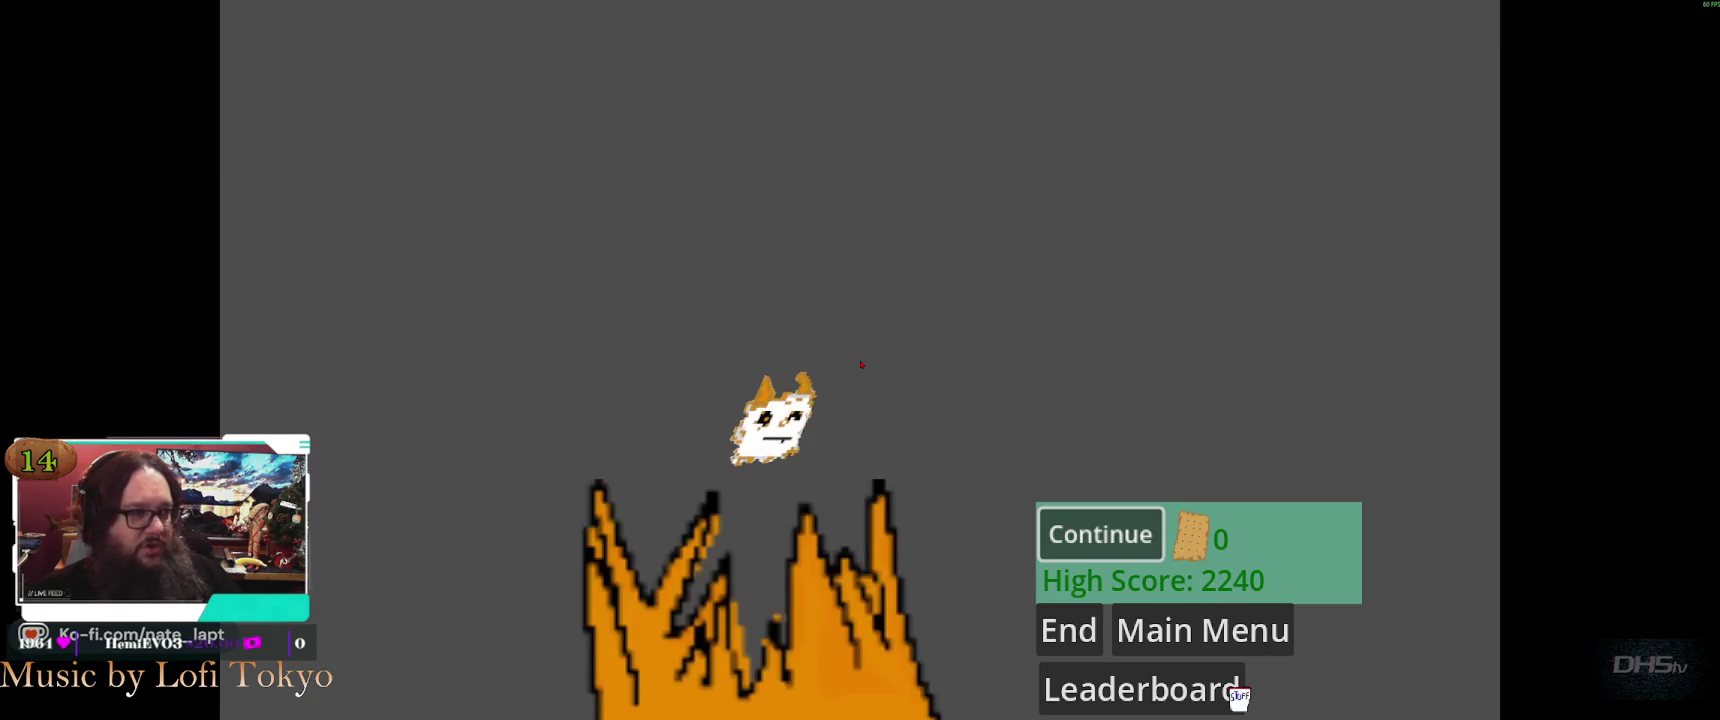
key(Return)
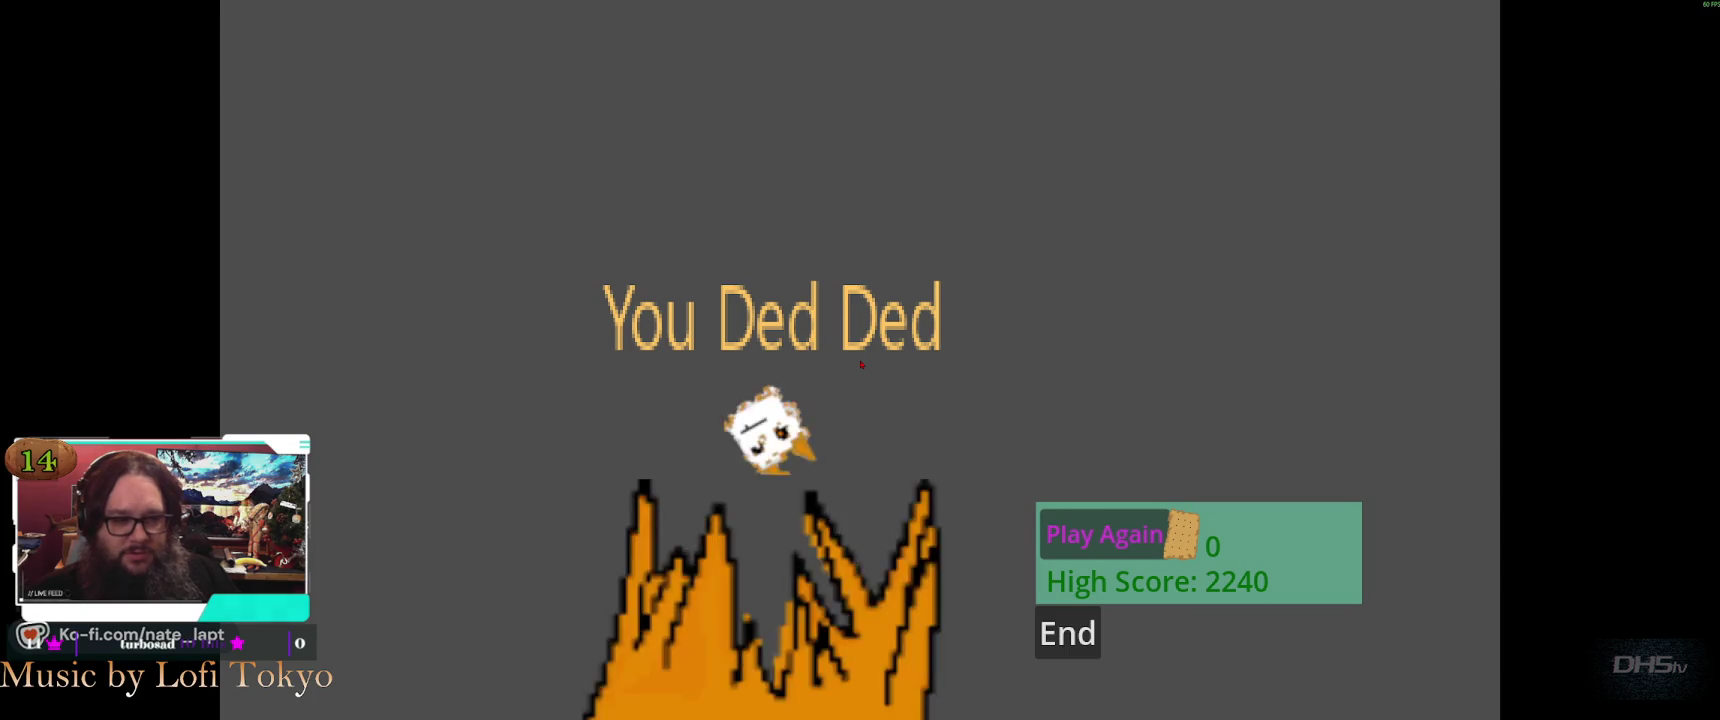
key(Escape)
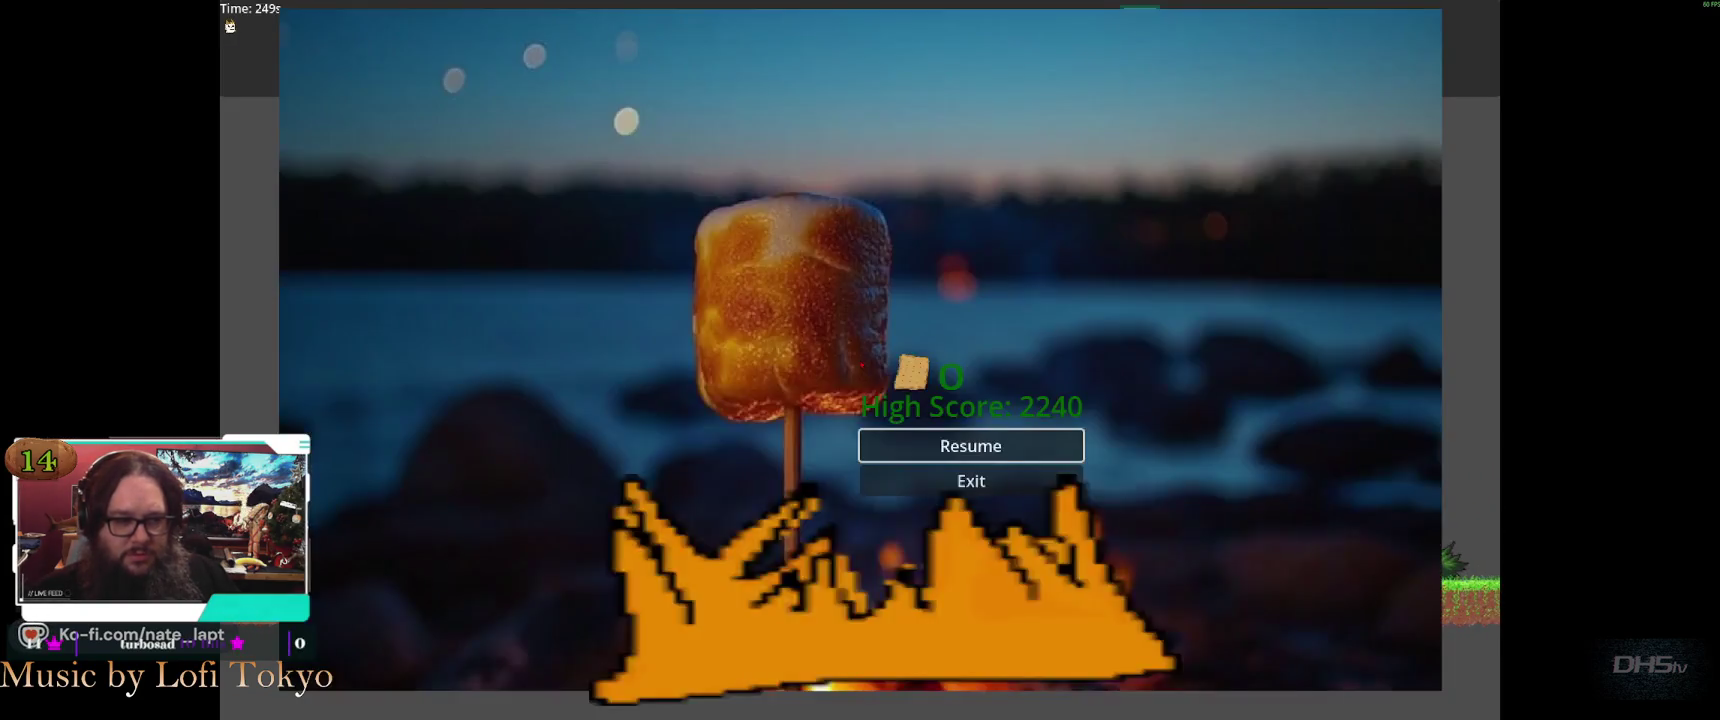
key(Down)
key(Return)
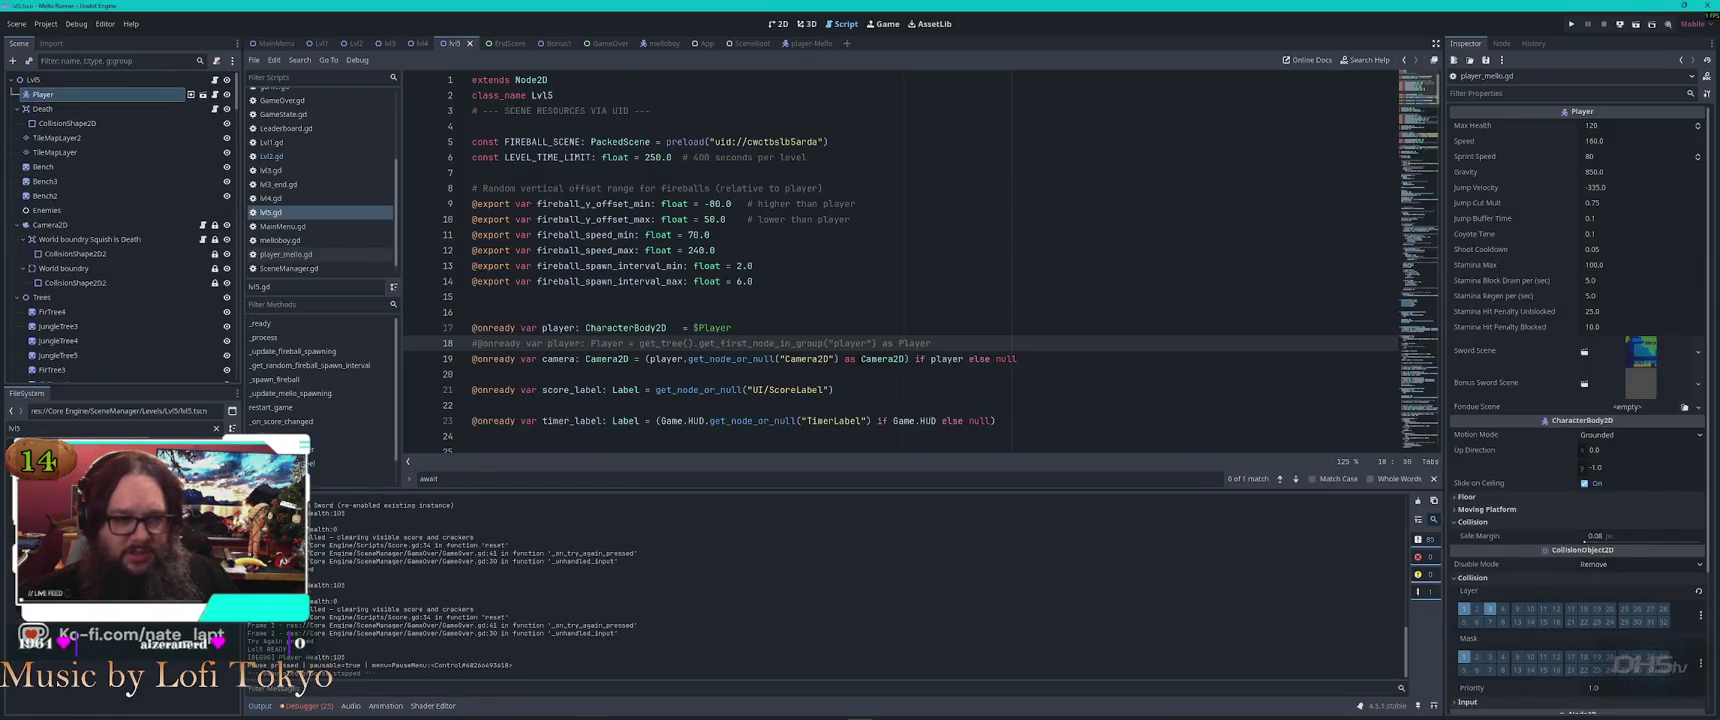
Open Bonus1.gd and search for lvl5, stepping to the matches on lines 337 and 340
mouse_move(868, 361)
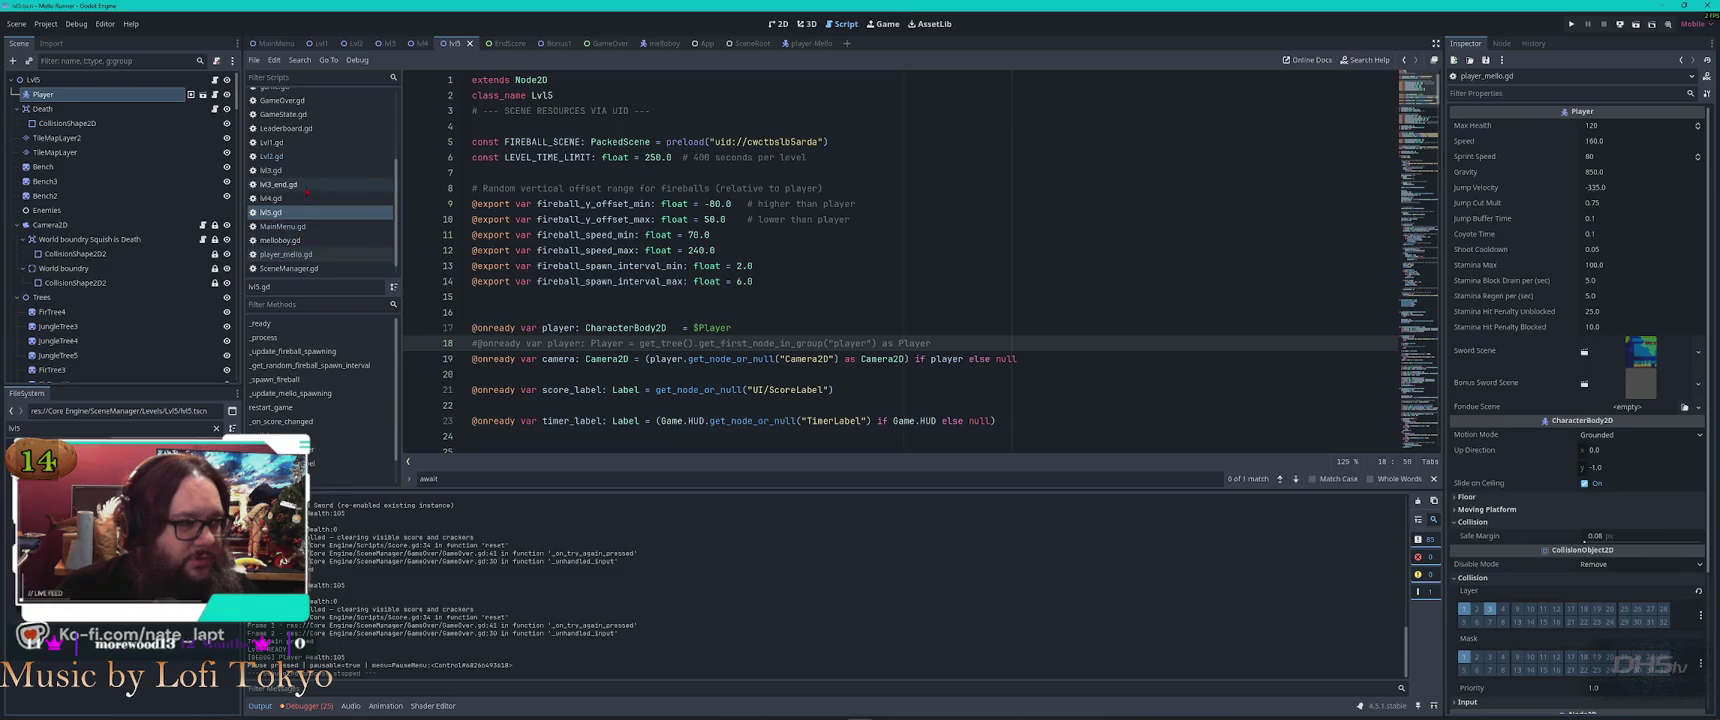
scroll(314, 200, up, 3)
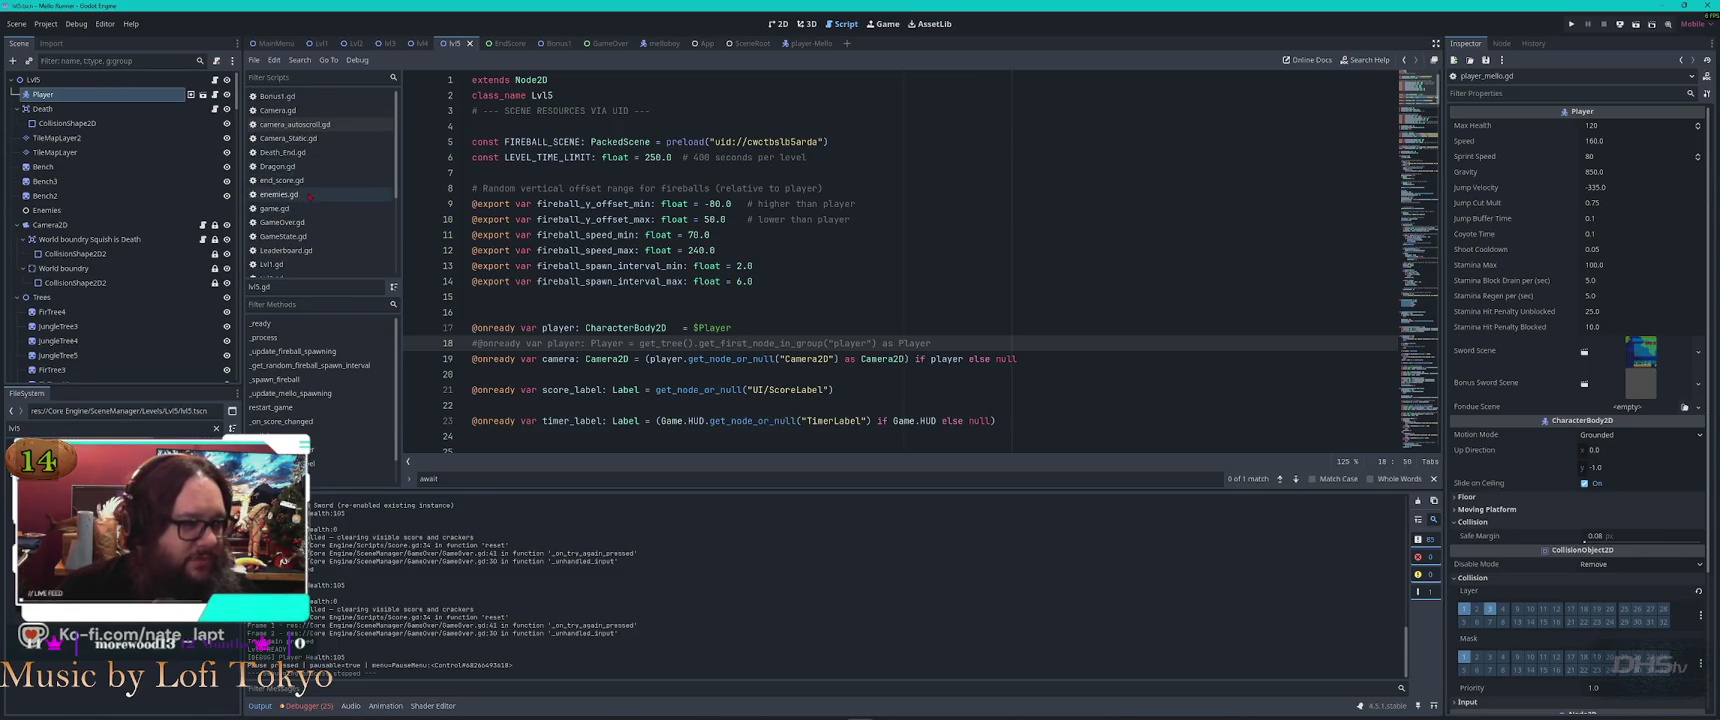
click(290, 96)
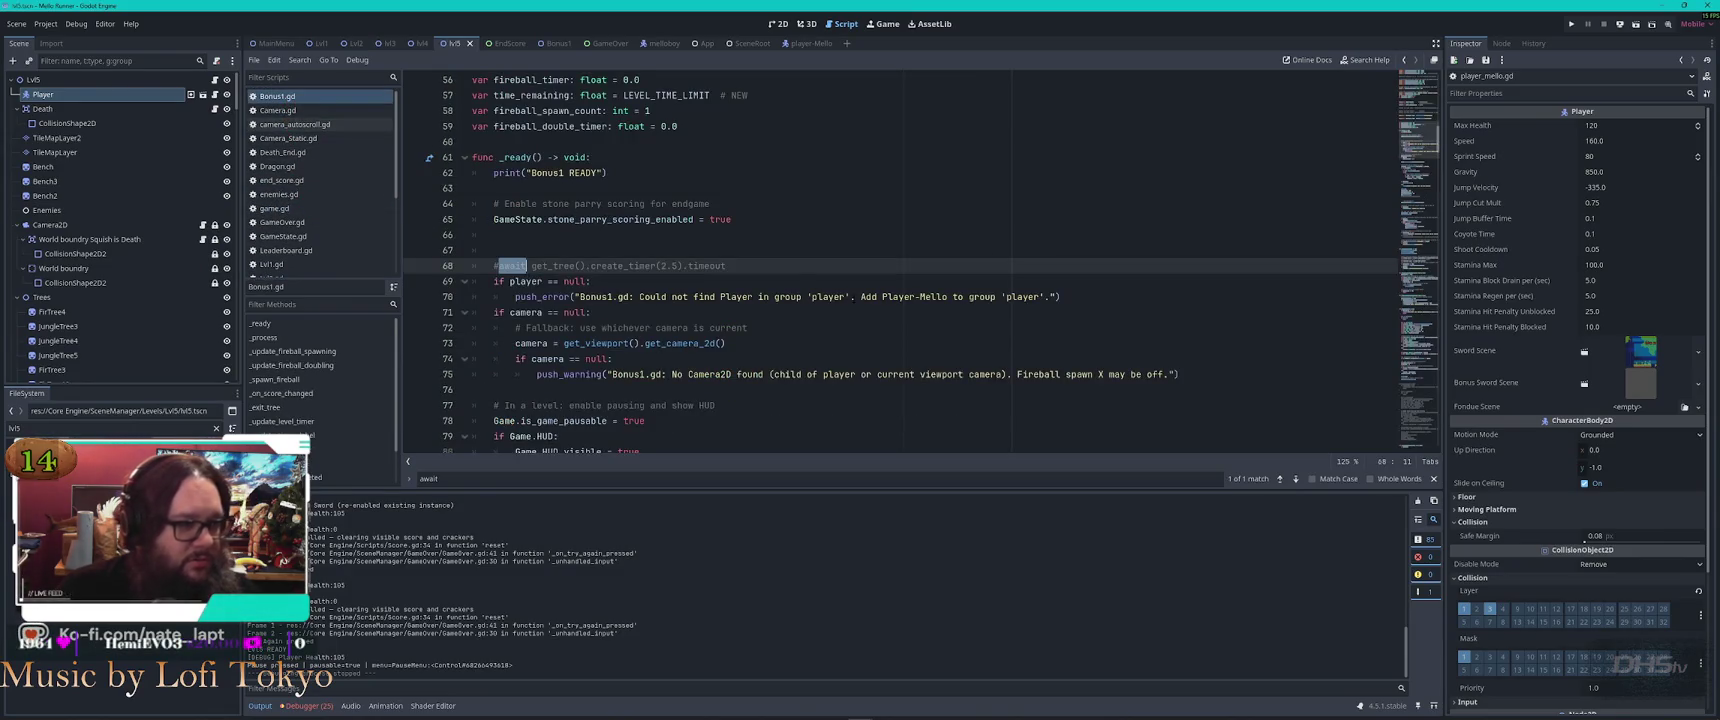
key(ctrl+f)
text(lvl5)
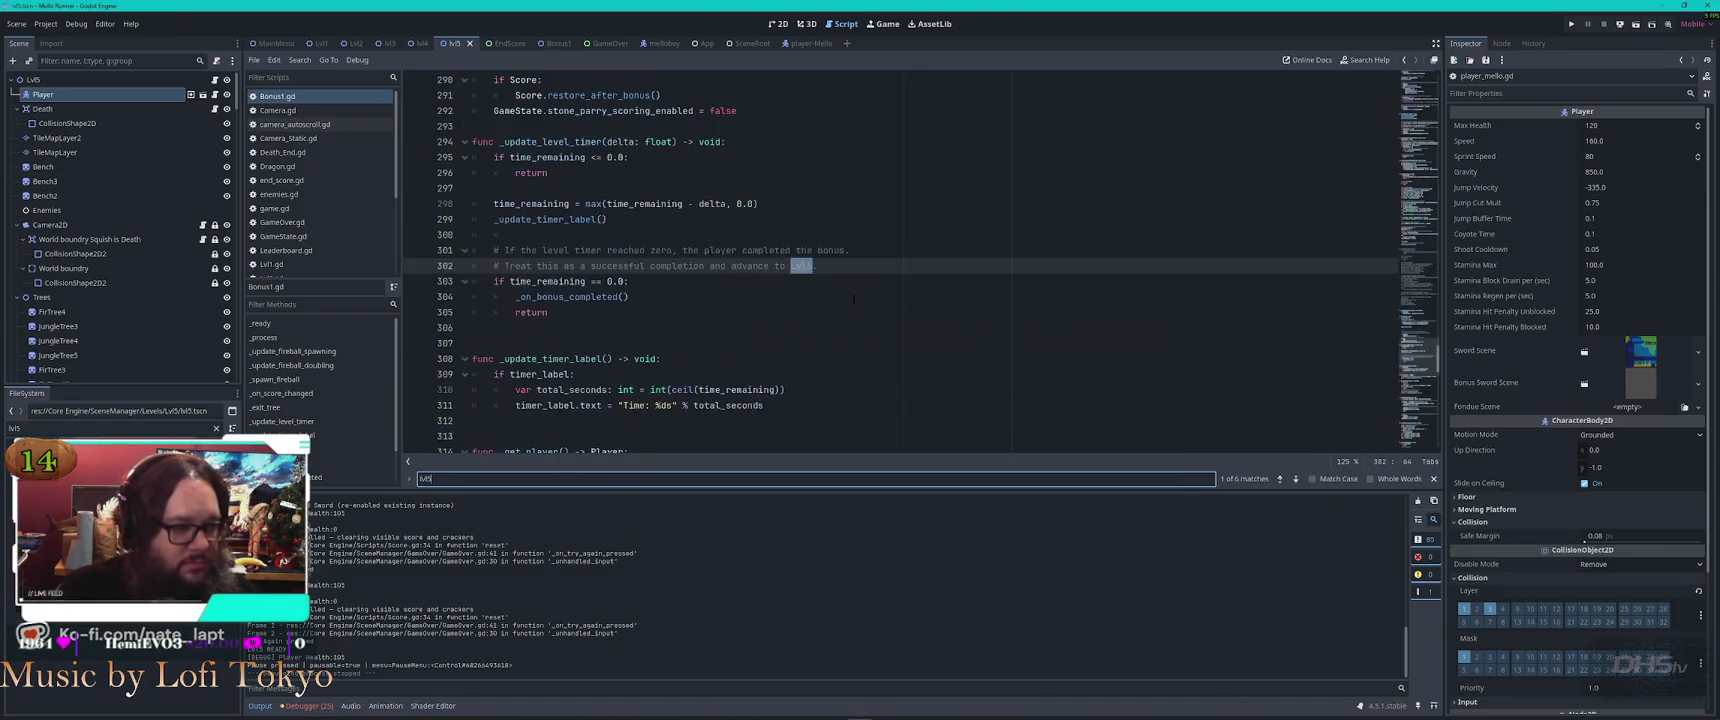
key(Return)
key(Return)
key(Return)
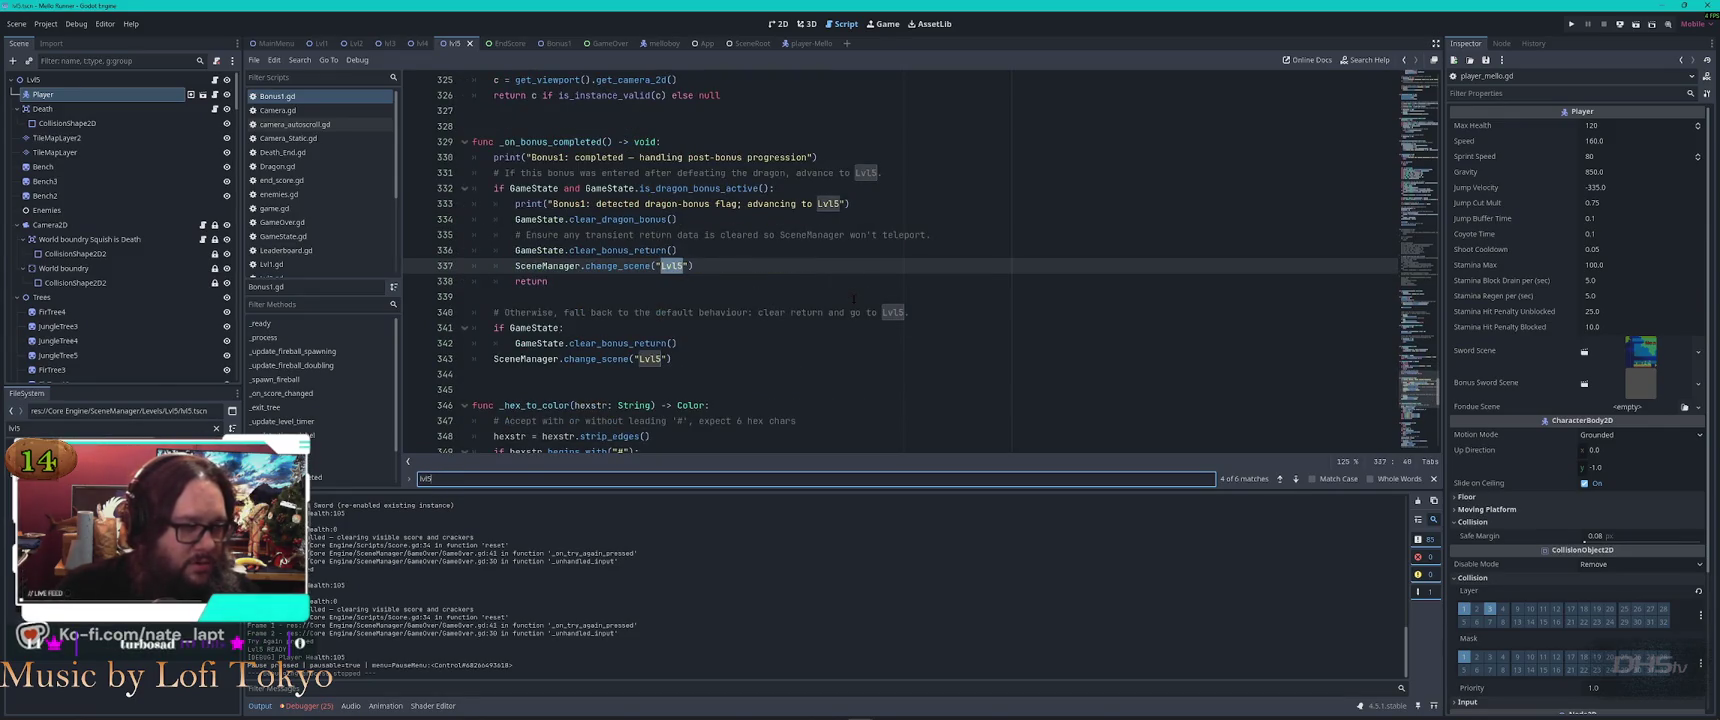
key(Return)
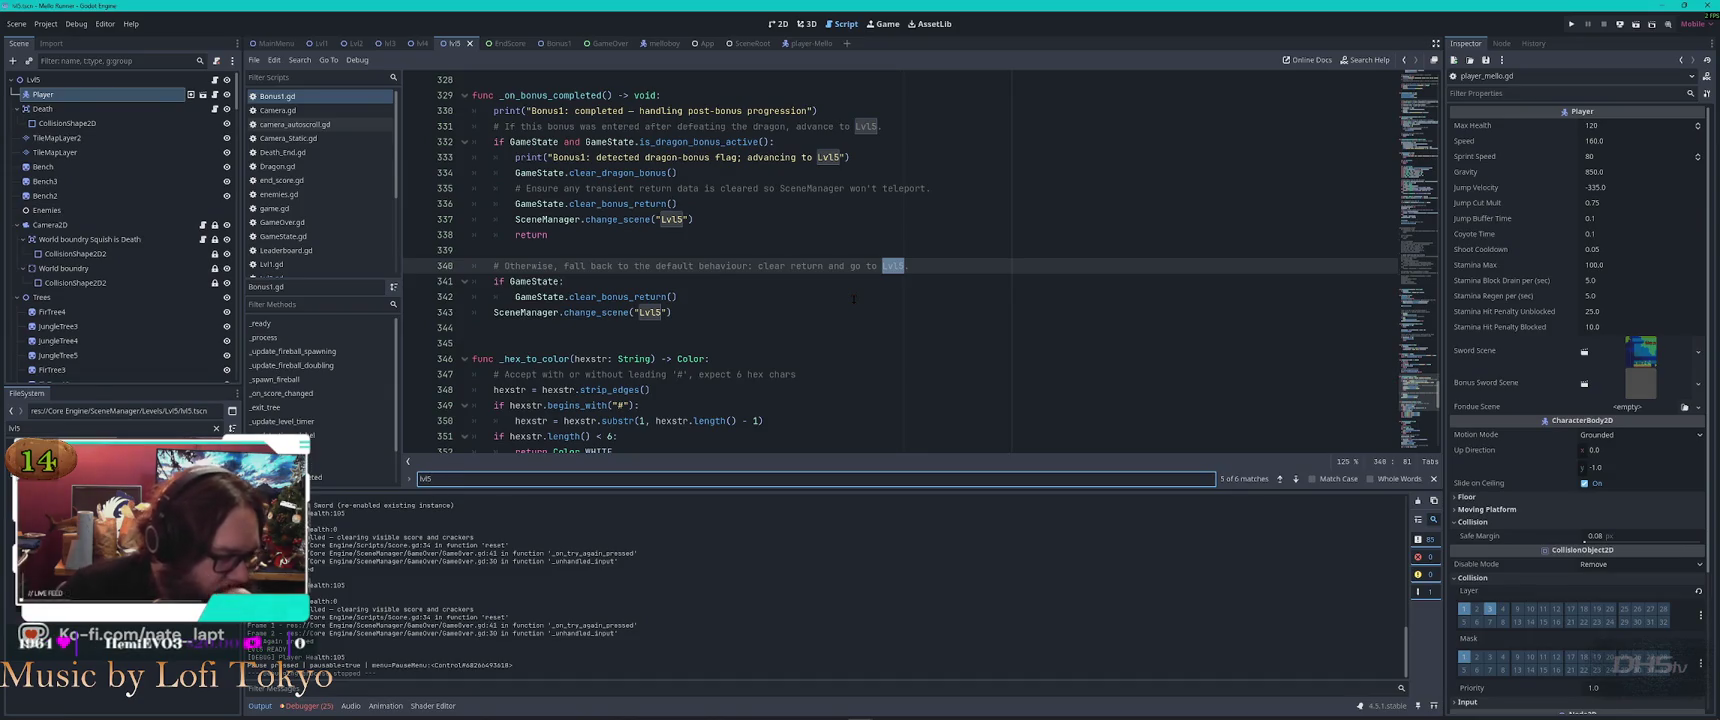
Review lines 340–342 of _on_bonus_completed, where the fallback loads Lvl5
scroll(430, 560, up, 1)
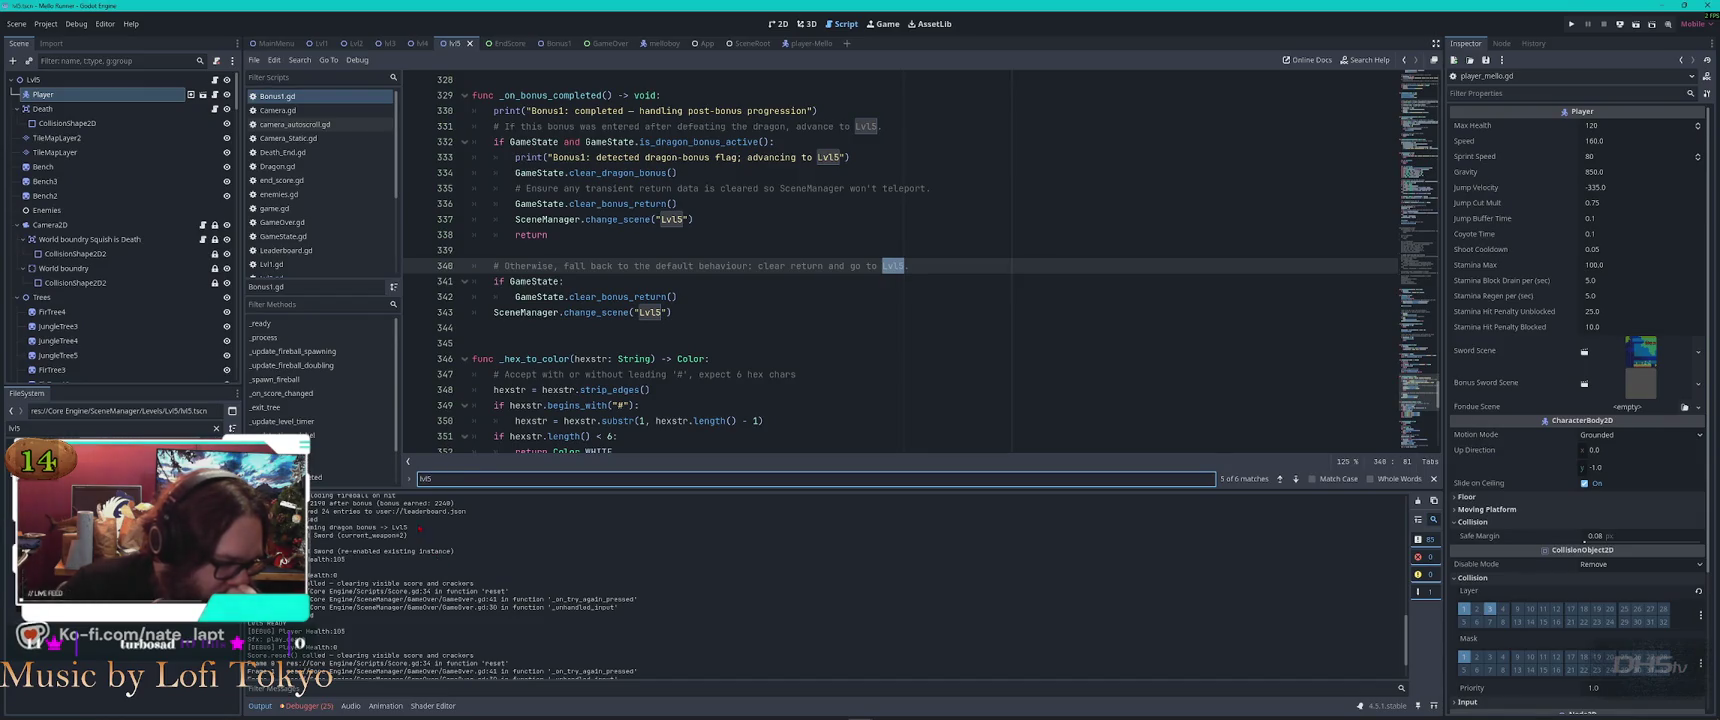
click(427, 531)
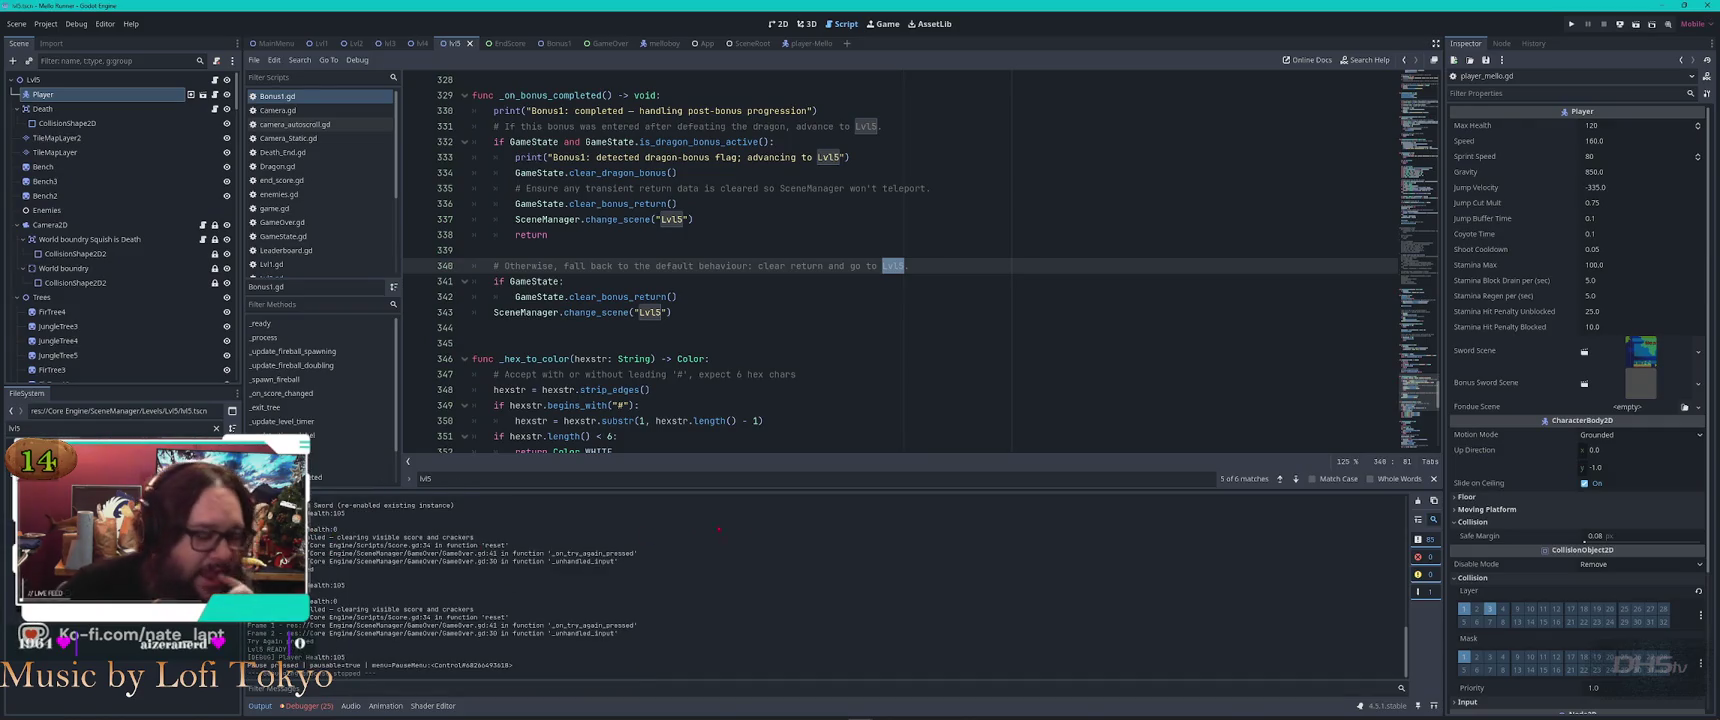
click(928, 262)
text(.)
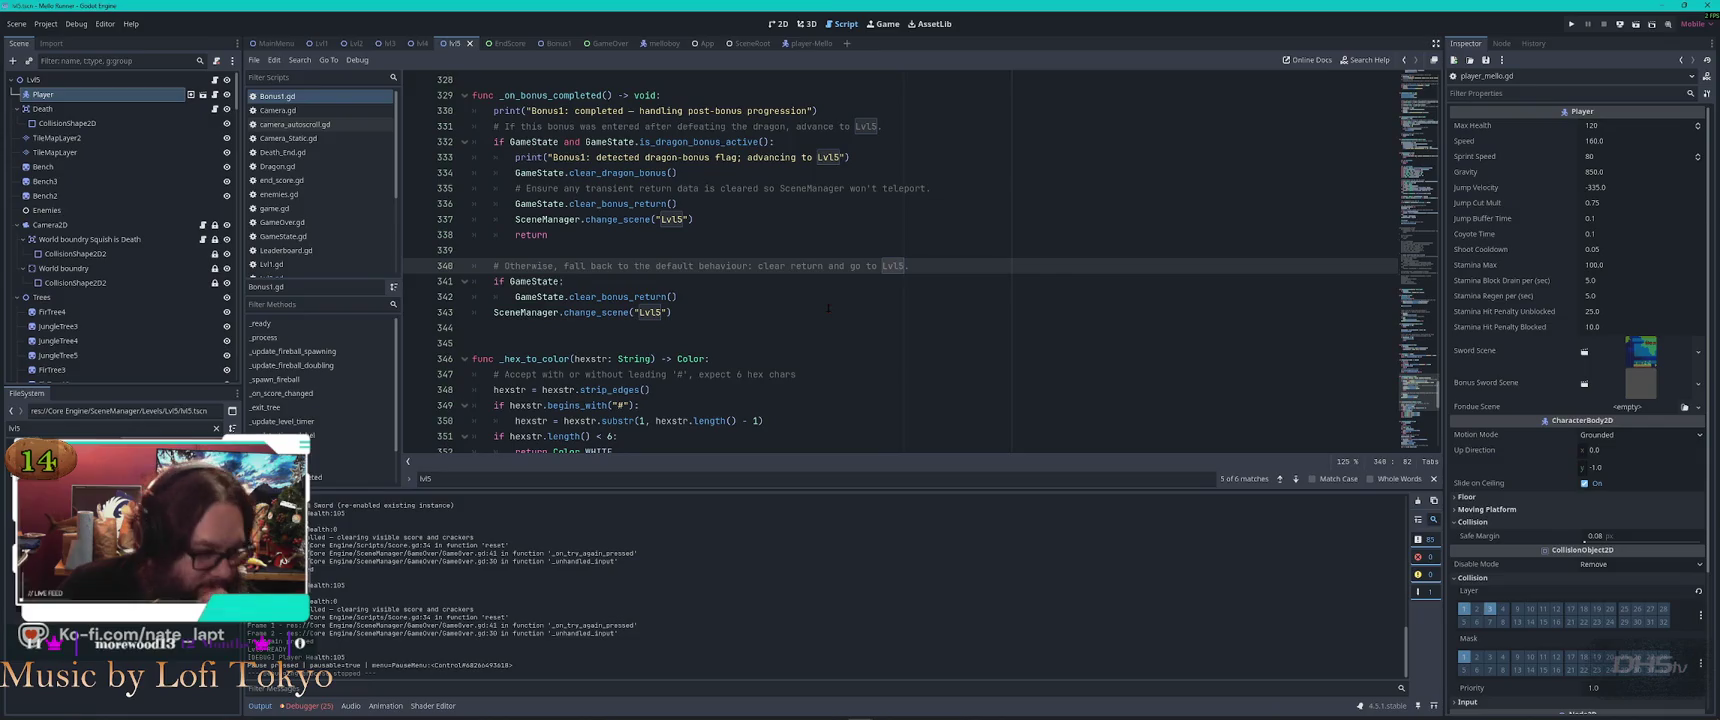
click(719, 297)
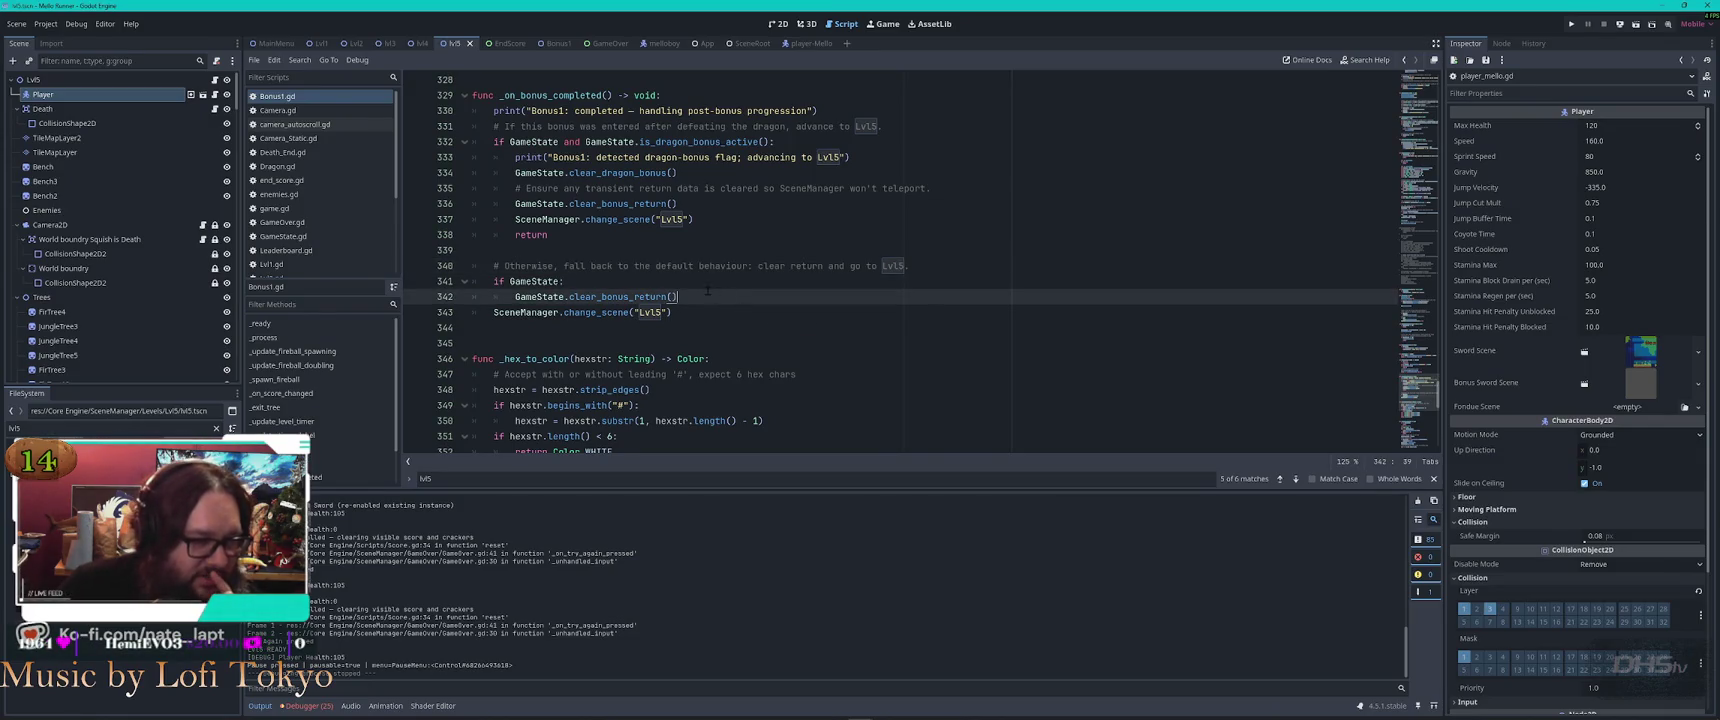
click(650, 282)
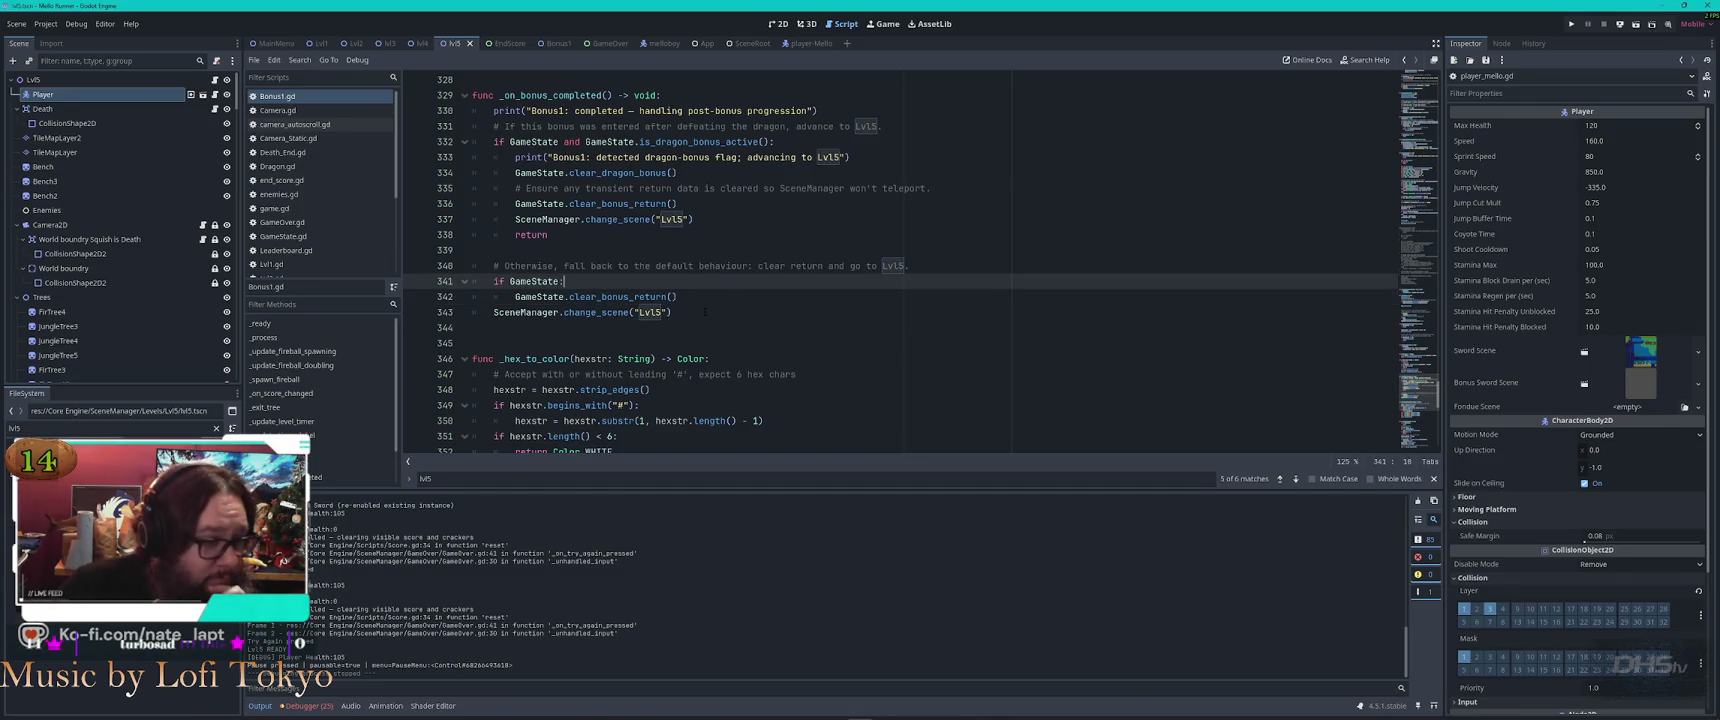
scroll(715, 310, up, 2)
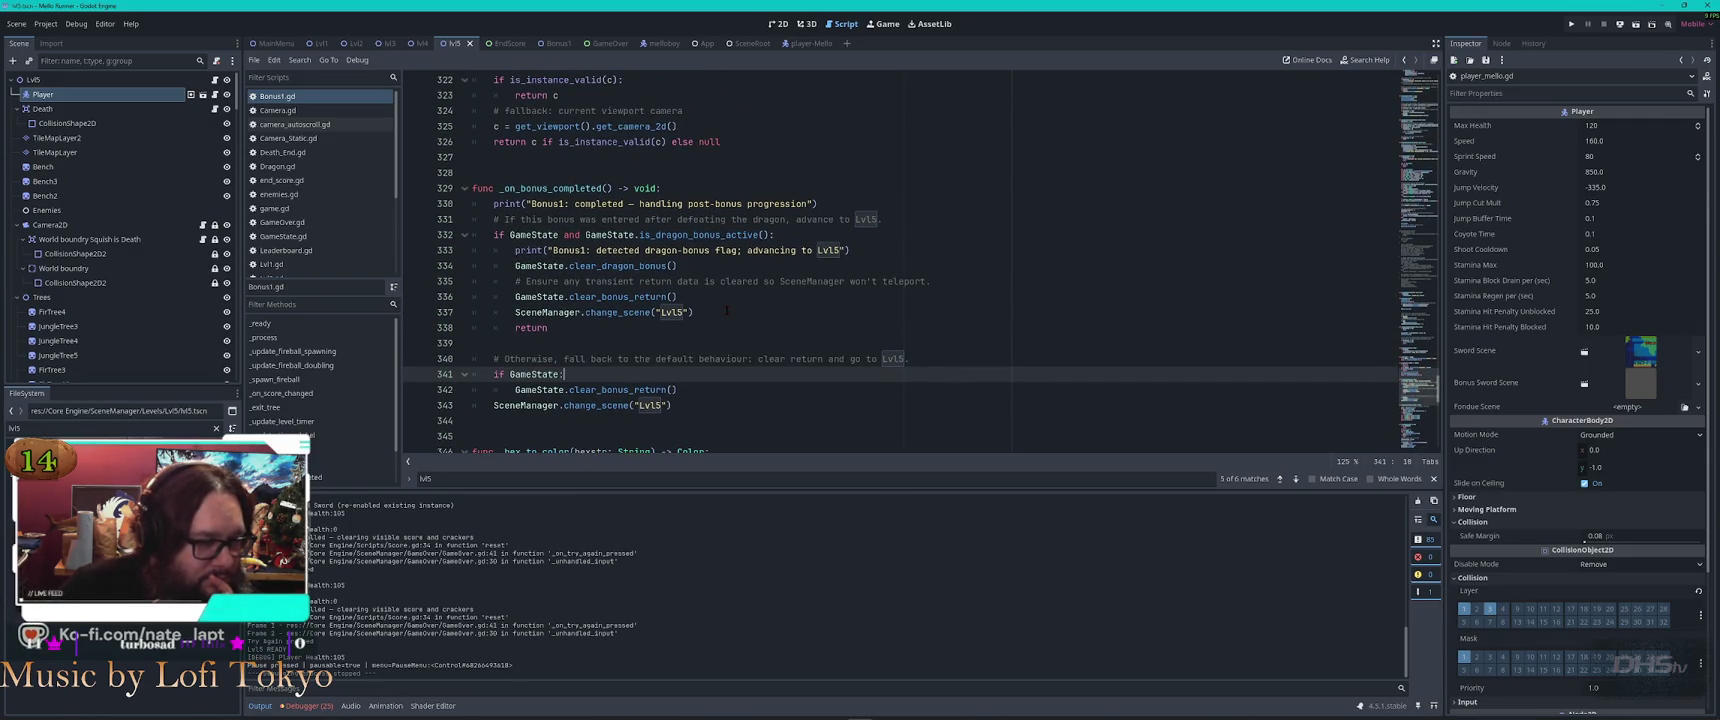
double_click(643, 266)
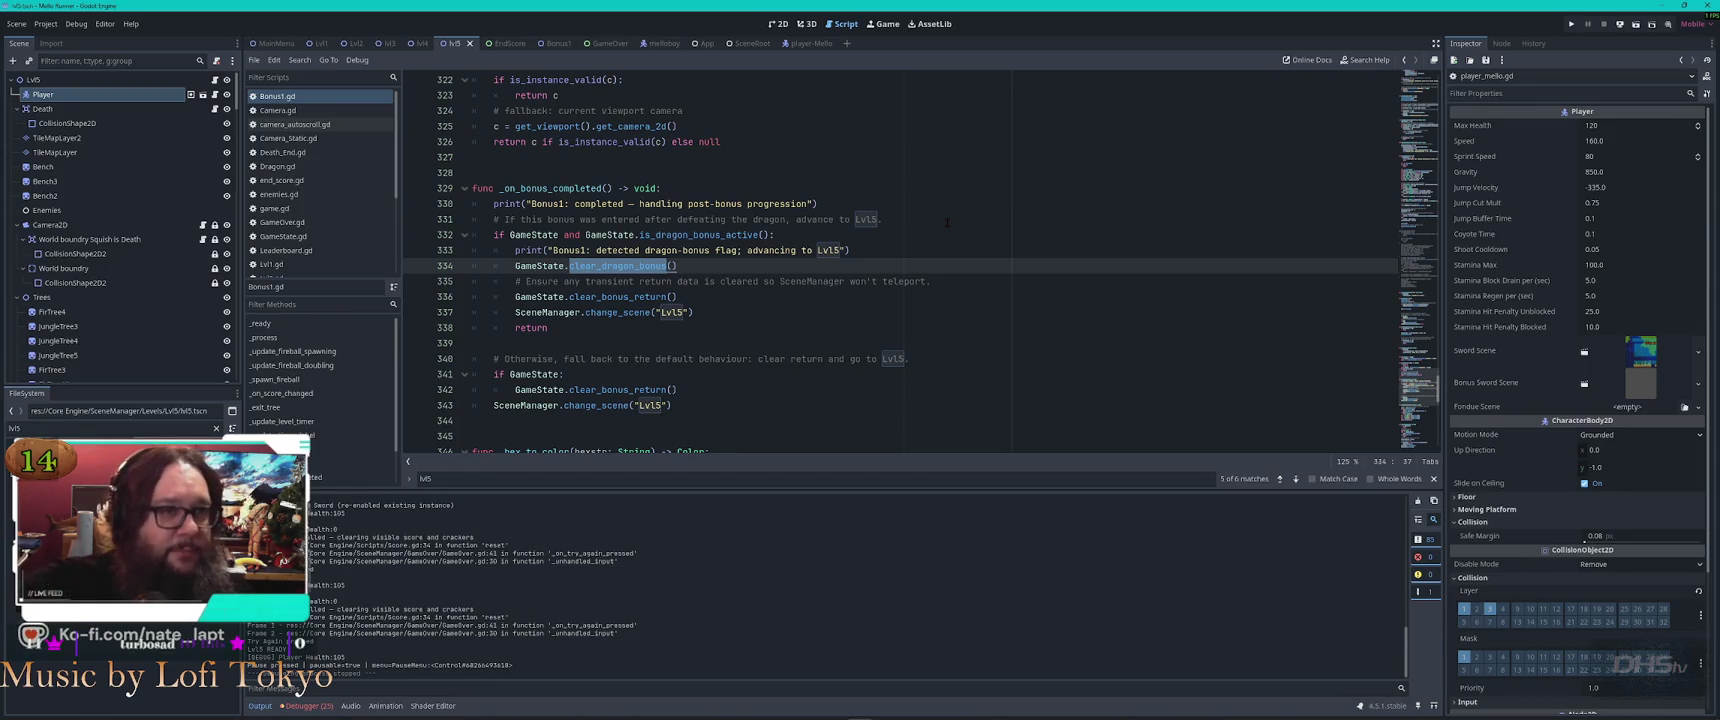
key(super)
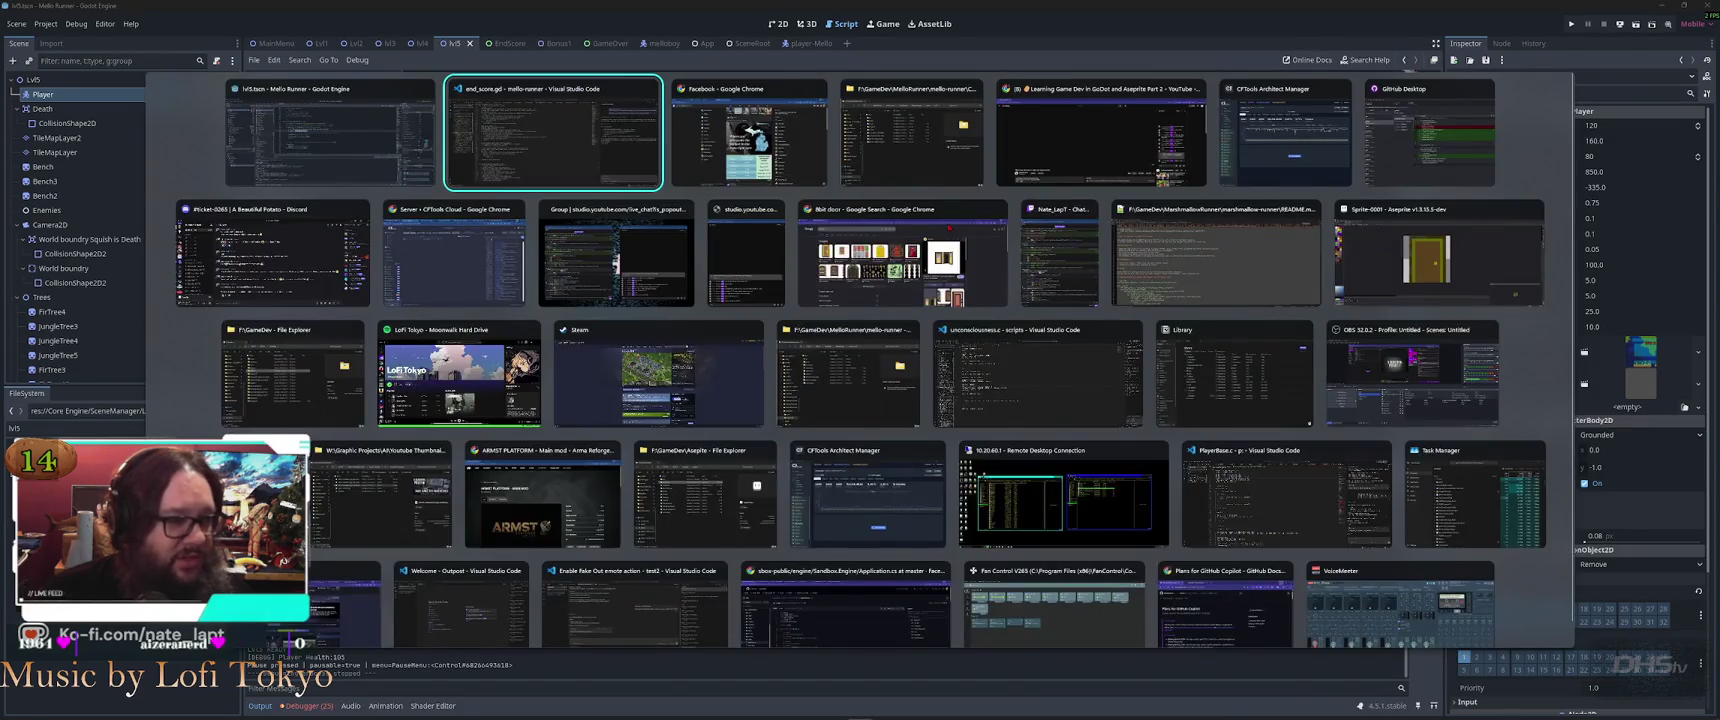
key(Escape)
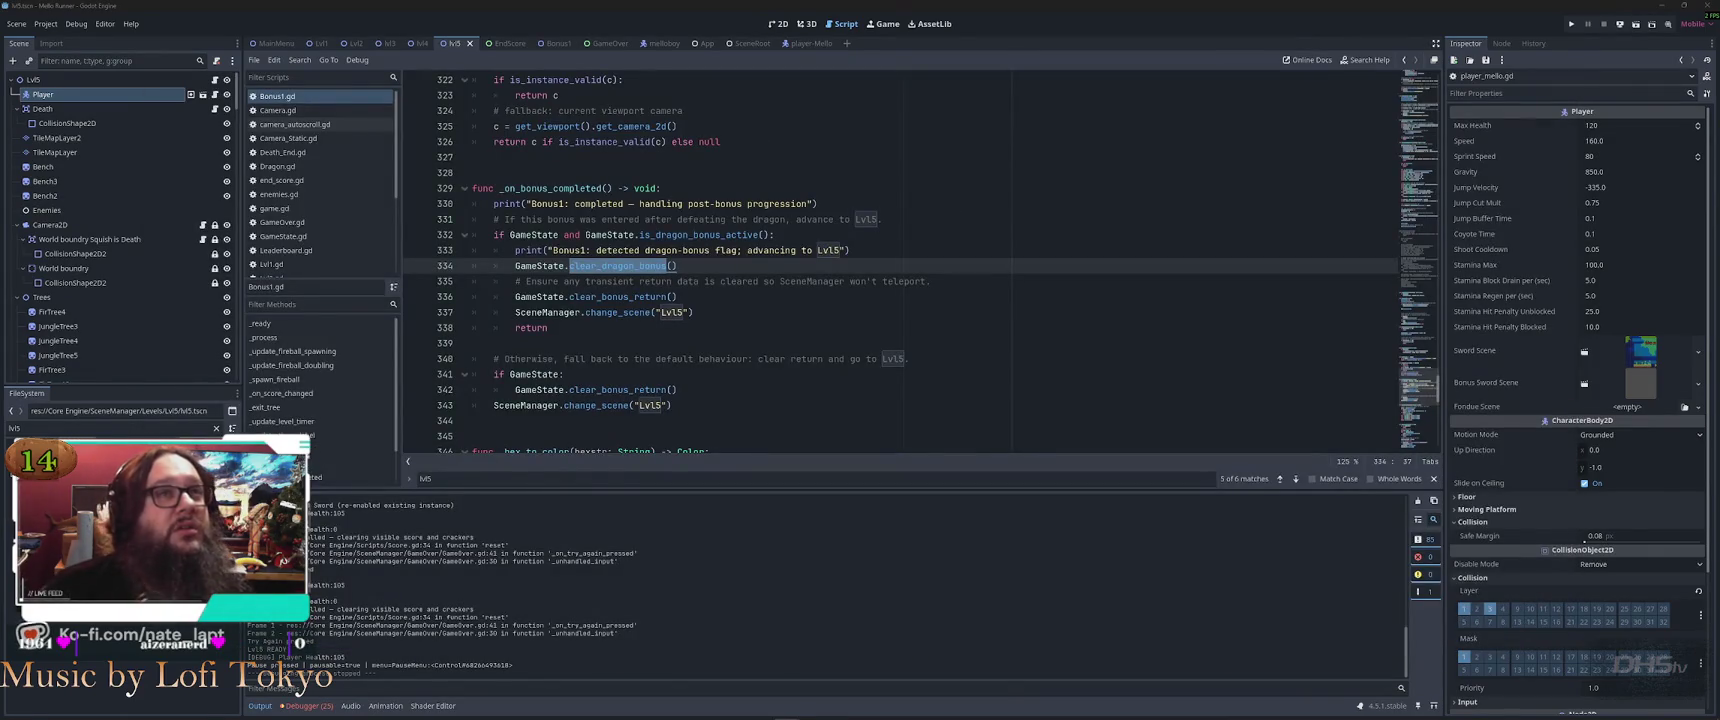
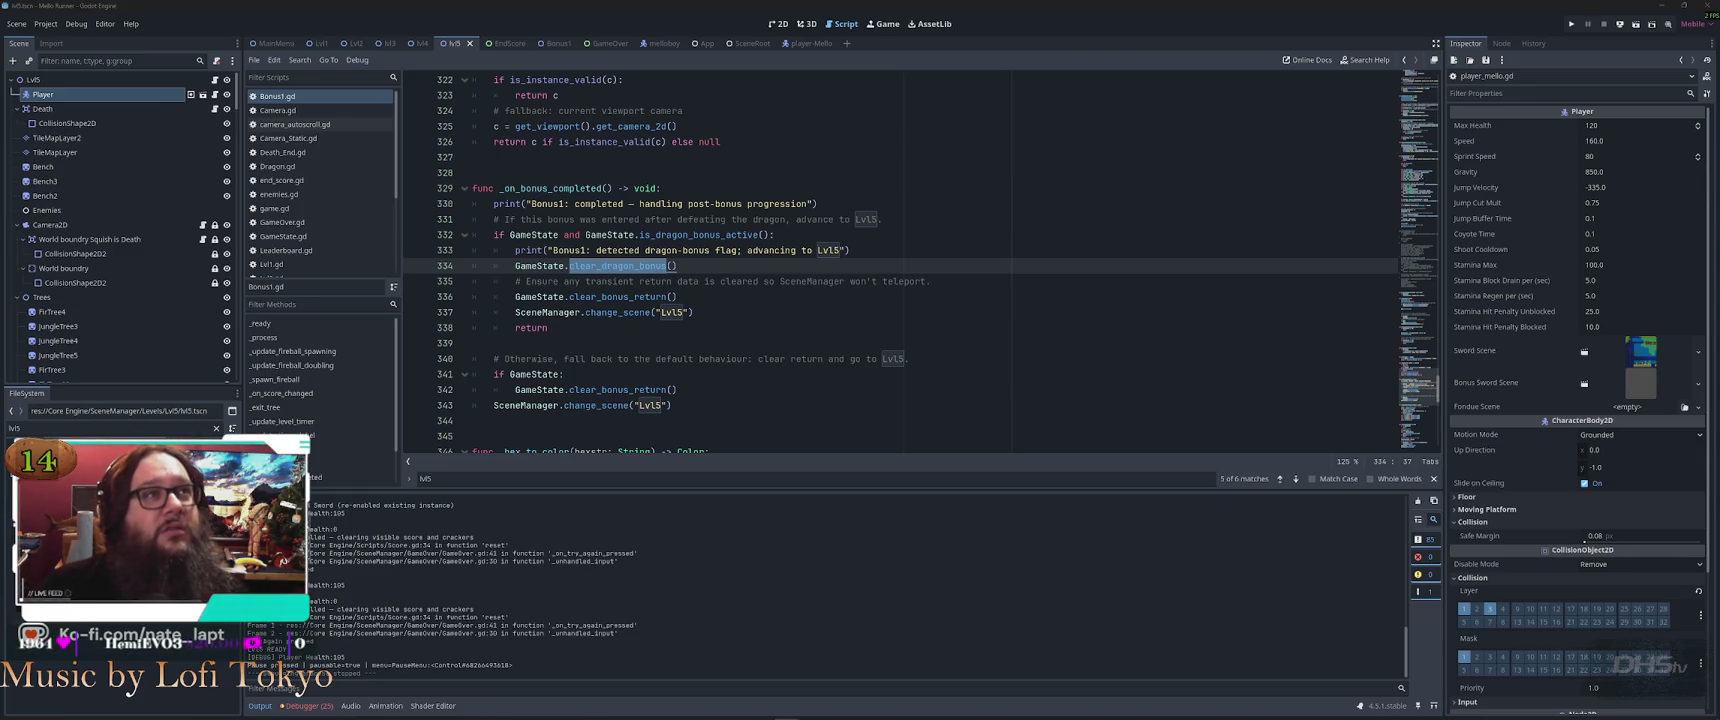
Bring up the Windows window switcher from Godot's Bonus1.gd script editor
key(alt+Tab)
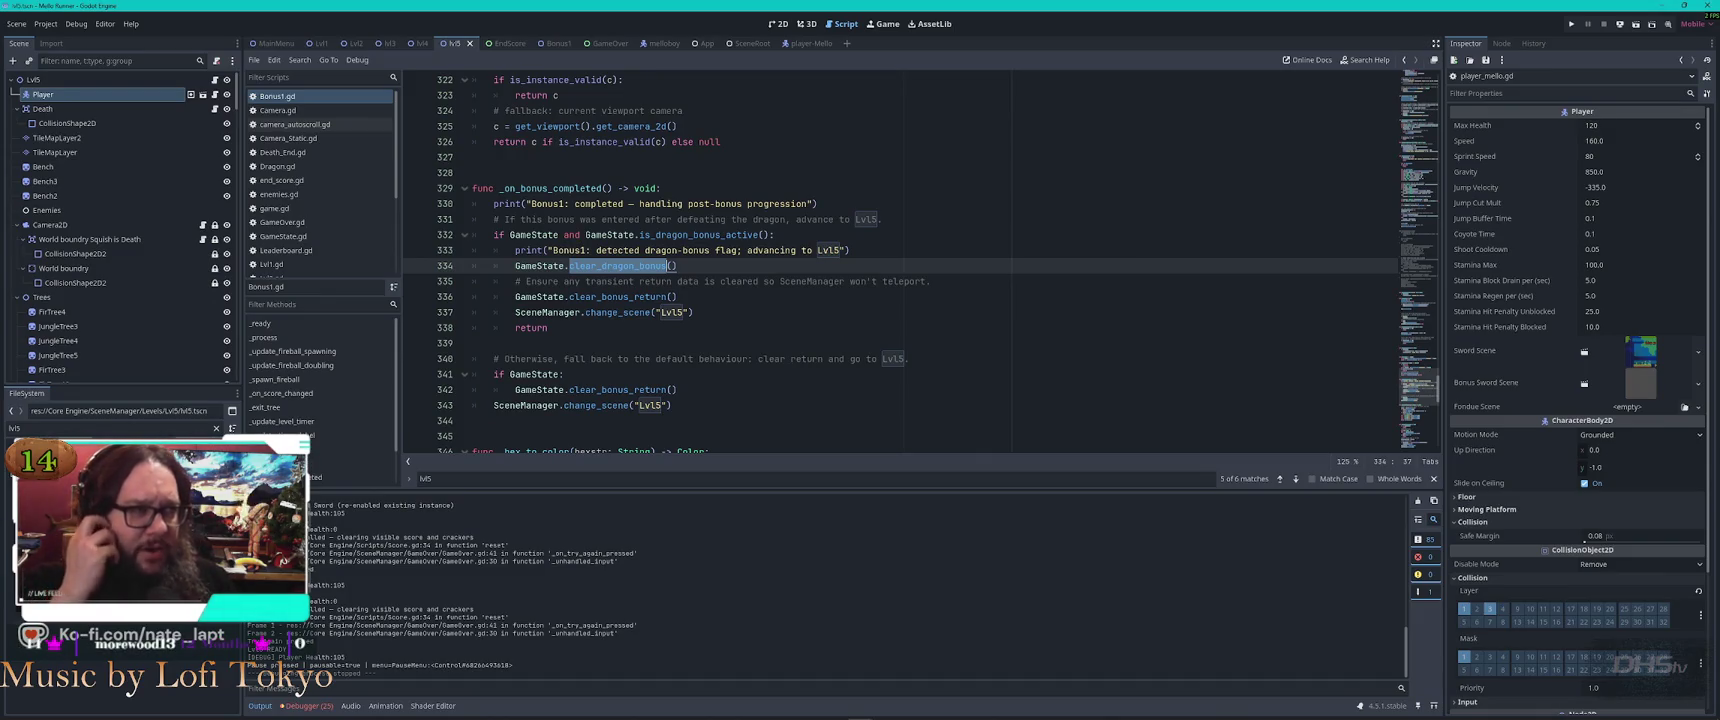
key(alt+Tab)
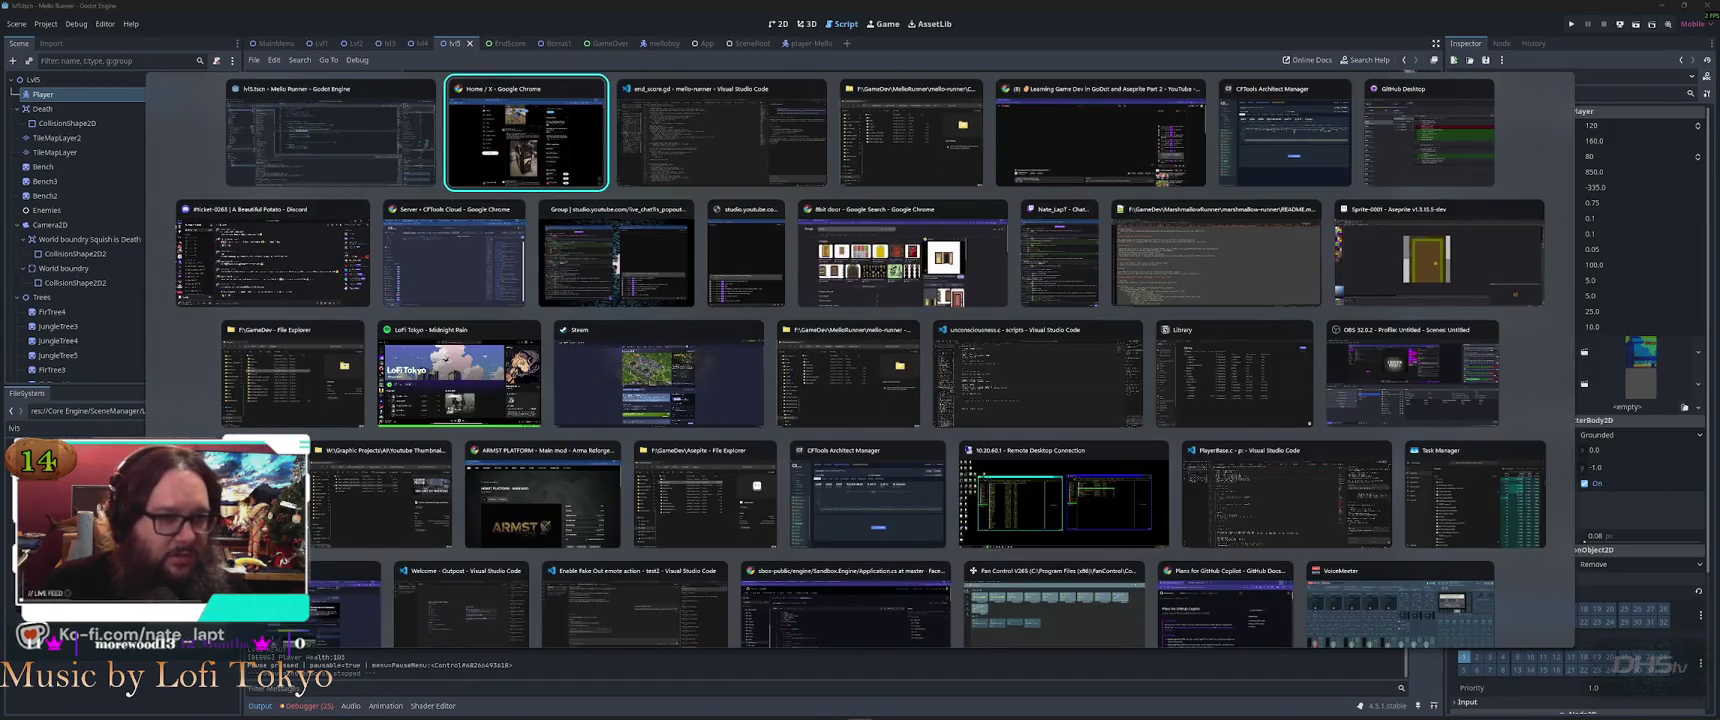
In a new Chrome tab, search Google for the Blichmann brewing 1.5bll system
key(Tab)
key(Tab)
key(Tab)
key(ctrl+t)
text(blickman)
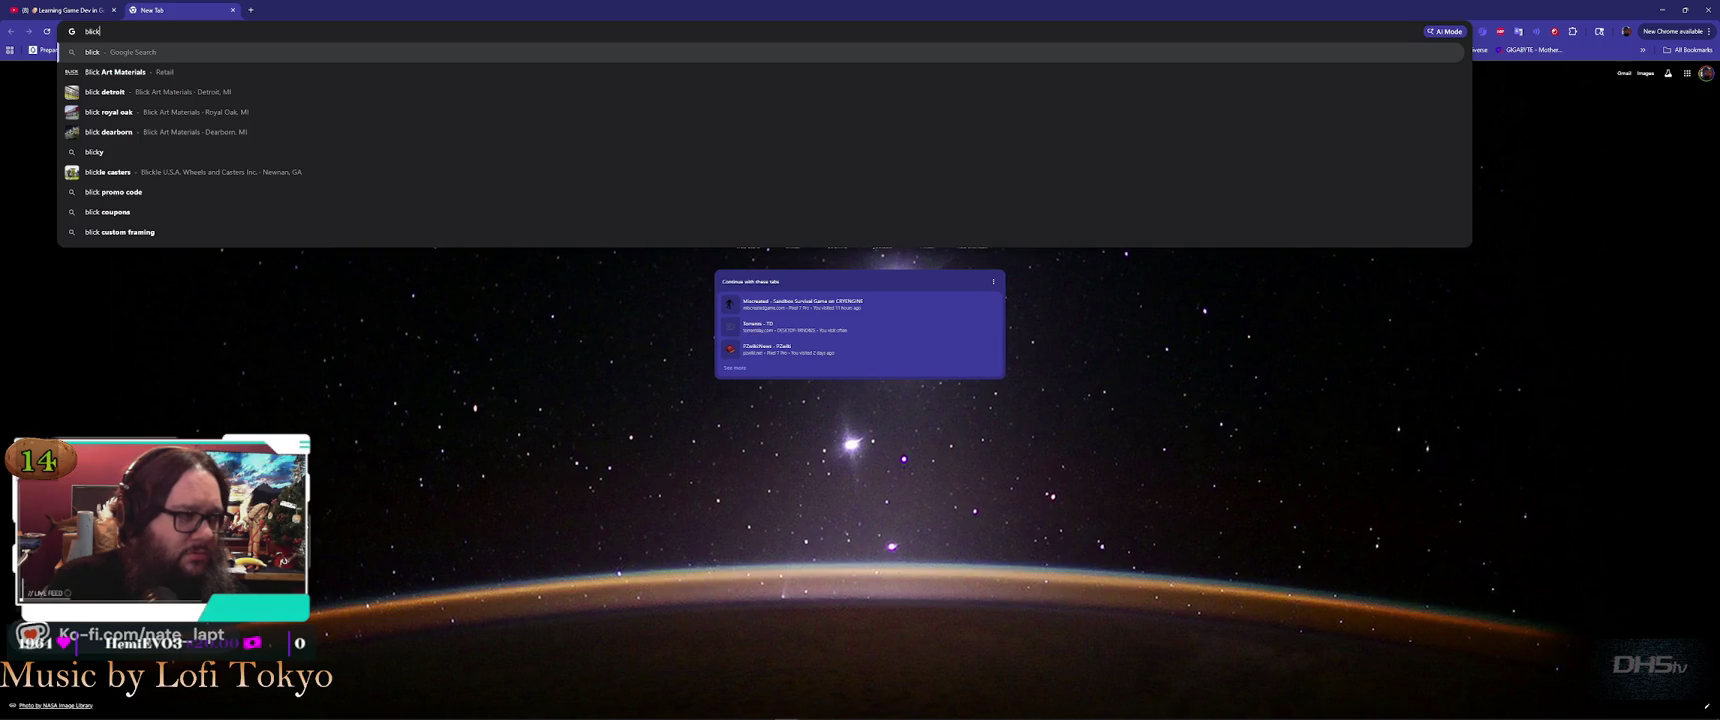
text( brewing)
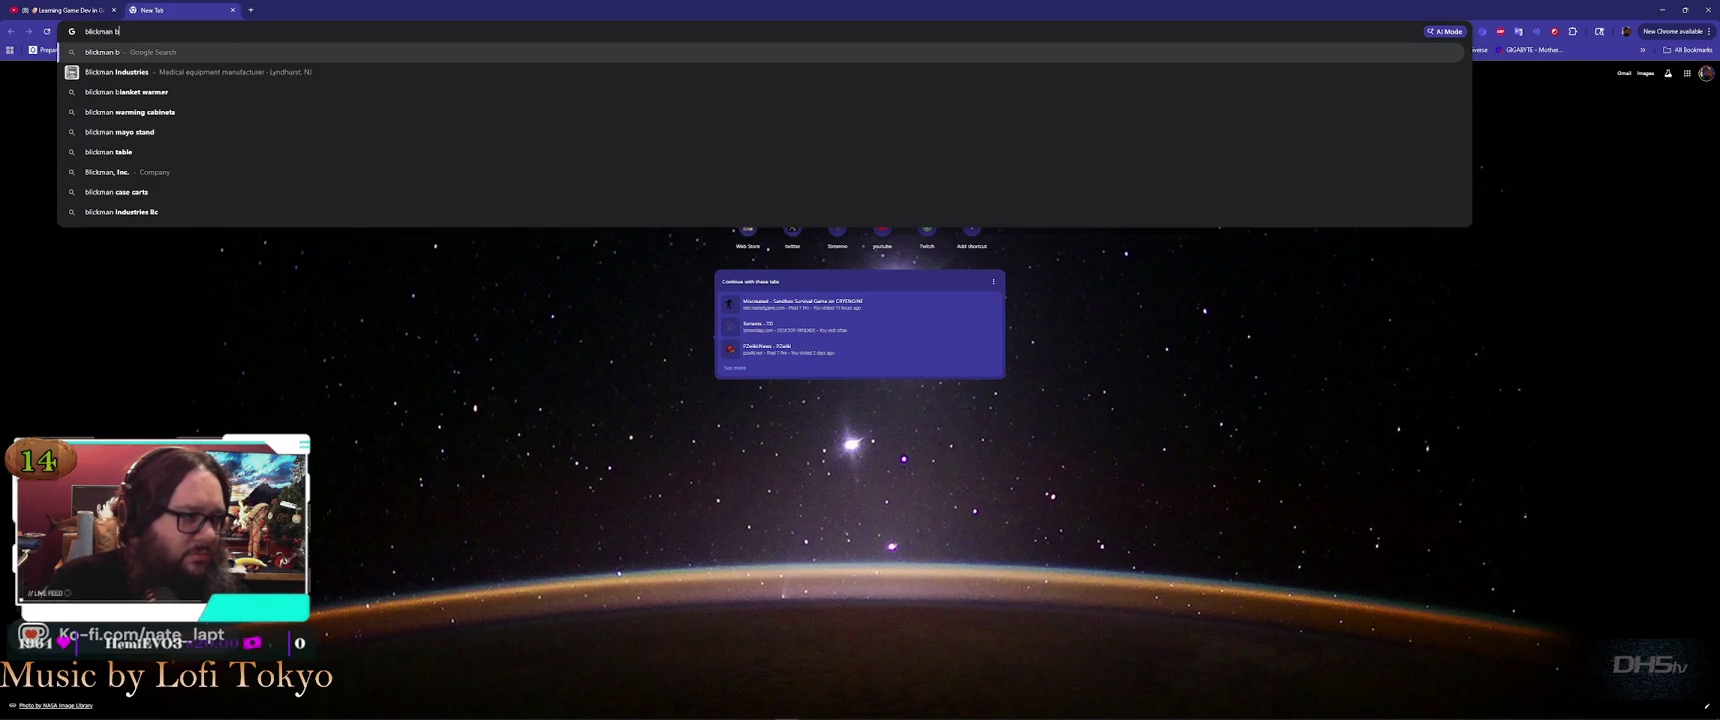
key(Down)
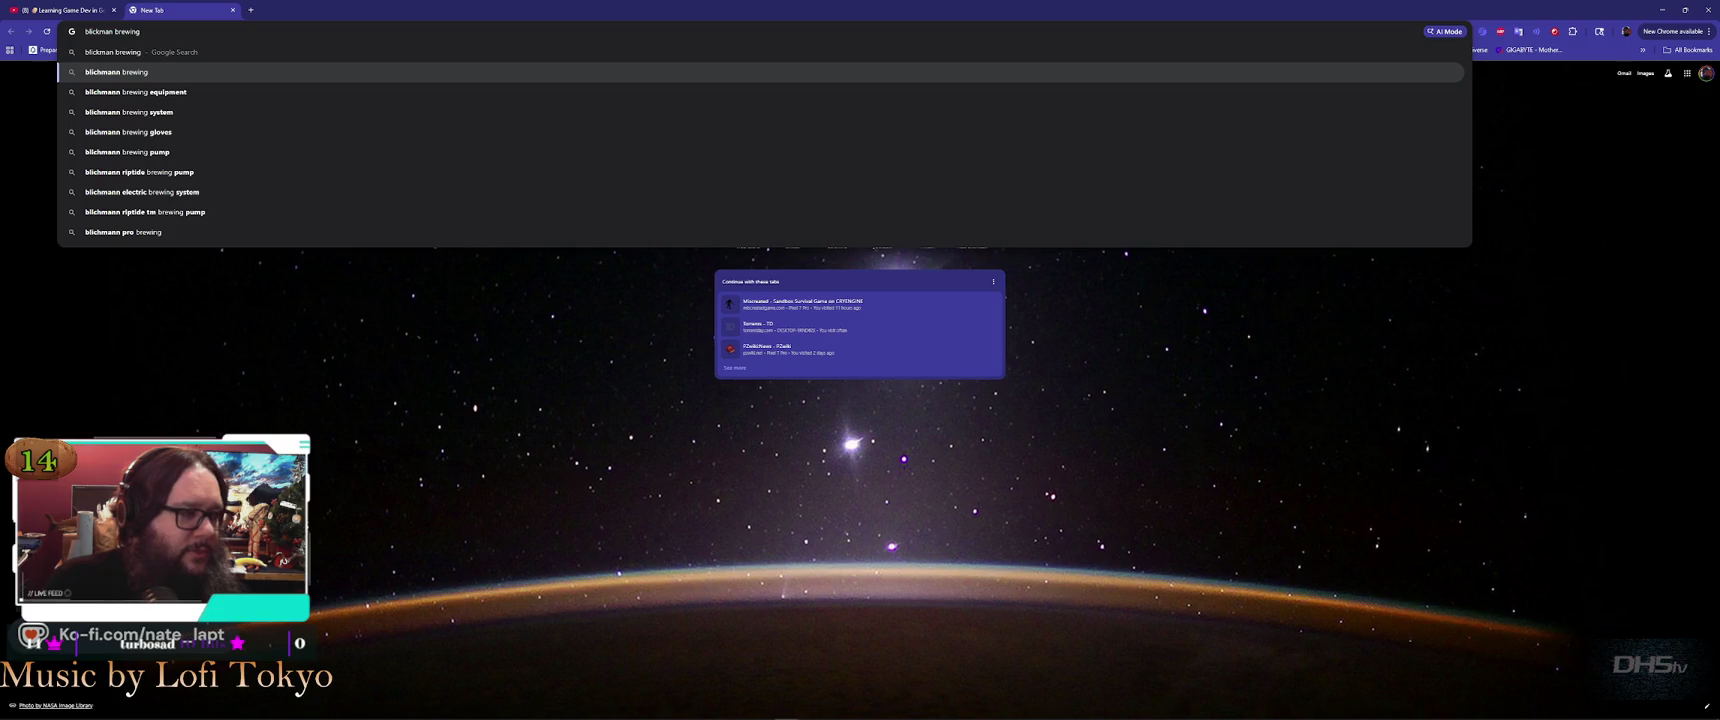
text(1.)
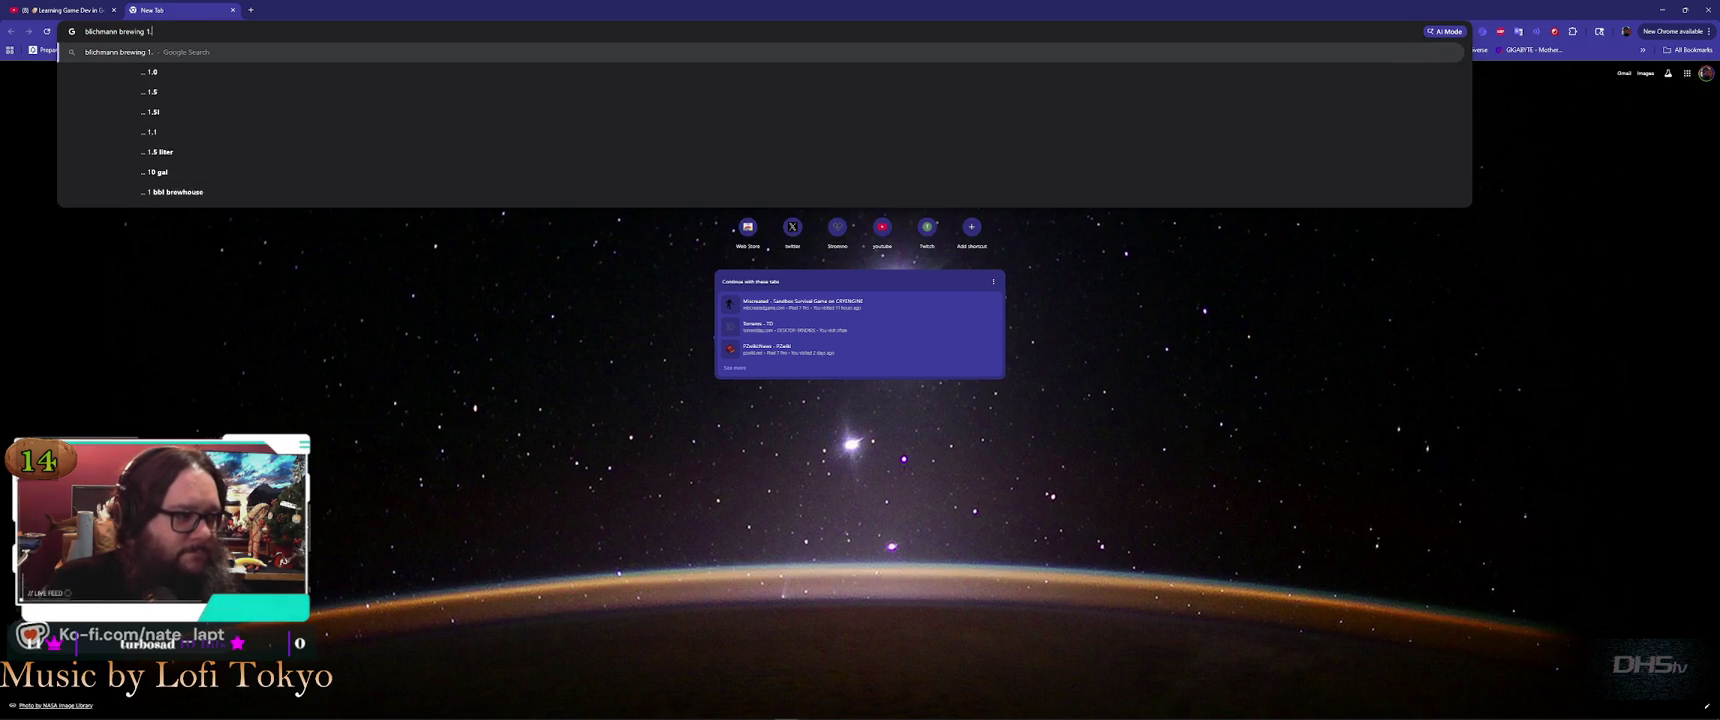
text(5bll)
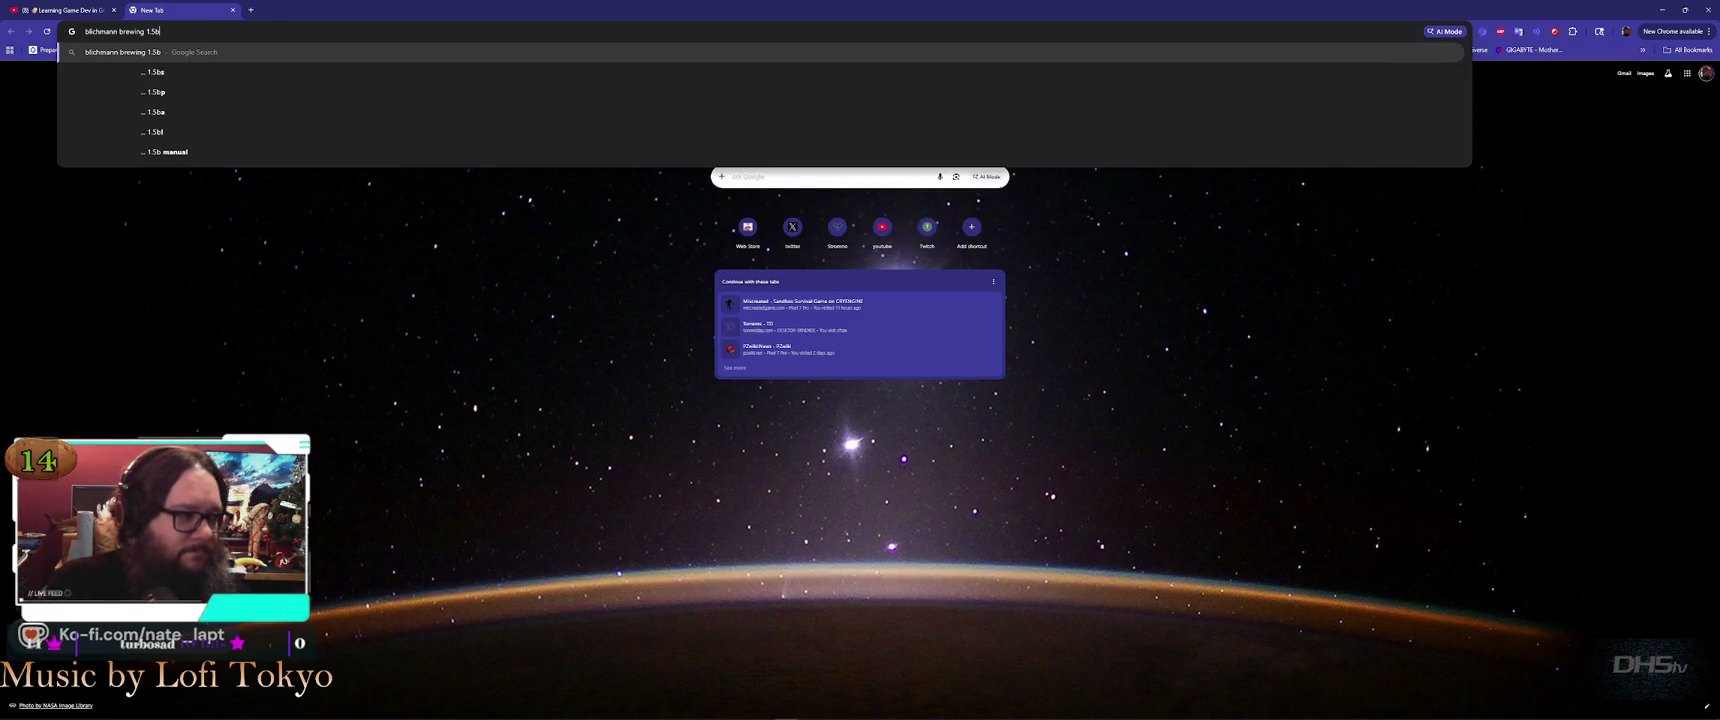
key(Return)
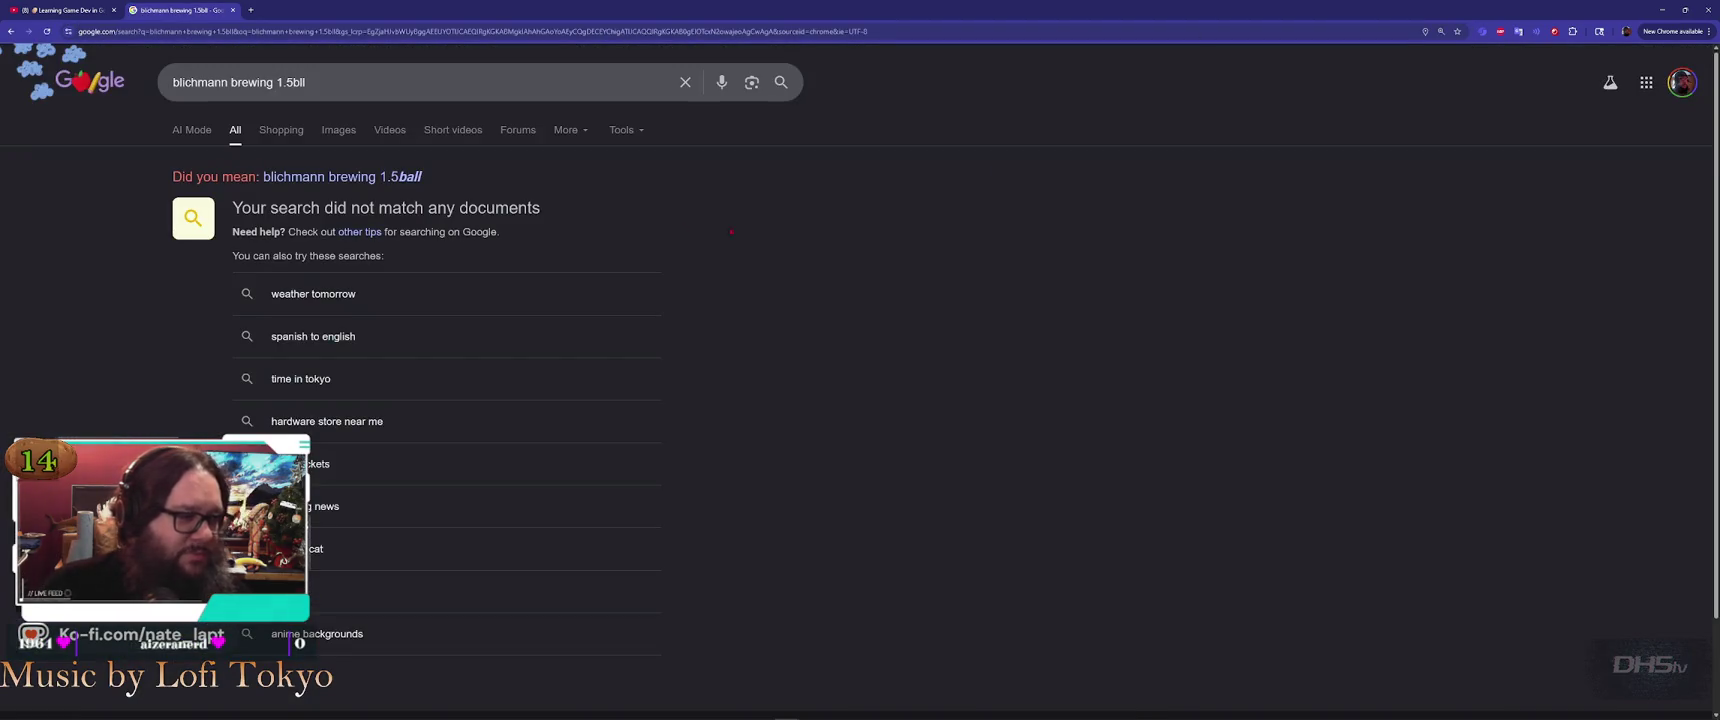
Fix the query to 1.5bbl, rerun it, and open the Blichmann Electric All Grain listing
click(357, 80)
key(BackSpace)
key(BackSpace)
text(b)
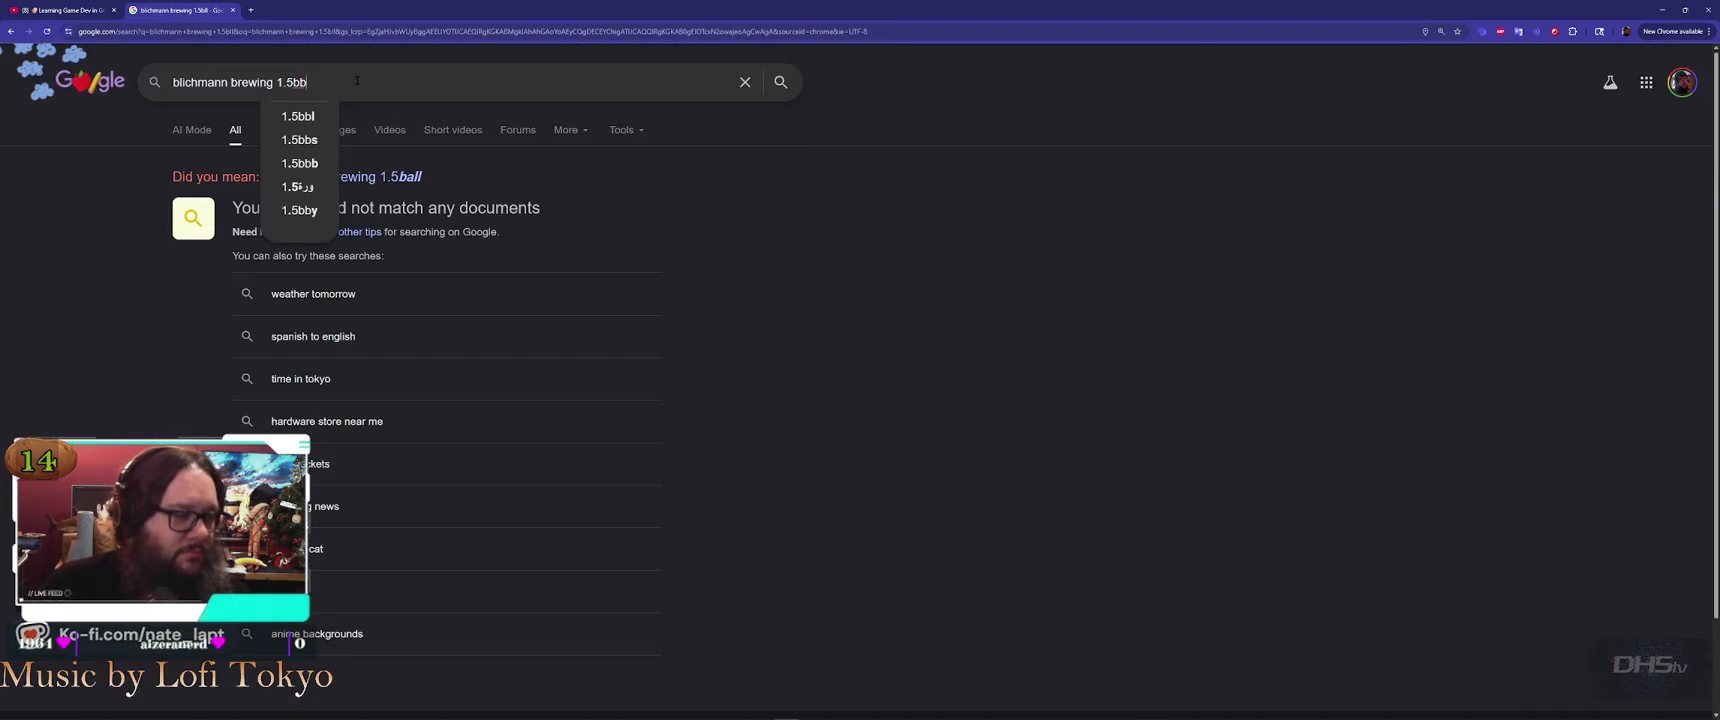
text(l)
key(Return)
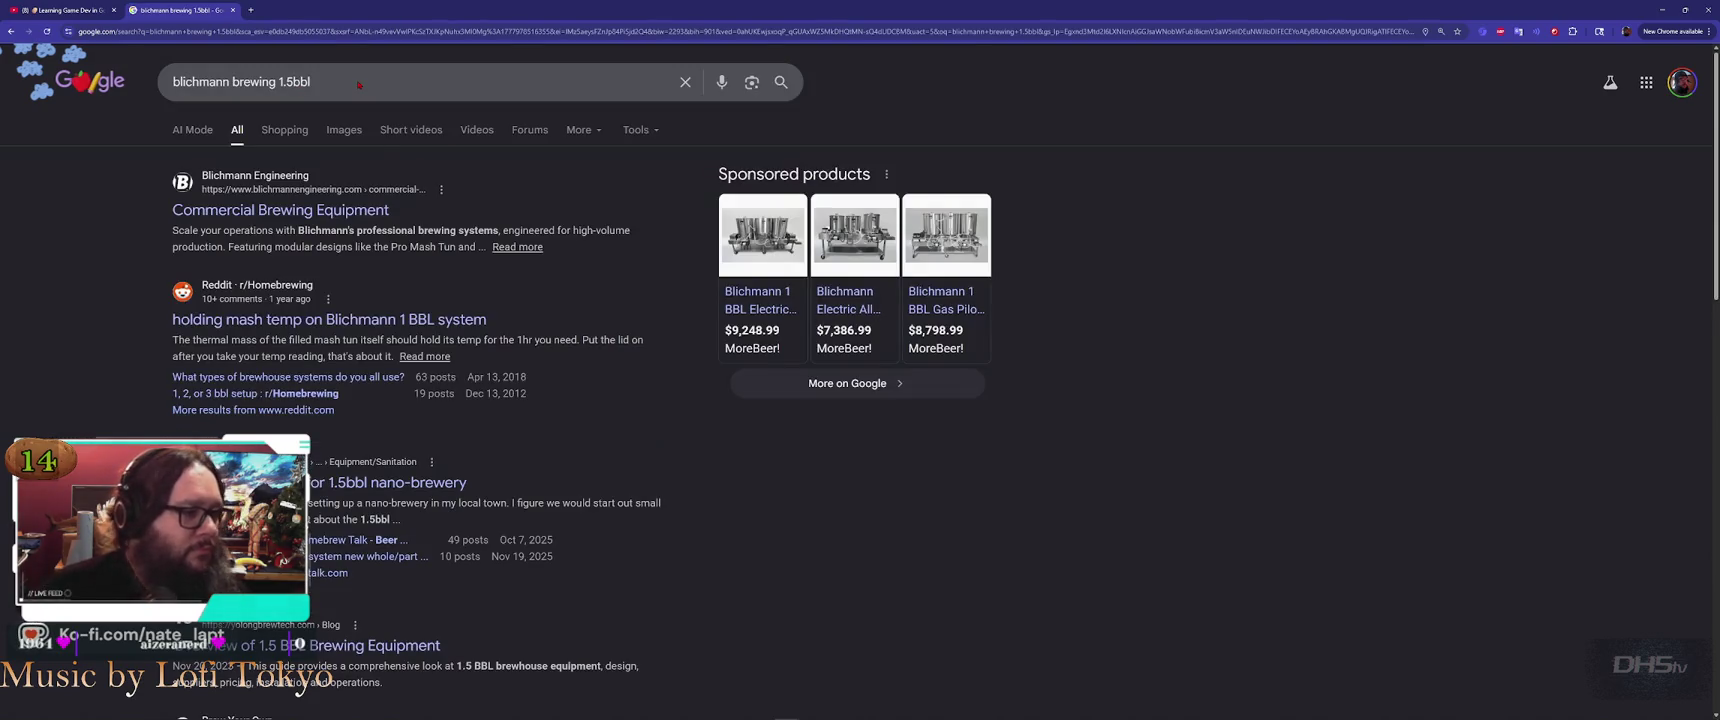
click(855, 240)
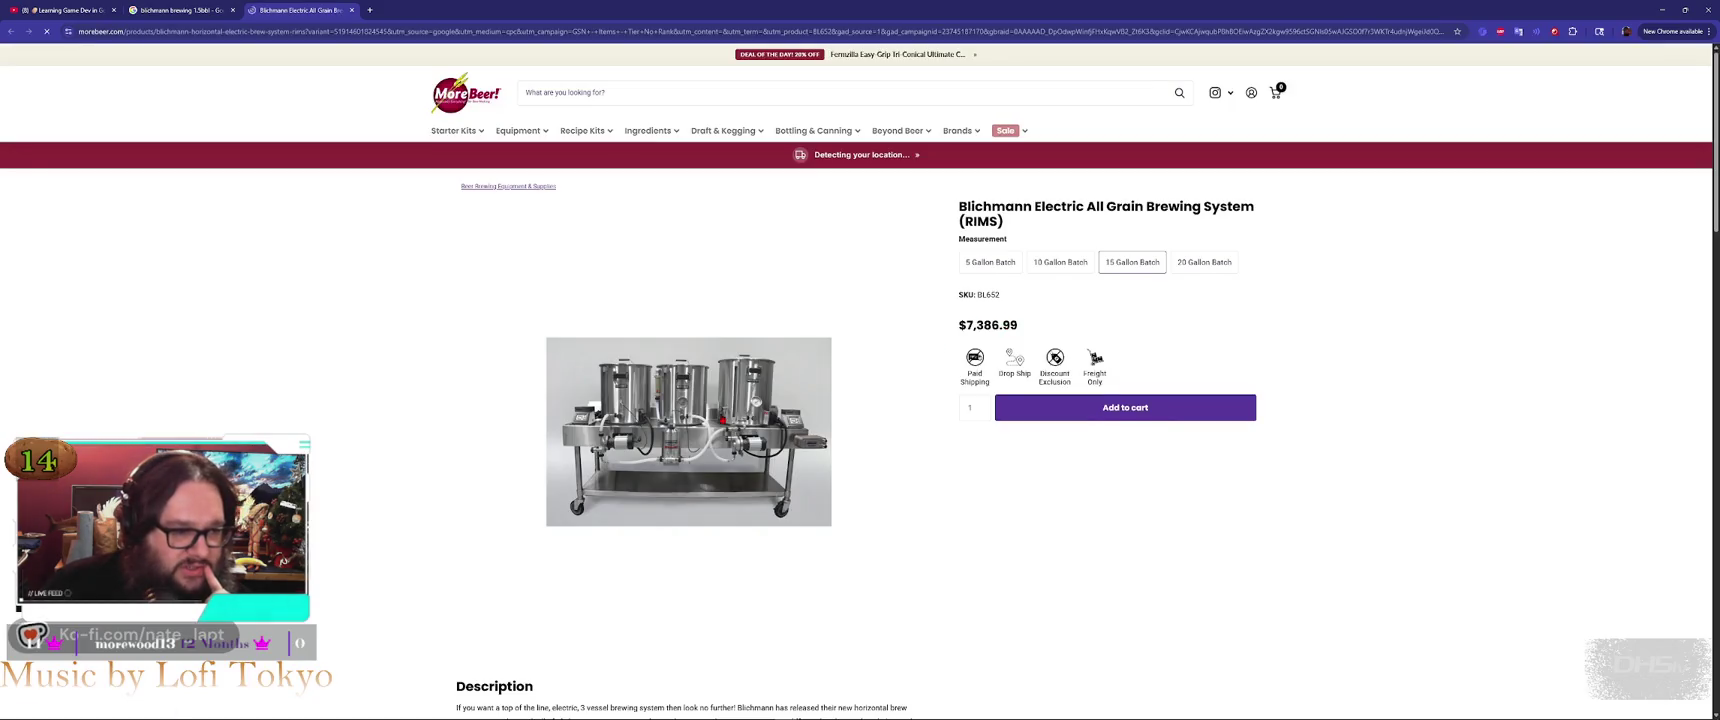
Zoom into the Blichmann RIMS product photos, then close the page and return to Godot
click(700, 420)
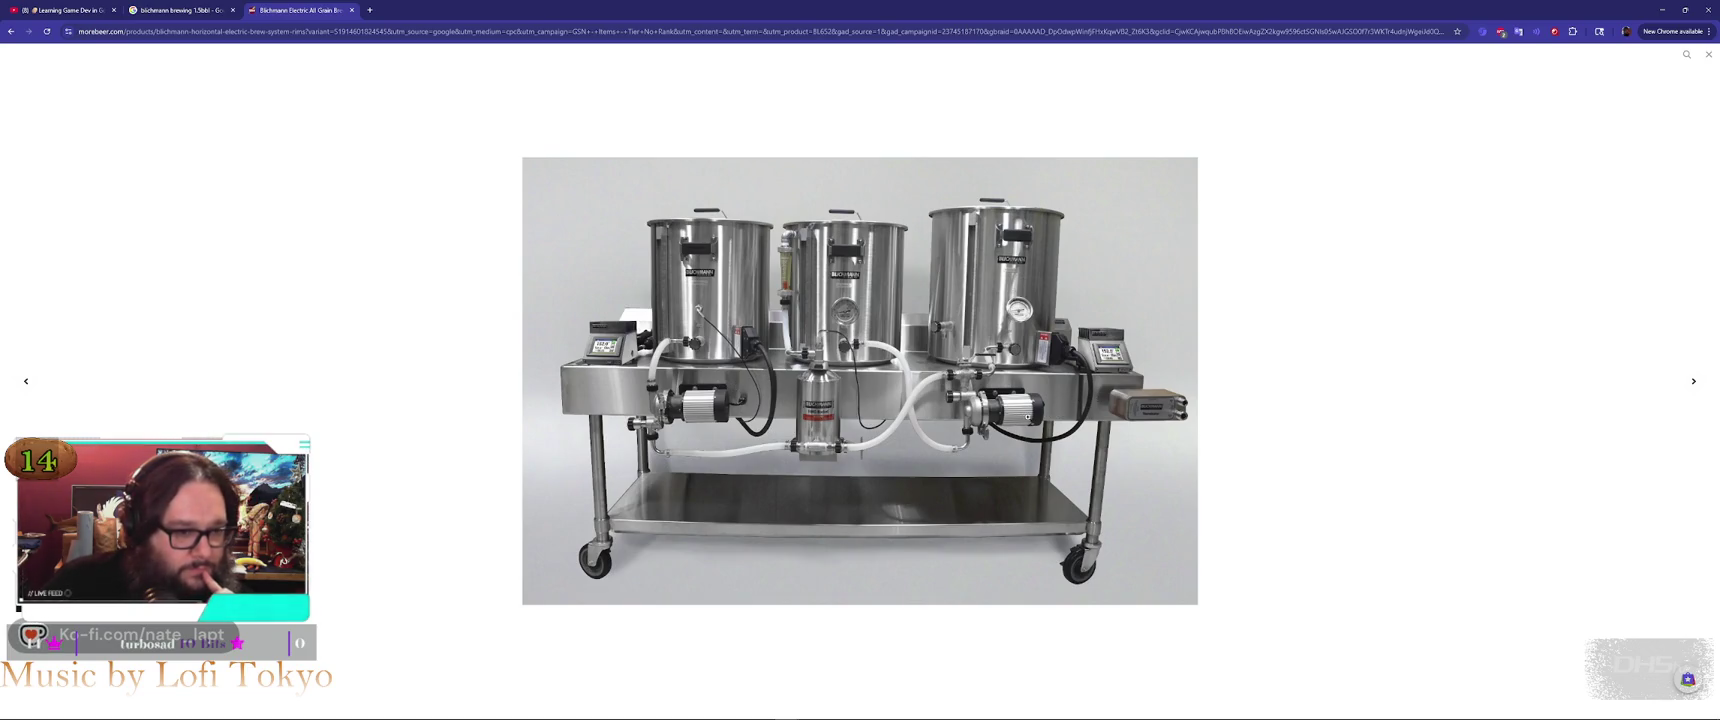
click(901, 276)
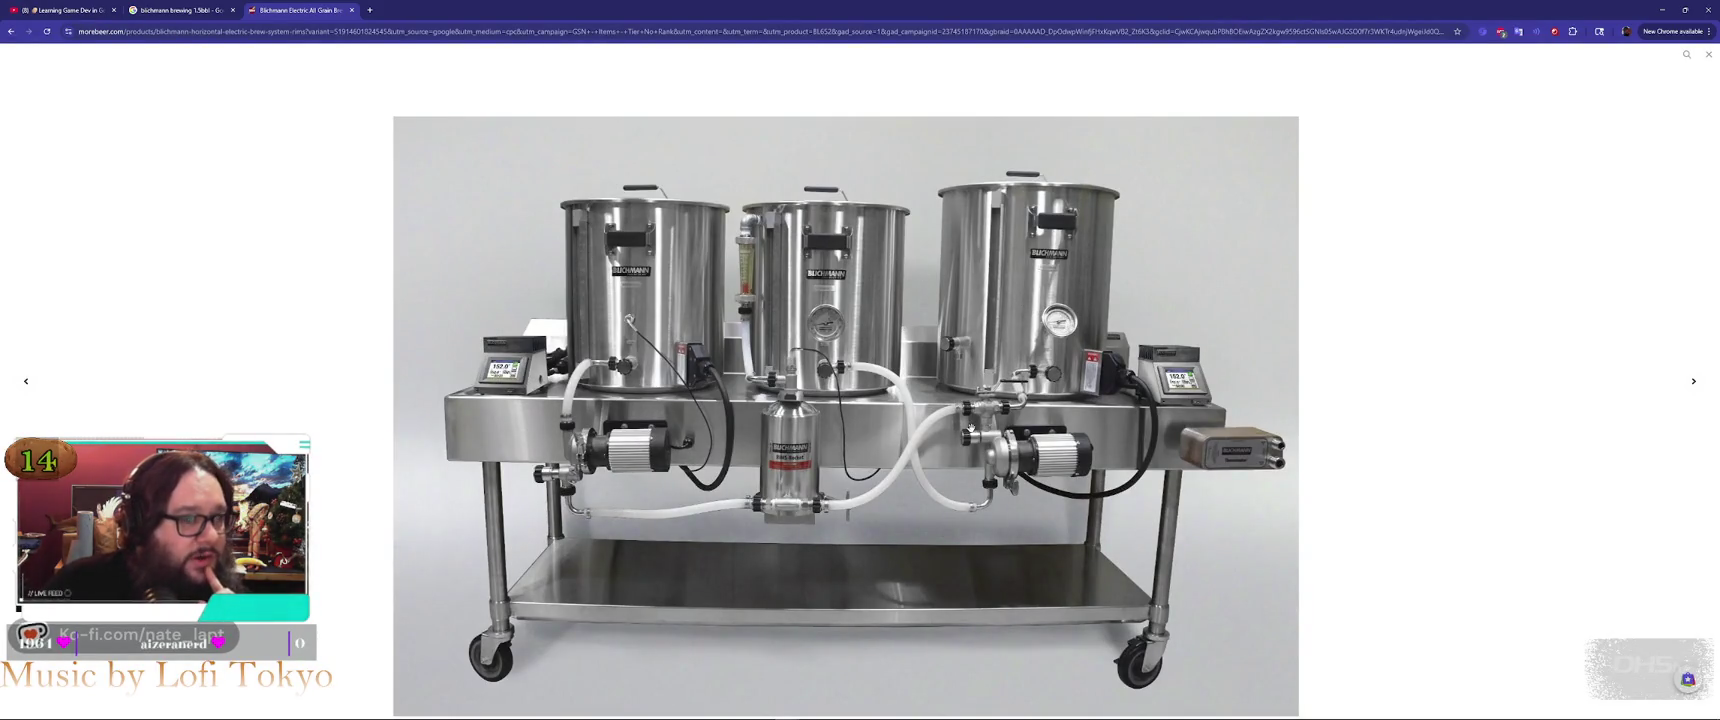
key(Escape)
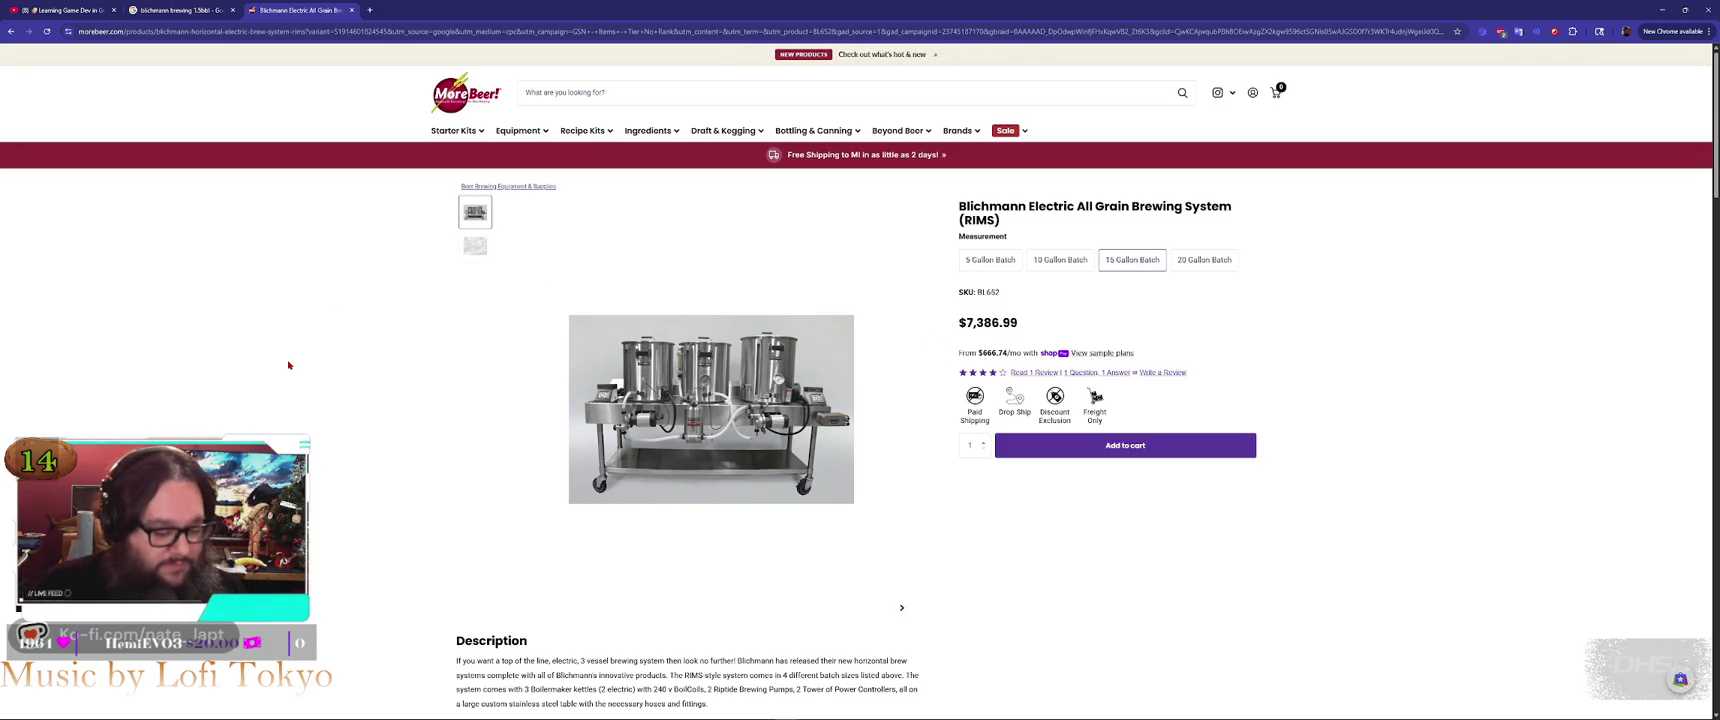
key(ctrl+w)
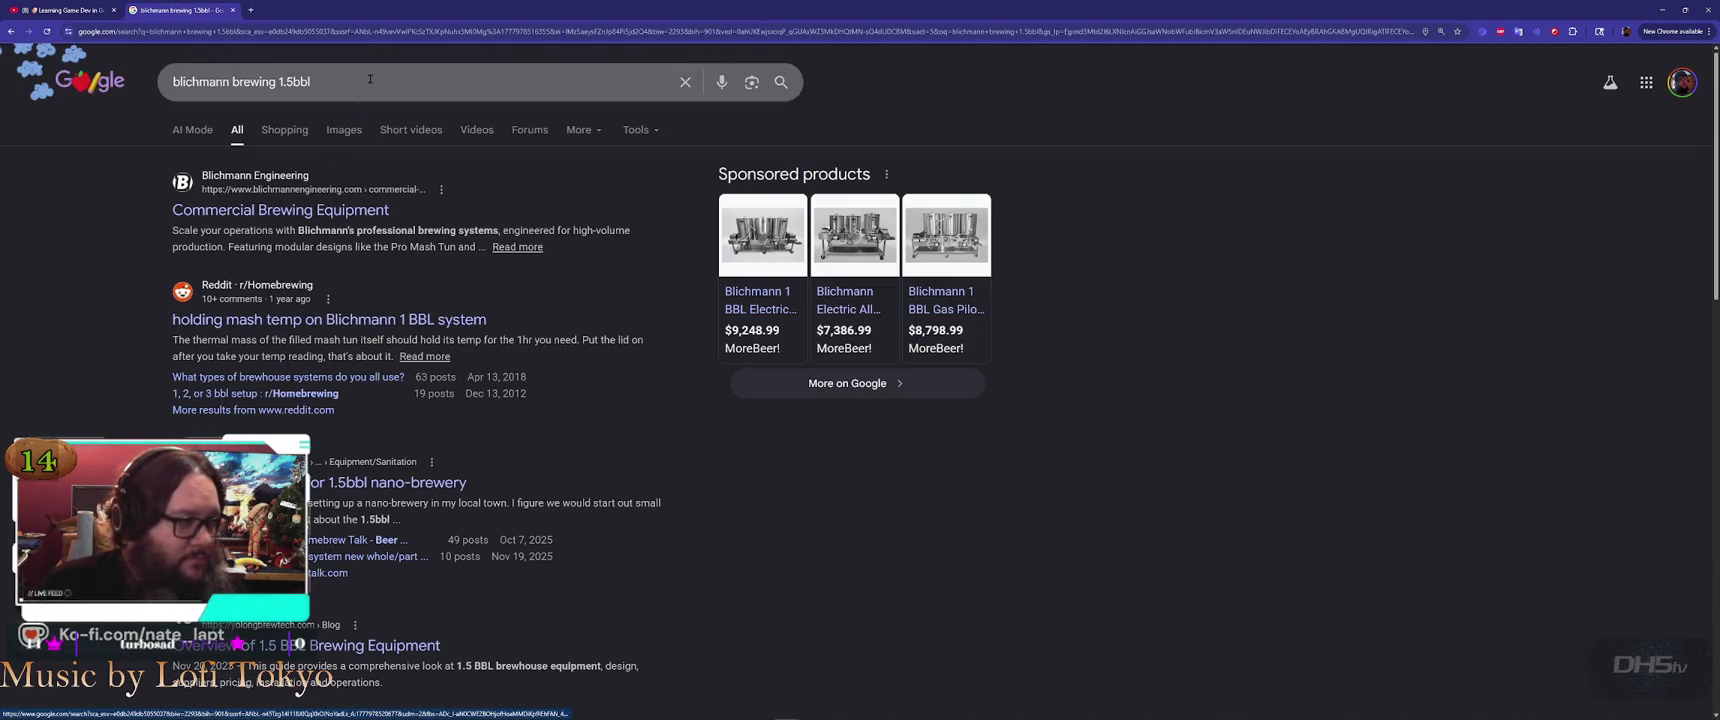
key(alt+Tab)
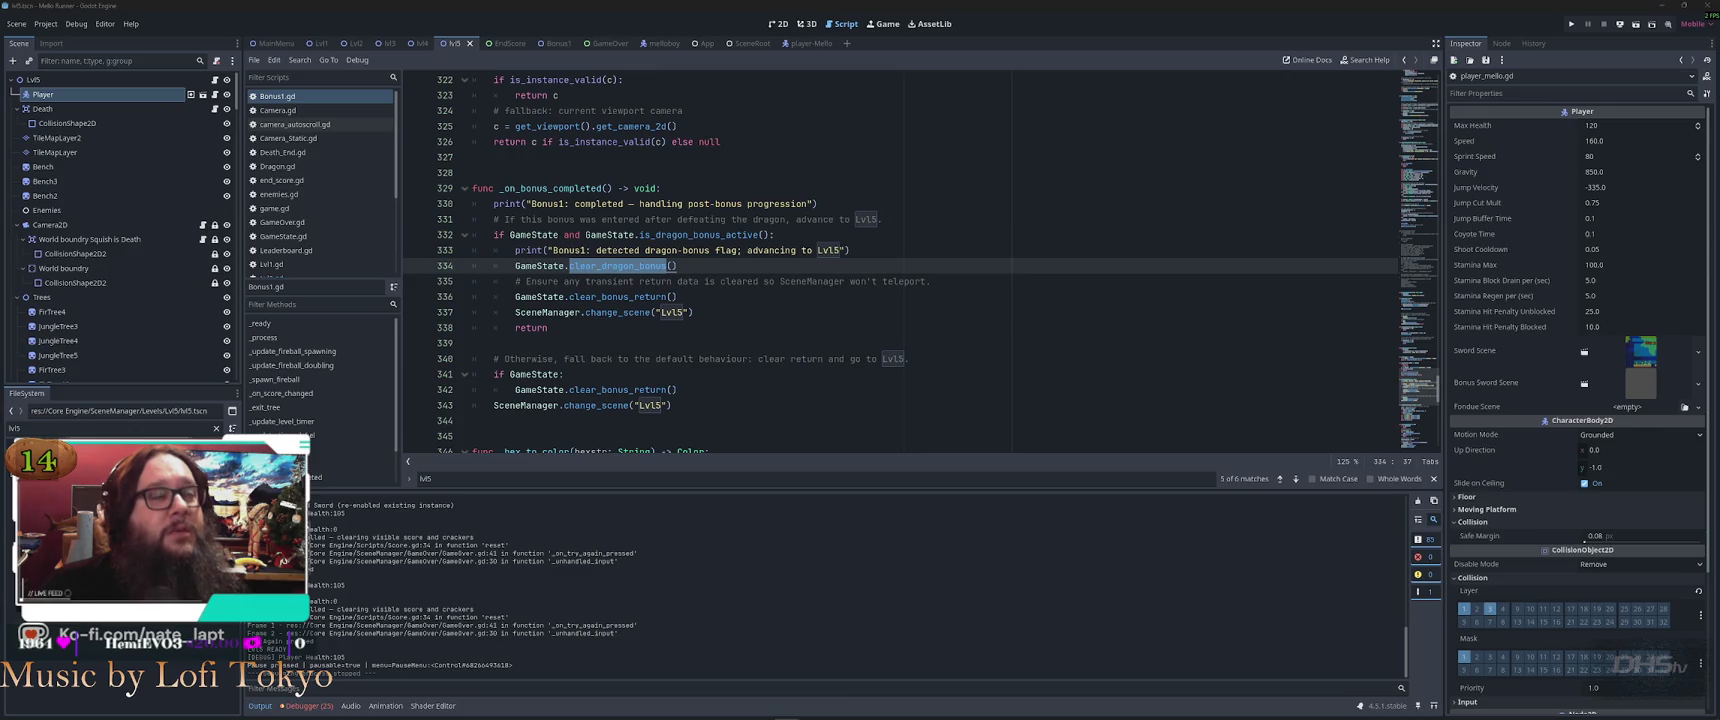
key(alt+Tab)
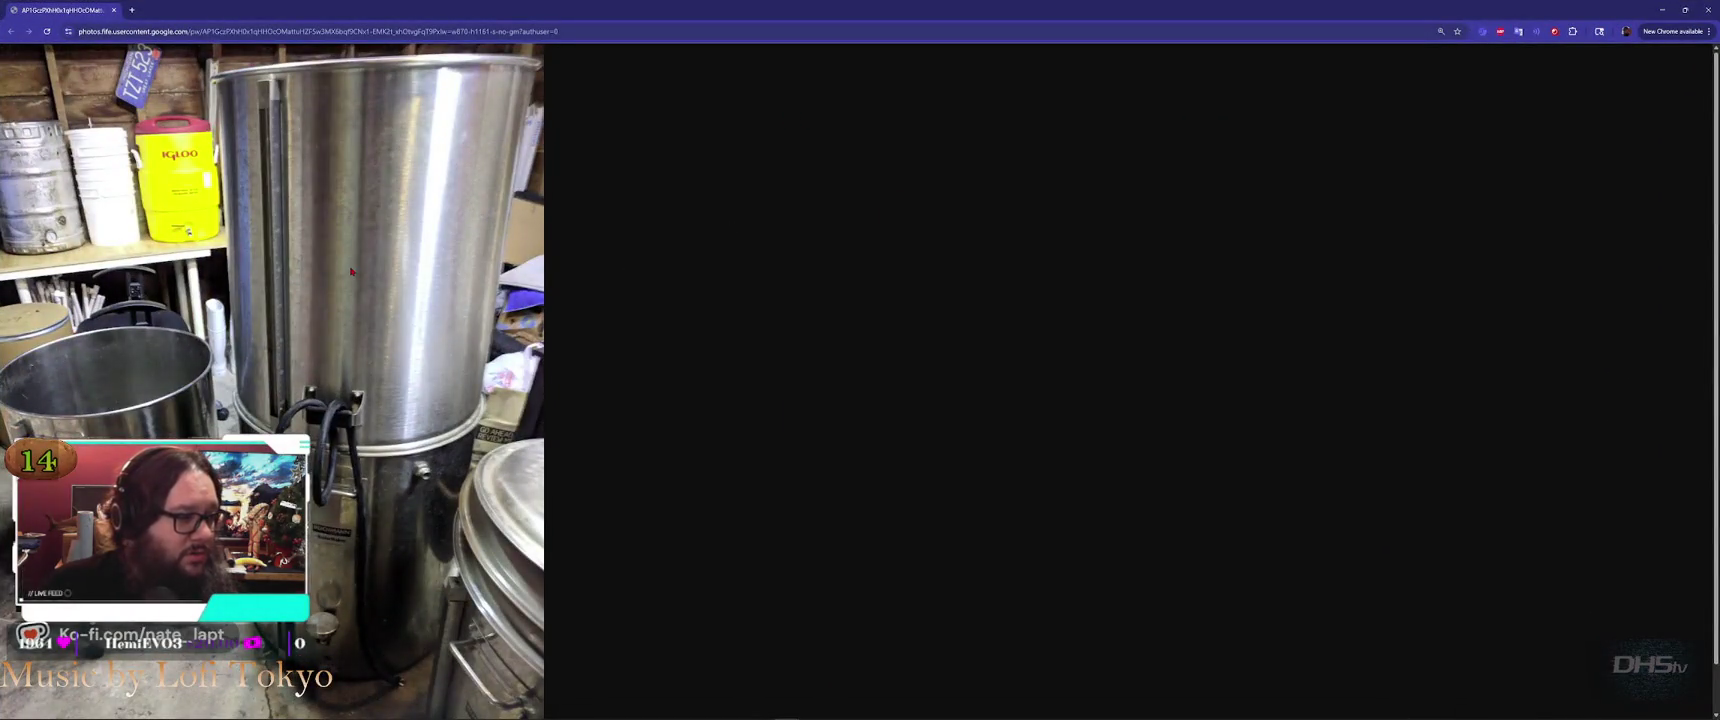
scroll(365, 288, down, 2)
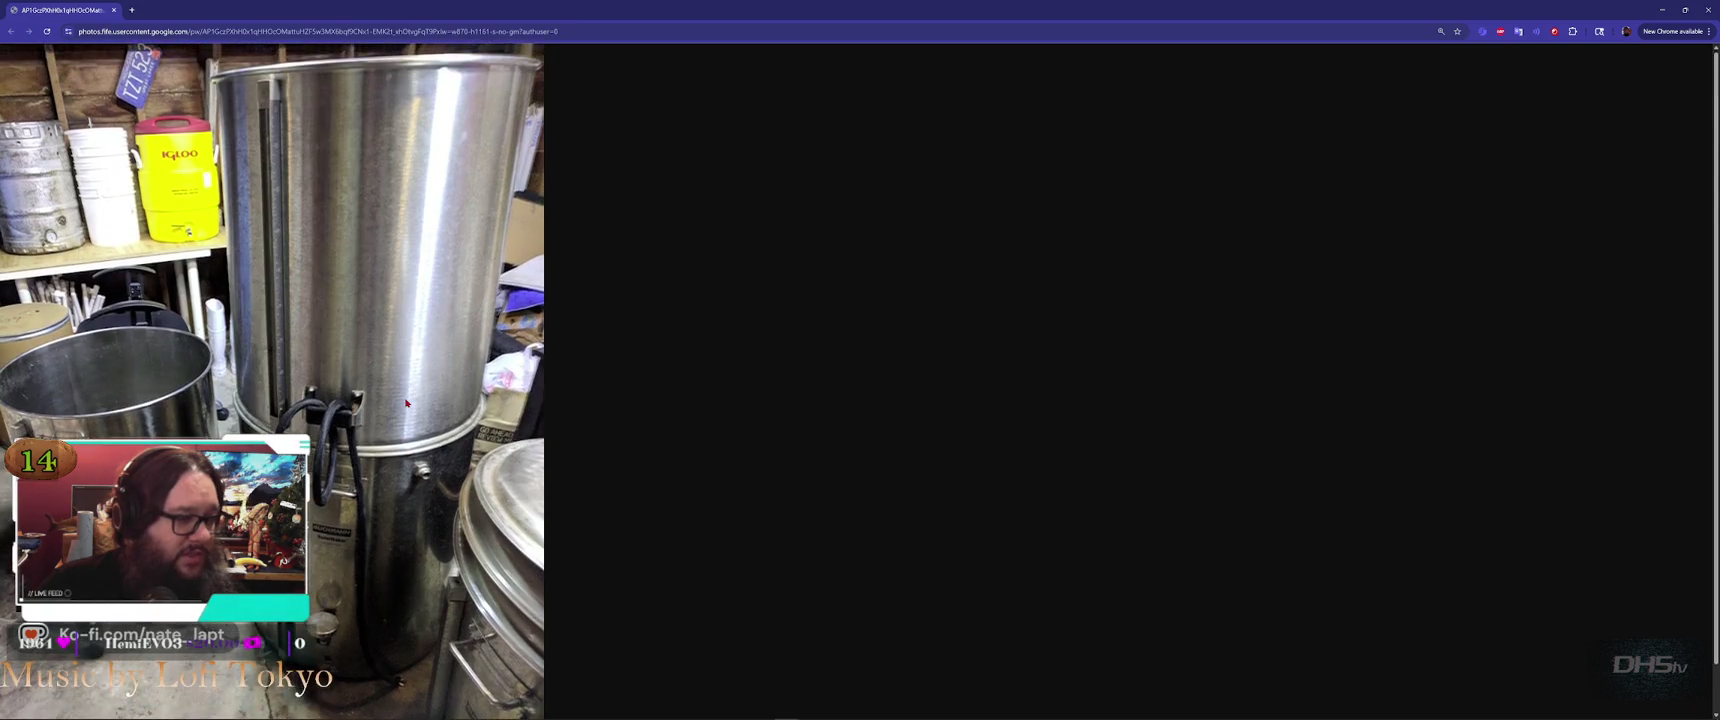
scroll(391, 418, up, 2)
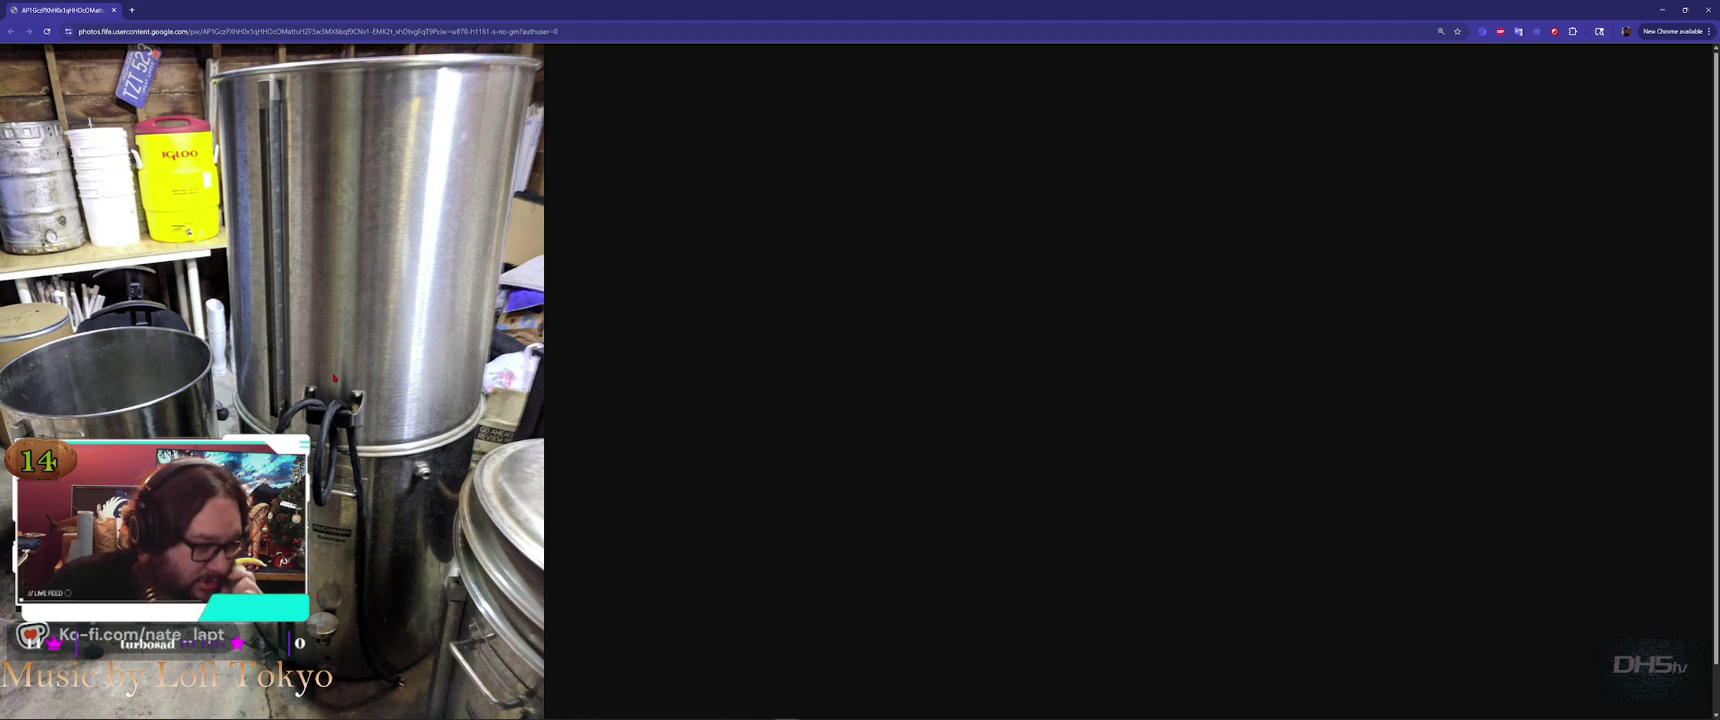
scroll(334, 378, down, 2)
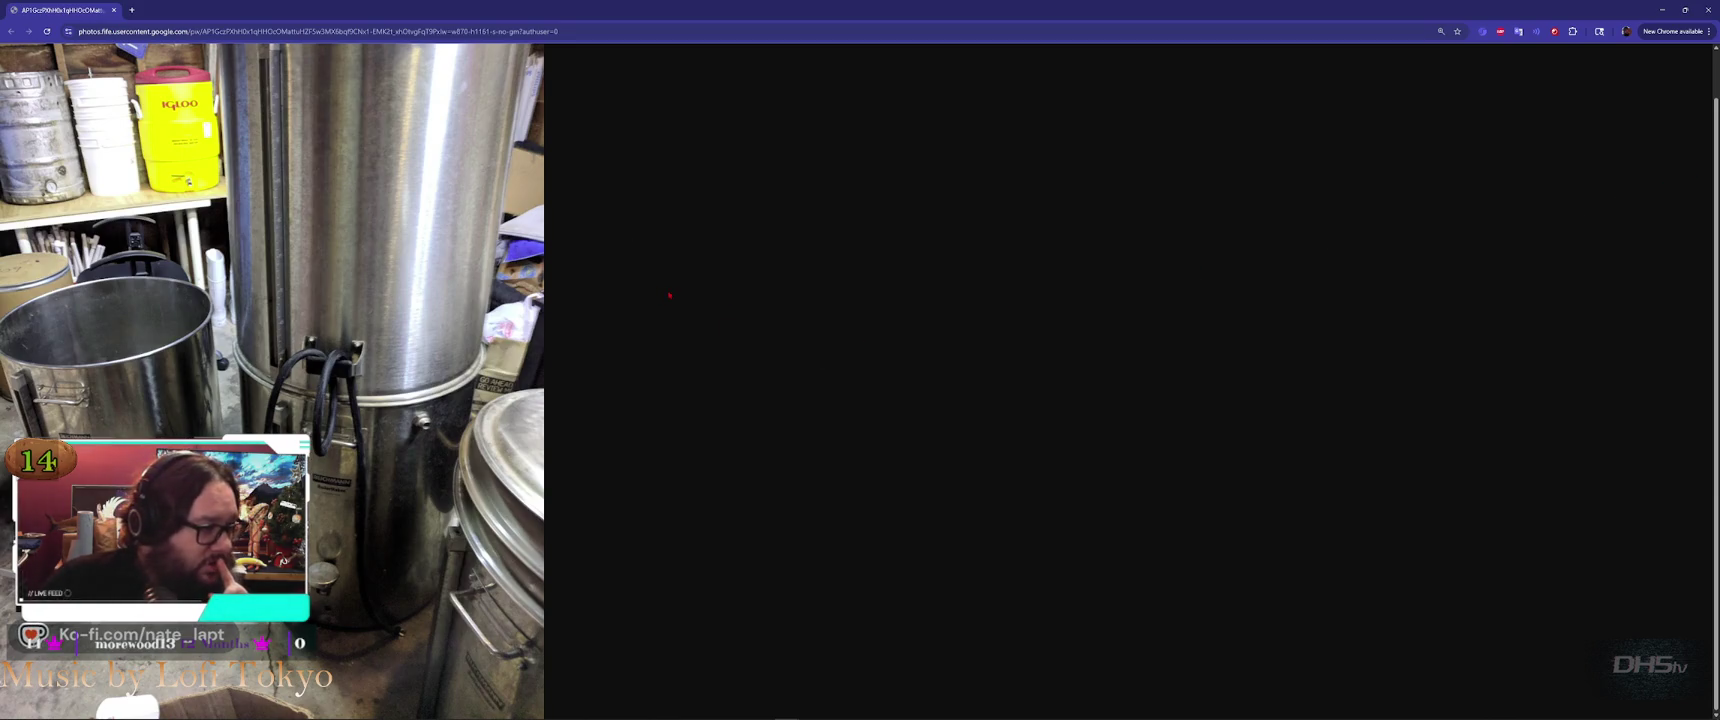
scroll(279, 263, up, 1)
scroll(279, 263, down, 1)
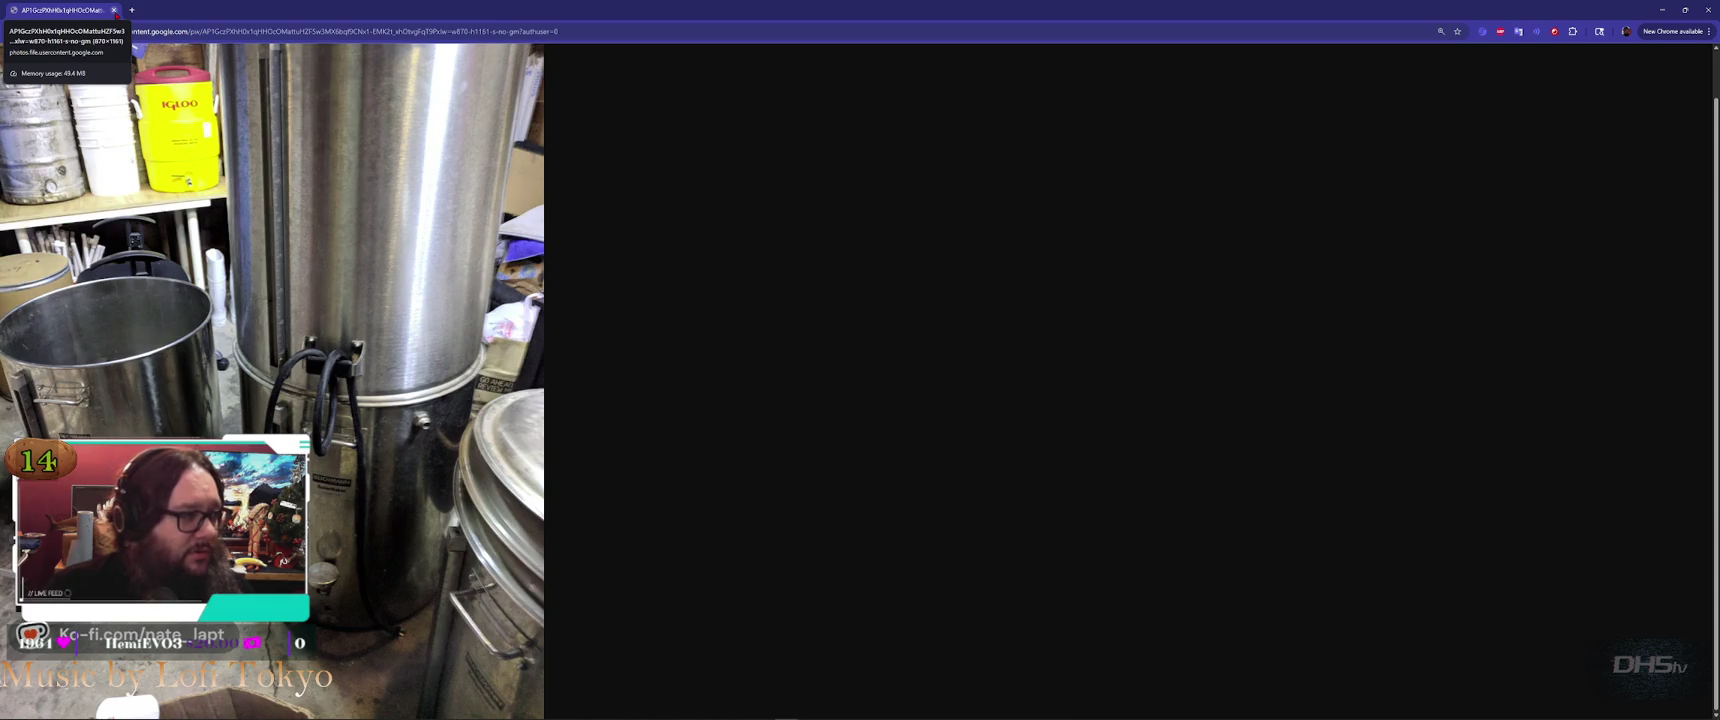
click(115, 10)
click(1006, 297)
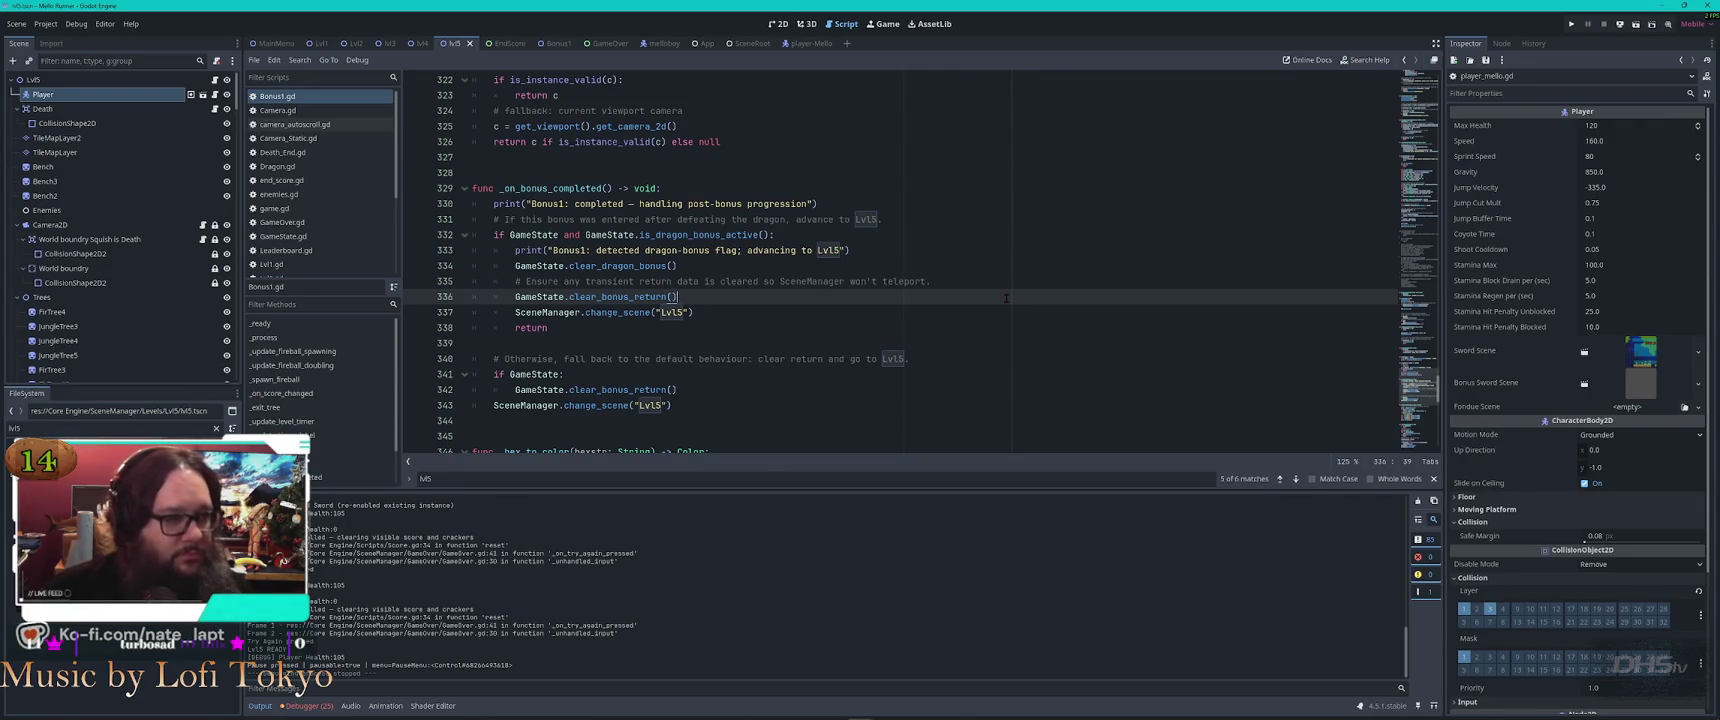
Look over Bonus1.gd's clear_dragon_bonus line 334 and the Lvl15 scene-change line
click(959, 271)
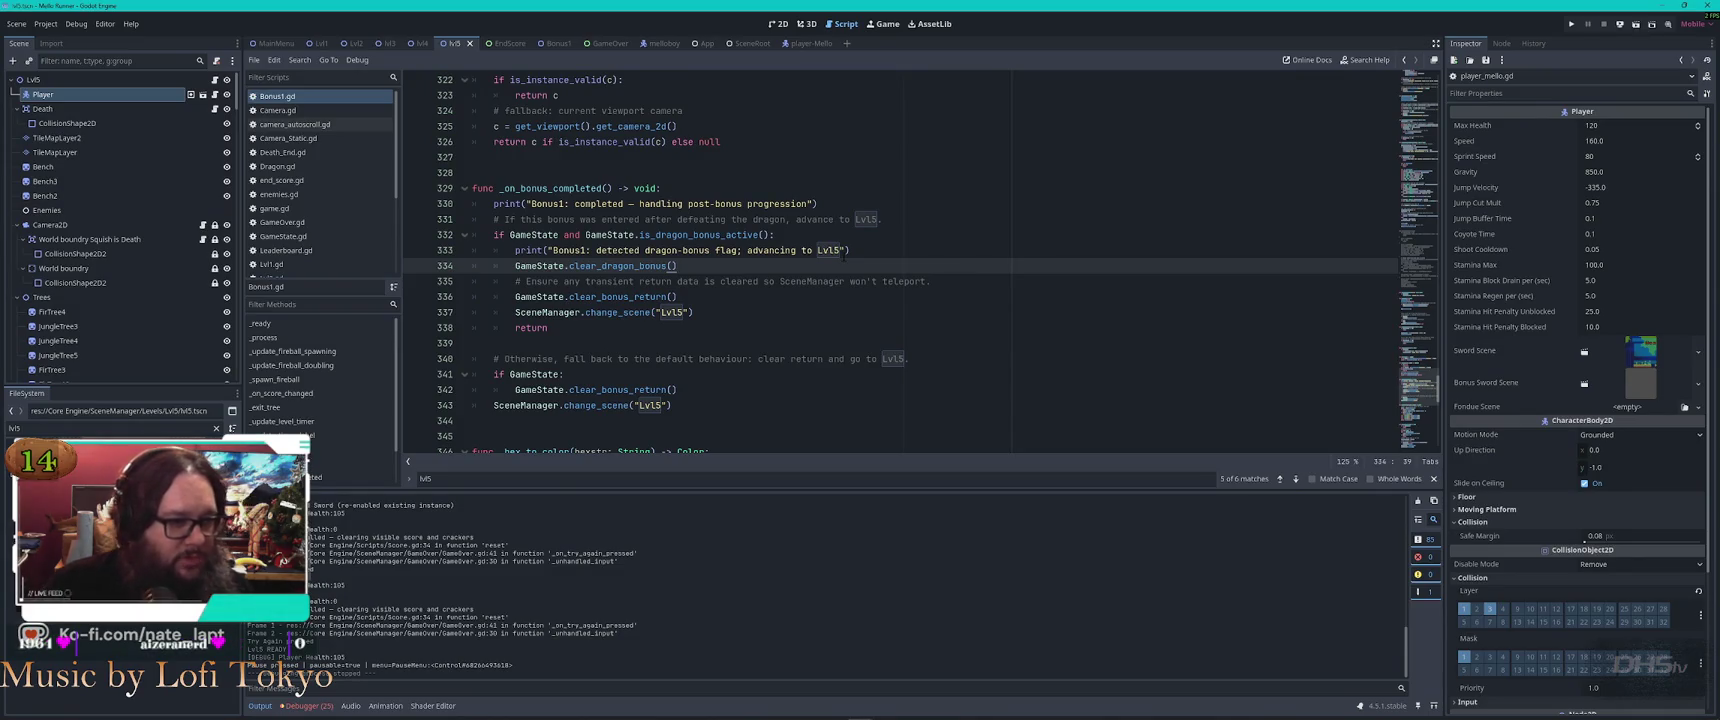
click(930, 309)
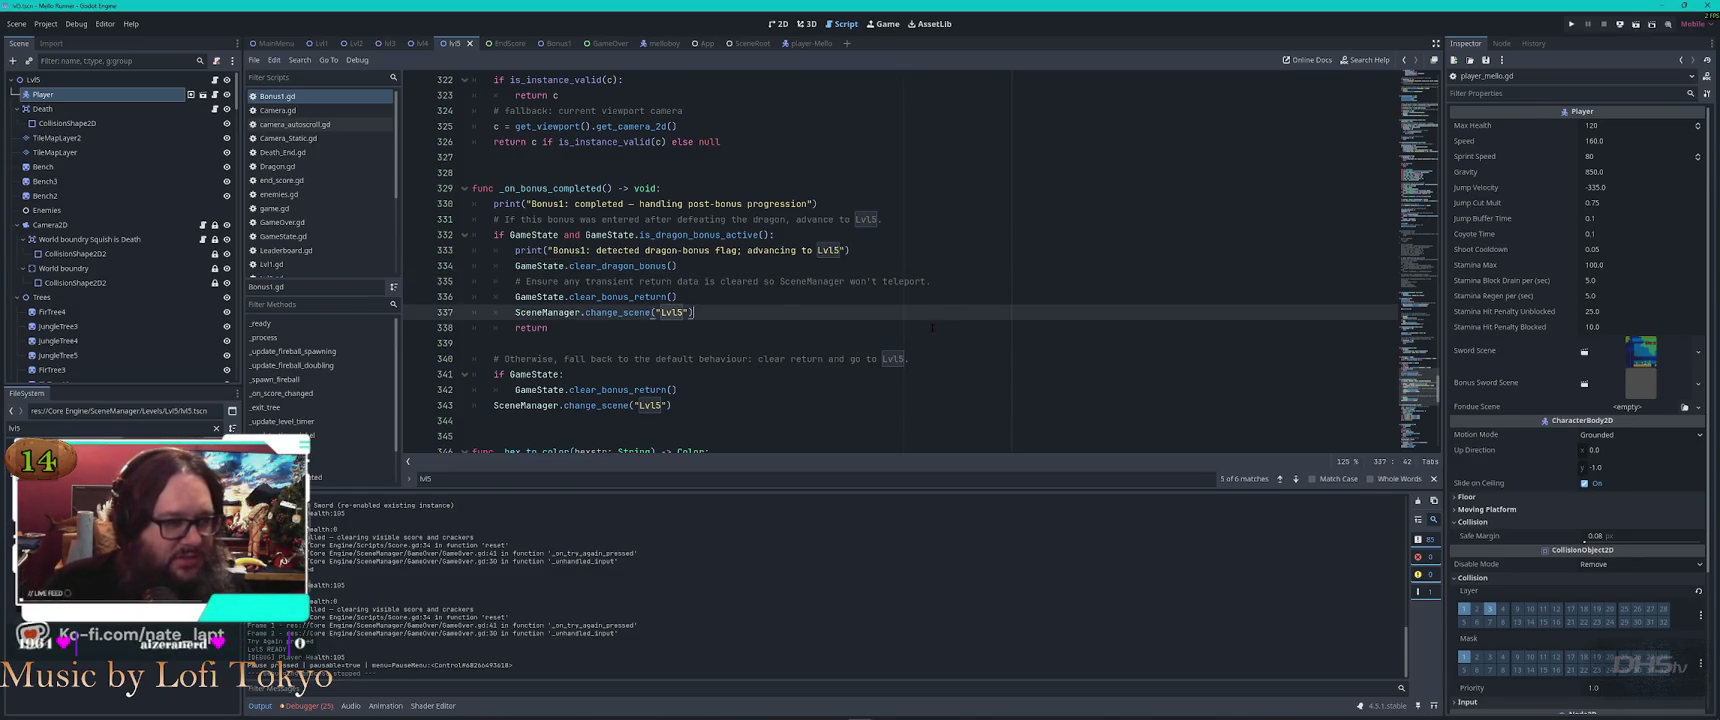
key(alt+Tab)
key(alt+Tab)
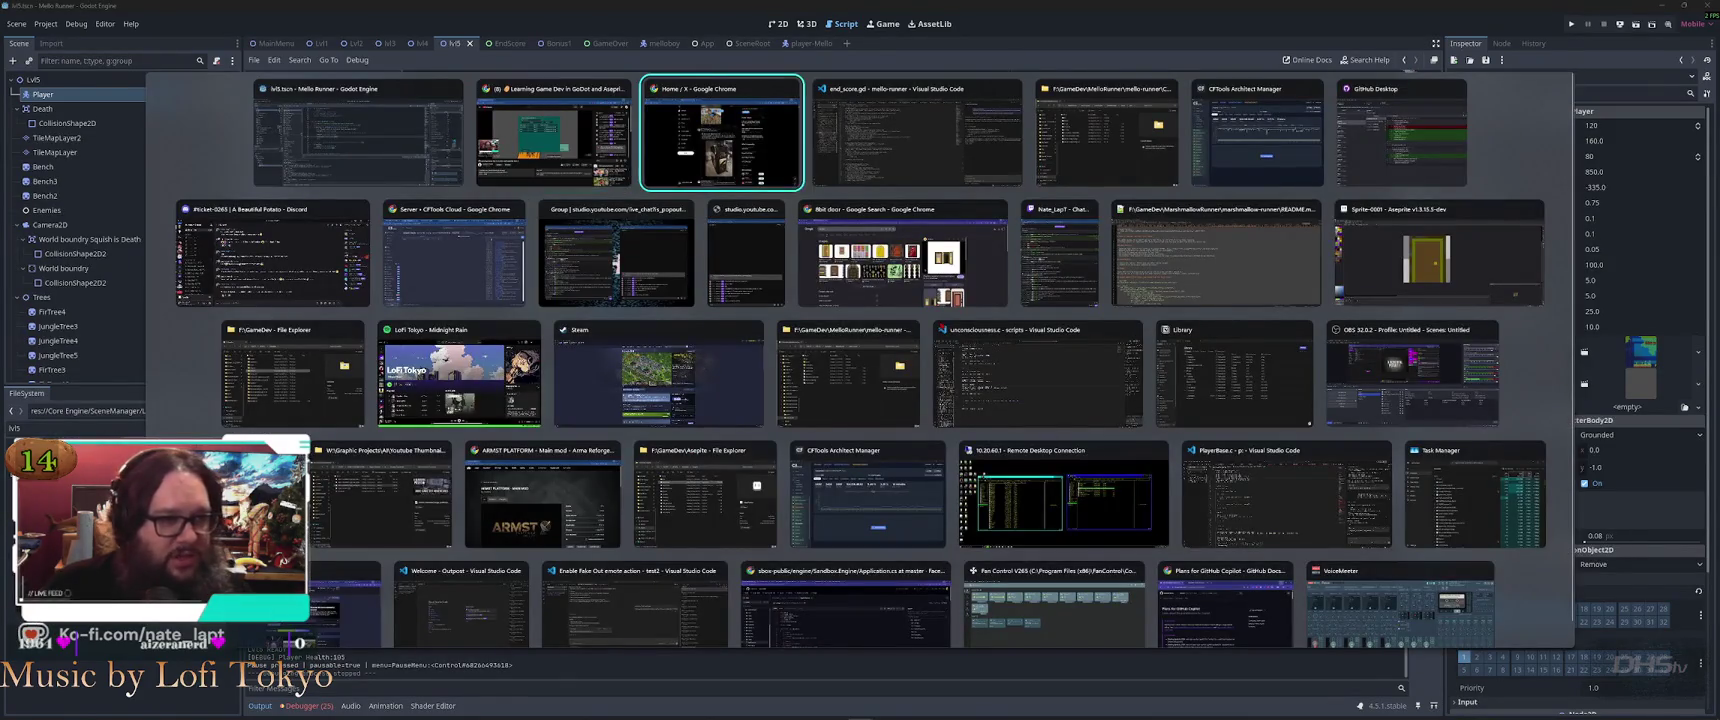
key(alt+Tab)
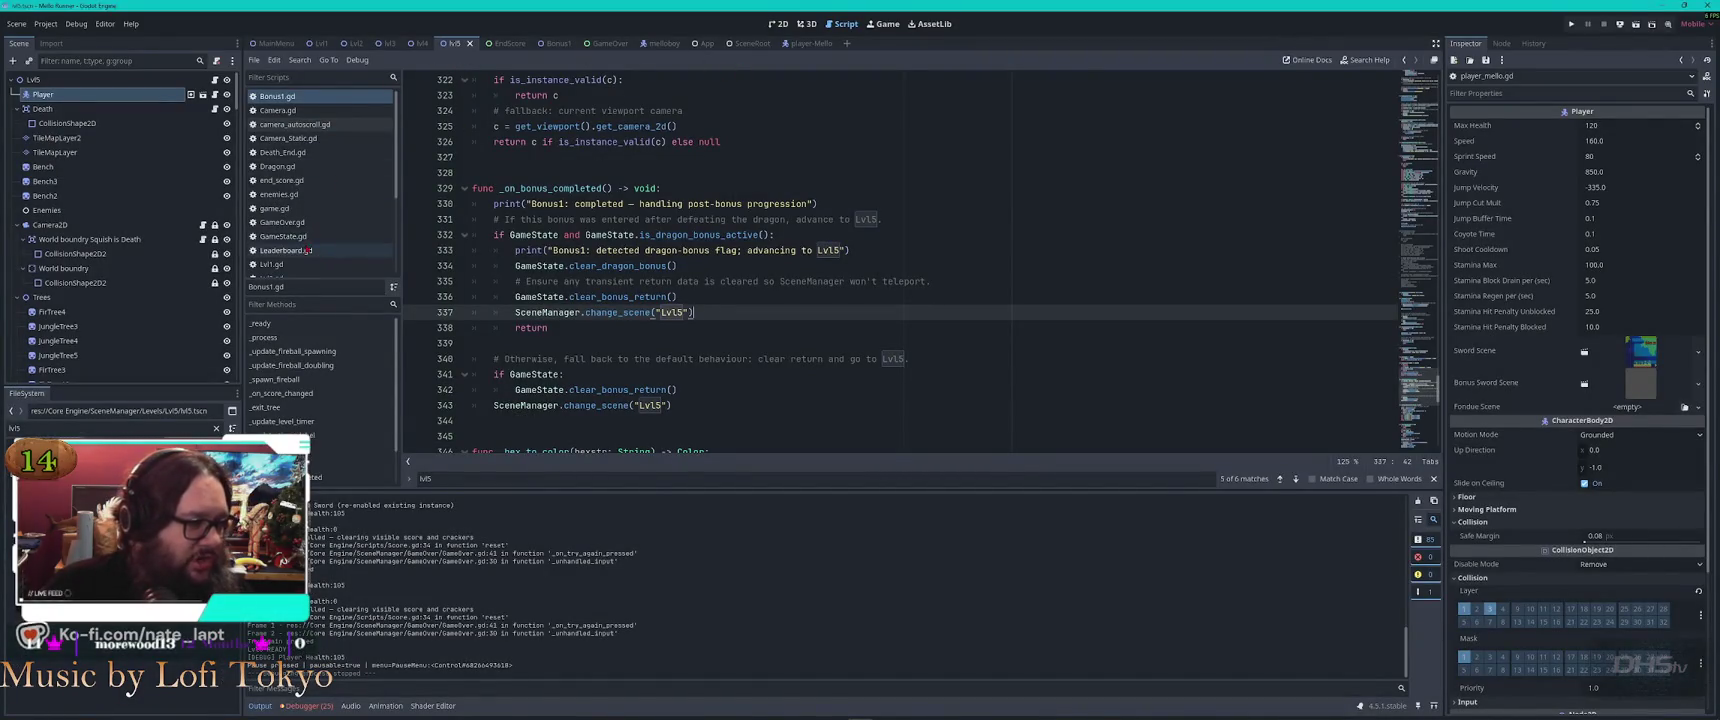
In MainMenu.gd, change line 162's scene from Lvl4 to Lvl5 and run the game
scroll(320, 180, down, 3)
click(283, 232)
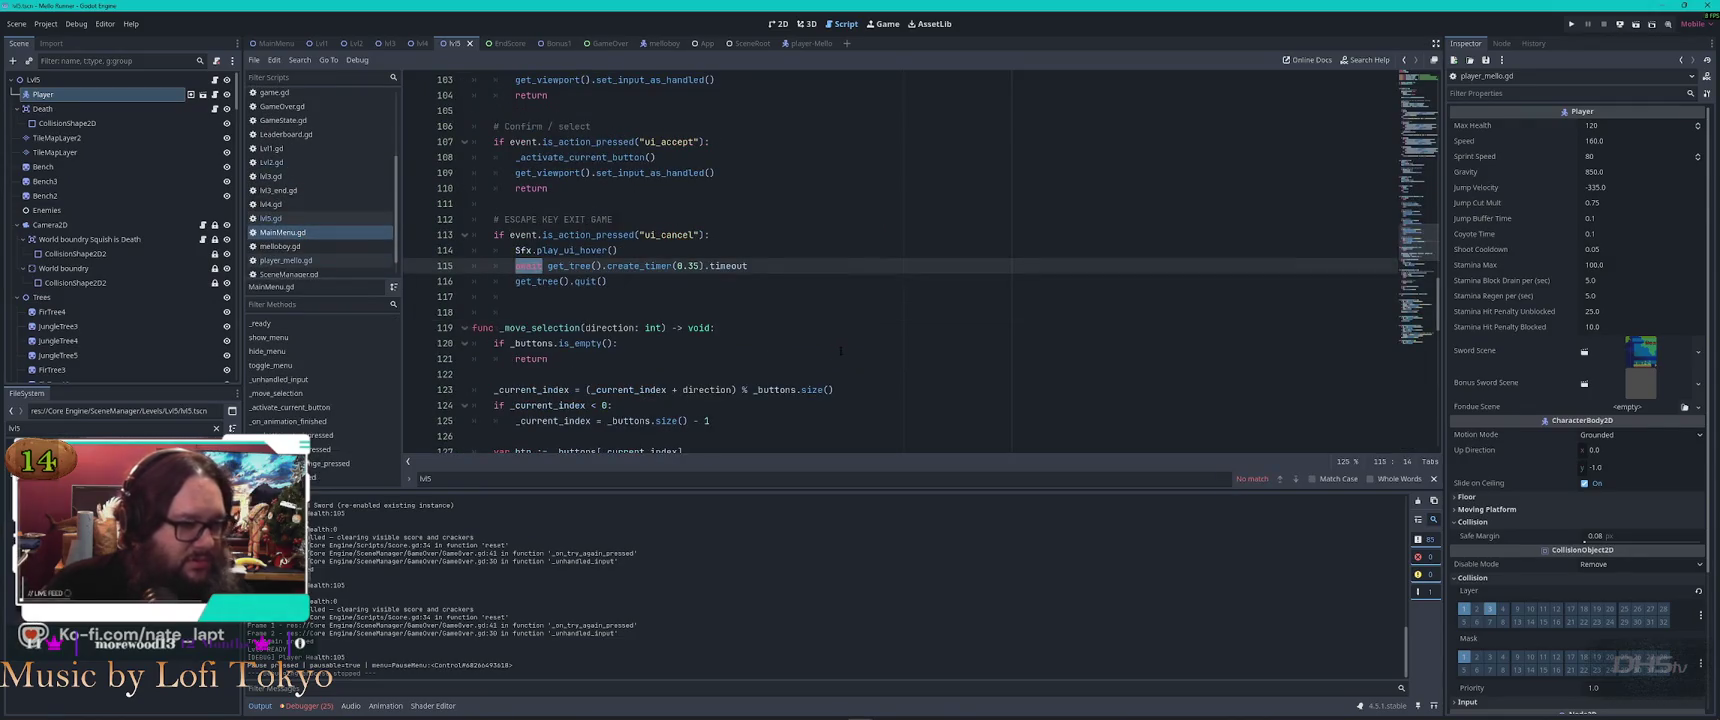
scroll(792, 335, down, 15)
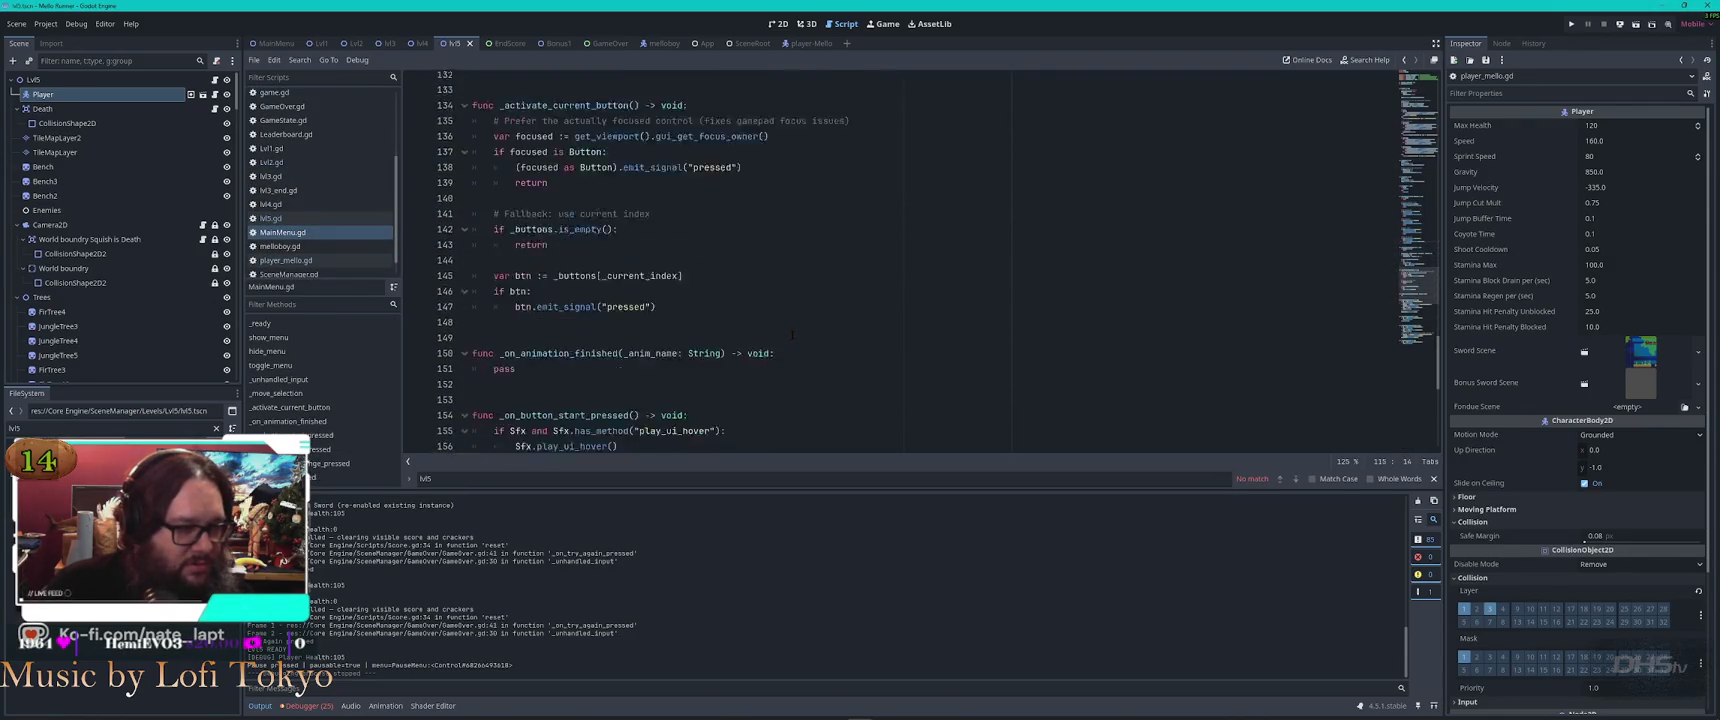
click(665, 157)
key(BackSpace)
text(5)
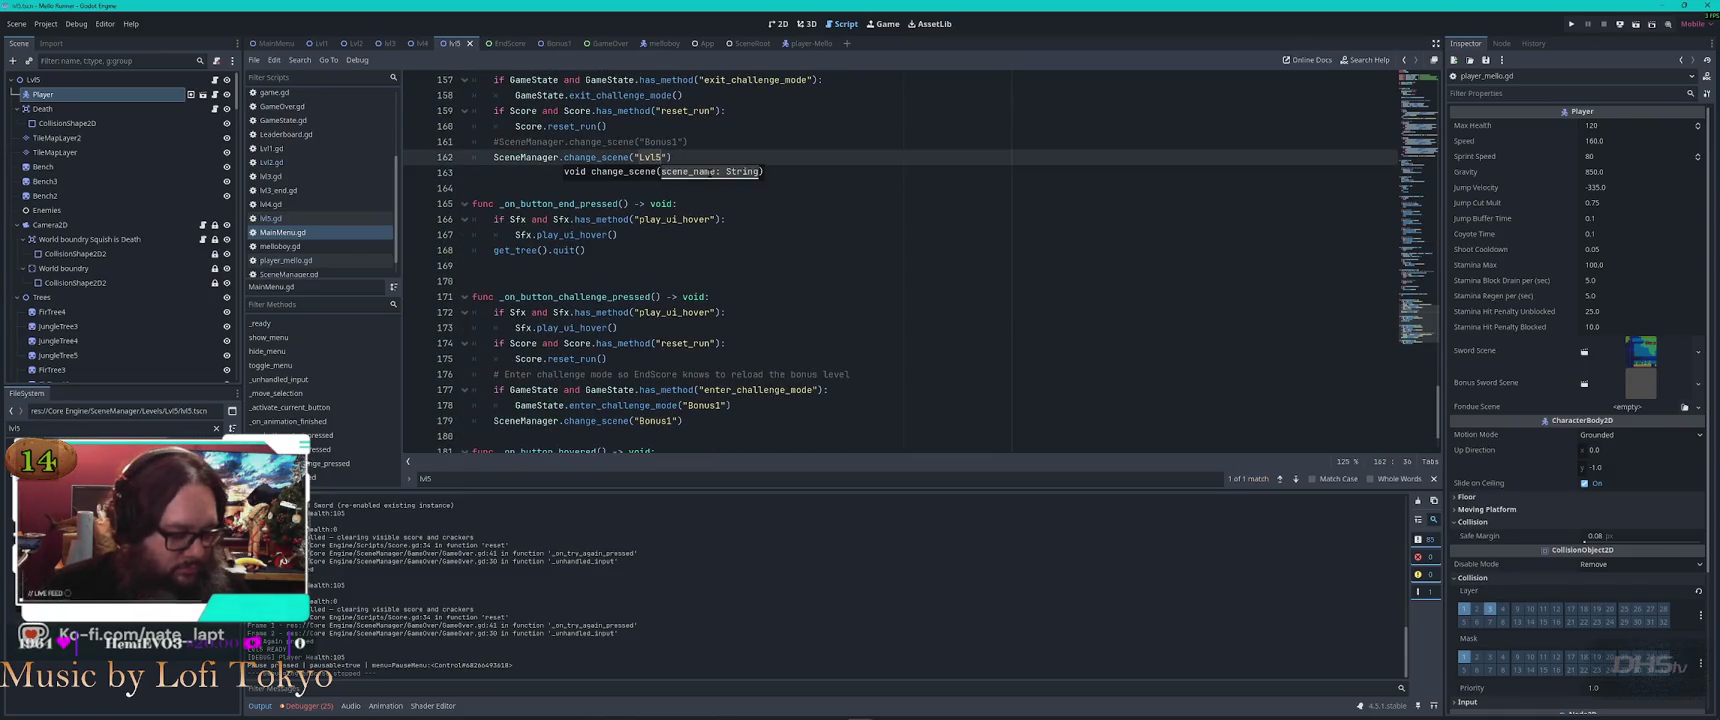
key(F5)
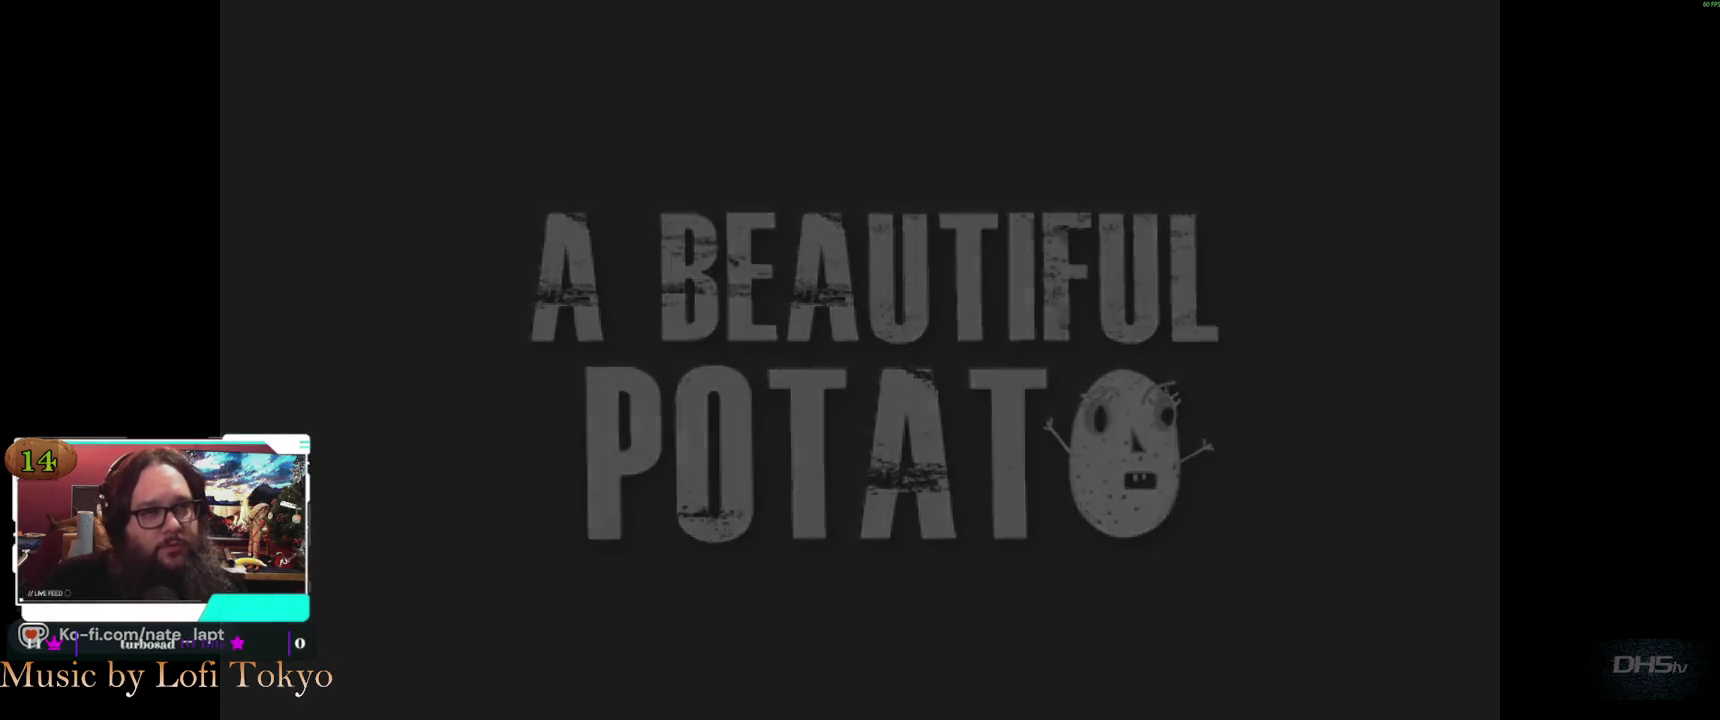
Start Lvl5 from the main menu, then pause and exit the game
key(Return)
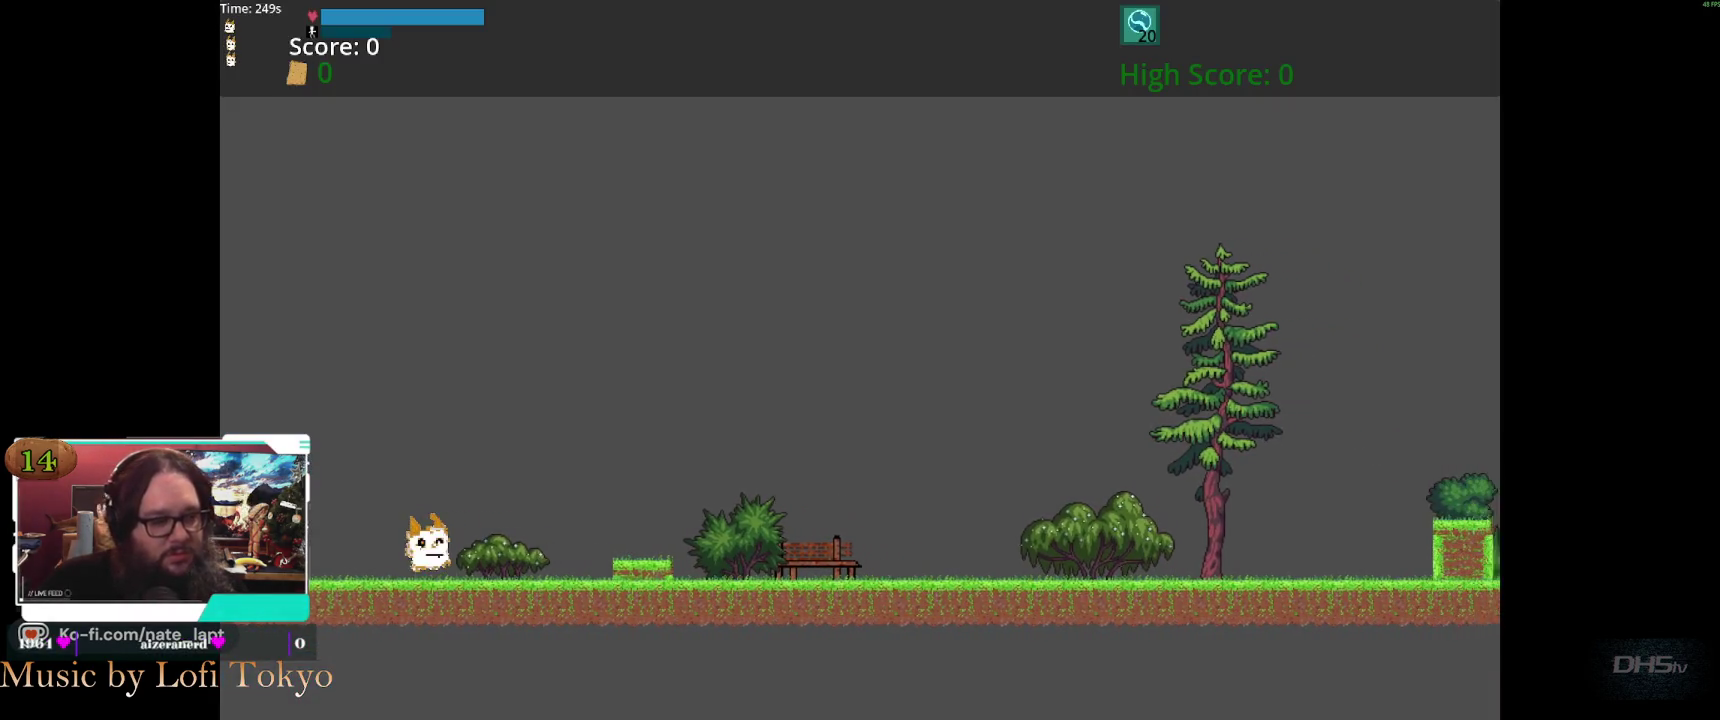
key(Escape)
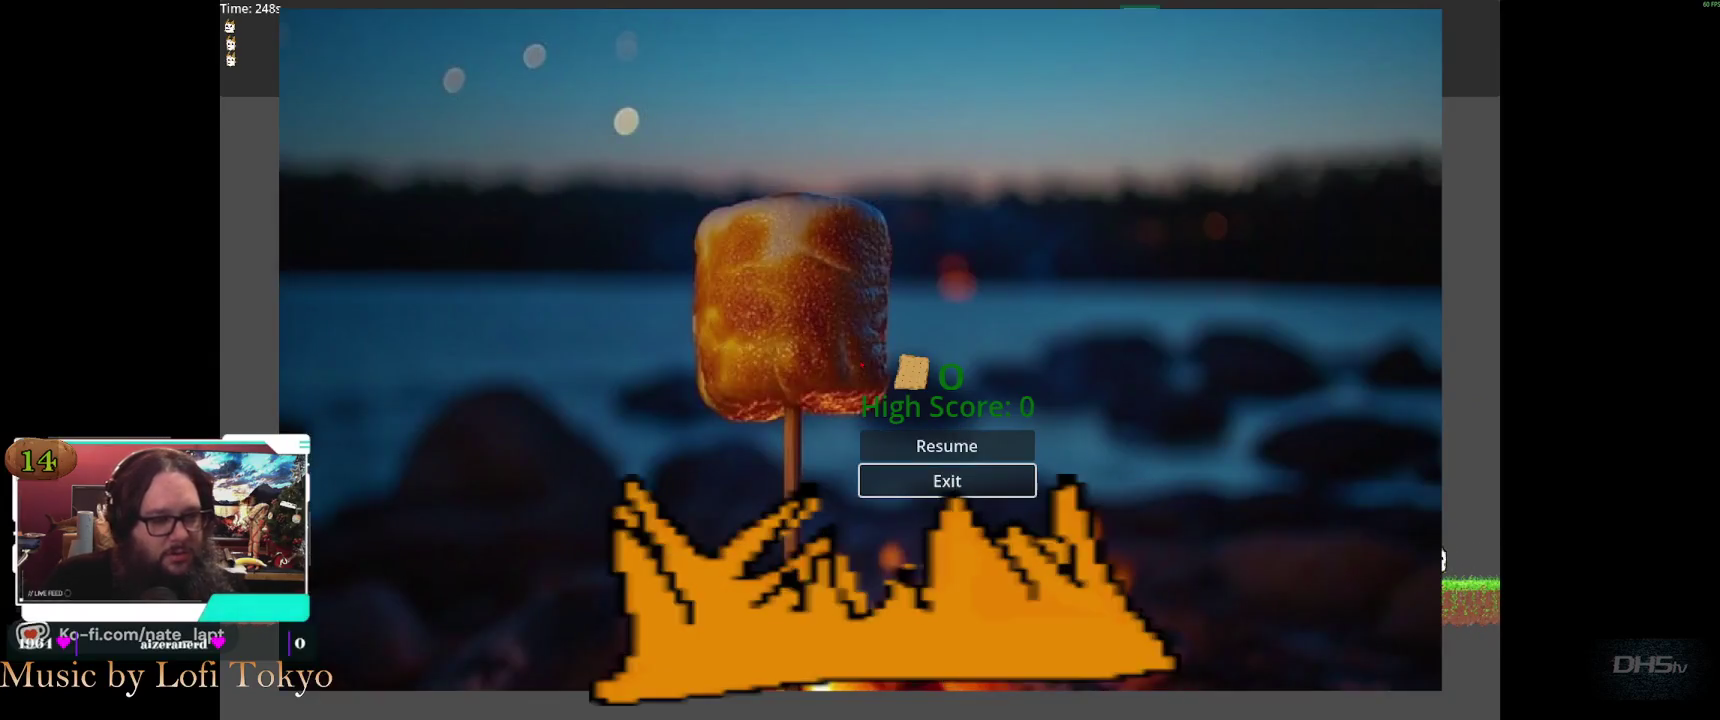
key(Down)
key(Return)
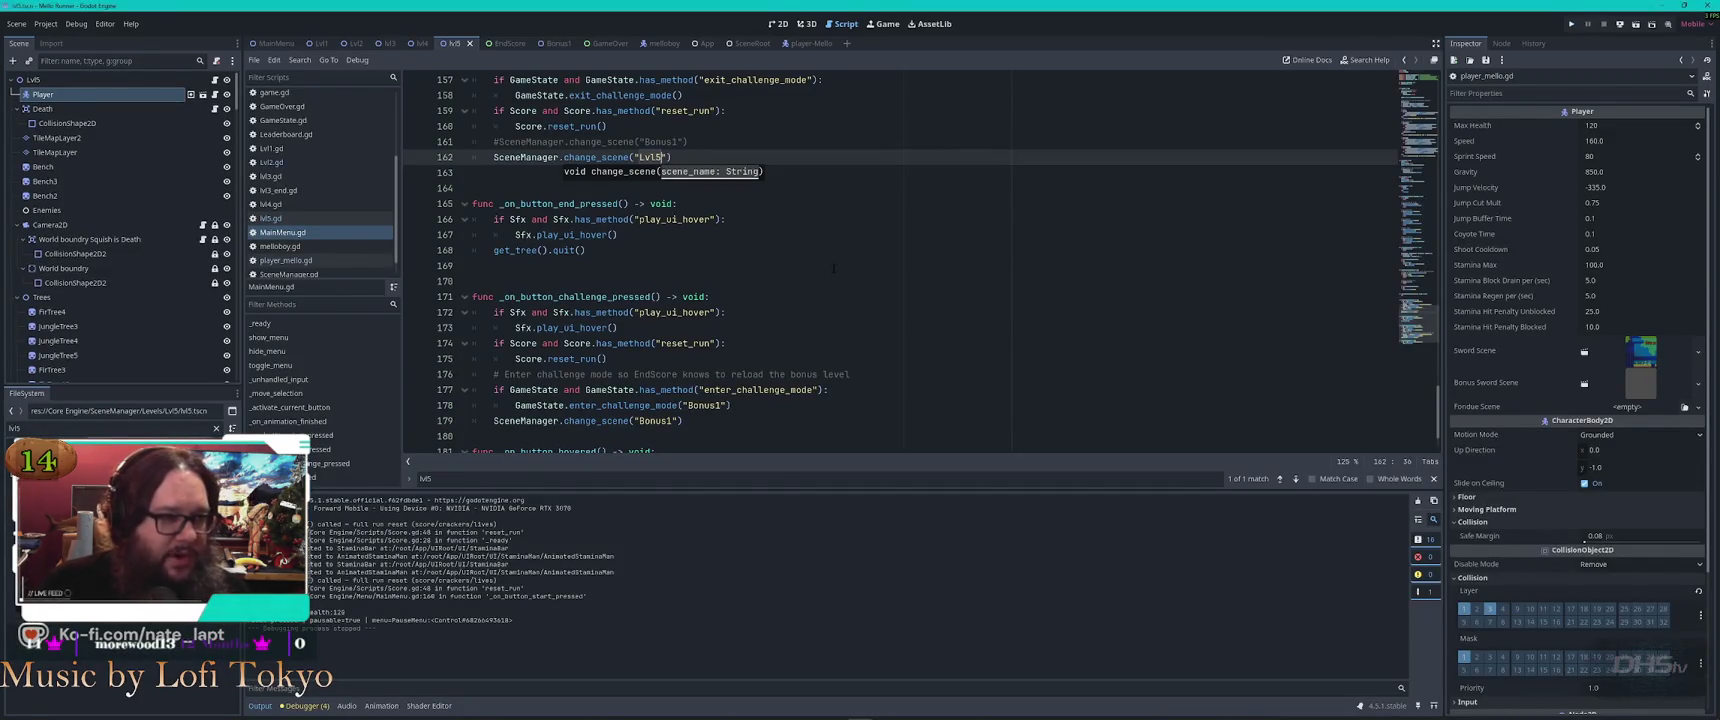
Revert MainMenu.gd line 162 back to Lvl4, glance at VS Code, then open player_mello.gd
click(825, 223)
key(ctrl+z)
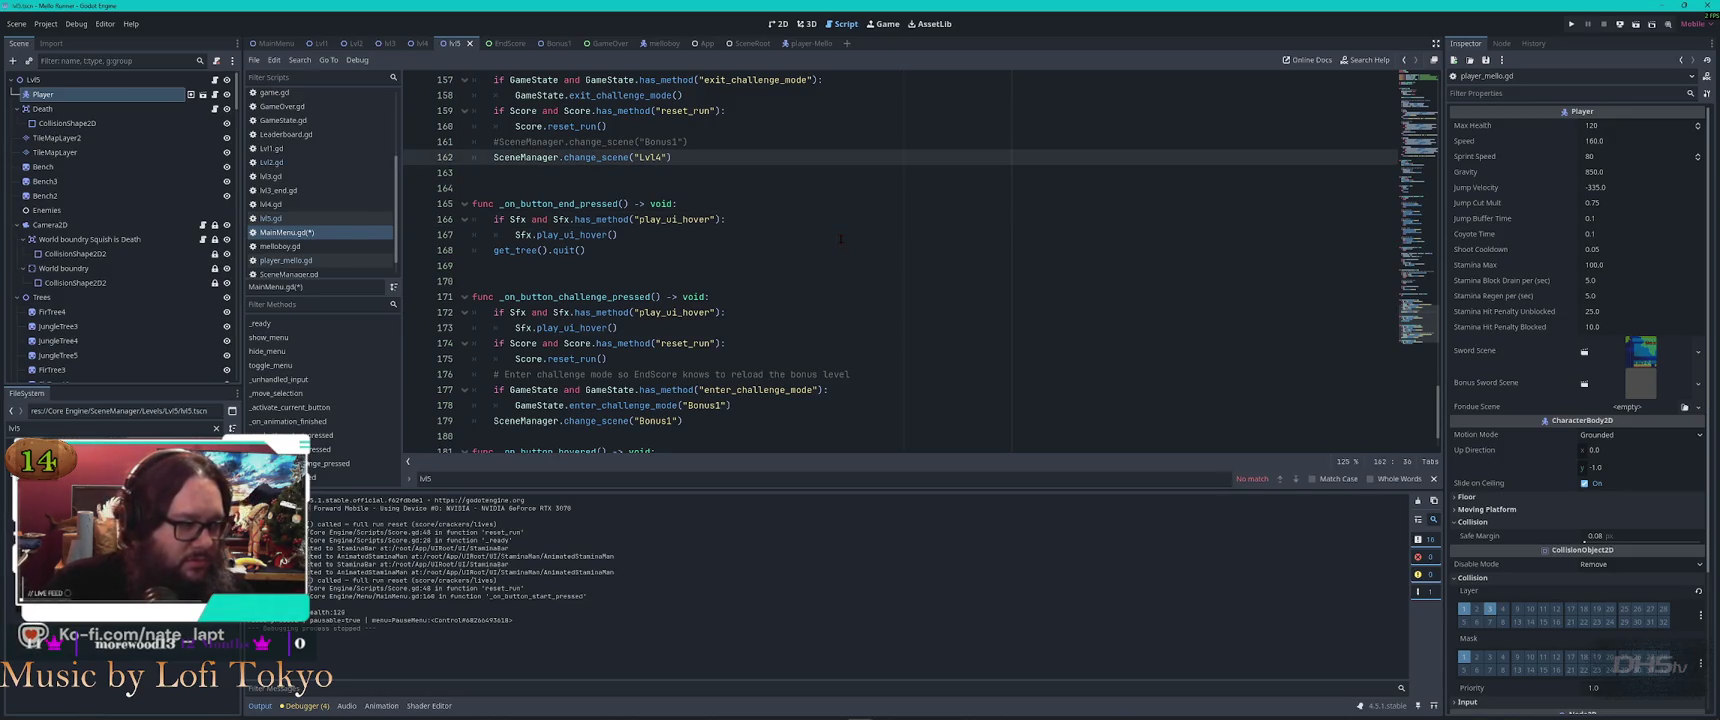
key(alt+Tab)
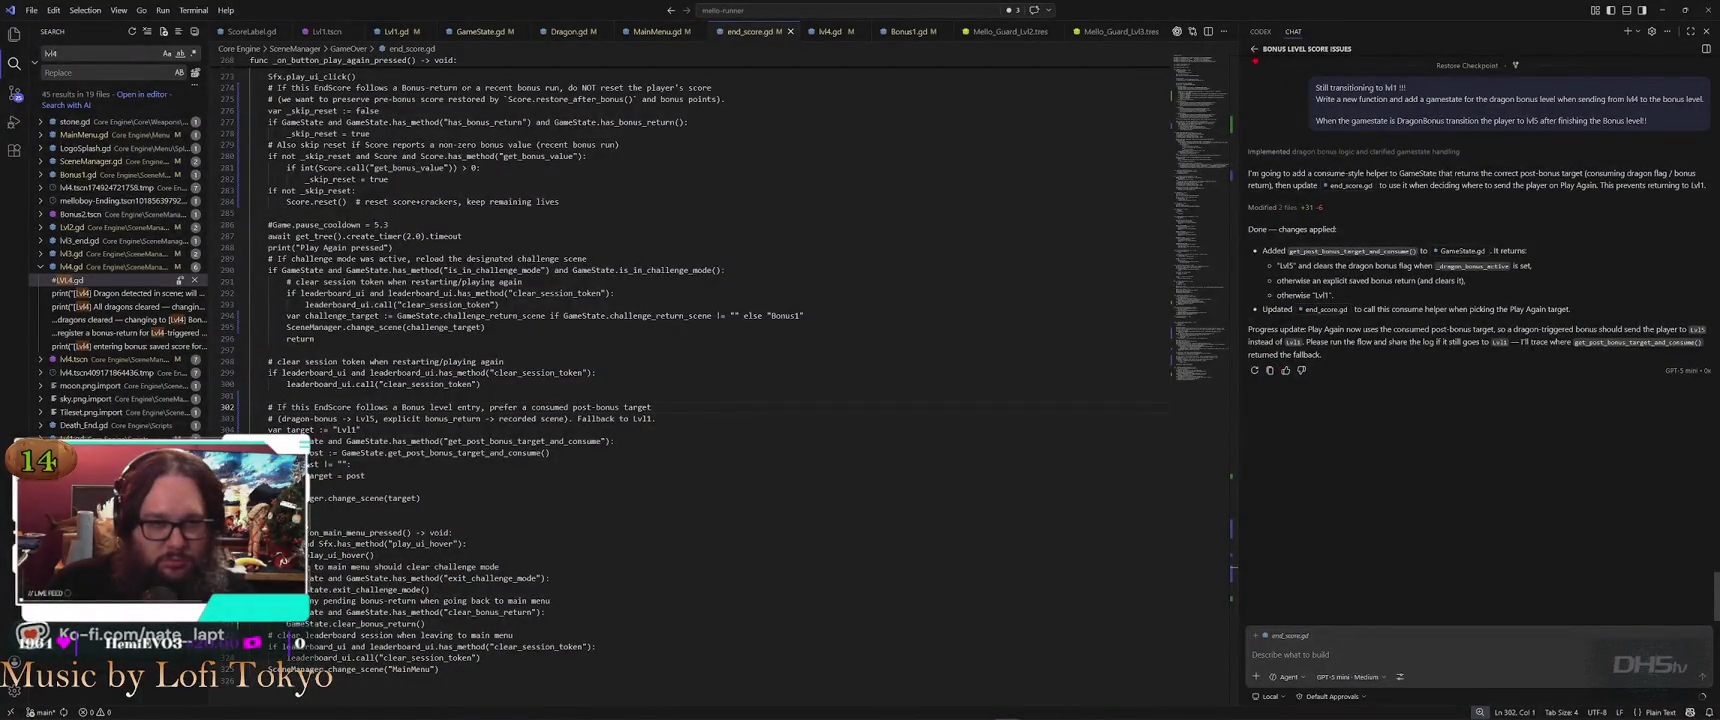
click(1254, 49)
key(alt+Tab)
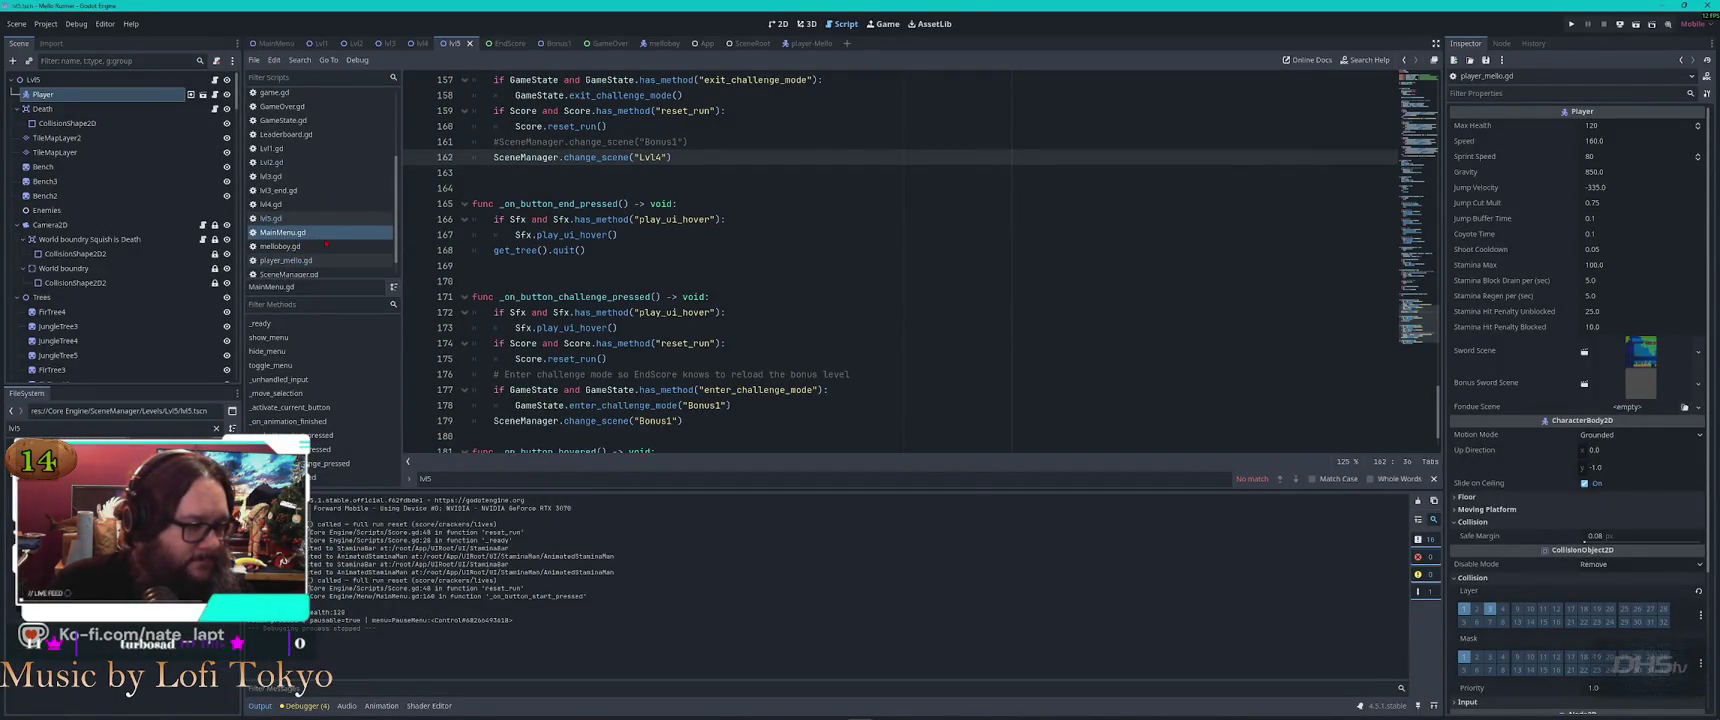
click(312, 261)
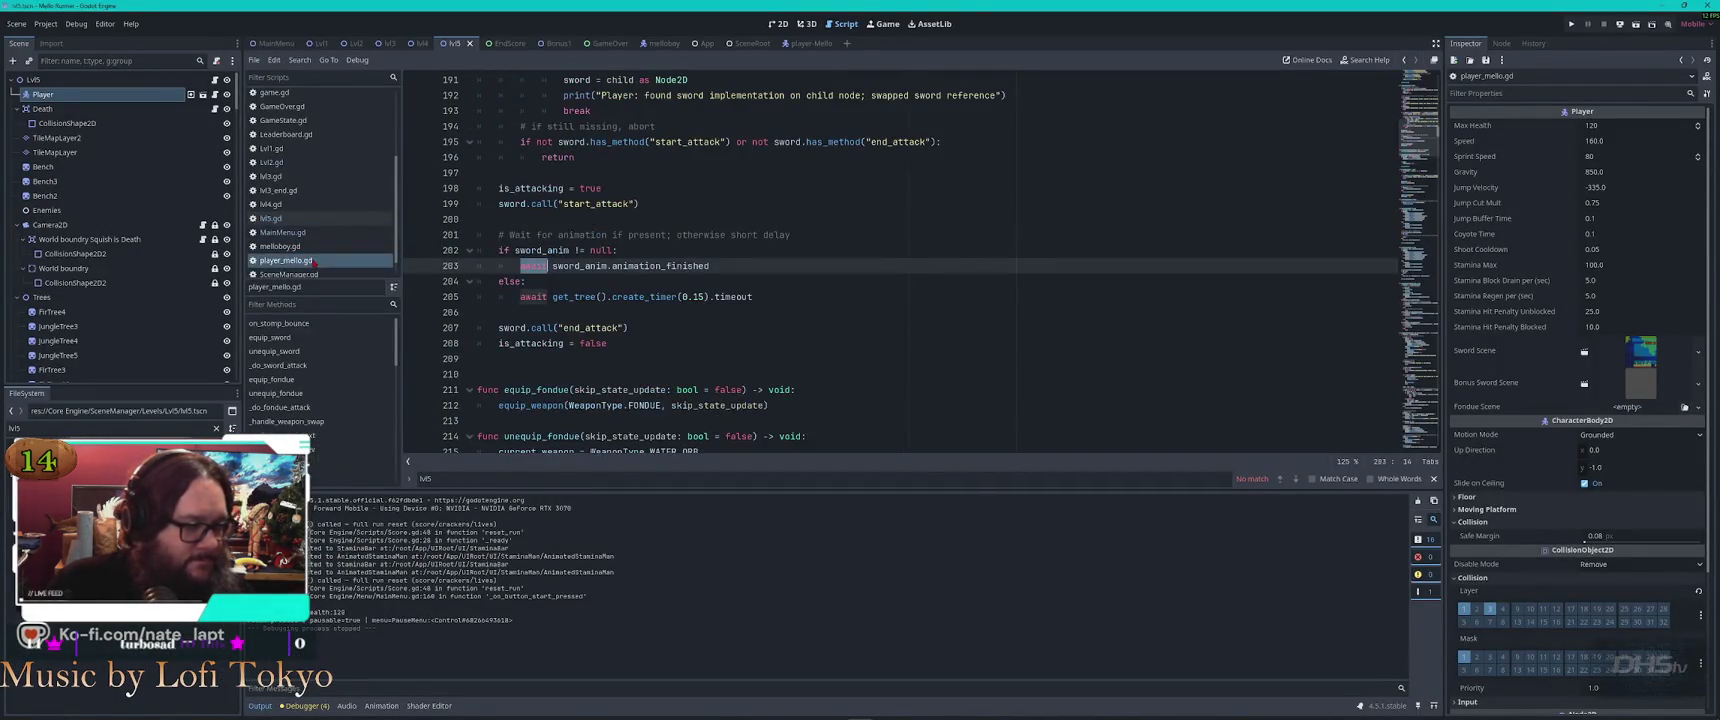
Inspect the player and camera reference lines 18–19 in lvl5.gd
click(843, 300)
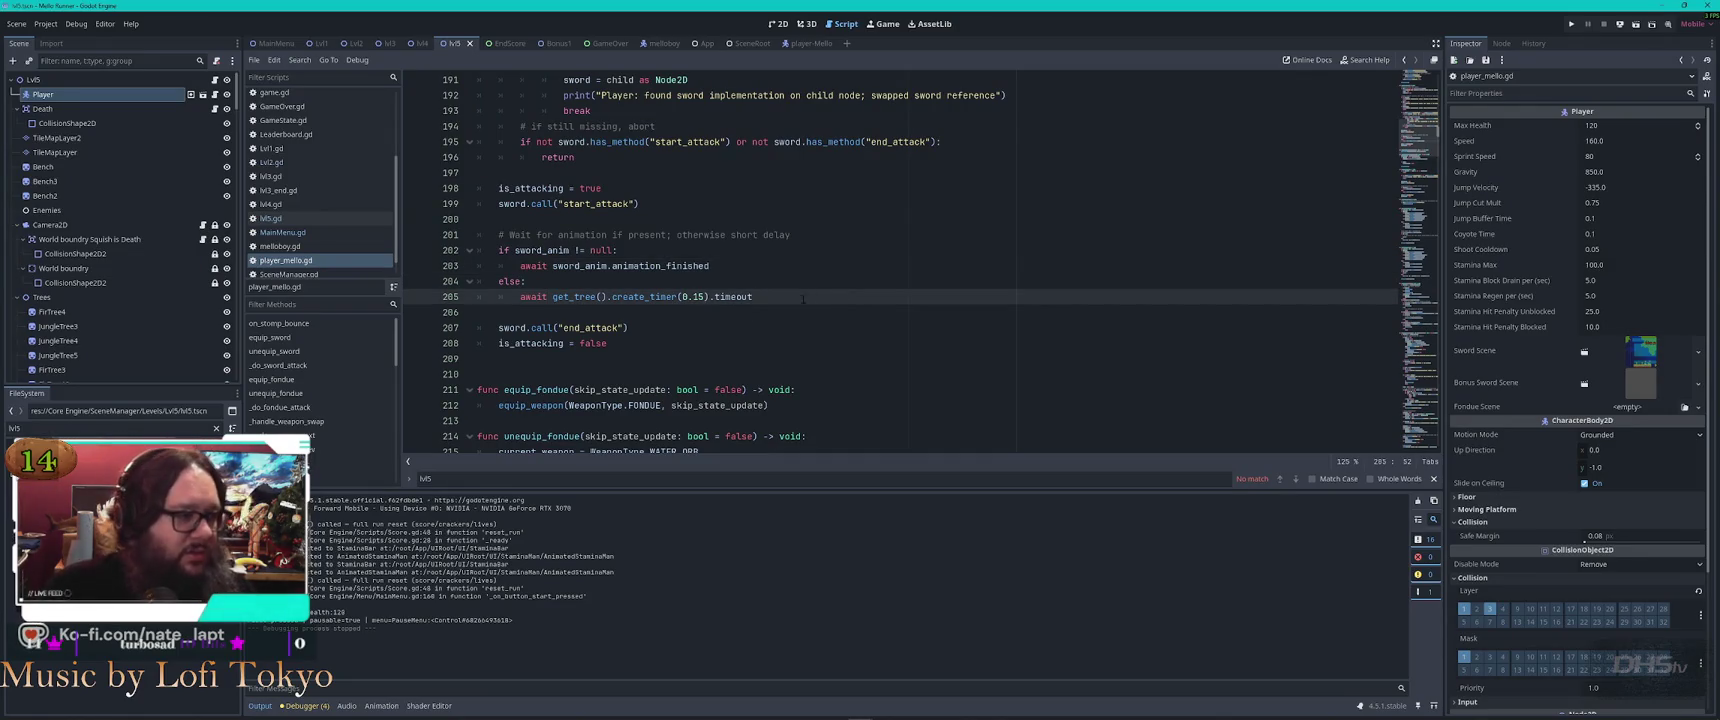
click(284, 218)
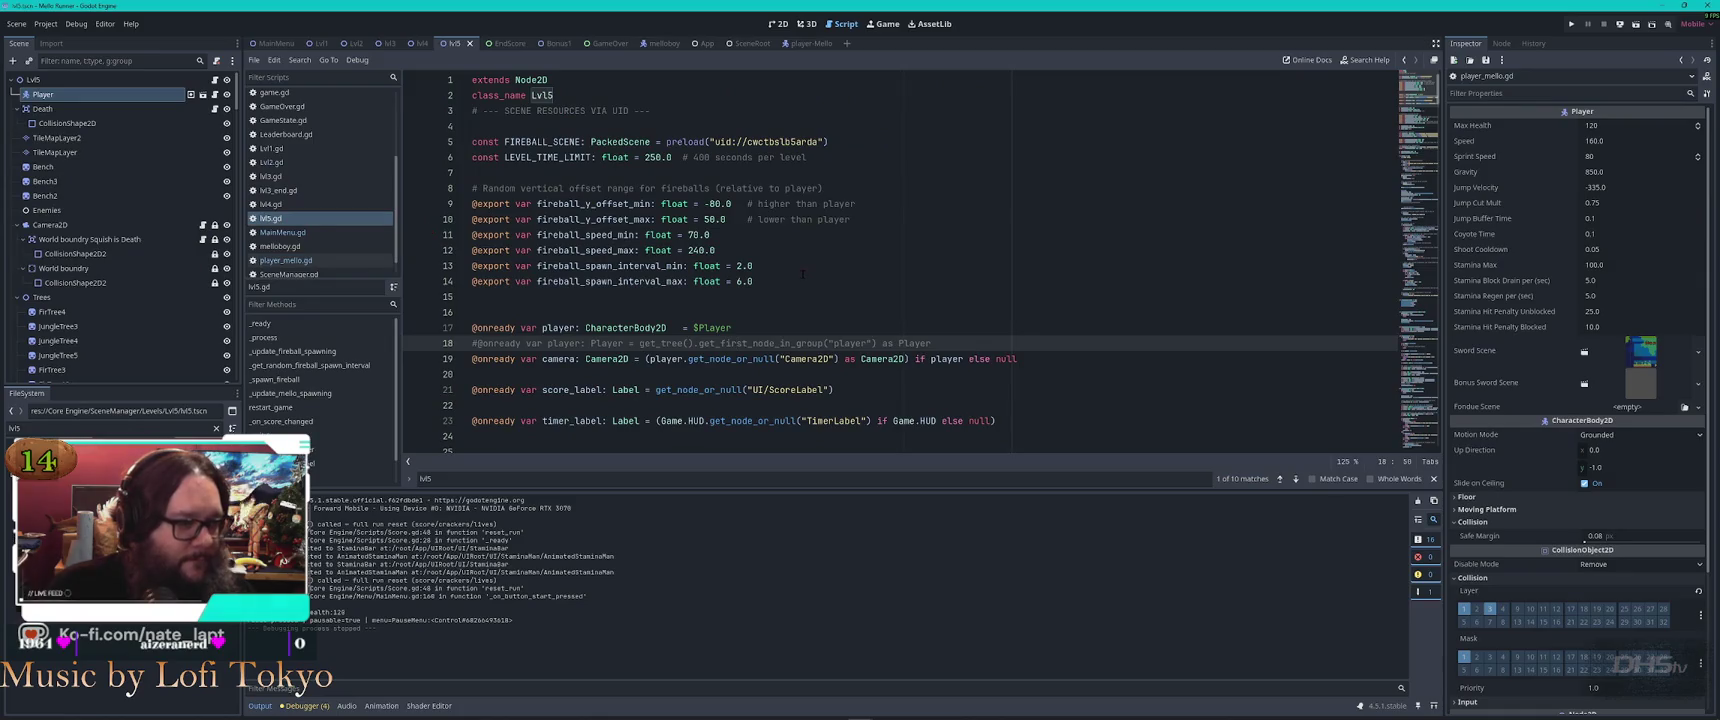
scroll(874, 278, down, 3)
scroll(885, 281, up, 1)
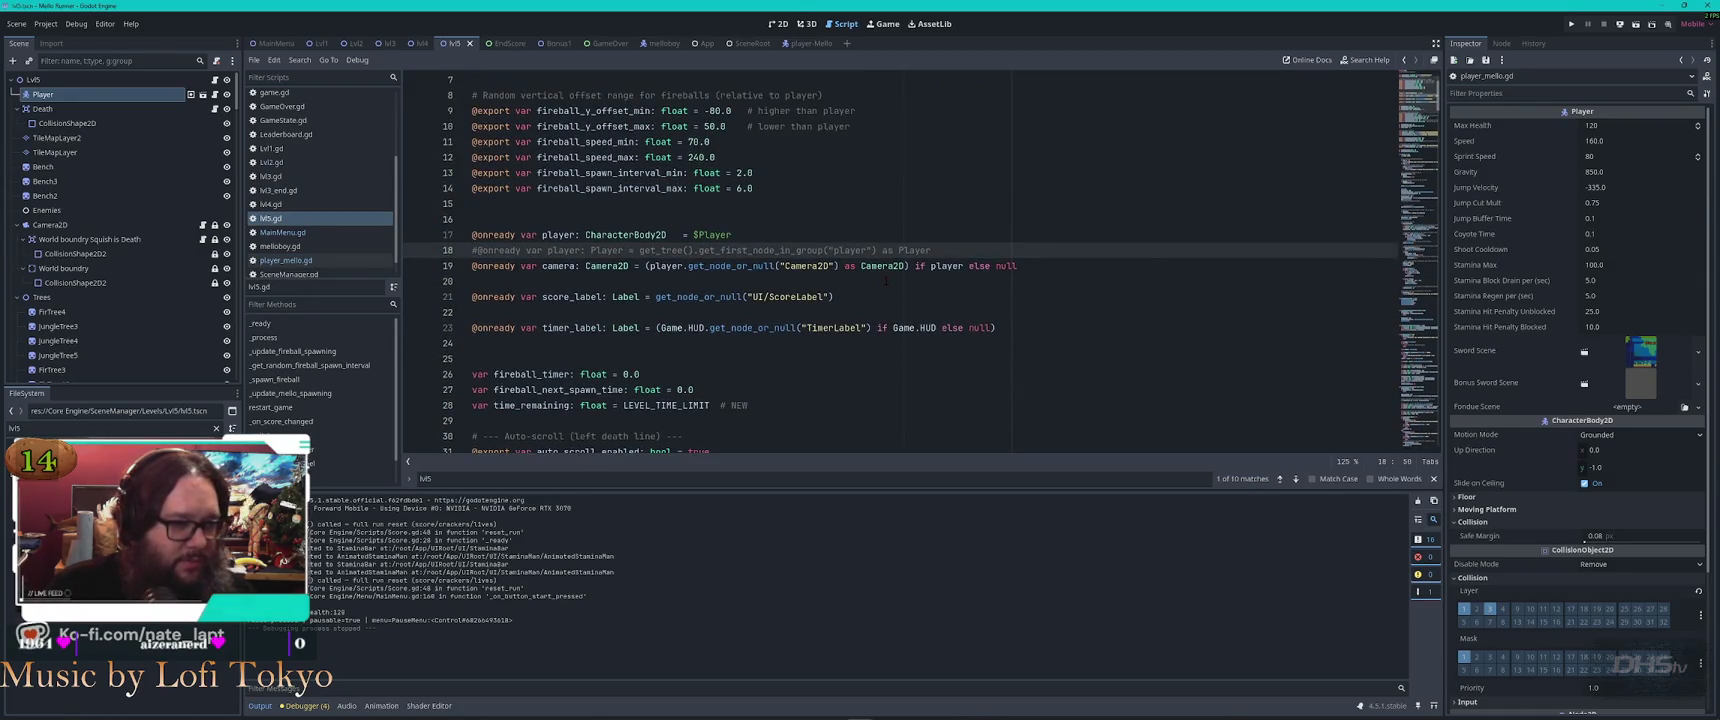
click(1020, 266)
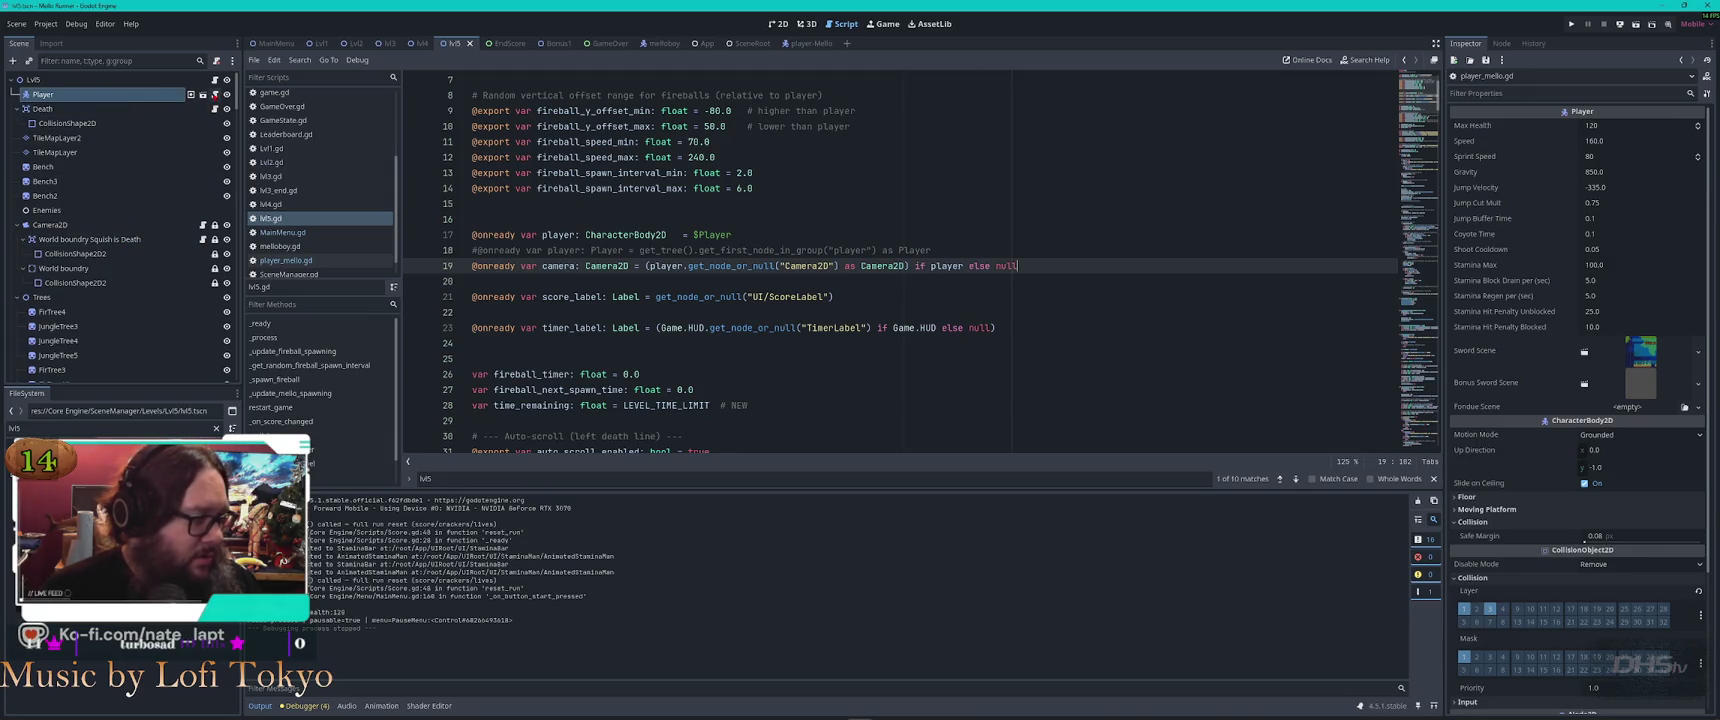
Check player_mello.gd's top references, including the sword icon, then open Bonus1.gd
click(191, 94)
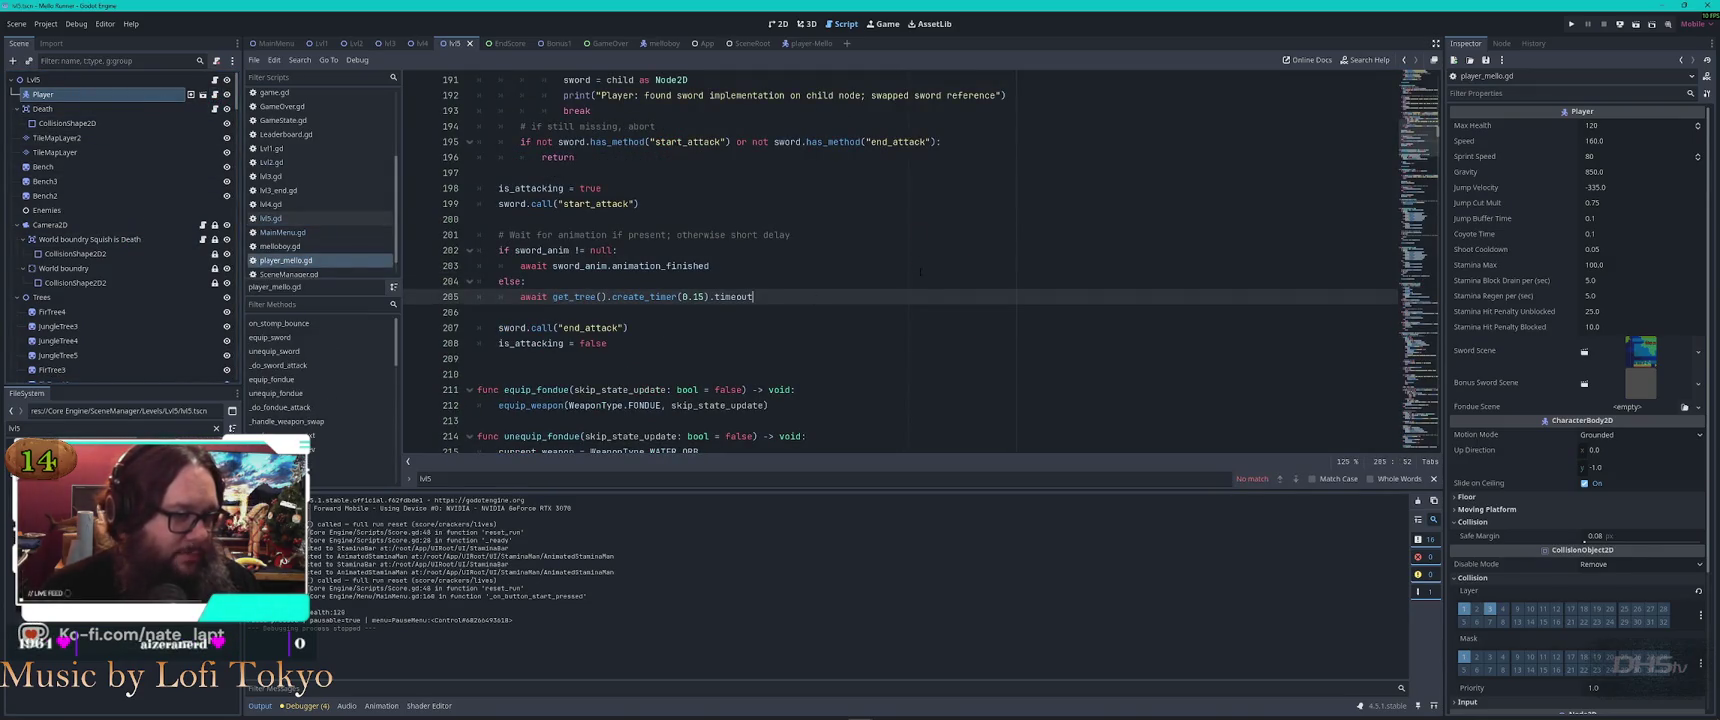
scroll(928, 288, up, 20)
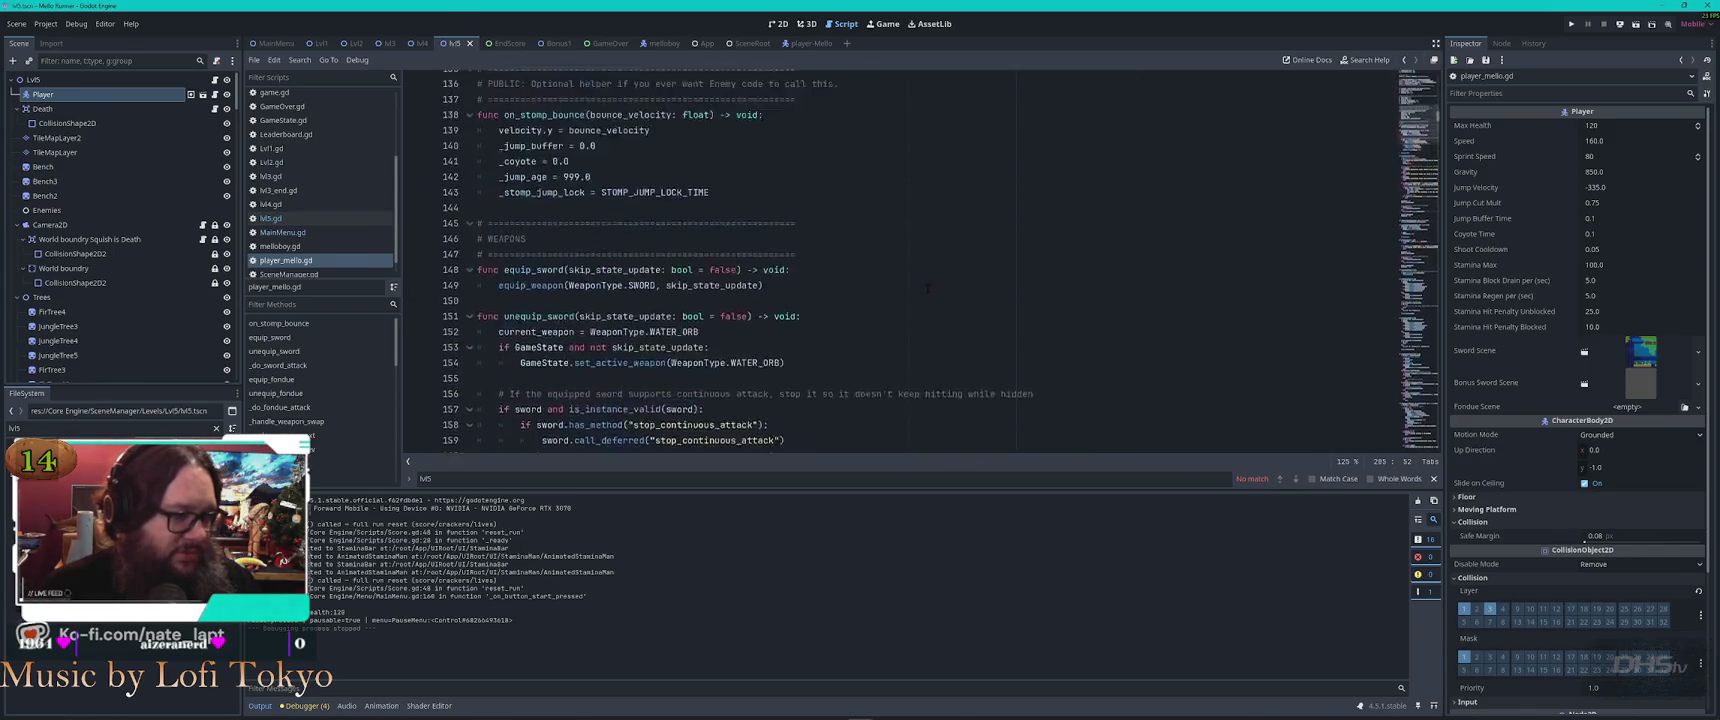
scroll(946, 283, up, 17)
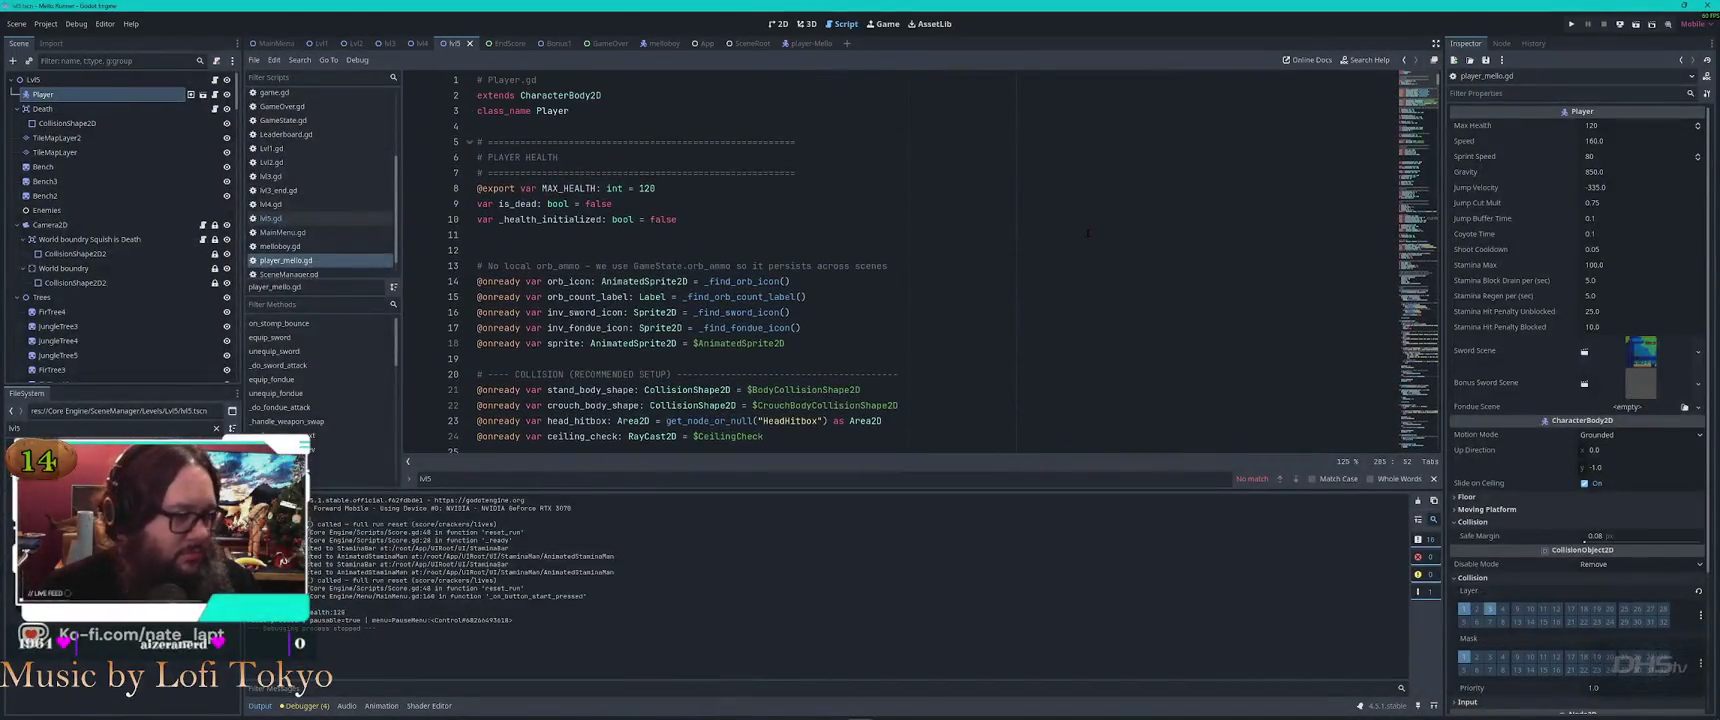
click(951, 313)
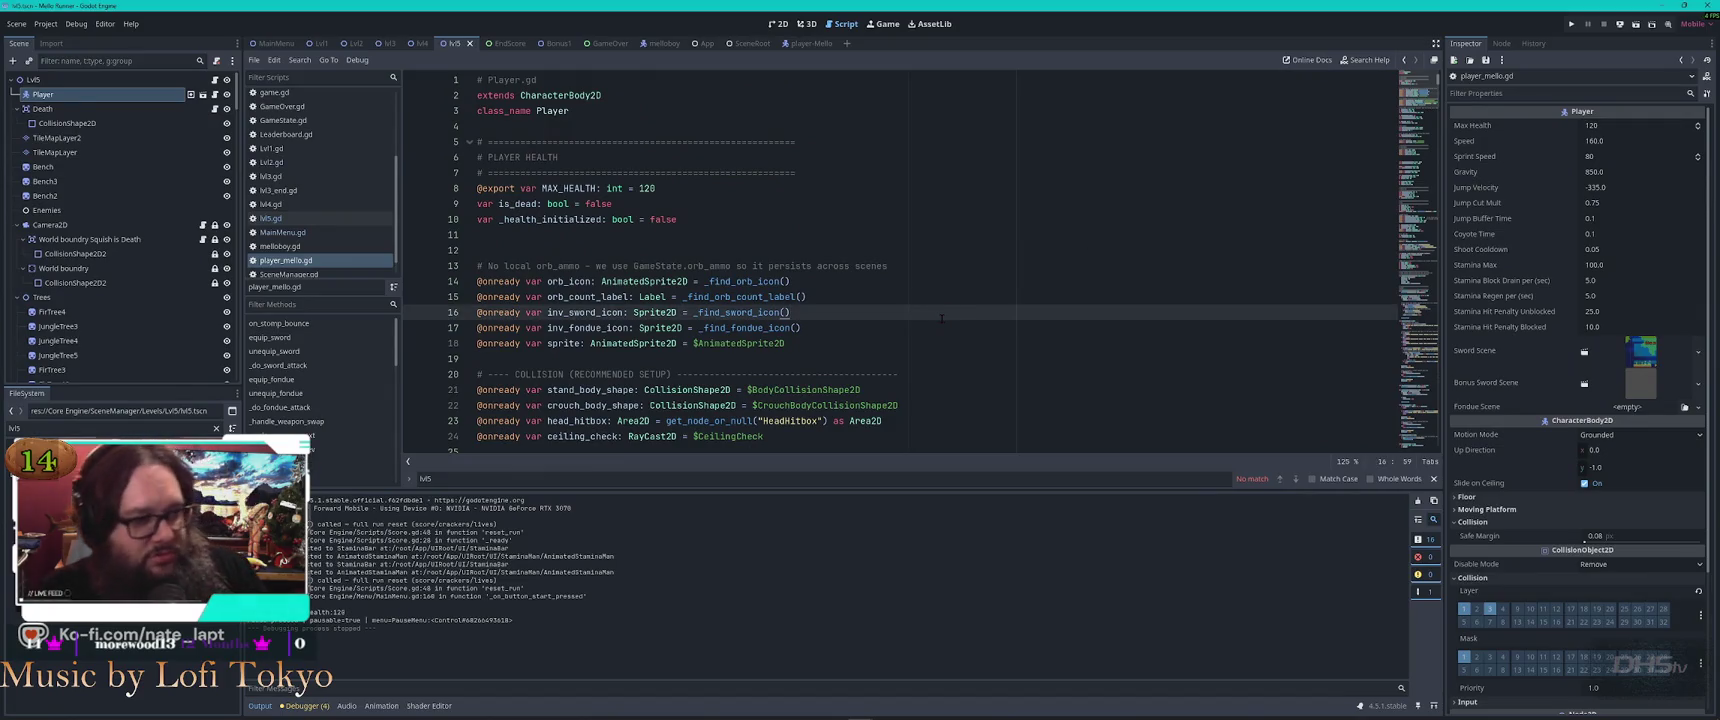
scroll(943, 316, down, 4)
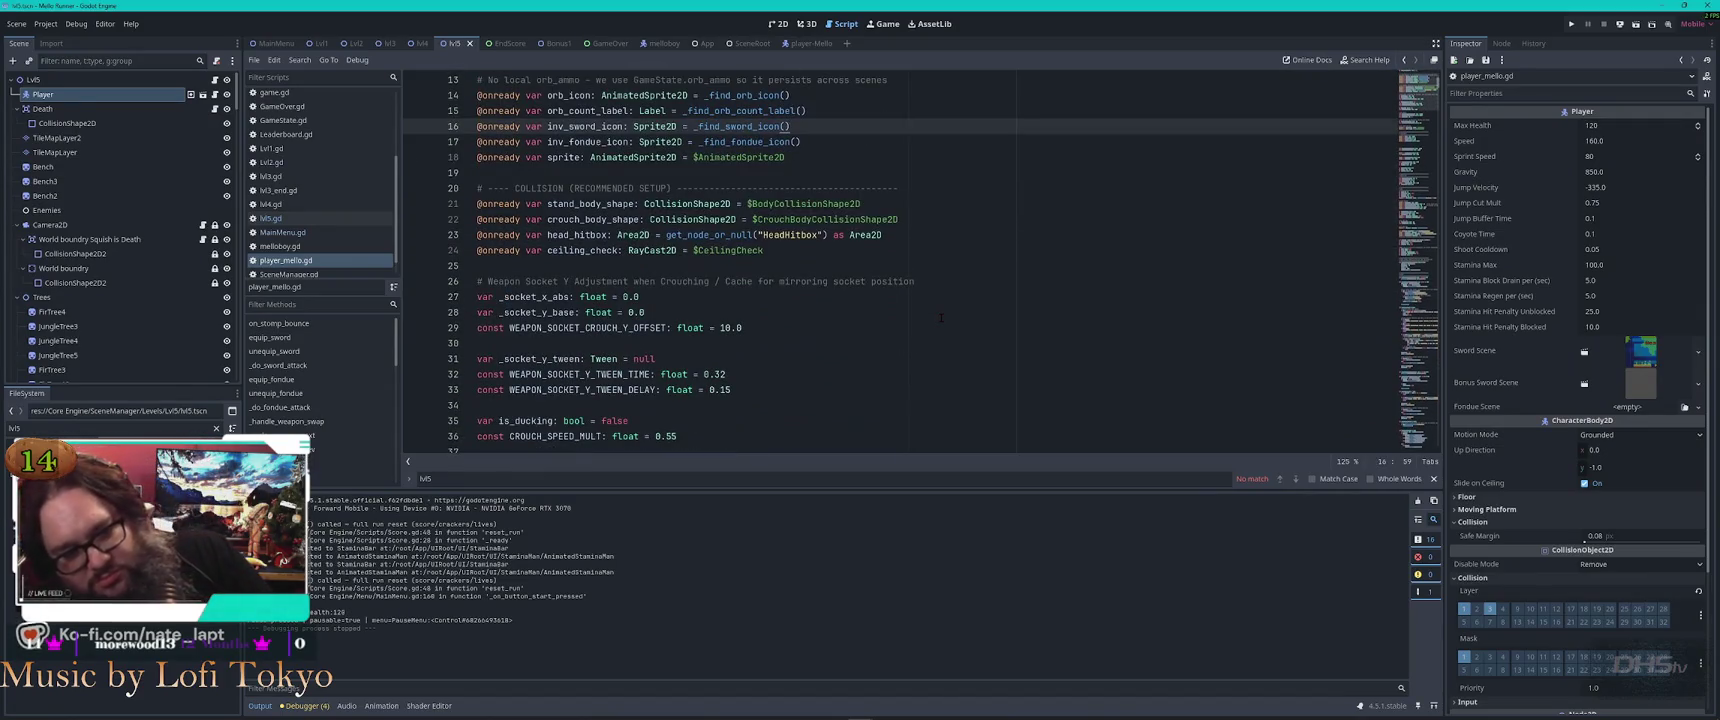
scroll(943, 321, up, 4)
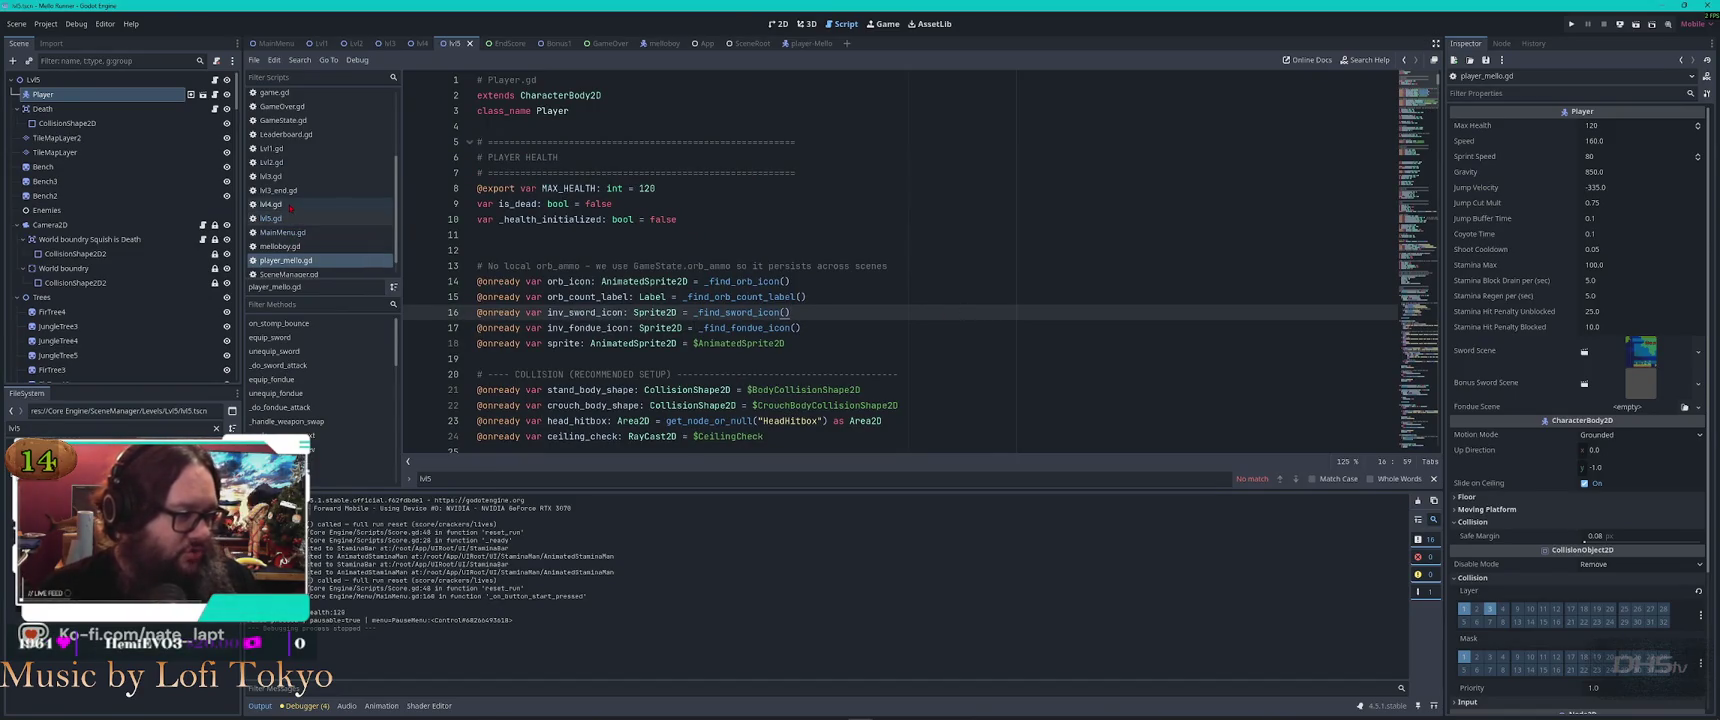
scroll(300, 180, up, 4)
click(280, 96)
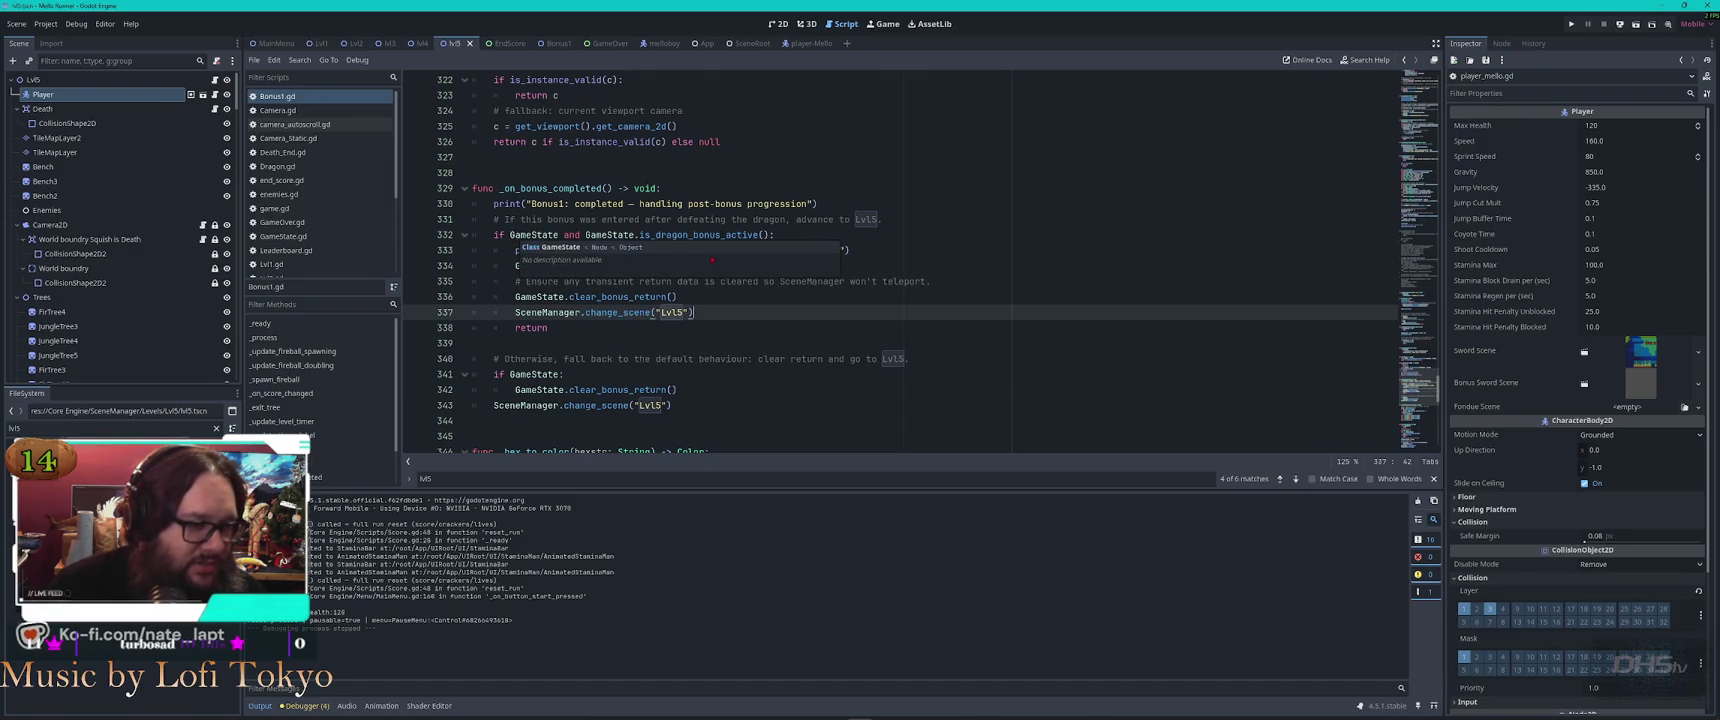
Review _on_bonus_completed's dragon-bonus check, clear calls and both Lvl5 scene changes
double_click(700, 235)
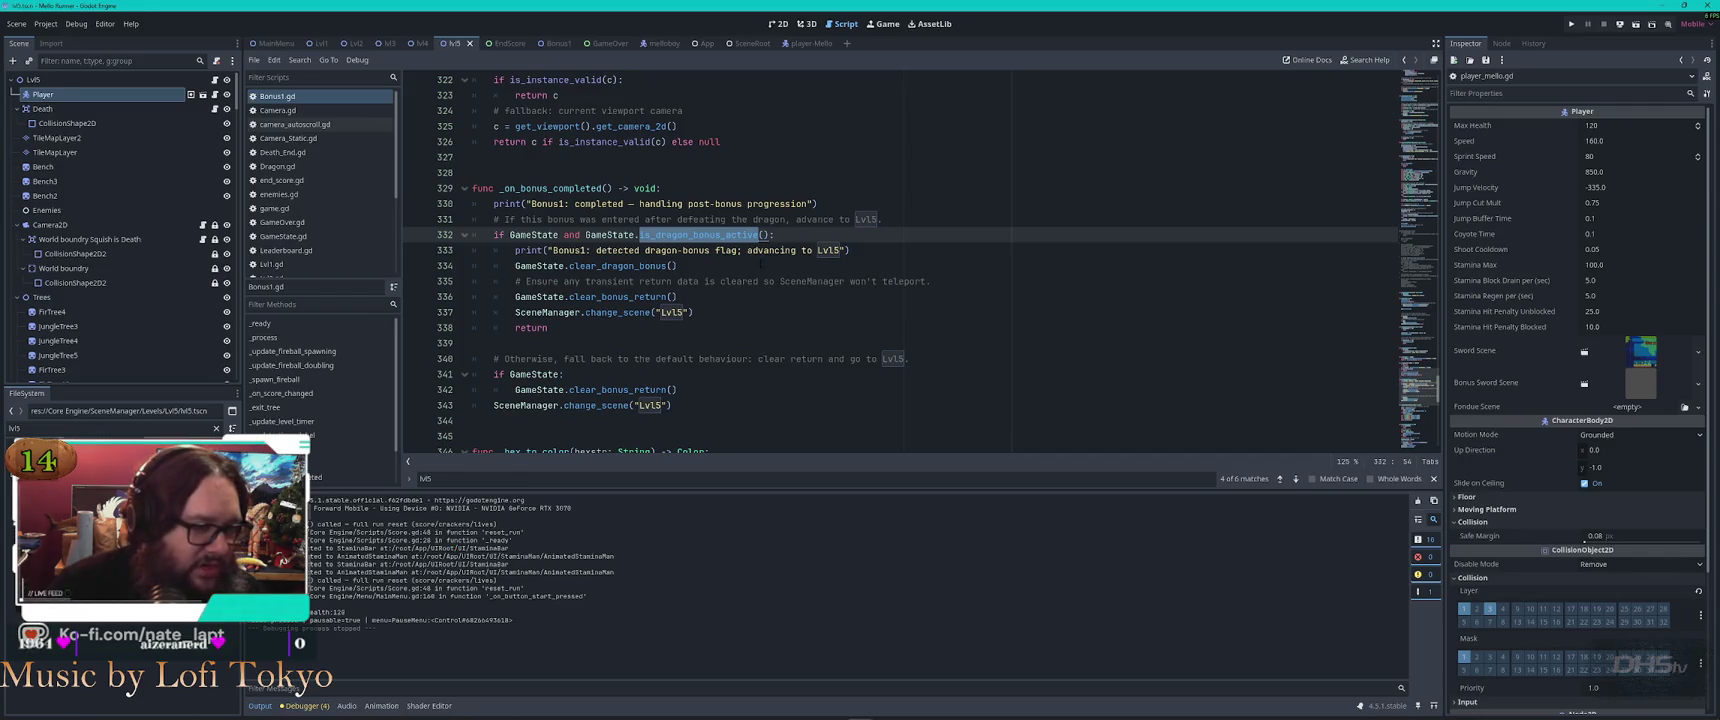
click(748, 250)
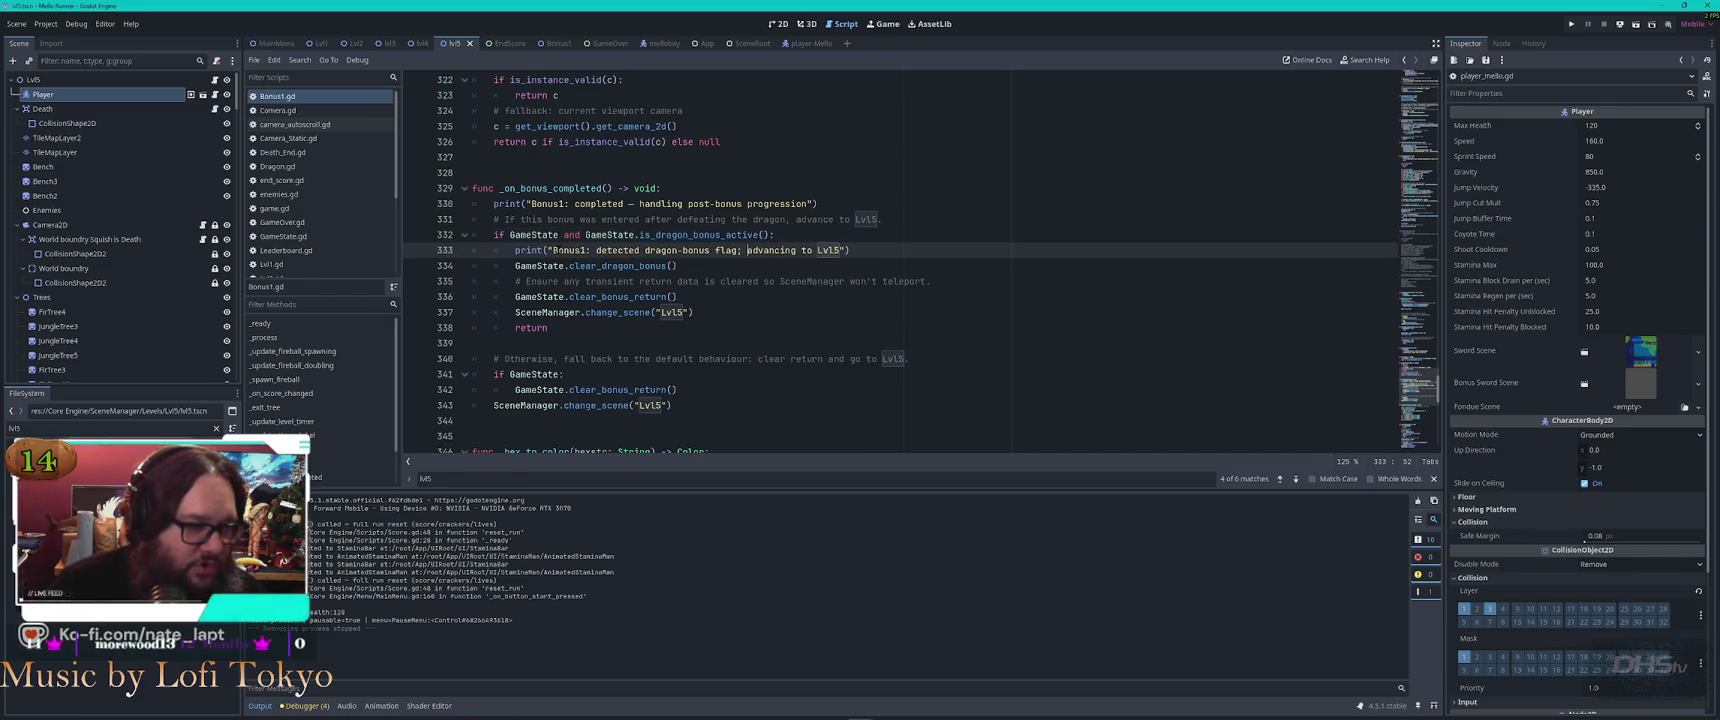
click(598, 250)
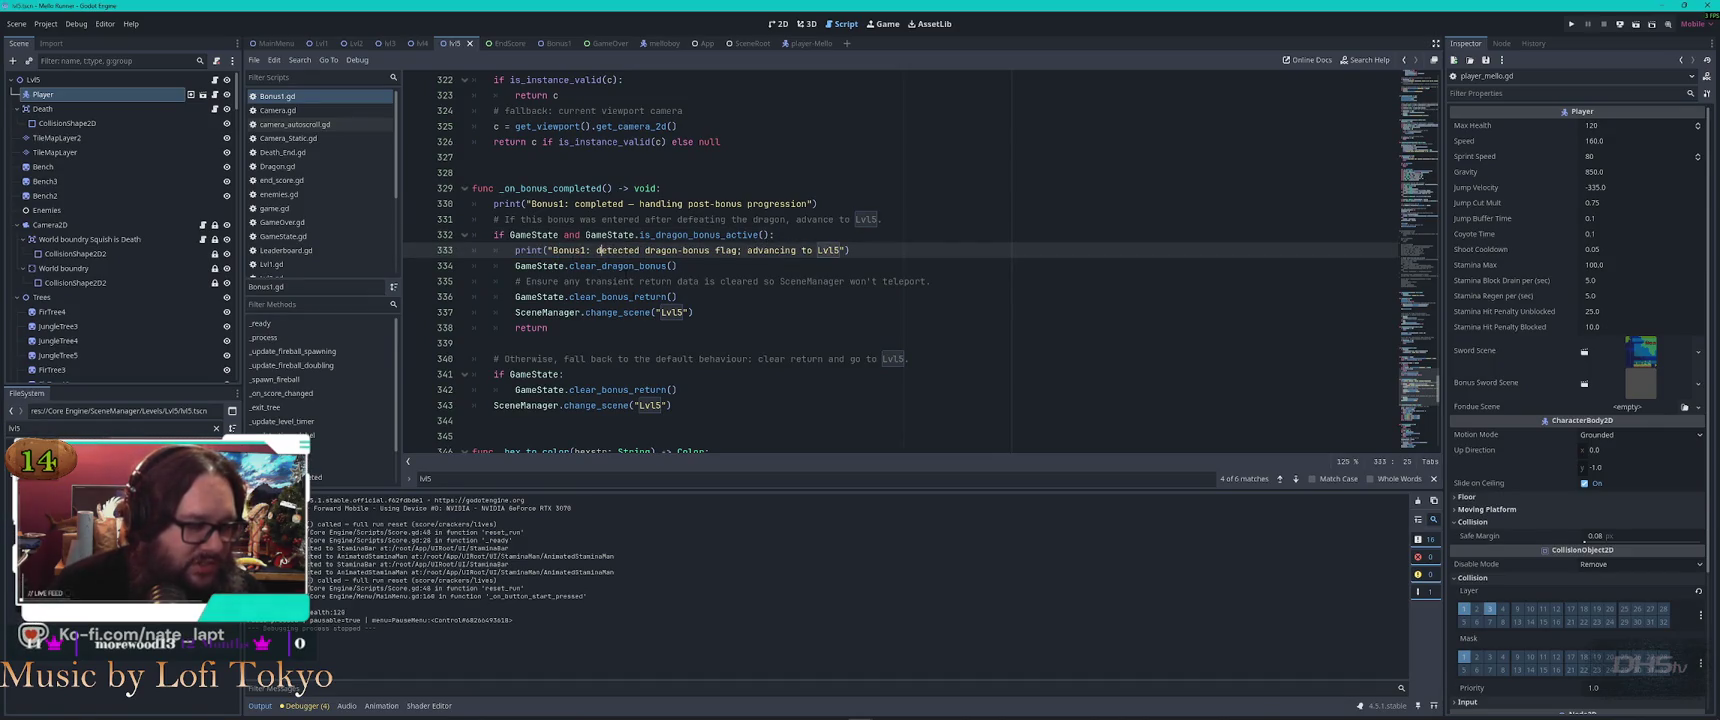
double_click(652, 265)
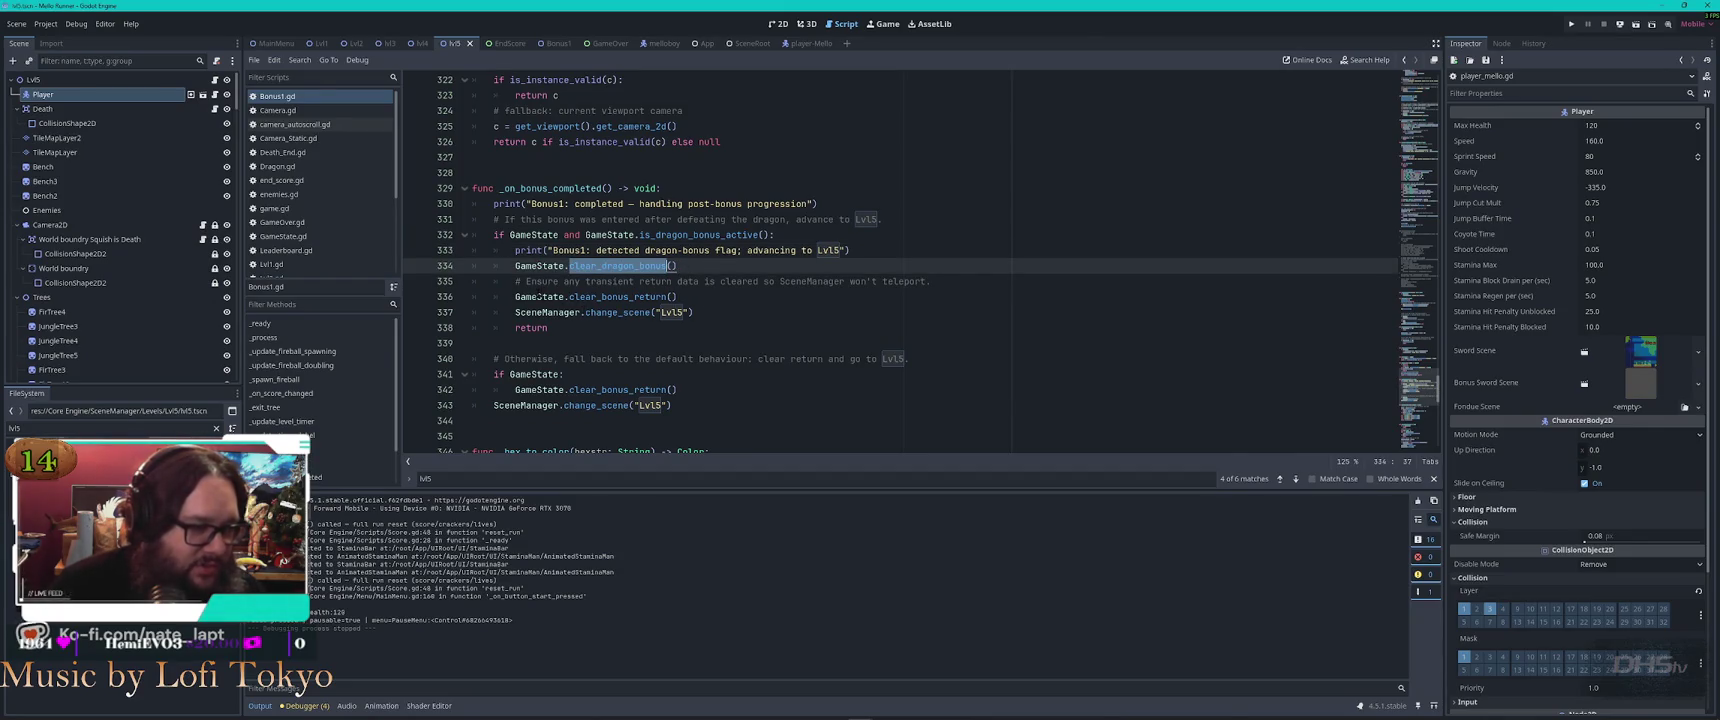
double_click(618, 297)
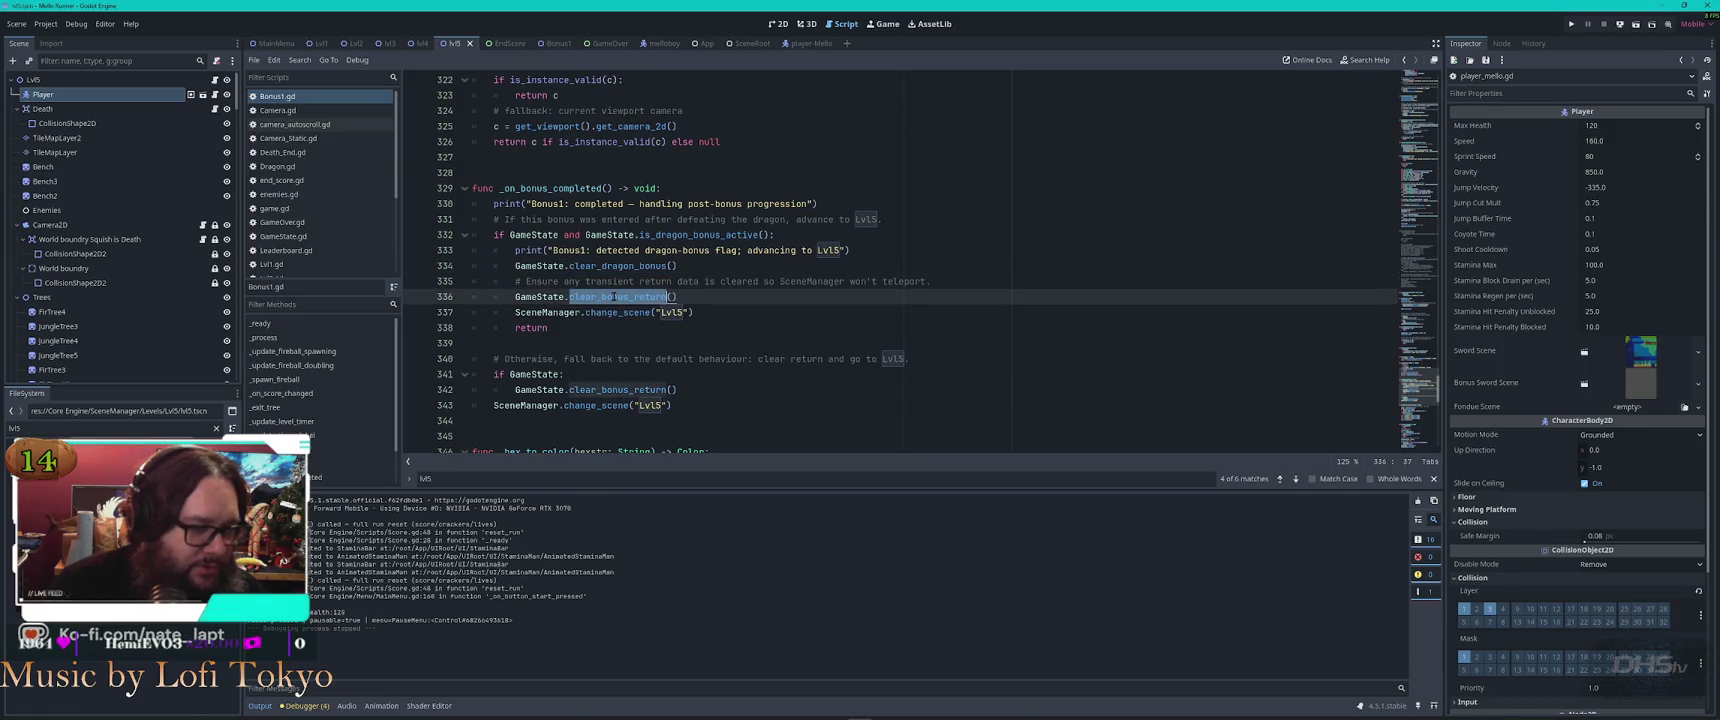
click(747, 307)
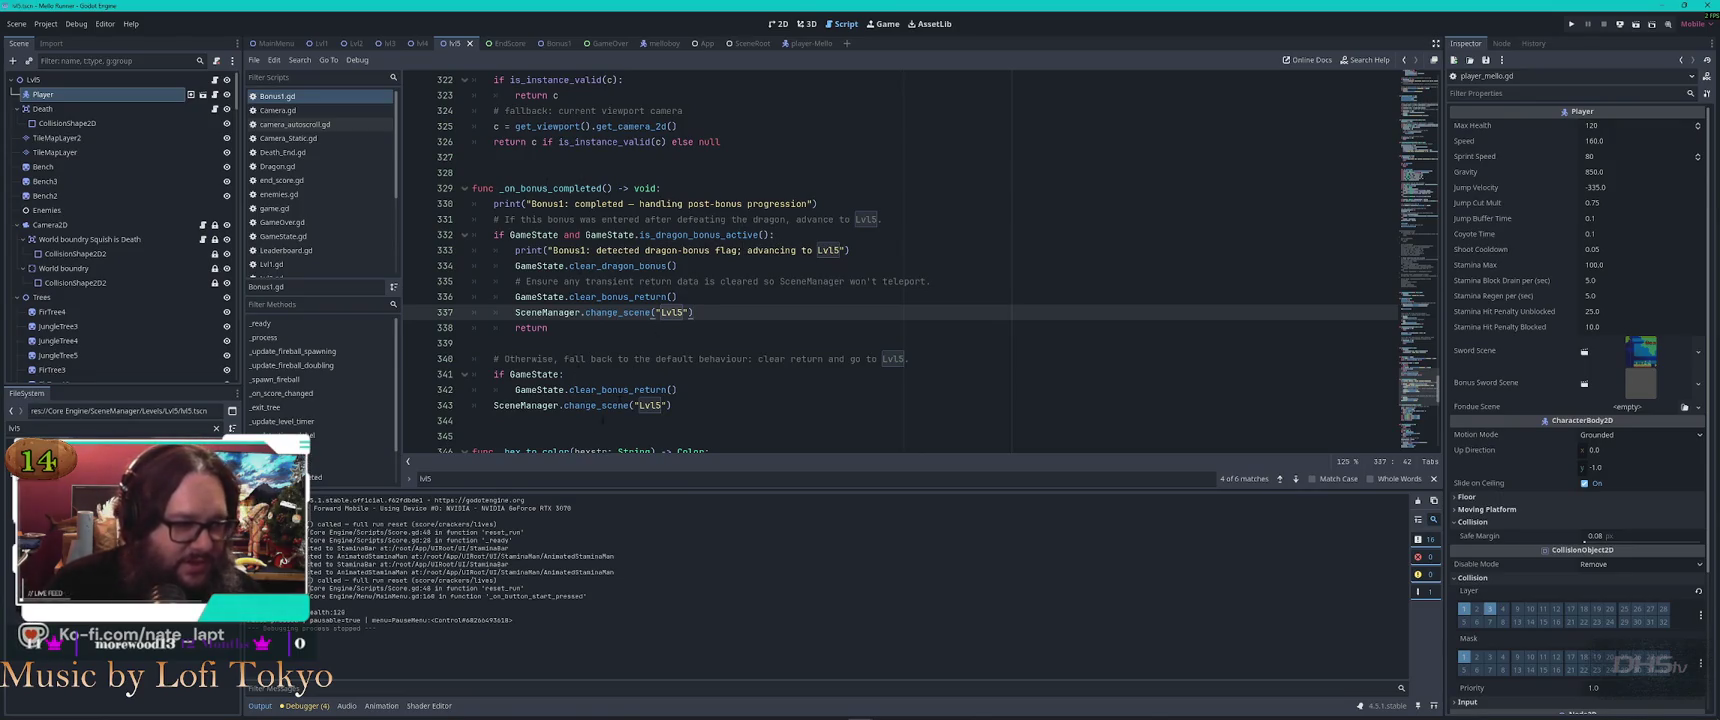
double_click(585, 390)
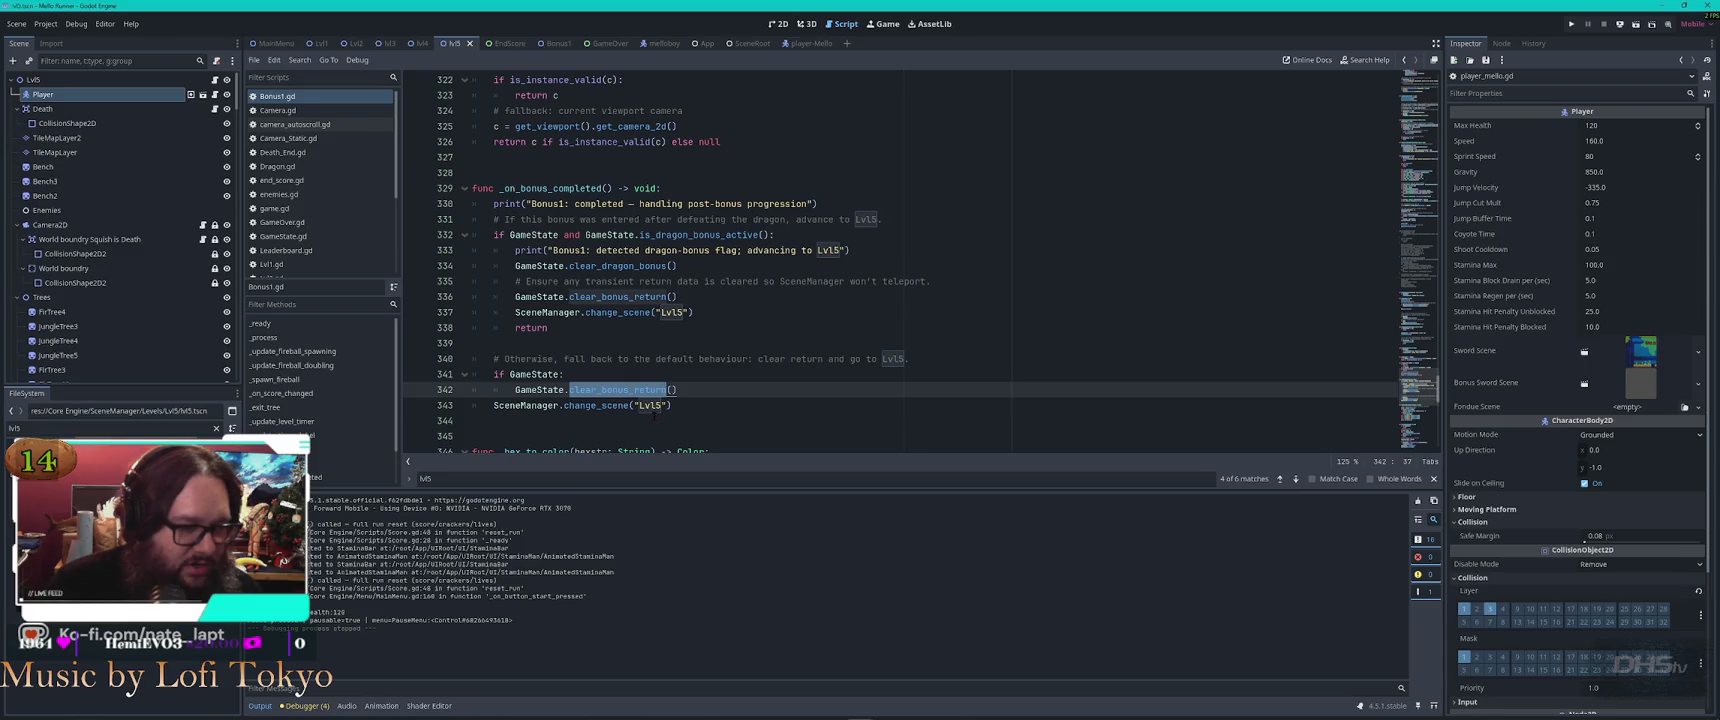
click(591, 405)
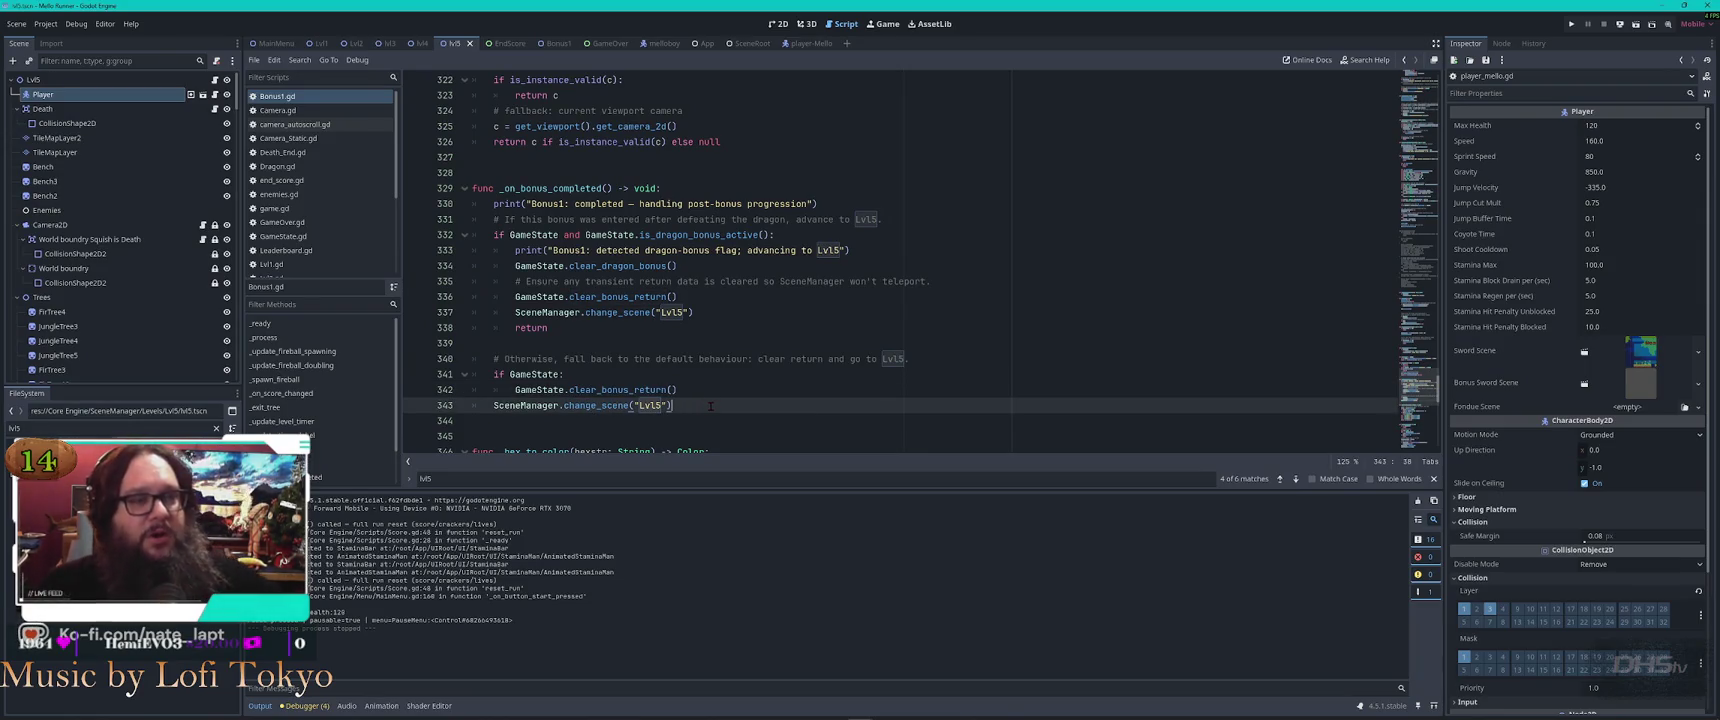
Select line 333's dragon-bonus print statement and place the caret at line 342's end
scroll(711, 406, down, 2)
scroll(713, 395, up, 1)
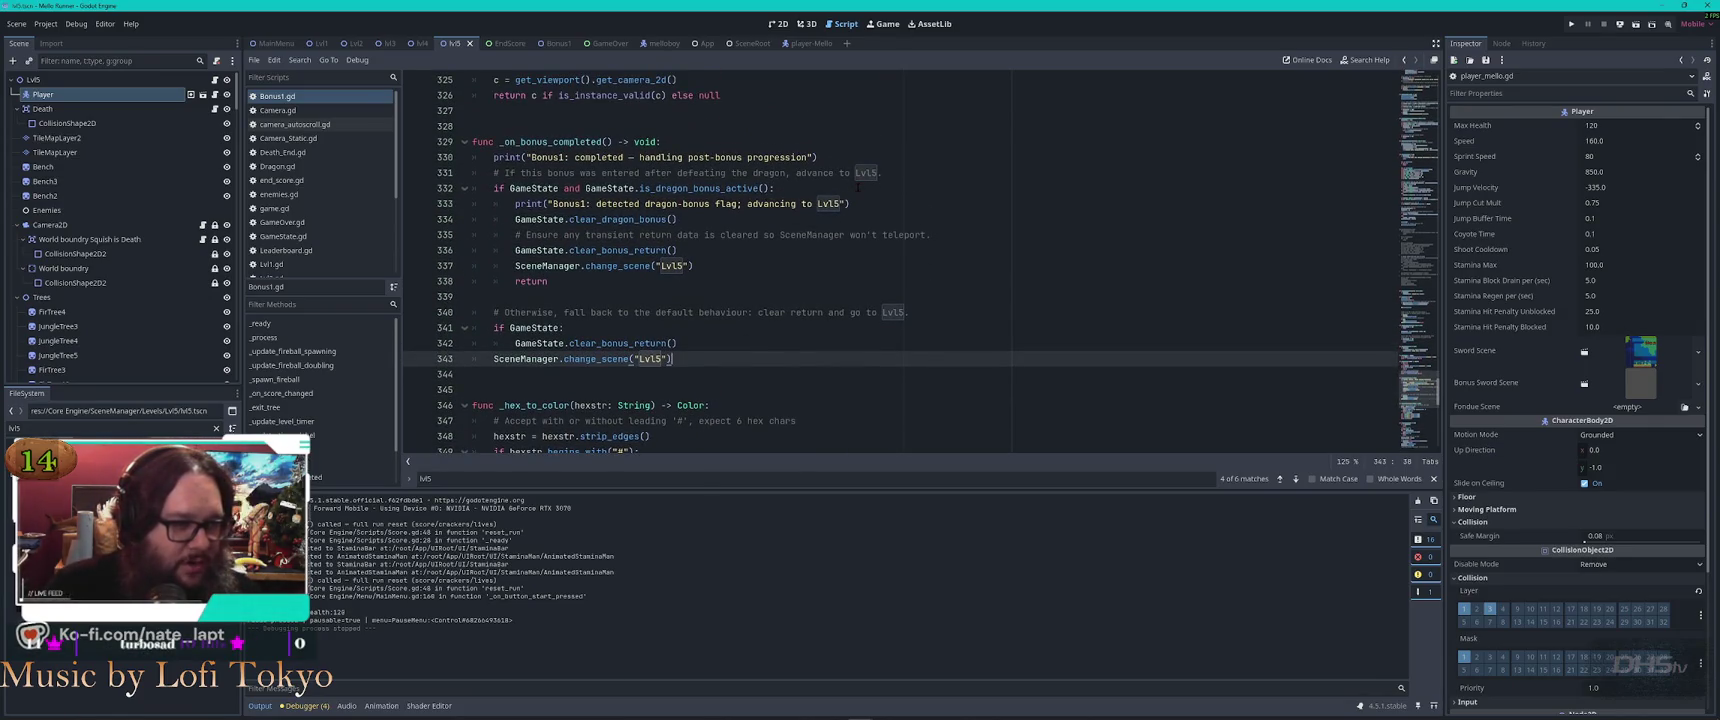
drag(857, 187, 867, 201)
key(ctrl+c)
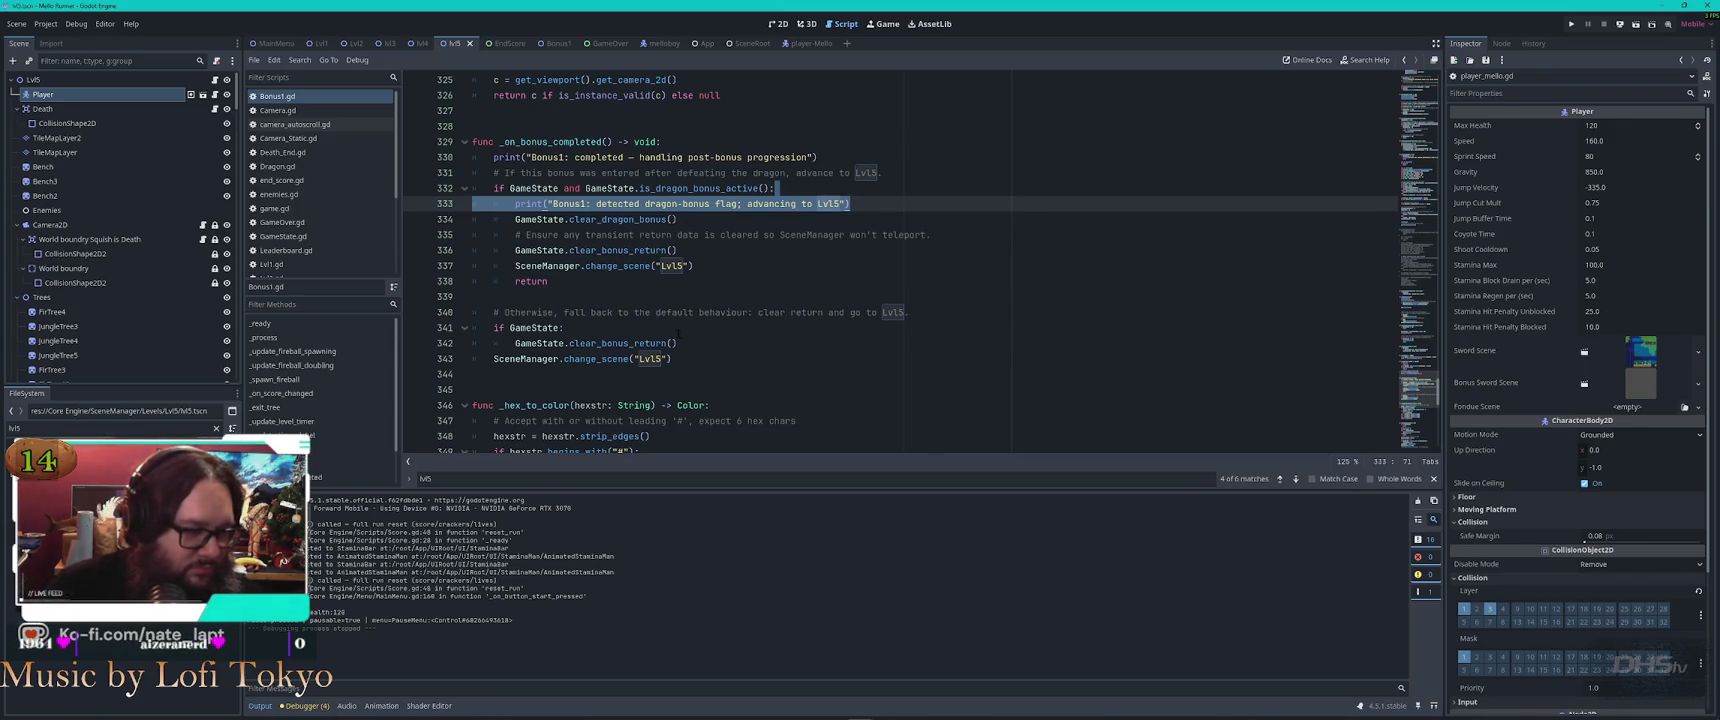
click(715, 343)
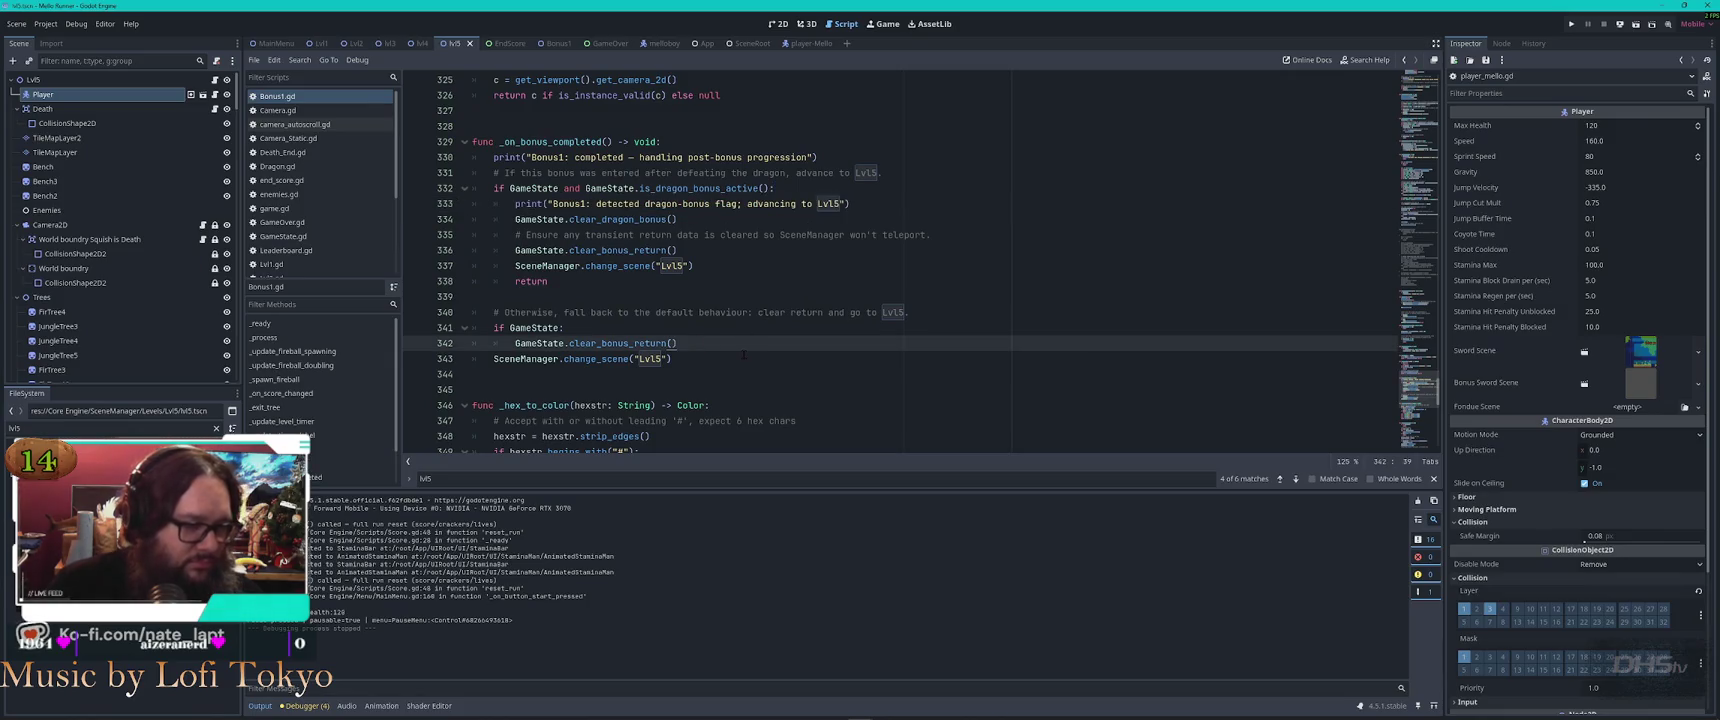
Paste the print into the fallback branch, editing it to 'Bonus1: No Dragons, advancing to Lvl5'
key(Return)
key(ctrl+v)
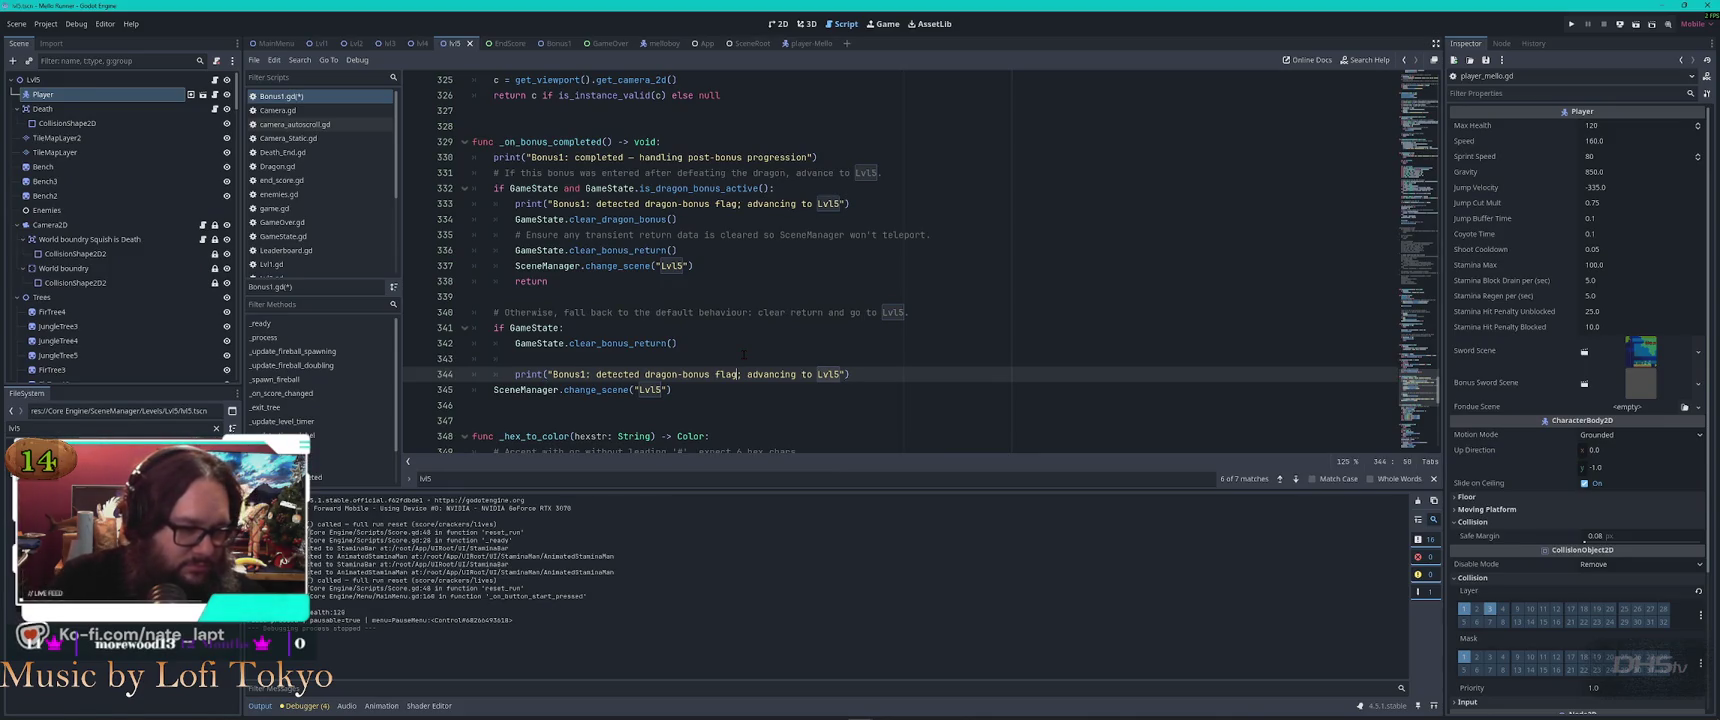
key(shift+Left)
key(shift+Left)
key(shift+Left)
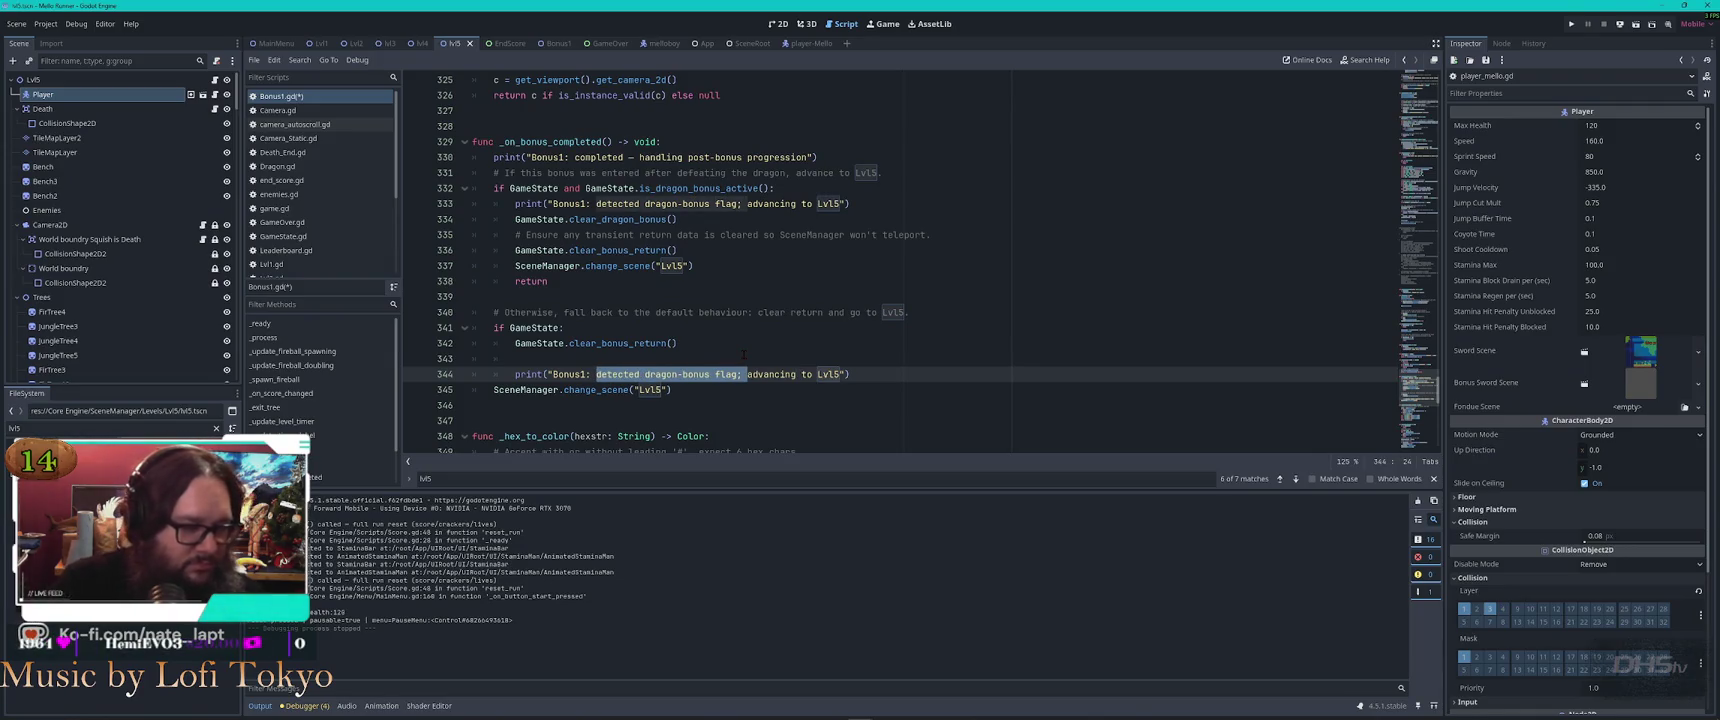
text(No Dragons)
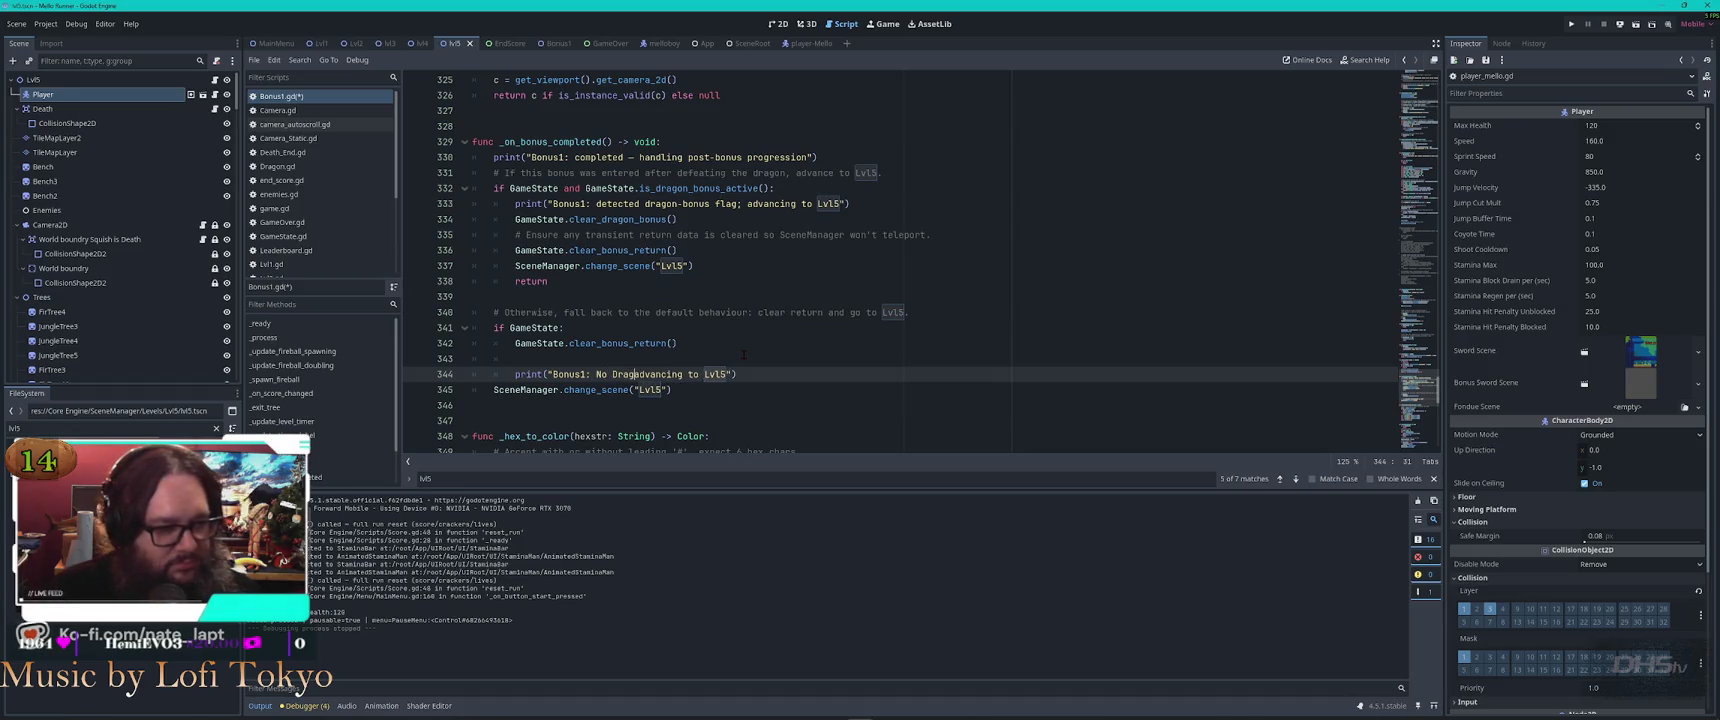
key(BackSpace)
text(,)
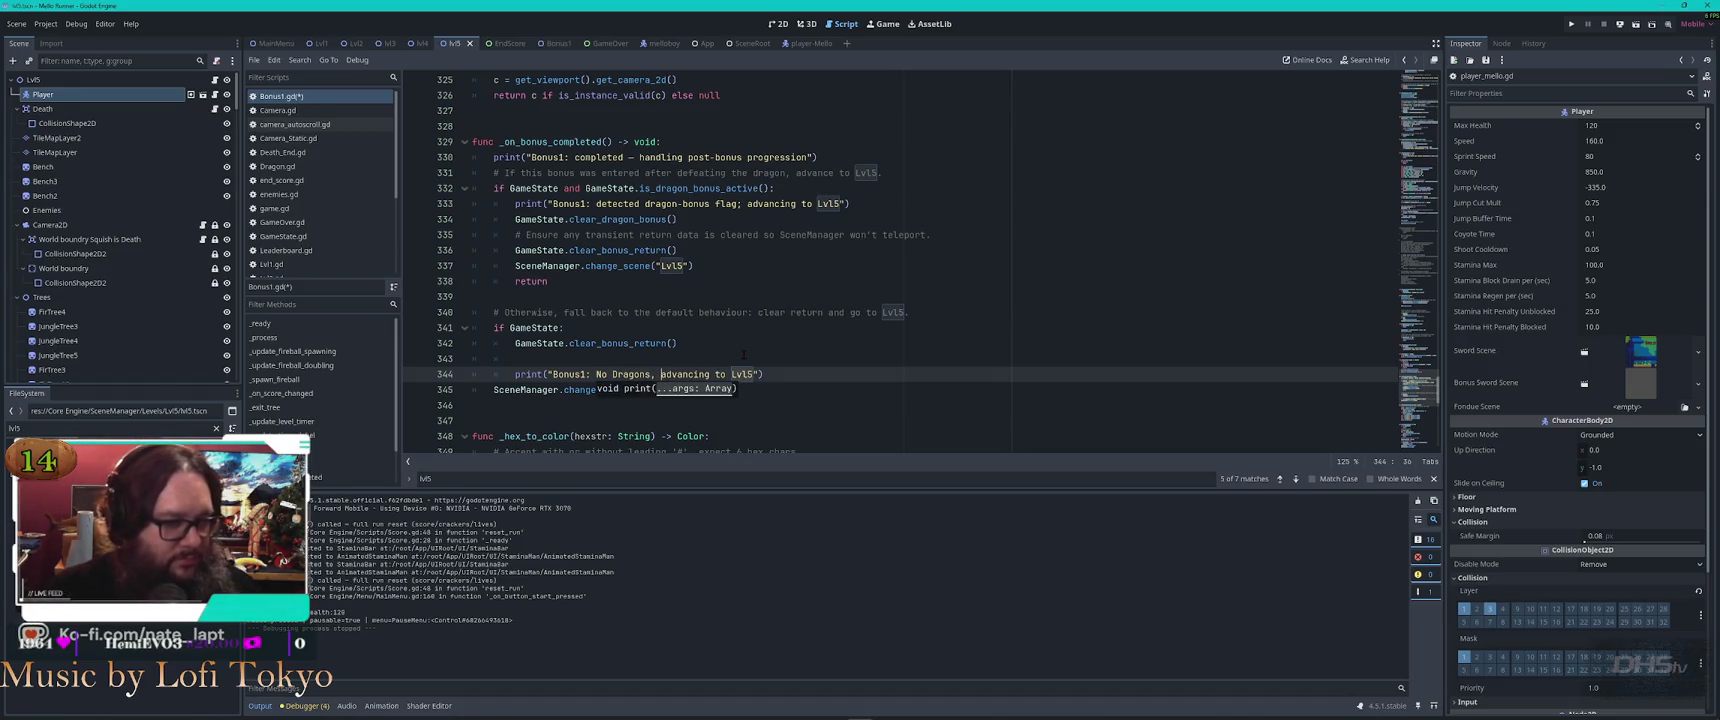
click(744, 357)
click(786, 374)
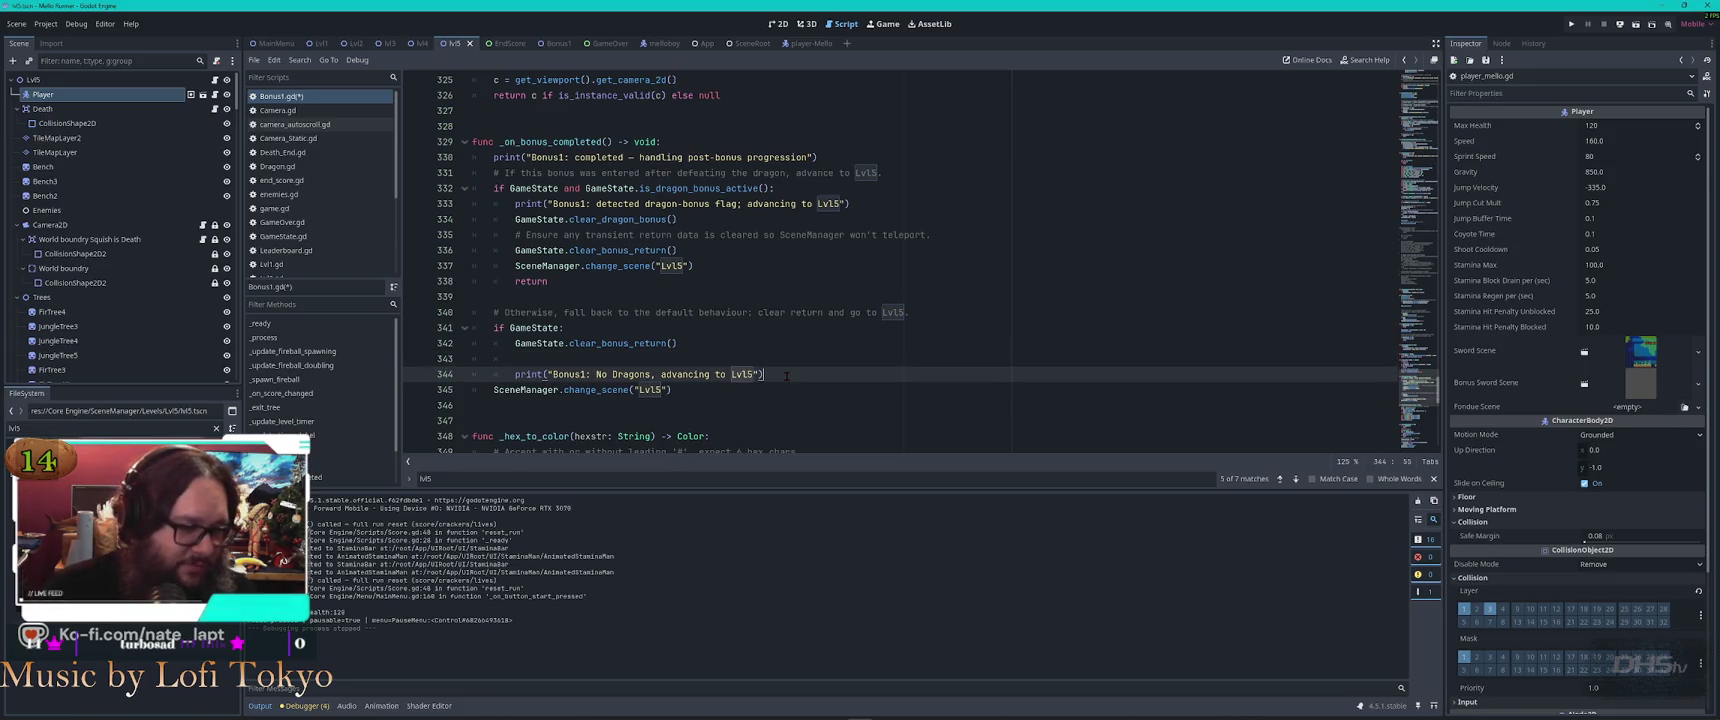
scroll(786, 376, down, 3)
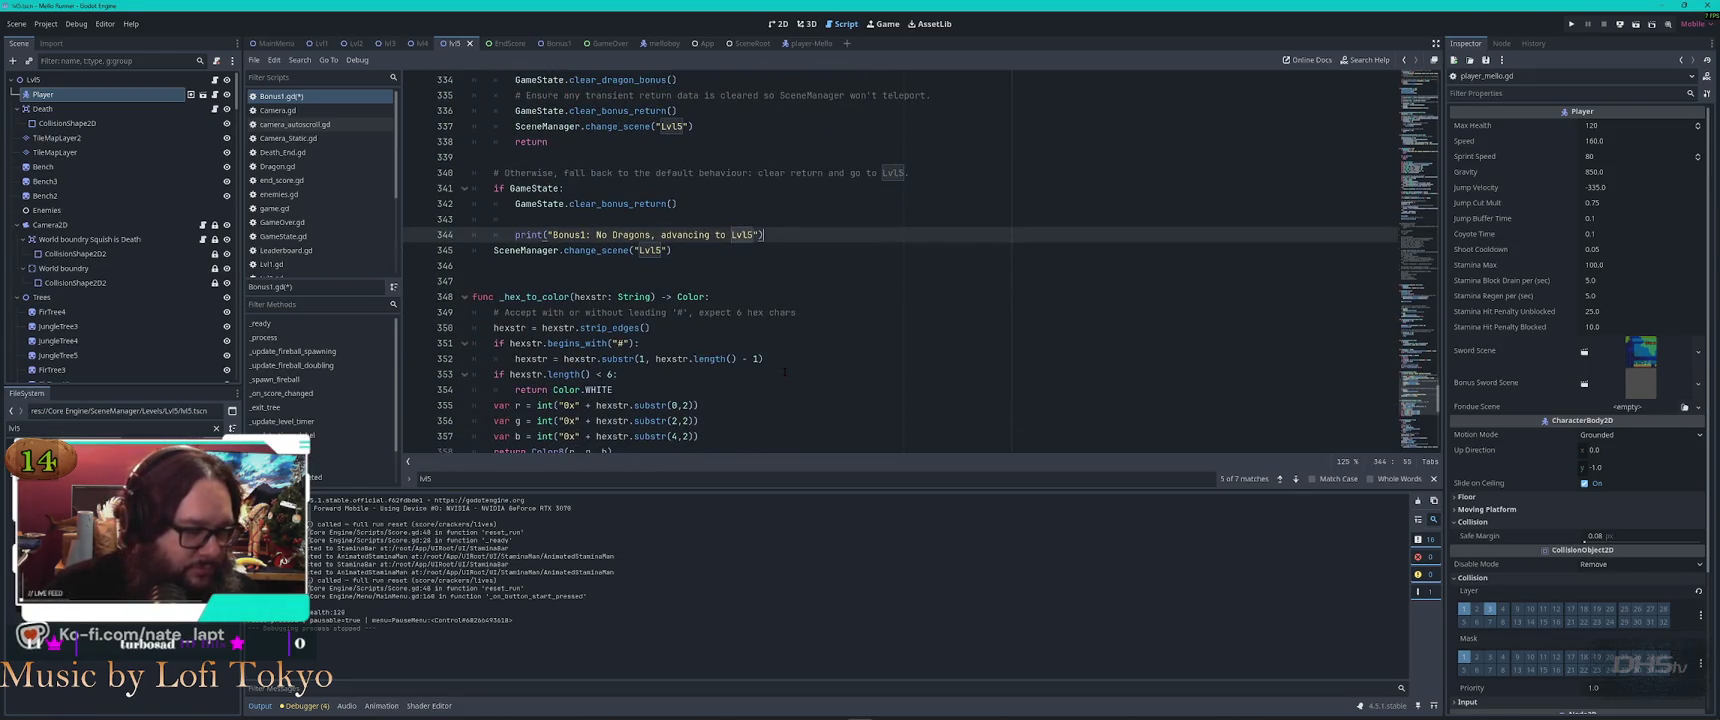
scroll(785, 371, down, 2)
scroll(778, 369, up, 2)
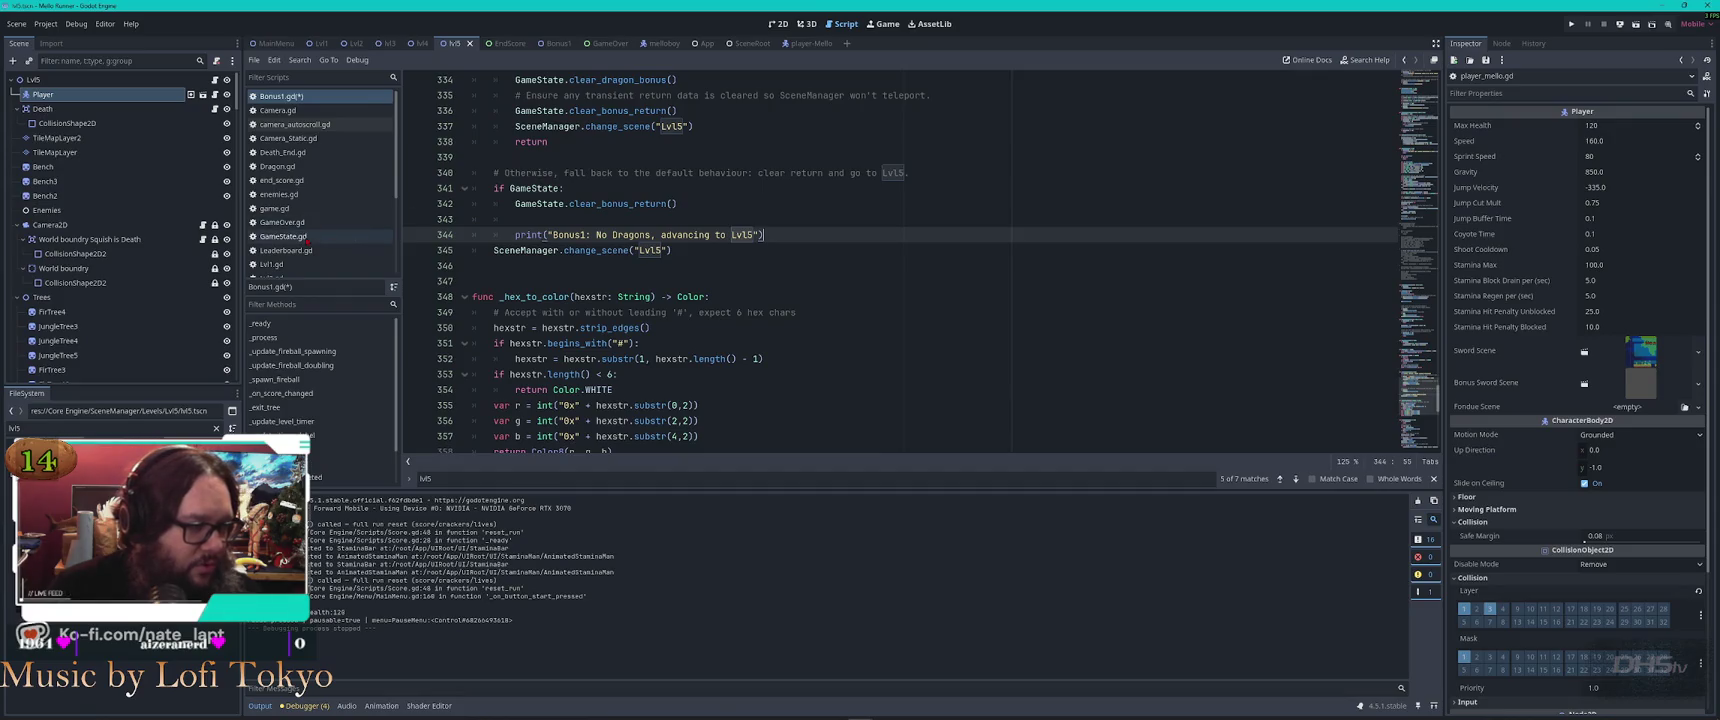
Search GameState.gd for 'dragon', then save the scripts and launch the game
click(283, 236)
click(858, 292)
key(ctrl+f)
text(dragon)
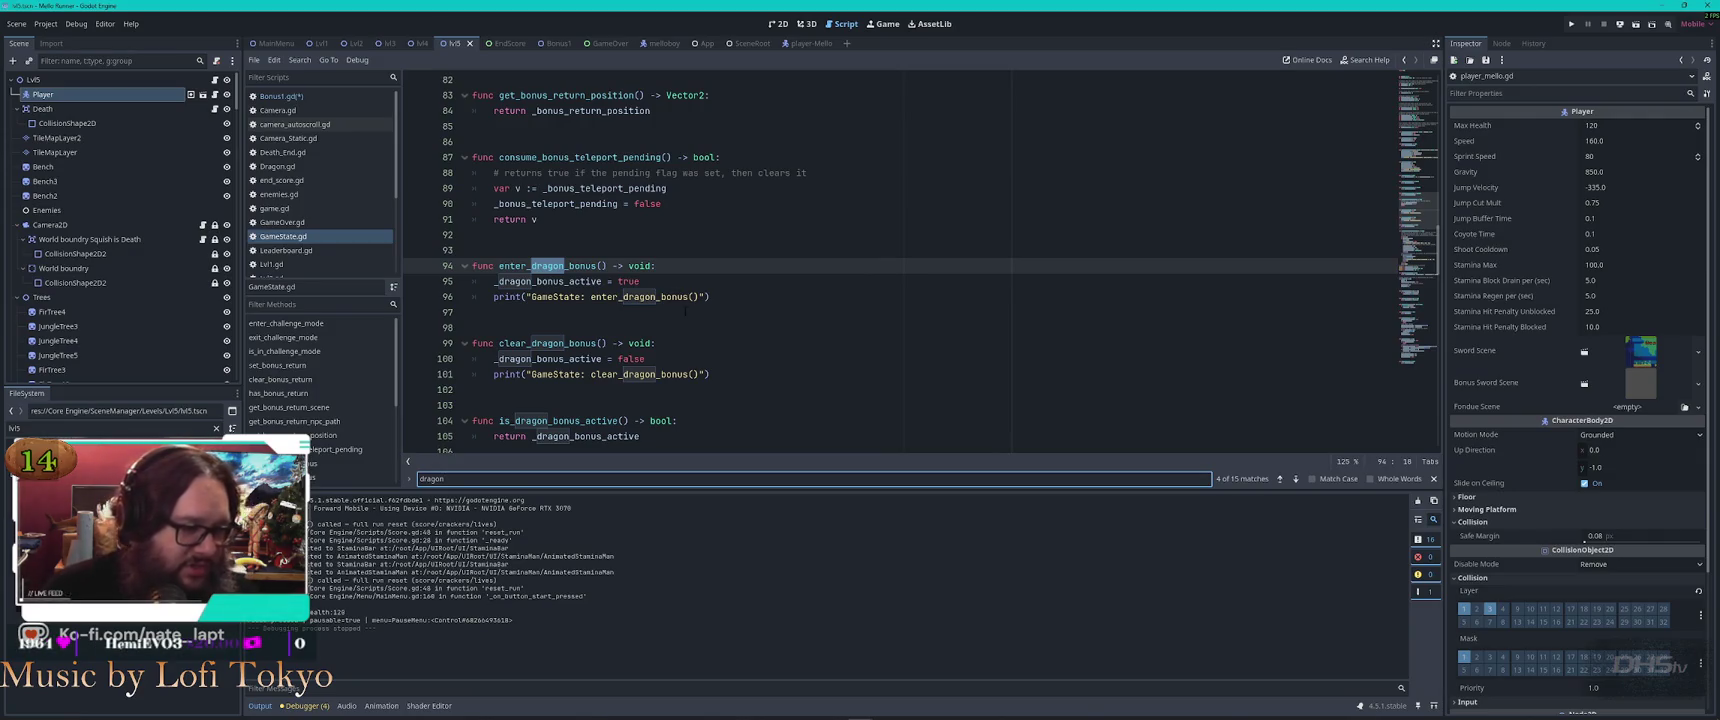
scroll(653, 403, down, 3)
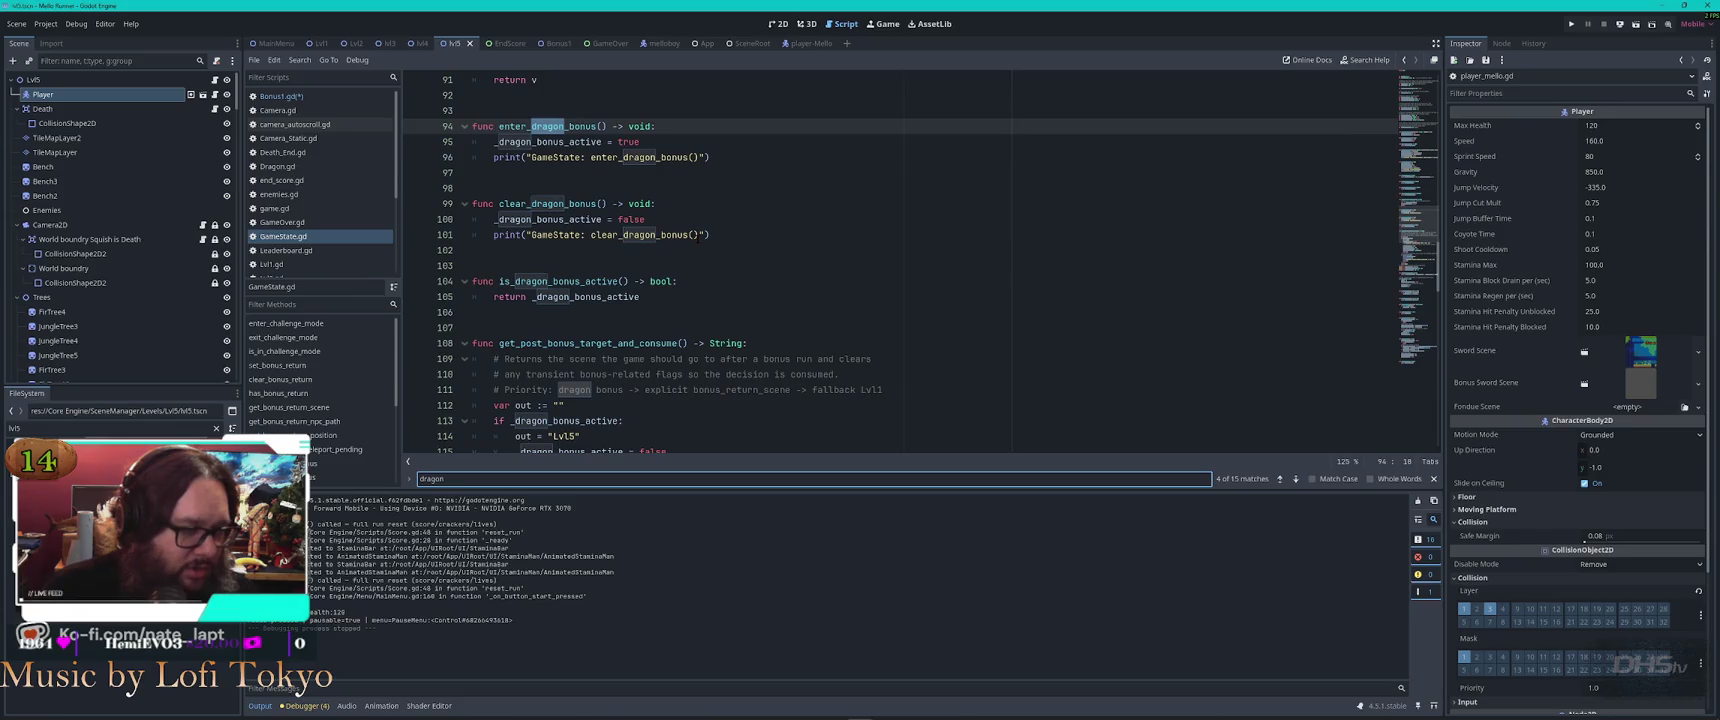
scroll(770, 246, up, 9)
key(ctrl+s)
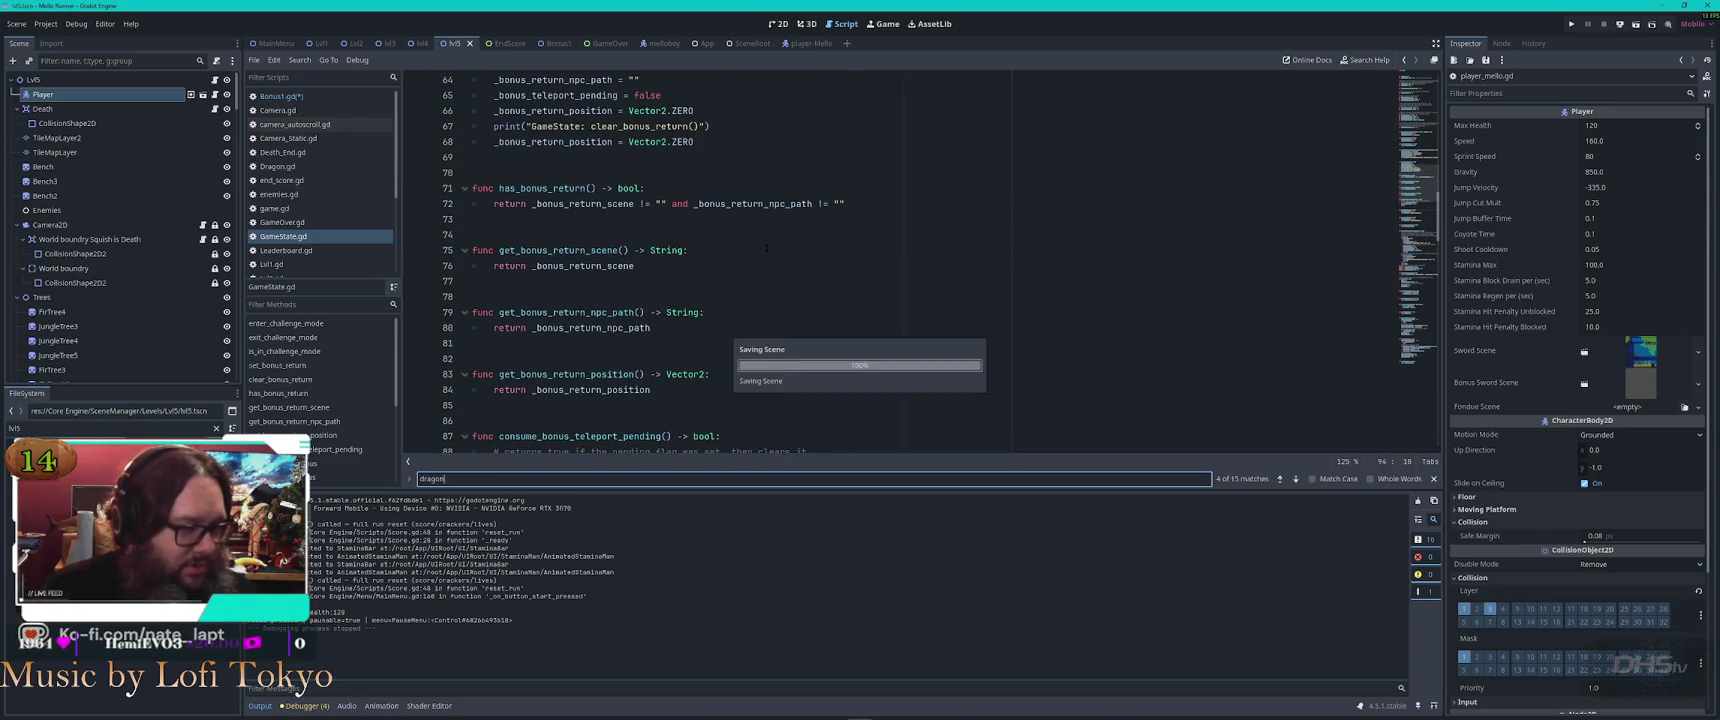
key(F5)
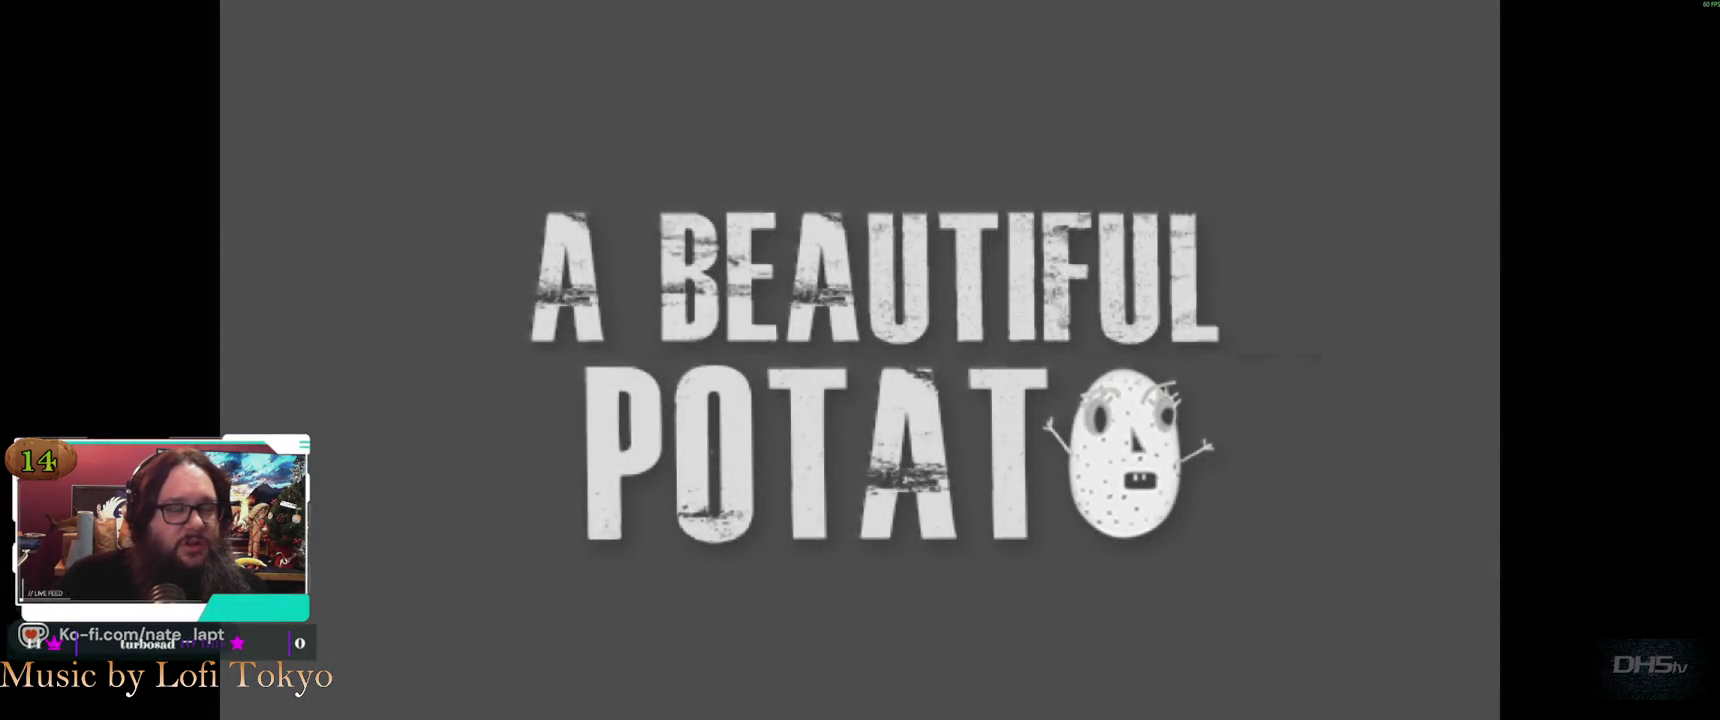
Start a run and jump across gaps, grabbing the sword and attacking villagers
key(Return)
key(space)
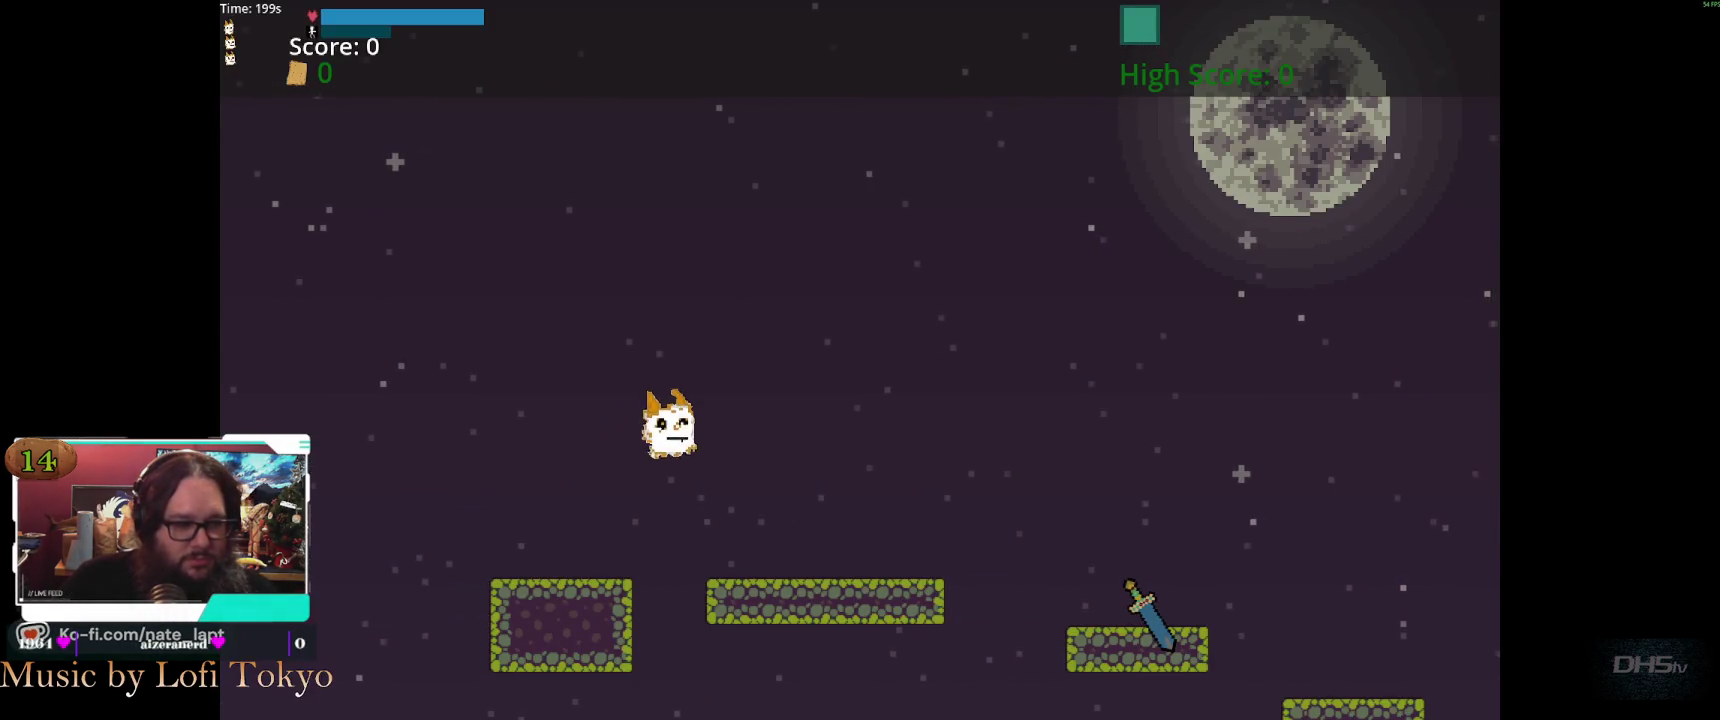
key(space)
key(space)
key(space)
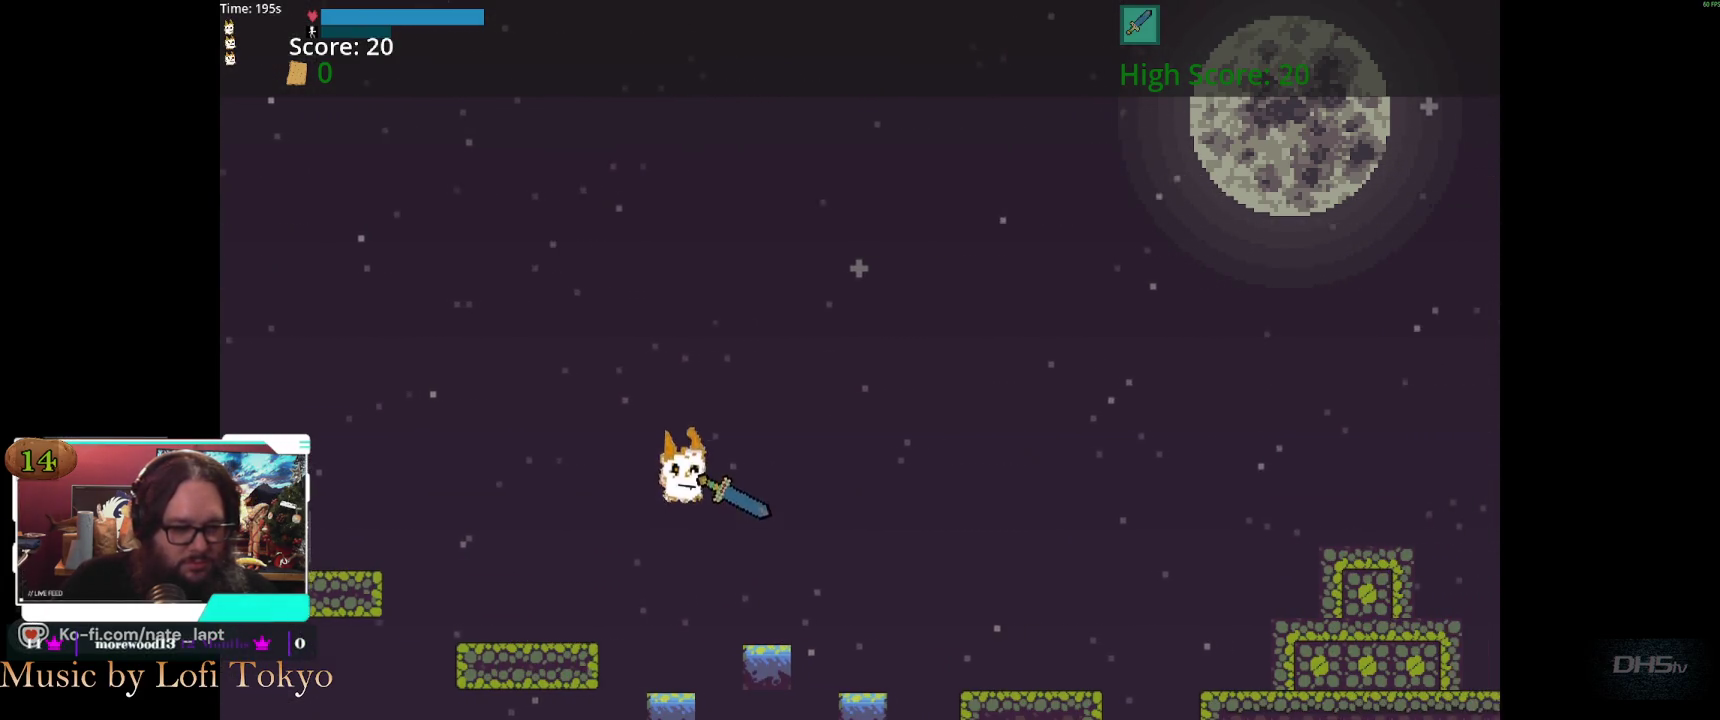
key(space)
key(space)
key(space)
key(space)
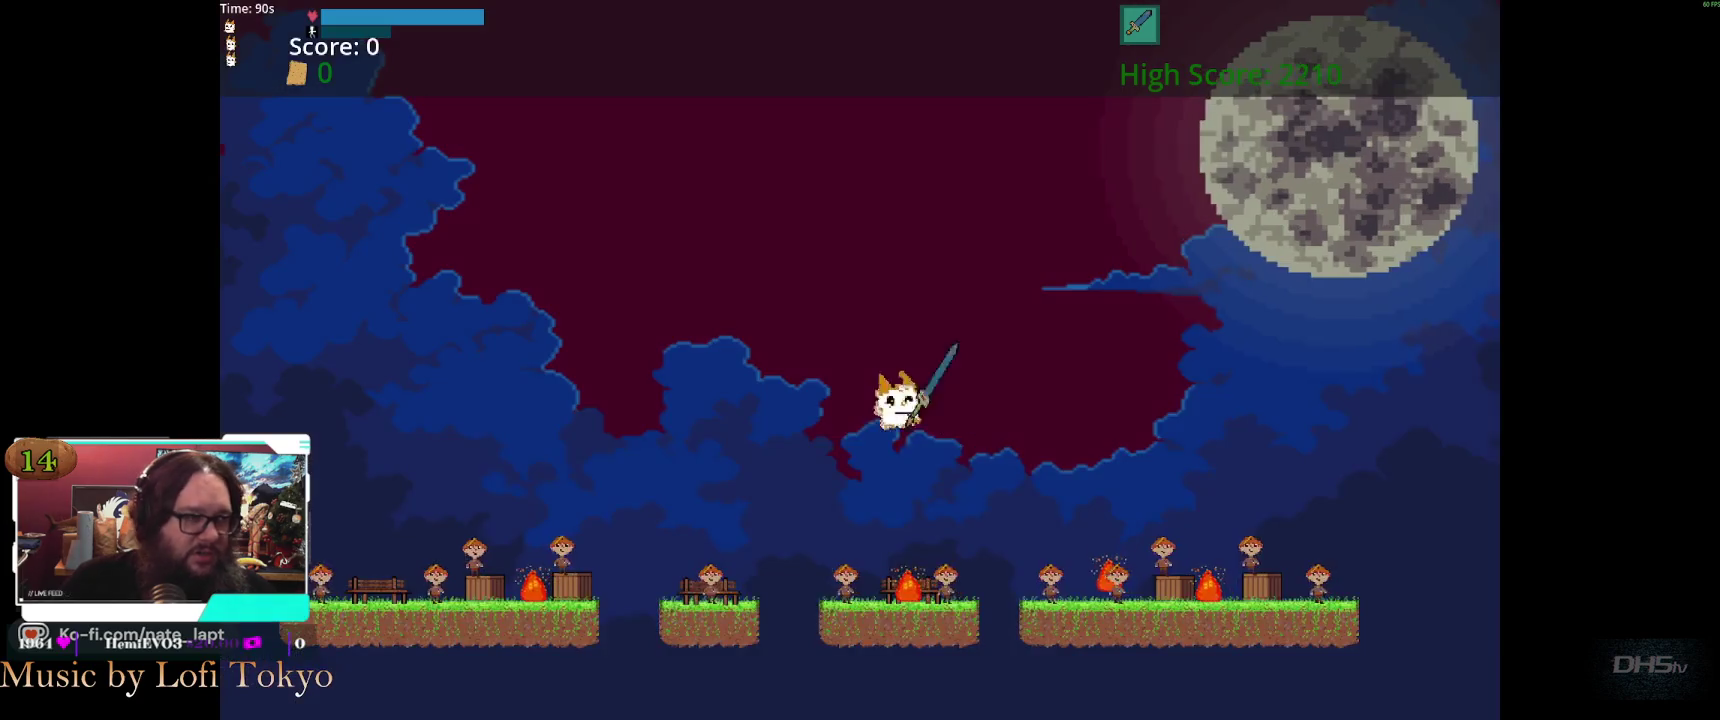
key(space)
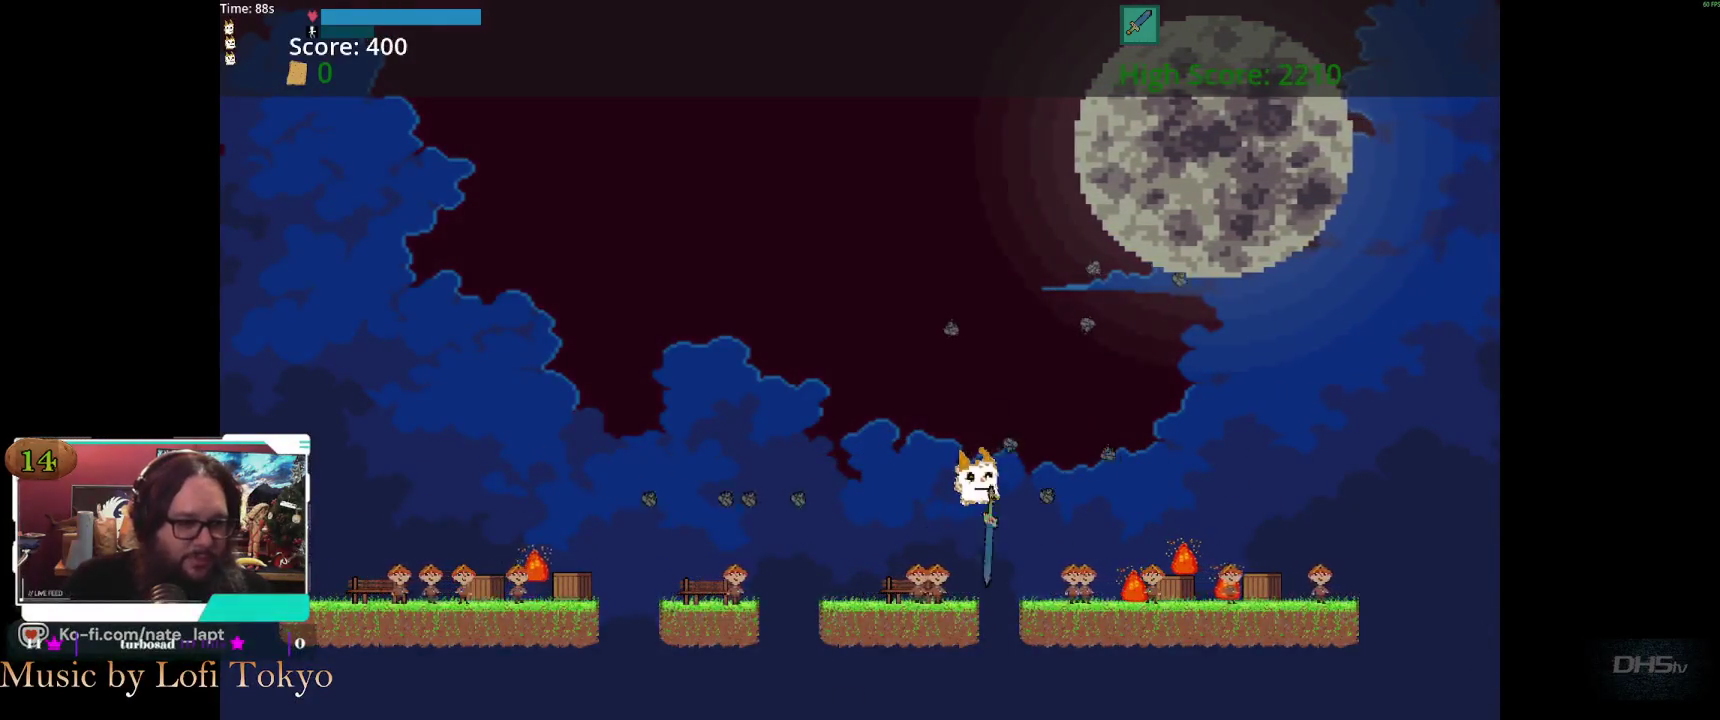
key(space)
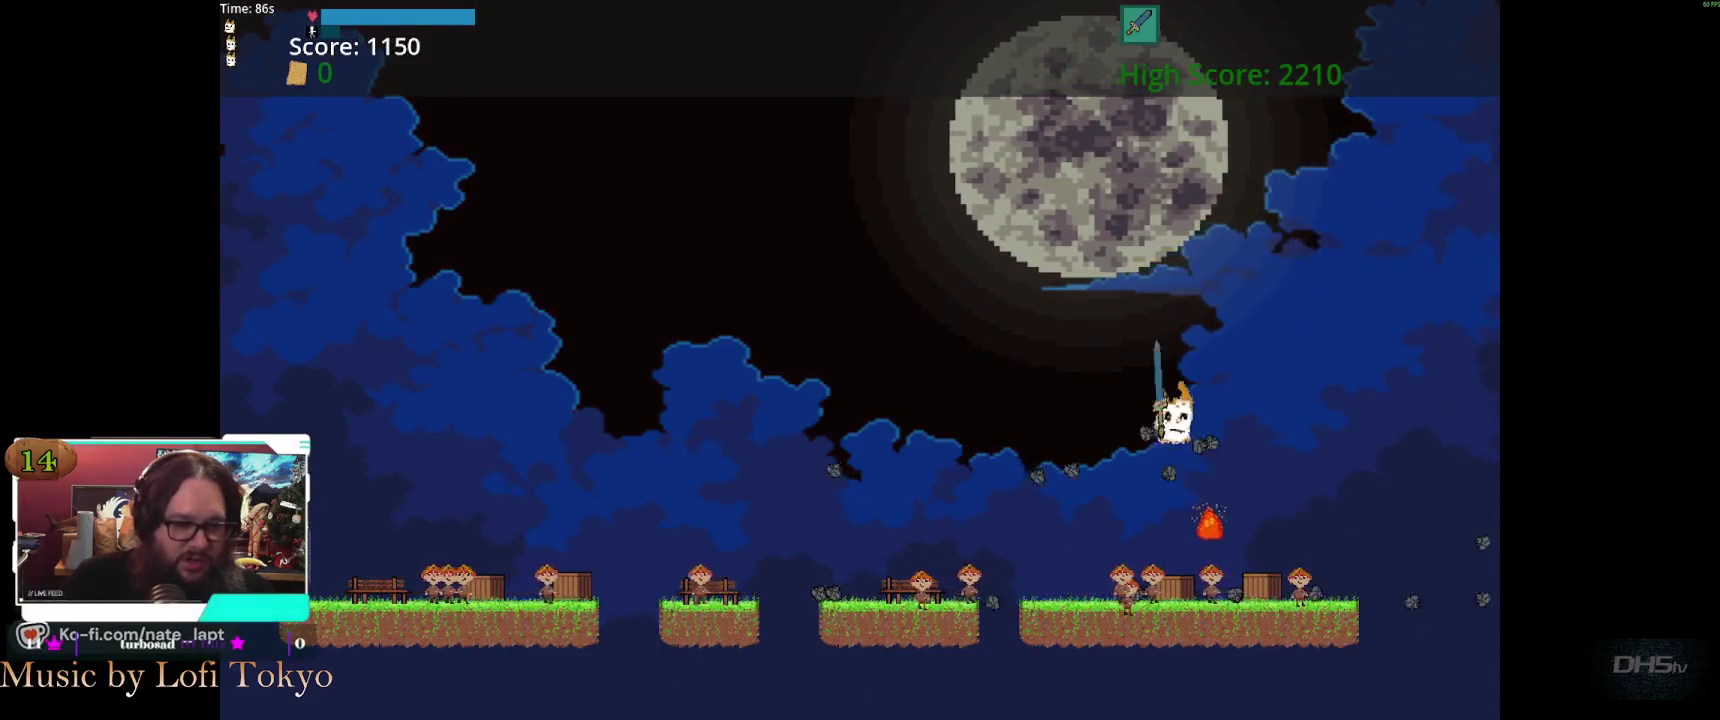
key(space)
key(space)
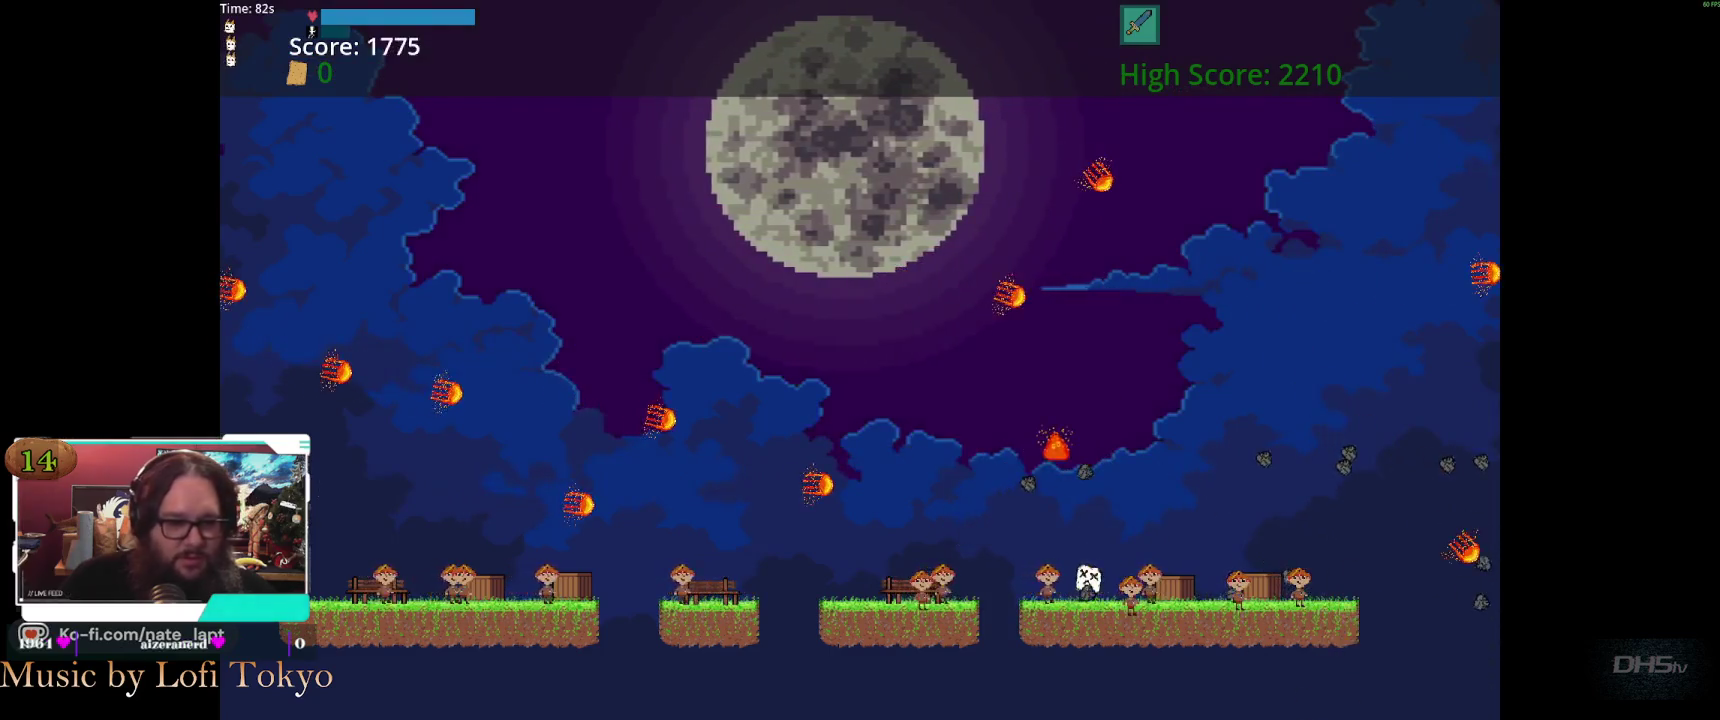
After dying, submit a leaderboard name, continue, pause, and close the running game
text(4)
key(Return)
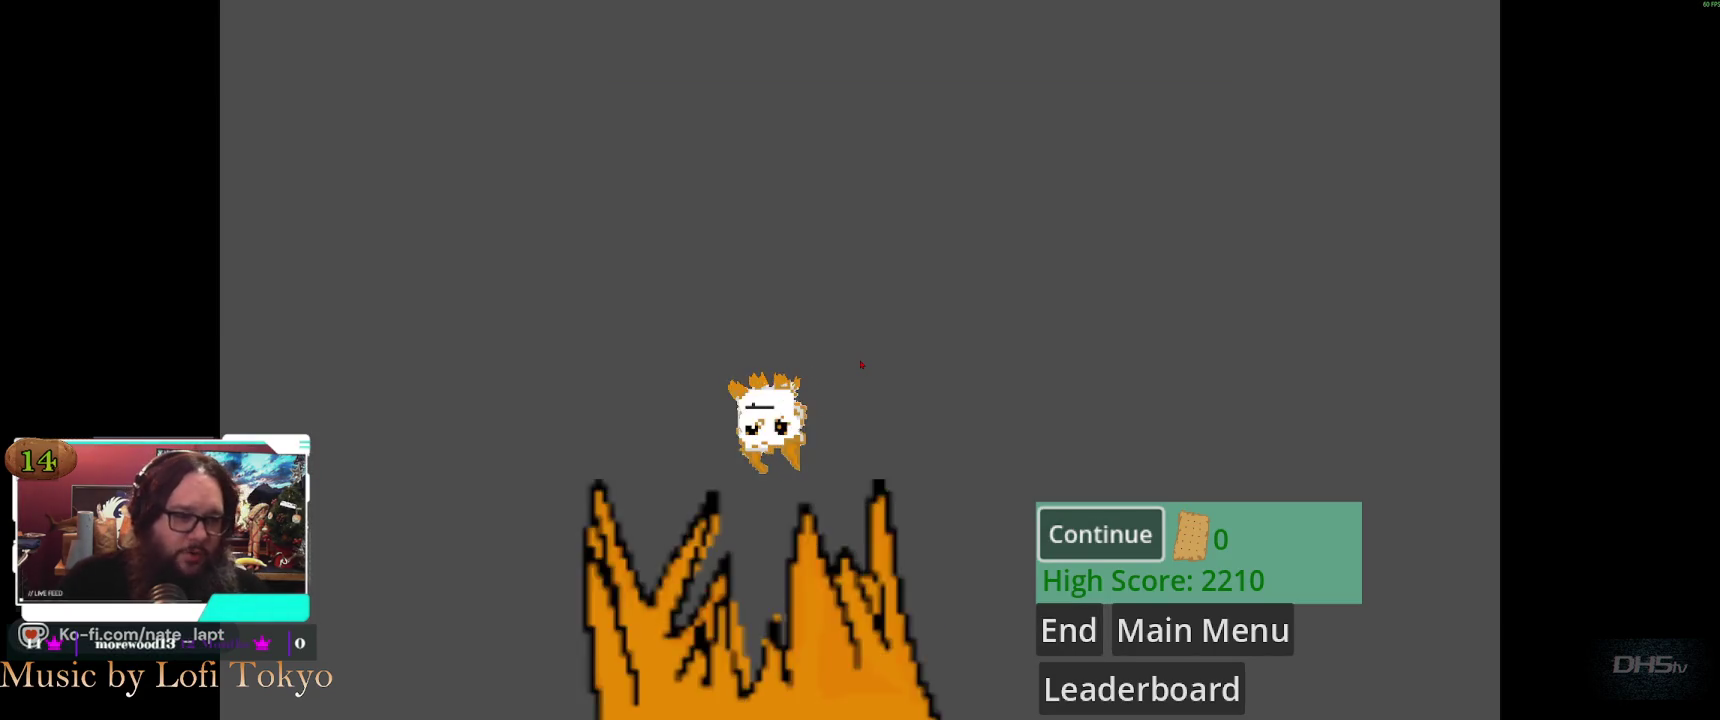
key(Return)
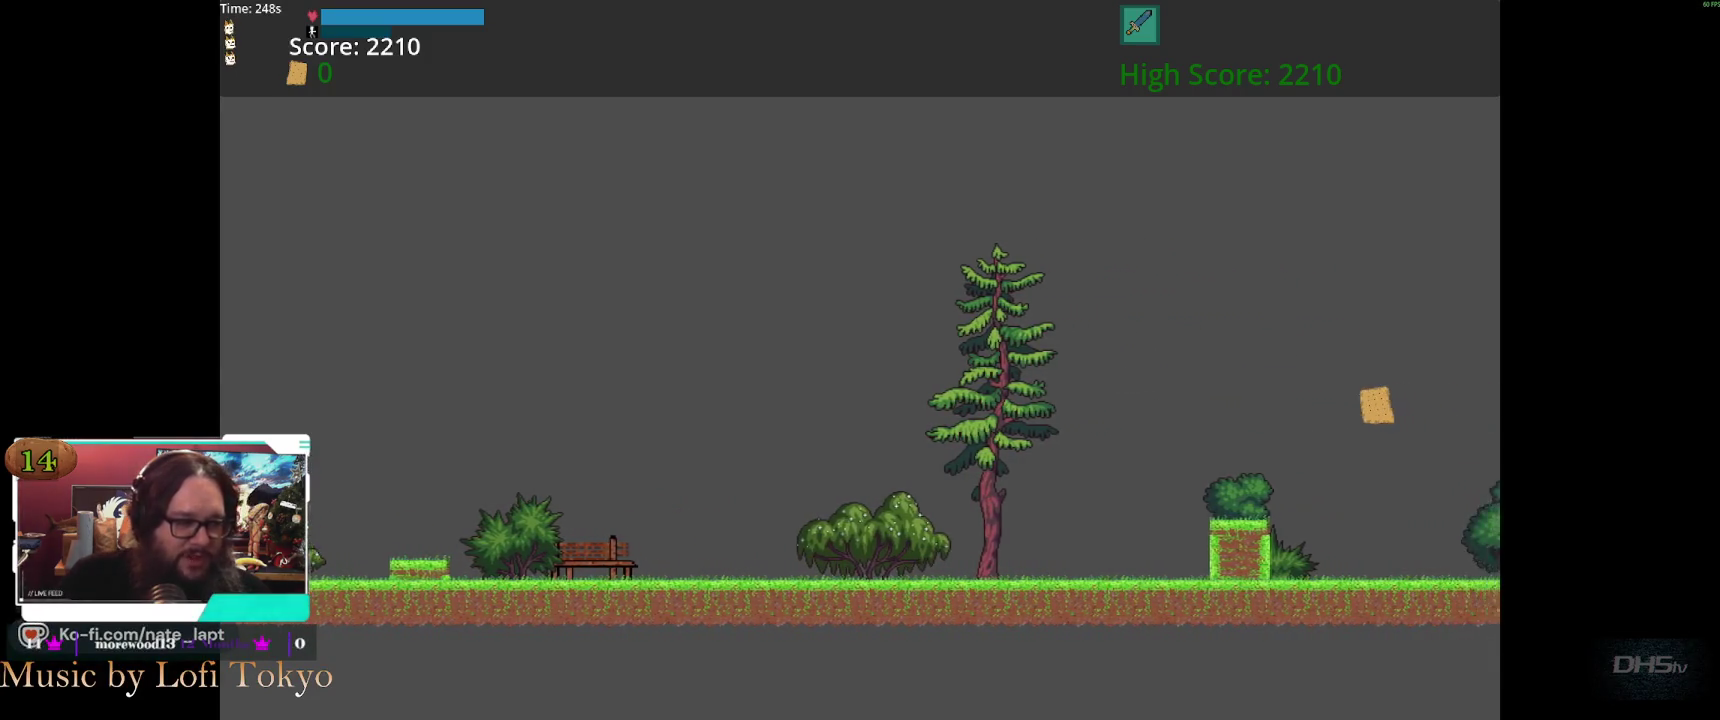
key(Return)
key(Escape)
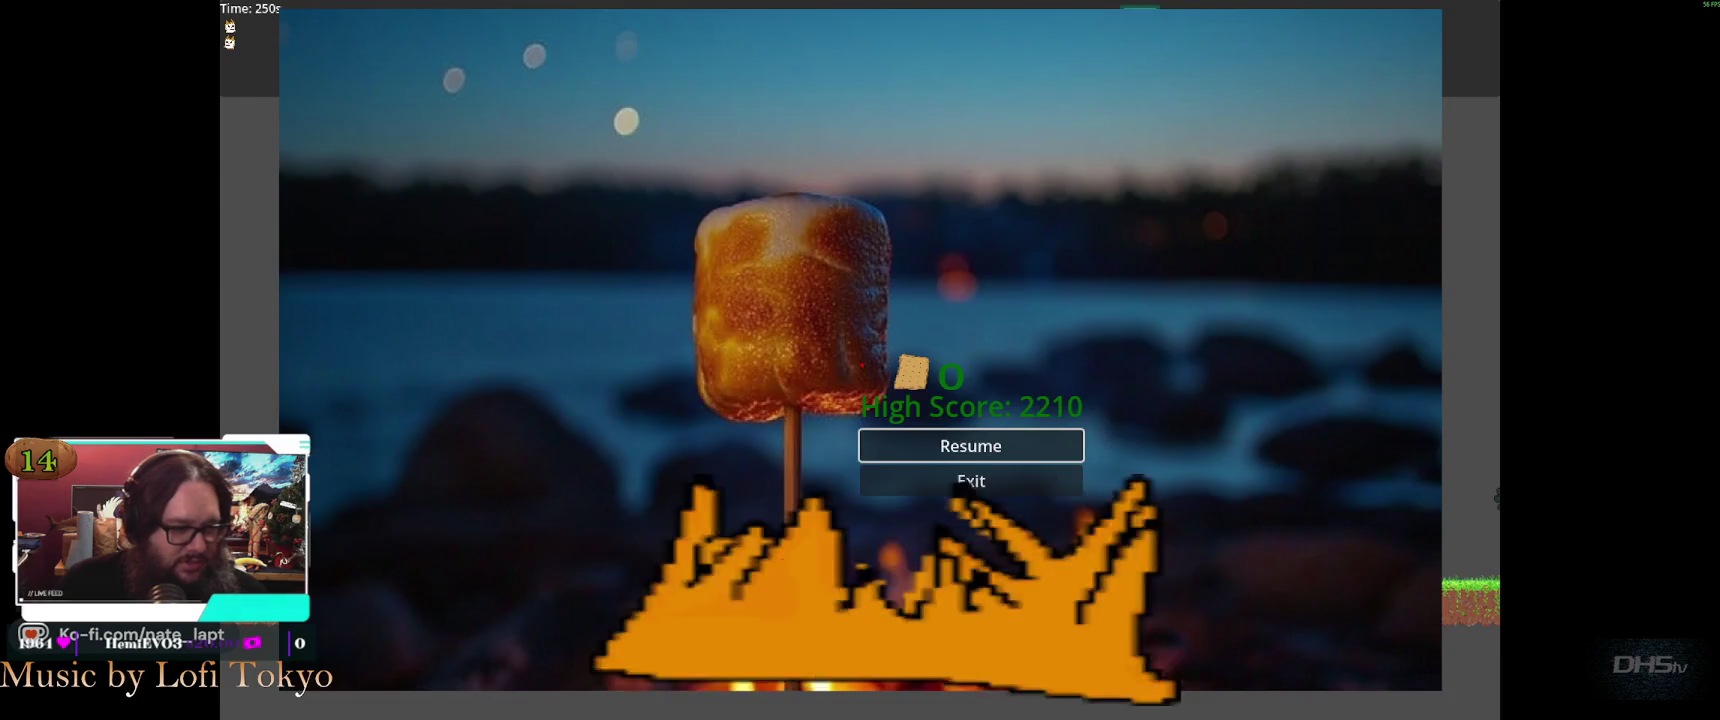
key(F8)
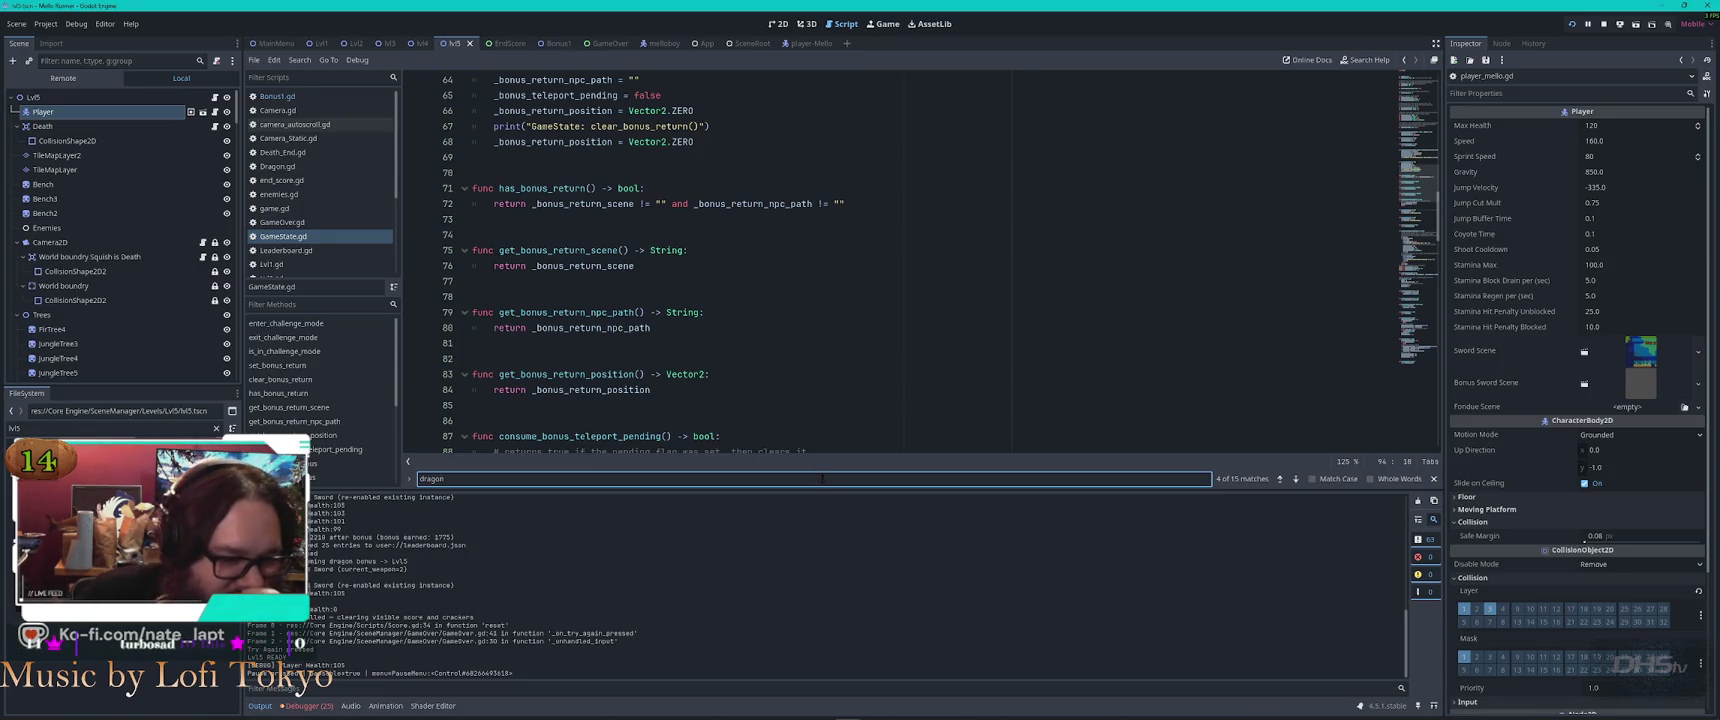
Enlarge the Output panel to read the playtest log, then switch to Visual Studio Code
drag(826, 492, 845, 127)
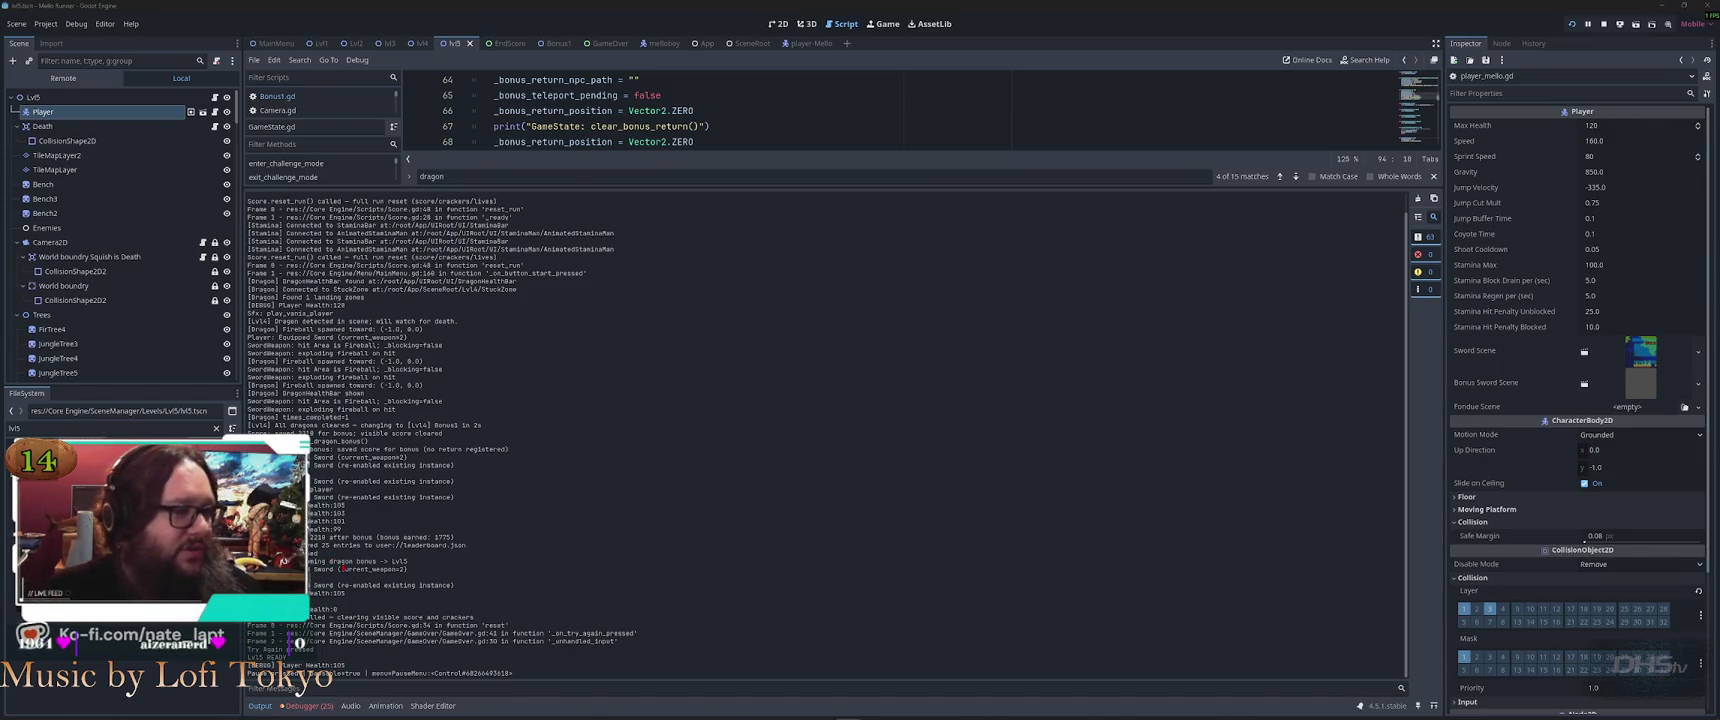
key(alt+Tab)
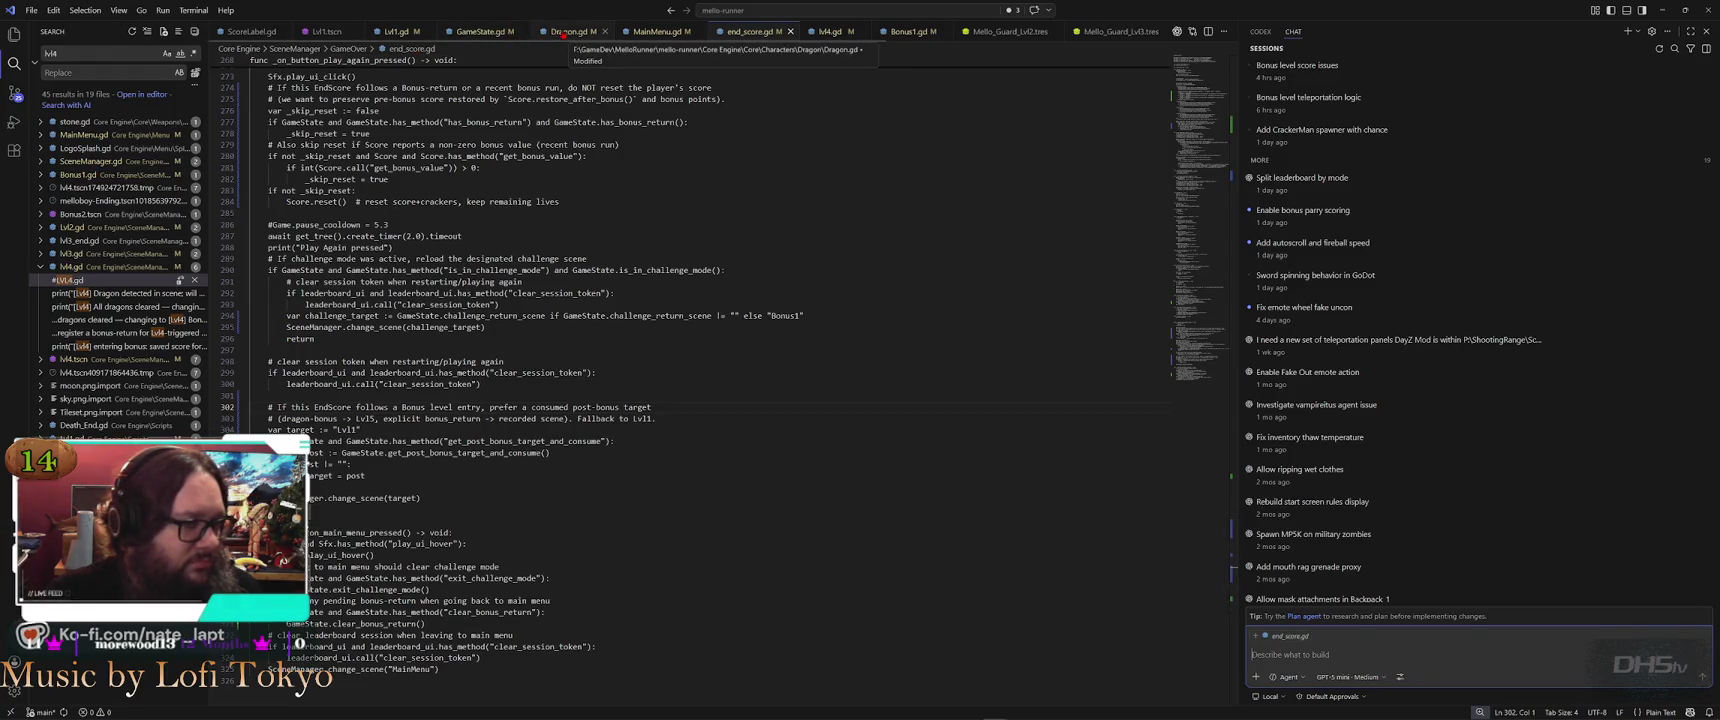
Search Bonus1.gd for 'consu' references
scroll(578, 33, right, 4)
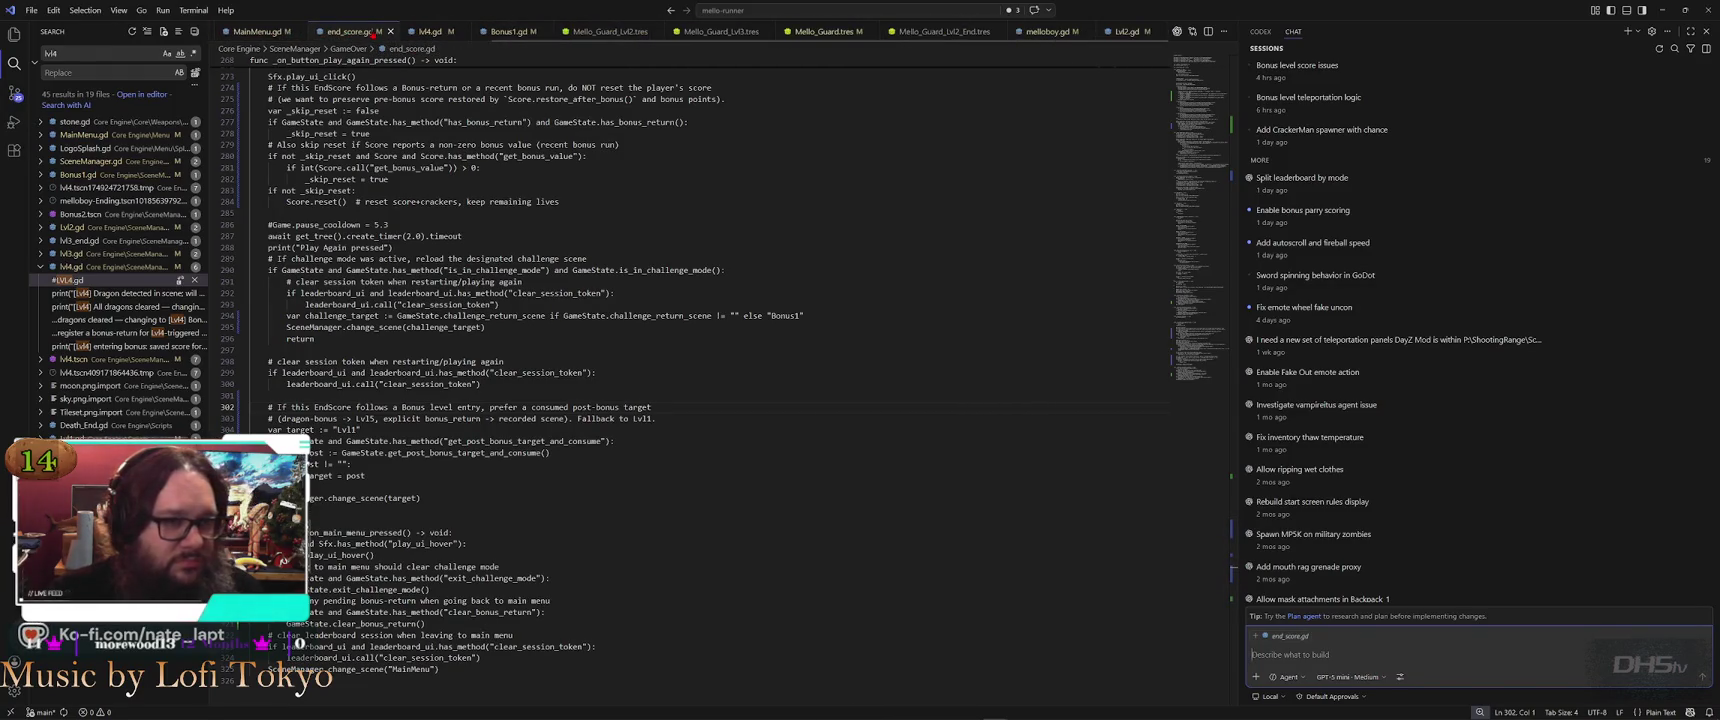
scroll(737, 36, left, 3)
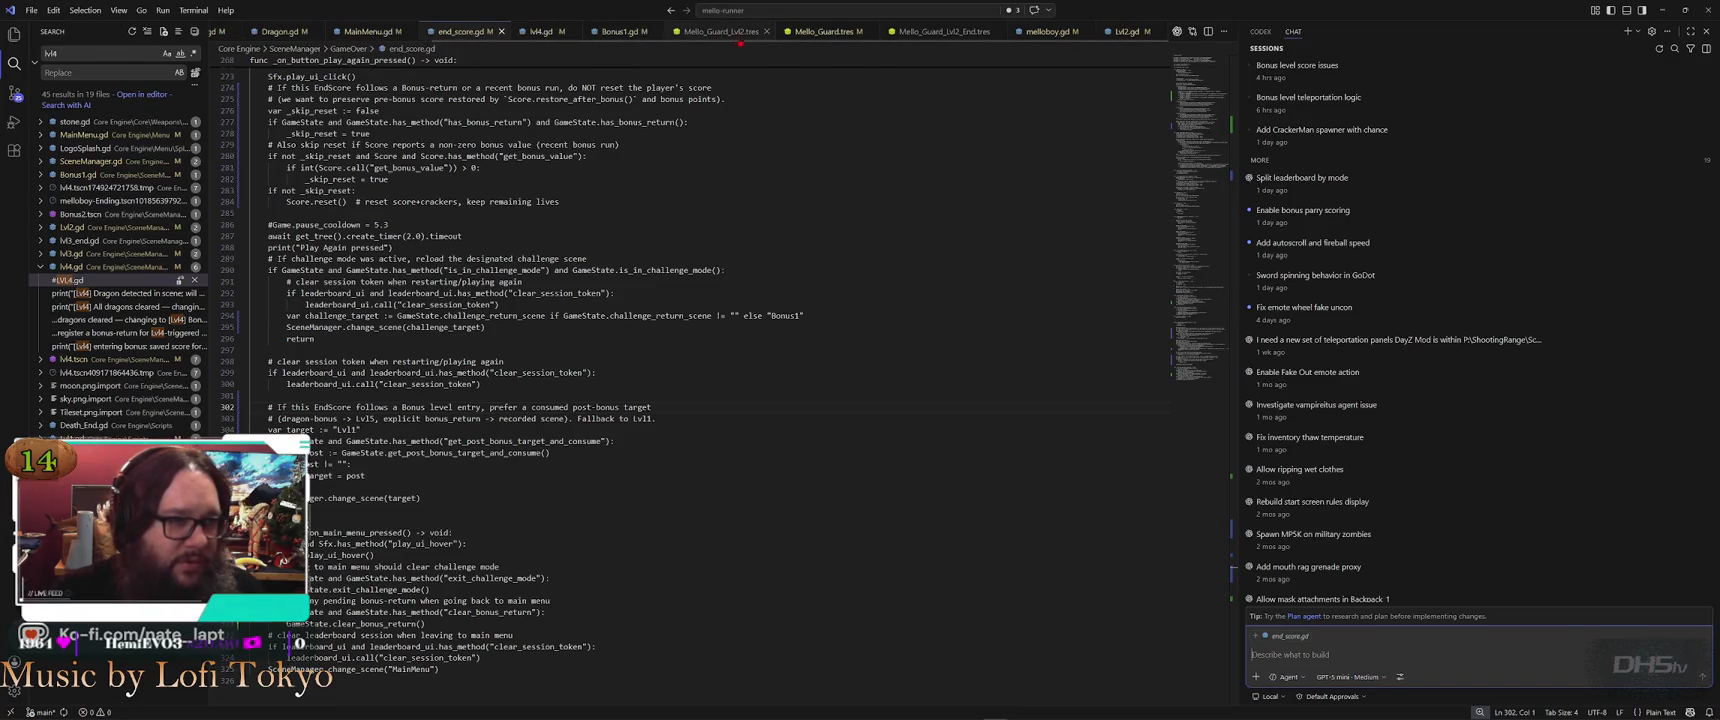
click(735, 33)
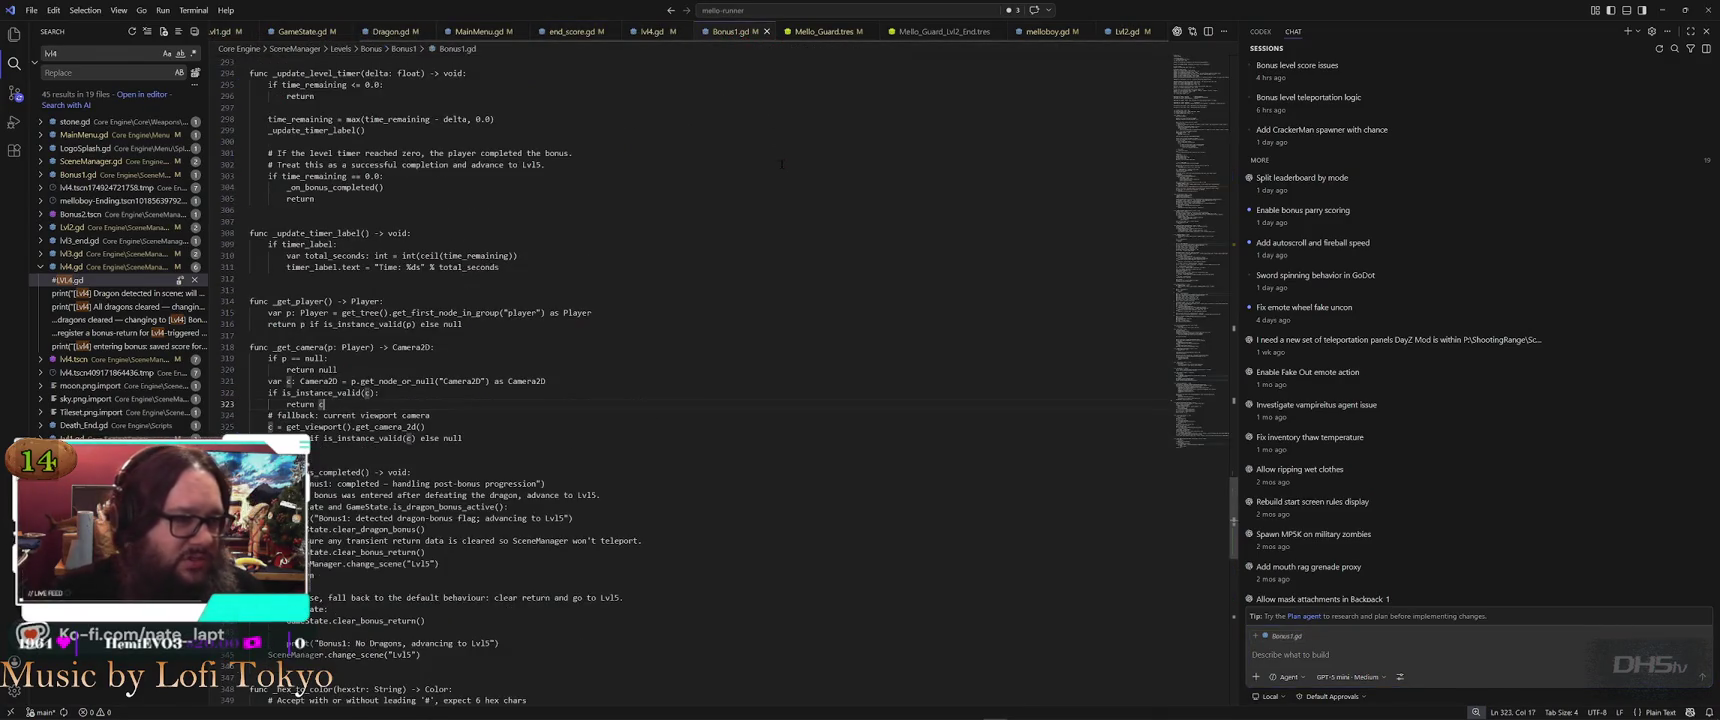
key(ctrl+f)
text(consu)
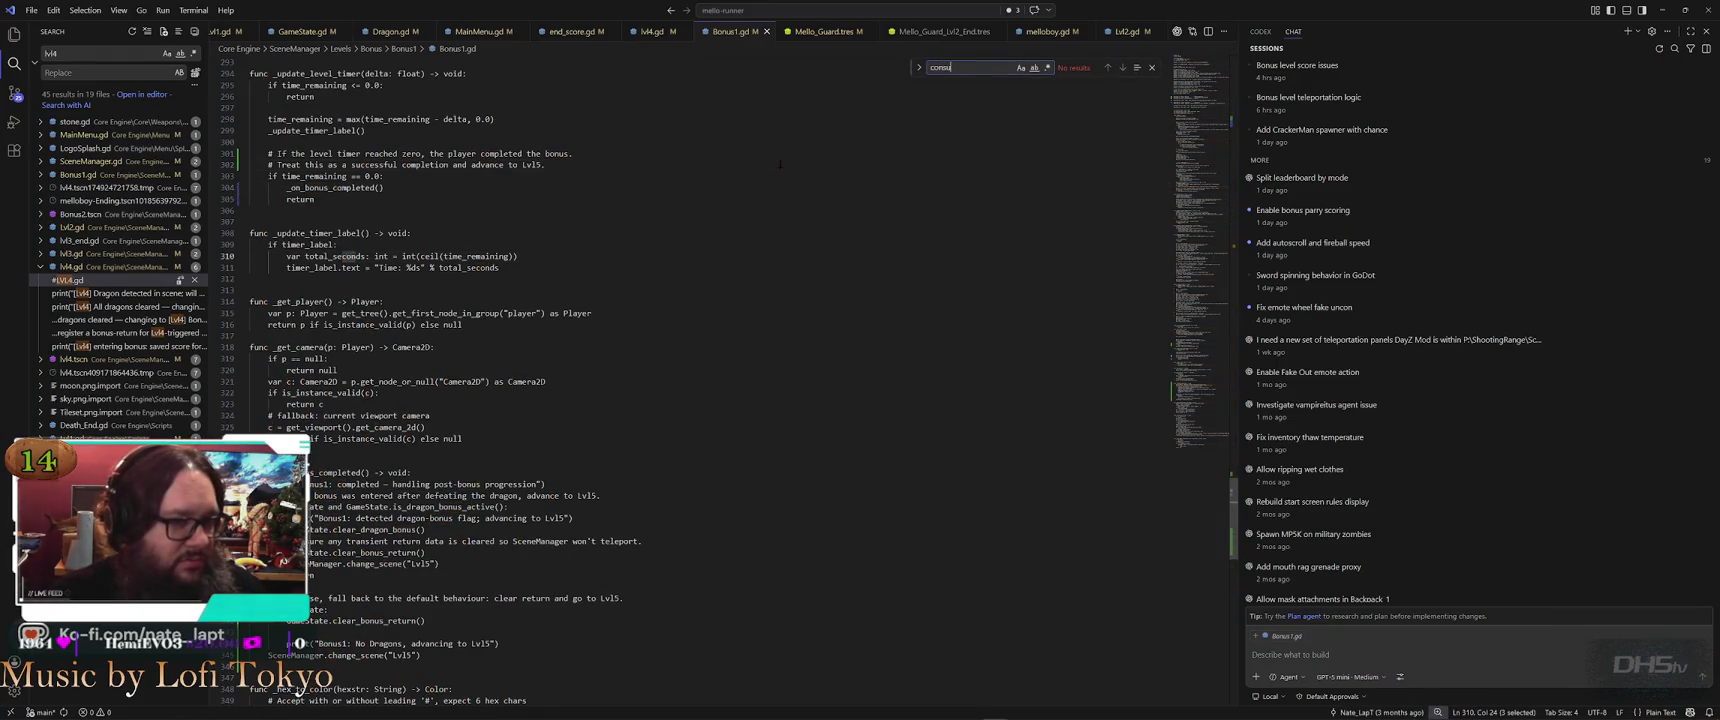
key(Escape)
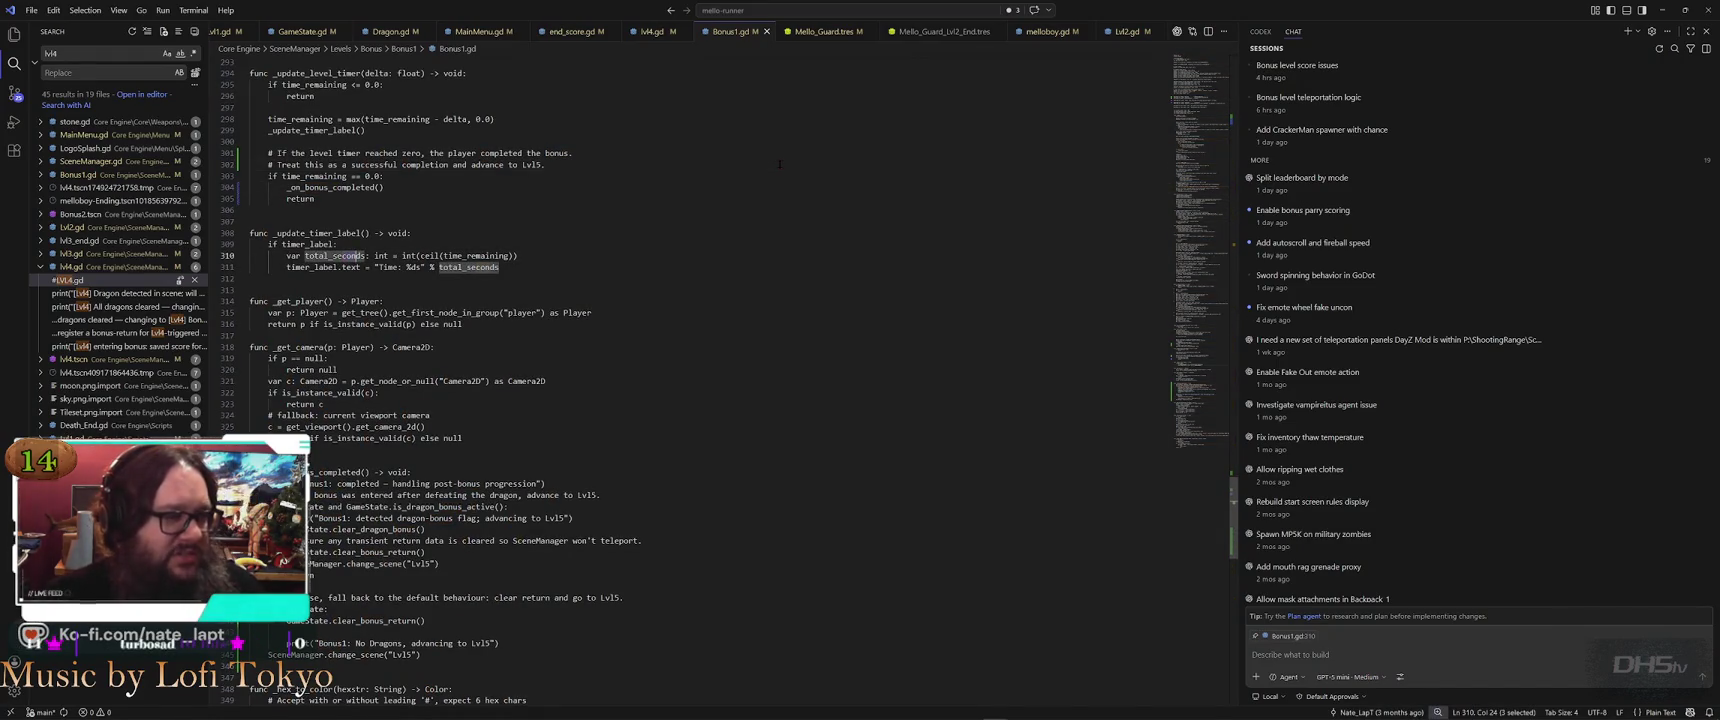
key(alt+Tab)
key(alt+Tab)
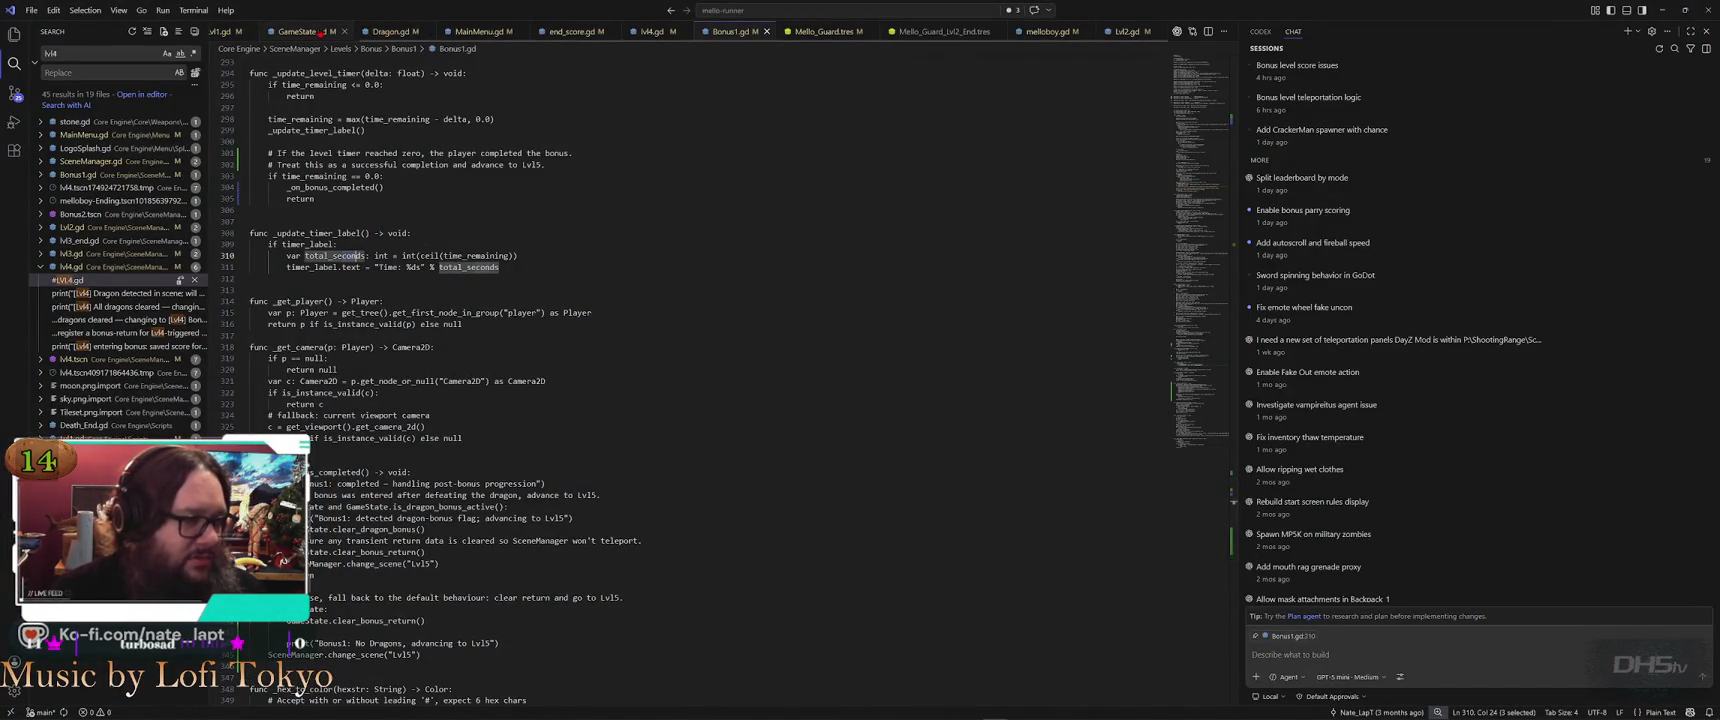
Find the consume logic in GameState.gd and highlight every use of the out variable
click(316, 32)
key(ctrl+f)
key(Return)
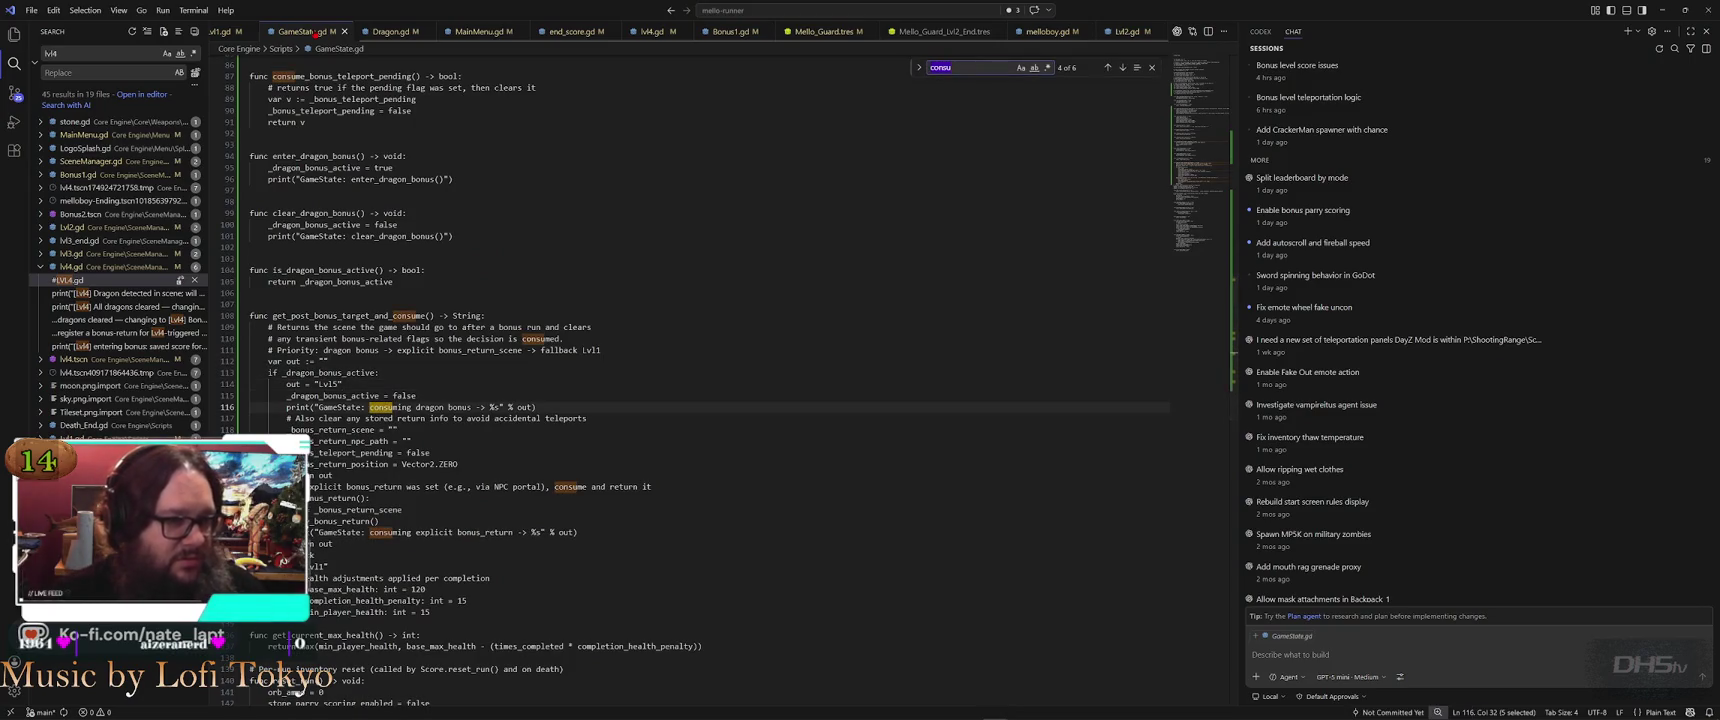
scroll(604, 344, down, 3)
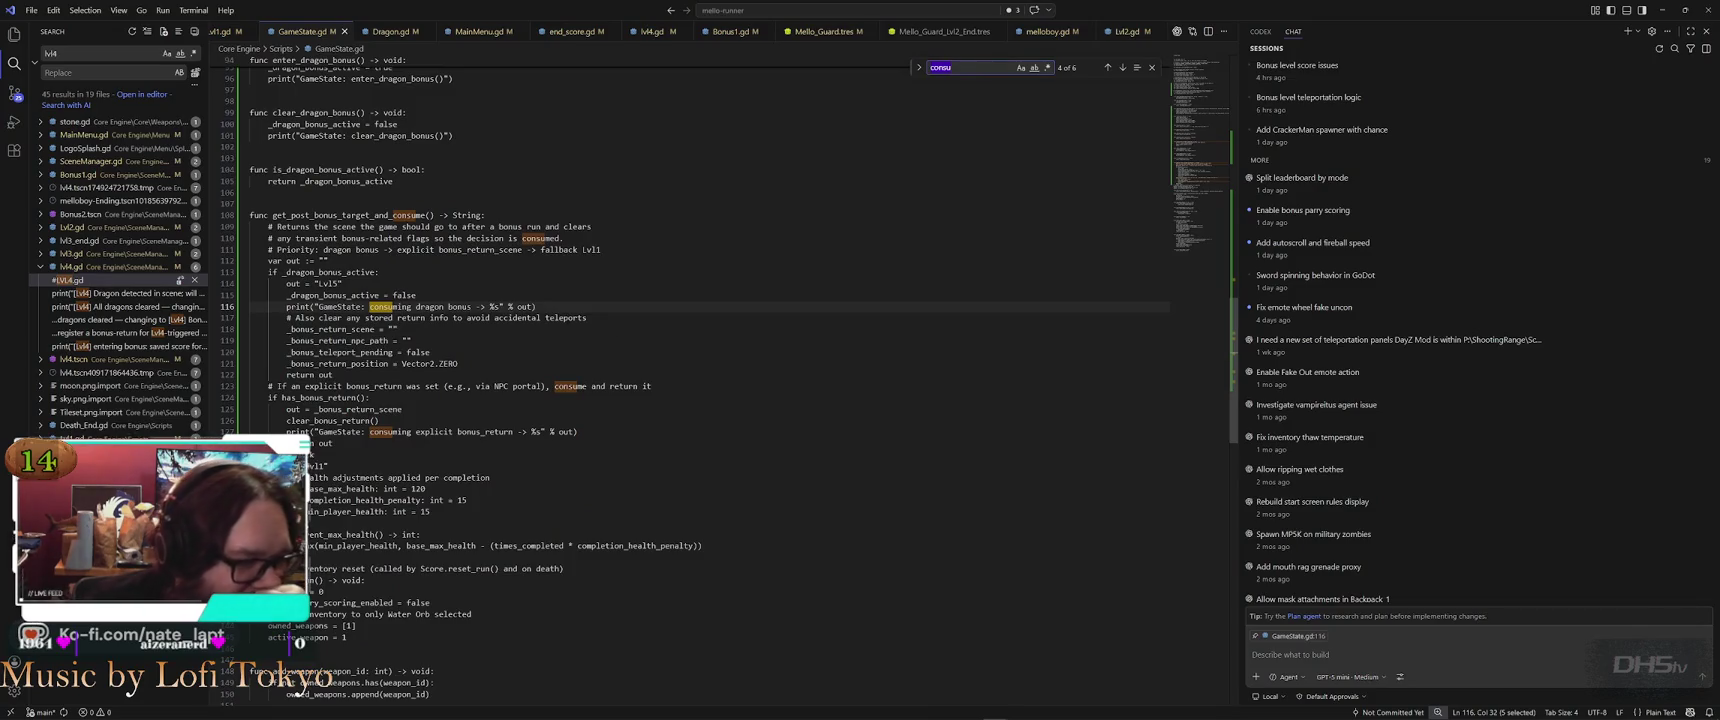
scroll(477, 349, down, 2)
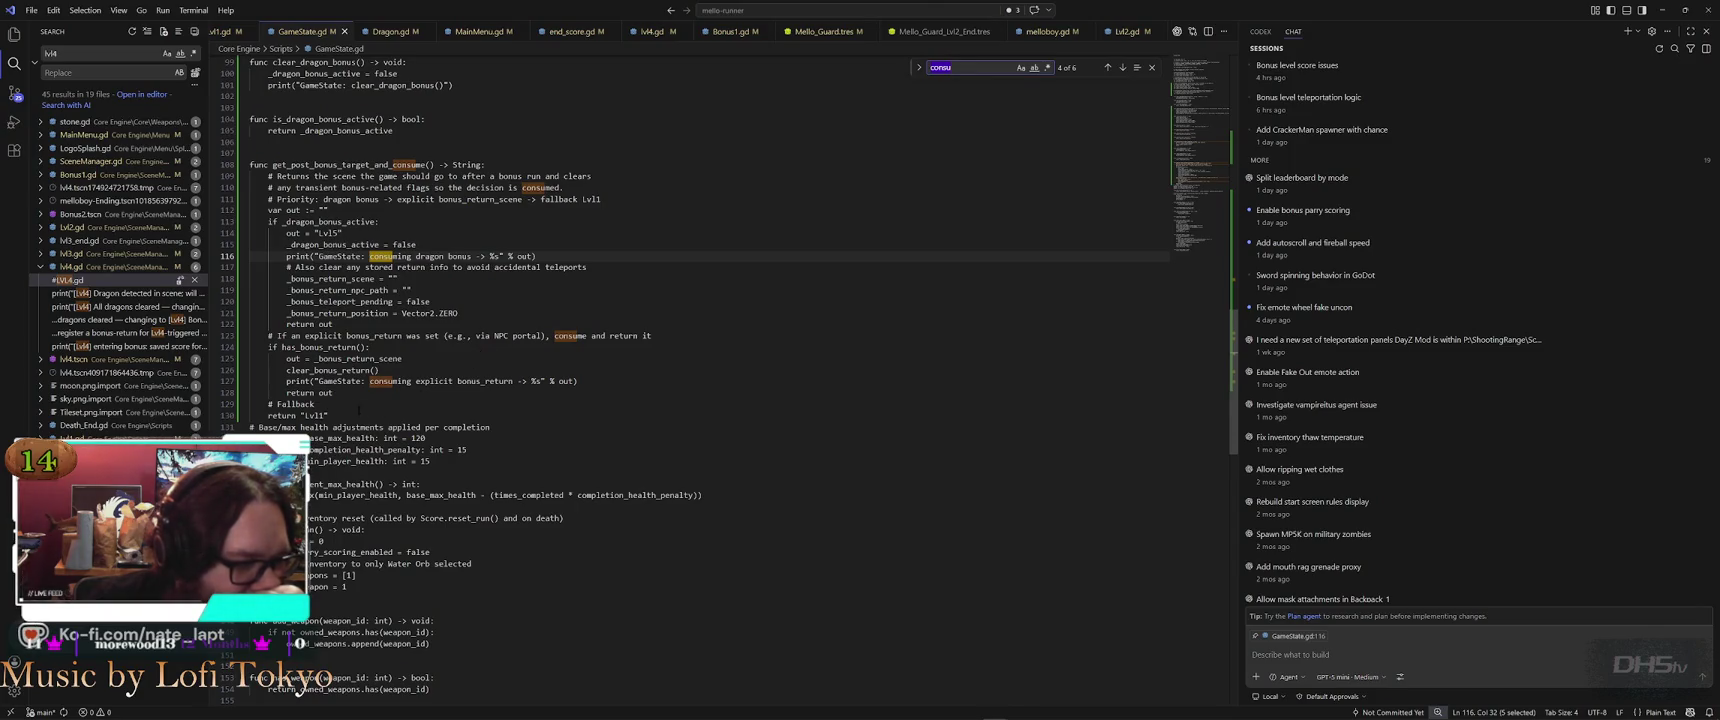
click(340, 414)
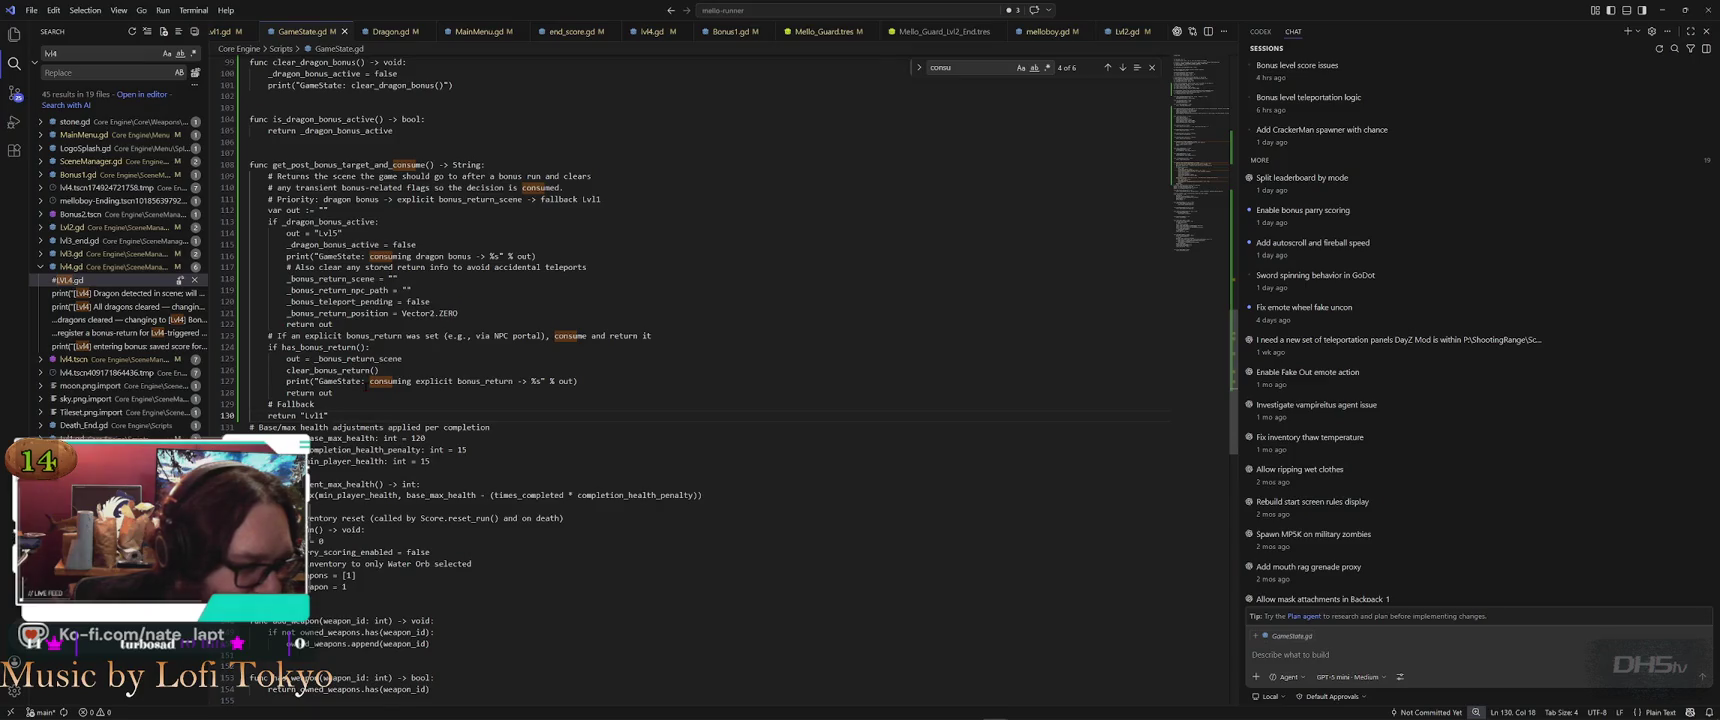
double_click(324, 393)
scroll(425, 406, down, 3)
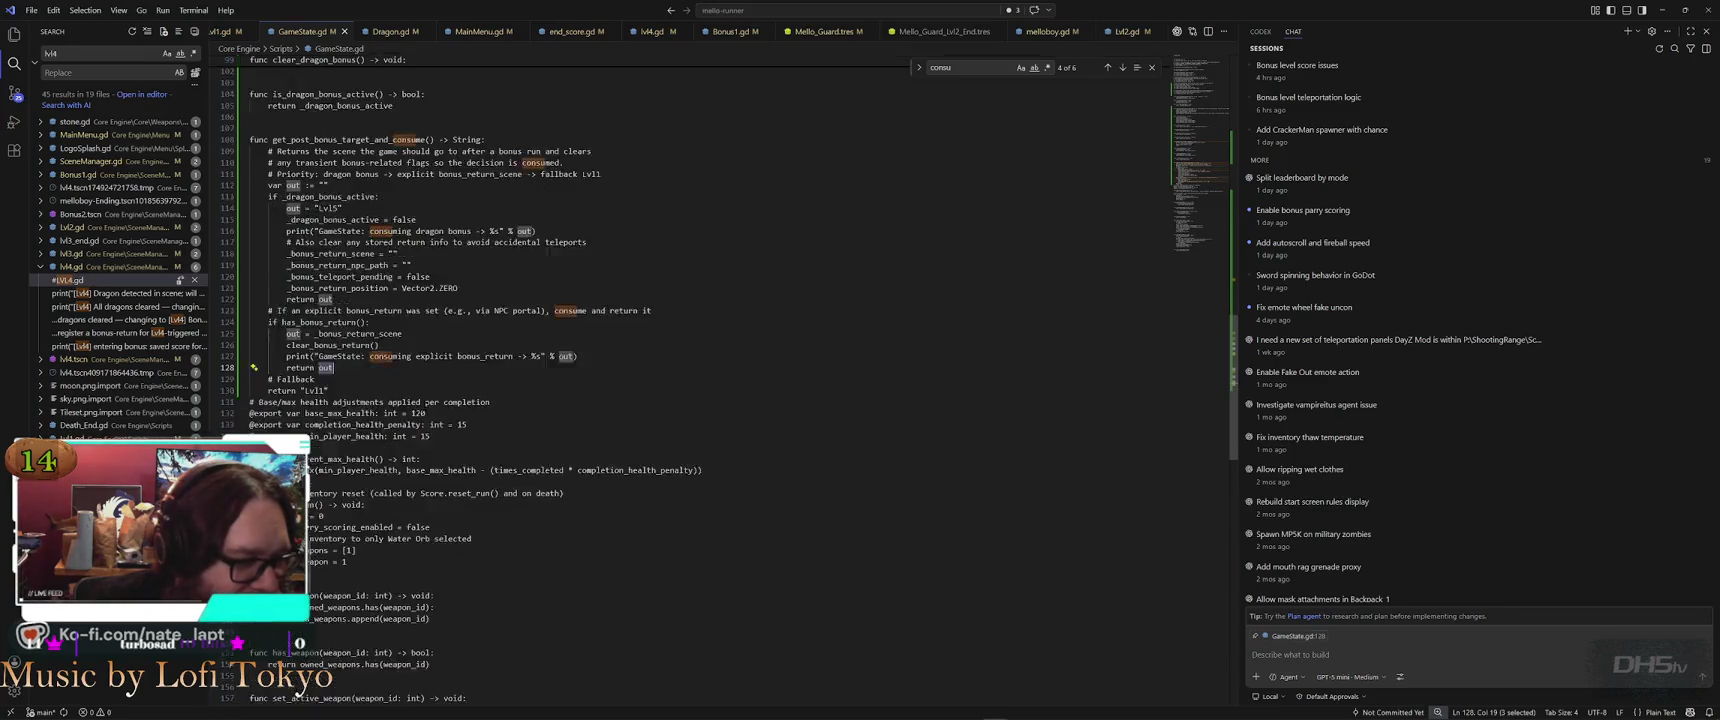
scroll(427, 406, up, 3)
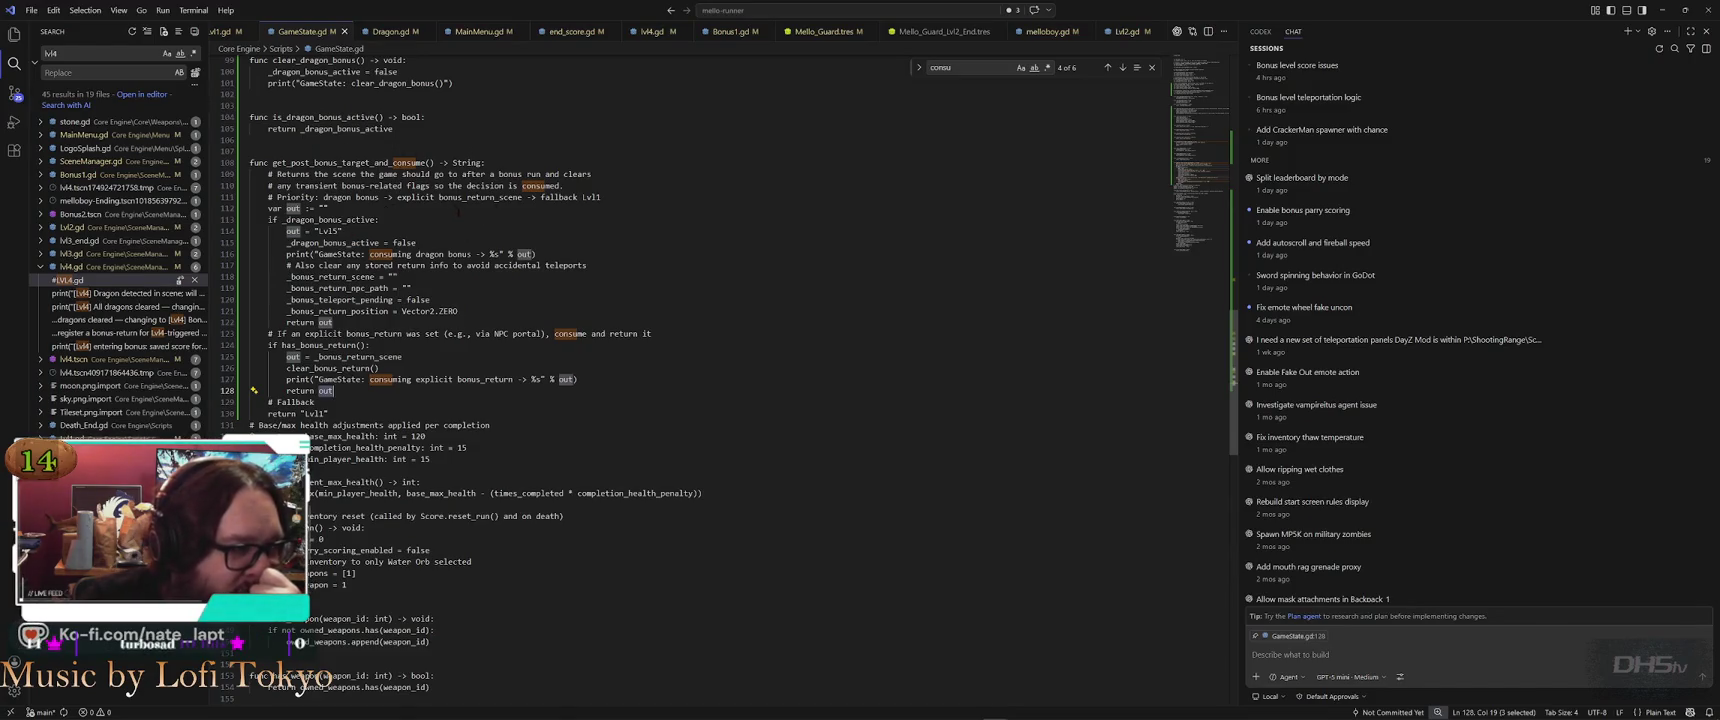
Read through get_post_bonus_target_and_consume, then return to the Godot editor
scroll(458, 213, up, 3)
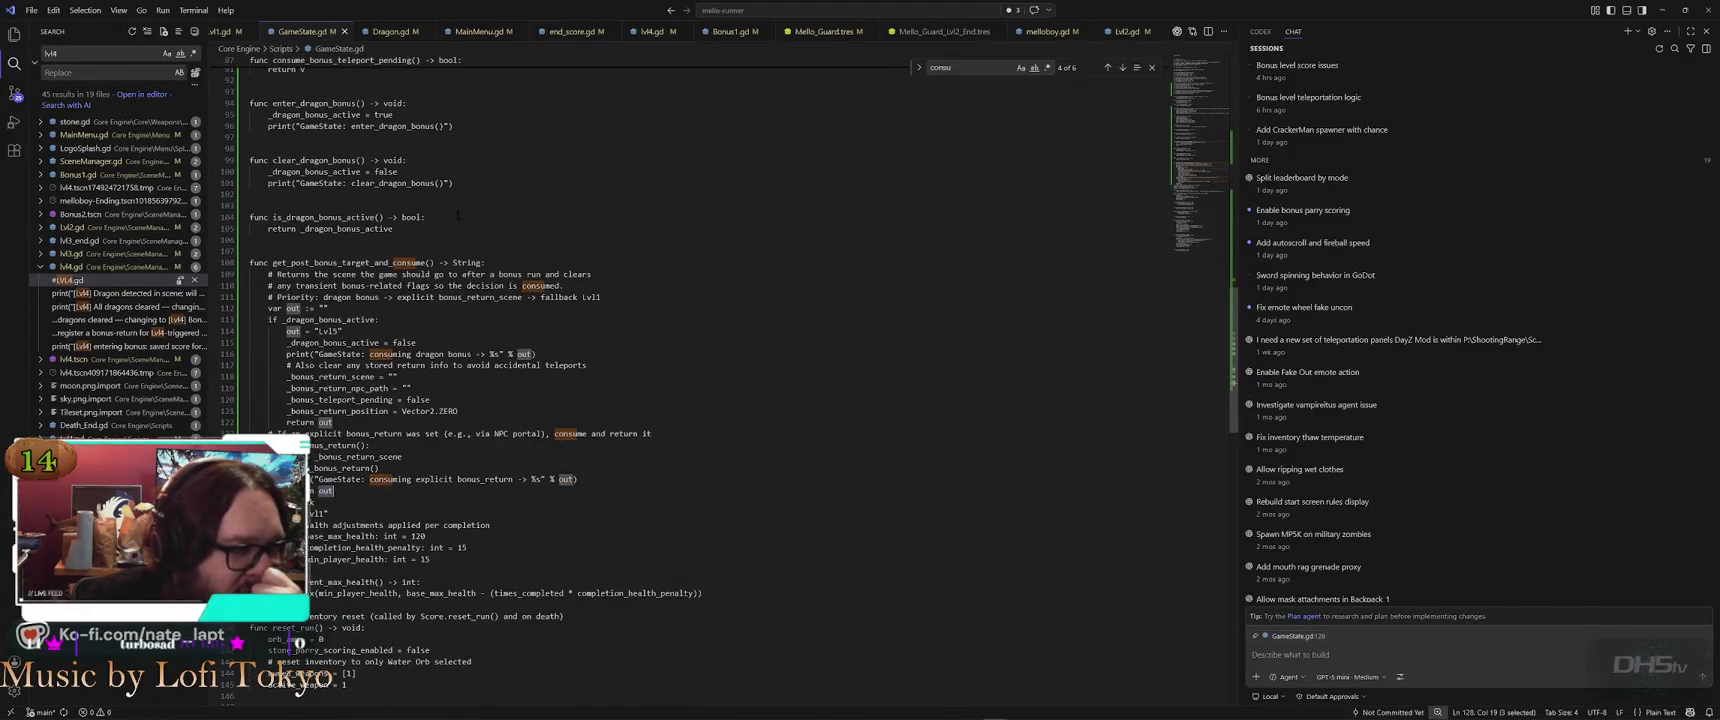
scroll(458, 214, down, 3)
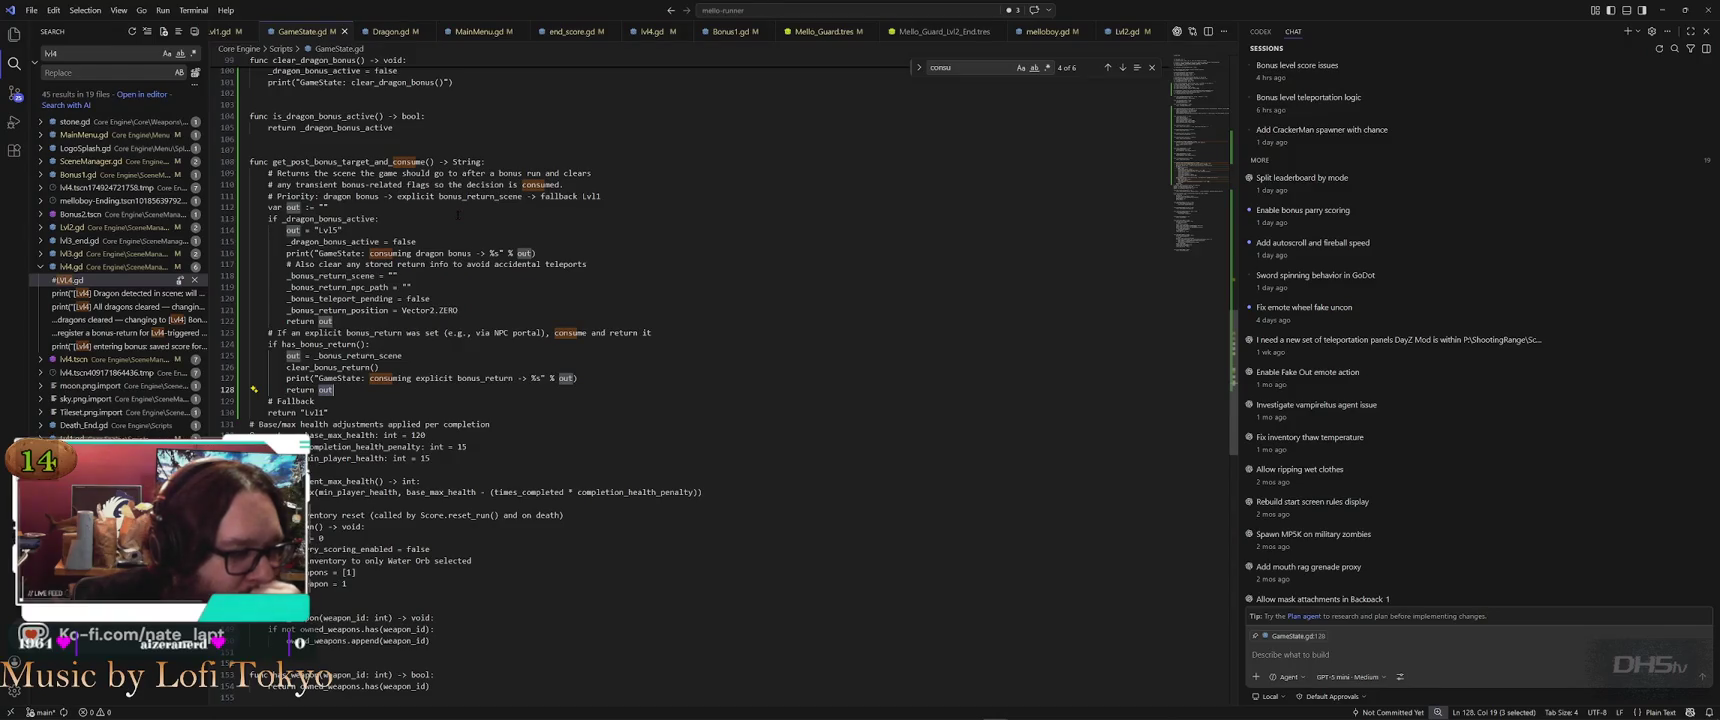
scroll(458, 214, up, 6)
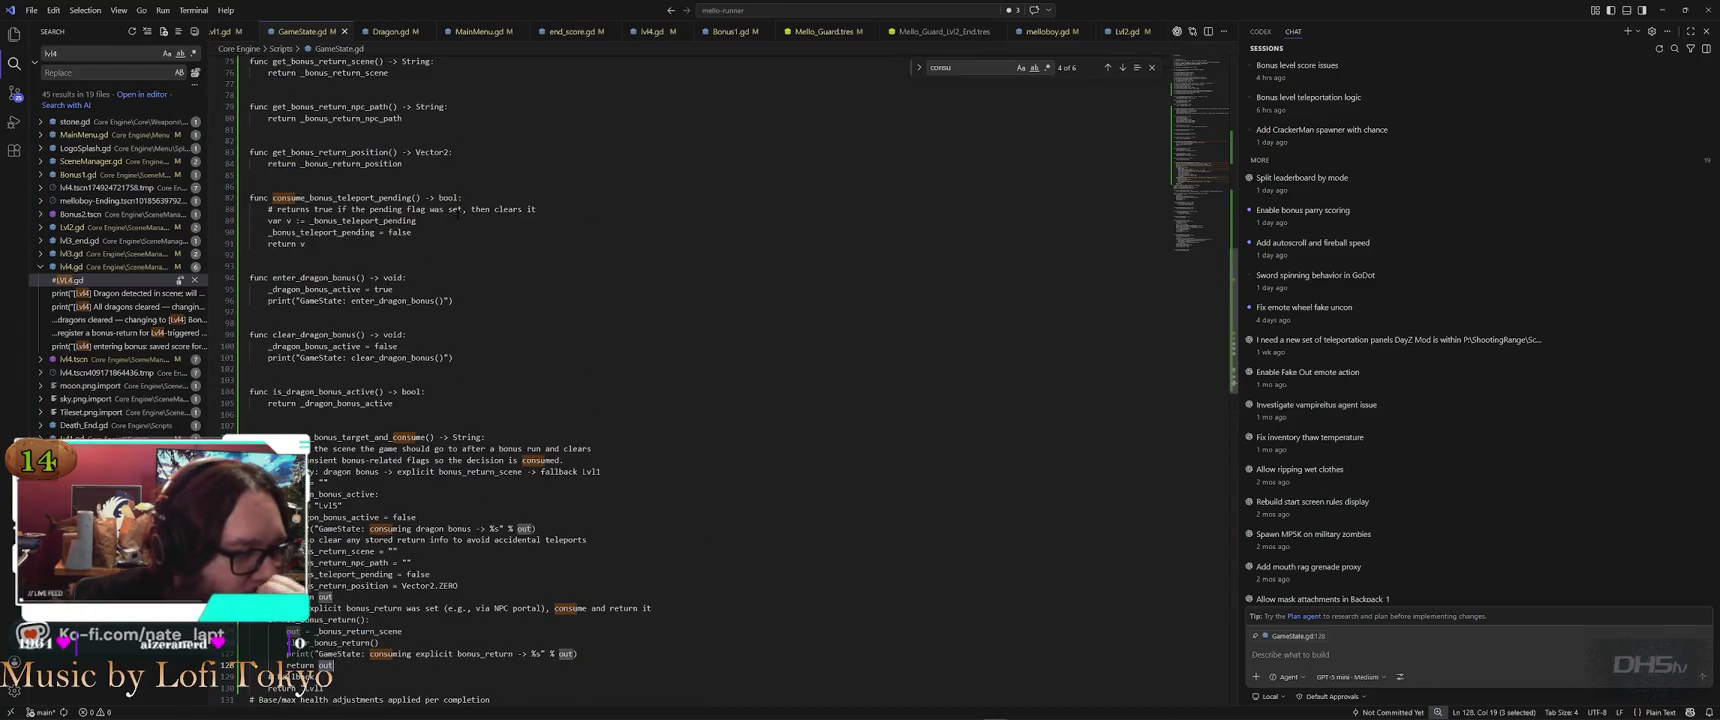
scroll(458, 214, up, 6)
scroll(458, 214, up, 1)
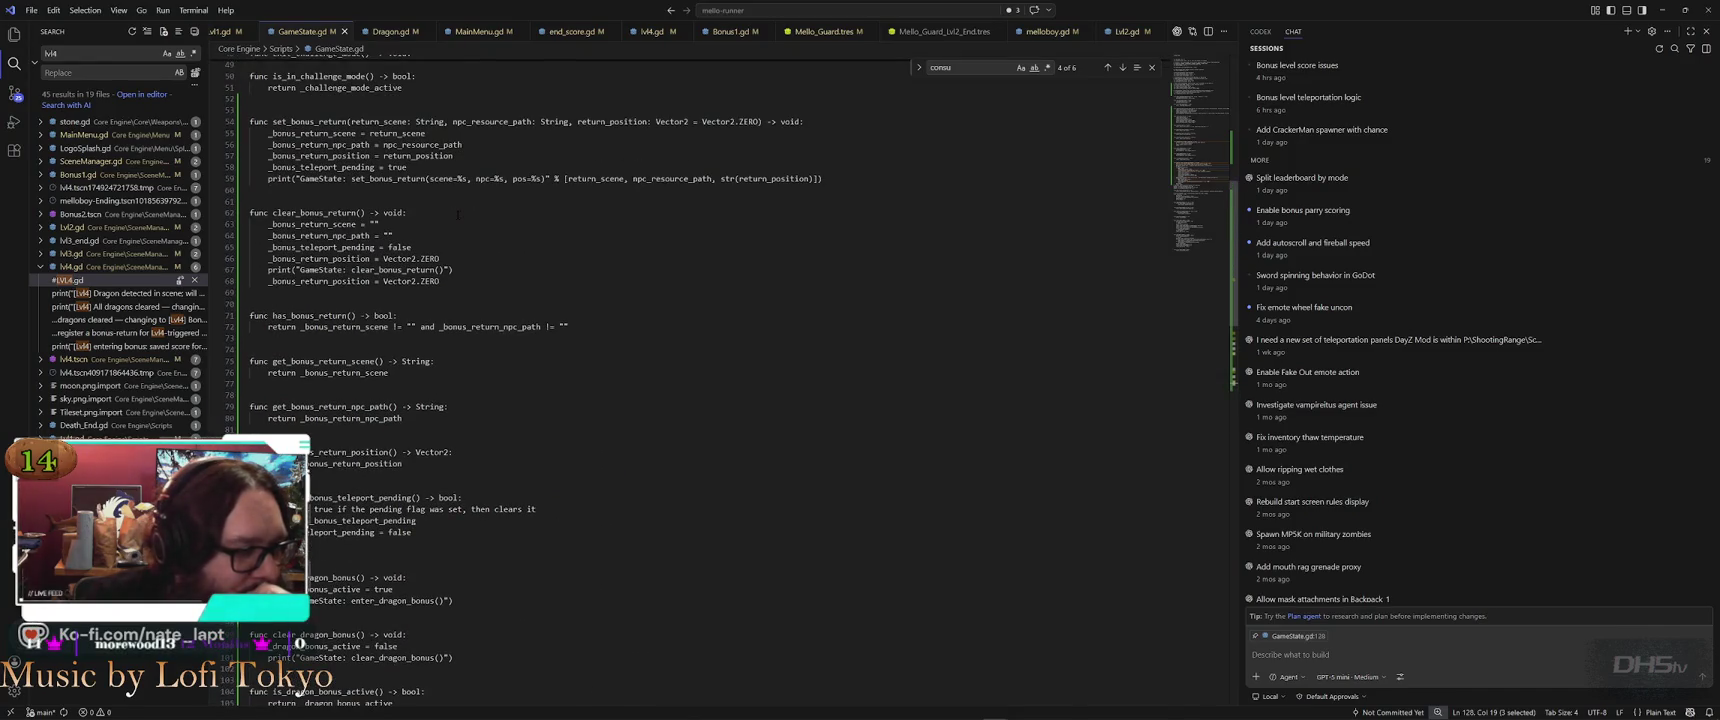
scroll(458, 214, up, 10)
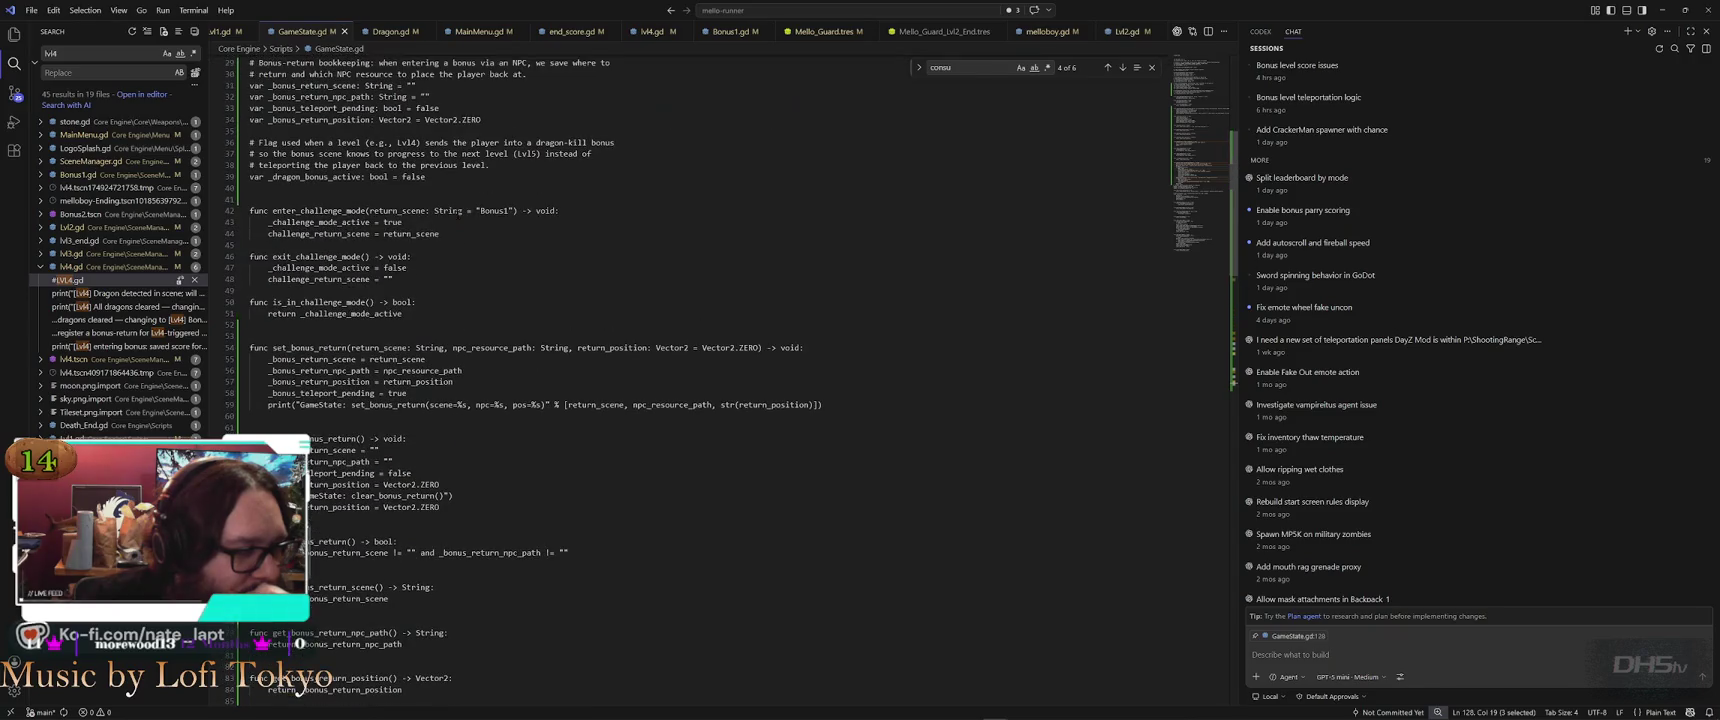
scroll(466, 258, down, 15)
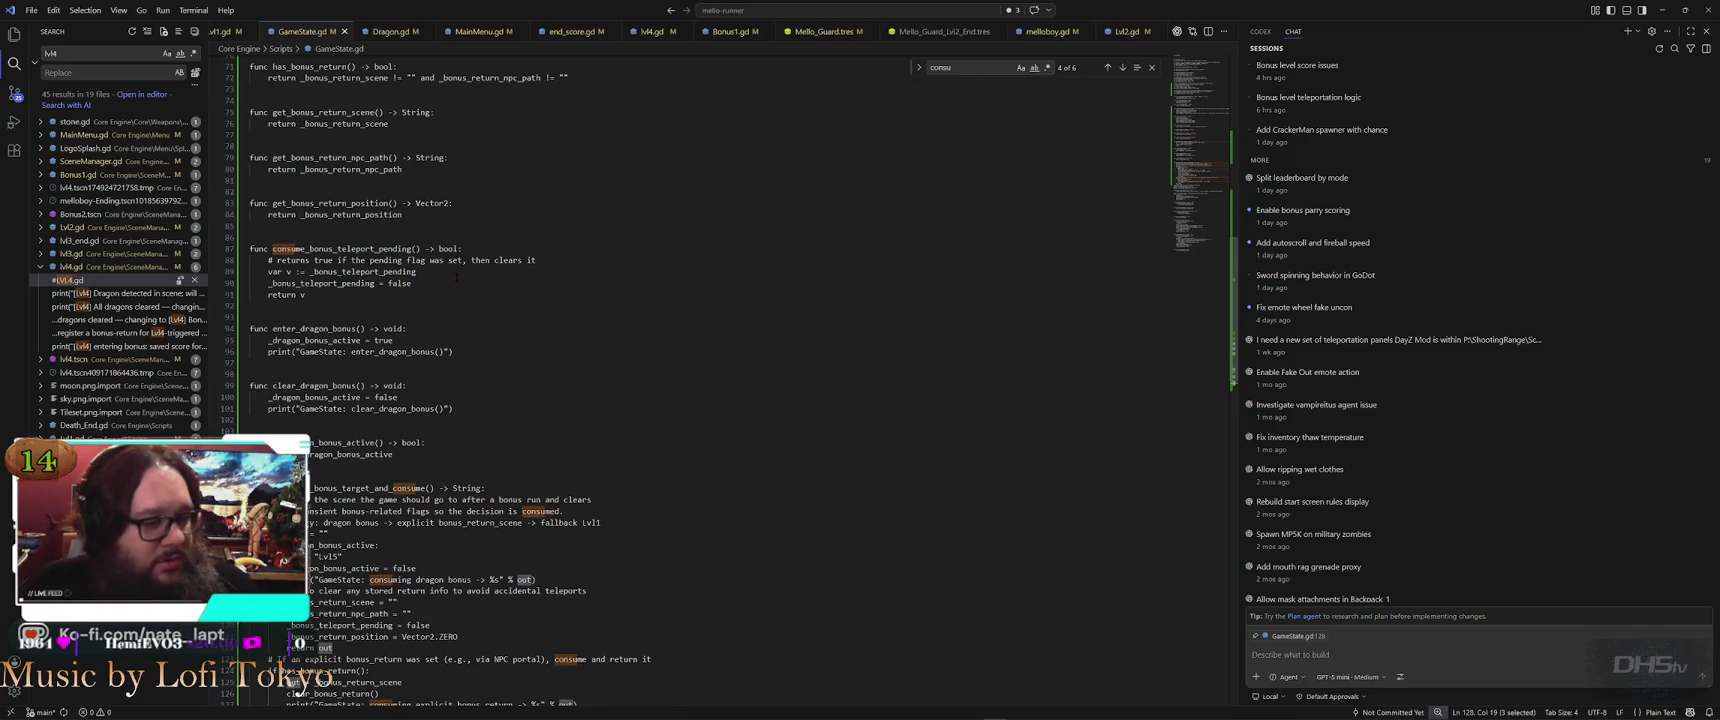
scroll(456, 277, down, 8)
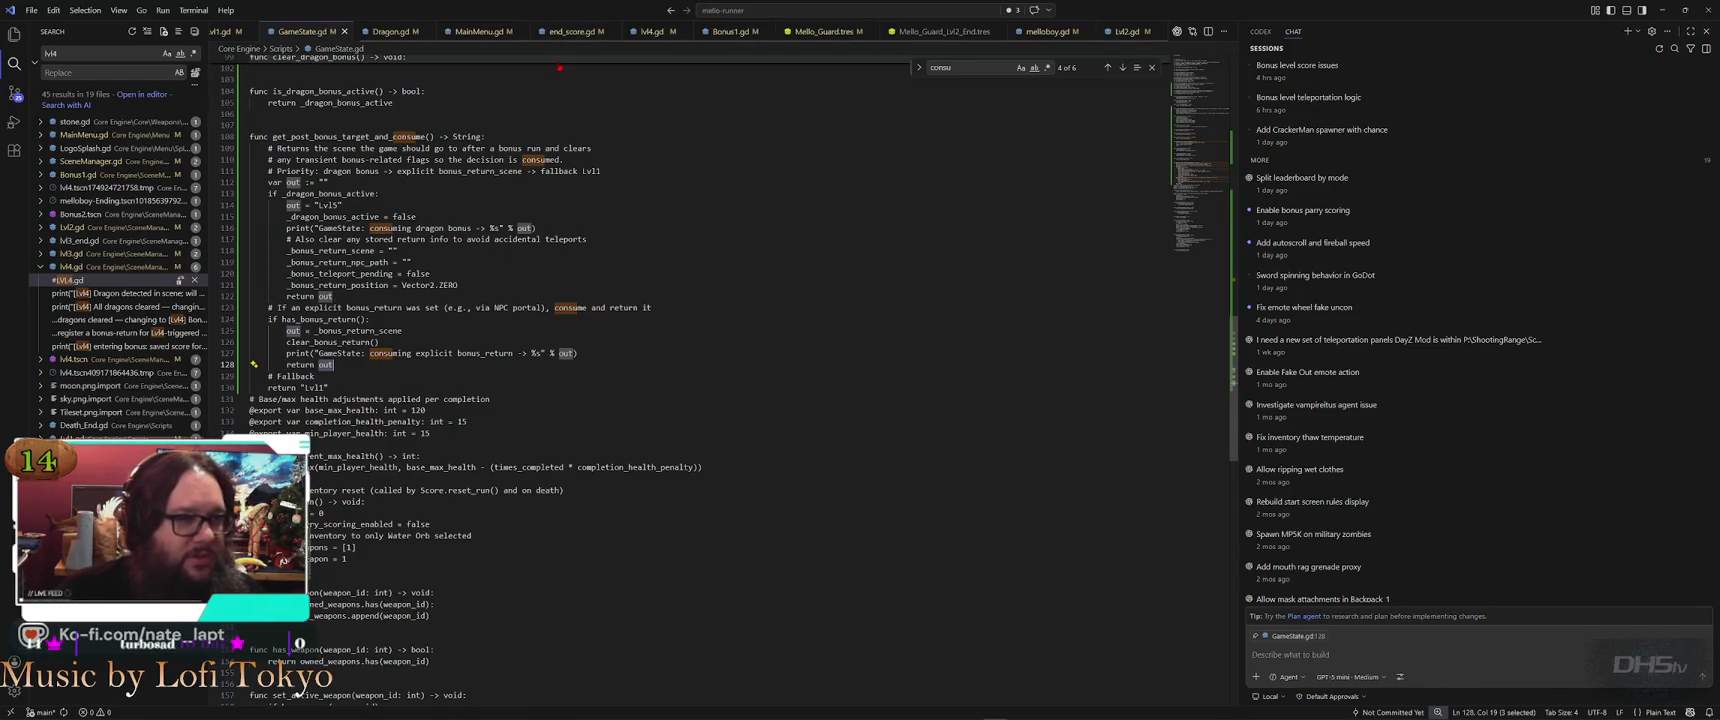
key(alt+Tab)
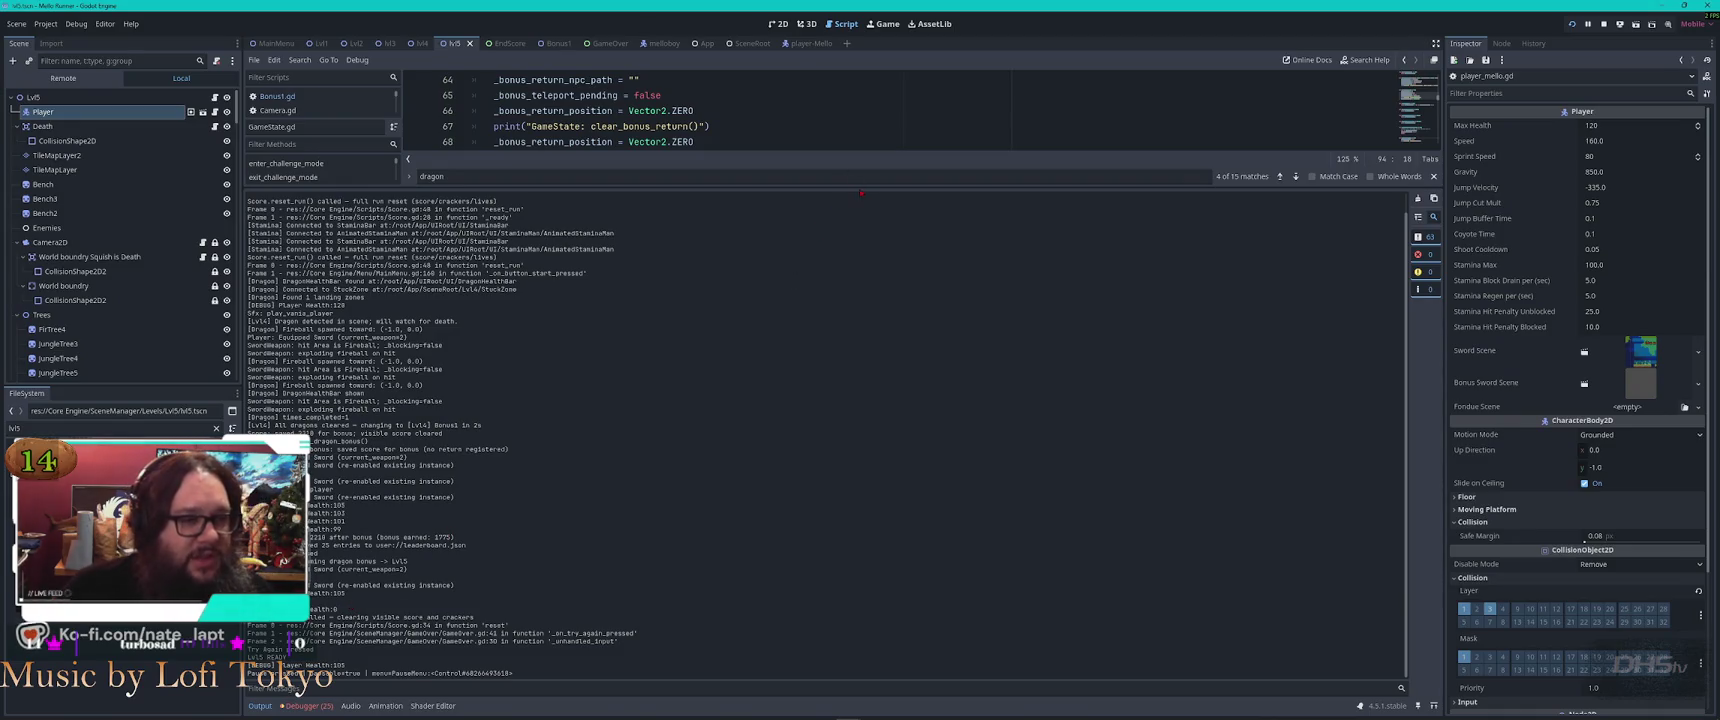
Shrink the output log to enlarge the script area, open lvl5.gd, then switch to GitHub Desktop
drag(857, 187, 857, 560)
scroll(290, 270, down, 2)
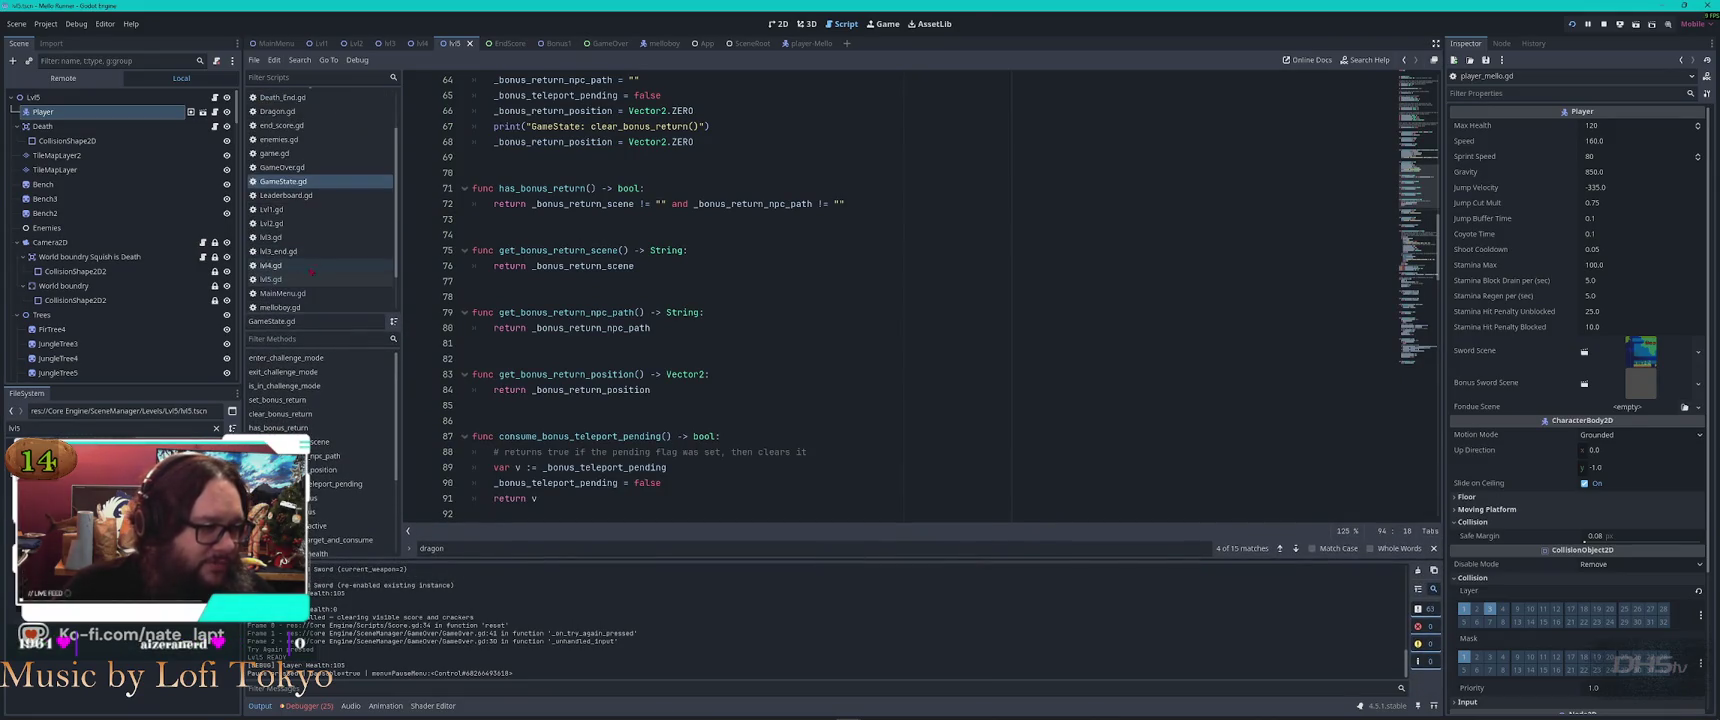
click(272, 279)
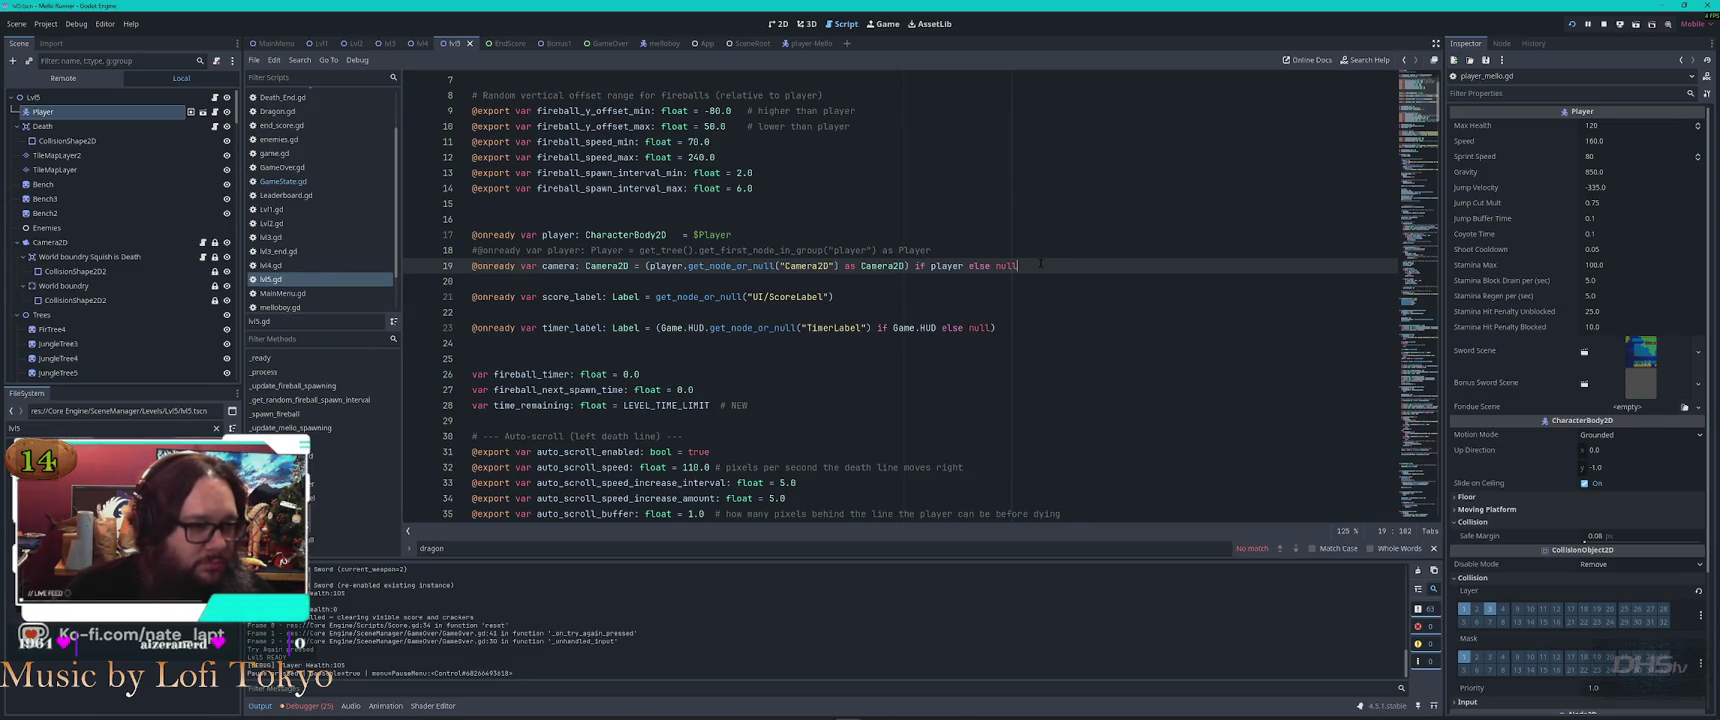
key(alt+Tab)
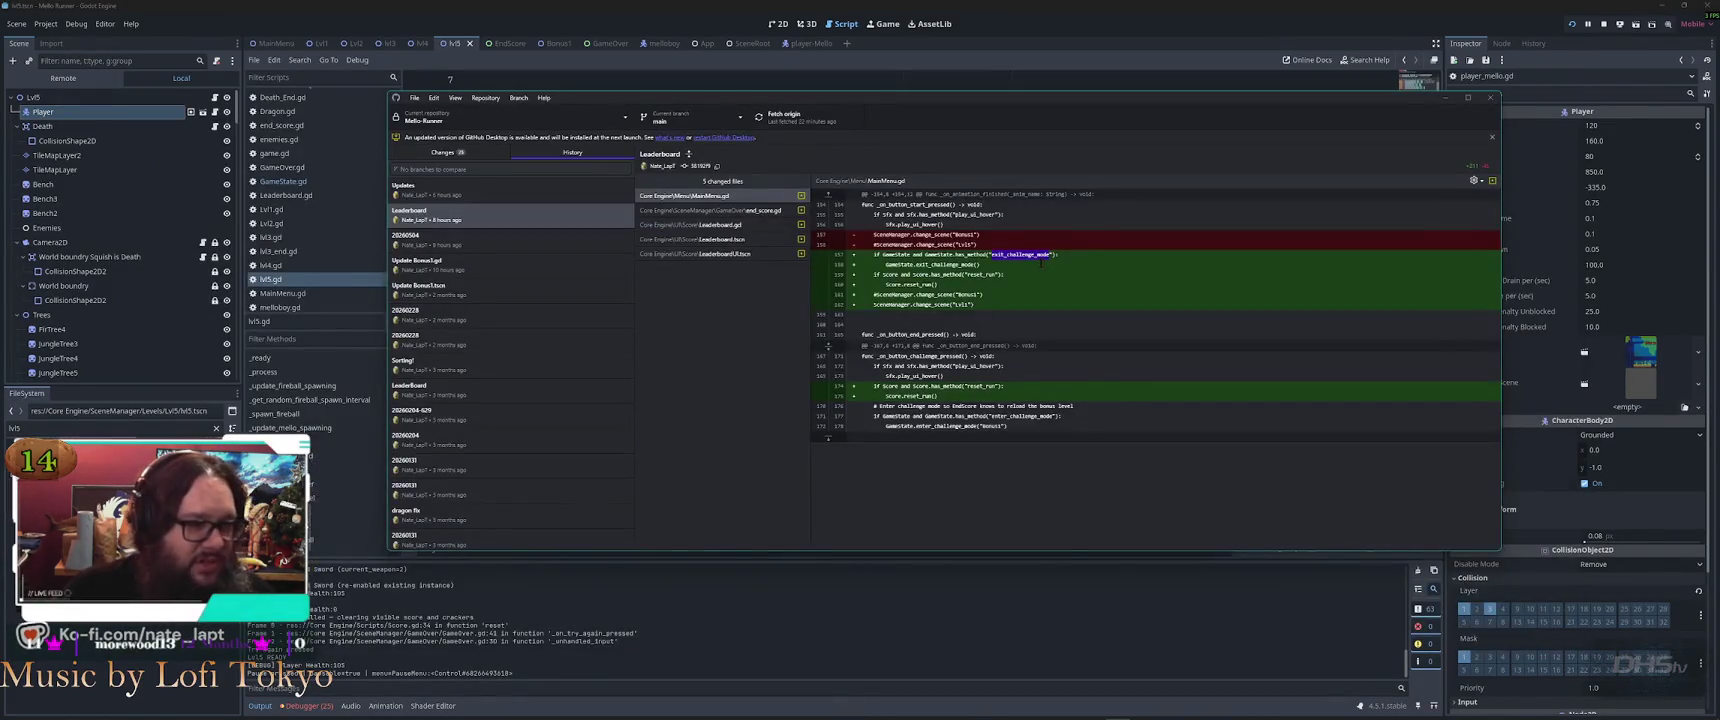
Show the lvl5.gd changes from the Updates commit in History
click(479, 195)
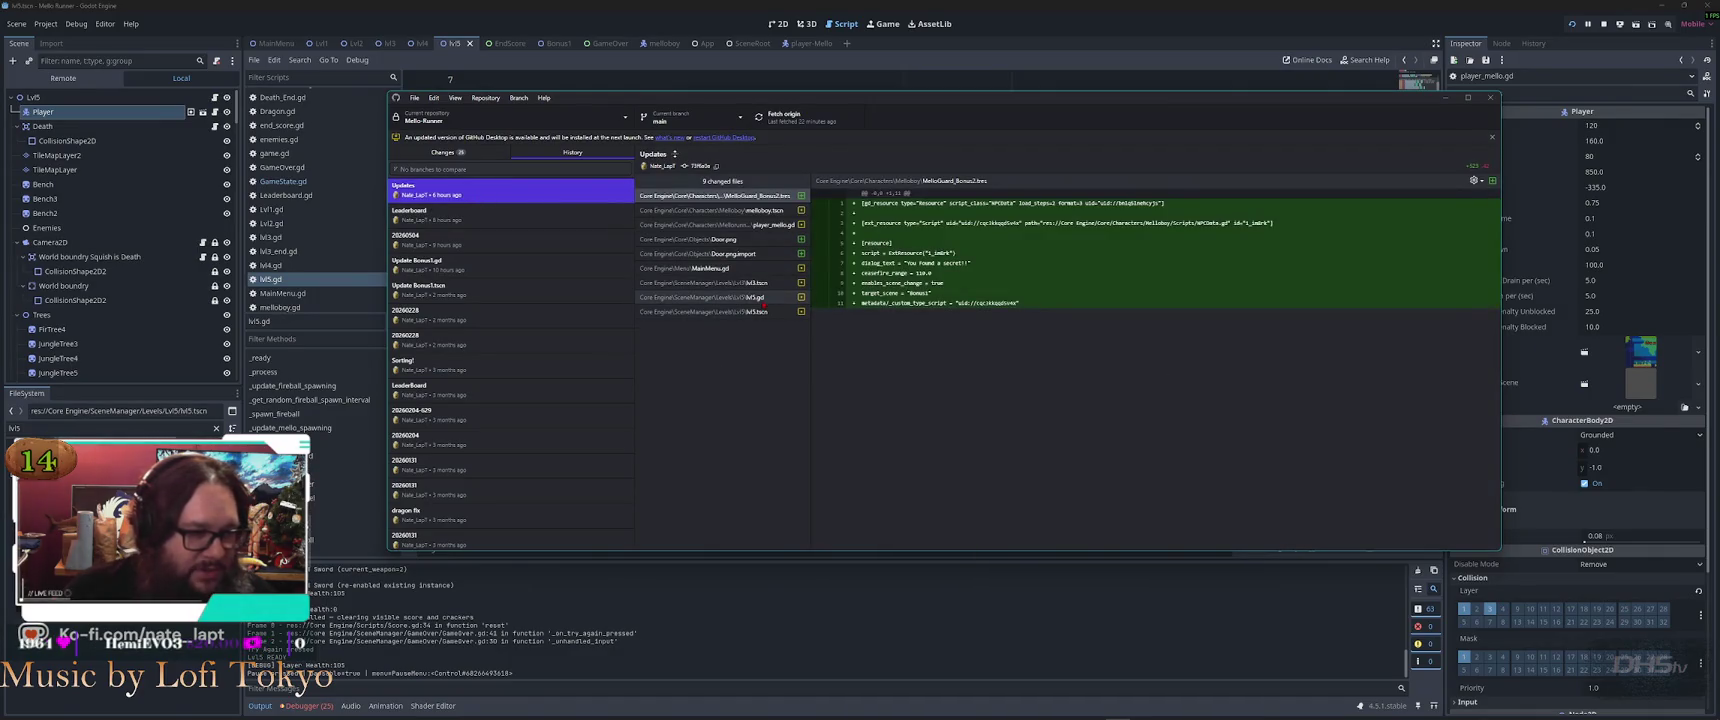
click(730, 297)
scroll(1149, 348, down, 3)
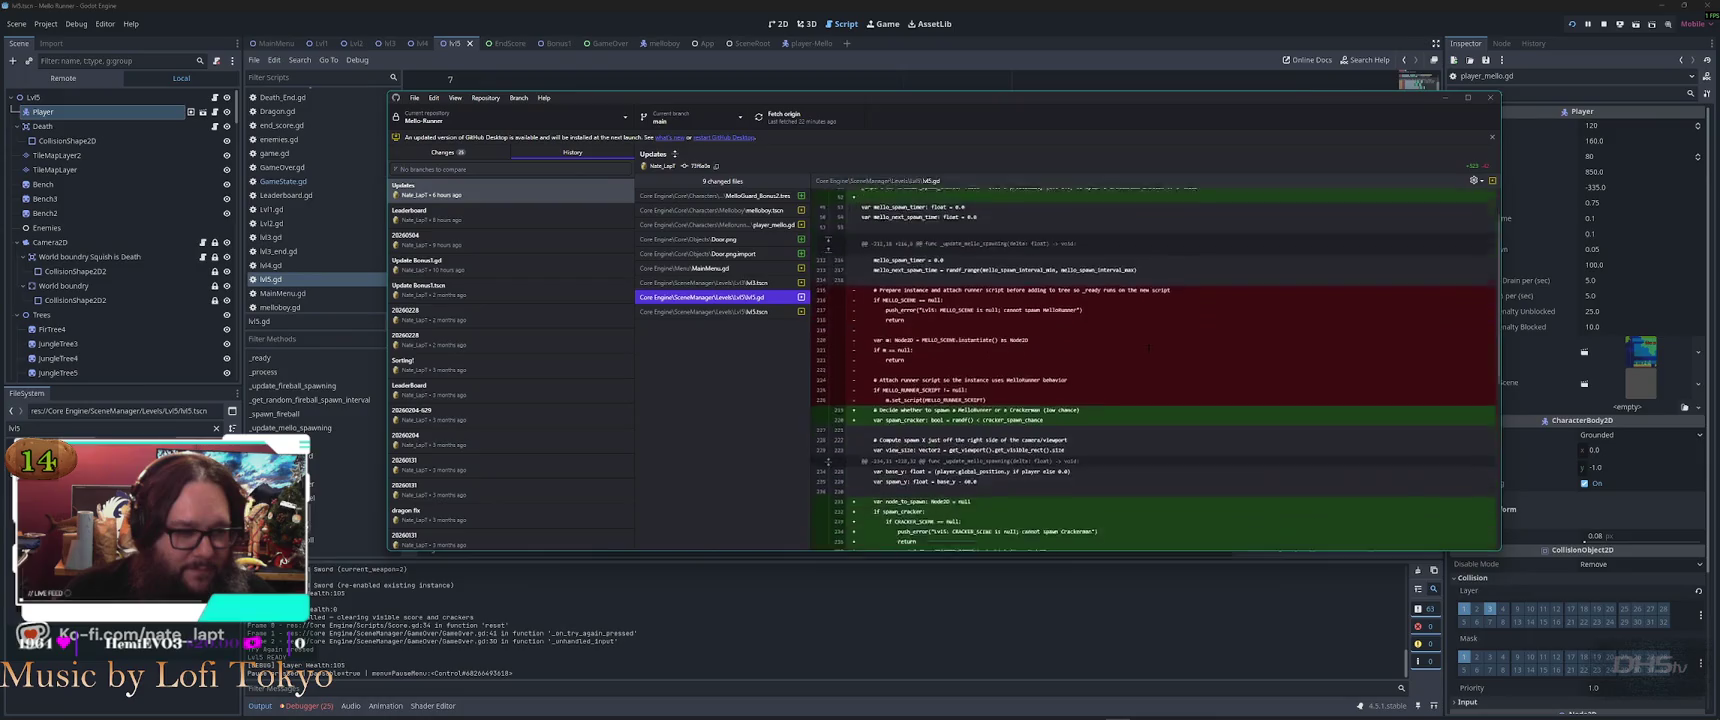
scroll(1149, 348, down, 2)
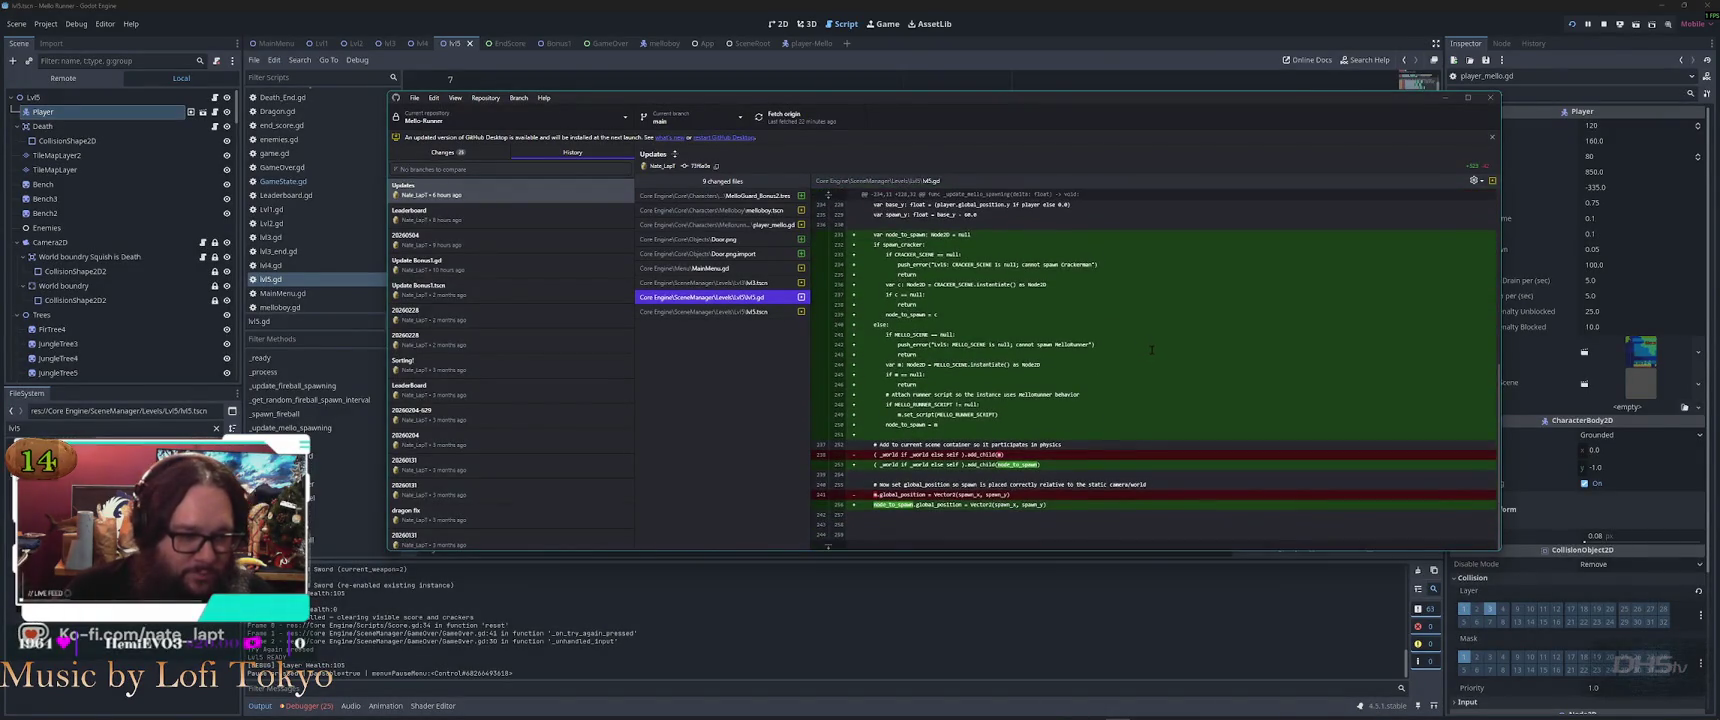
scroll(1150, 349, up, 5)
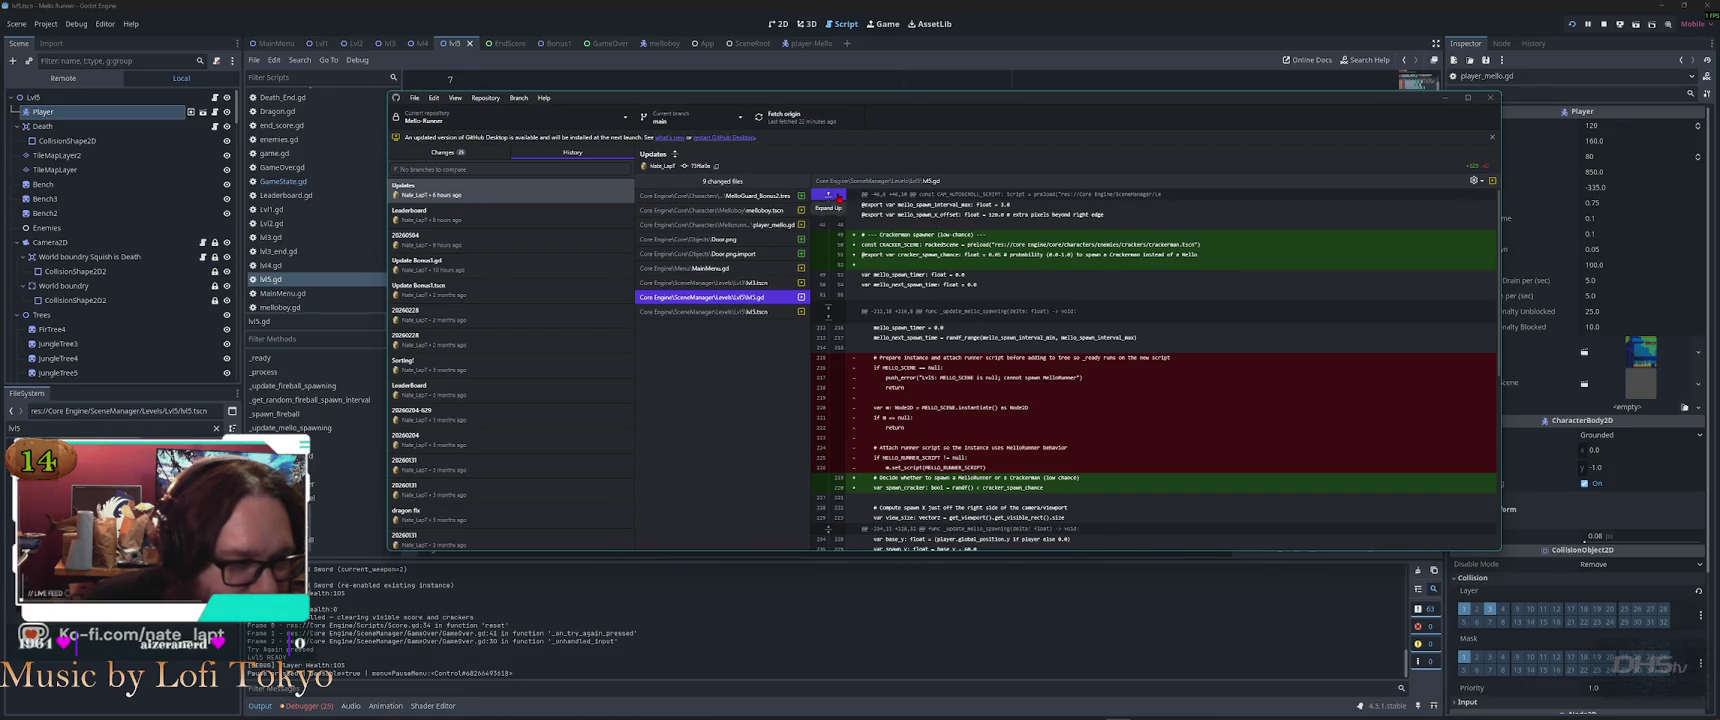
Expand the hidden diff lines up to line 1 to reveal the old player and camera declarations
click(829, 195)
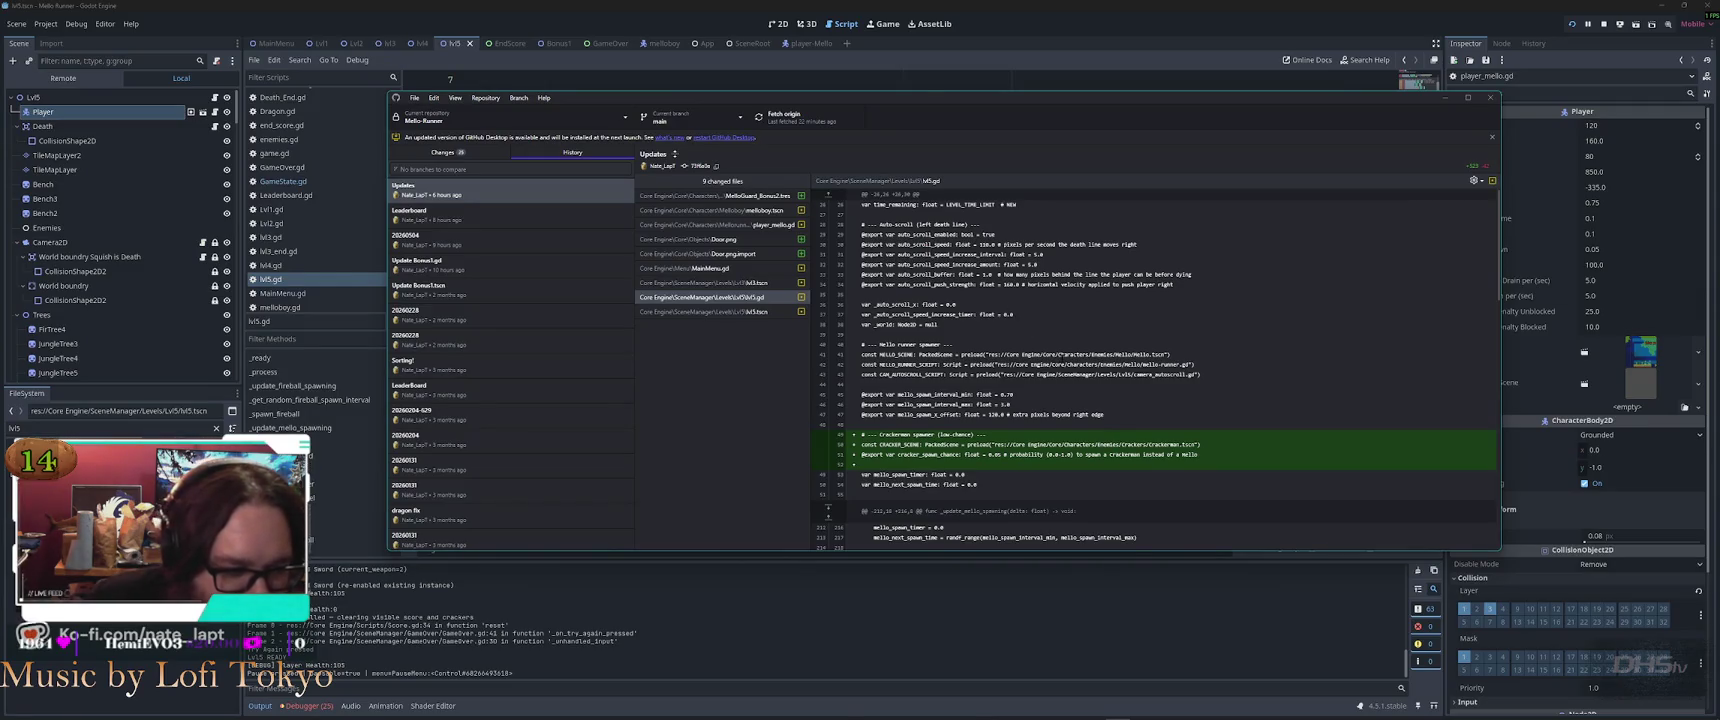
scroll(1150, 370, down, 5)
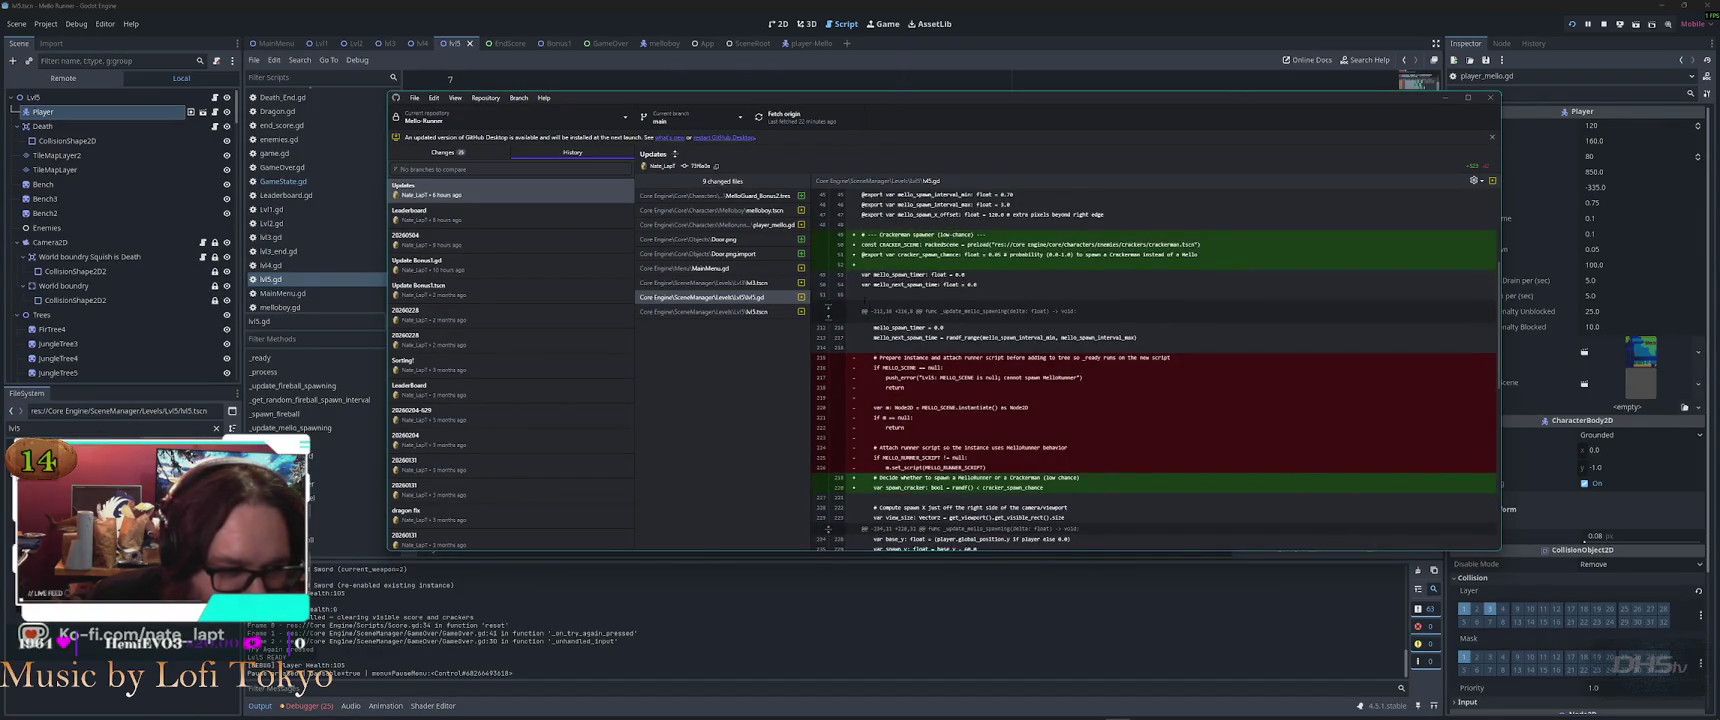
click(828, 306)
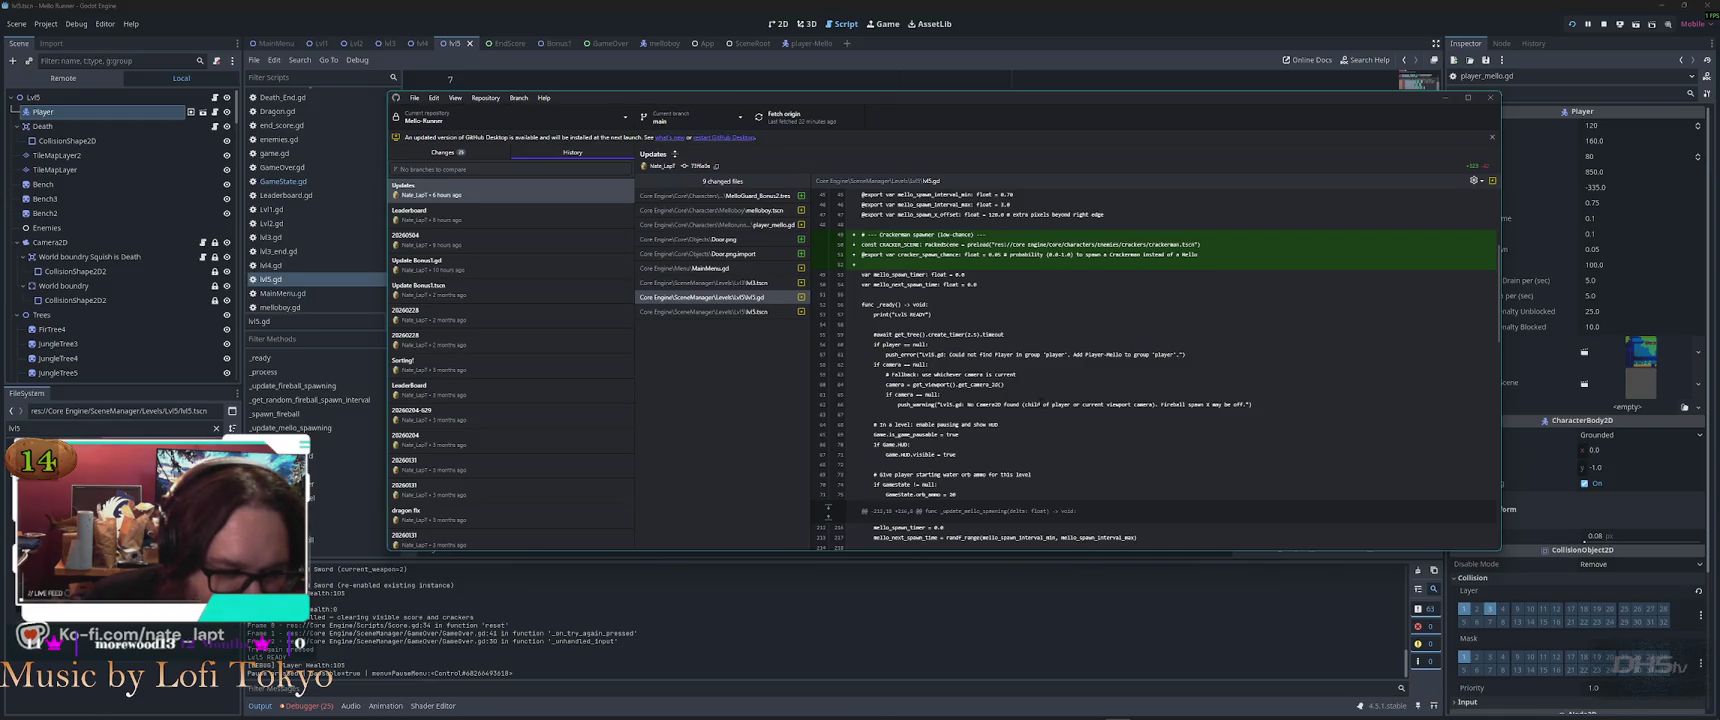
scroll(981, 350, down, 5)
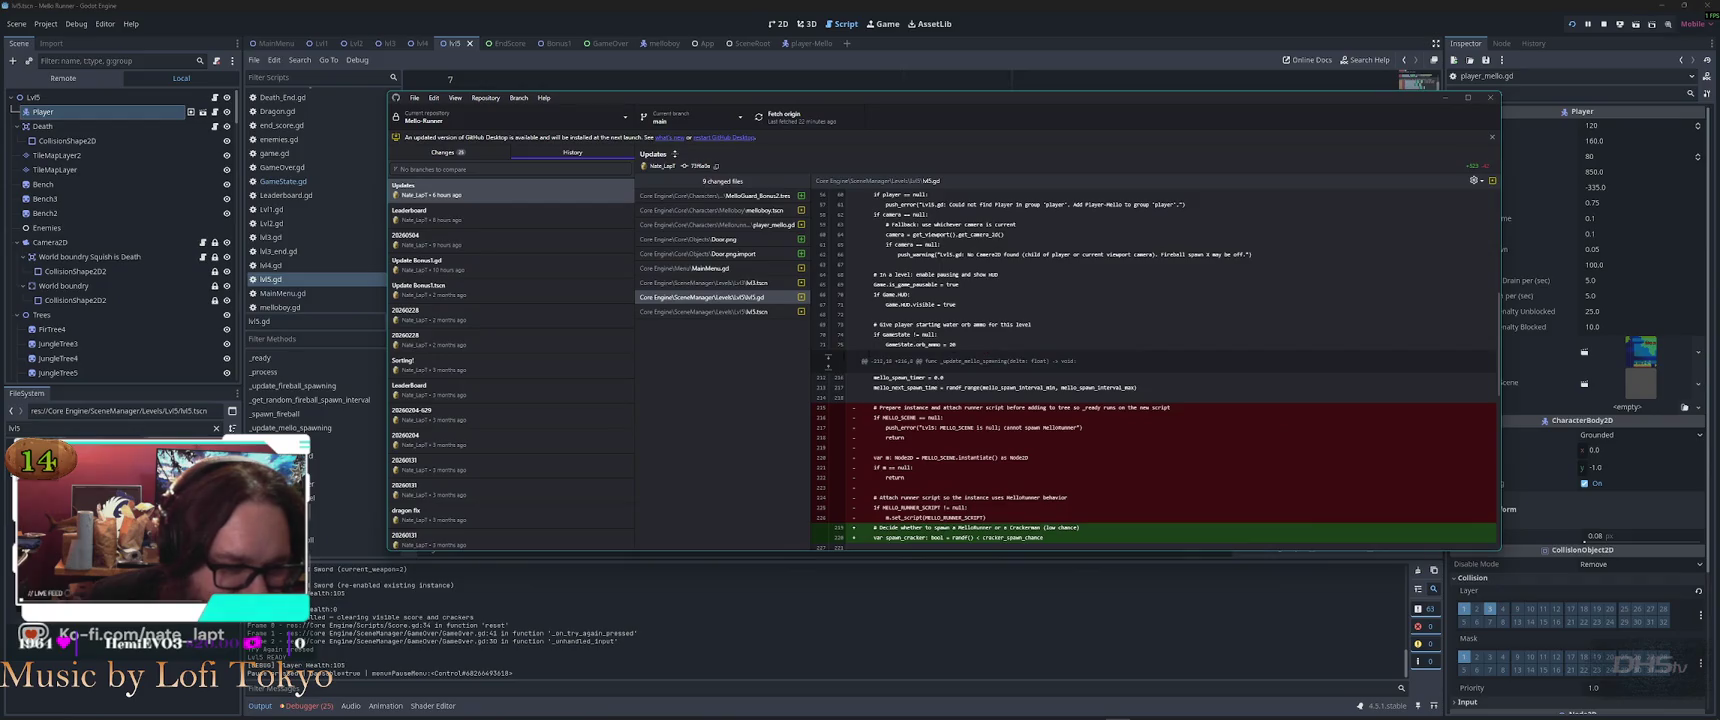
click(828, 357)
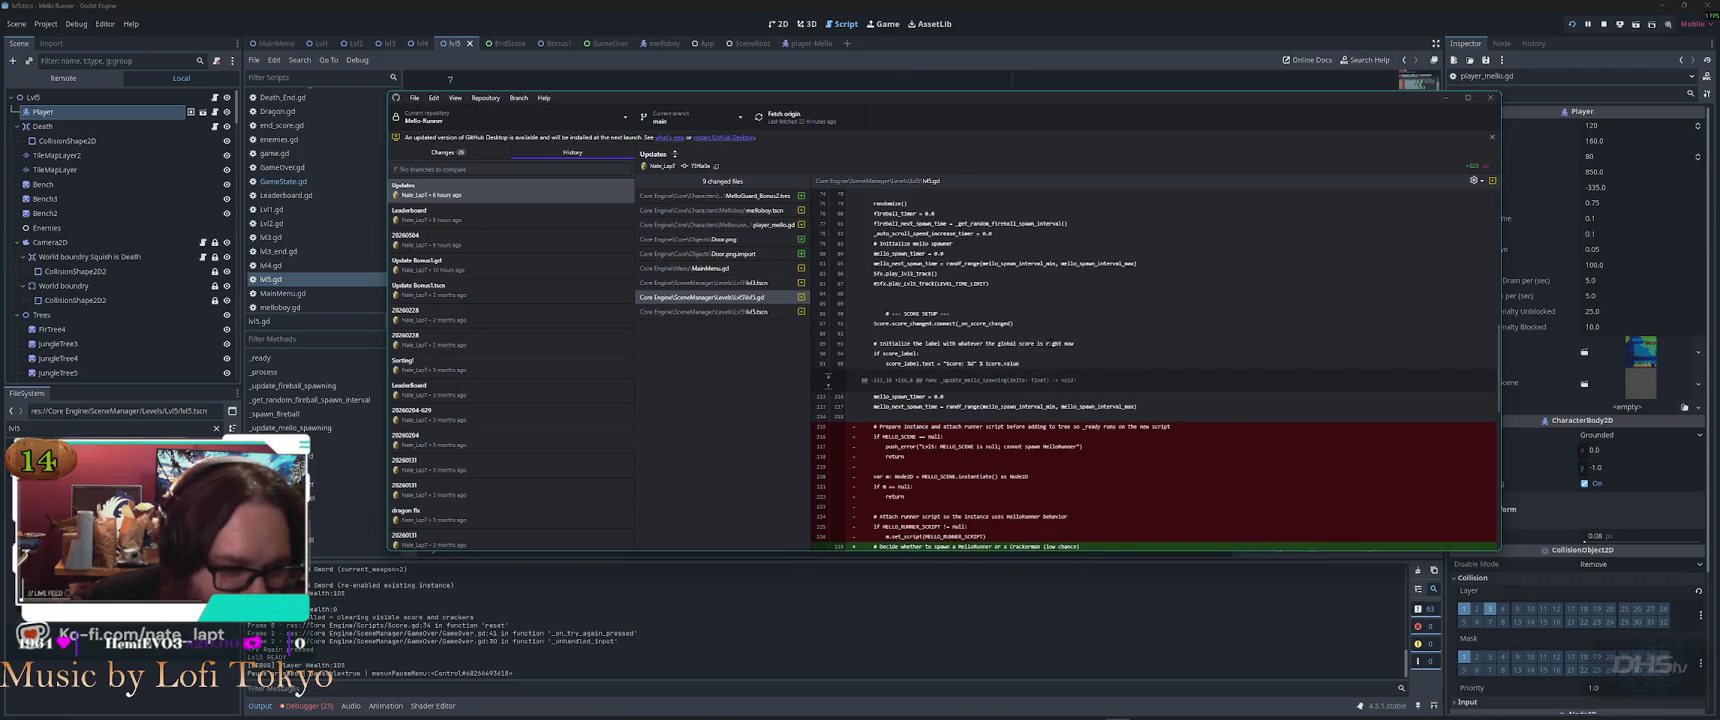
scroll(1050, 343, up, 10)
scroll(1050, 343, up, 5)
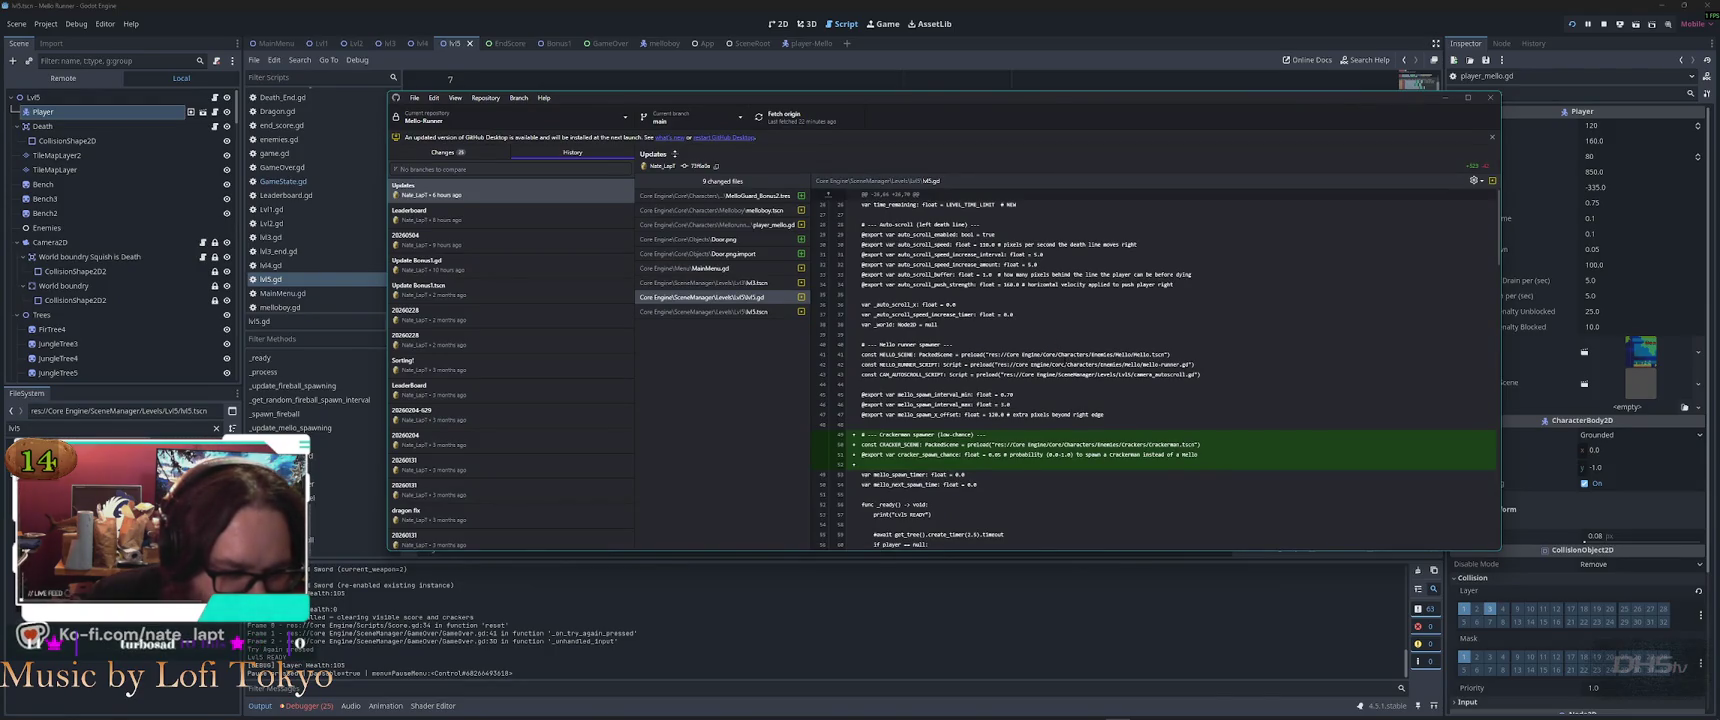
scroll(1050, 343, down, 6)
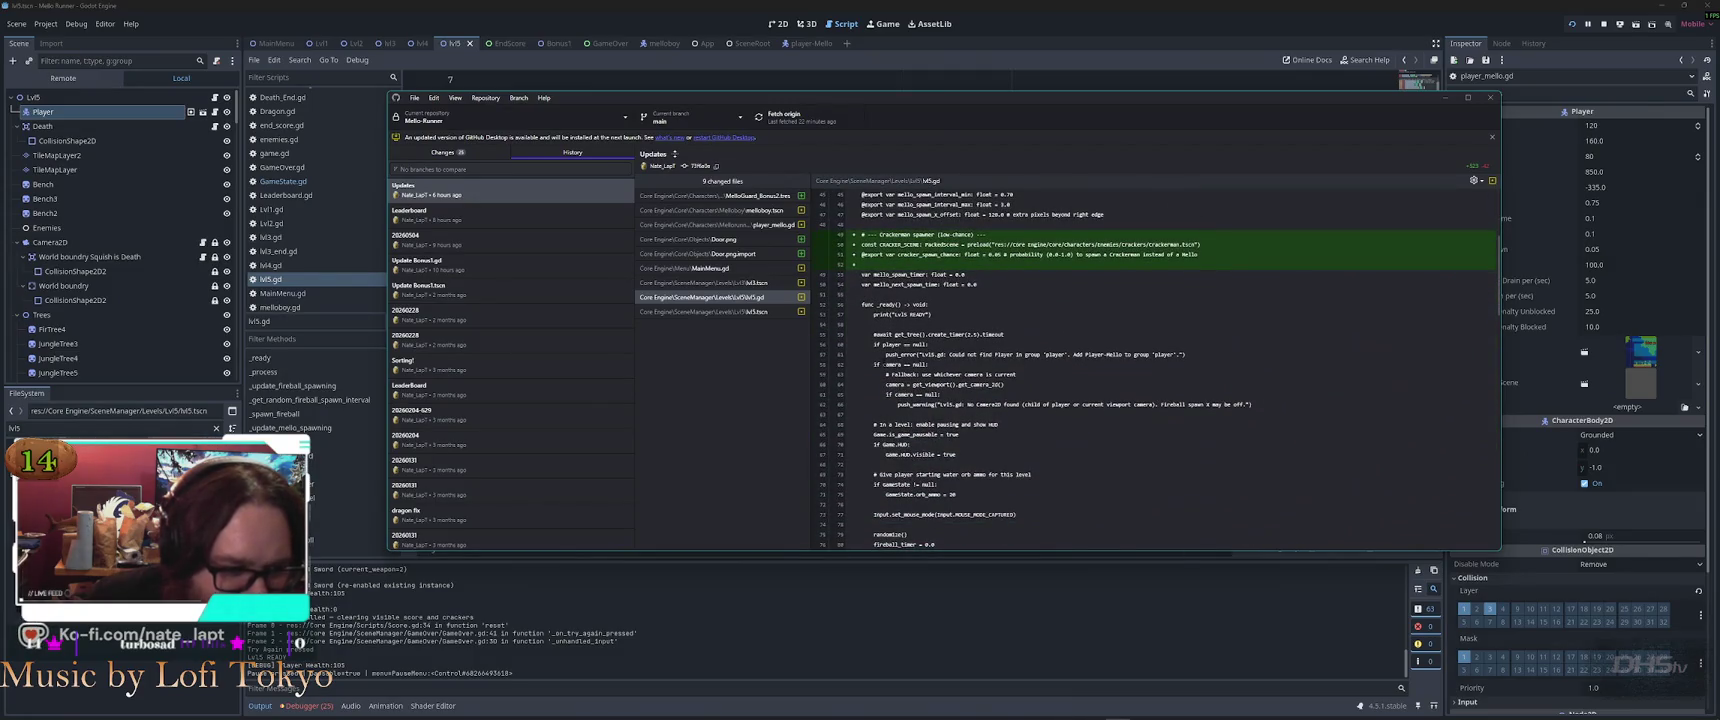
scroll(1050, 343, up, 6)
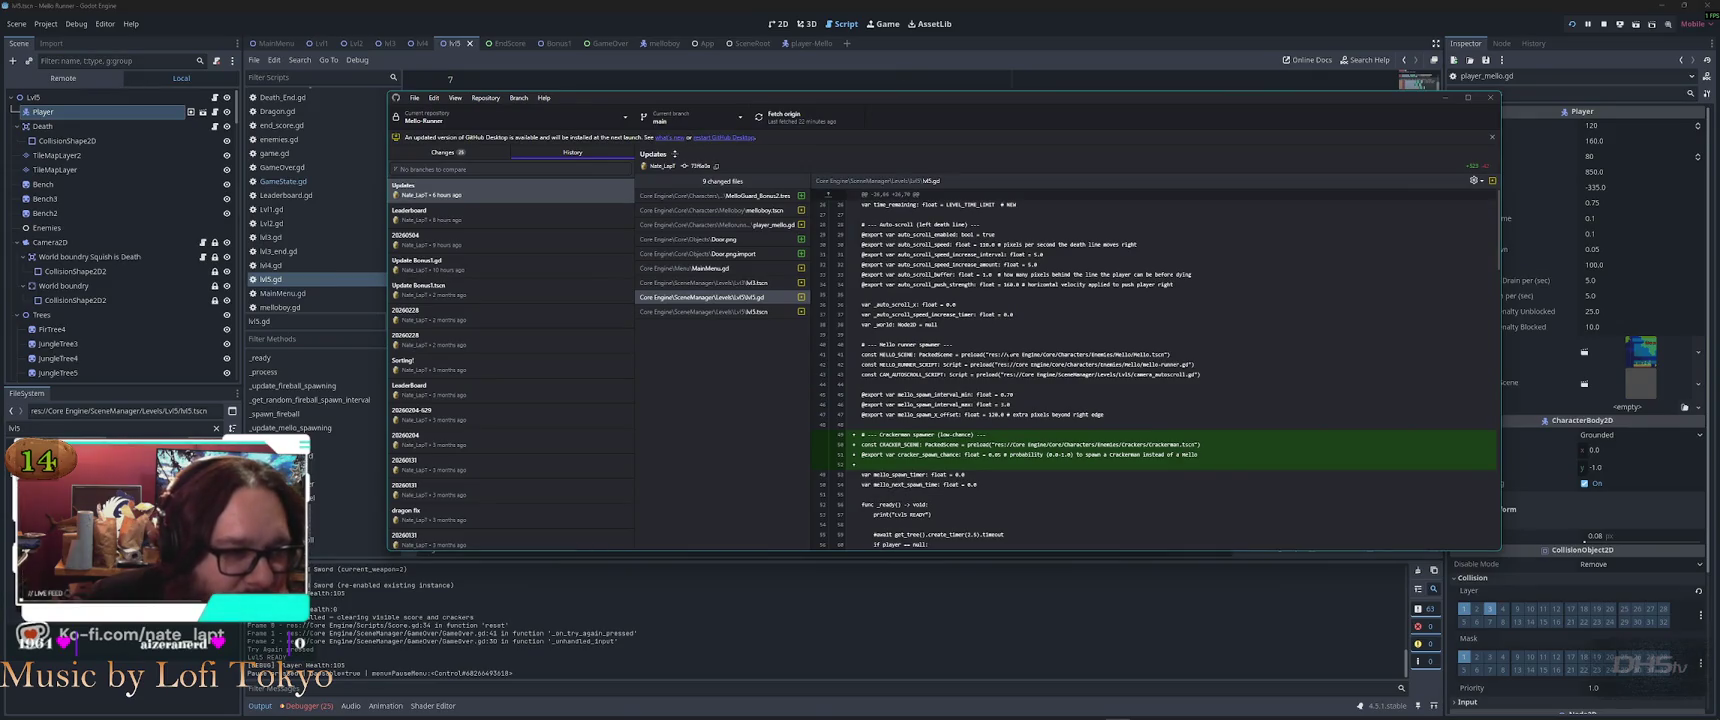
click(828, 195)
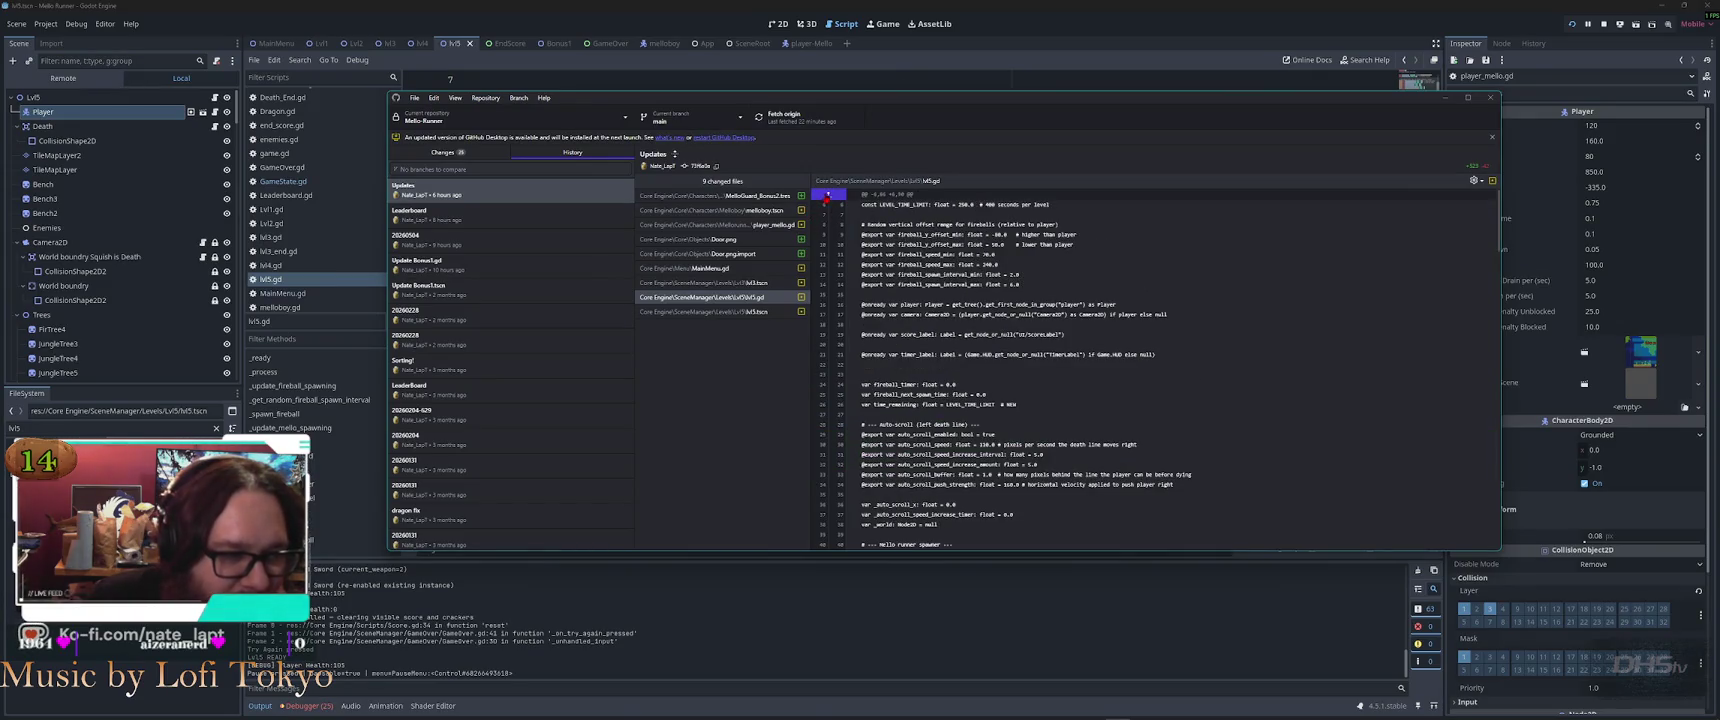
click(828, 195)
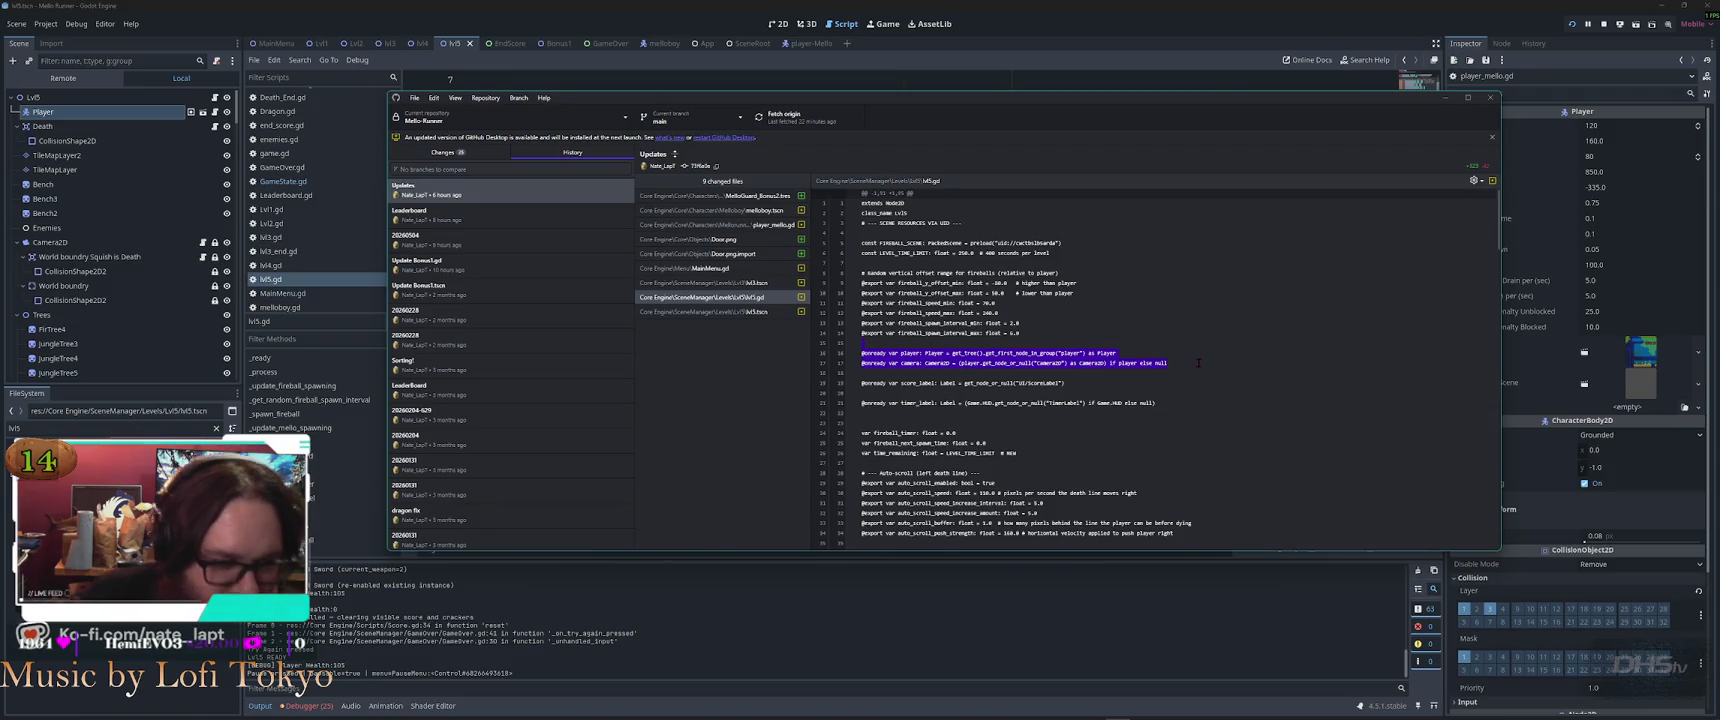
key(alt+Tab)
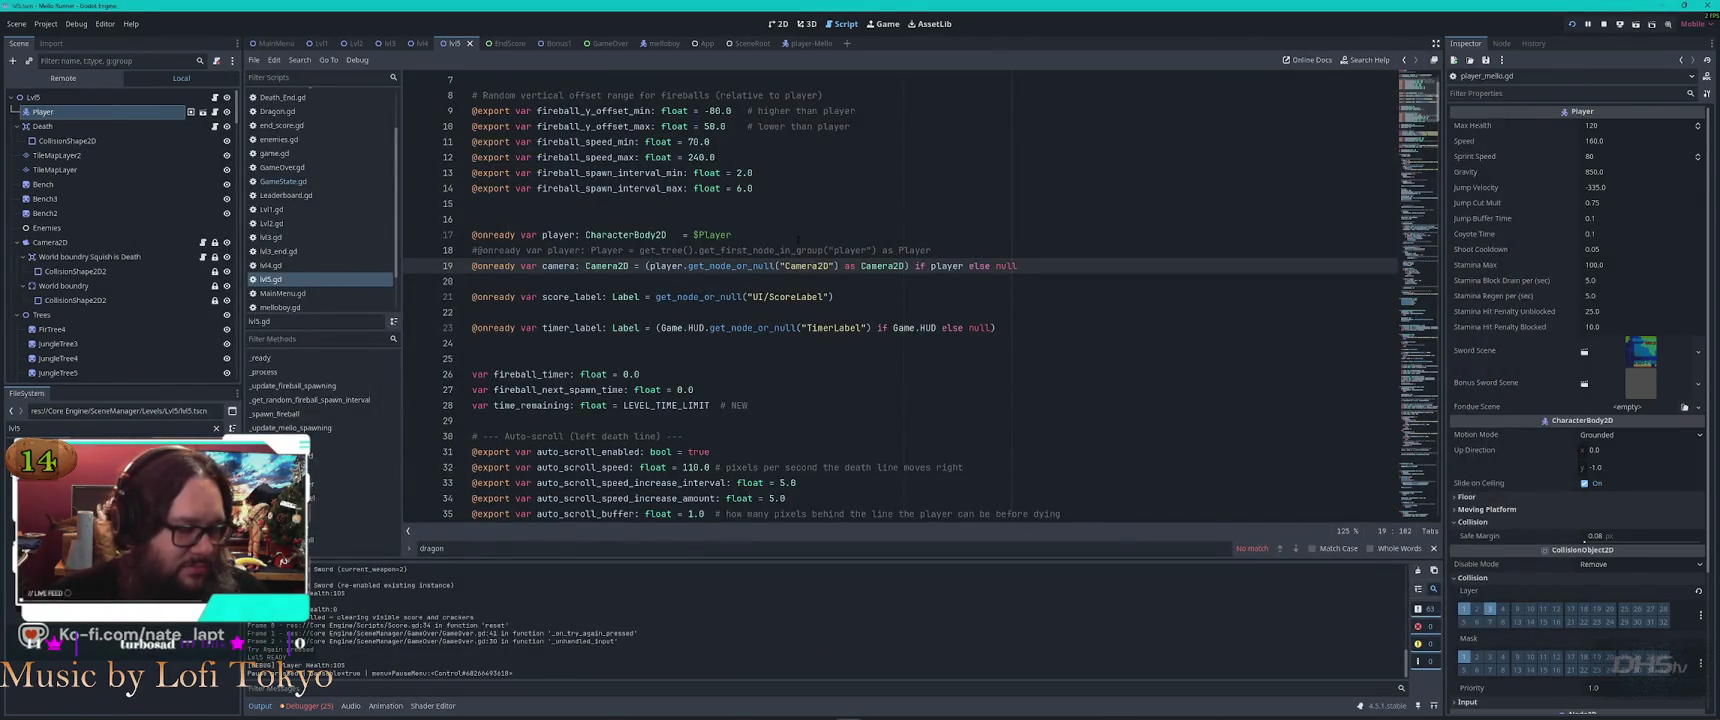
click(777, 222)
key(Return)
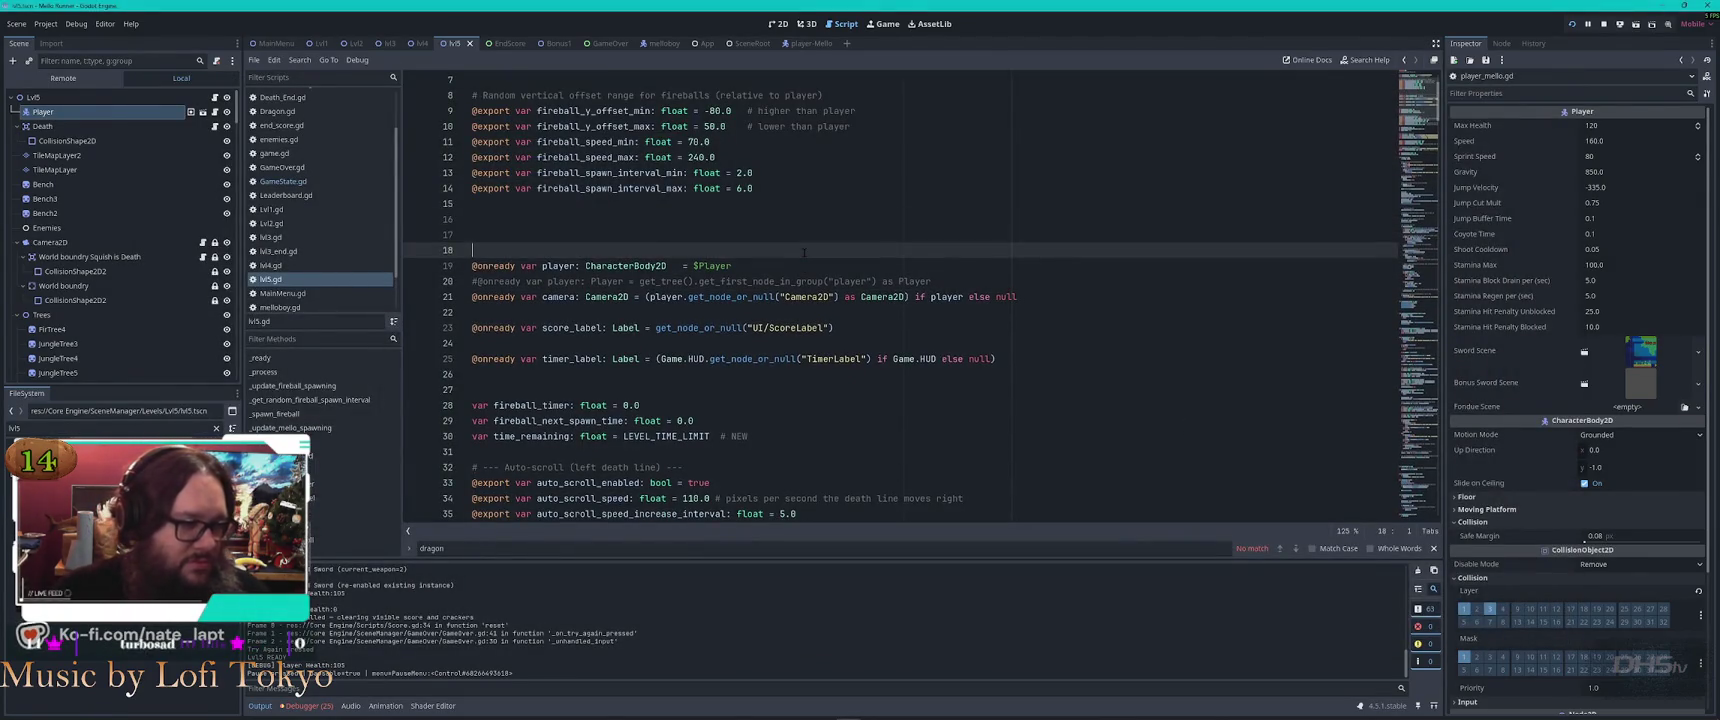
text(@onready var player: Player = get_tree().get_first_node_in_group("player") as Player @onready var camera: Camera2D = (player.get_node_or_null("Camera2D") as Camera2D) if player else null)
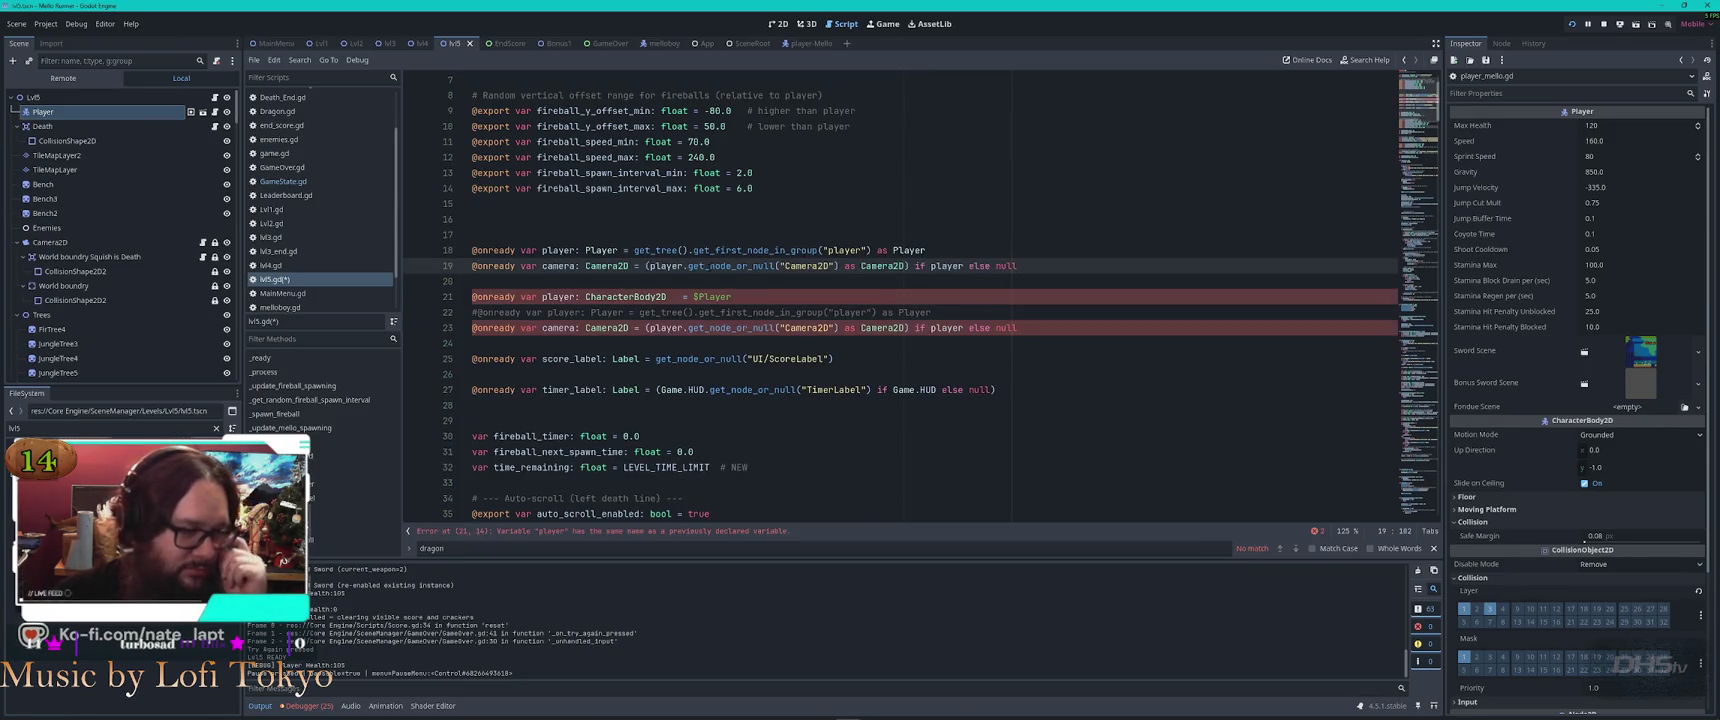
Delete the $Player-based player and camera lines, then save and run with F5
mouse_move(733, 251)
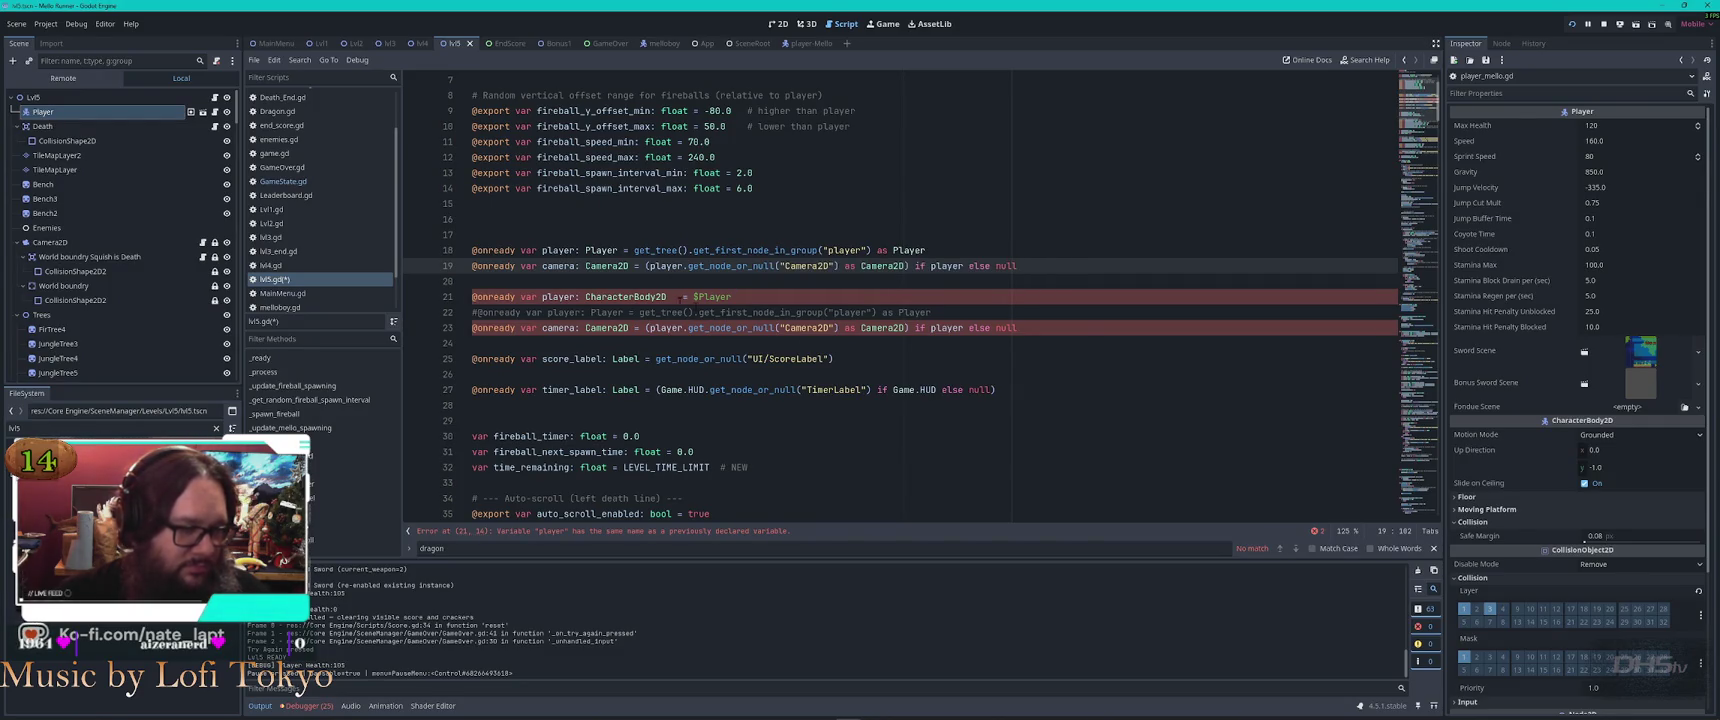
mouse_move(635, 299)
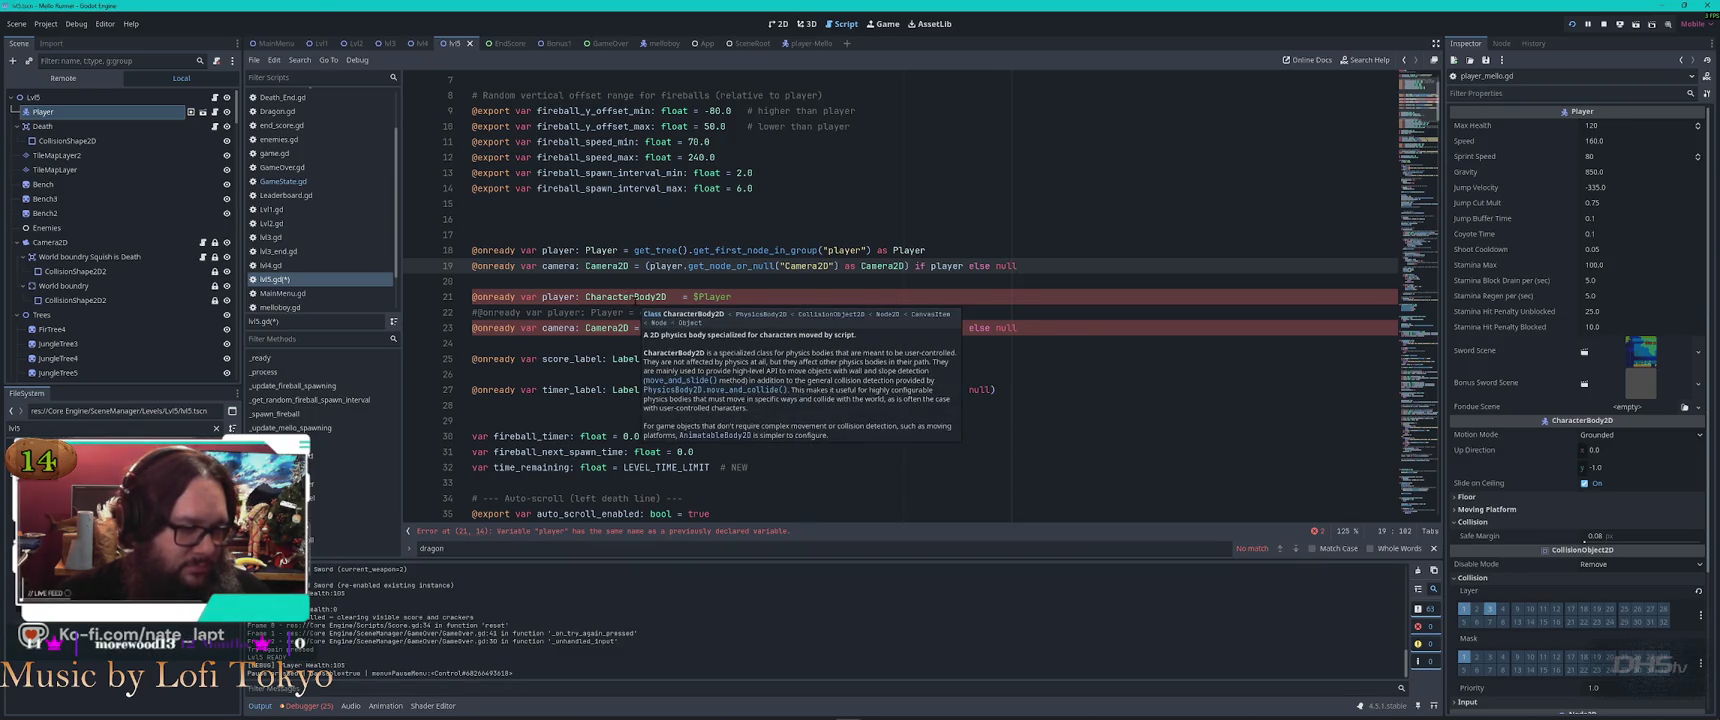
drag(1046, 278, 1085, 325)
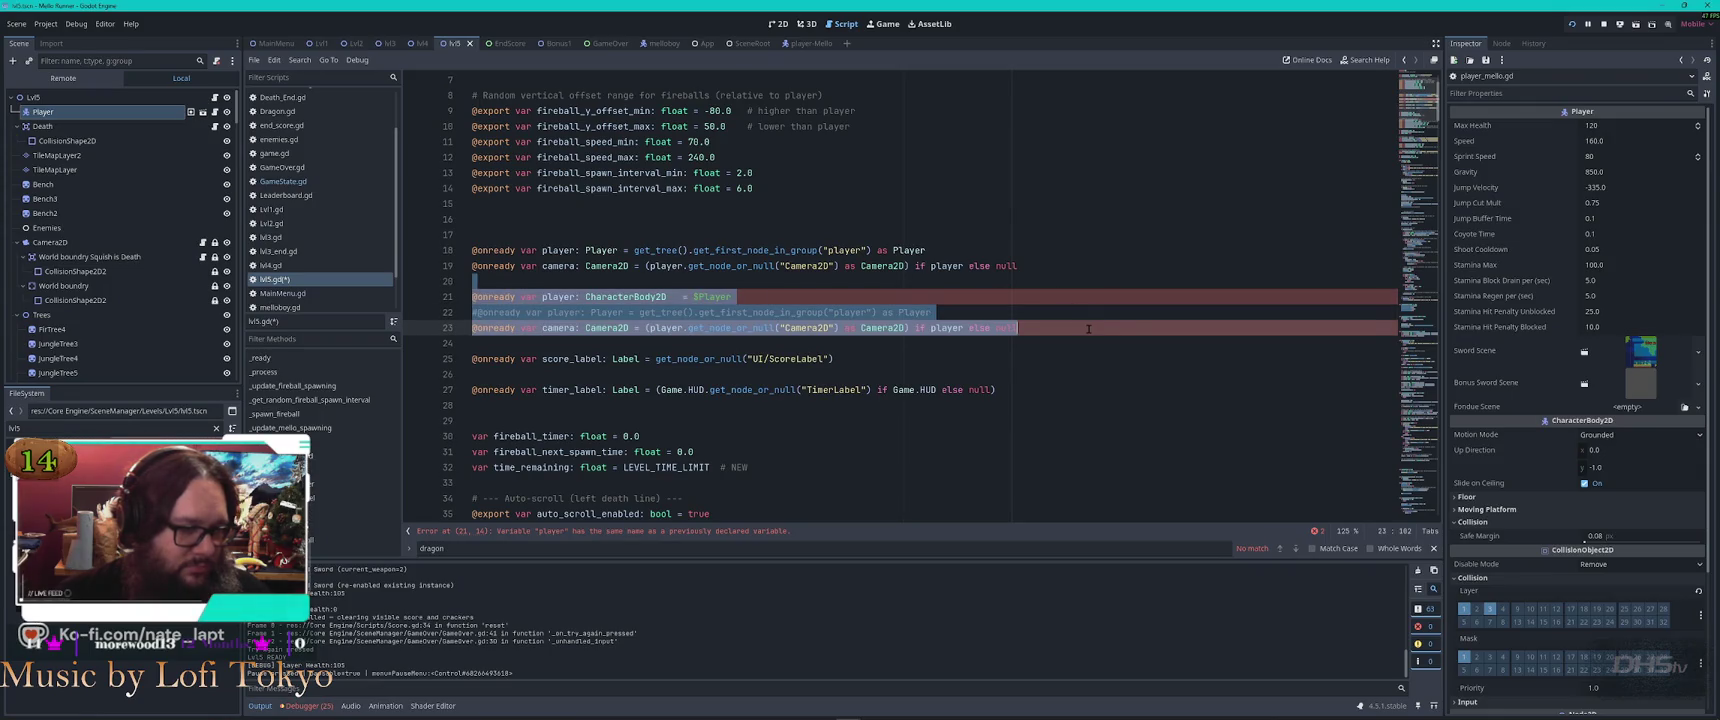
key(BackSpace)
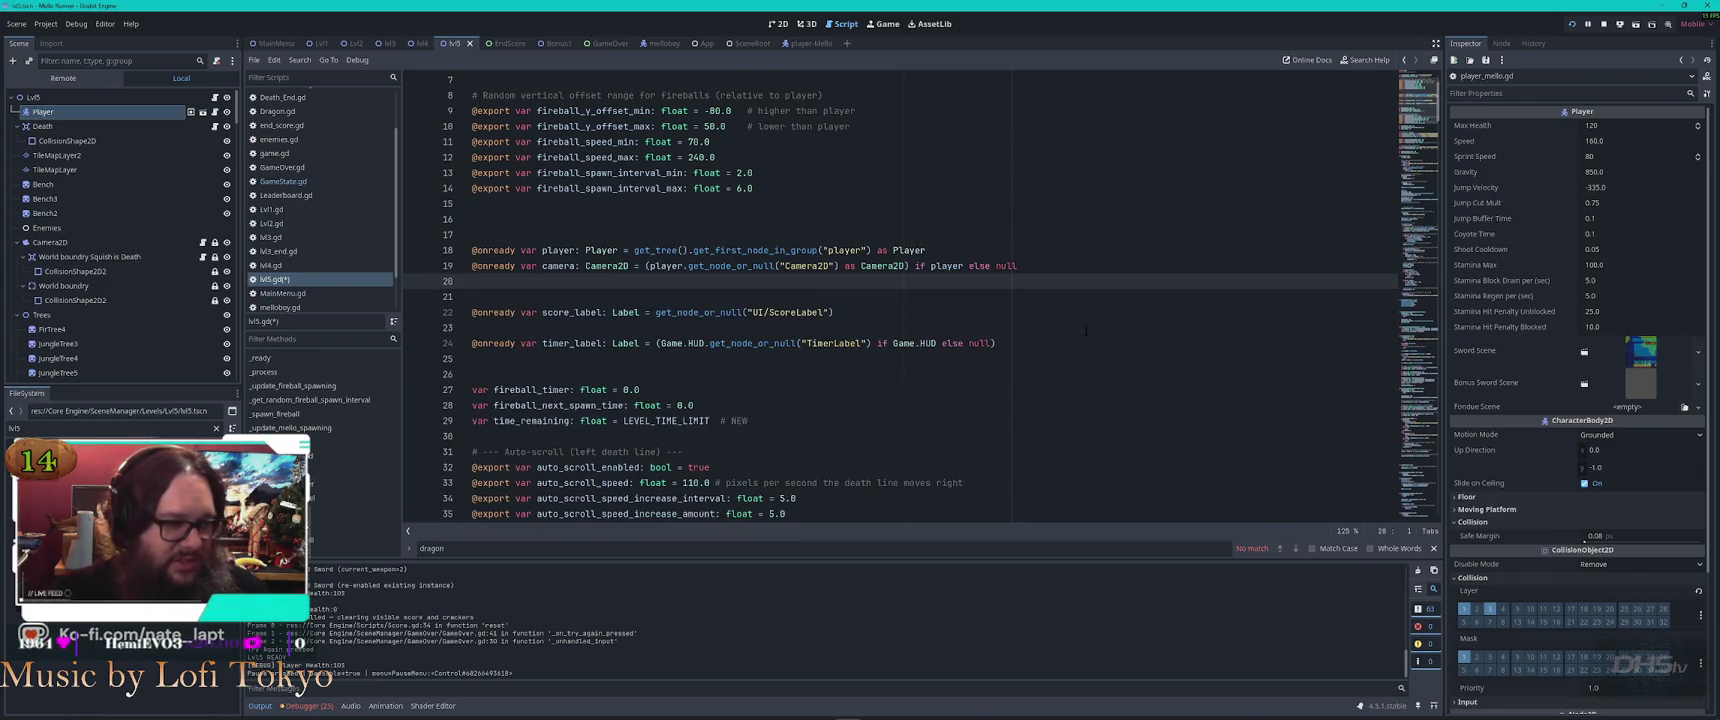
key(Delete)
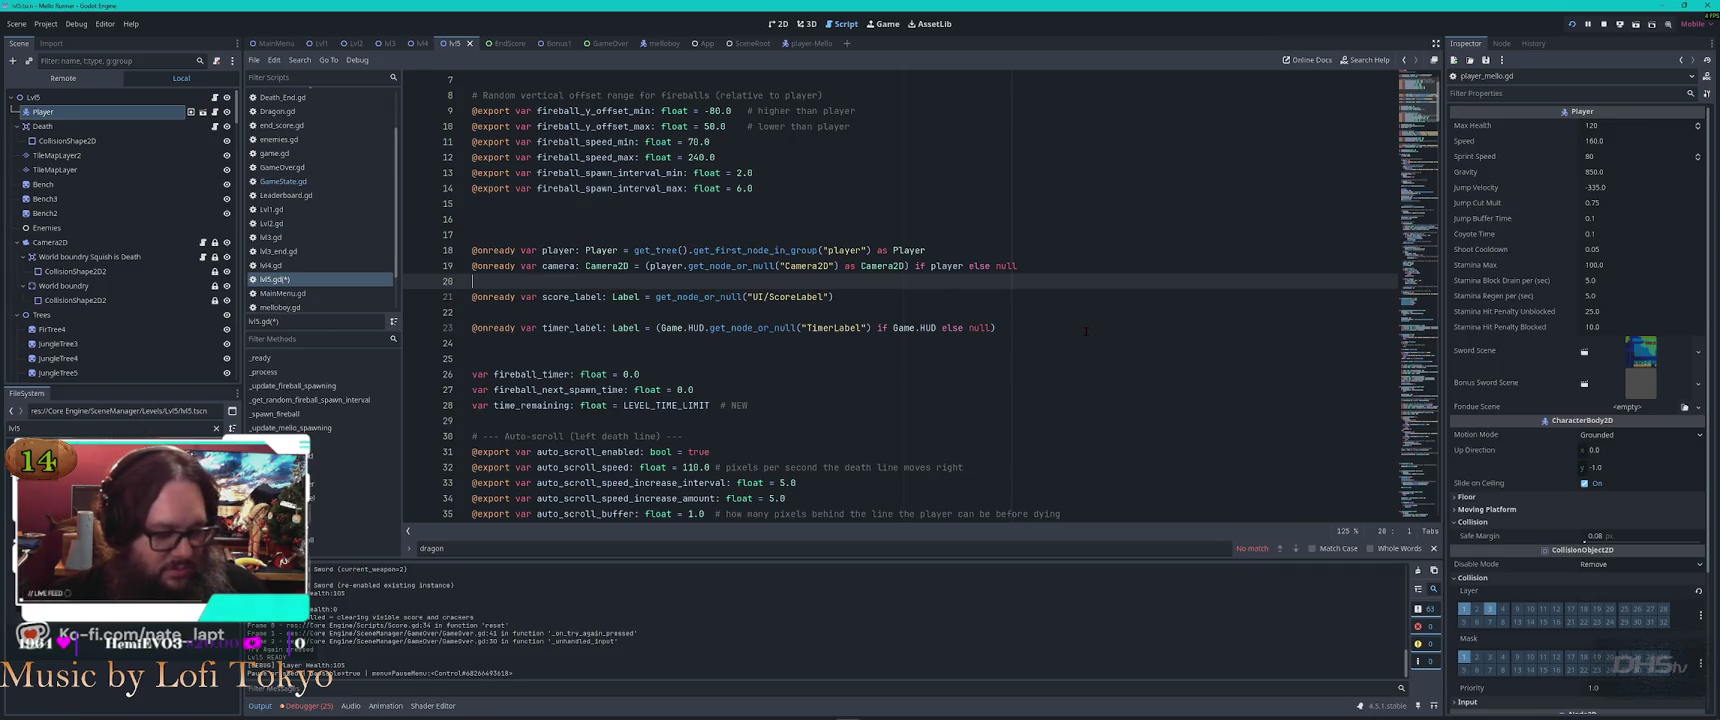
key(F5)
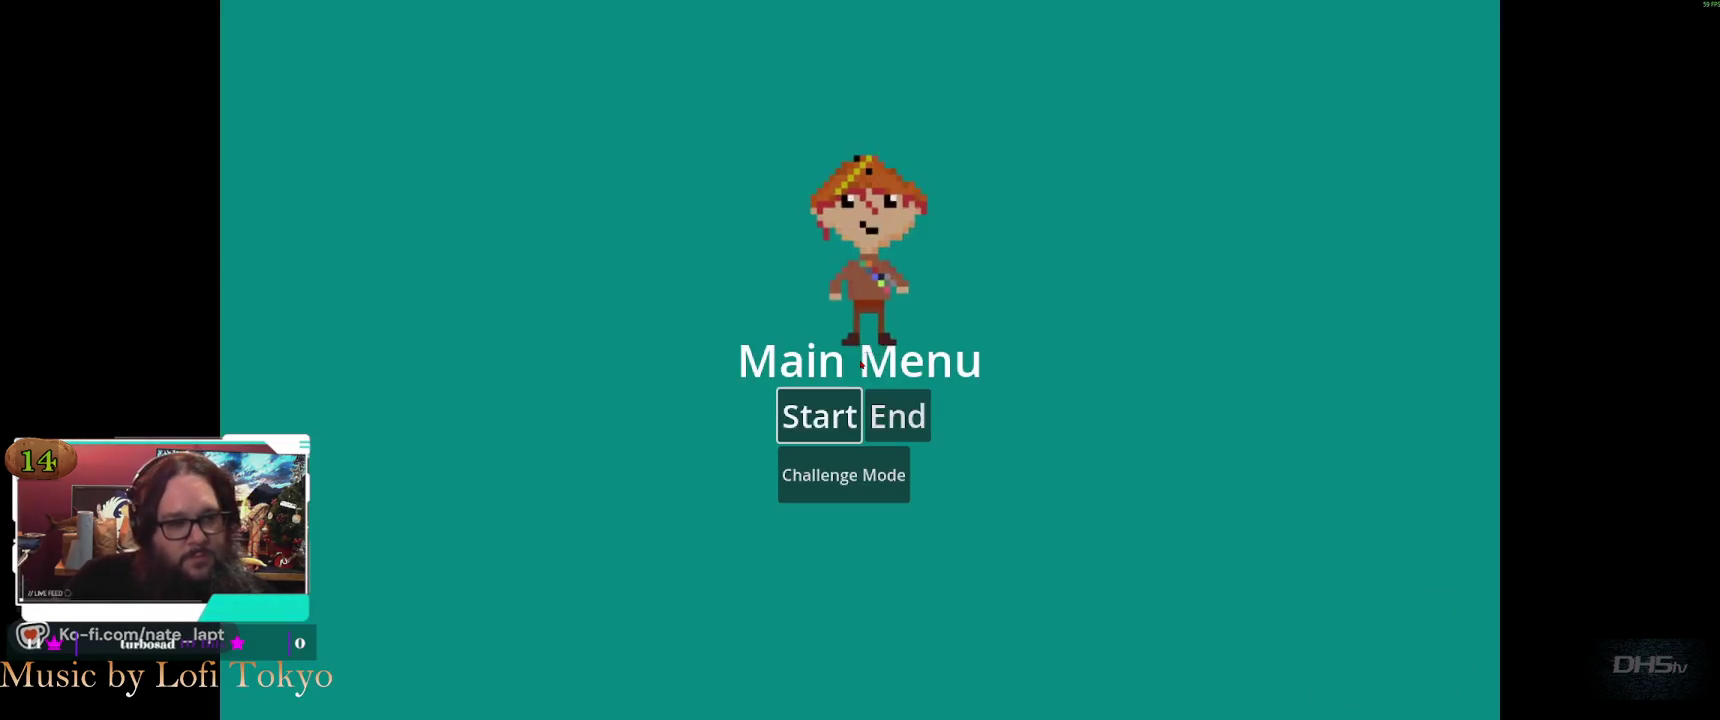
Start the game and jump across the platforms toward the sleeping dragon
key(Return)
key(Right)
key(space)
key(space)
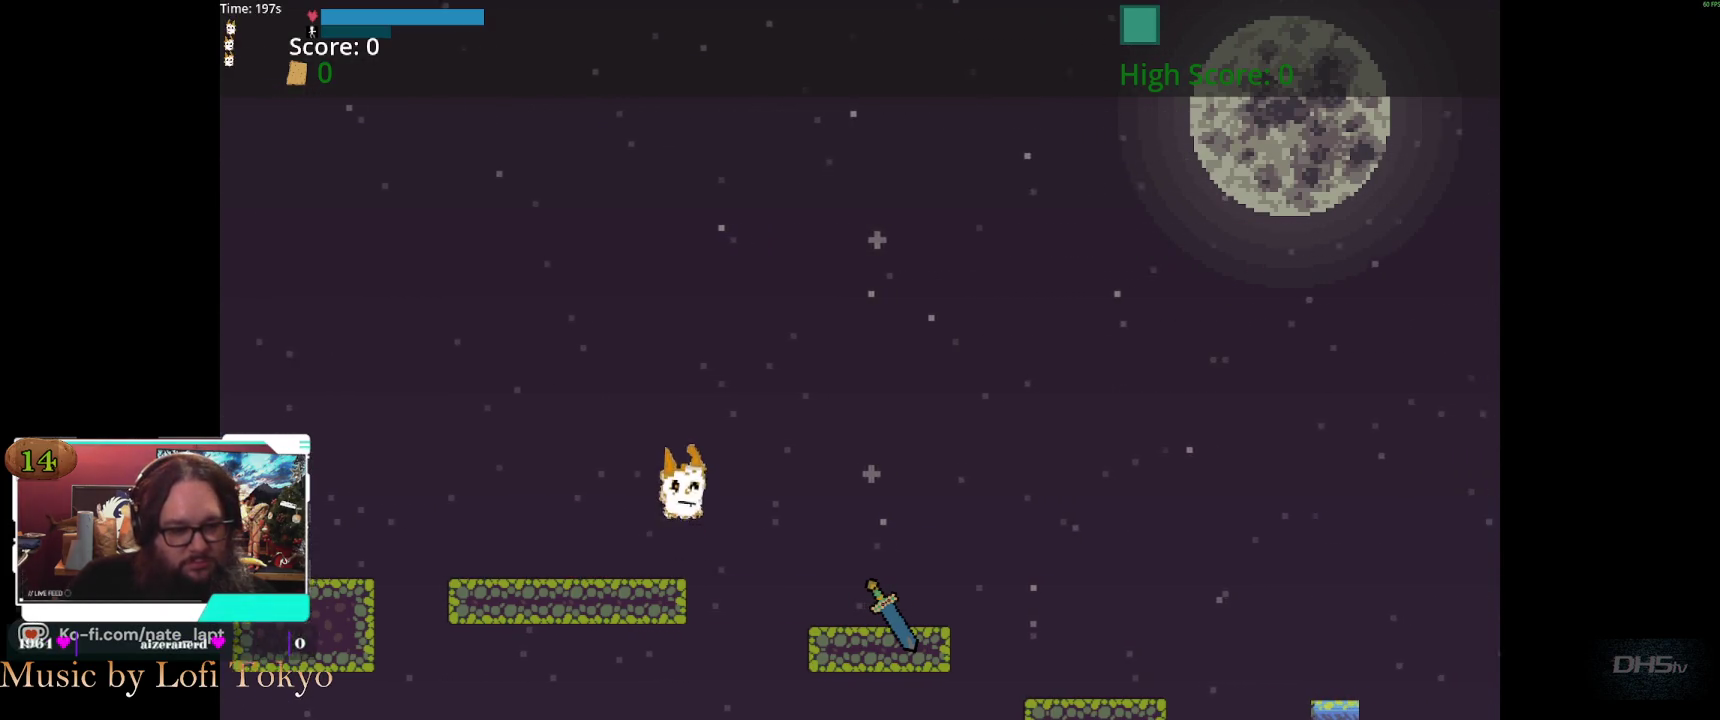
key(space)
key(space)
key(space)
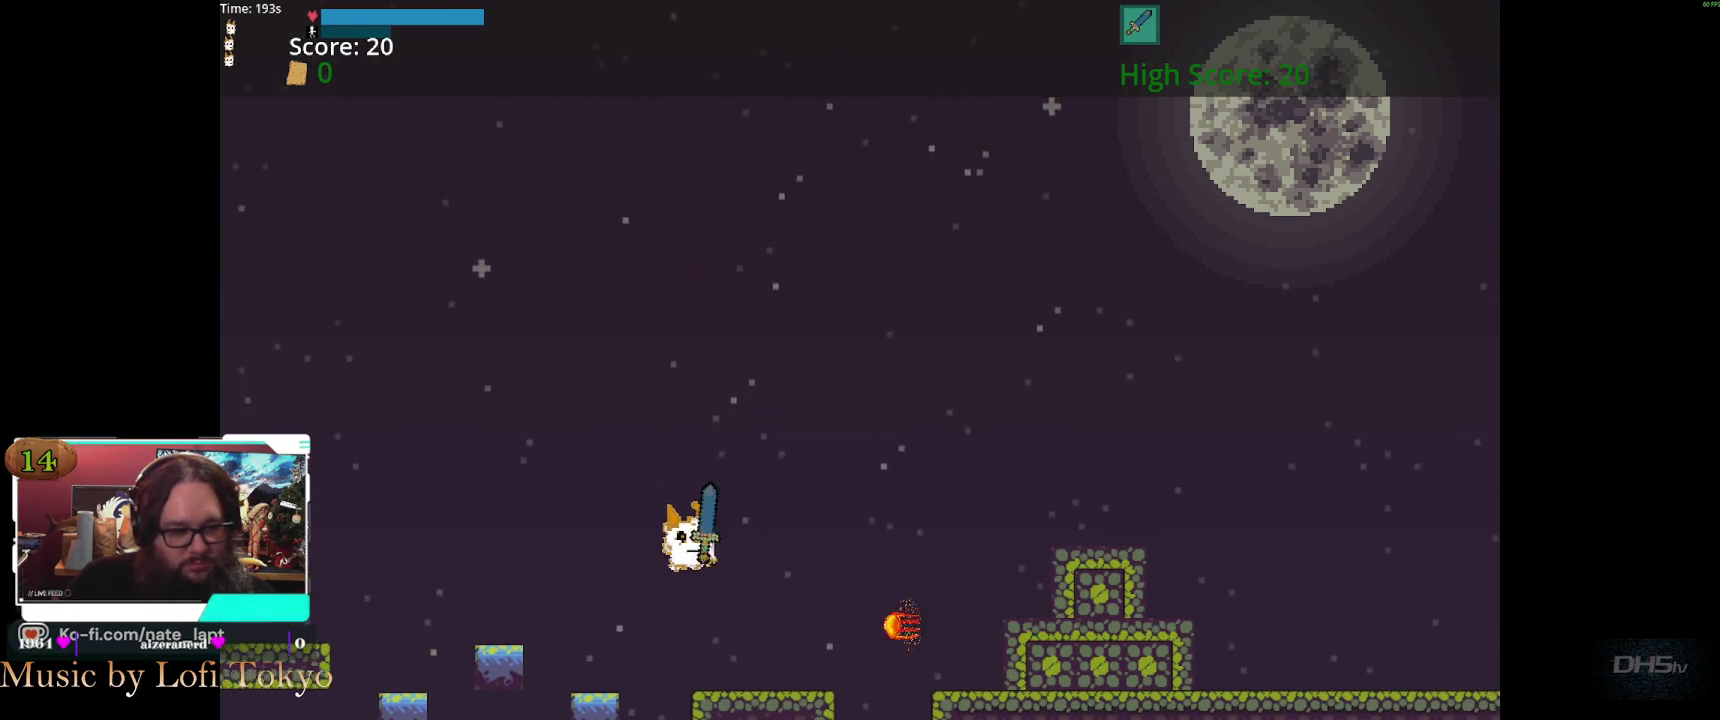
key(space)
key(space)
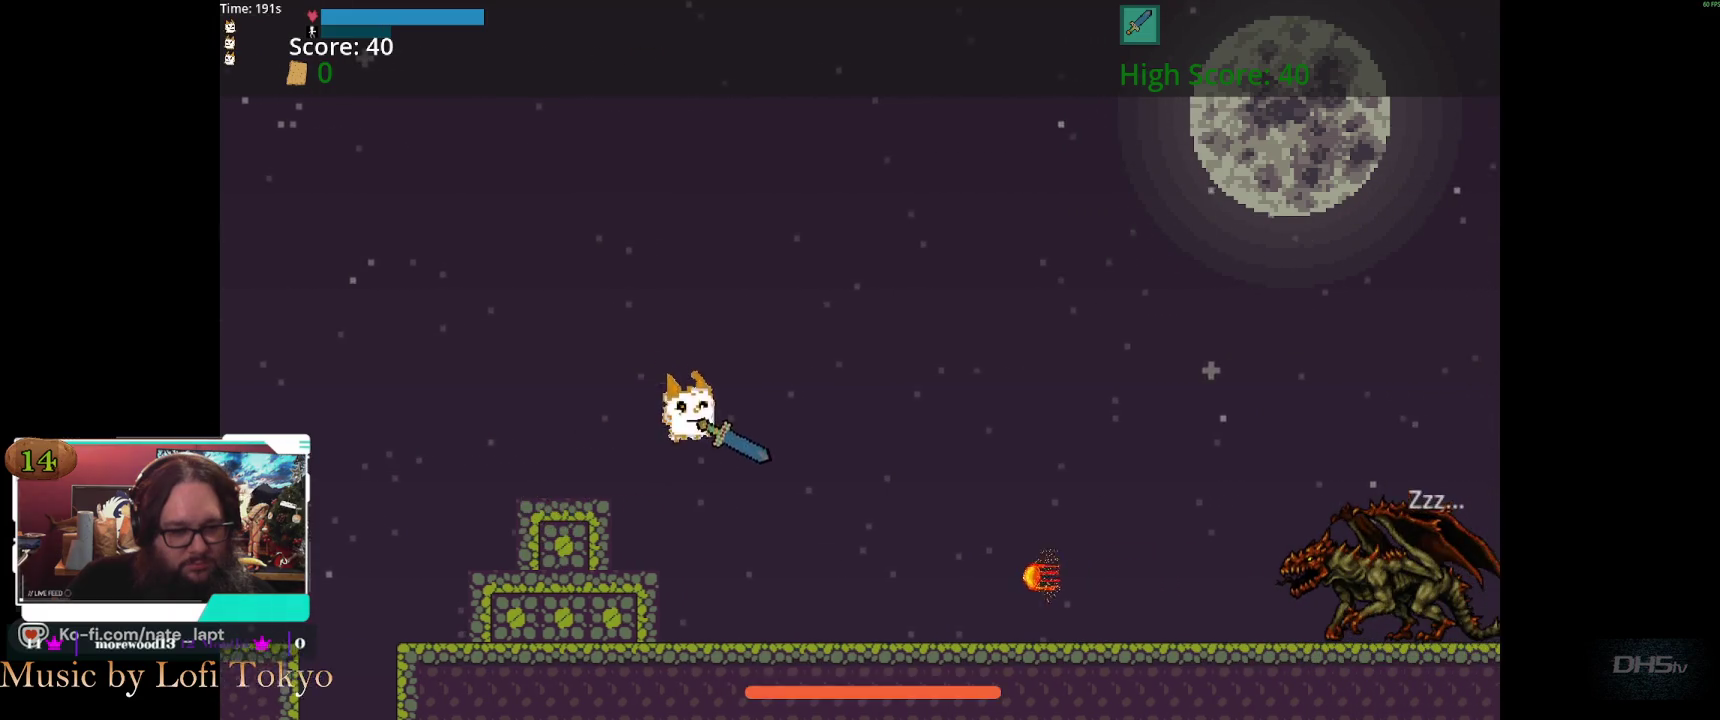
key(space)
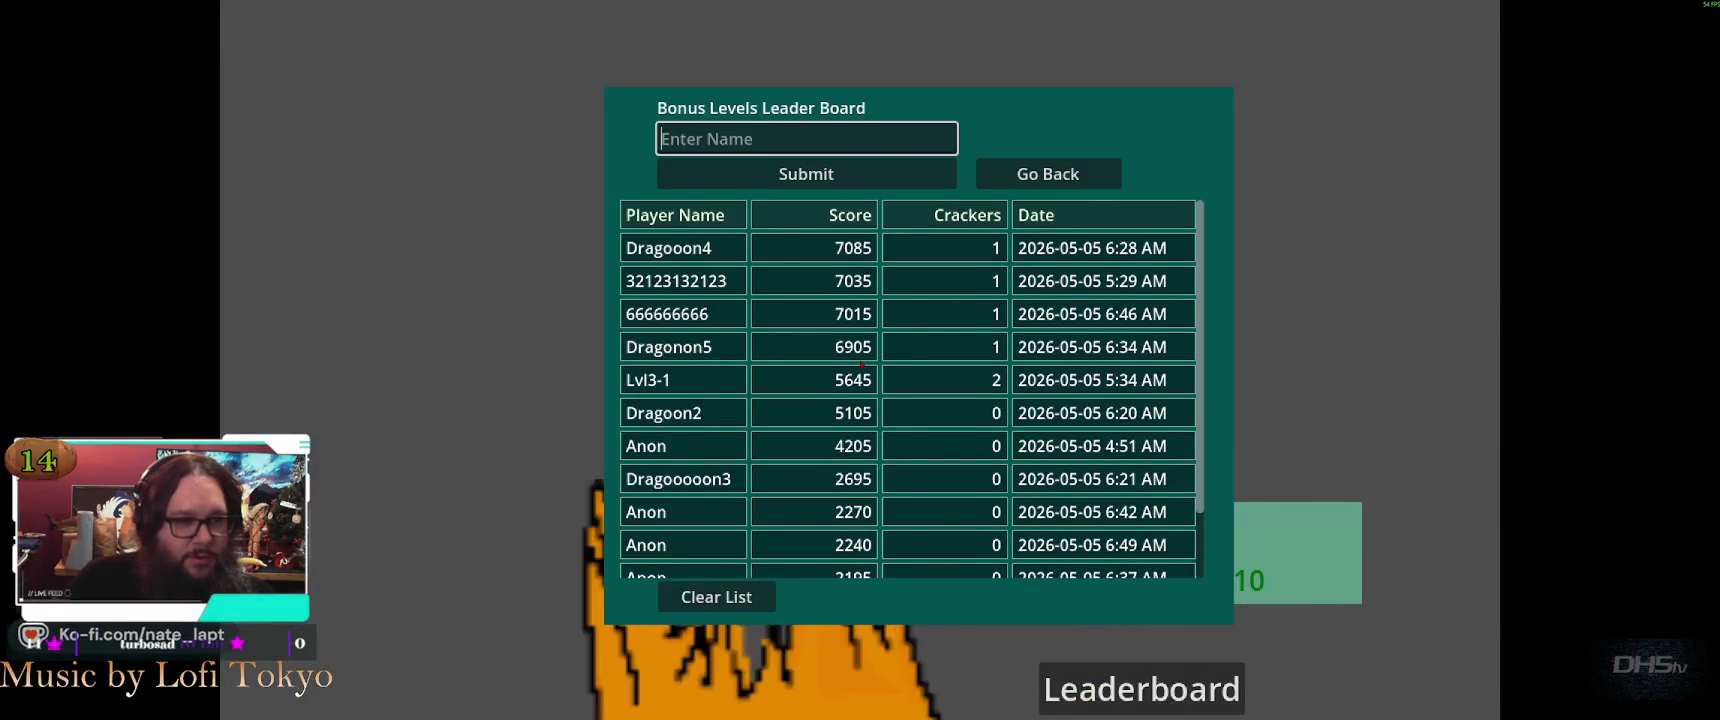
Close the bonus leaderboard, continue into a new level, then exit from the pause menu
key(Return)
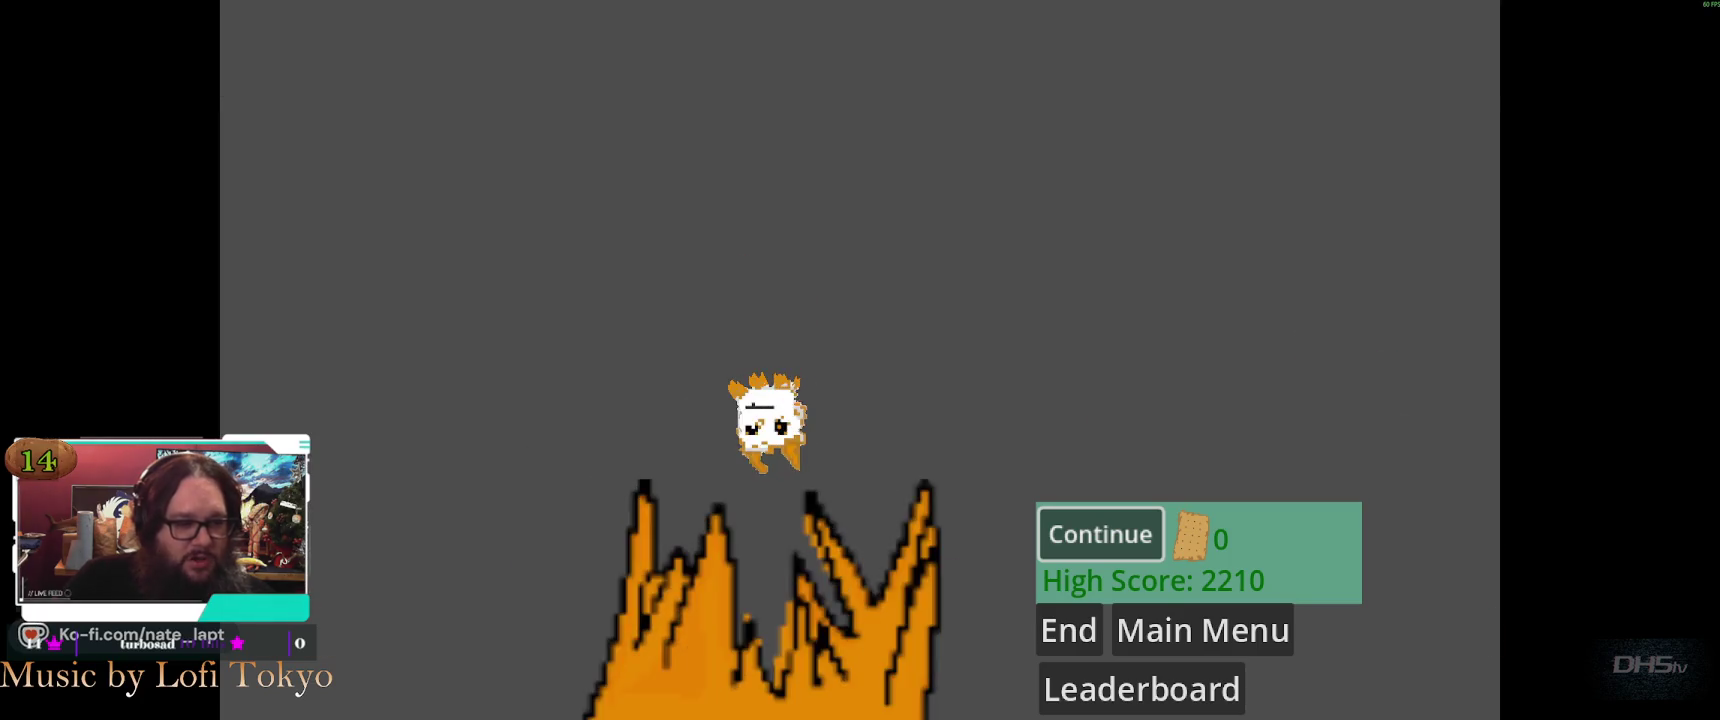
key(Return)
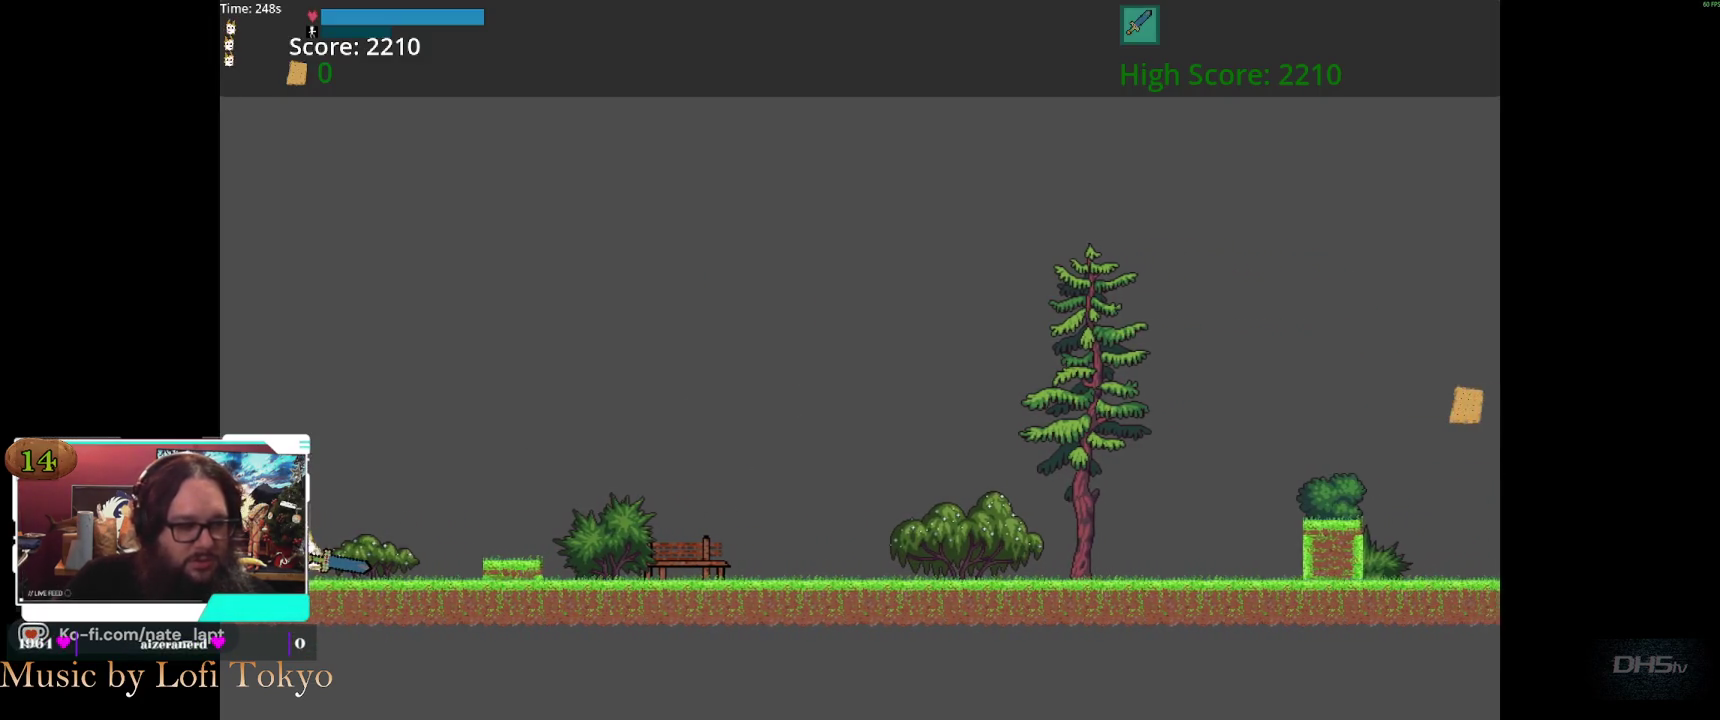
key(Escape)
key(Down)
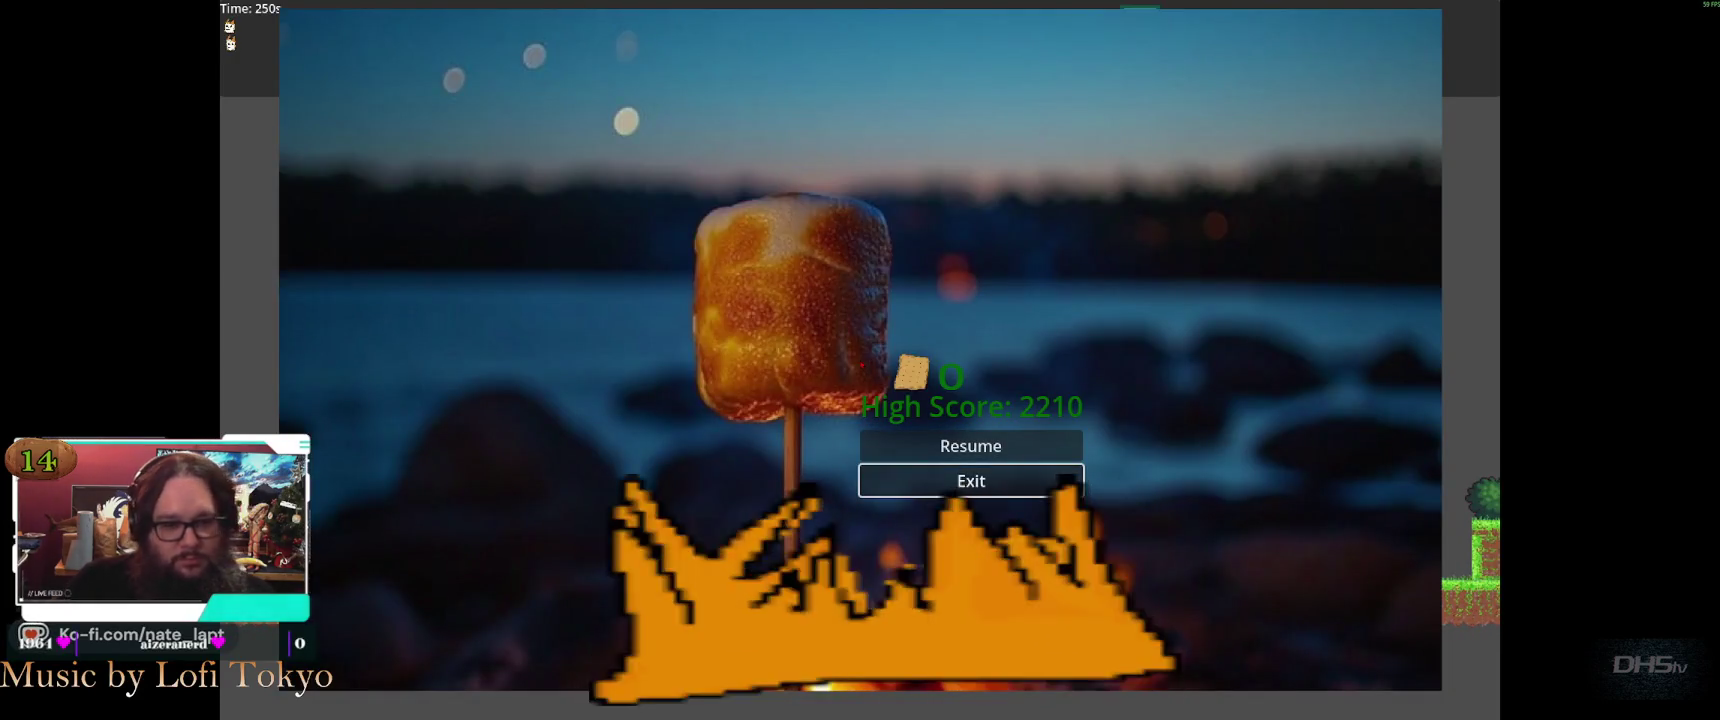
key(Return)
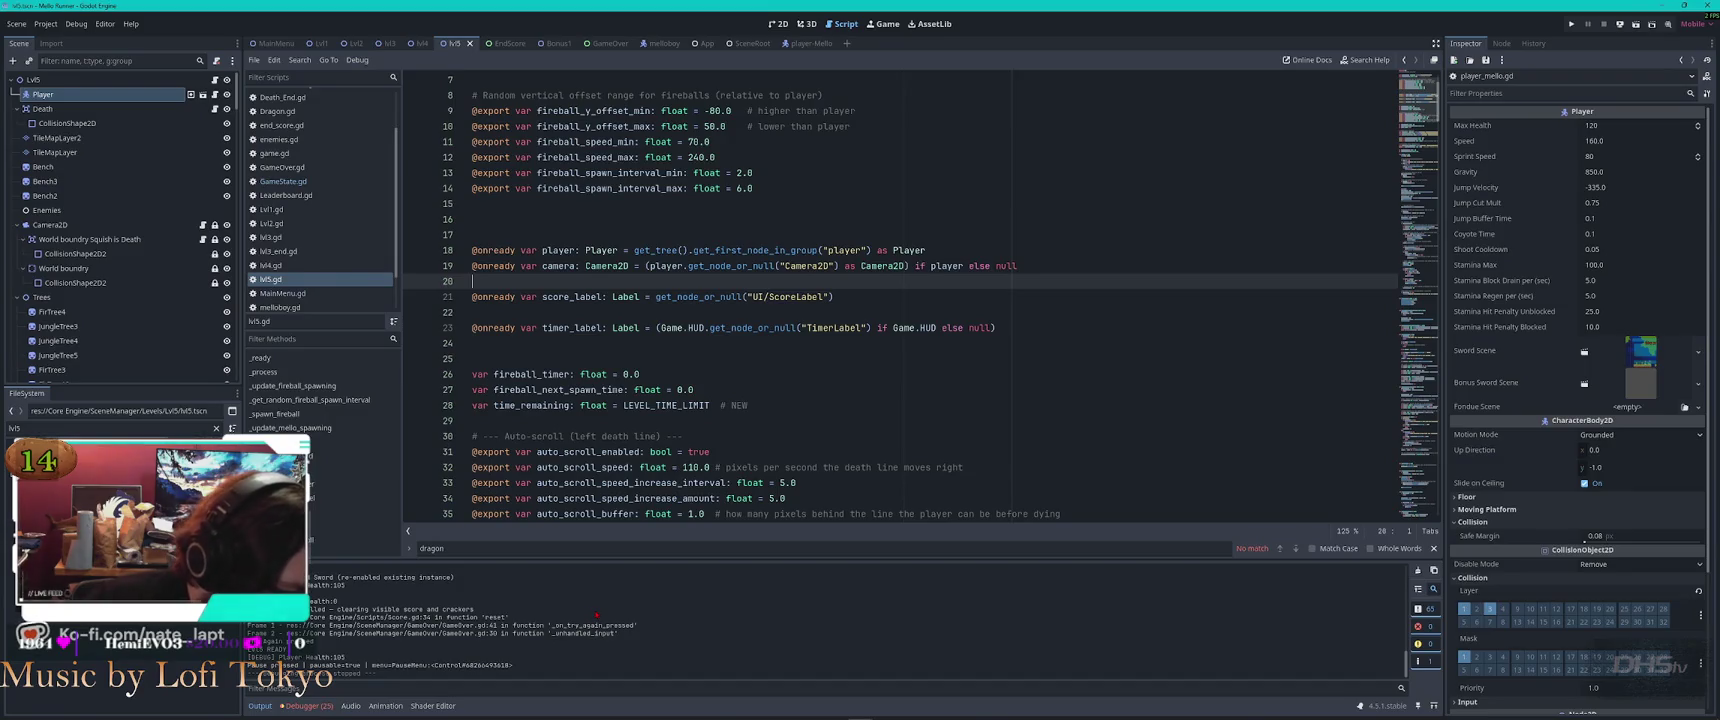
Scroll back through the earlier Output log messages, then move over to VS Code
scroll(653, 617, up, 3)
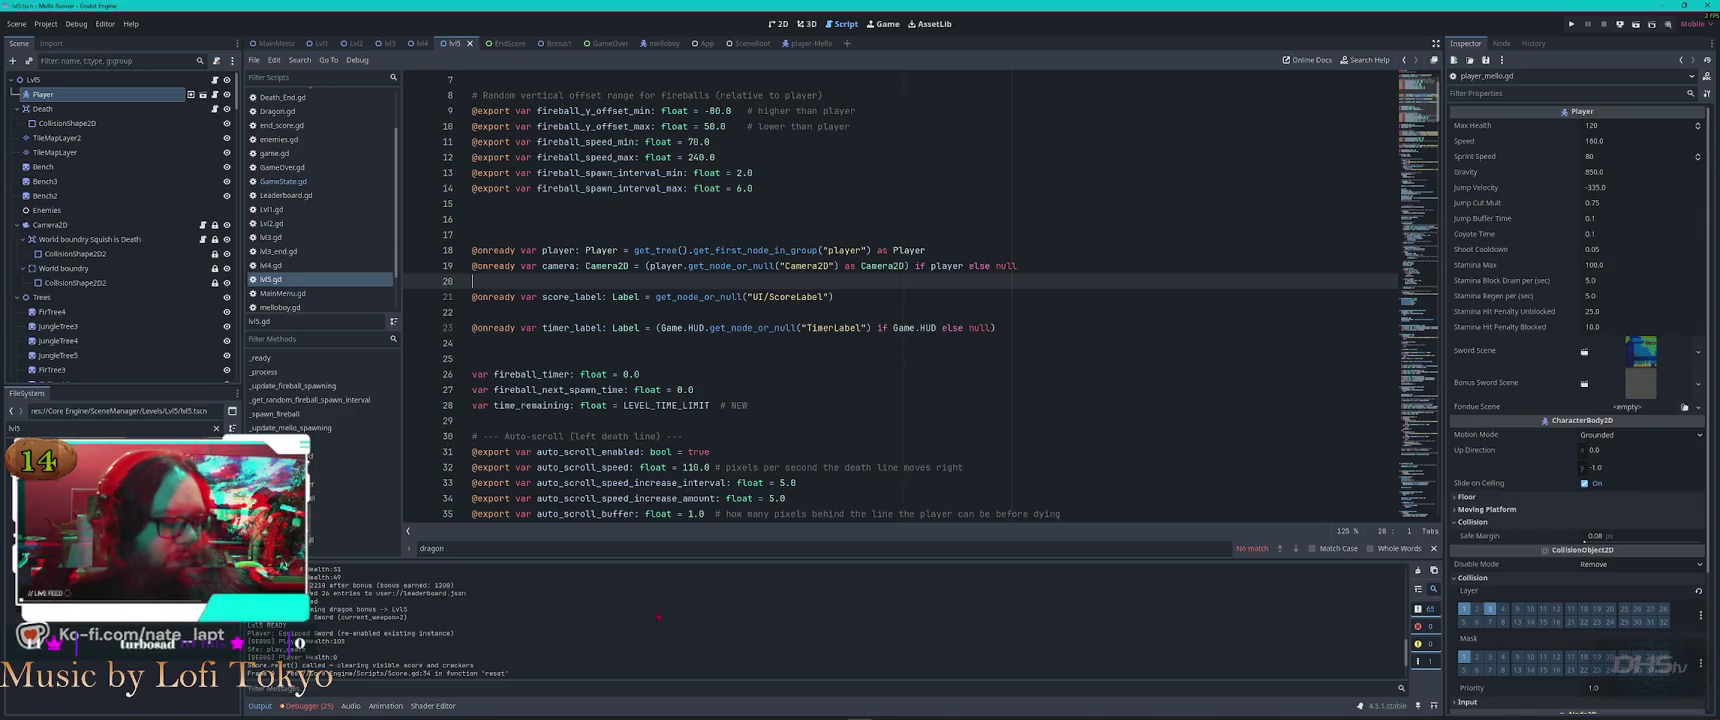
click(740, 322)
key(alt+Tab)
key(alt+Tab)
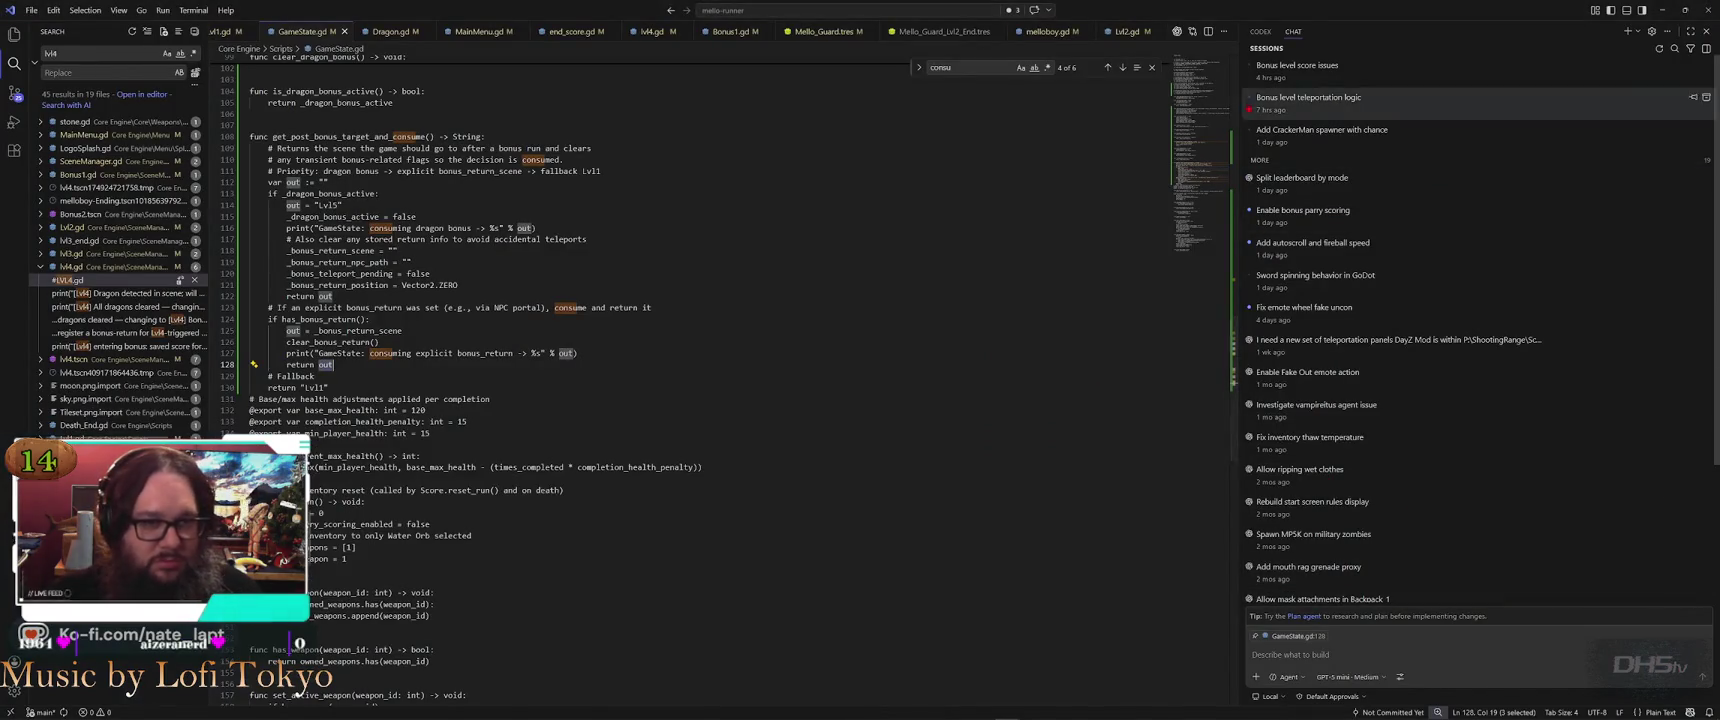
Send the coding assistant a two-line report that the player isn't controllable in lvl5
click(1385, 655)
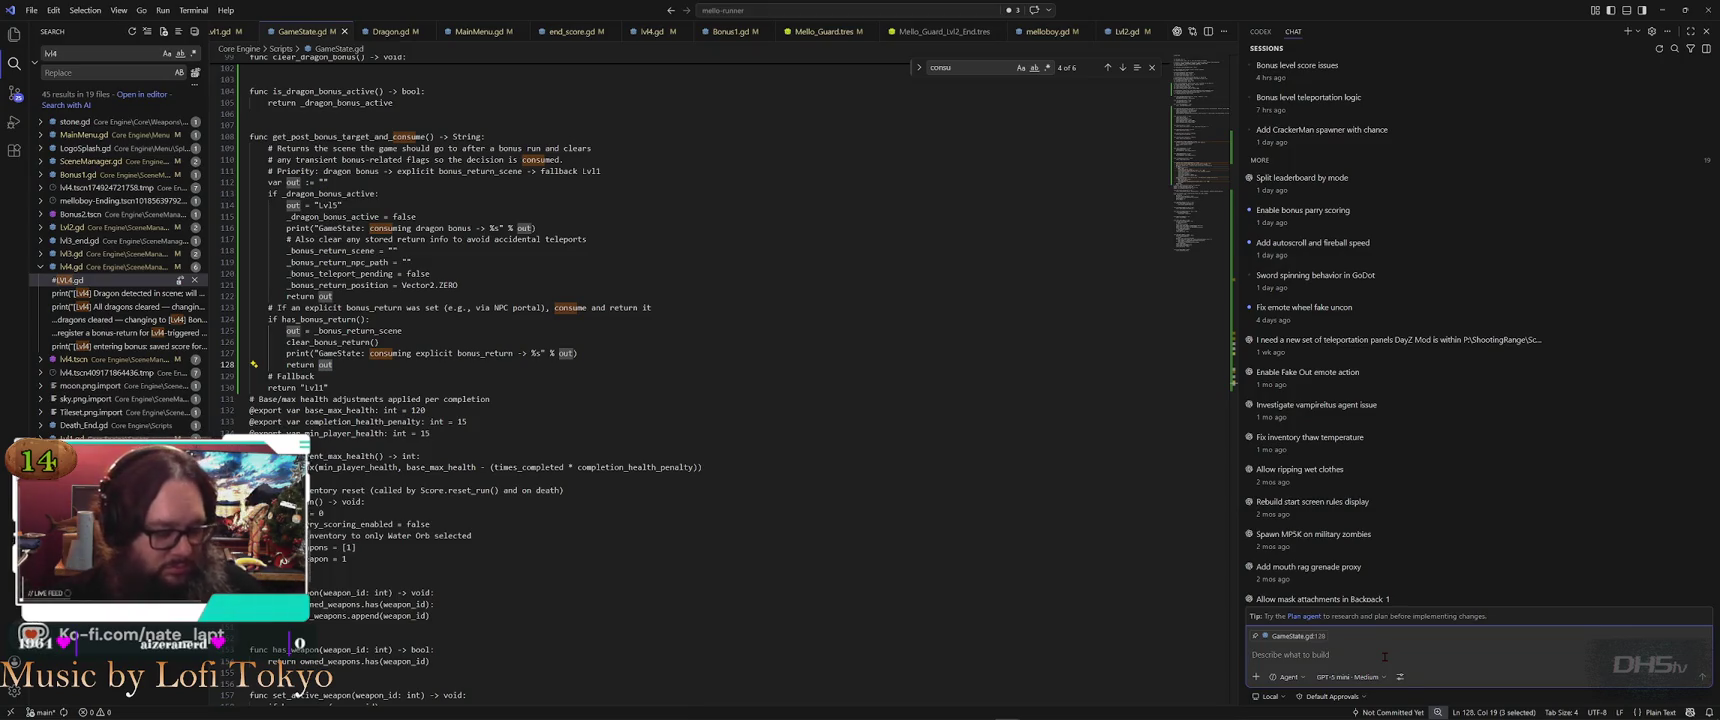
text(When lvl)
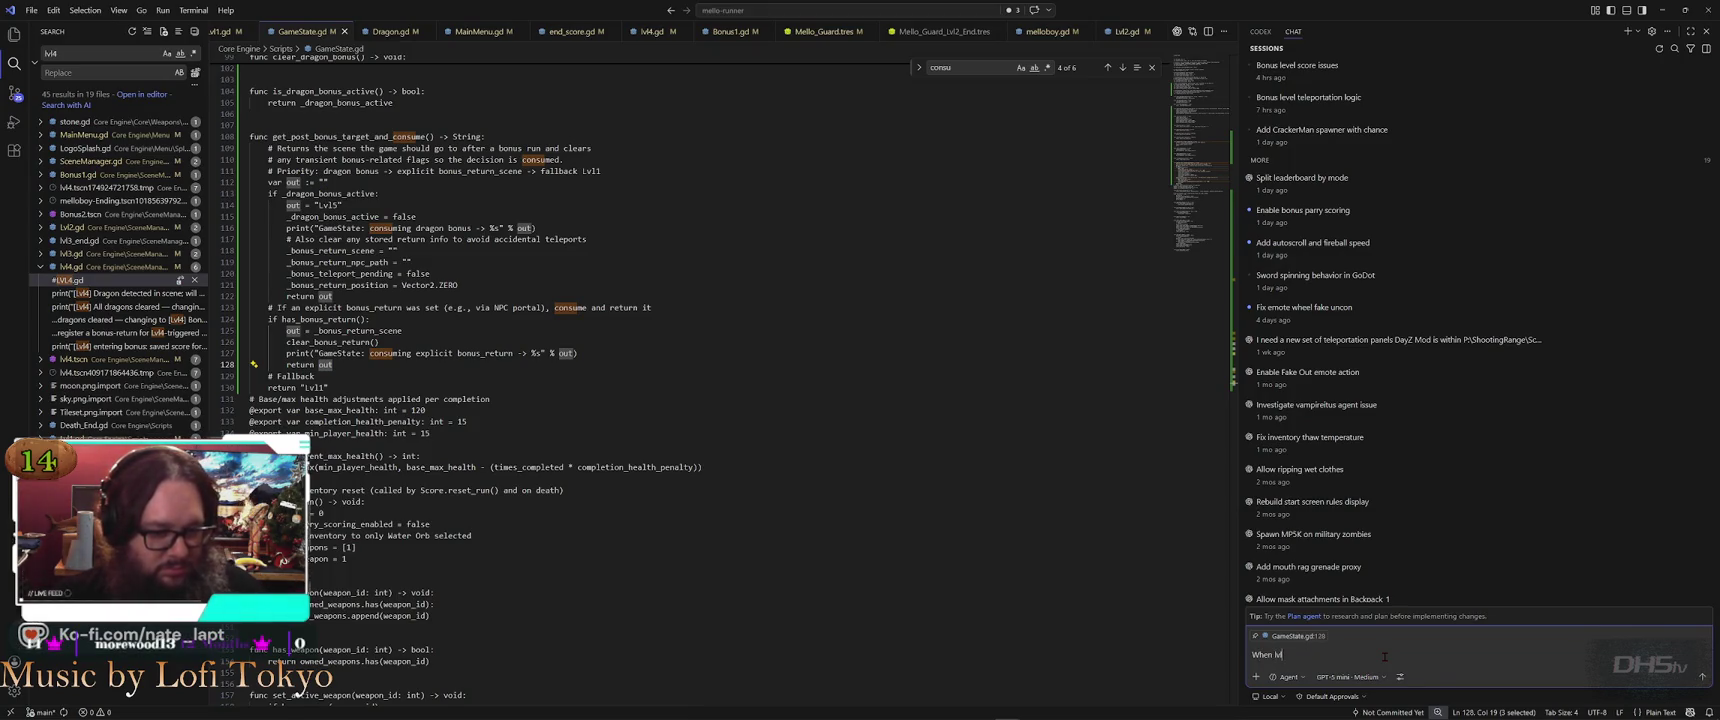
text(the p)
text( not in)
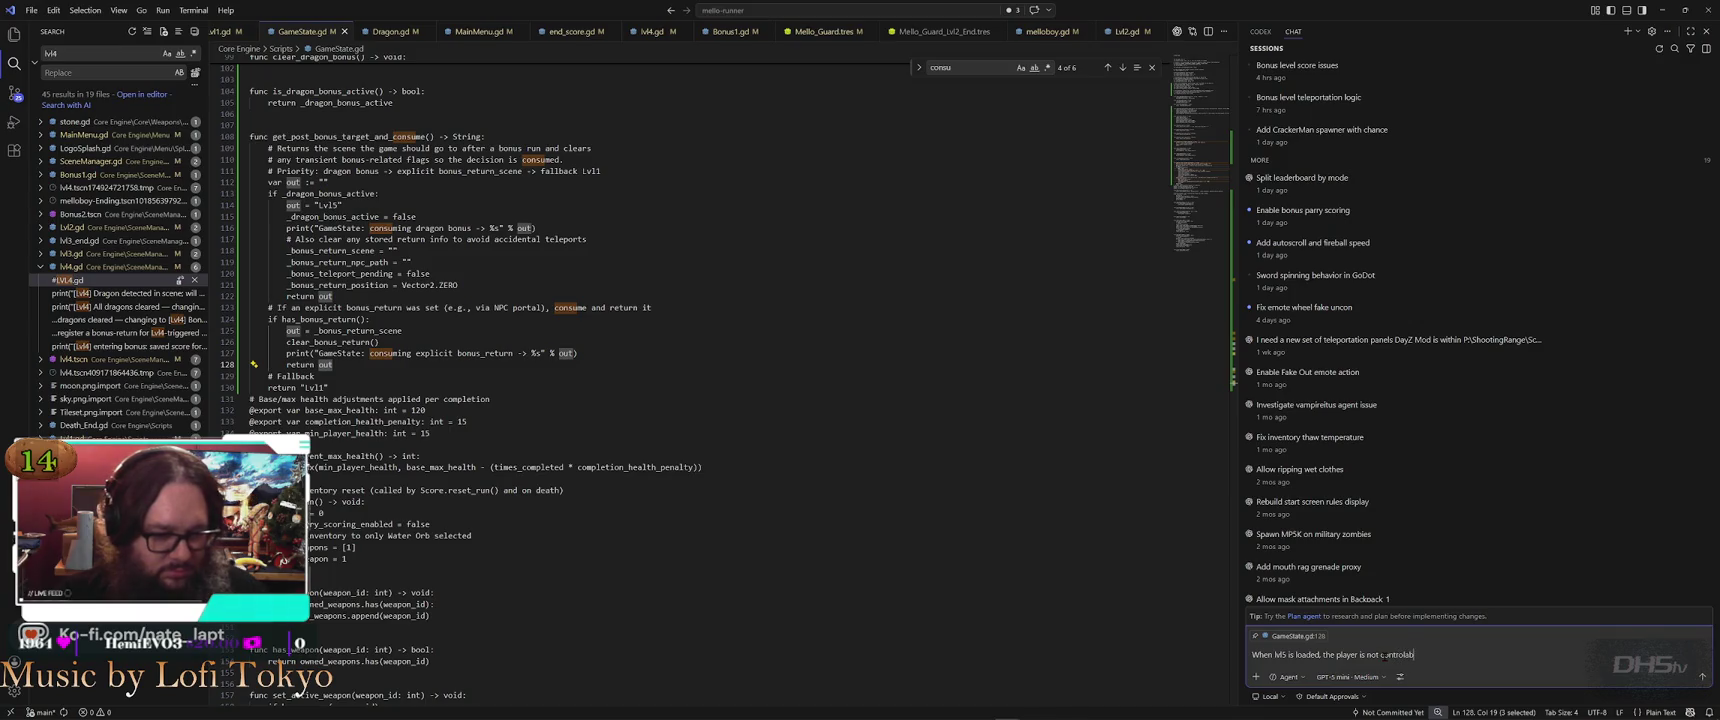
key(shift+Return)
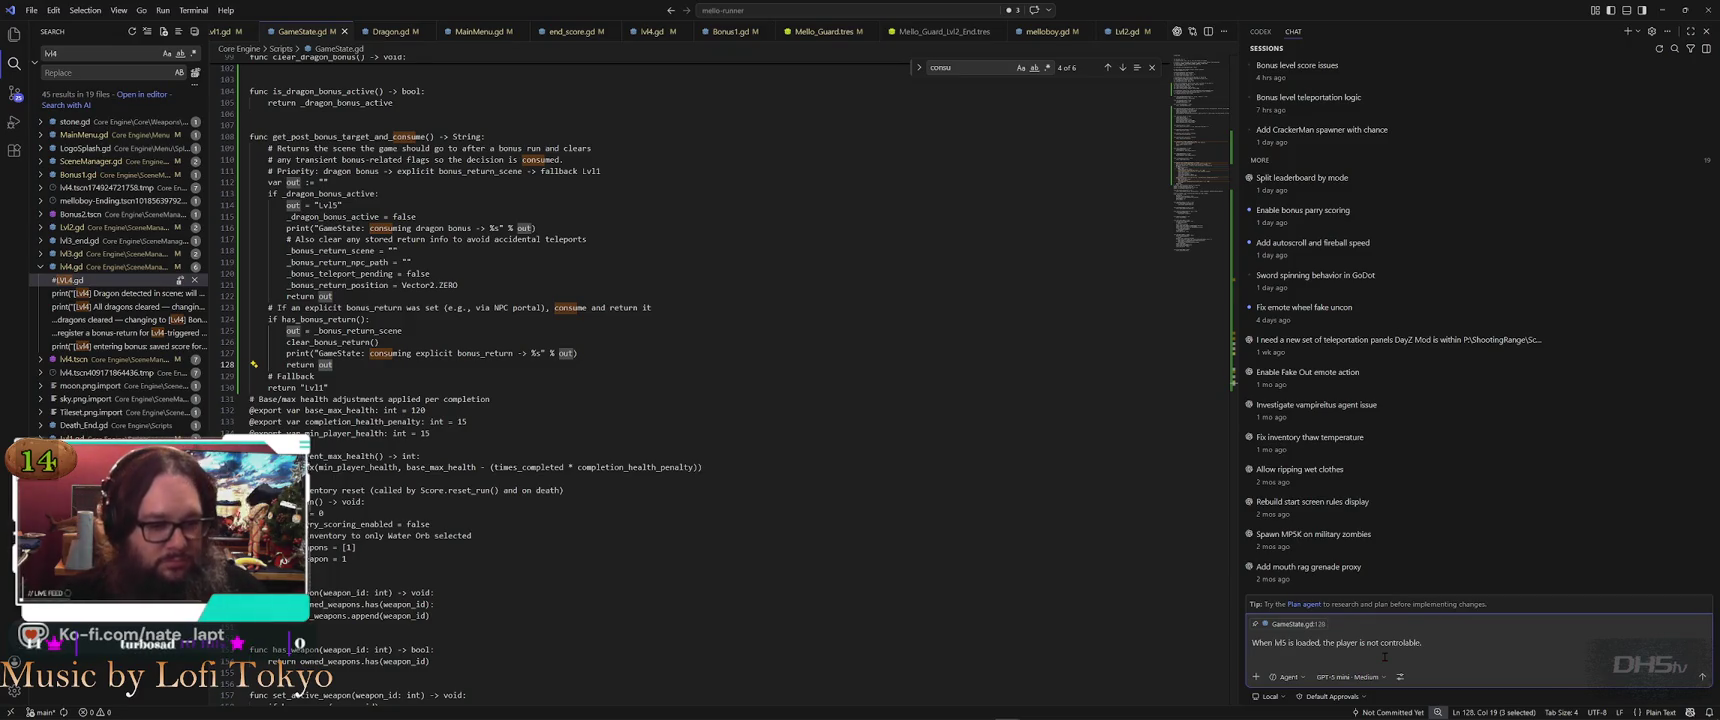
key(Return)
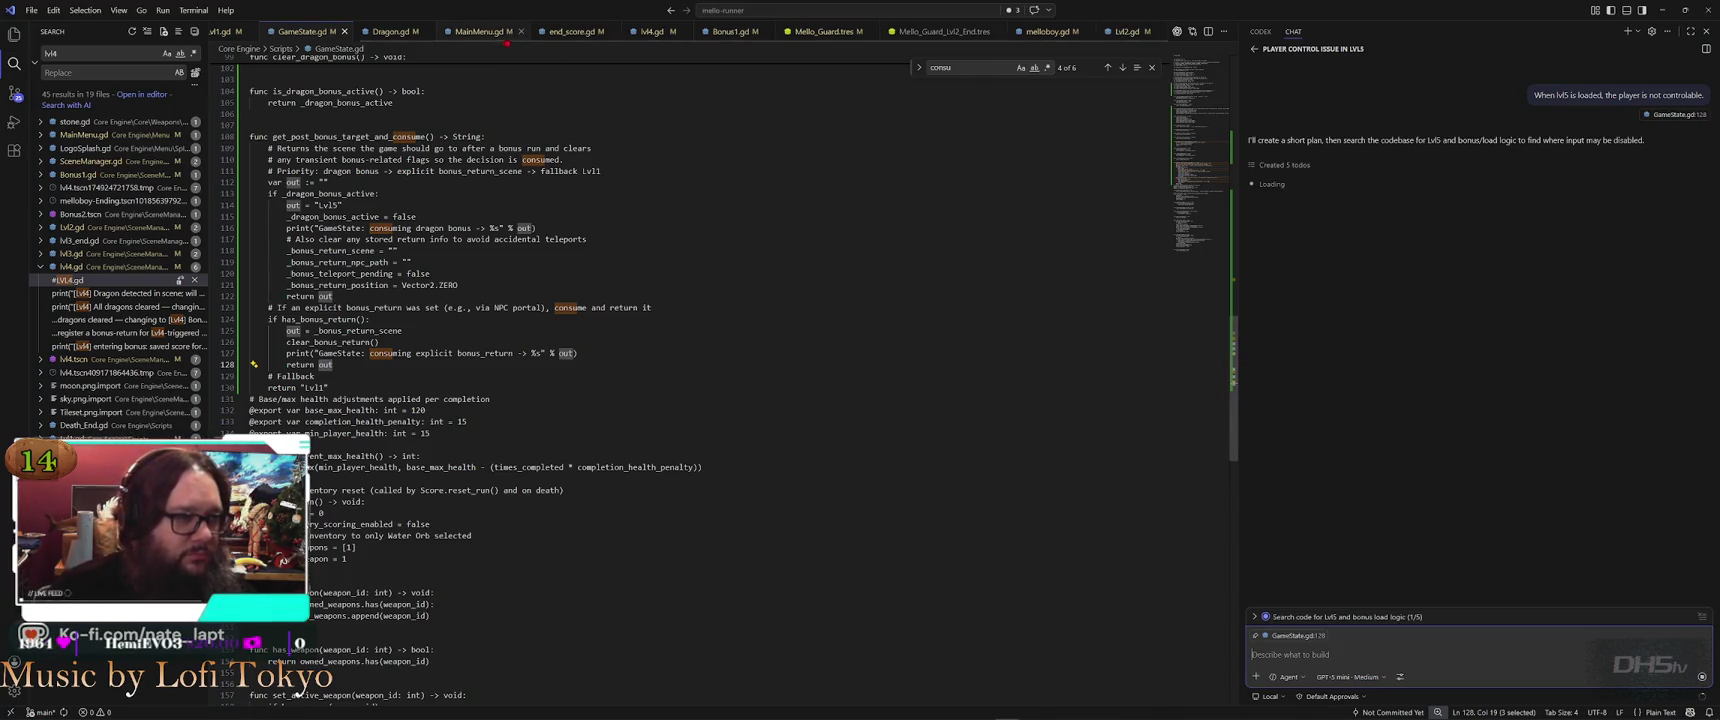
scroll(473, 34, up, 2)
Close five open file tabs in VS Code, leaving Lvl2.gd in view
middle_click(473, 31)
middle_click(473, 31)
middle_click(473, 31)
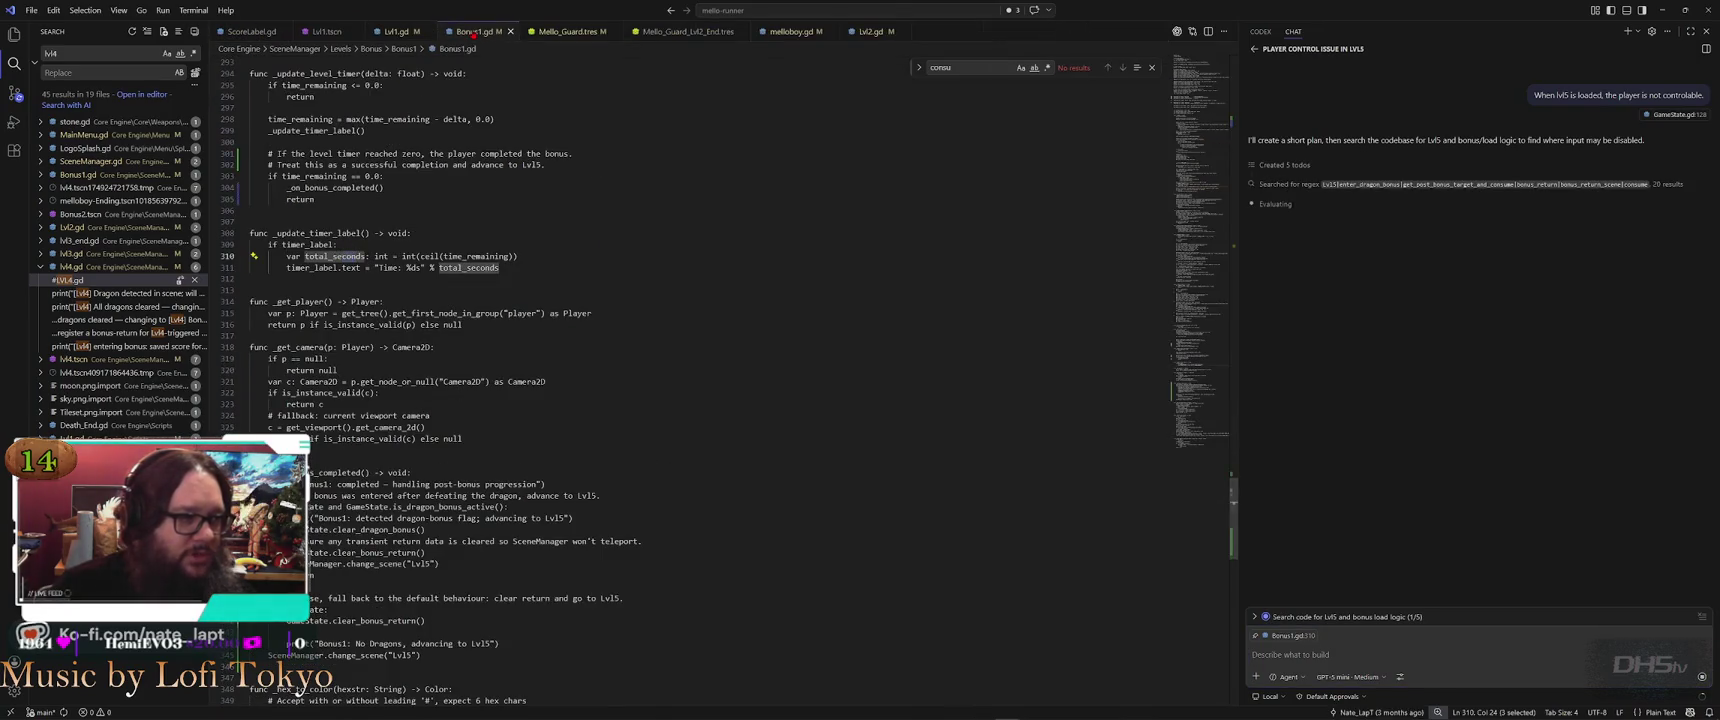
middle_click(473, 31)
middle_click(473, 31)
middle_click(473, 31)
middle_click(473, 31)
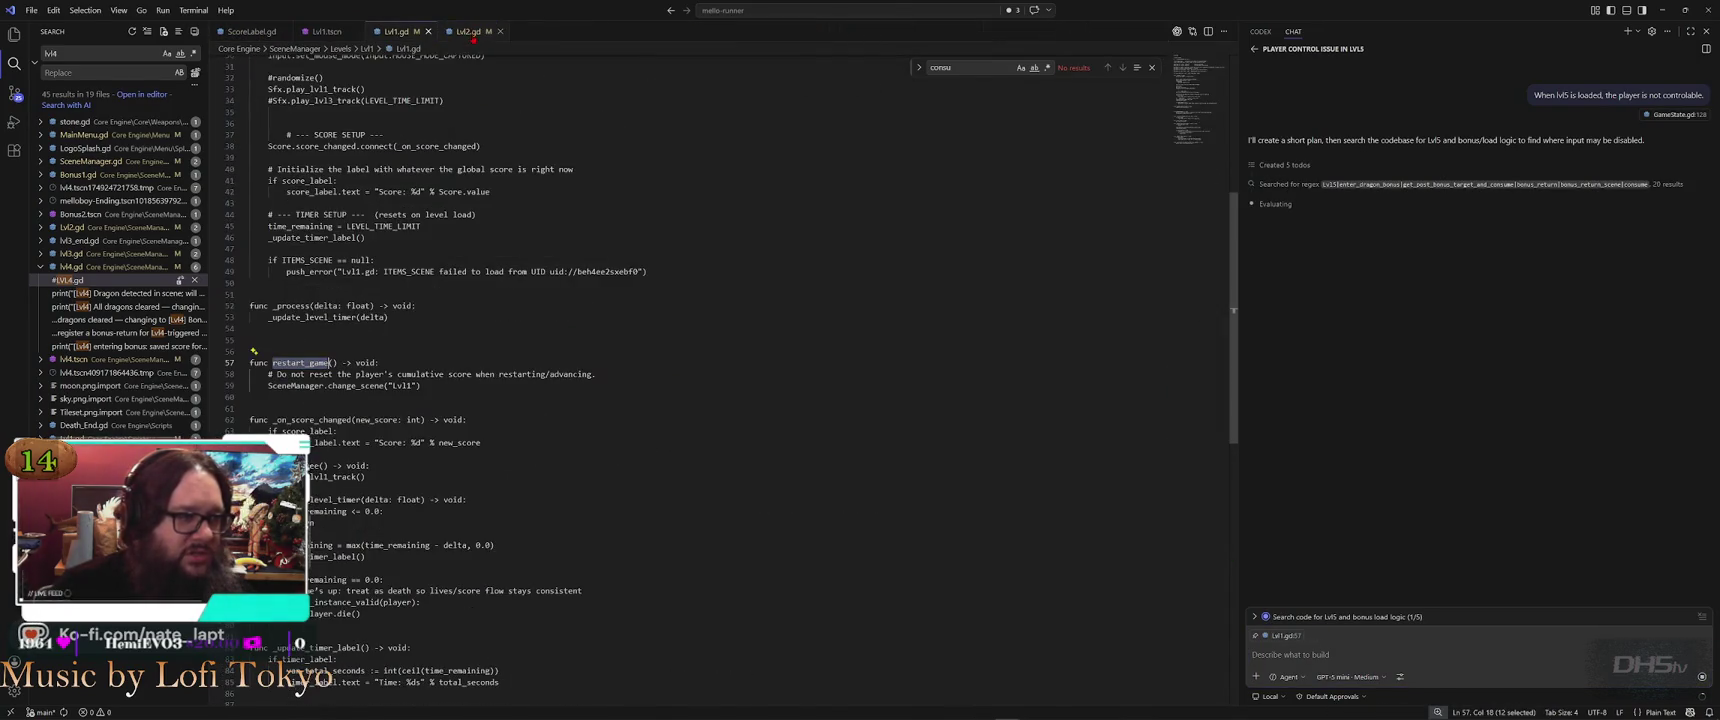
scroll(583, 271, up, 20)
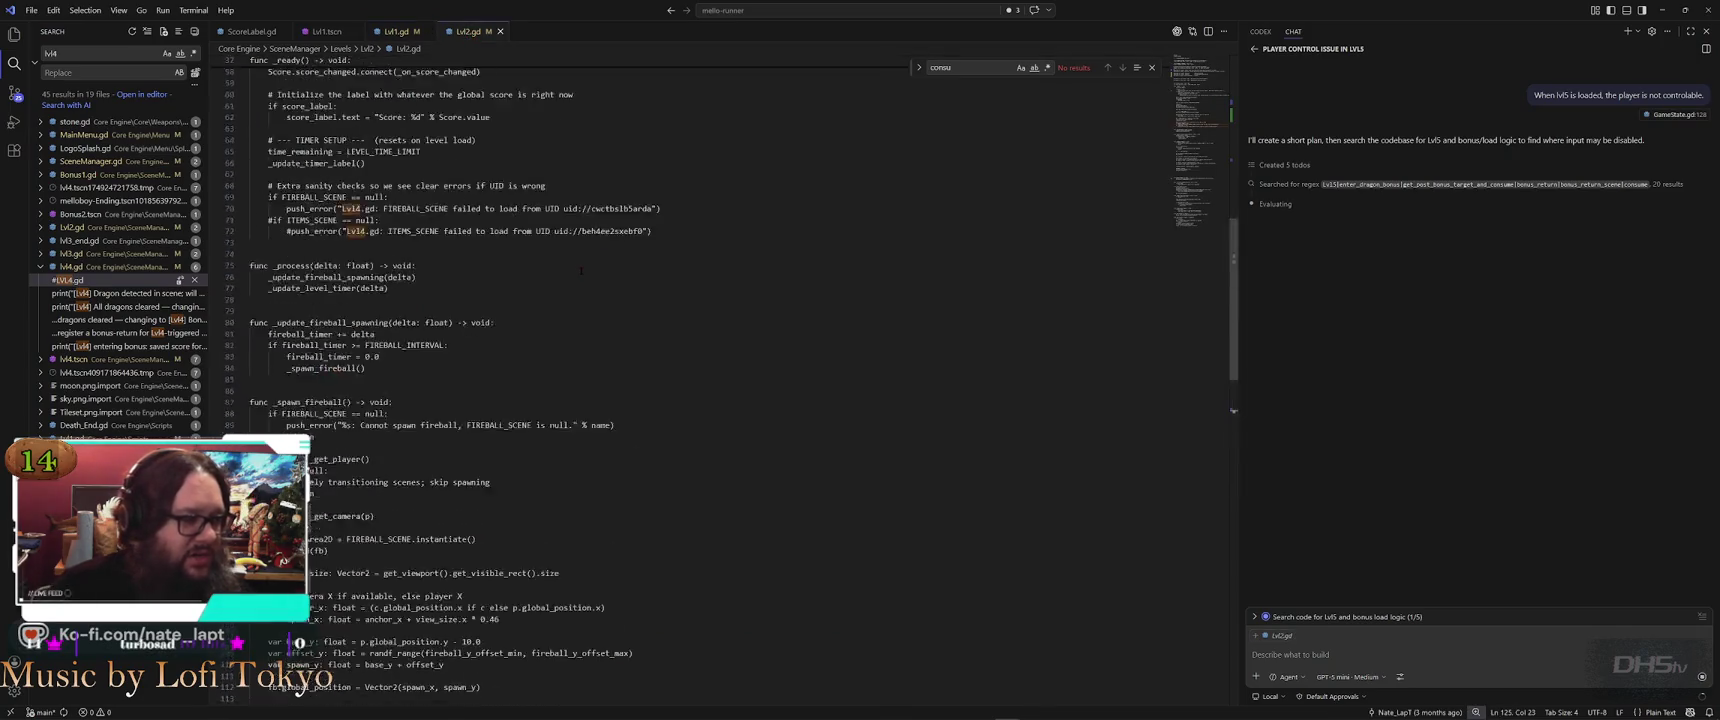
scroll(583, 271, up, 1)
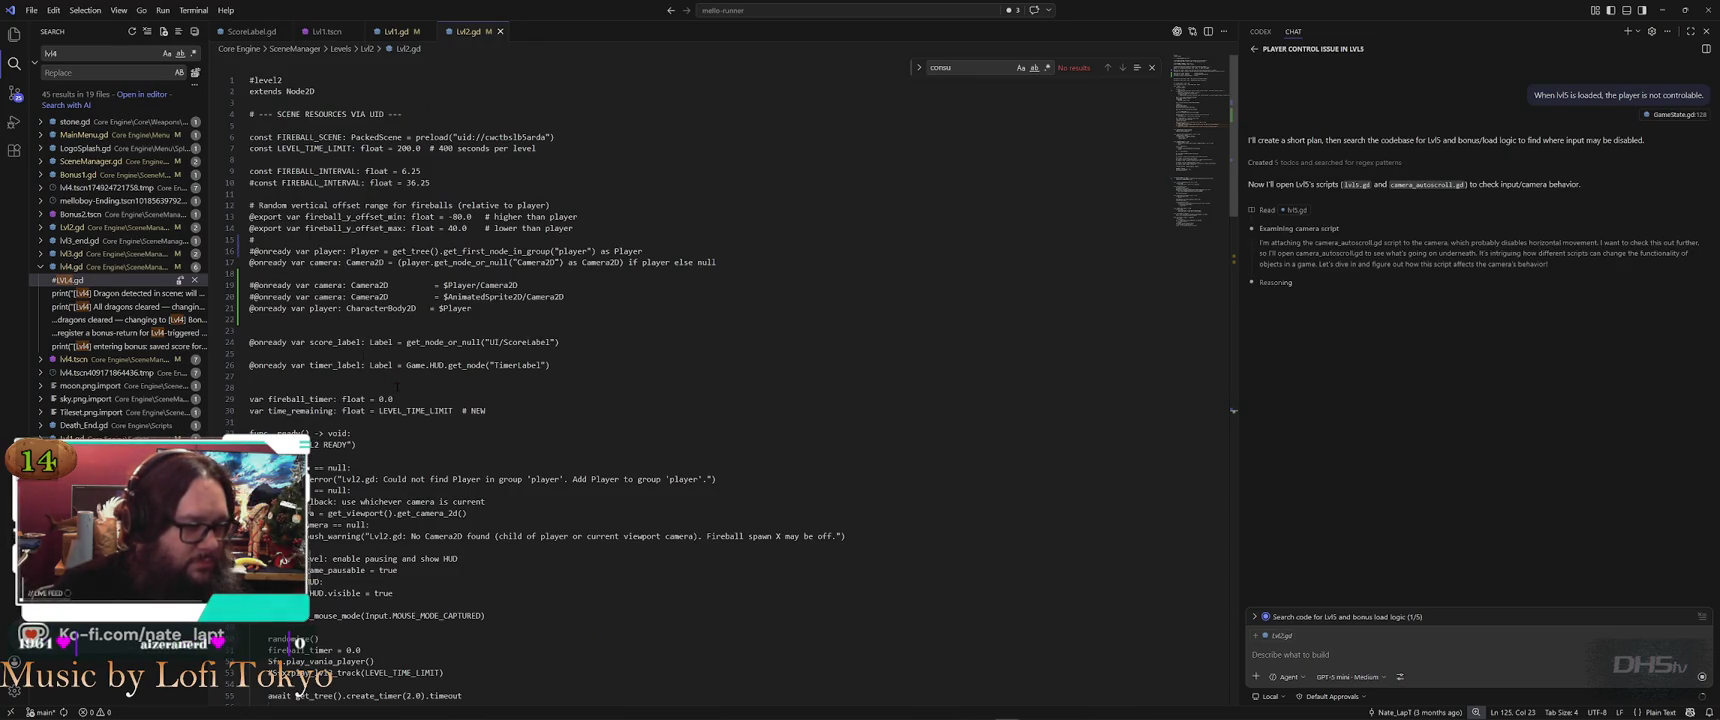
Highlight every 'player' match in Lvl2.gd, return to line 21, then switch to Godot
click(656, 286)
key(ctrl+f)
text(player)
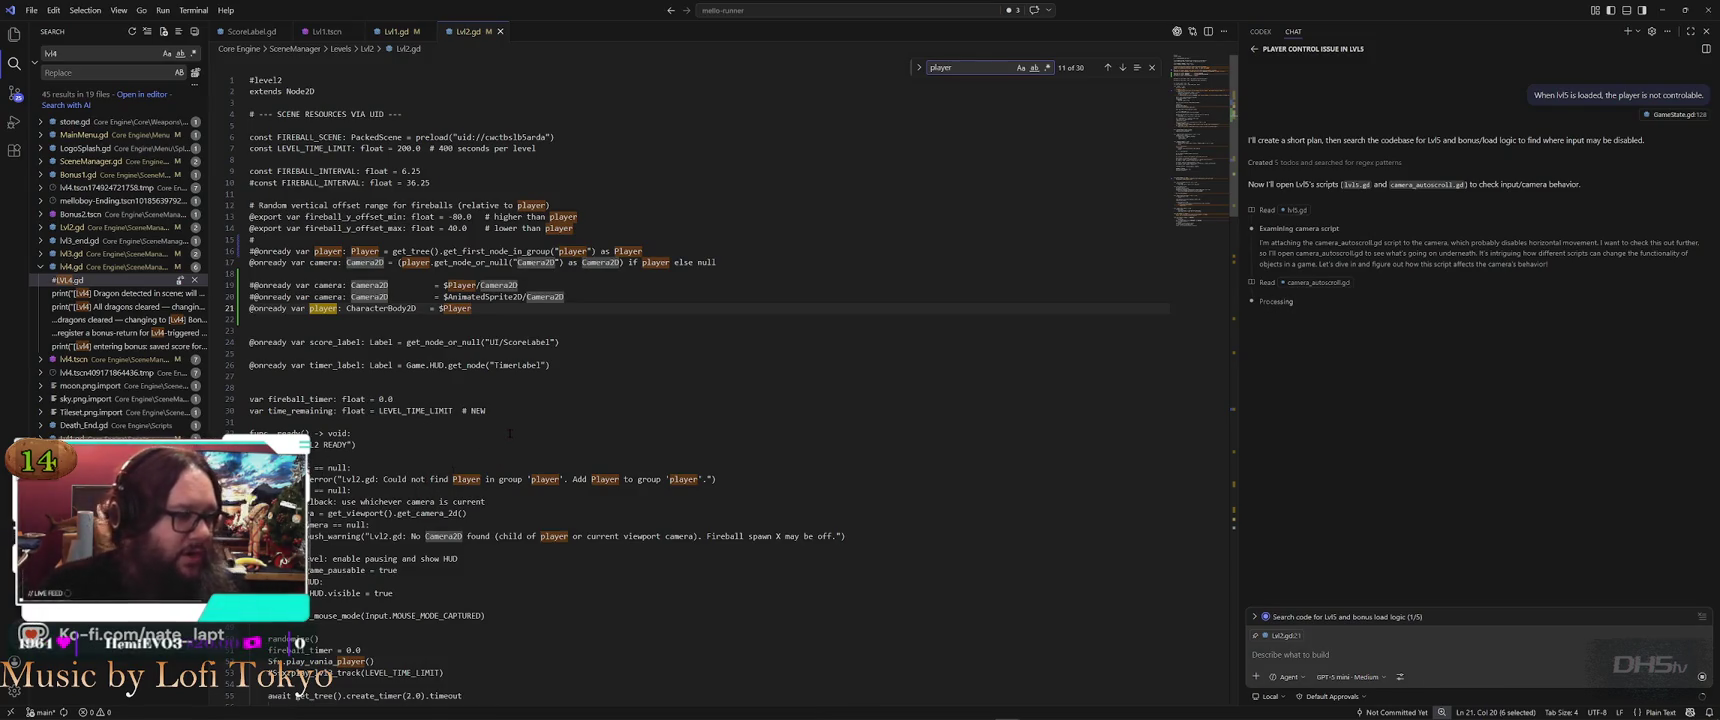
click(370, 308)
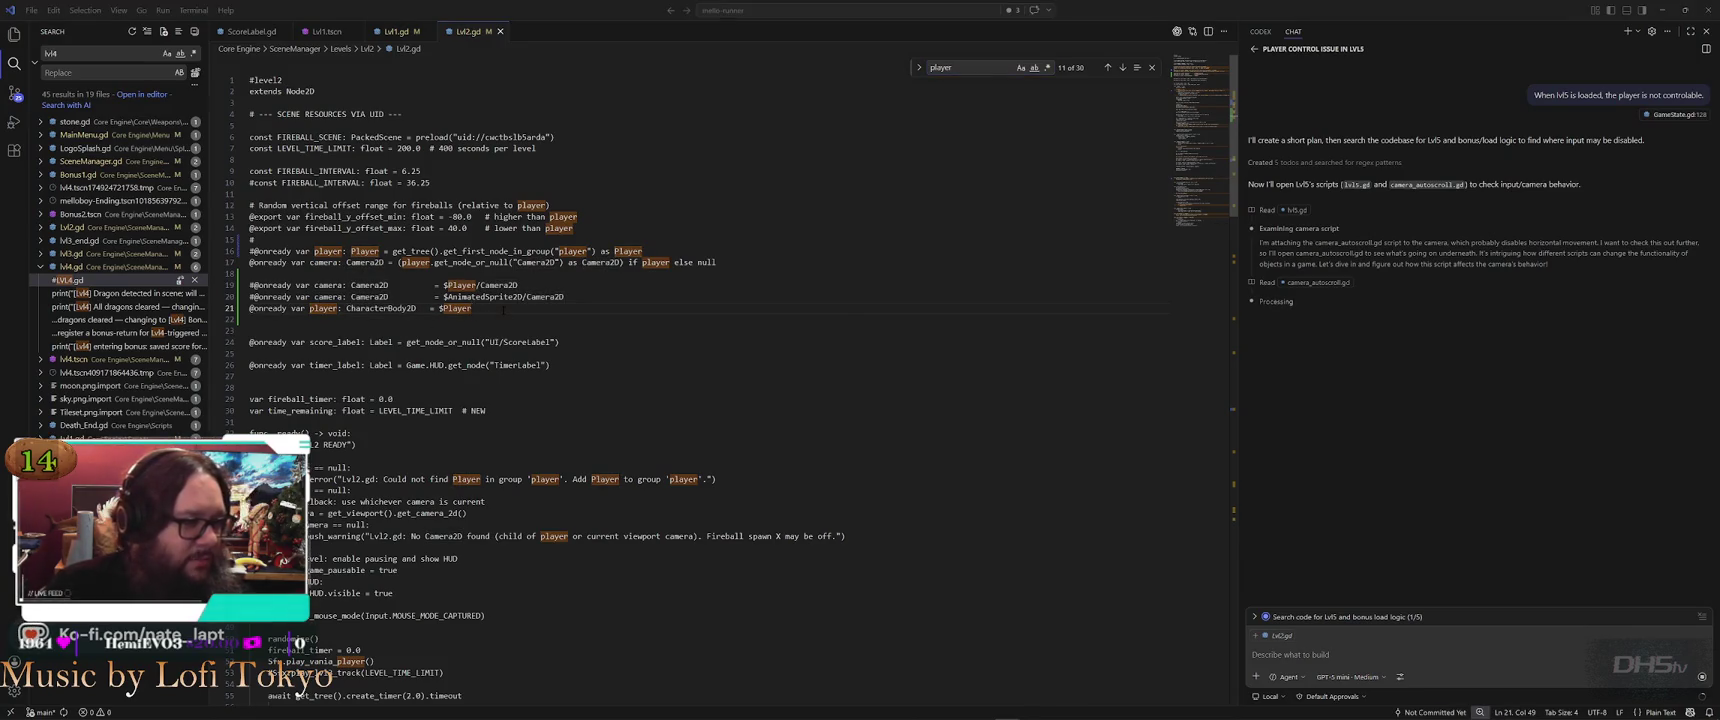
key(alt+Tab)
drag(47, 109, 58, 100)
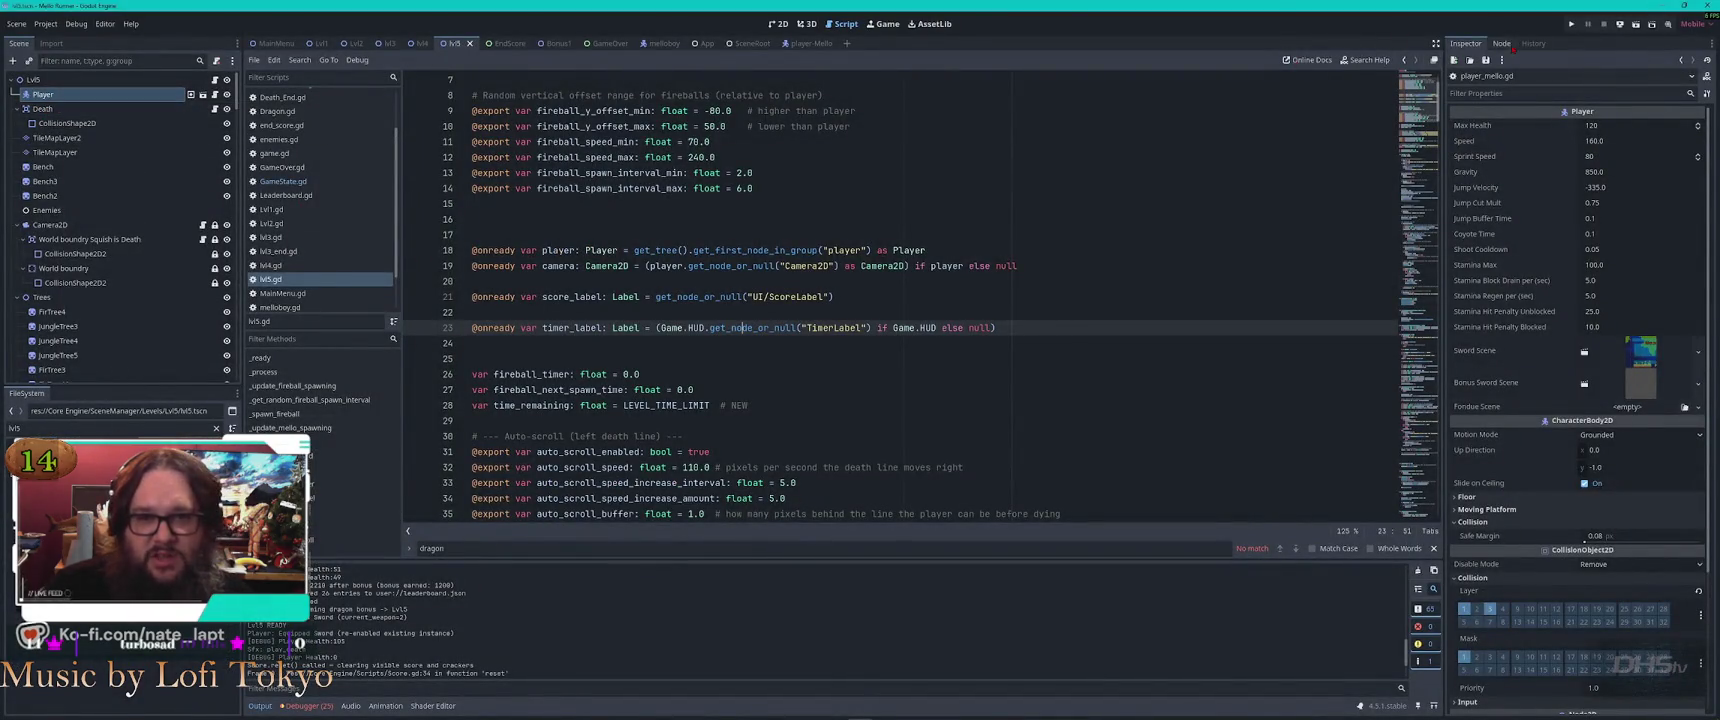
Check the Player node's groups in the Node panel and glance at player_mello.gd
click(1501, 43)
click(1533, 43)
click(1501, 43)
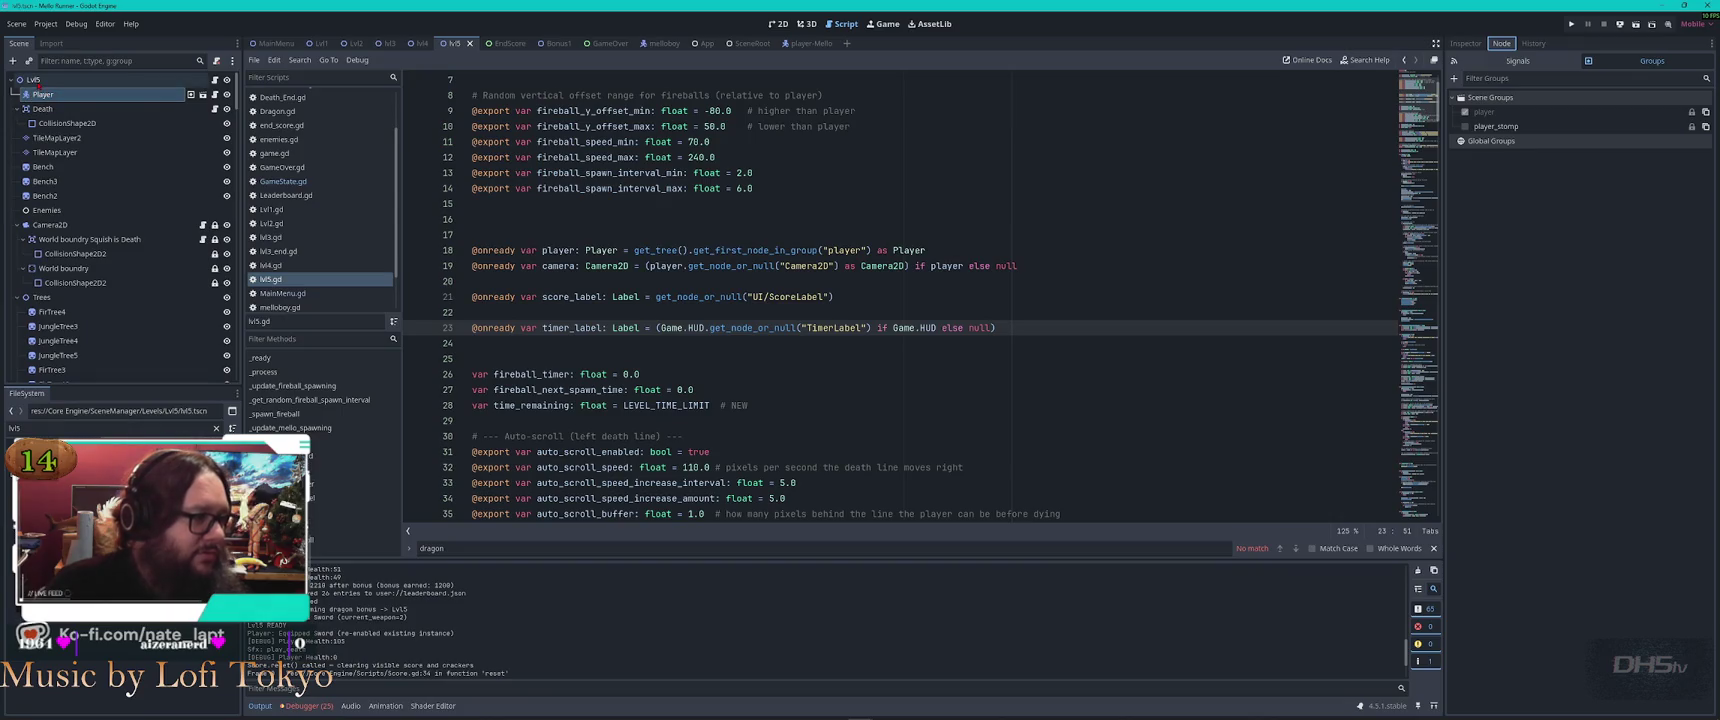
click(213, 94)
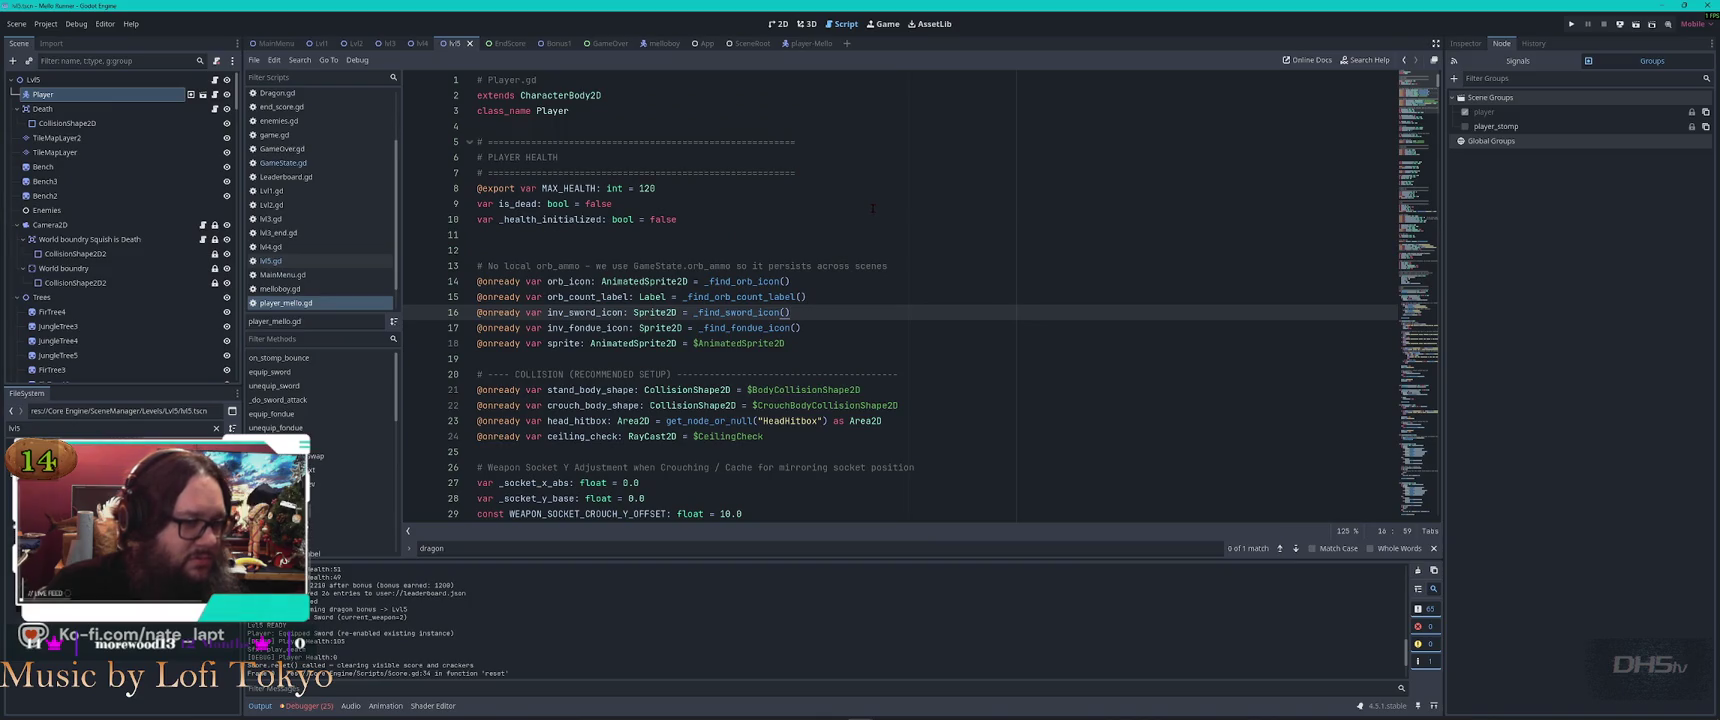
middle_click(293, 307)
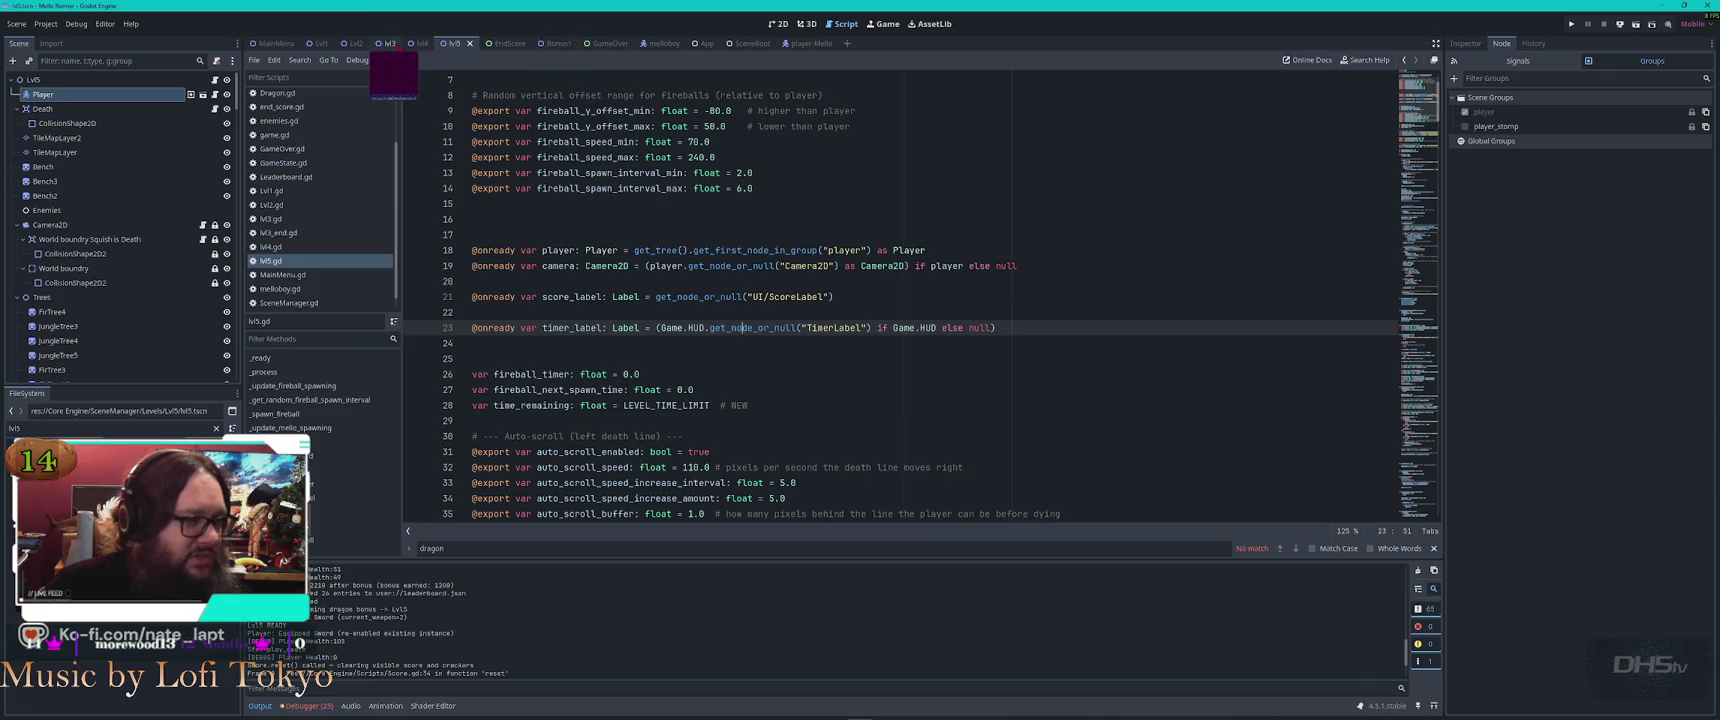
Filter the scene tree for 'player' and compare the Player nodes in lvl3 and lvl5
click(390, 44)
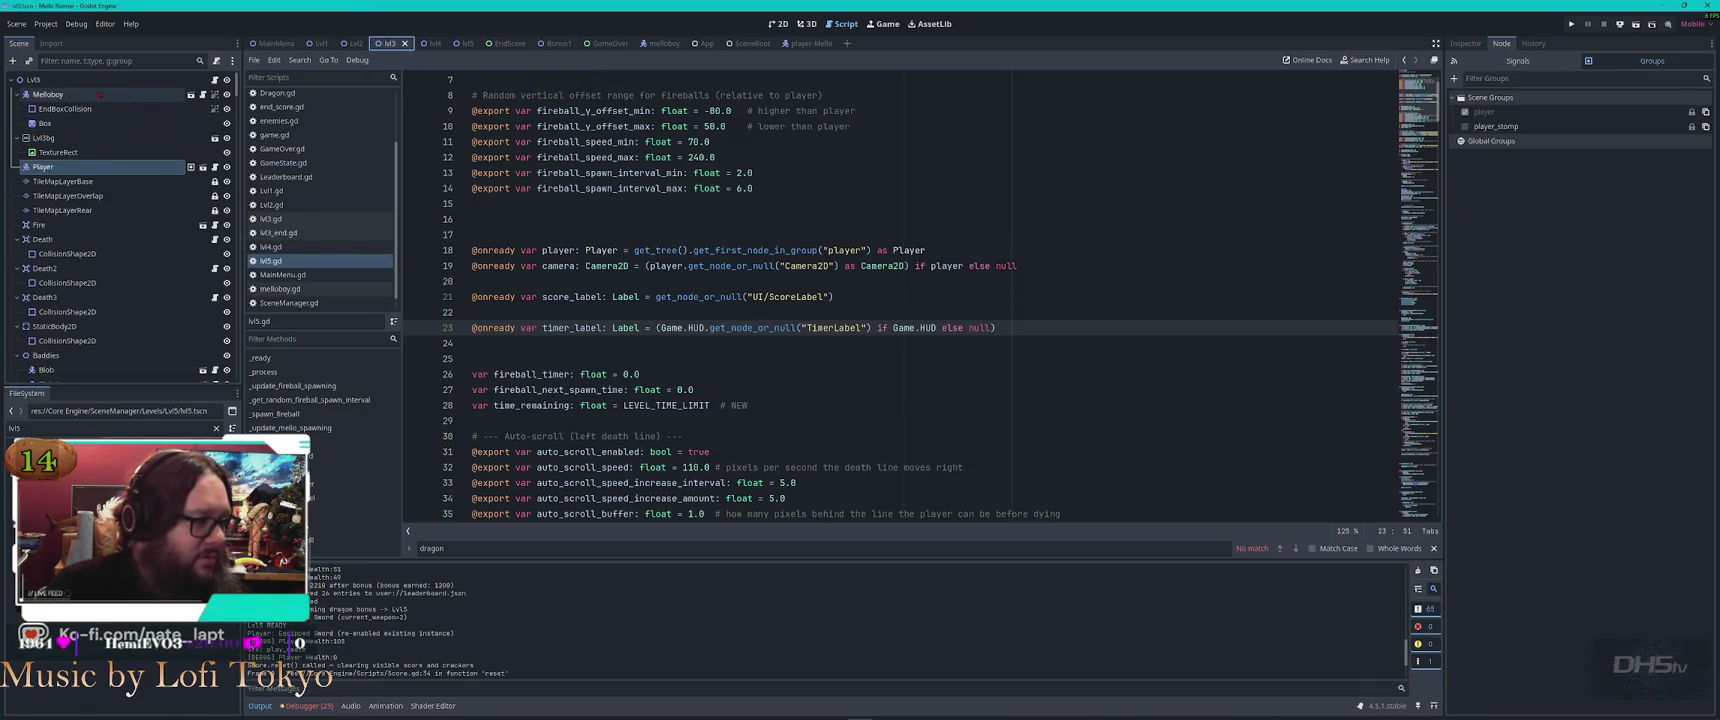
click(88, 60)
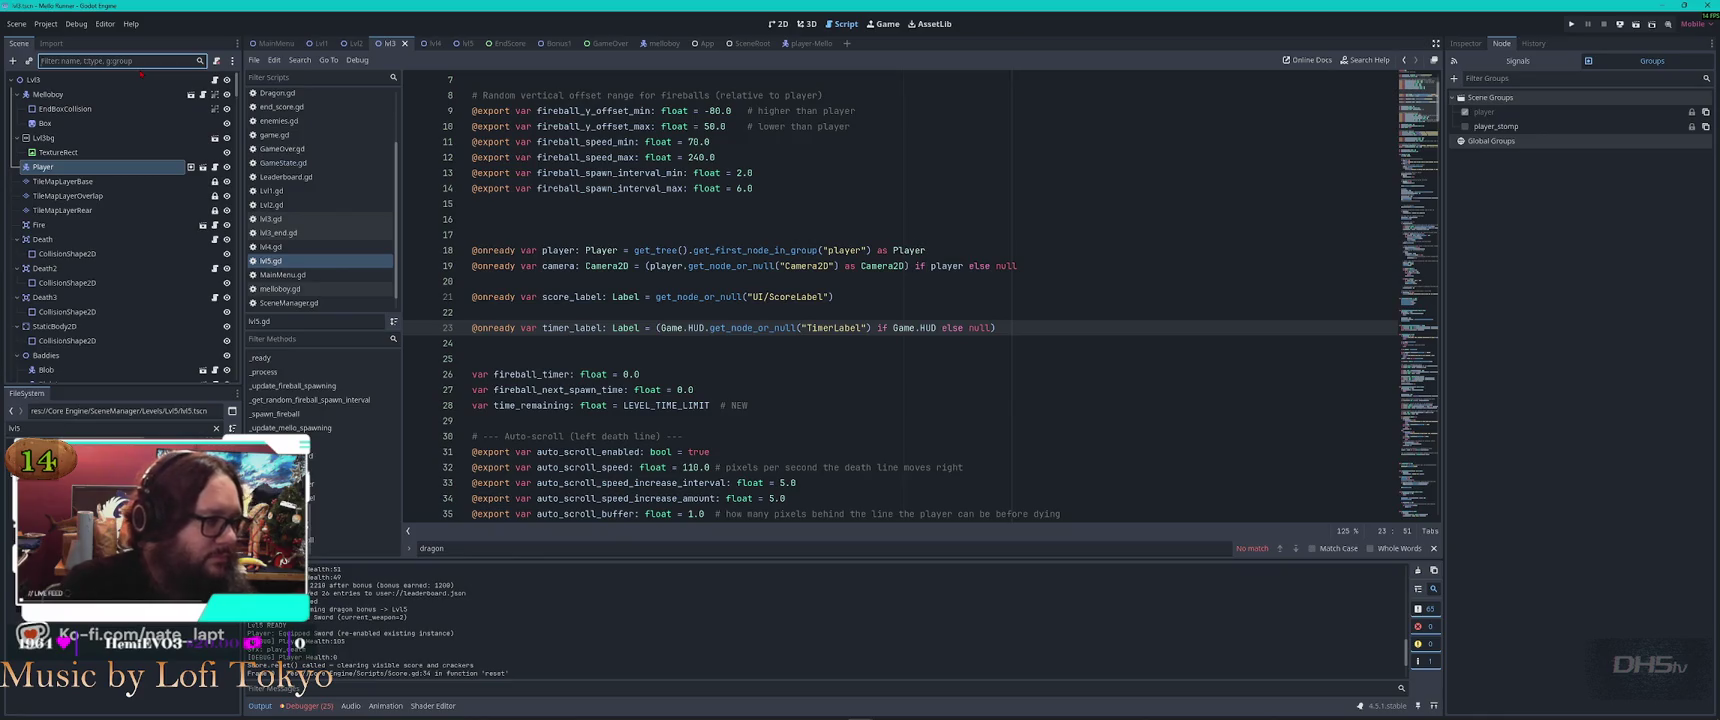
text(player)
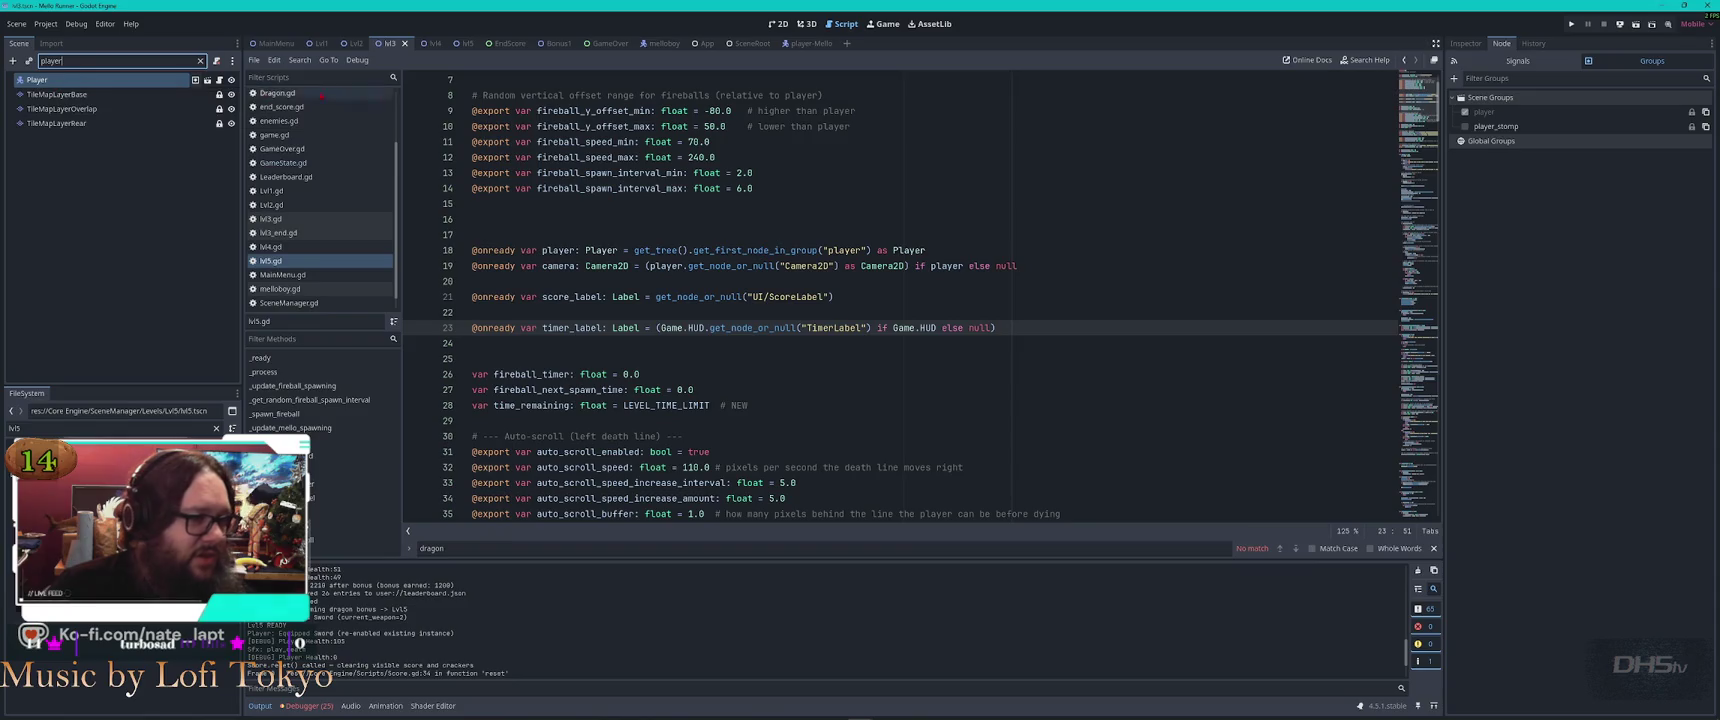
click(466, 44)
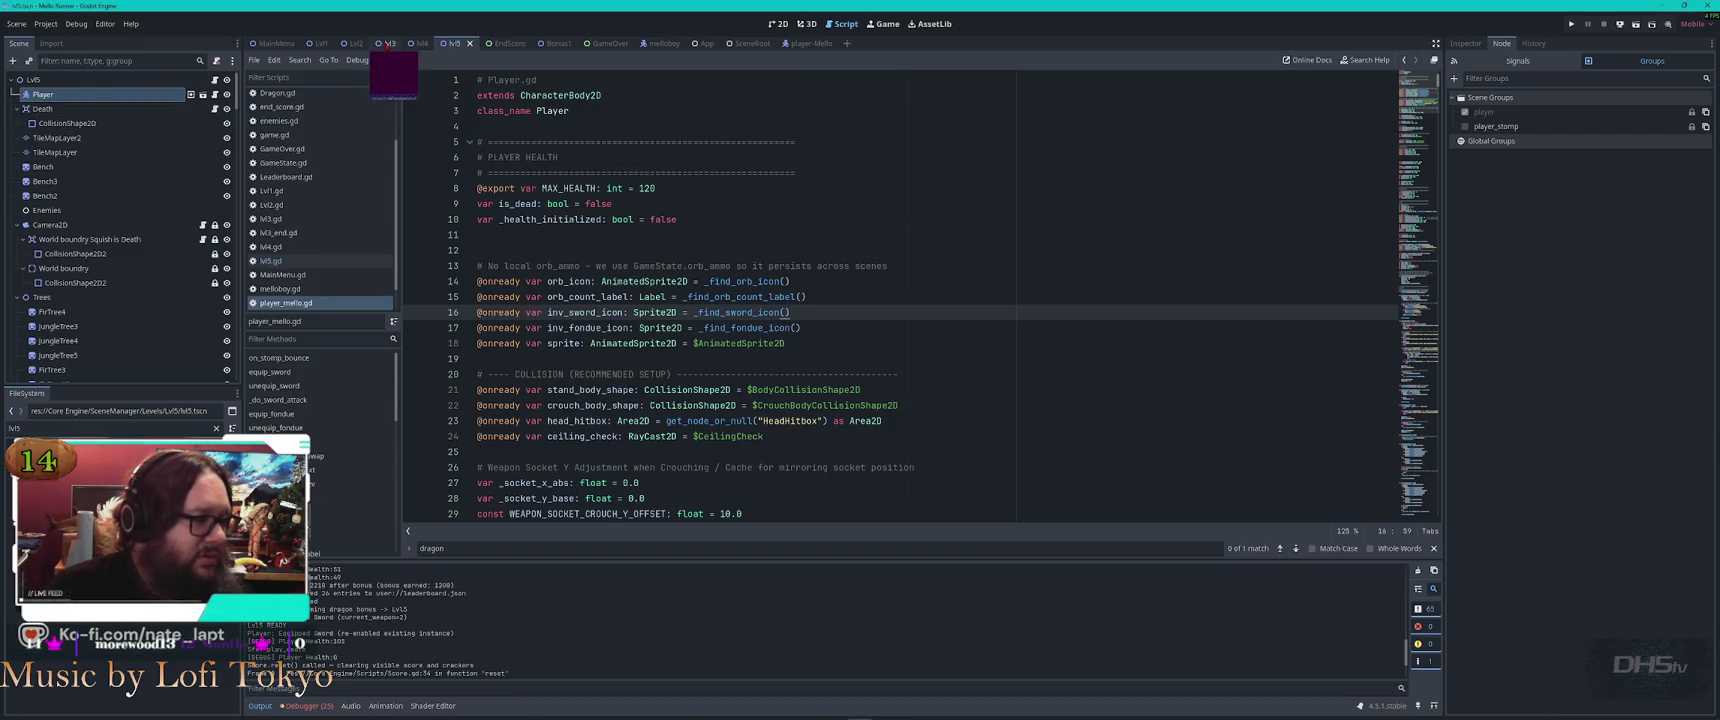
click(386, 44)
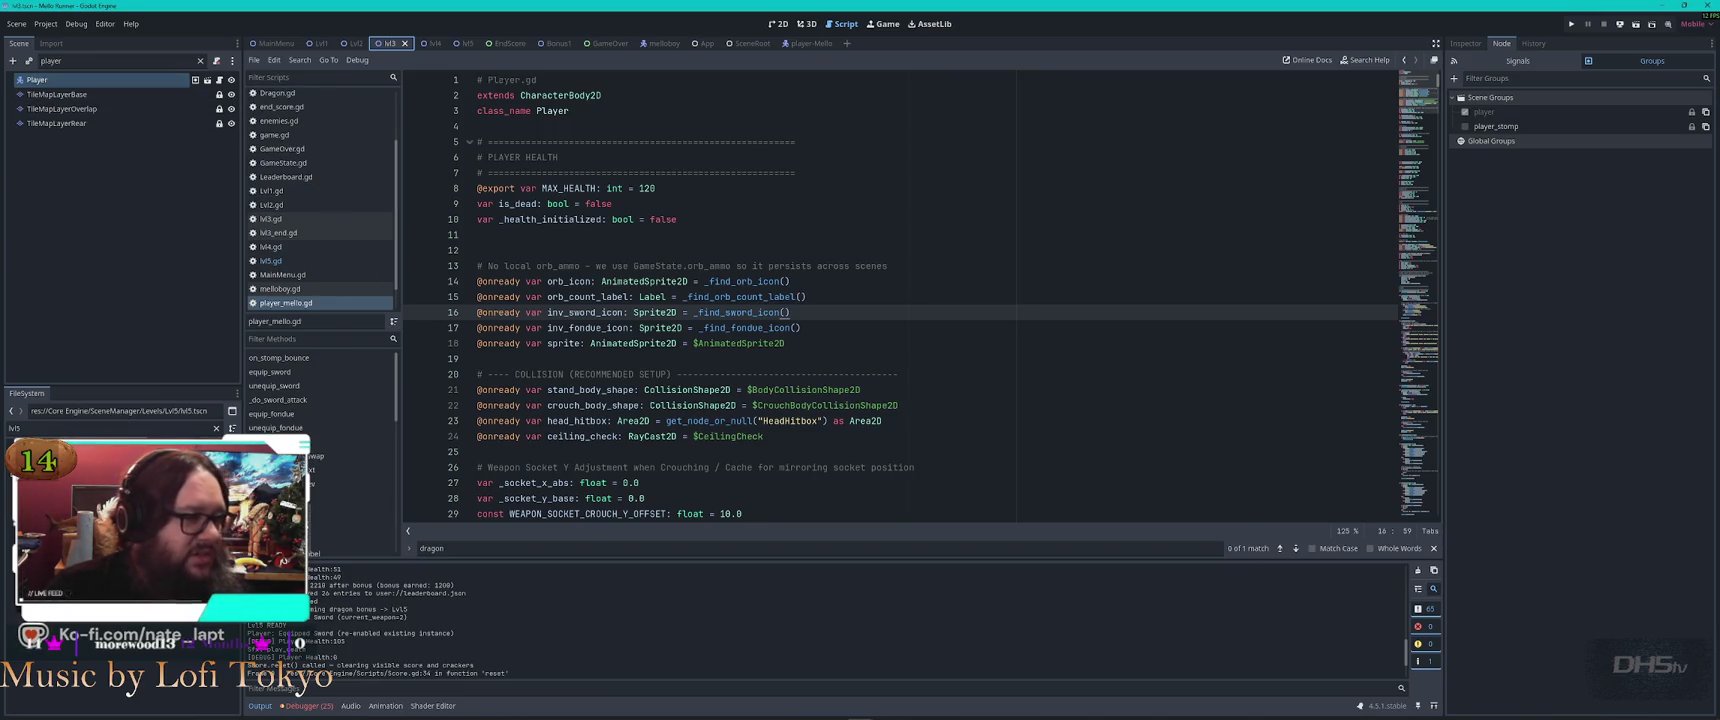
click(455, 44)
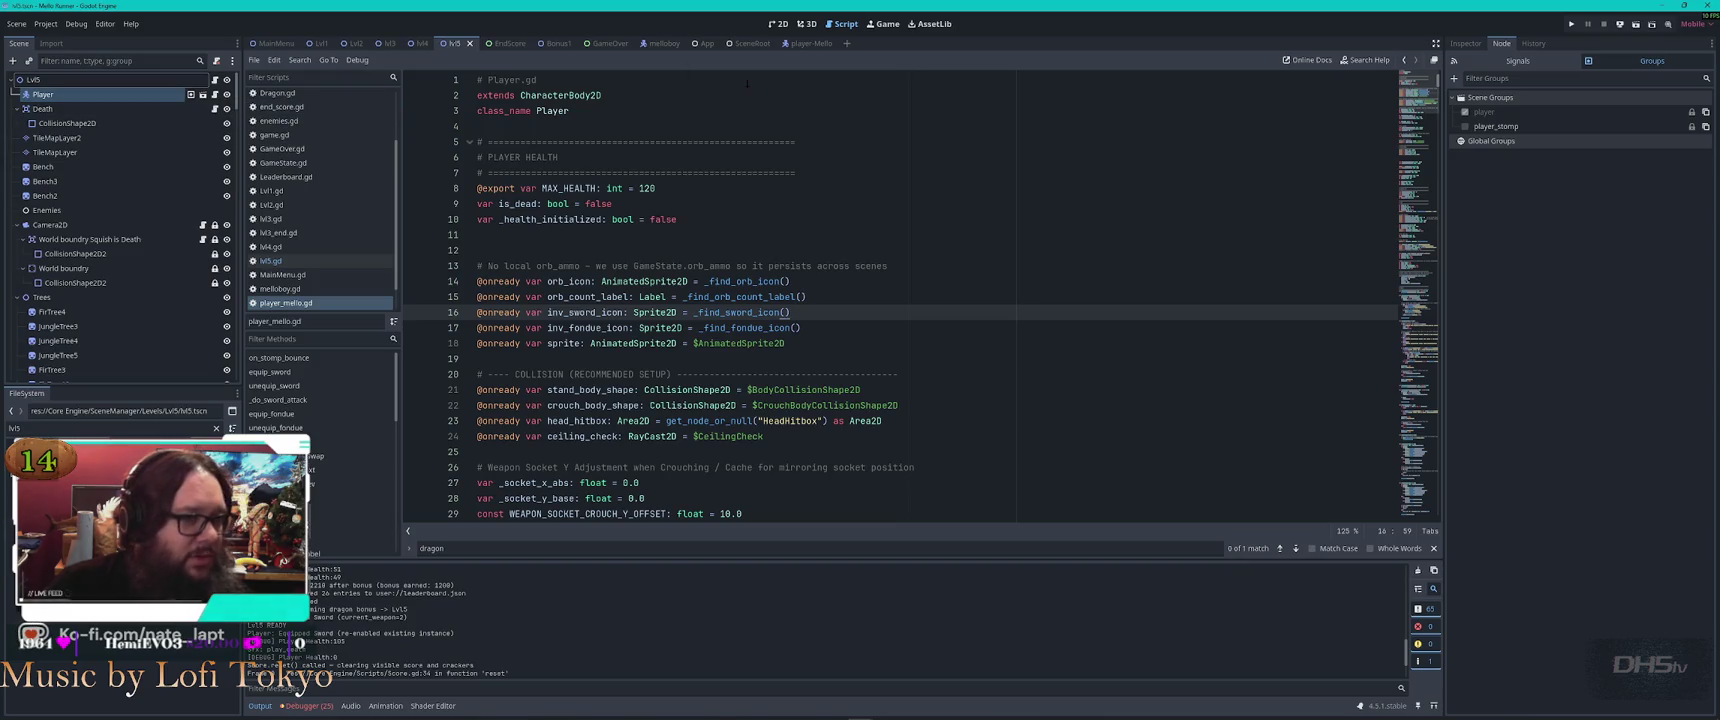
key(alt+Tab)
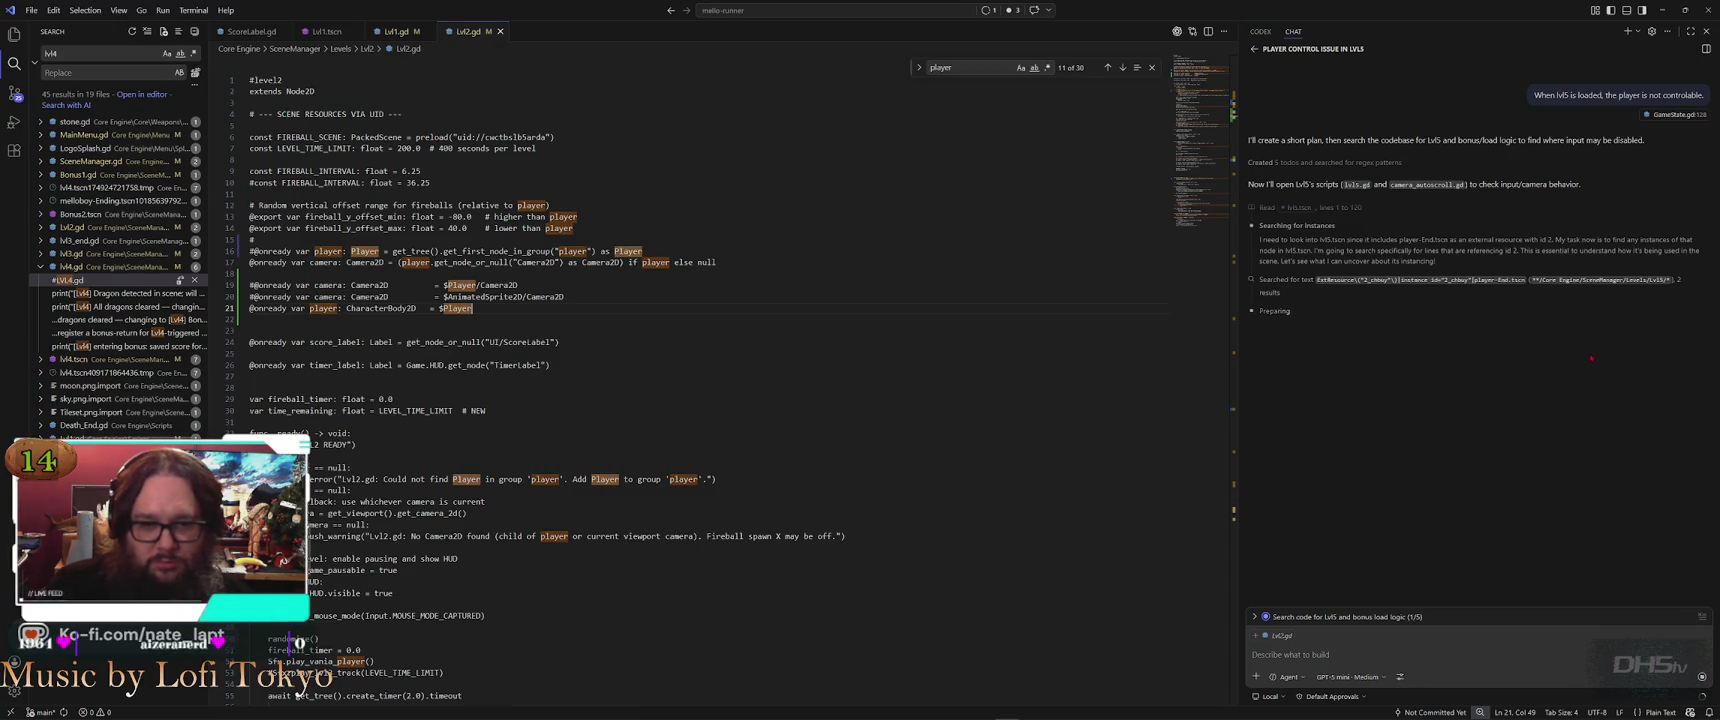
key(alt+Tab)
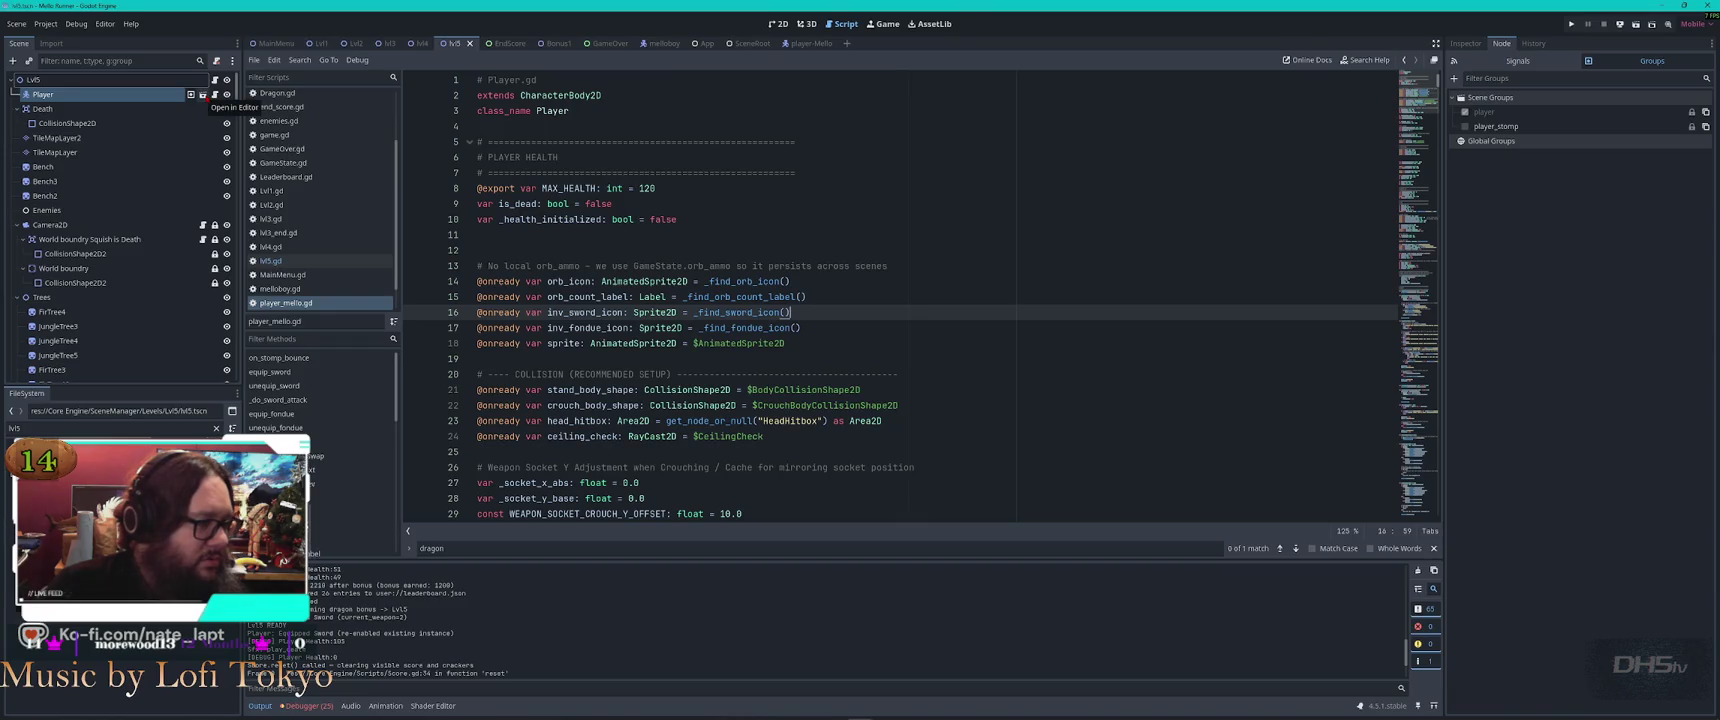
Open the Player's own scene and read through player_end.gd
click(202, 95)
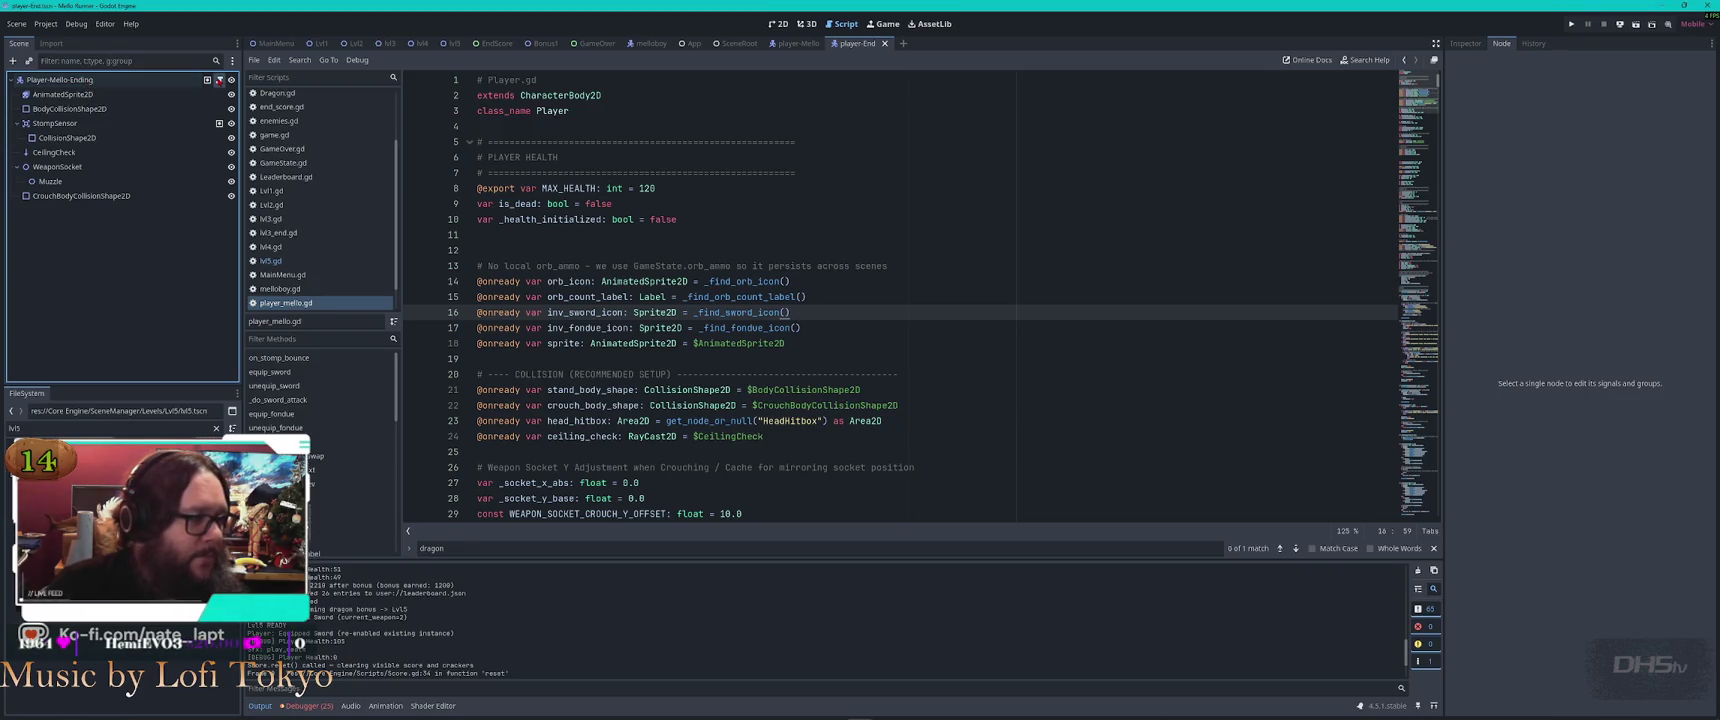
click(220, 79)
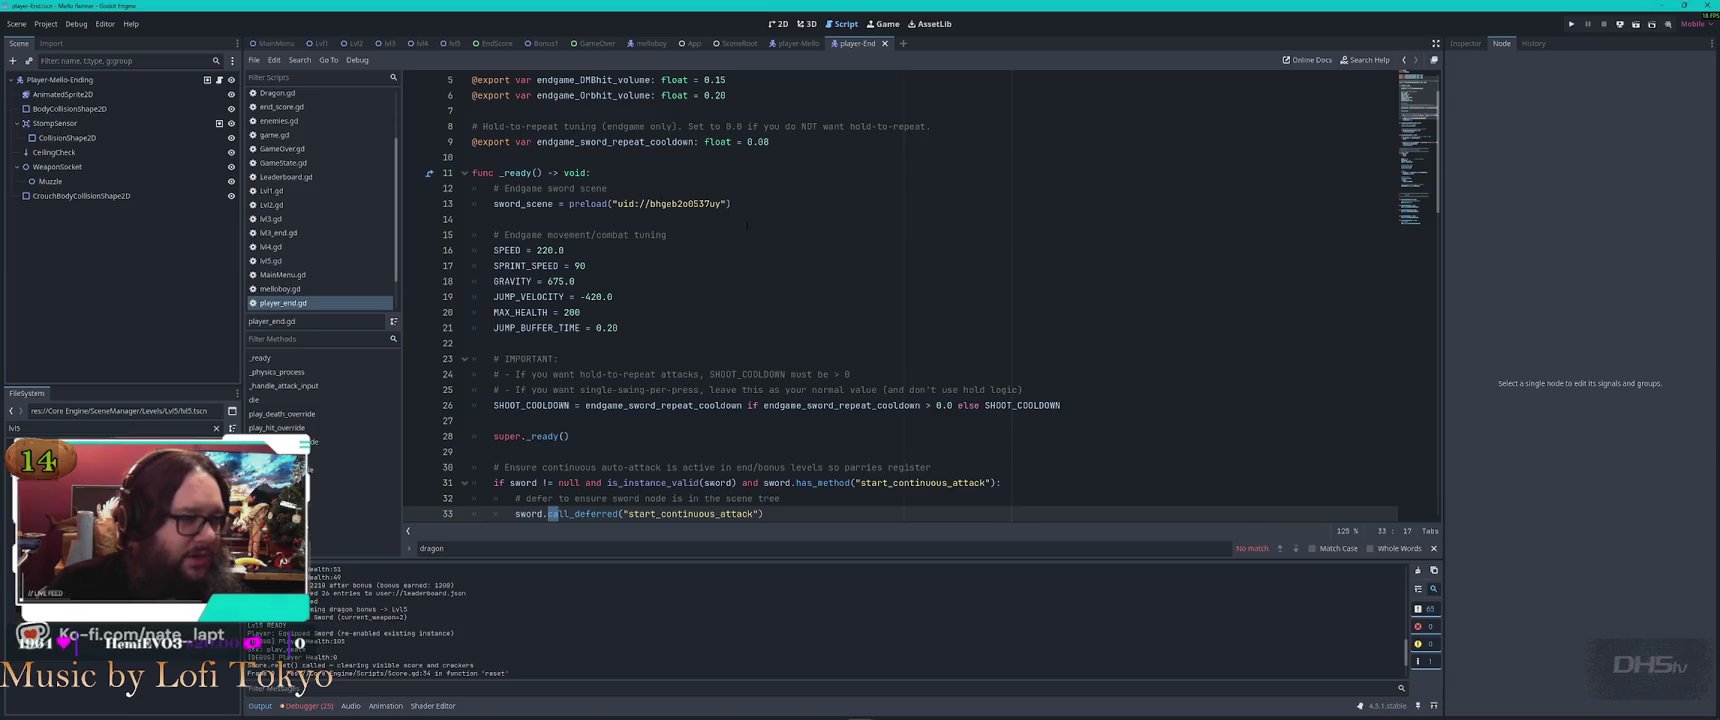
scroll(780, 247, up, 2)
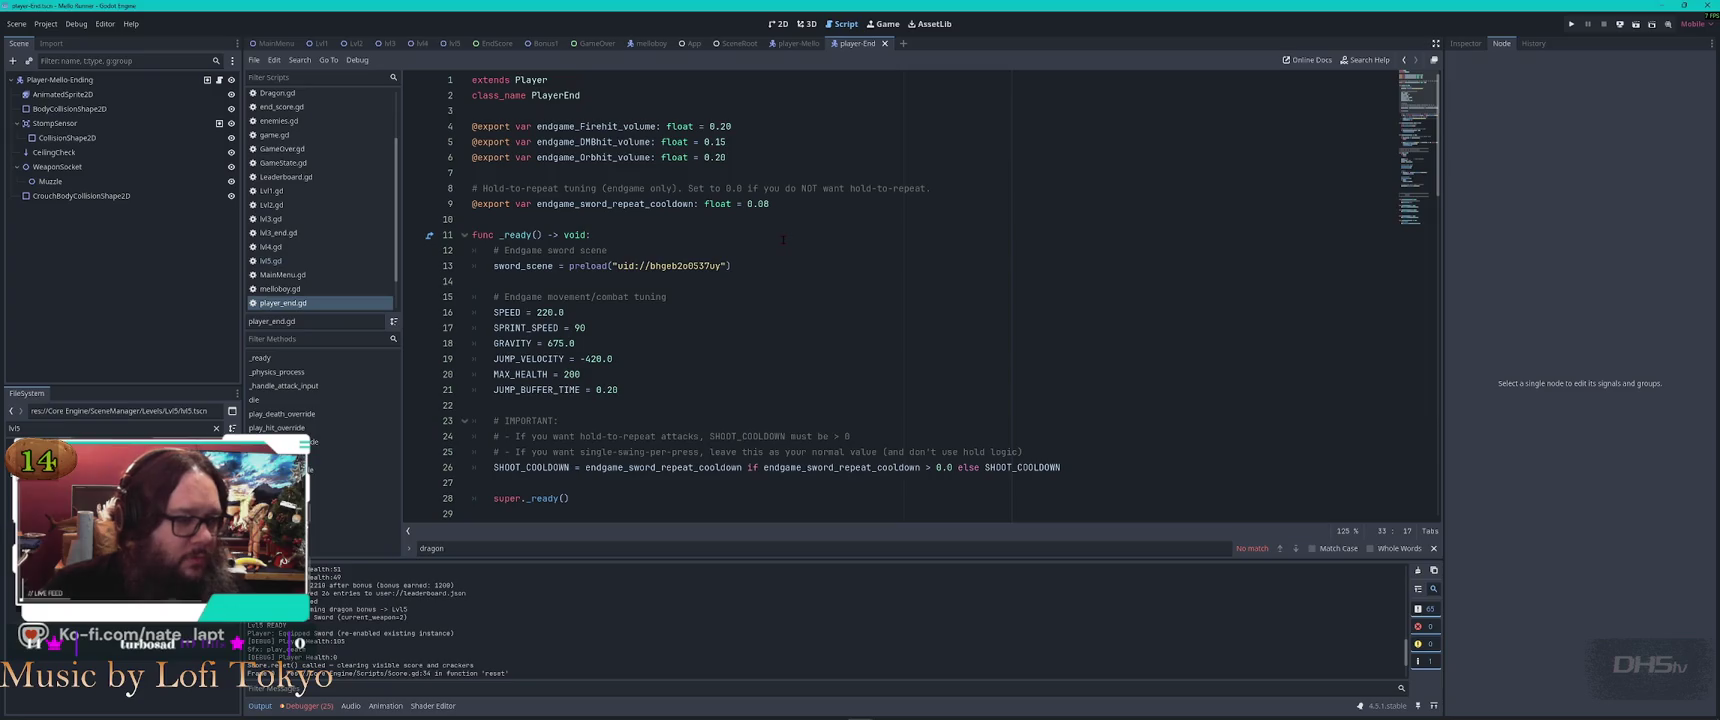
scroll(780, 236, down, 3)
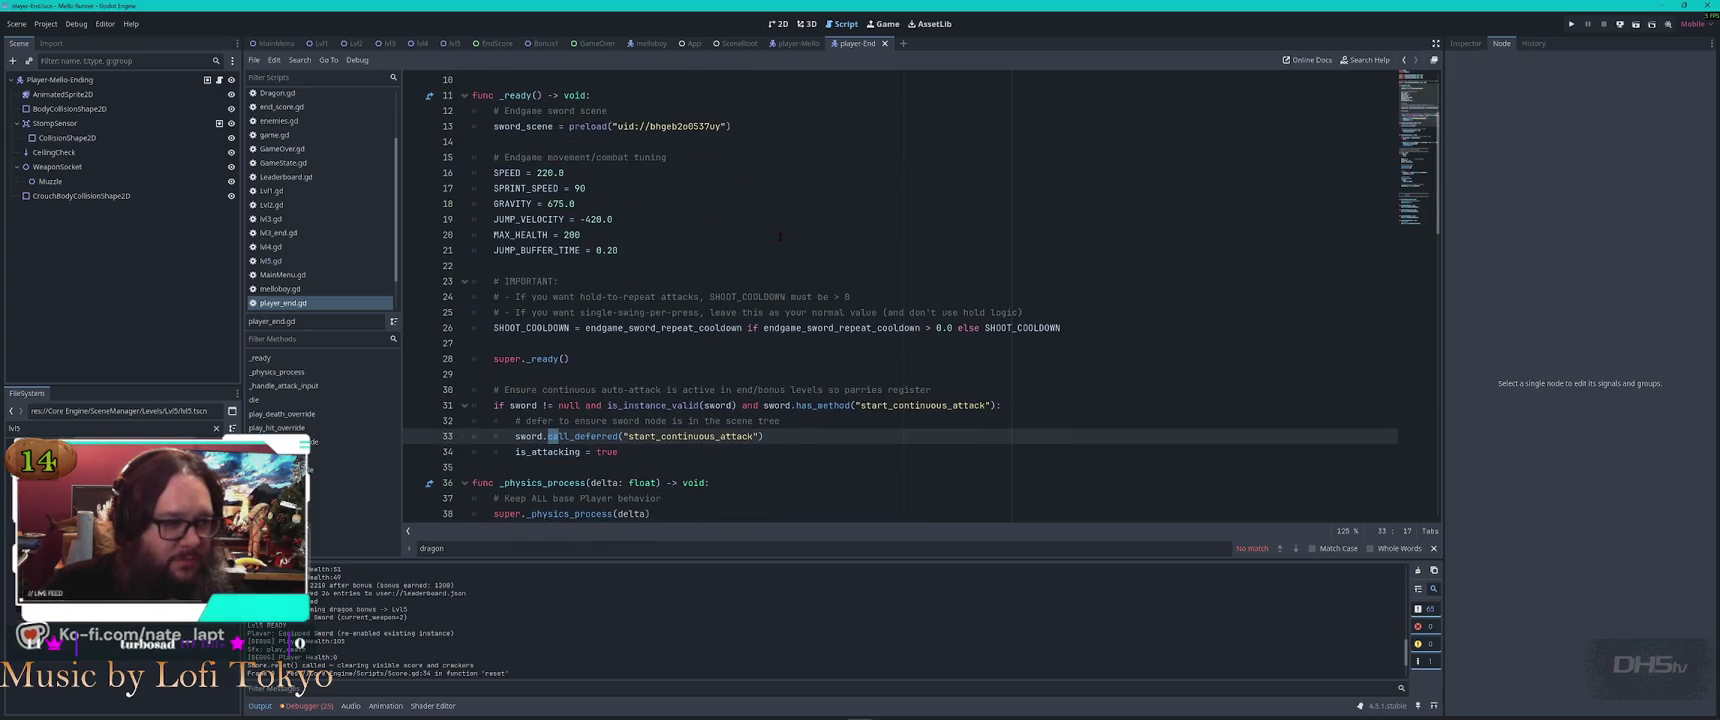
scroll(780, 236, down, 6)
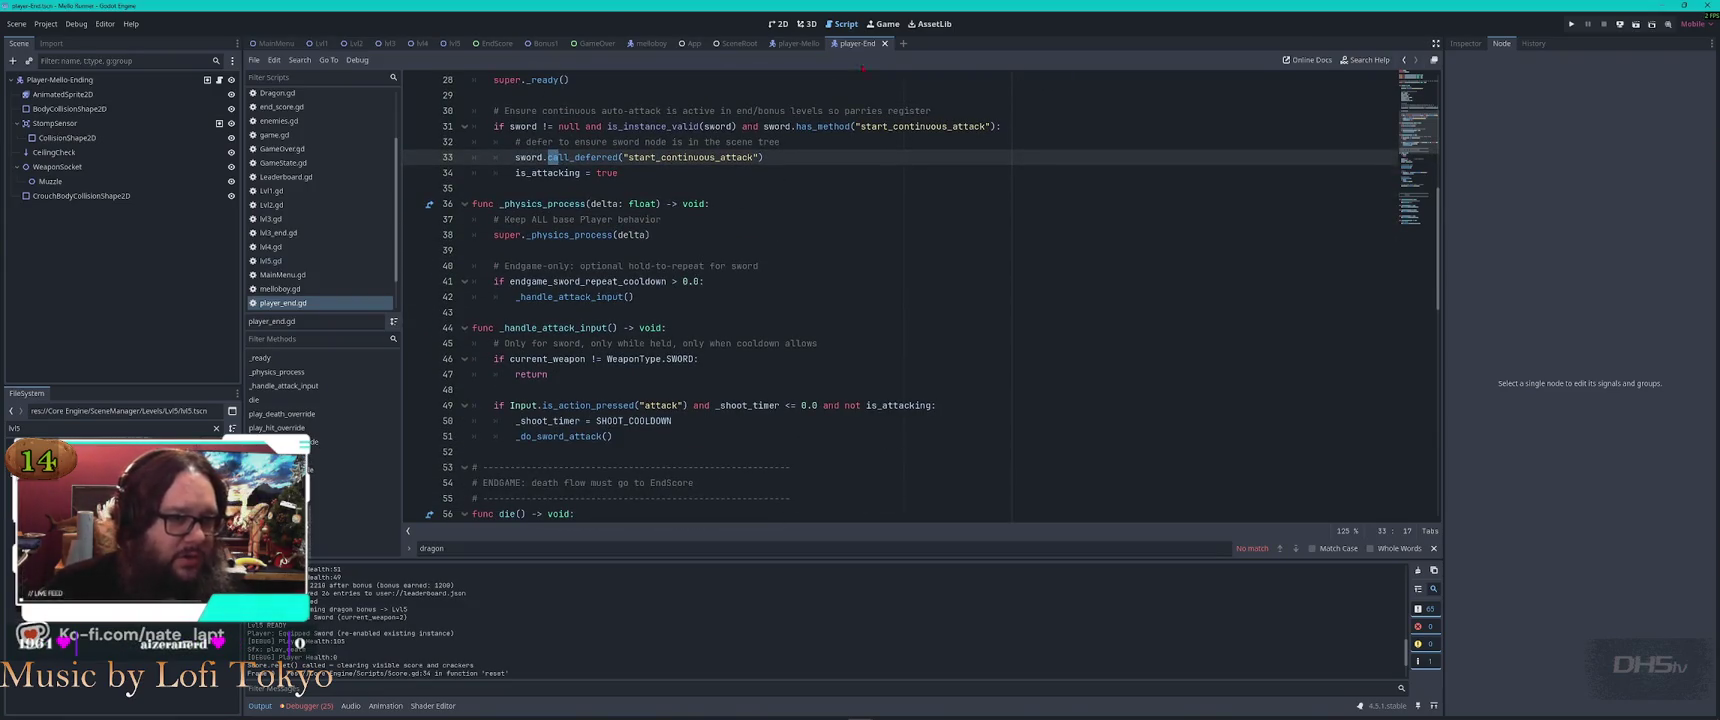
Close the player-End scene, return to lvl5, and switch to VS Code
middle_click(863, 43)
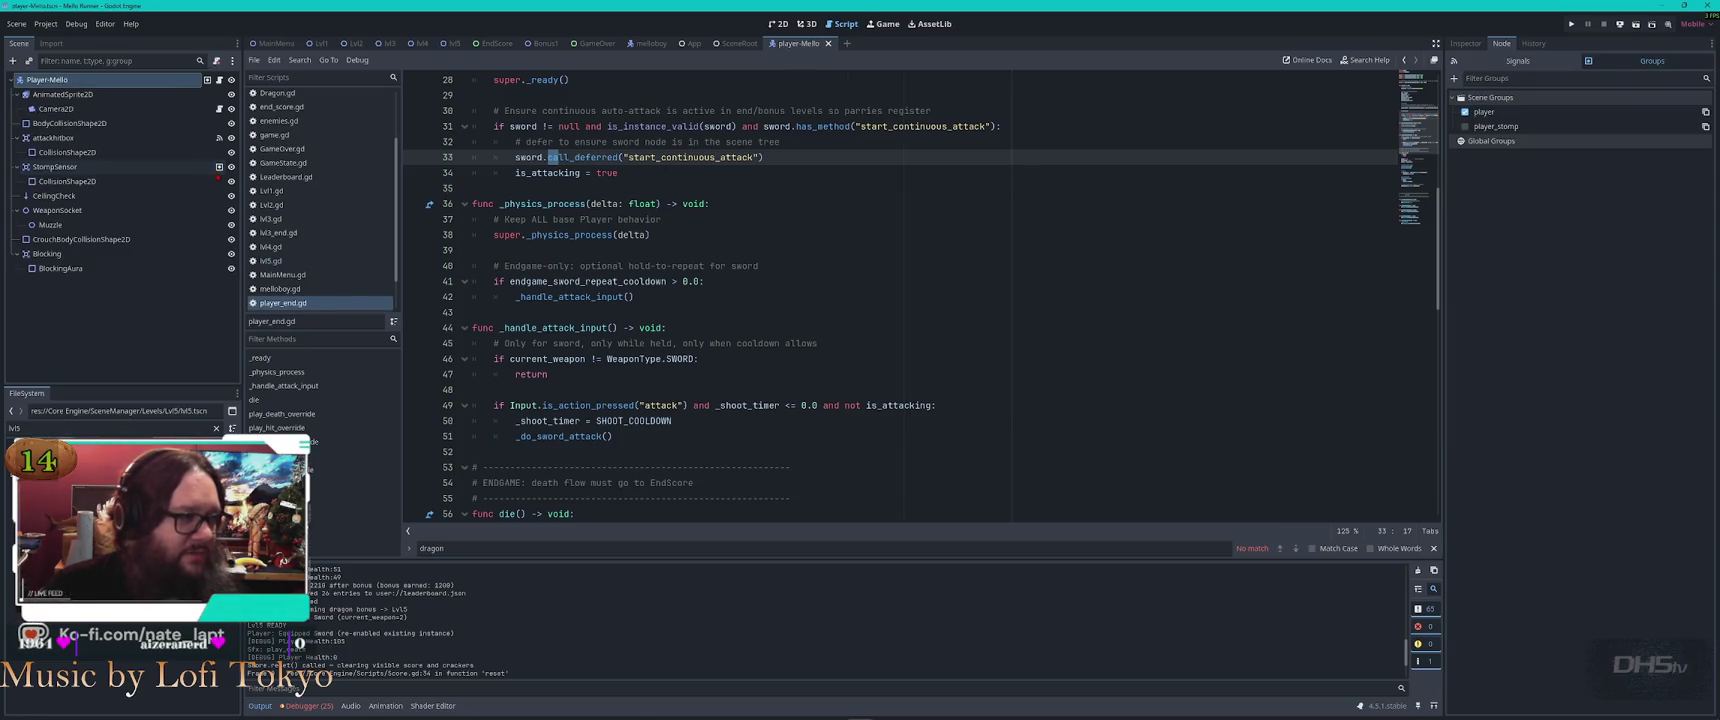
click(453, 43)
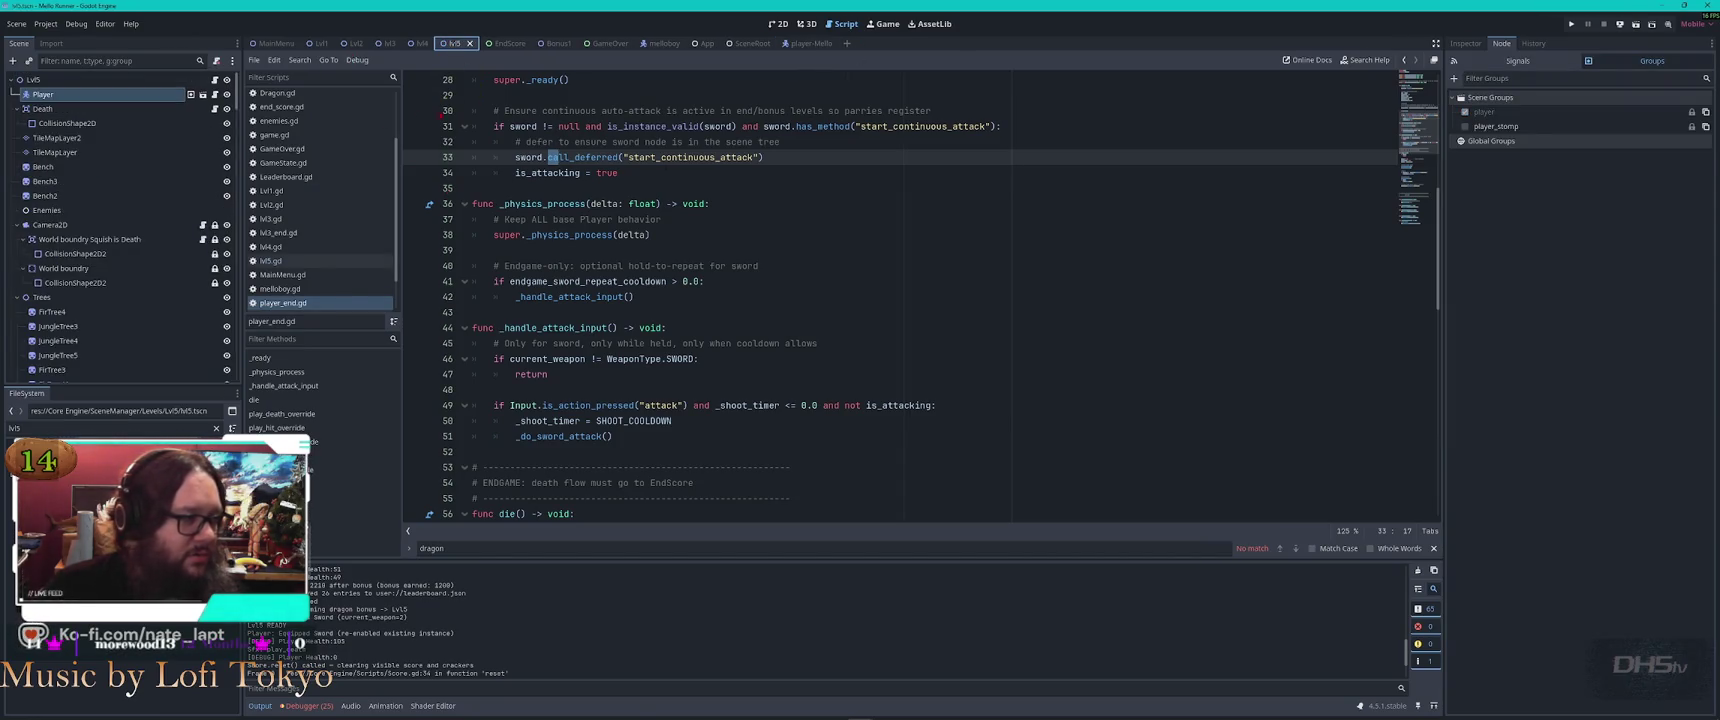
key(alt+Tab)
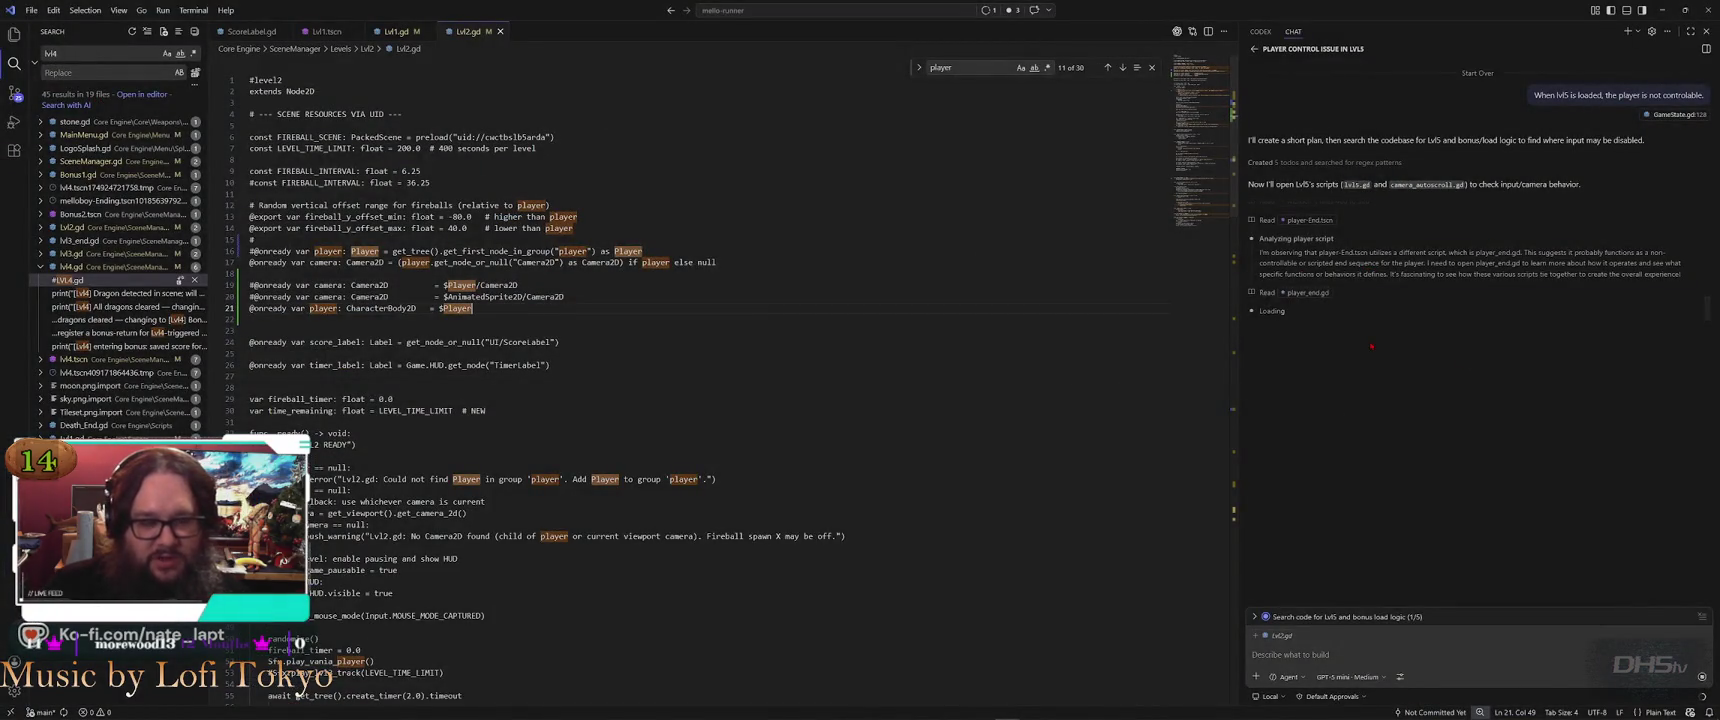
Review the assistant's five-step fix plan, then back in Godot select lvl5's Player node
click(1253, 616)
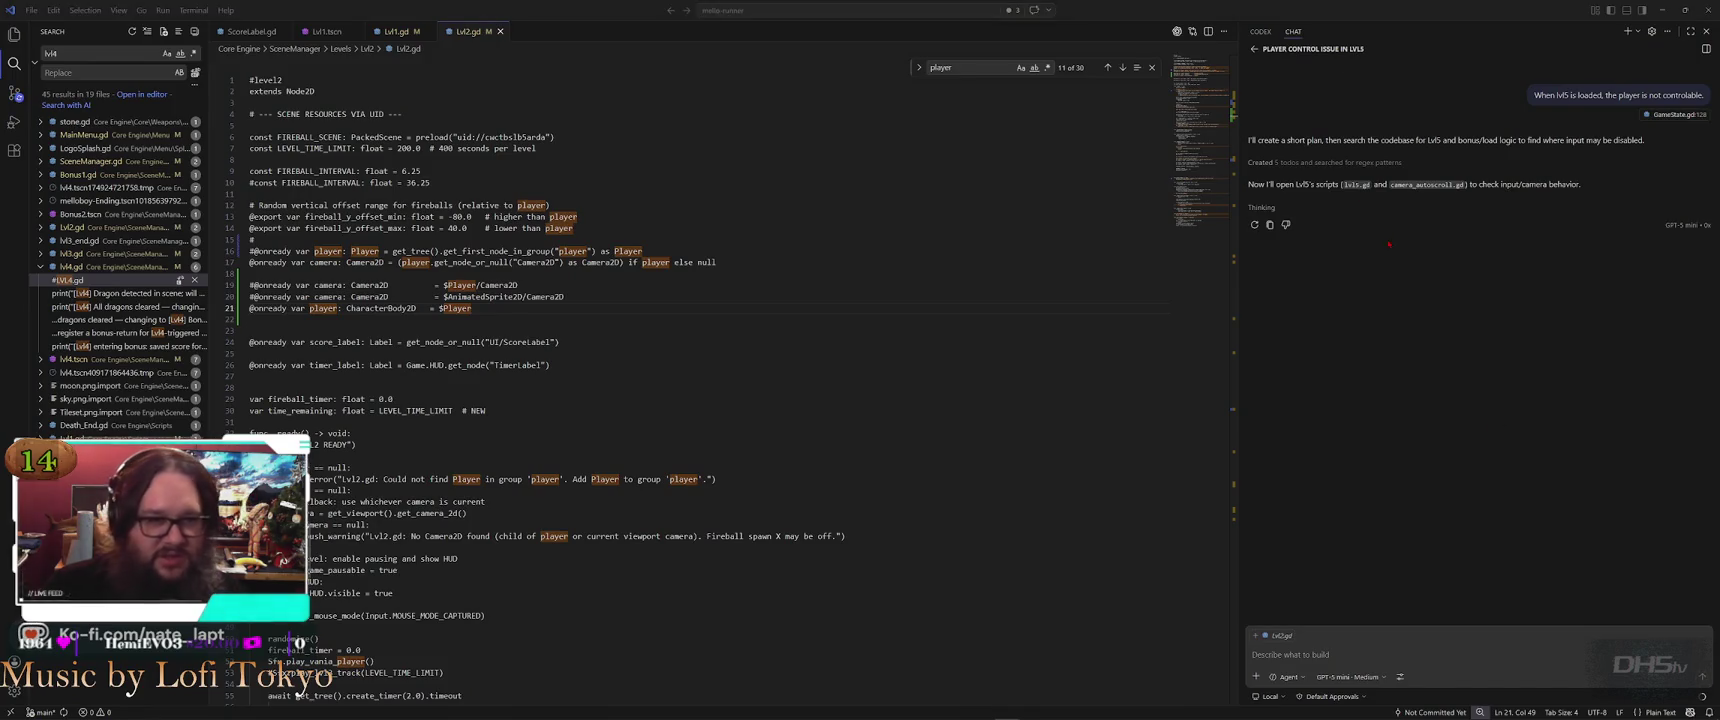
key(alt+Tab)
click(146, 99)
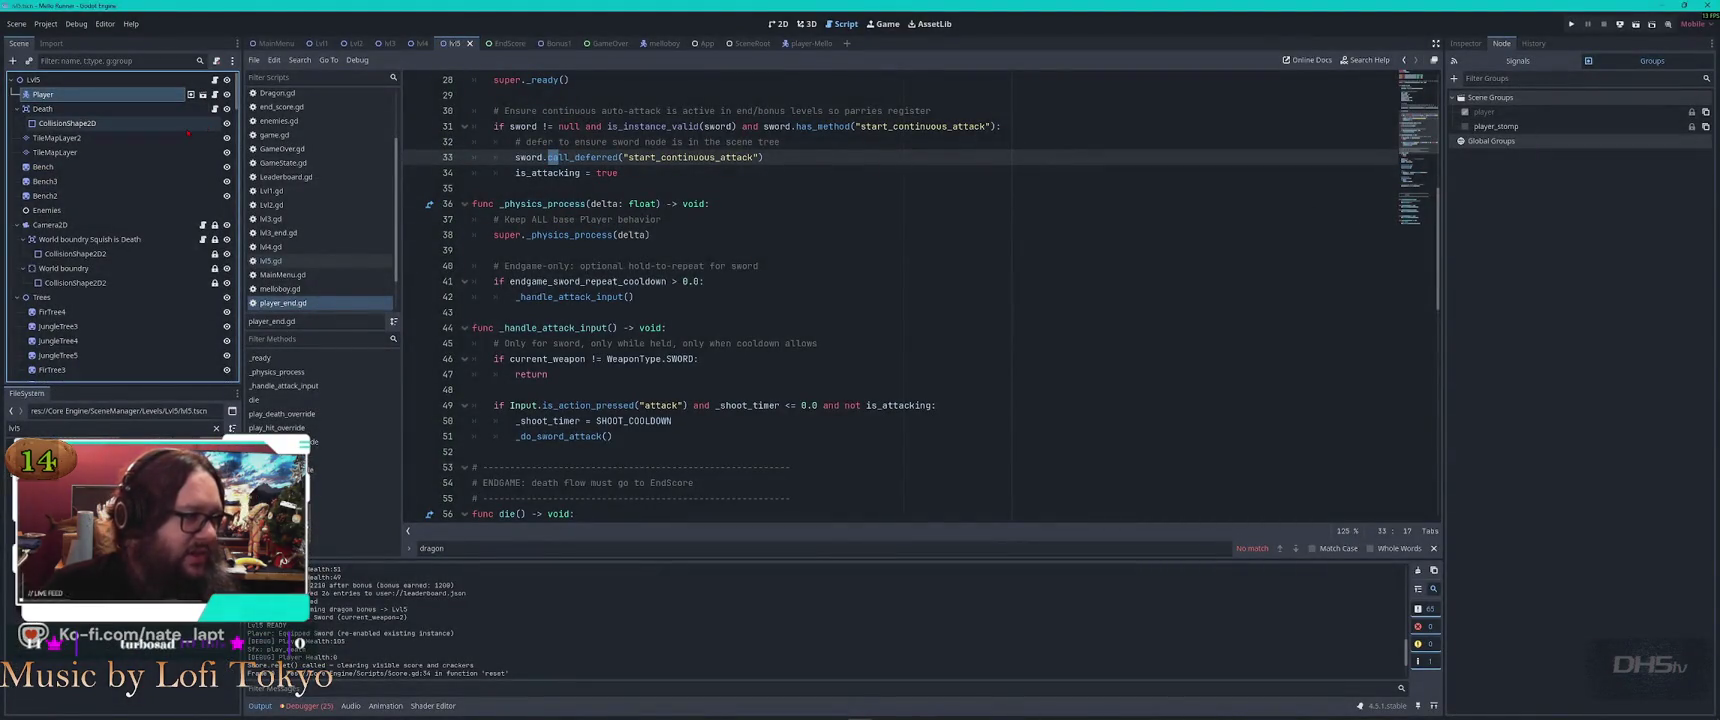
Delete the Player node from lvl5 and compare against the lvl4 scene
key(Delete)
click(832, 370)
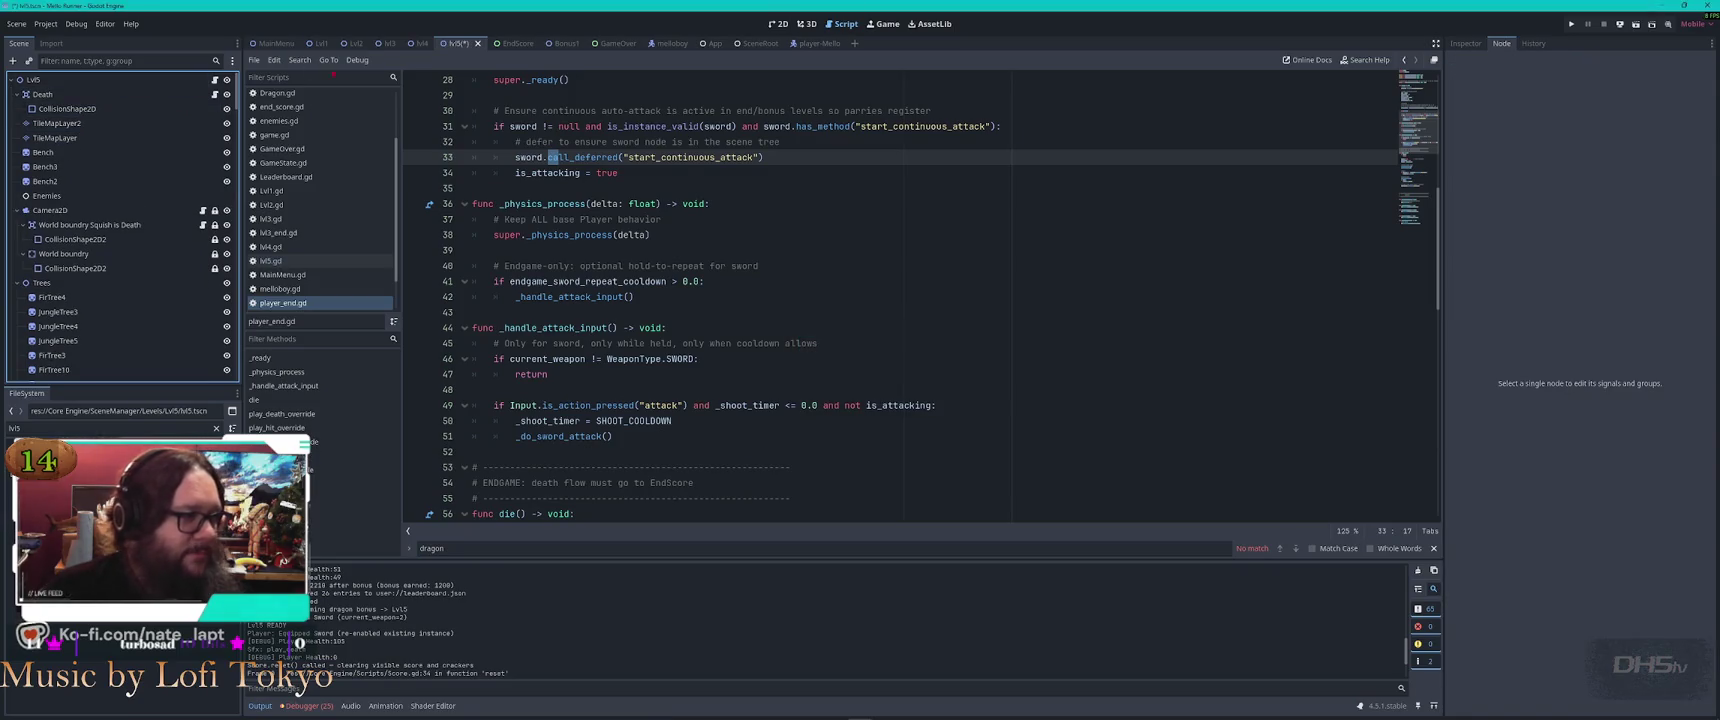
click(420, 43)
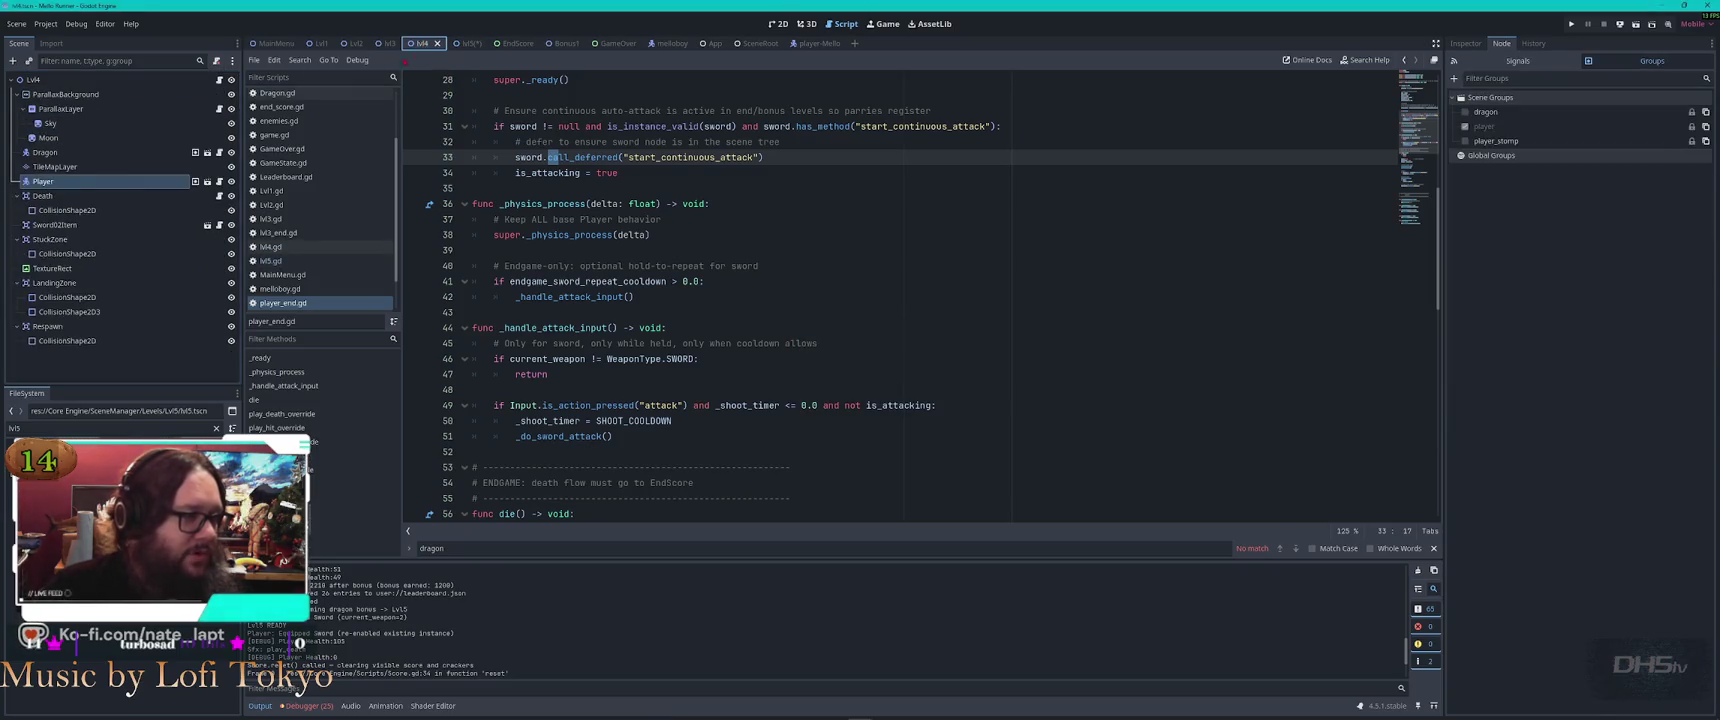
click(78, 182)
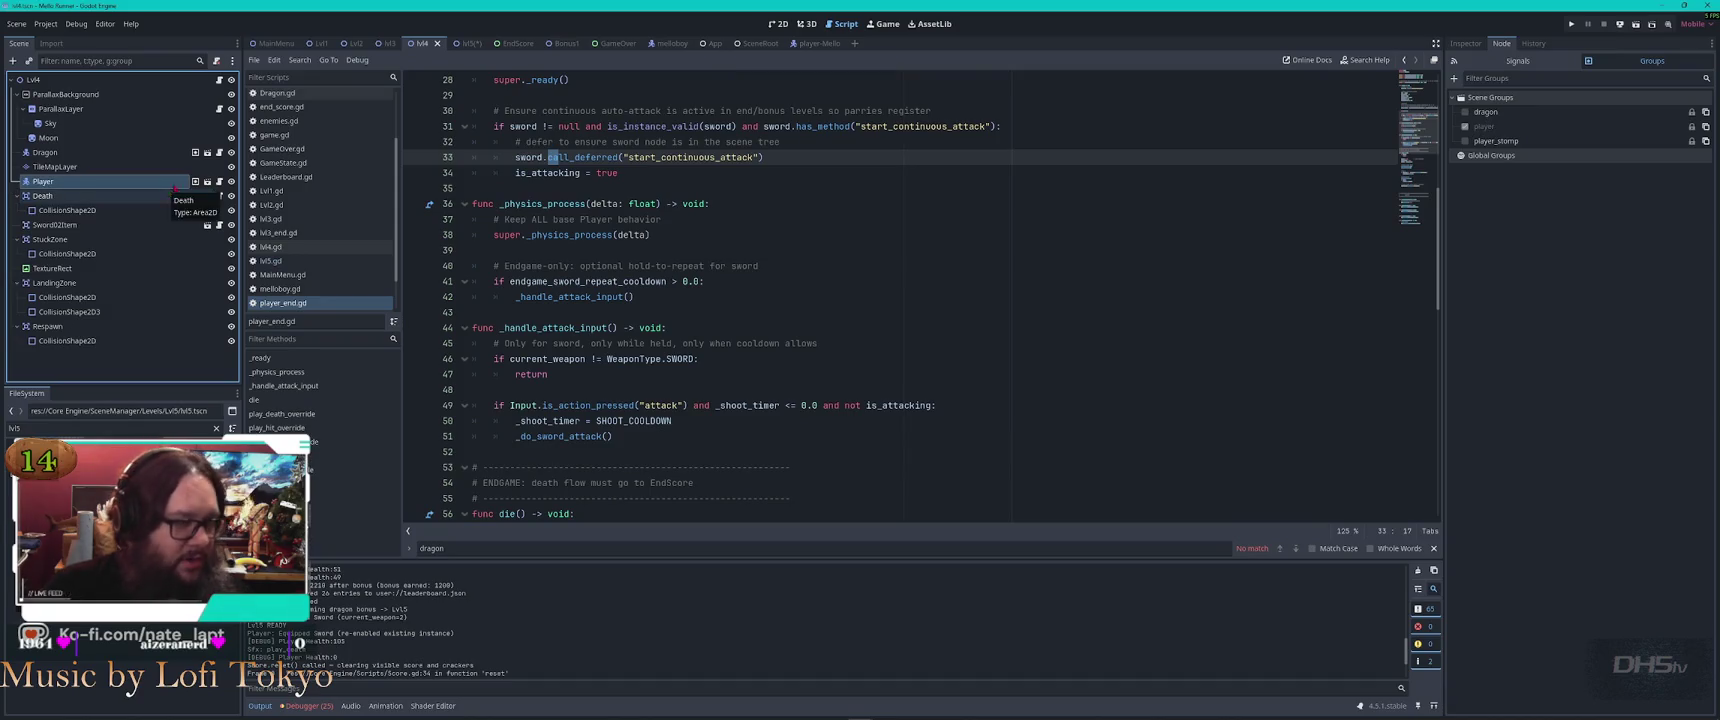
click(458, 44)
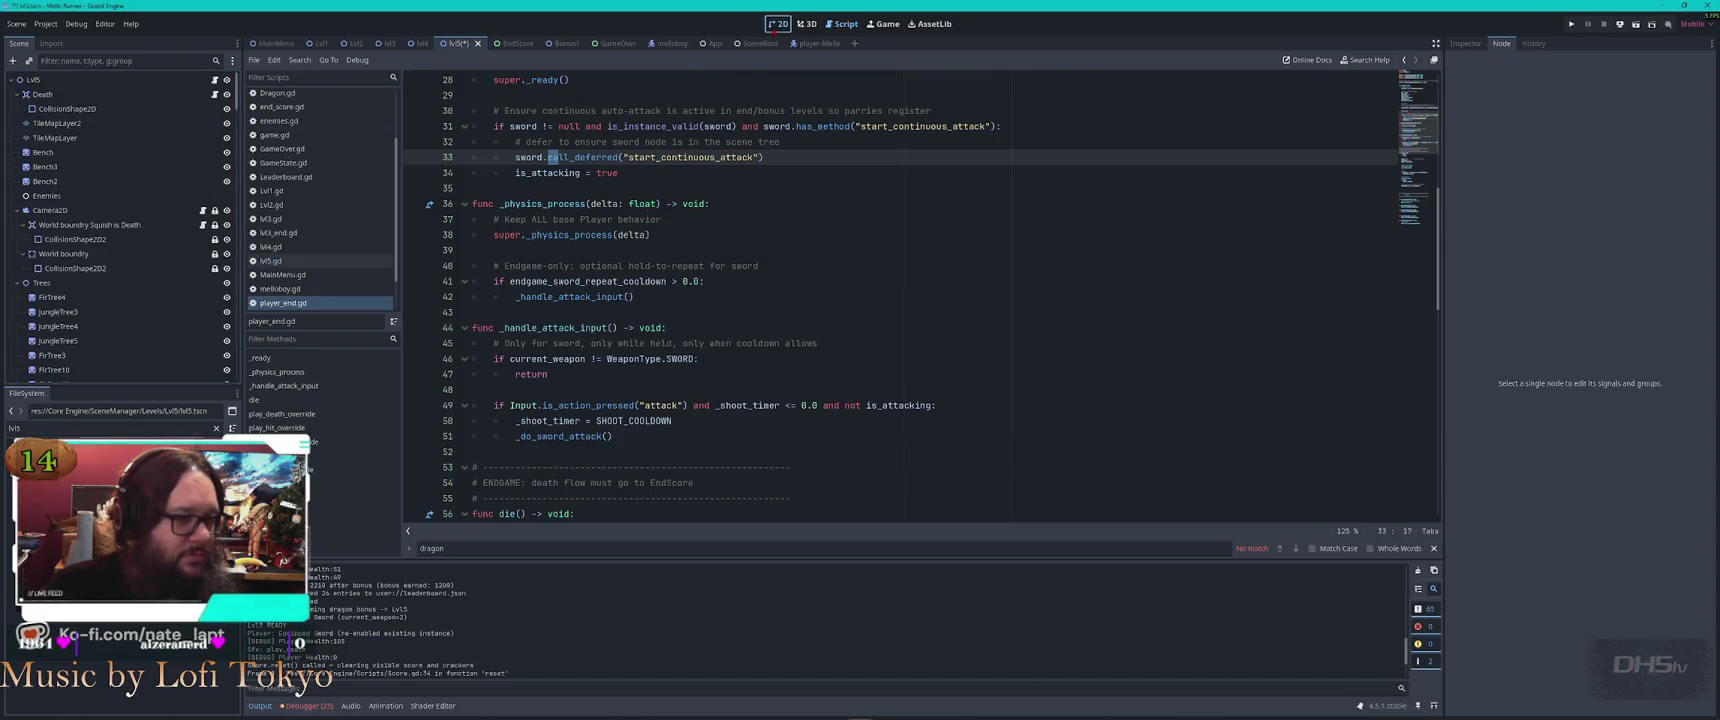
In the 2D view, drag the Player onto the starting ground and its node first in the tree
click(778, 23)
mouse_move(365, 100)
mouse_down()
mouse_move(538, 213)
mouse_move(490, 318)
mouse_up()
mouse_move(151, 368)
mouse_down()
mouse_move(120, 340)
mouse_move(95, 100)
mouse_move(93, 127)
mouse_move(95, 106)
mouse_move(65, 88)
mouse_up()
Save lvl5, run the game and play past the sword, stone tower and dragon
key(ctrl+s)
key(F5)
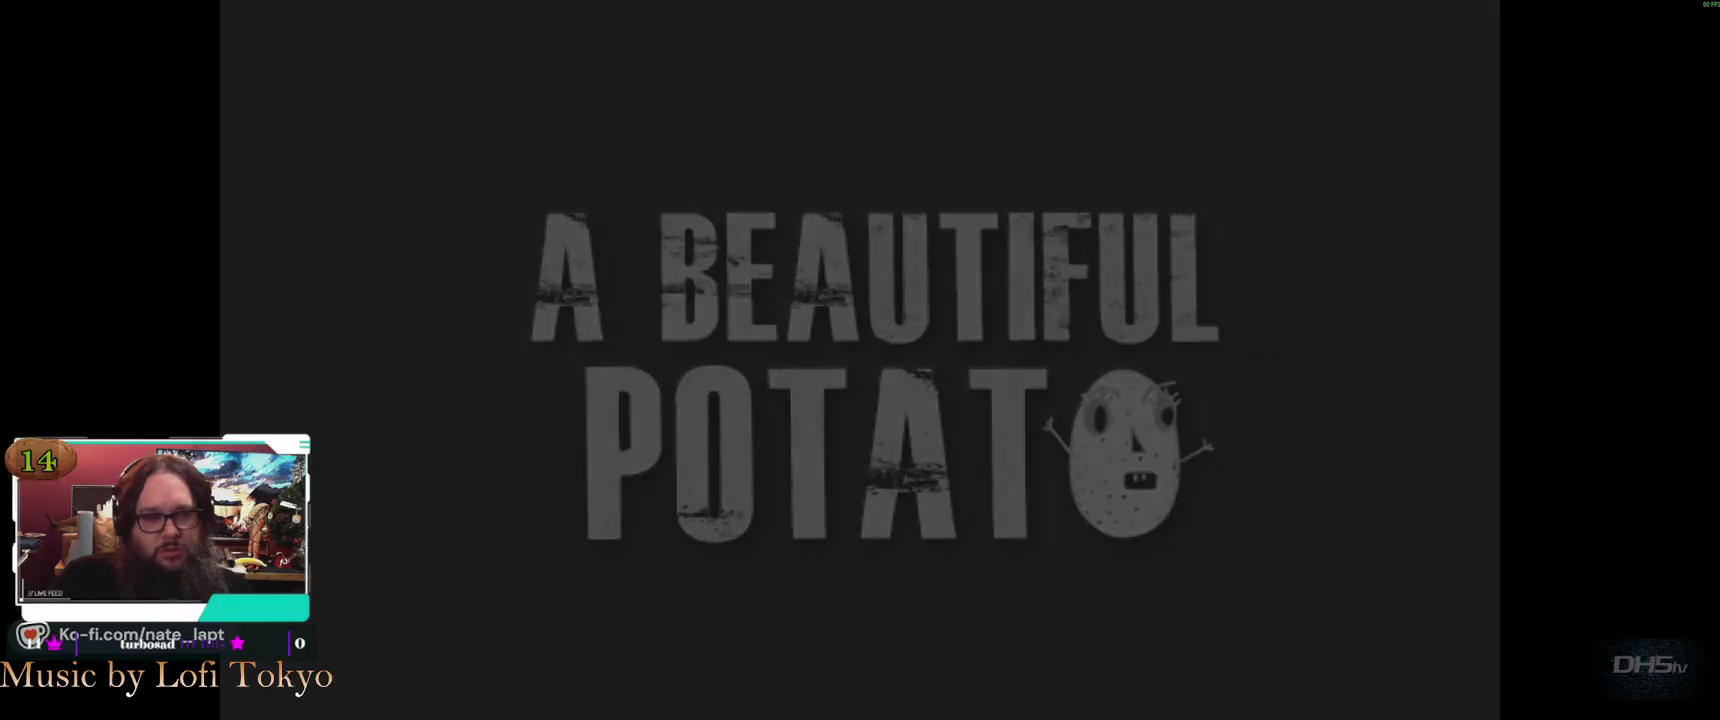
key(Return)
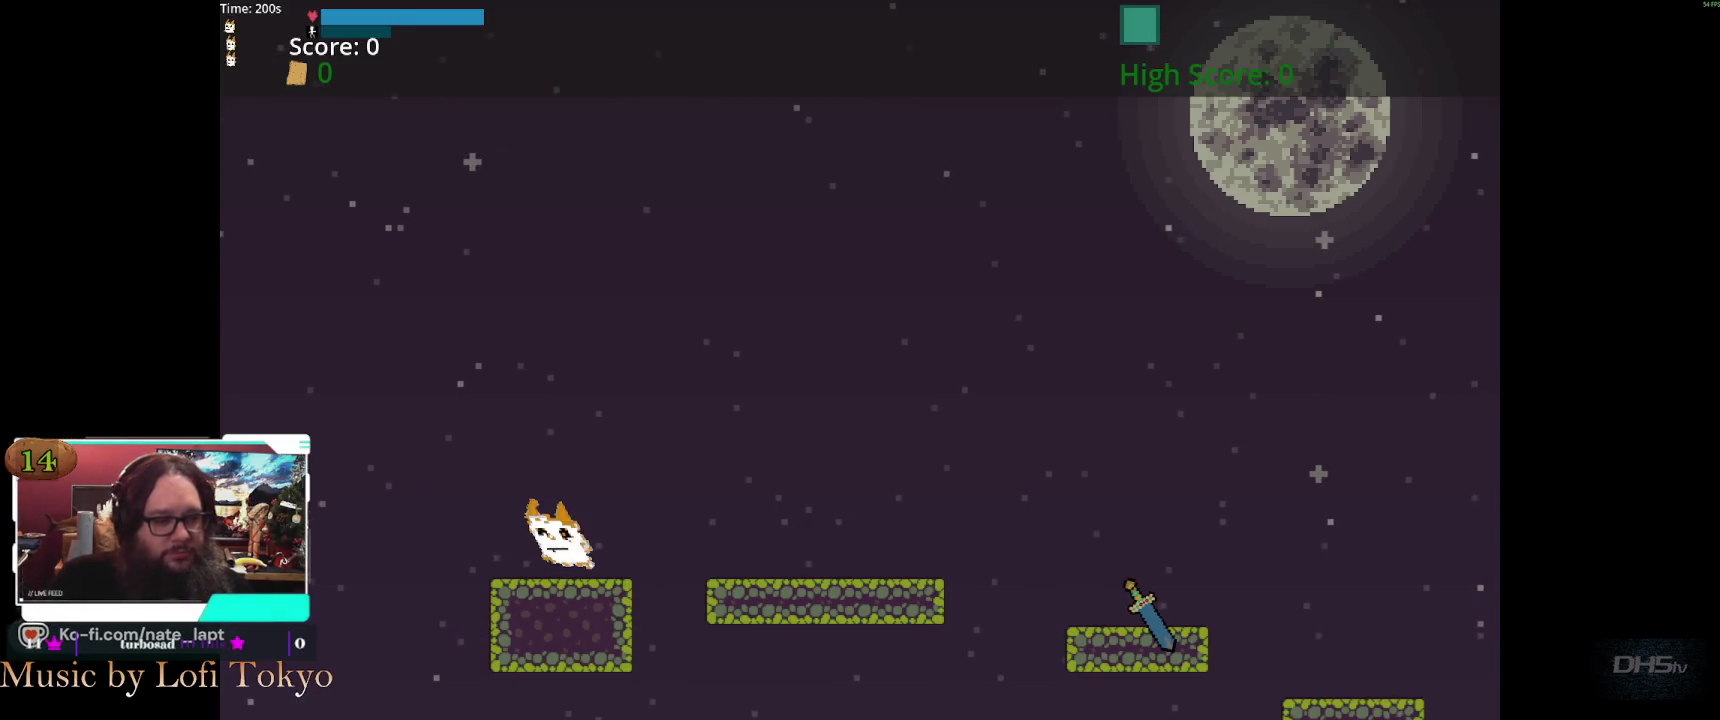
key(space)
key(Right)
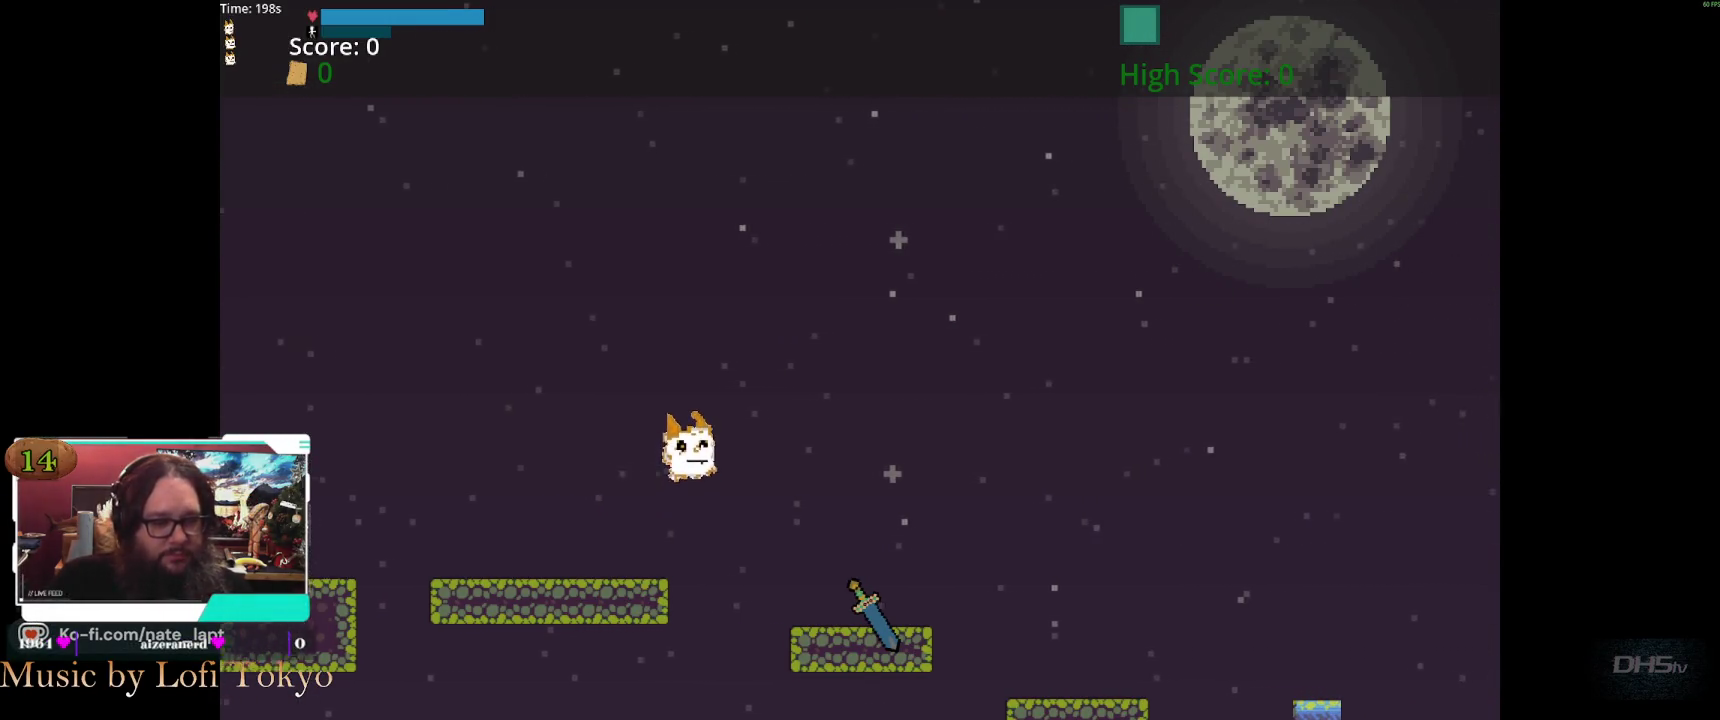
key(Right)
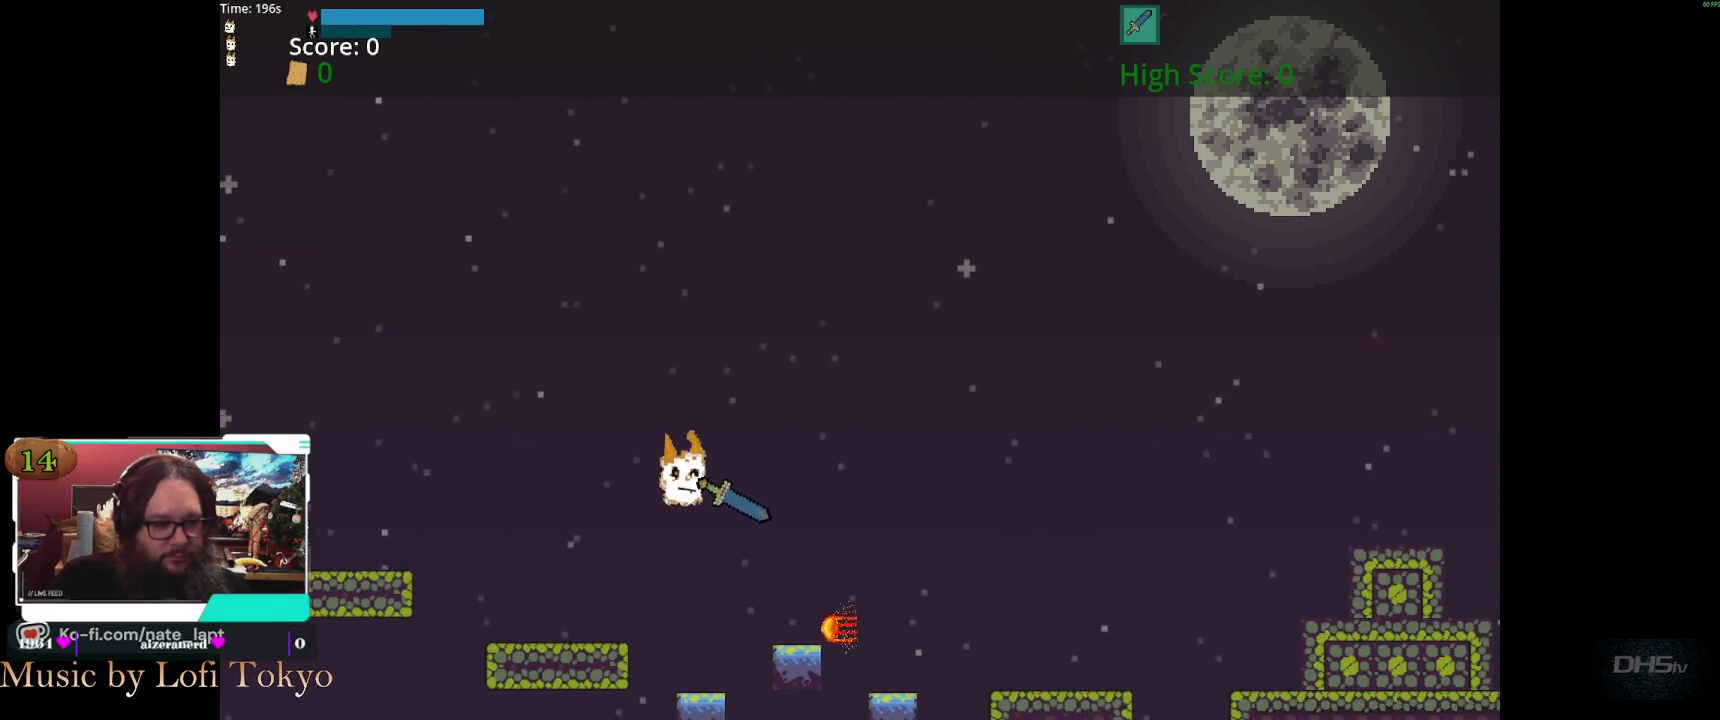
key(Right)
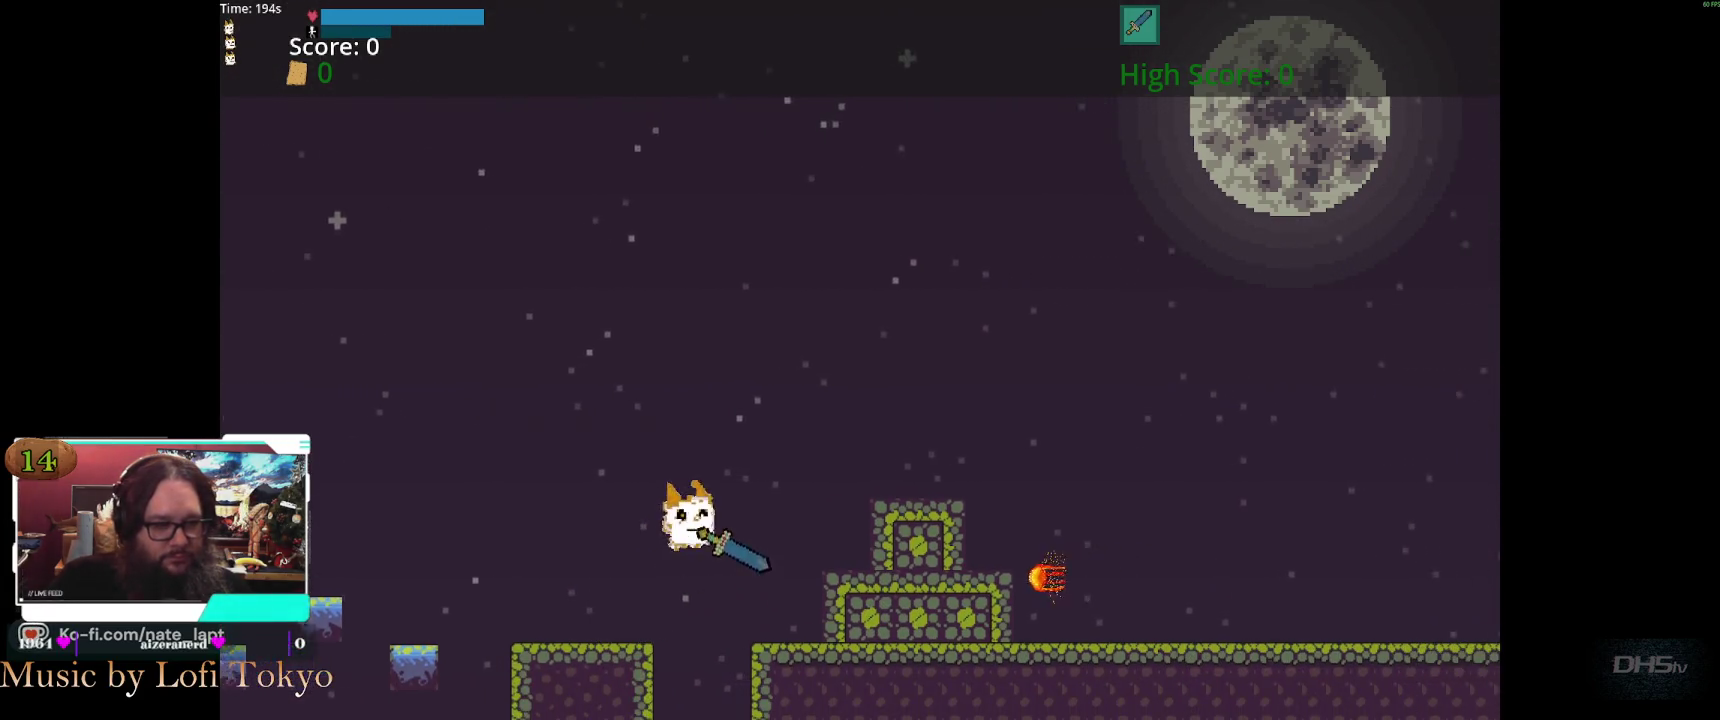
key(Right)
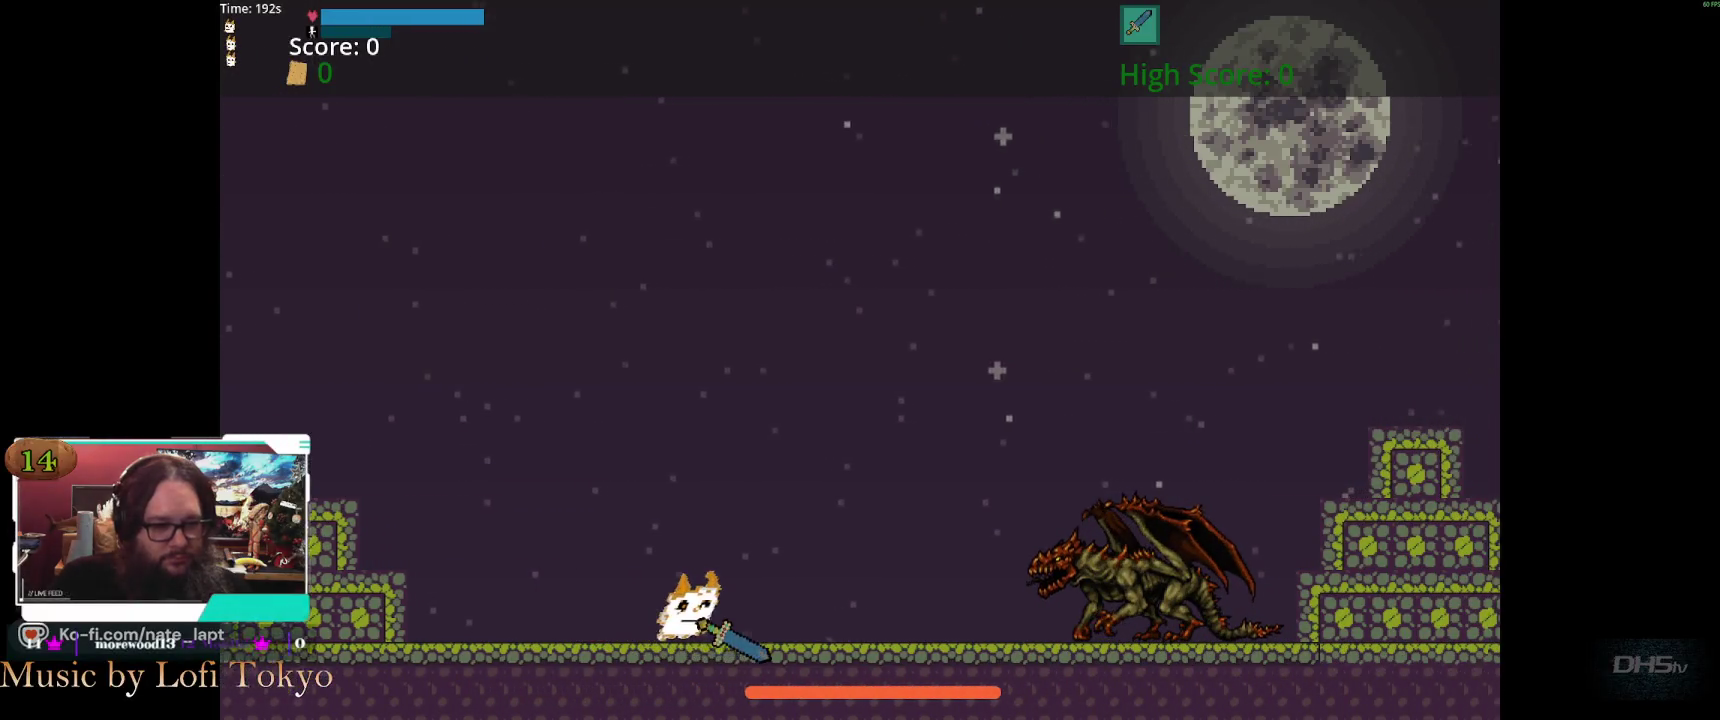
key(Right)
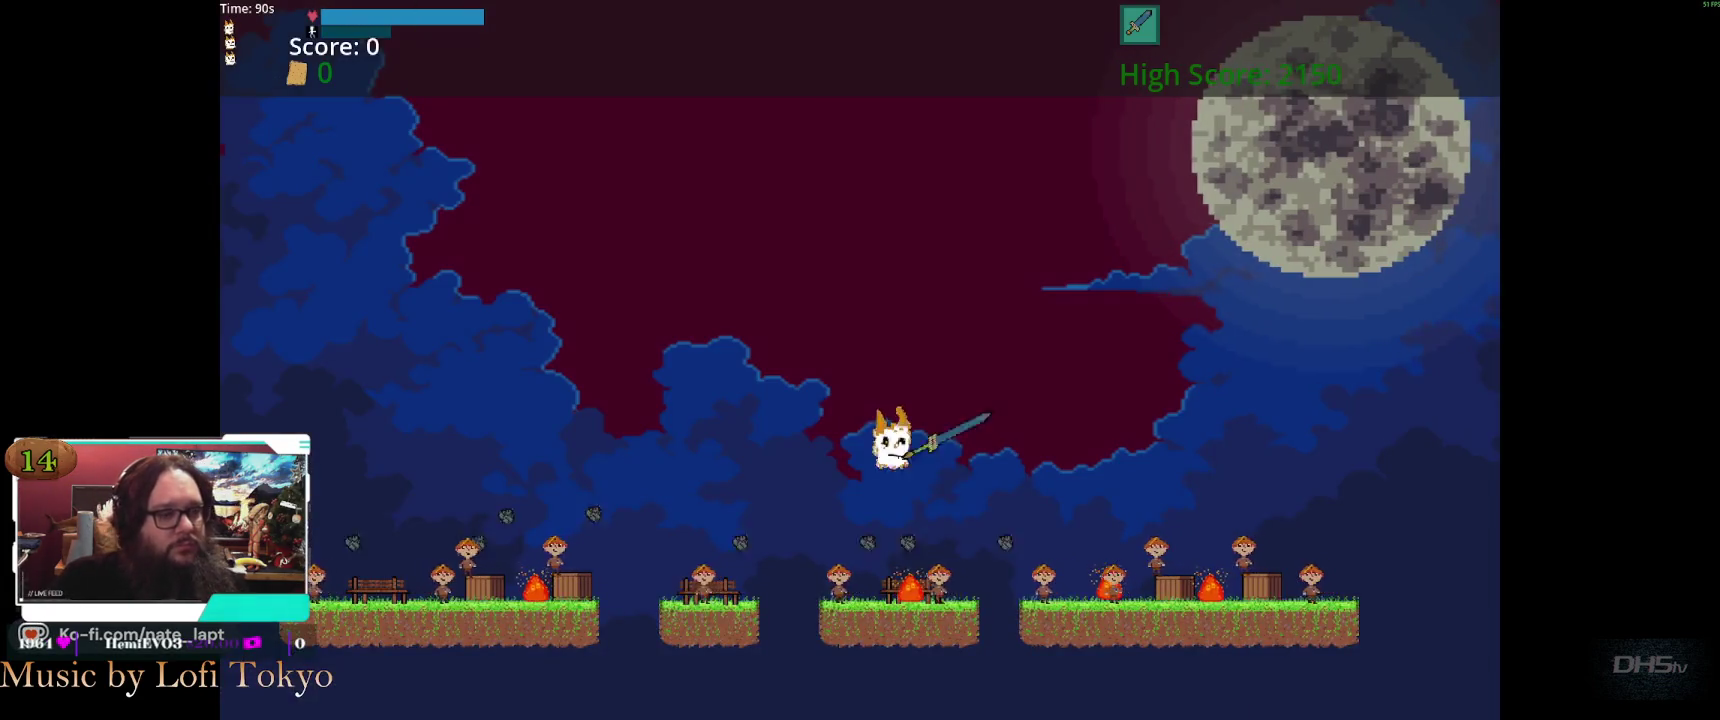
key(space)
key(Right)
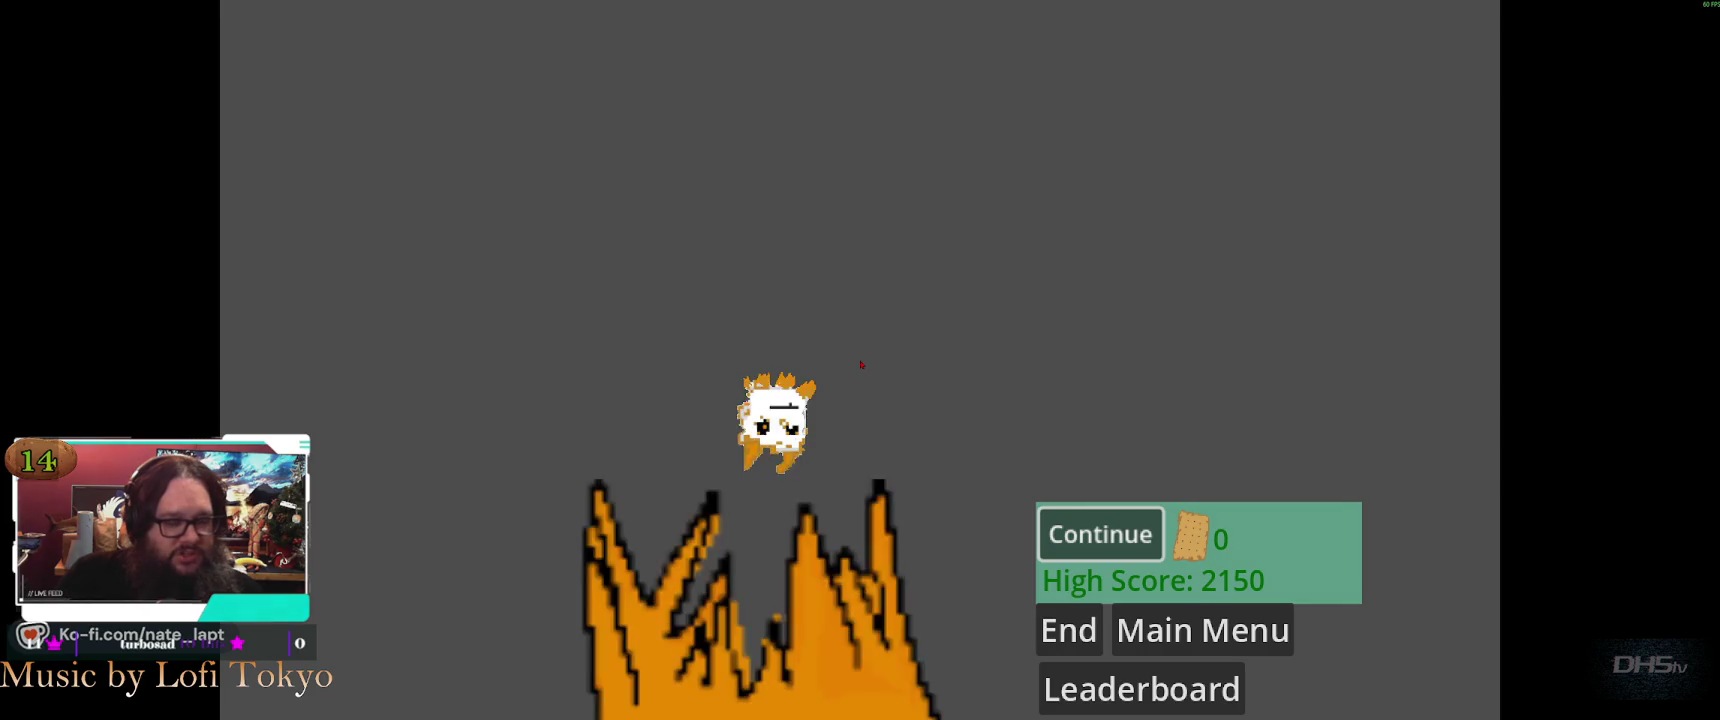
Continue from the game-over screen, then quit via the pause menu's Exit
key(Return)
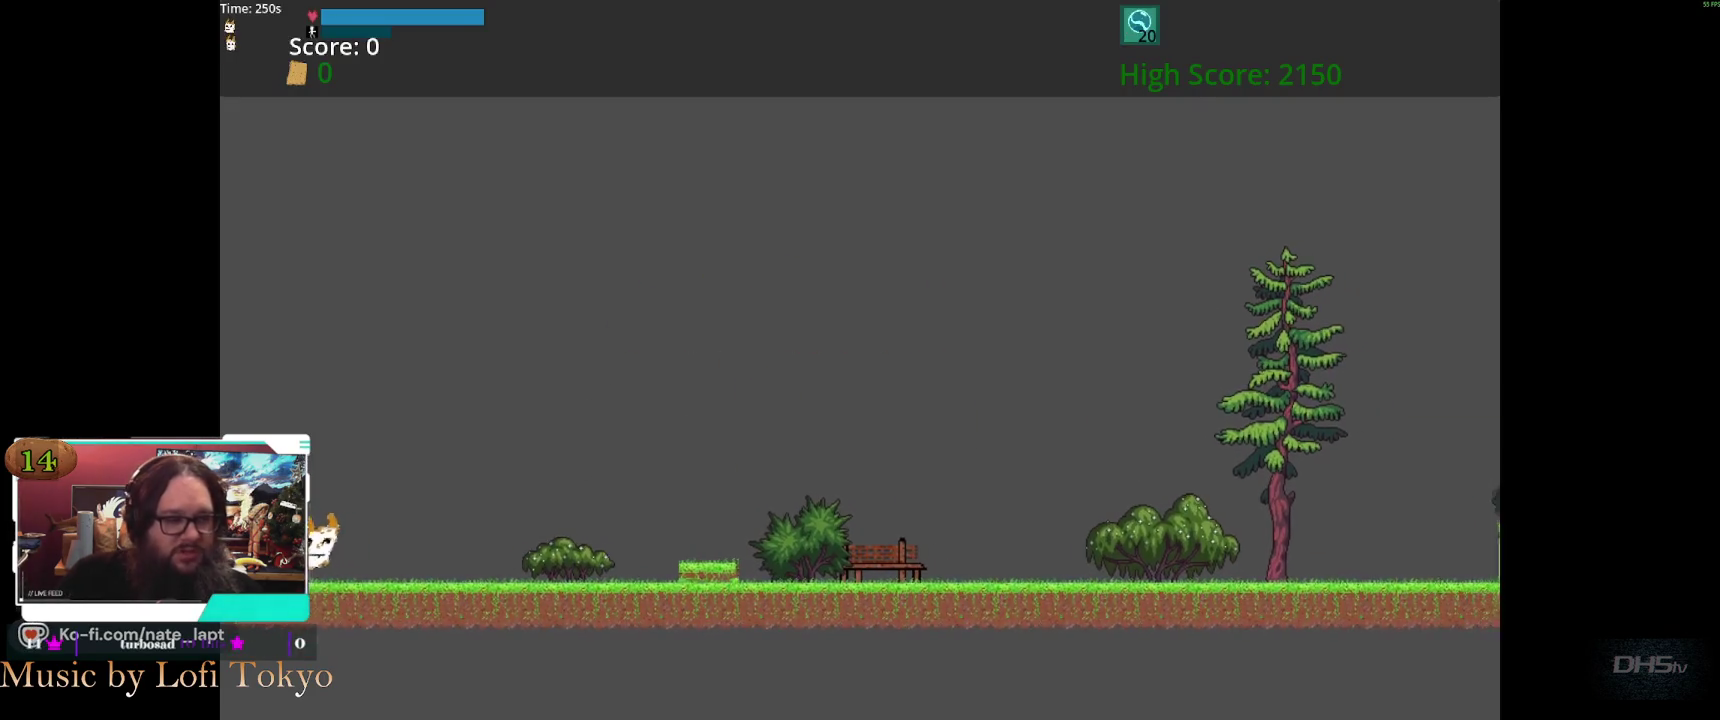
key(Return)
key(Escape)
key(Down)
key(Return)
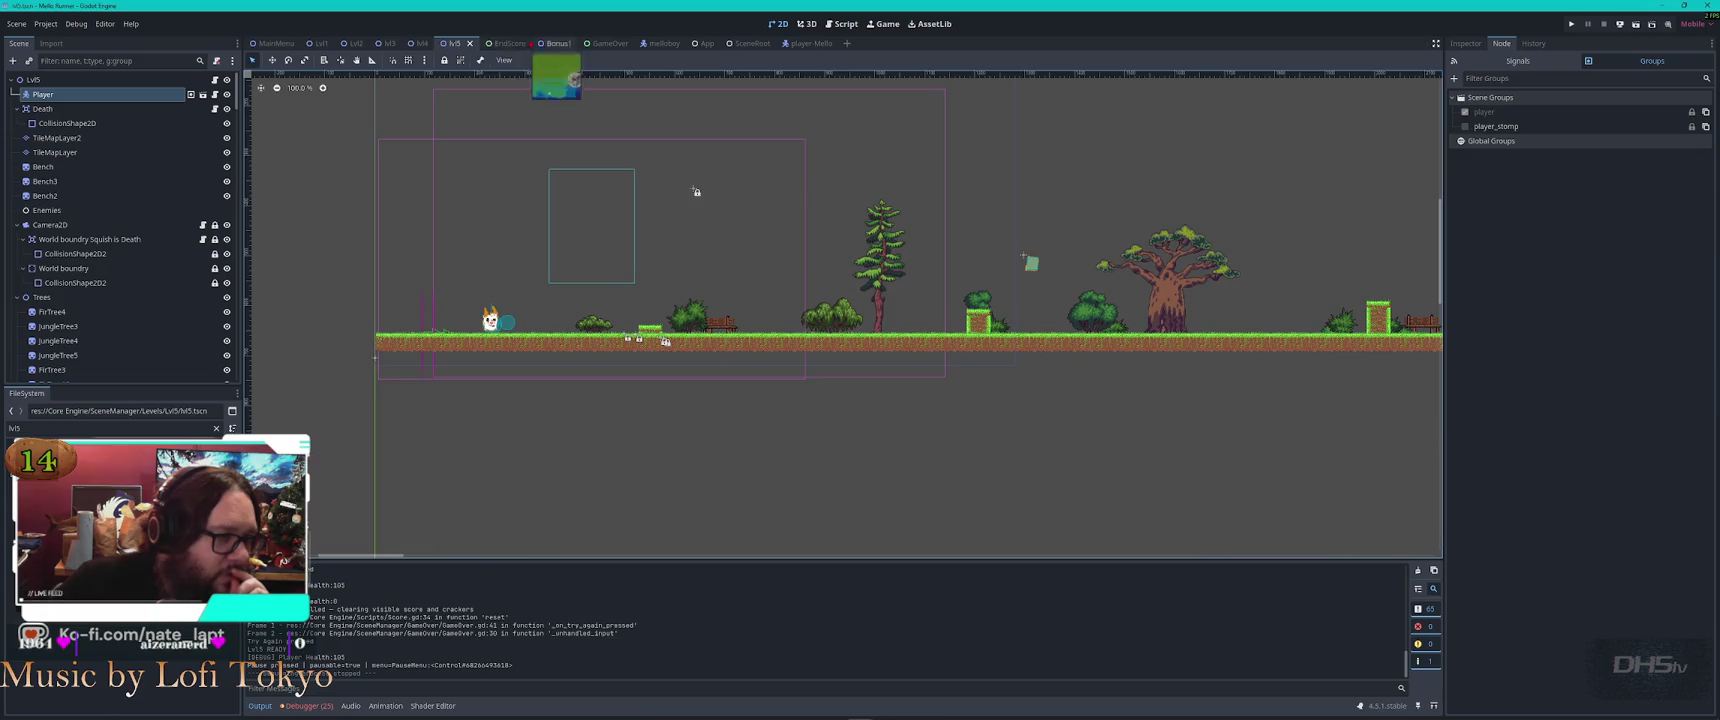
In the script editor, glance at player_mello.gd, then open lvl5.gd
click(841, 23)
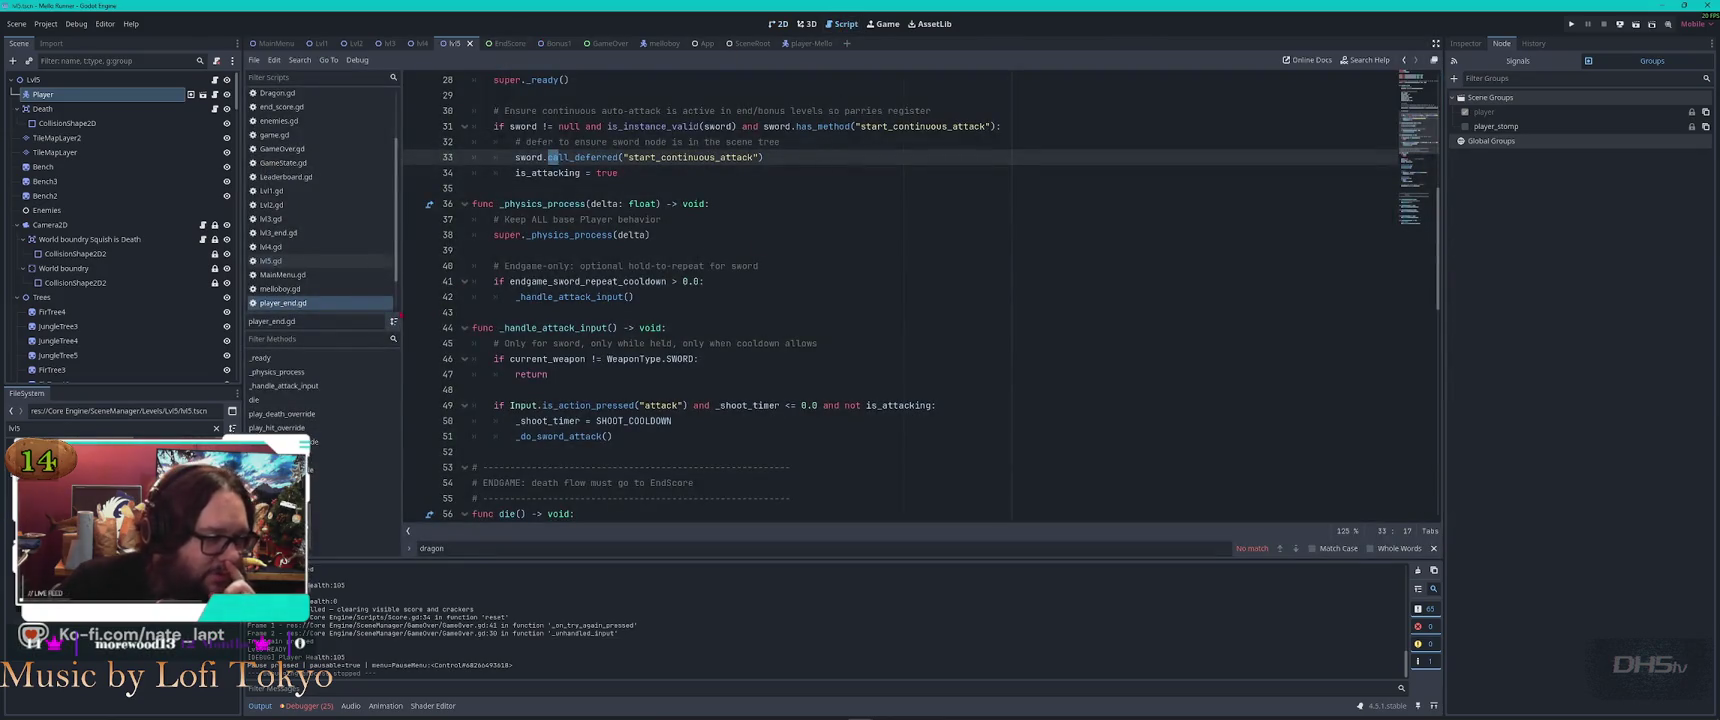
click(328, 317)
scroll(320, 285, up, 2)
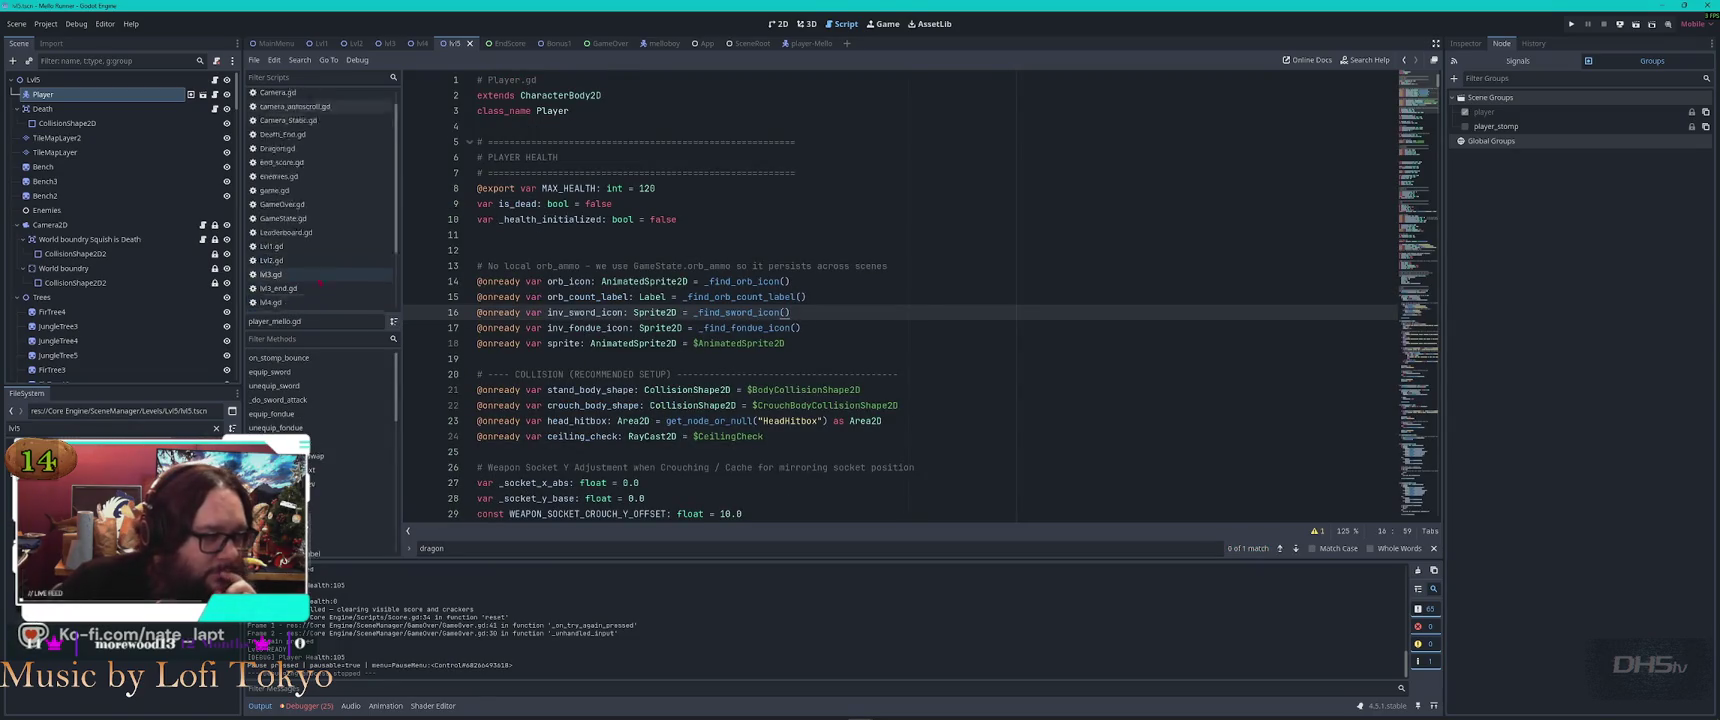
scroll(320, 283, down, 2)
click(307, 280)
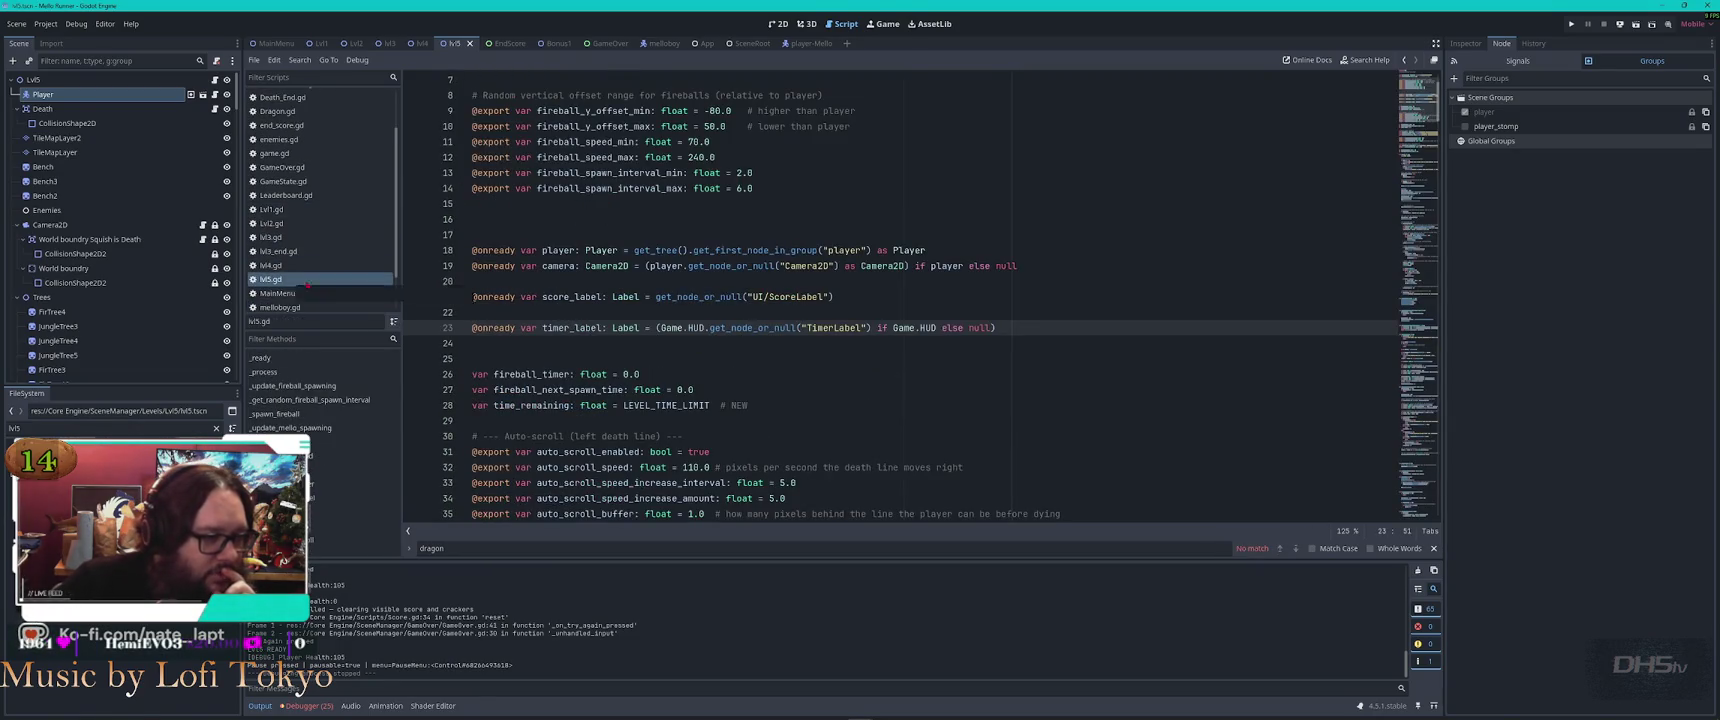
Comment out the group-based player and camera lookup lines 18–19 in lvl5.gd
click(950, 252)
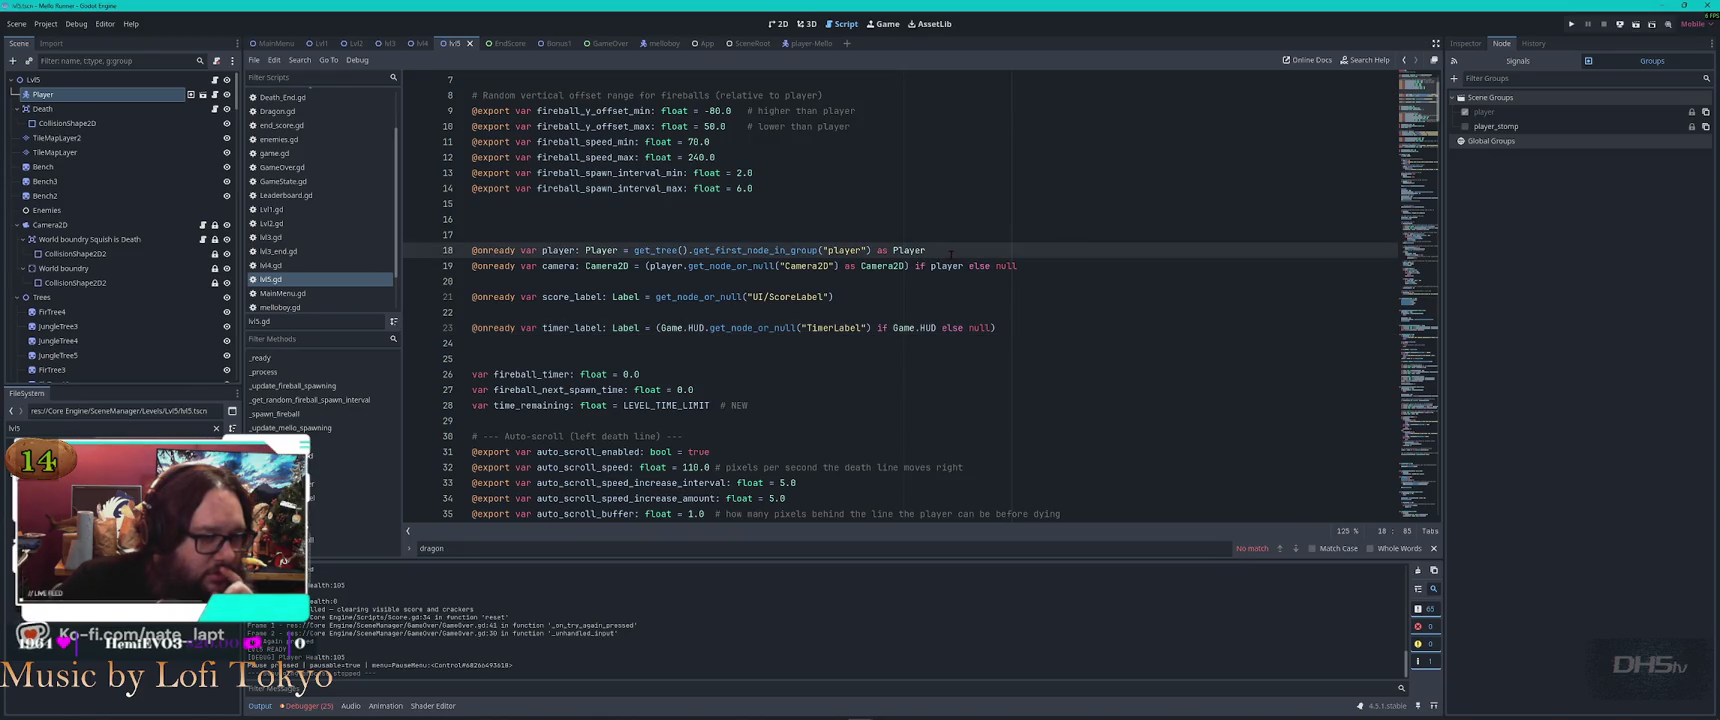
key(ctrl+k)
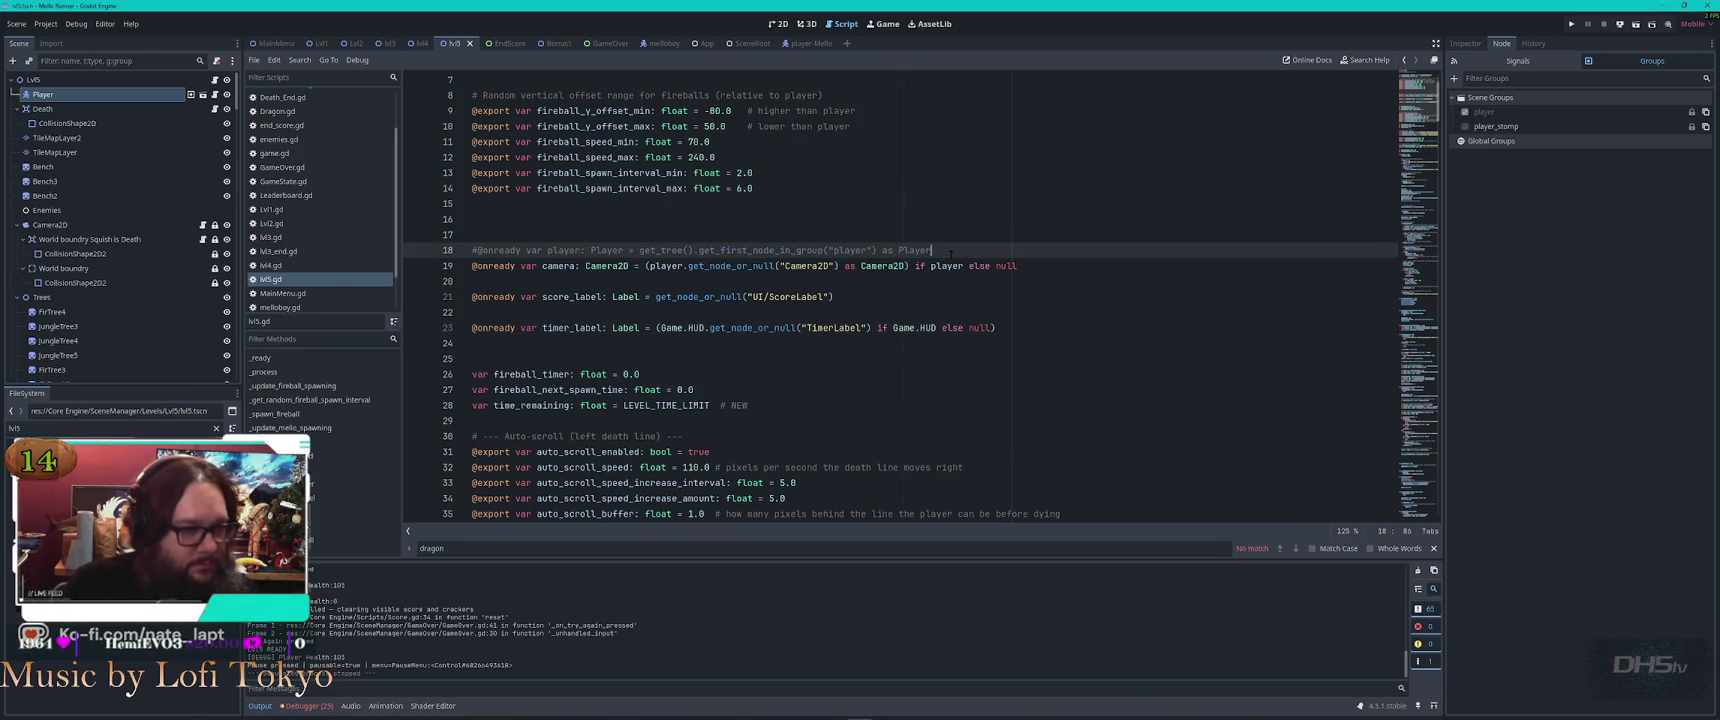
key(Down)
key(ctrl+k)
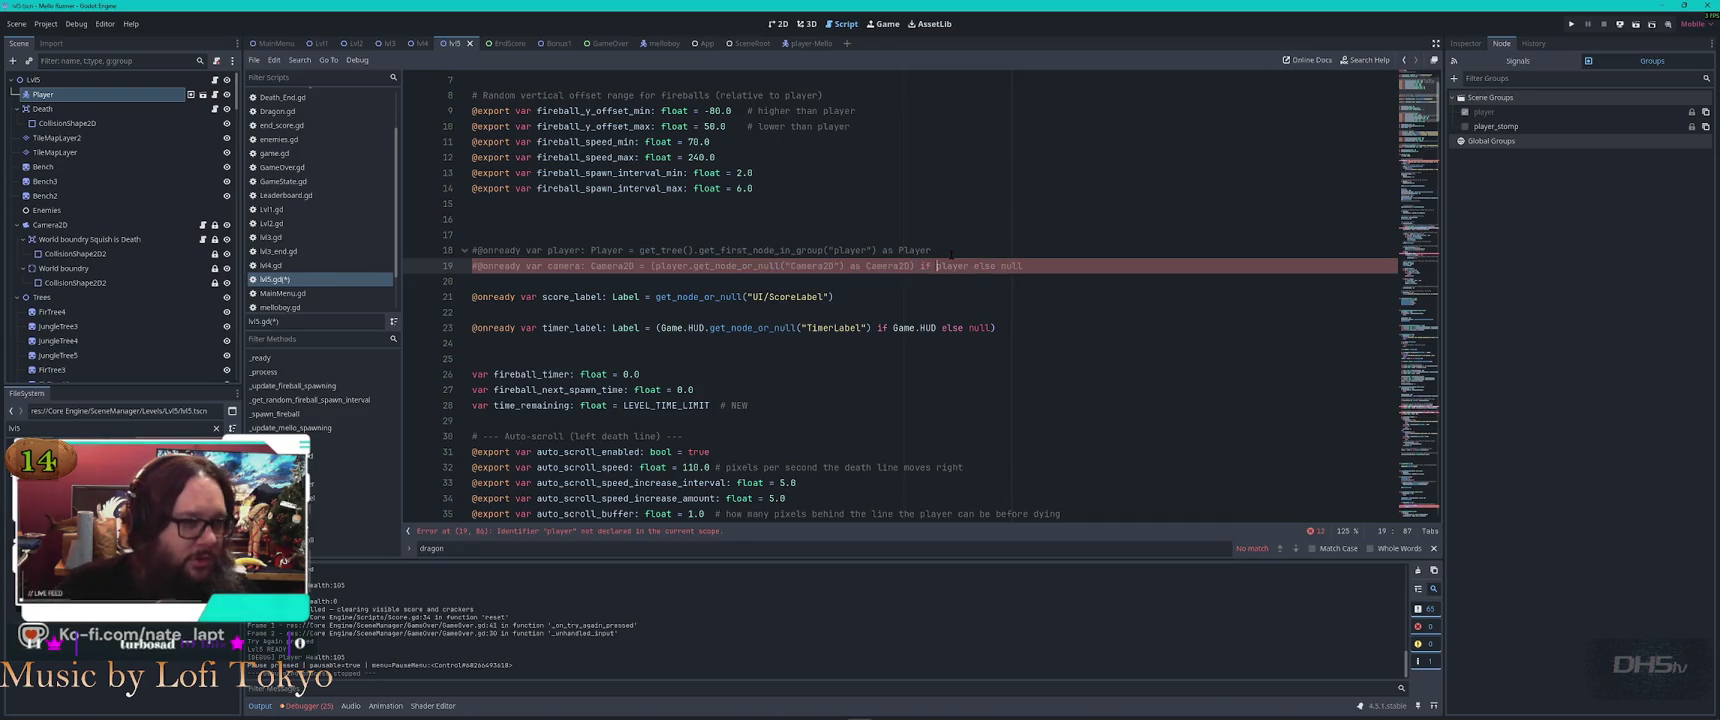
click(421, 43)
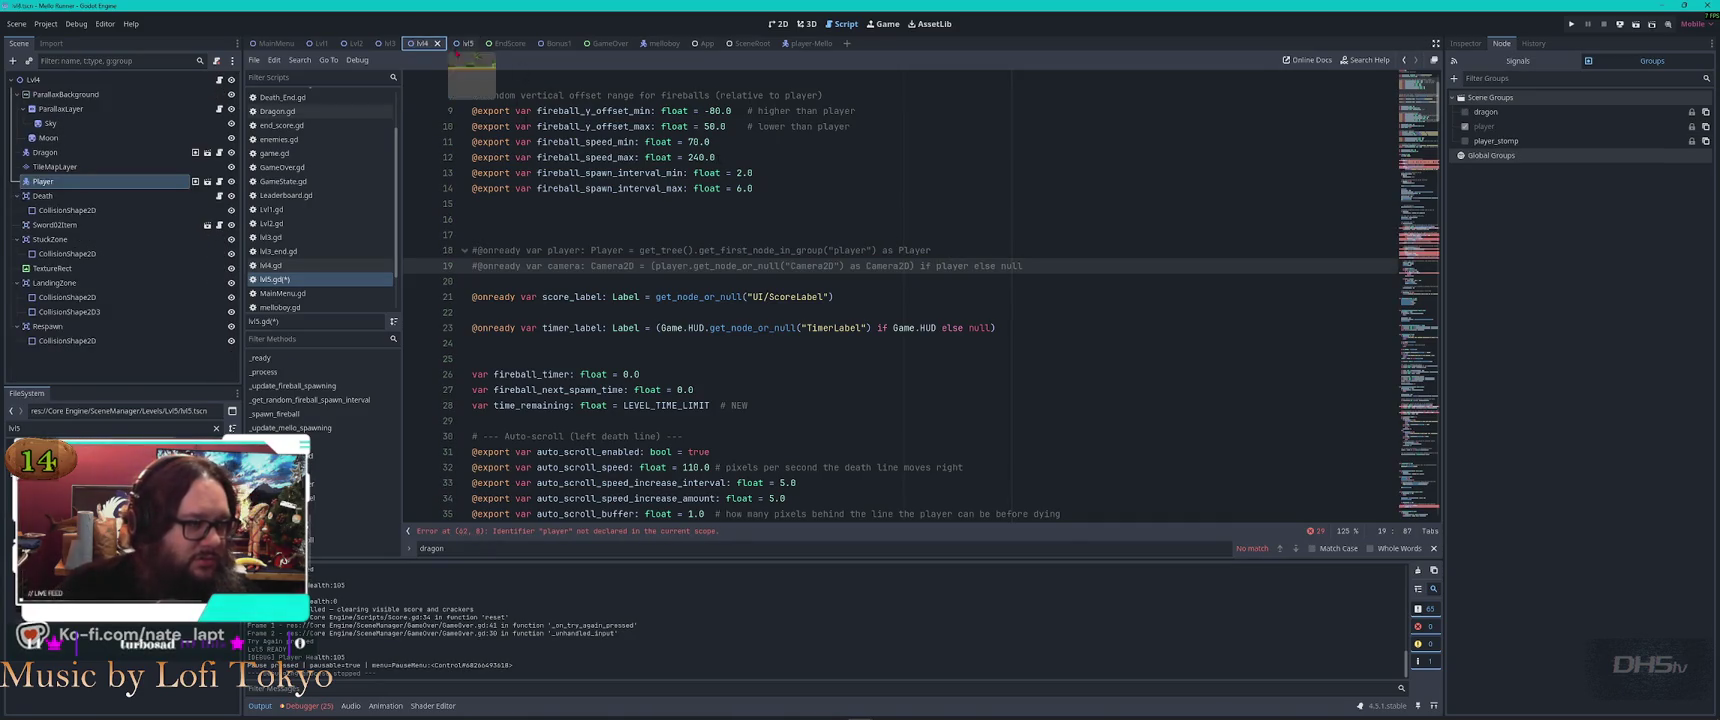
click(456, 44)
Copy the $Player declaration from lvl3.gd and paste it at line 17 of lvl5.gd
click(272, 238)
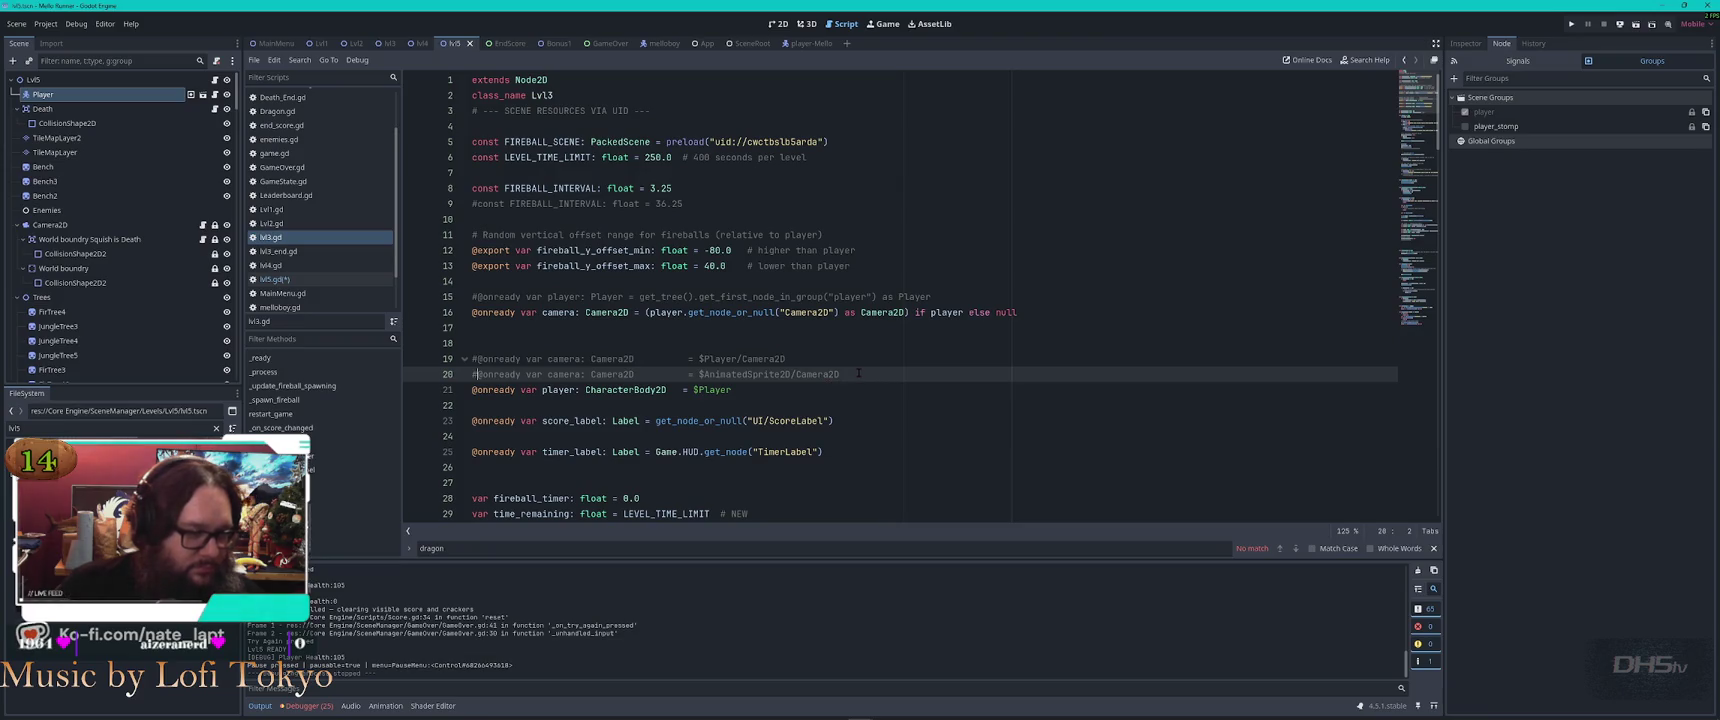
key(shift+Down)
key(ctrl+c)
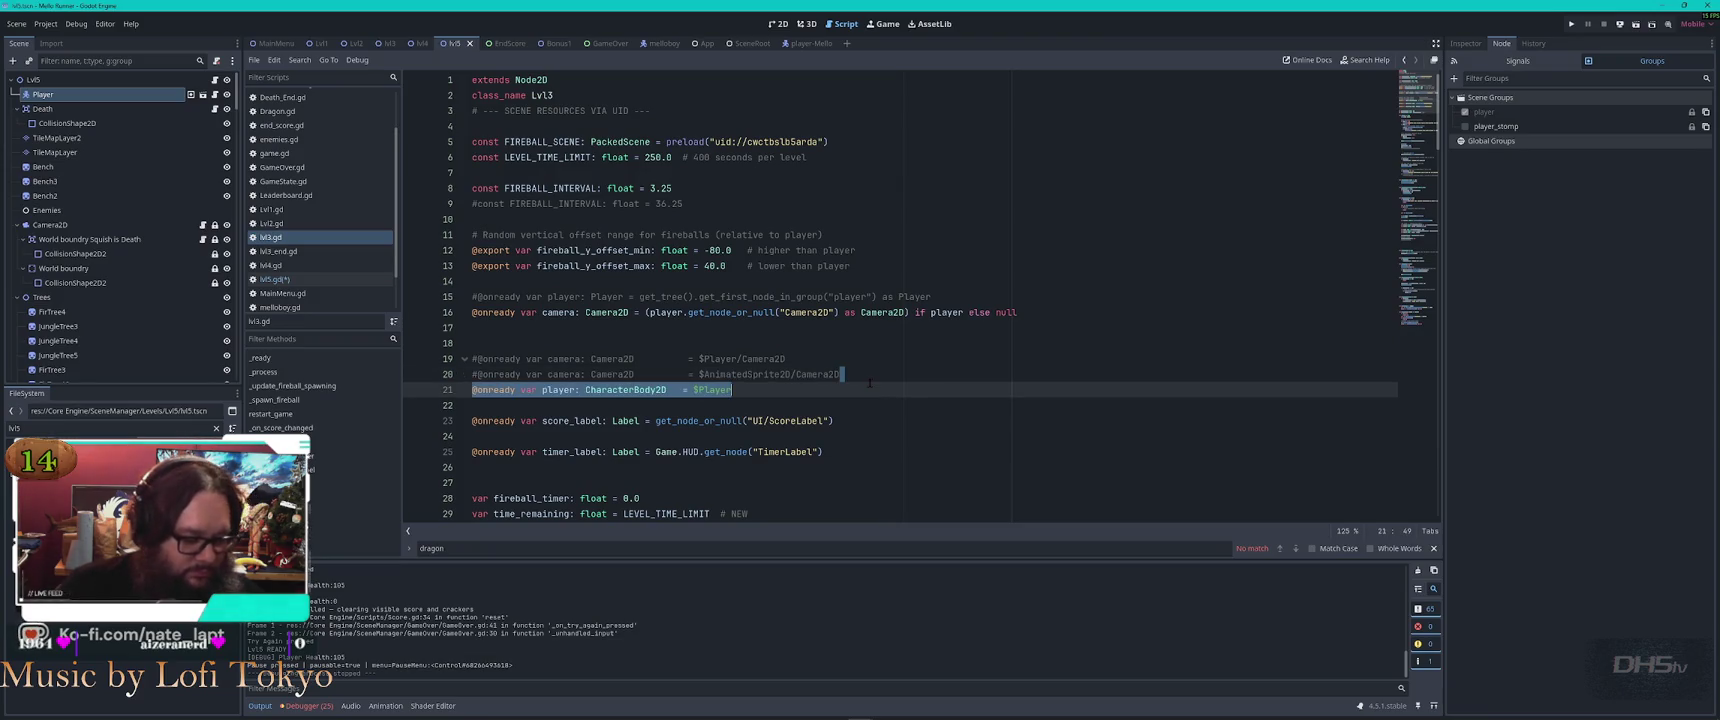
click(310, 281)
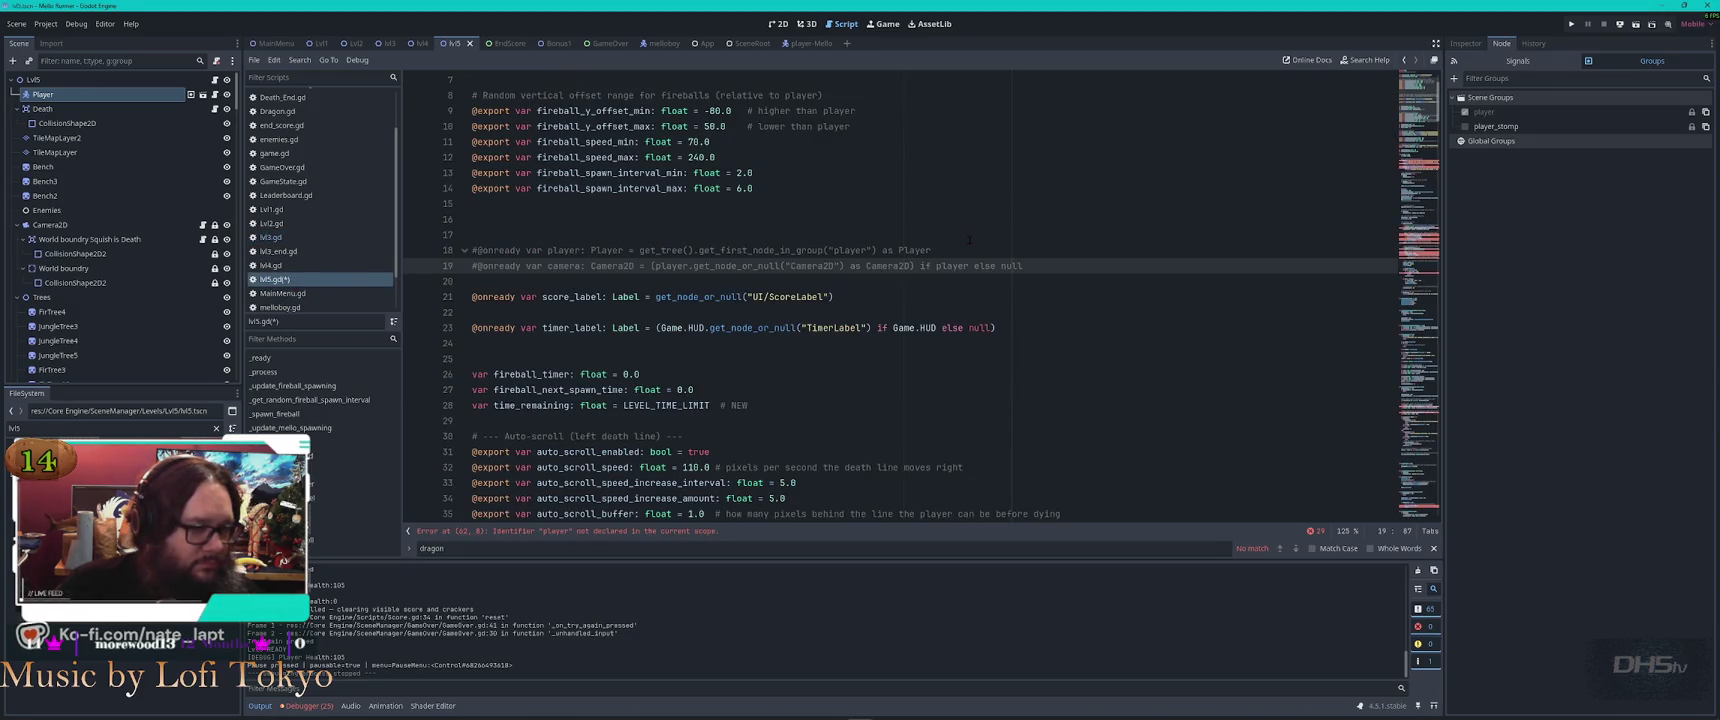
click(480, 219)
key(ctrl+v)
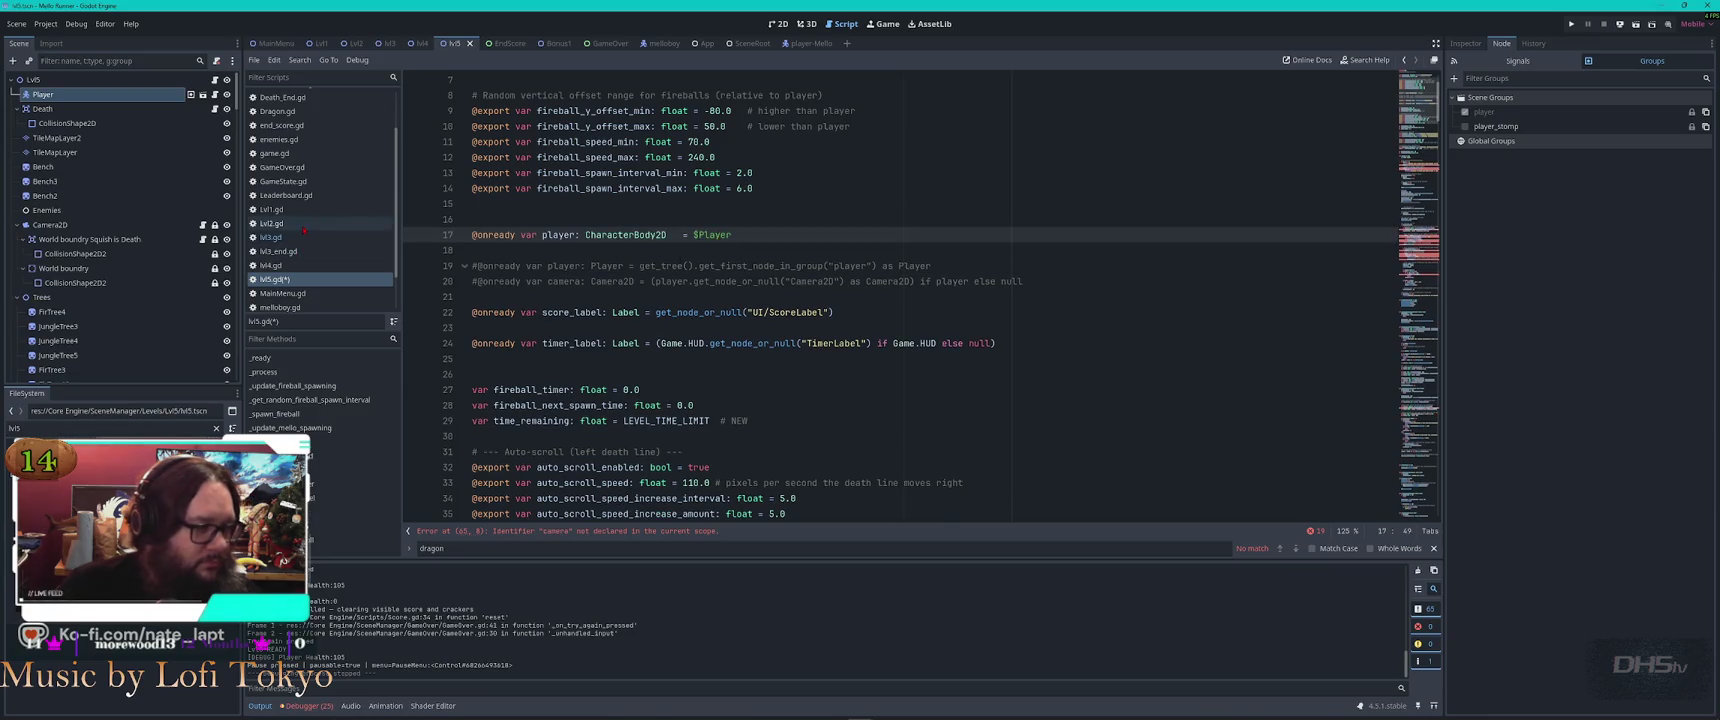
Copy lvl3.gd's camera line below the player line in lvl5.gd, save, and run the game
click(284, 267)
click(280, 237)
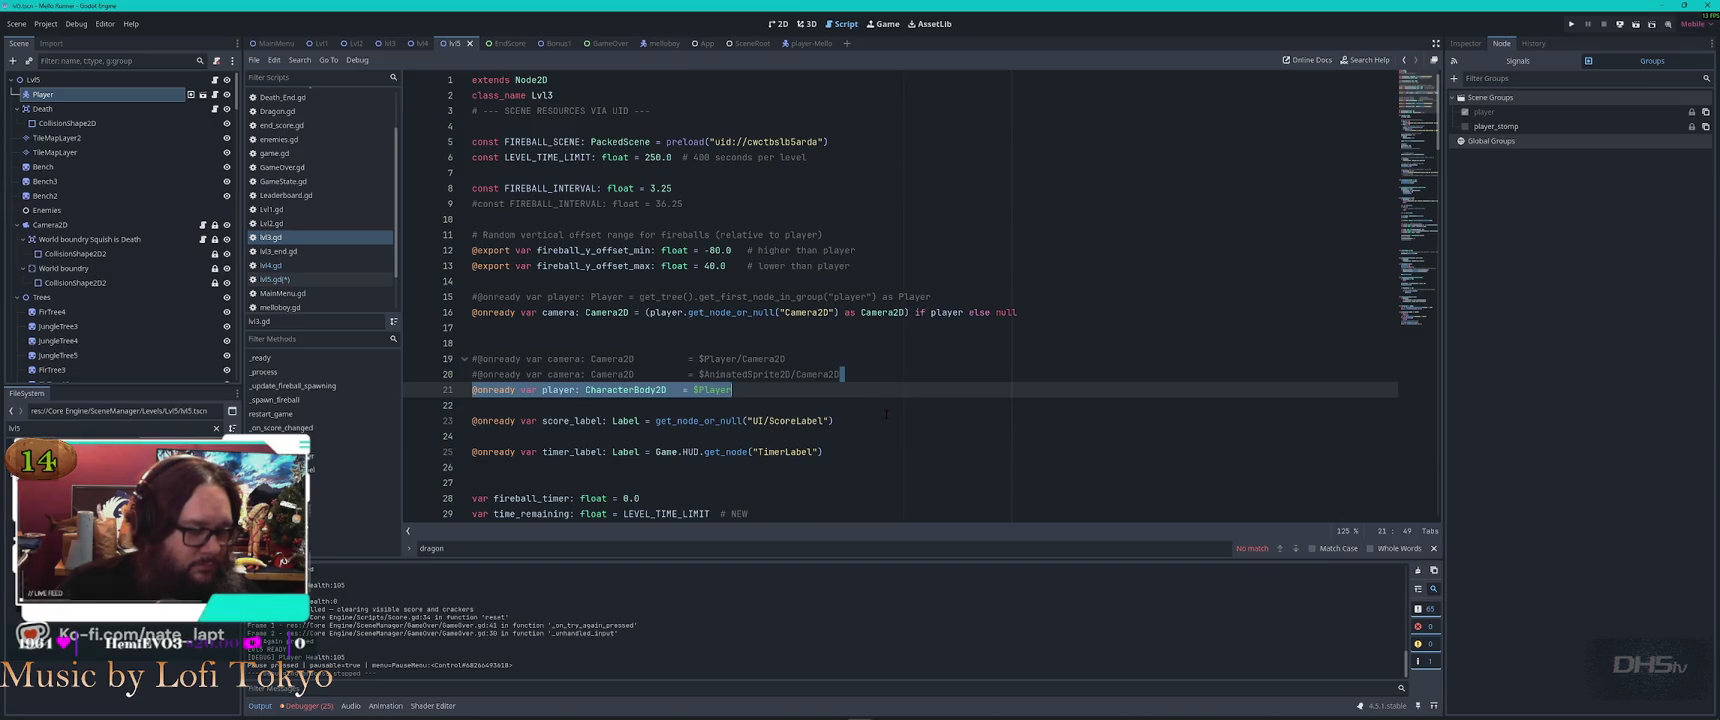
drag(933, 297, 1035, 310)
key(ctrl+c)
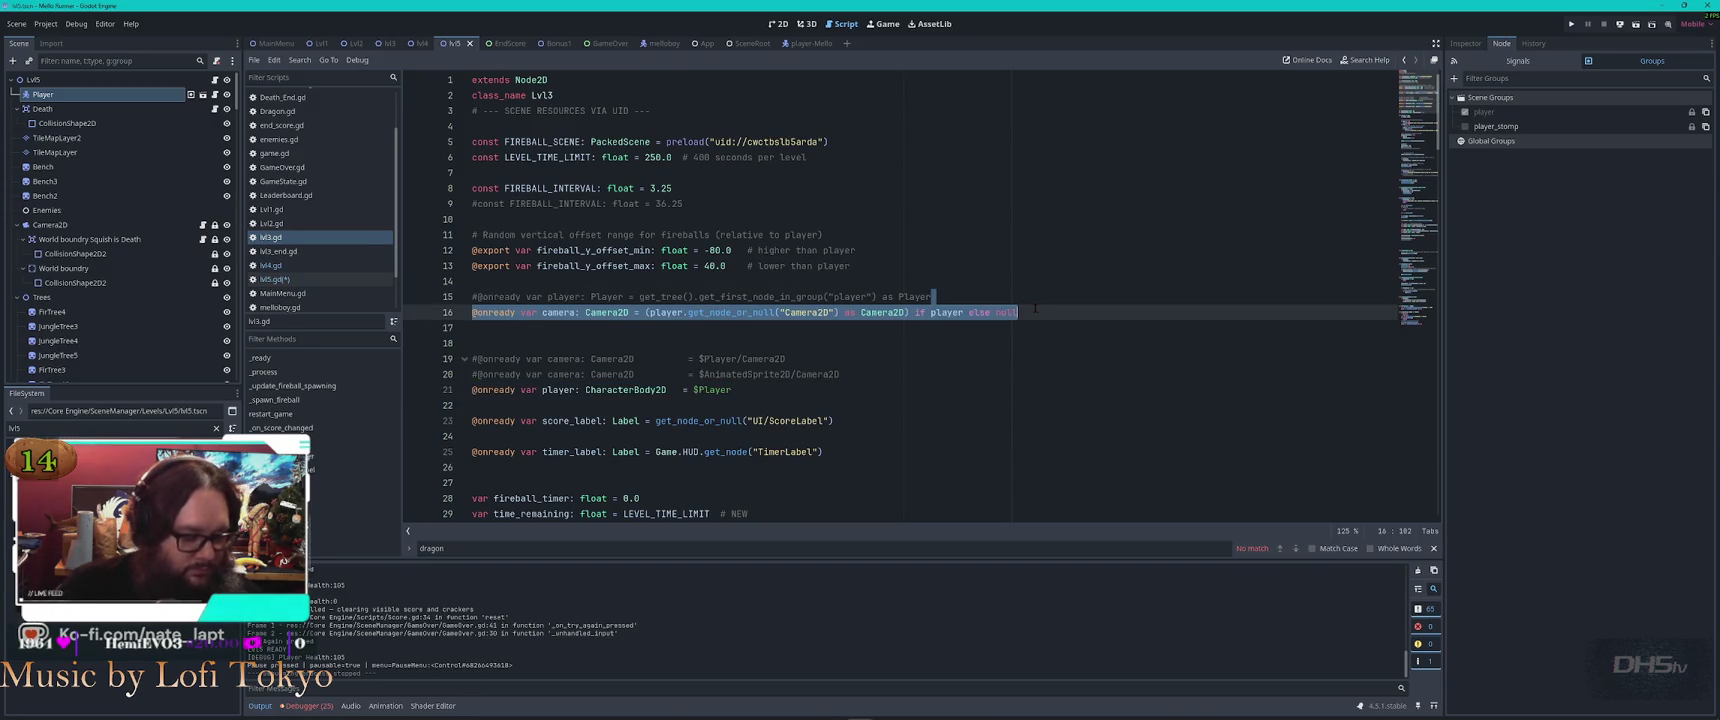
click(345, 281)
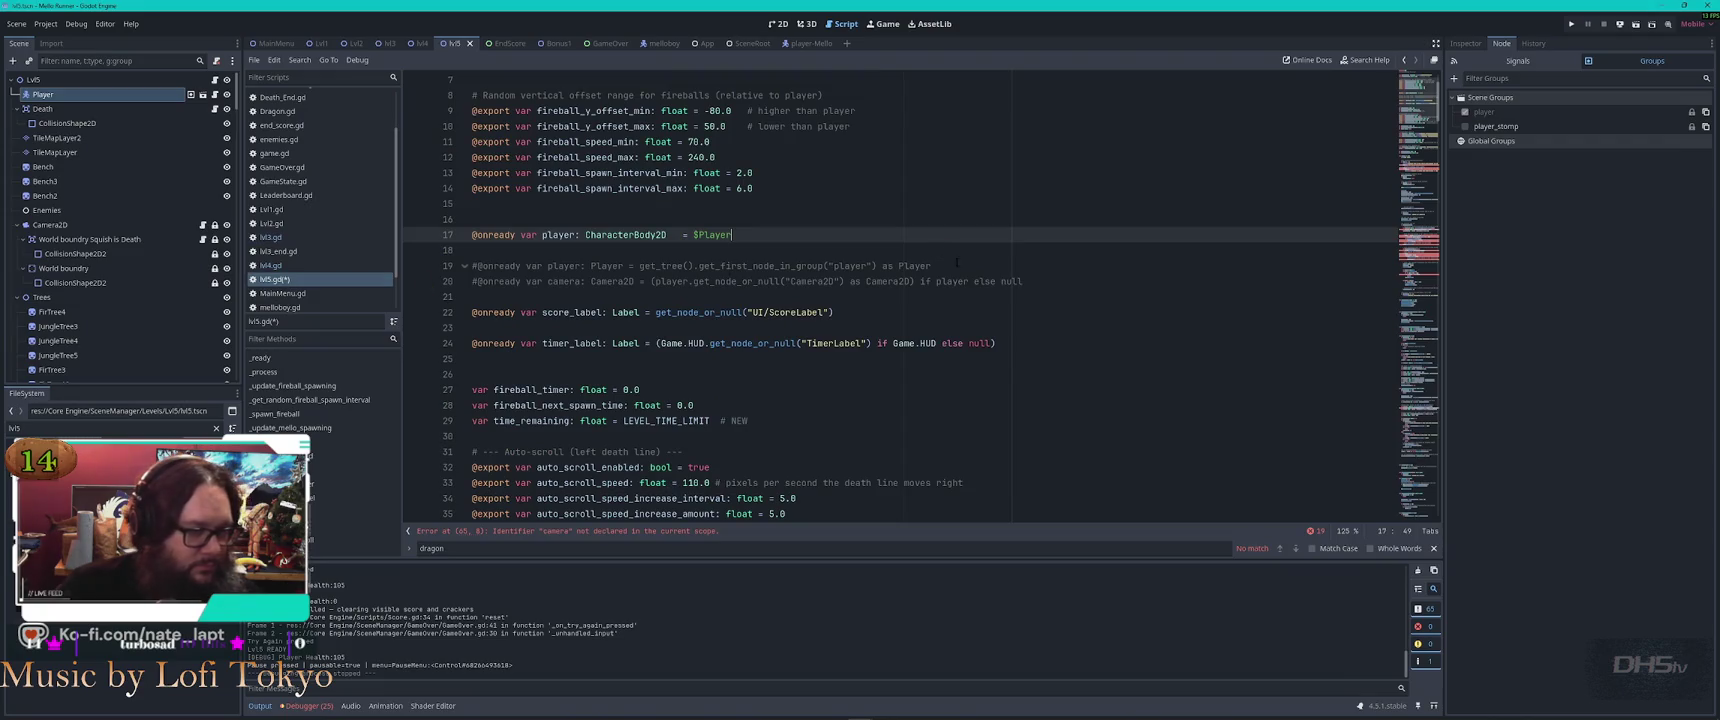
key(ctrl+v)
key(ctrl+s)
key(F5)
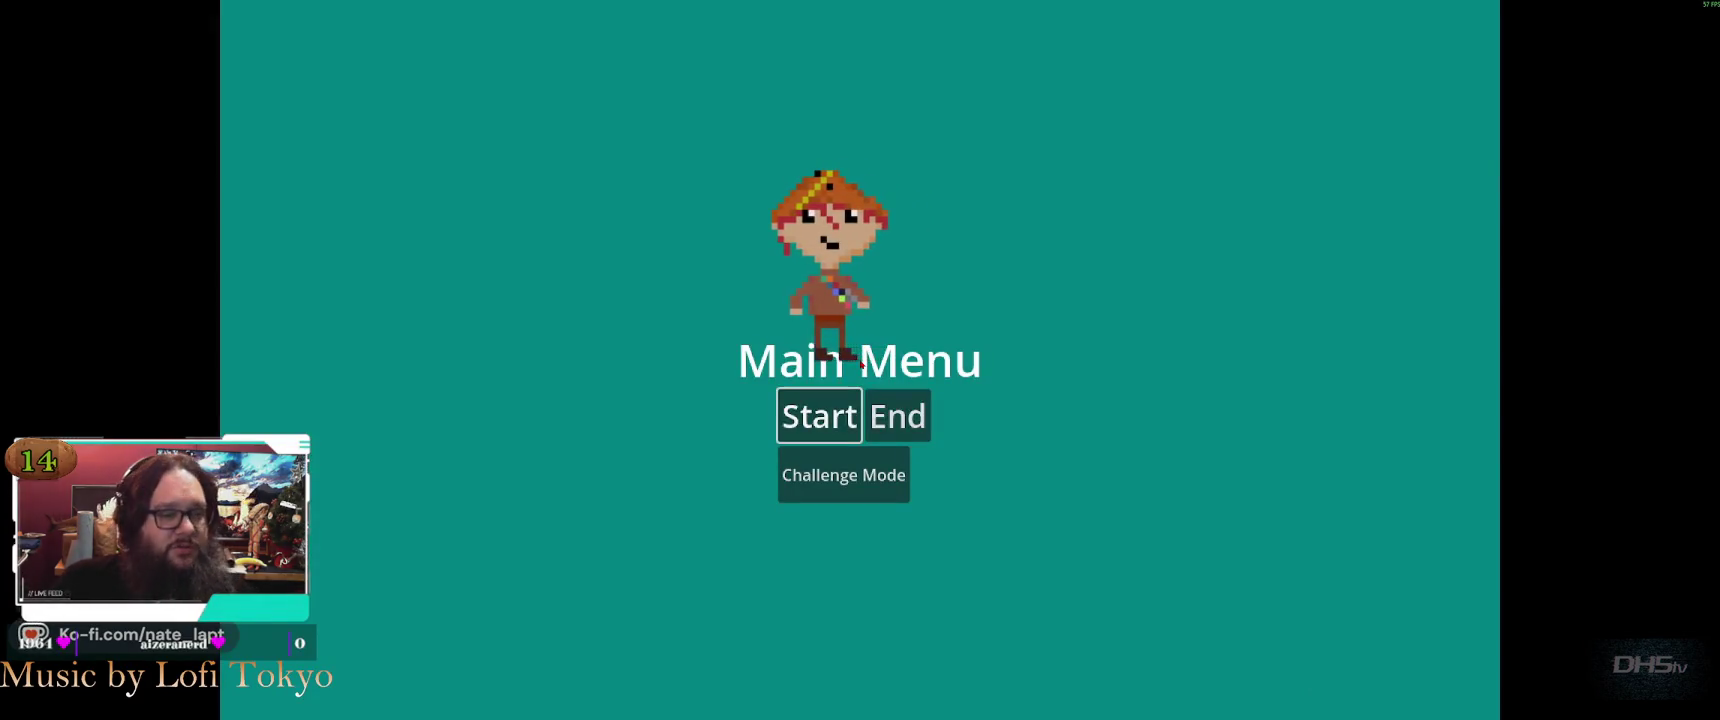
Start the game and run and jump past the sword and brick structure into the dragon
key(Return)
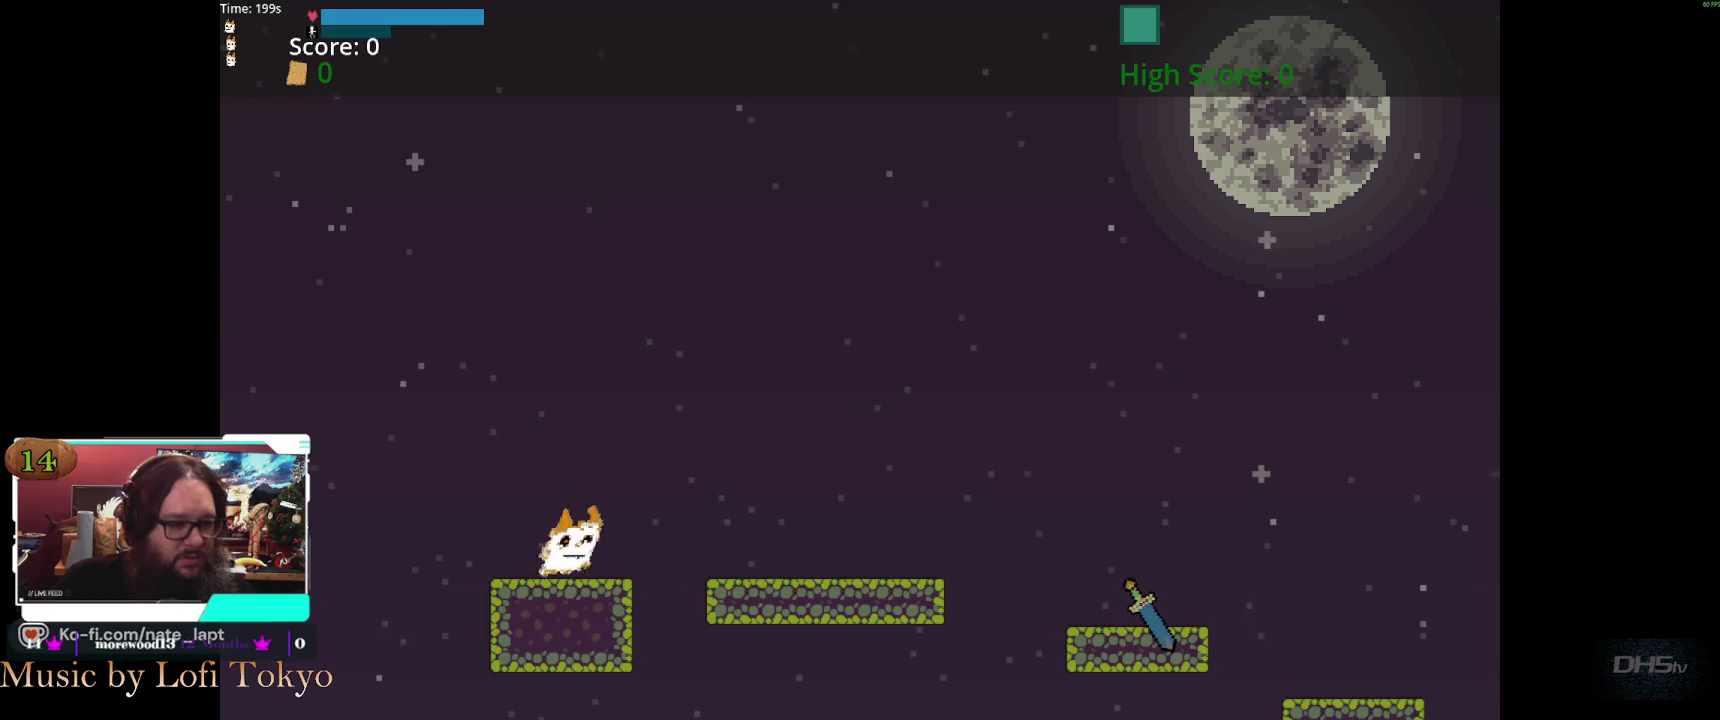
key(Right)
key(space)
key(space)
key(Right)
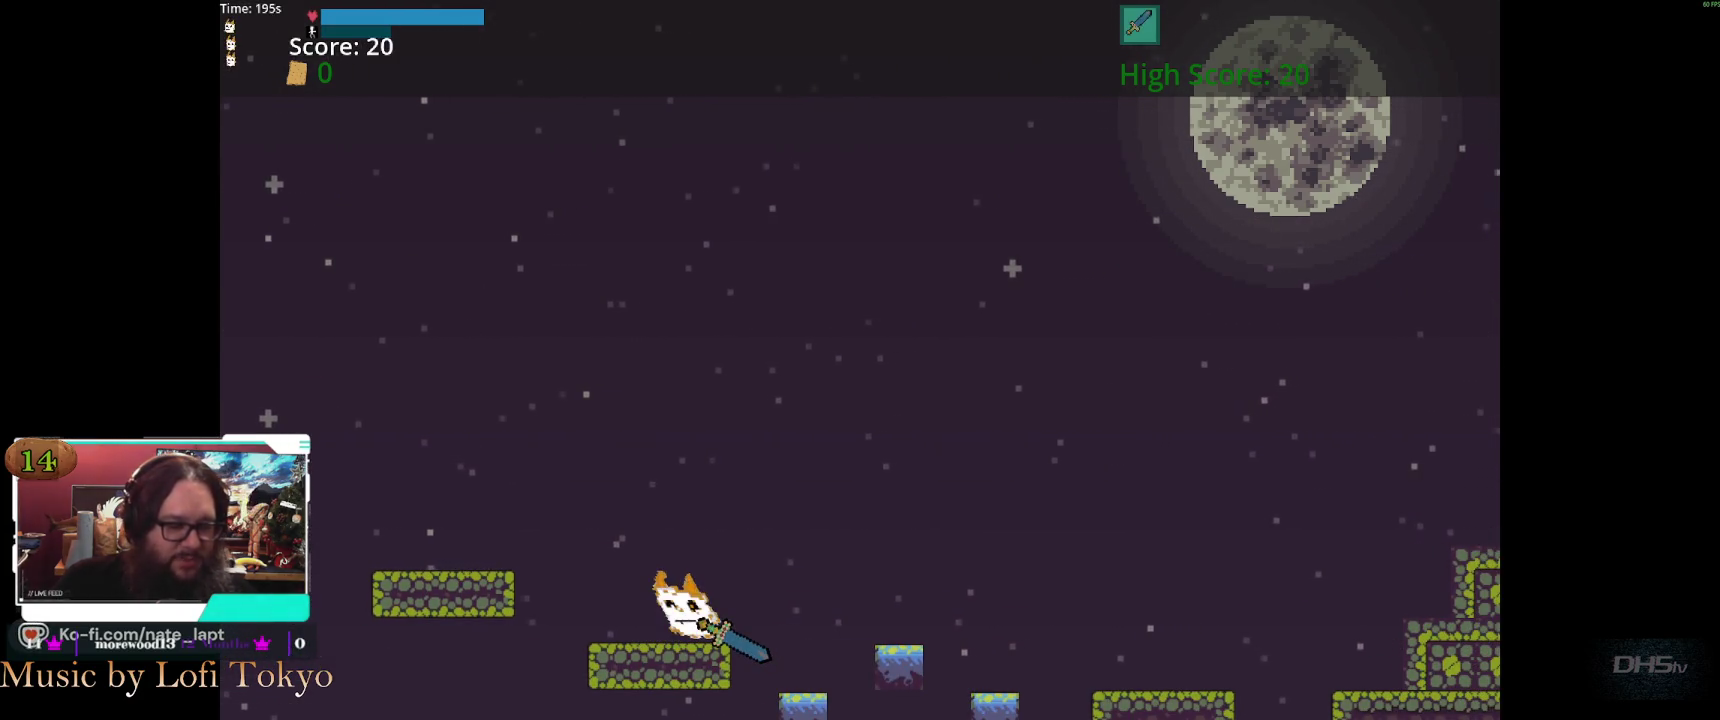
key(Right)
key(space)
key(Right)
key(space)
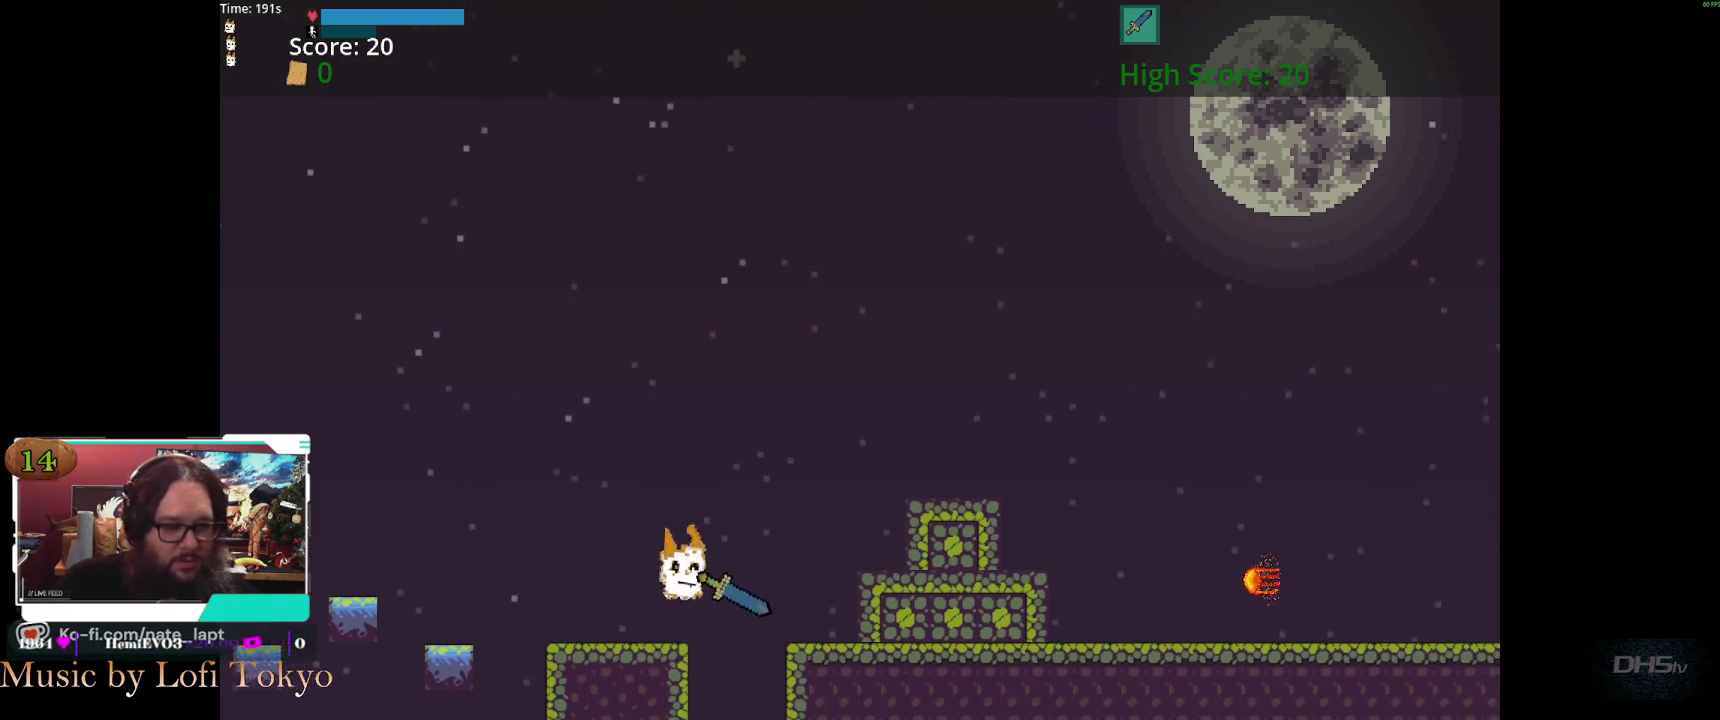
key(Right)
key(space)
key(Right)
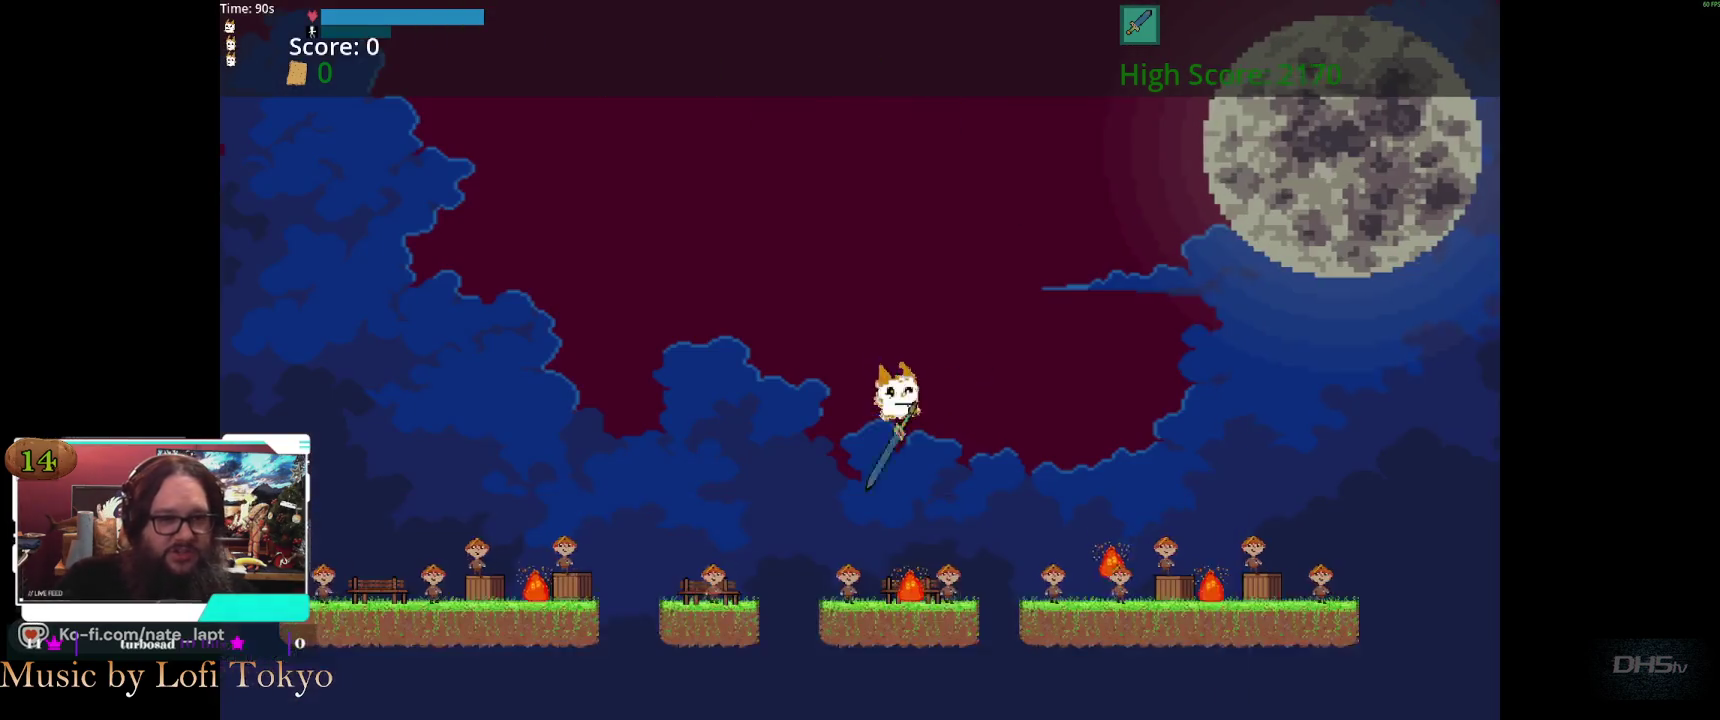
Defeat the villagers, close the leaderboard, continue through new runs, then pause and exit
key(Left)
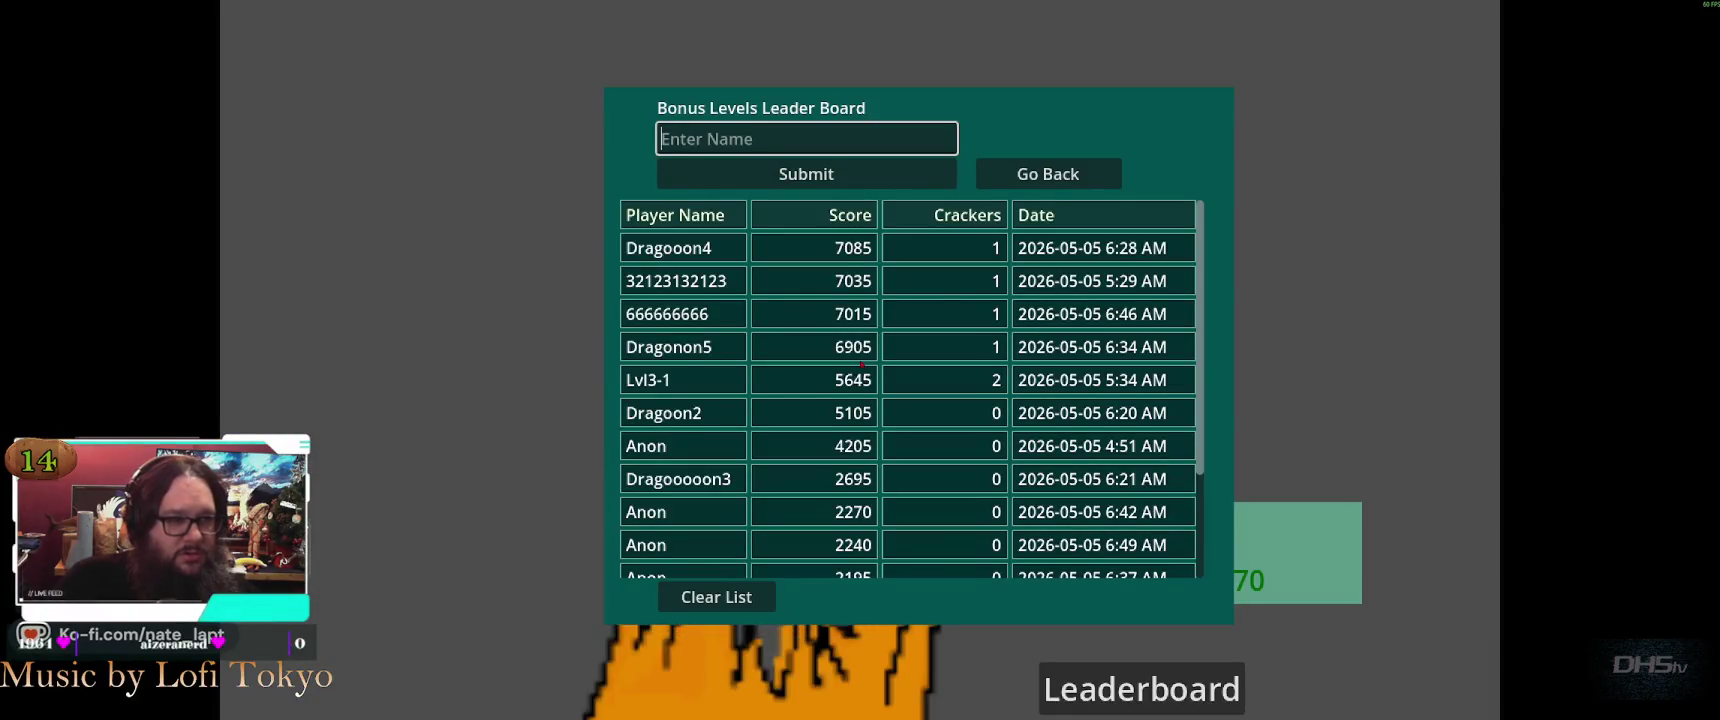
click(806, 173)
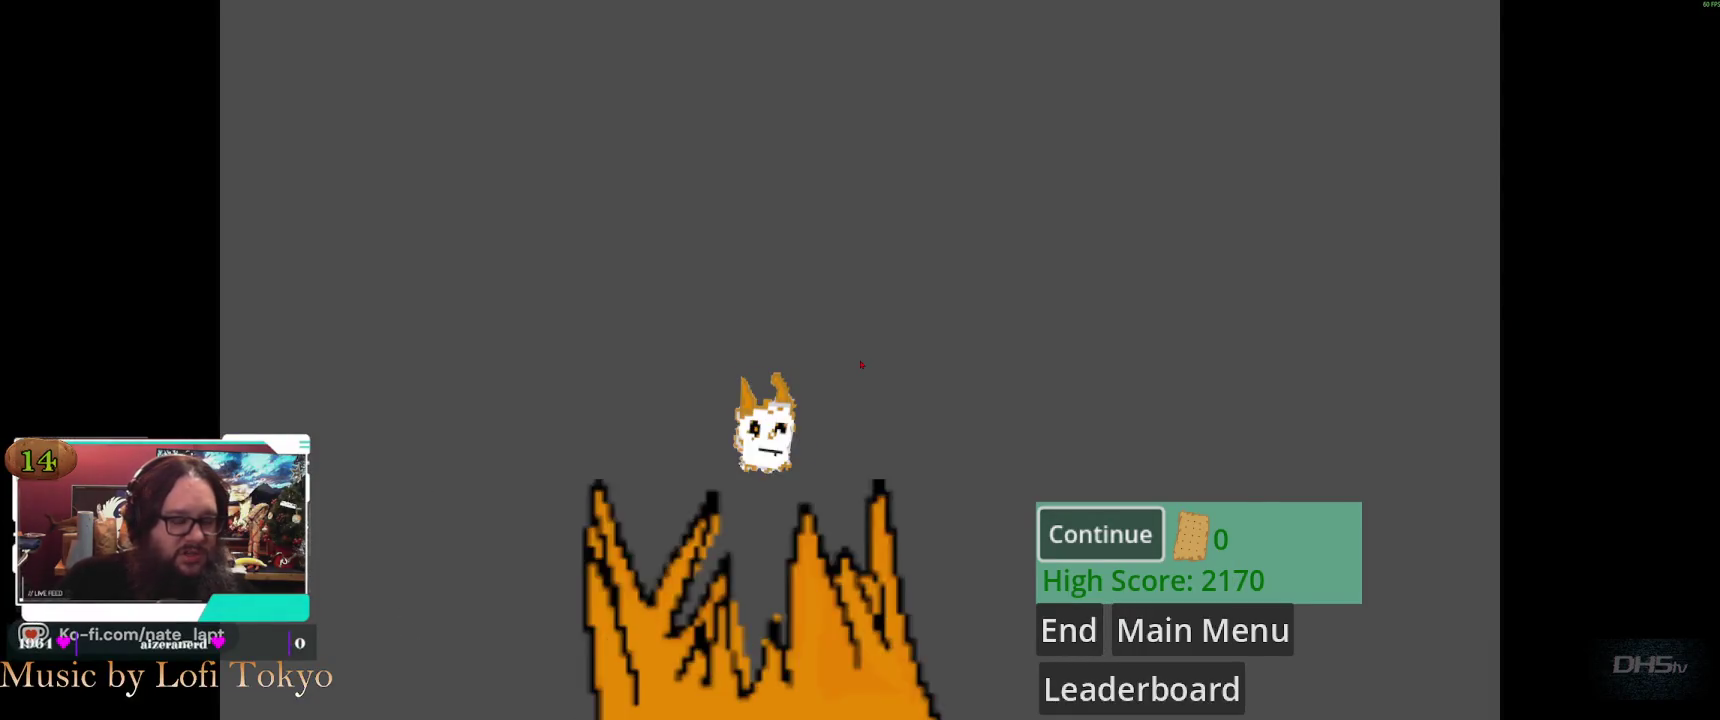
key(Return)
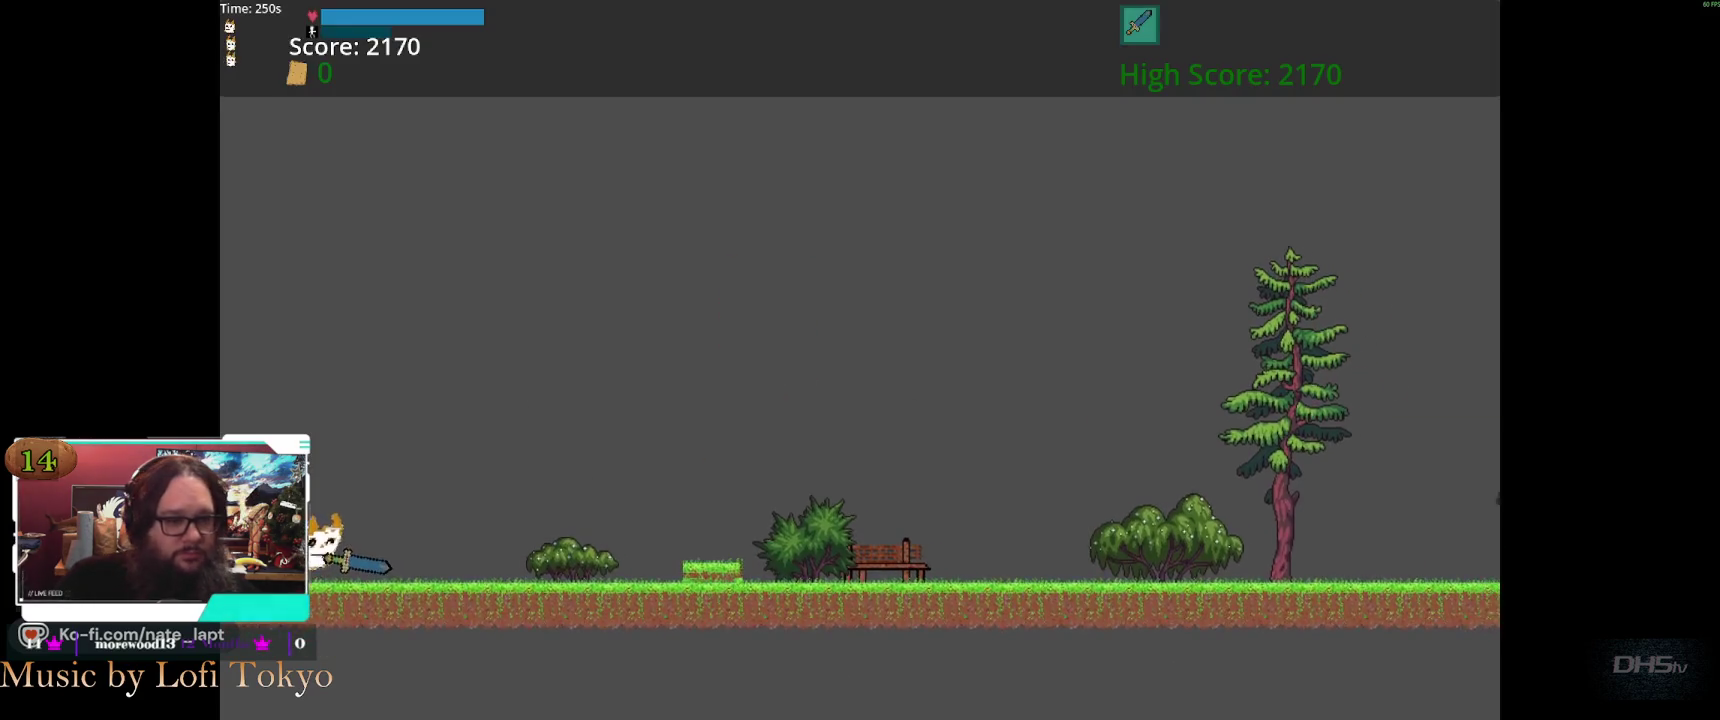
key(Return)
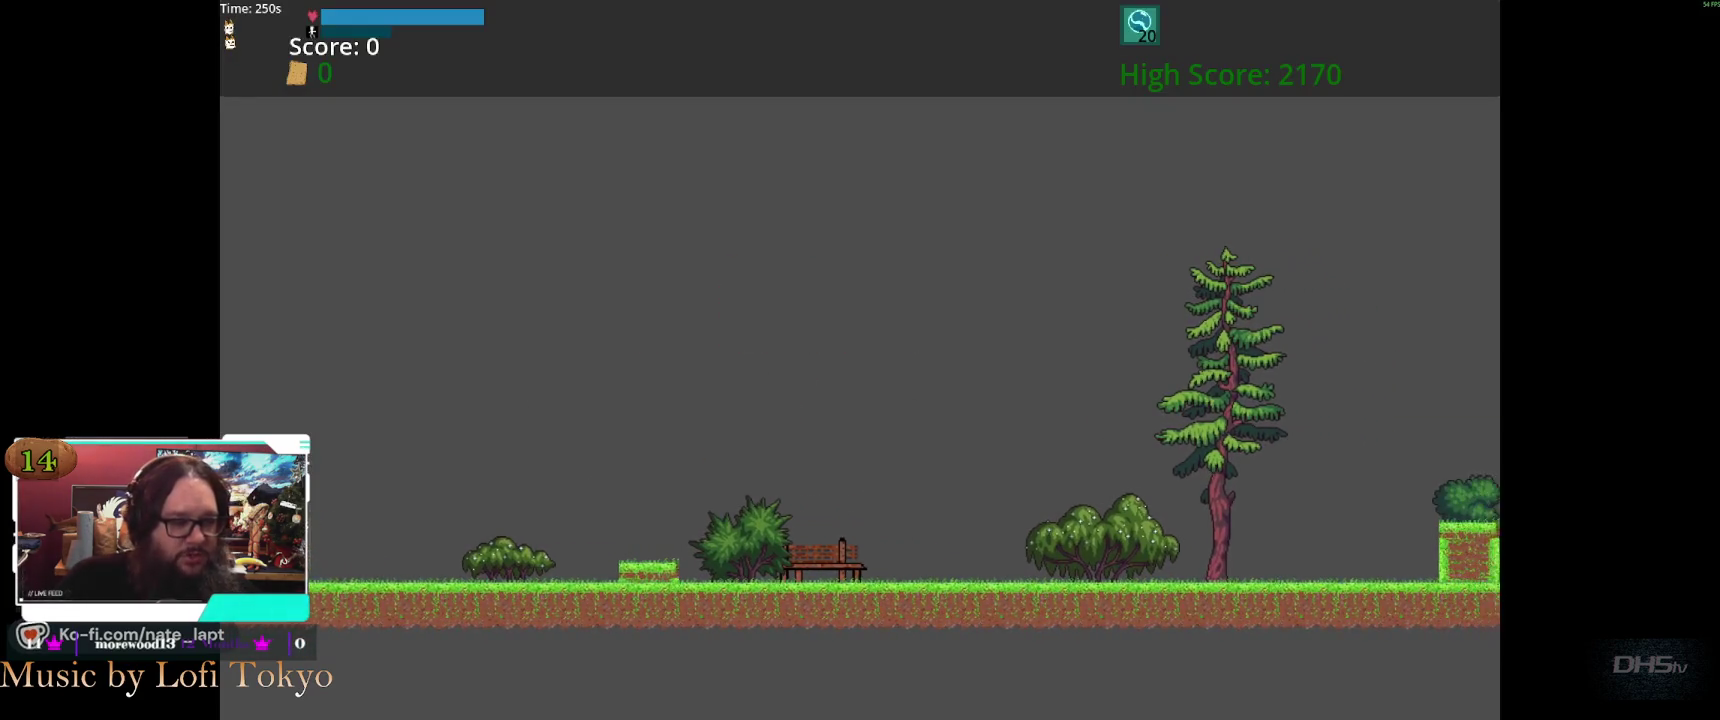
key(Return)
key(Escape)
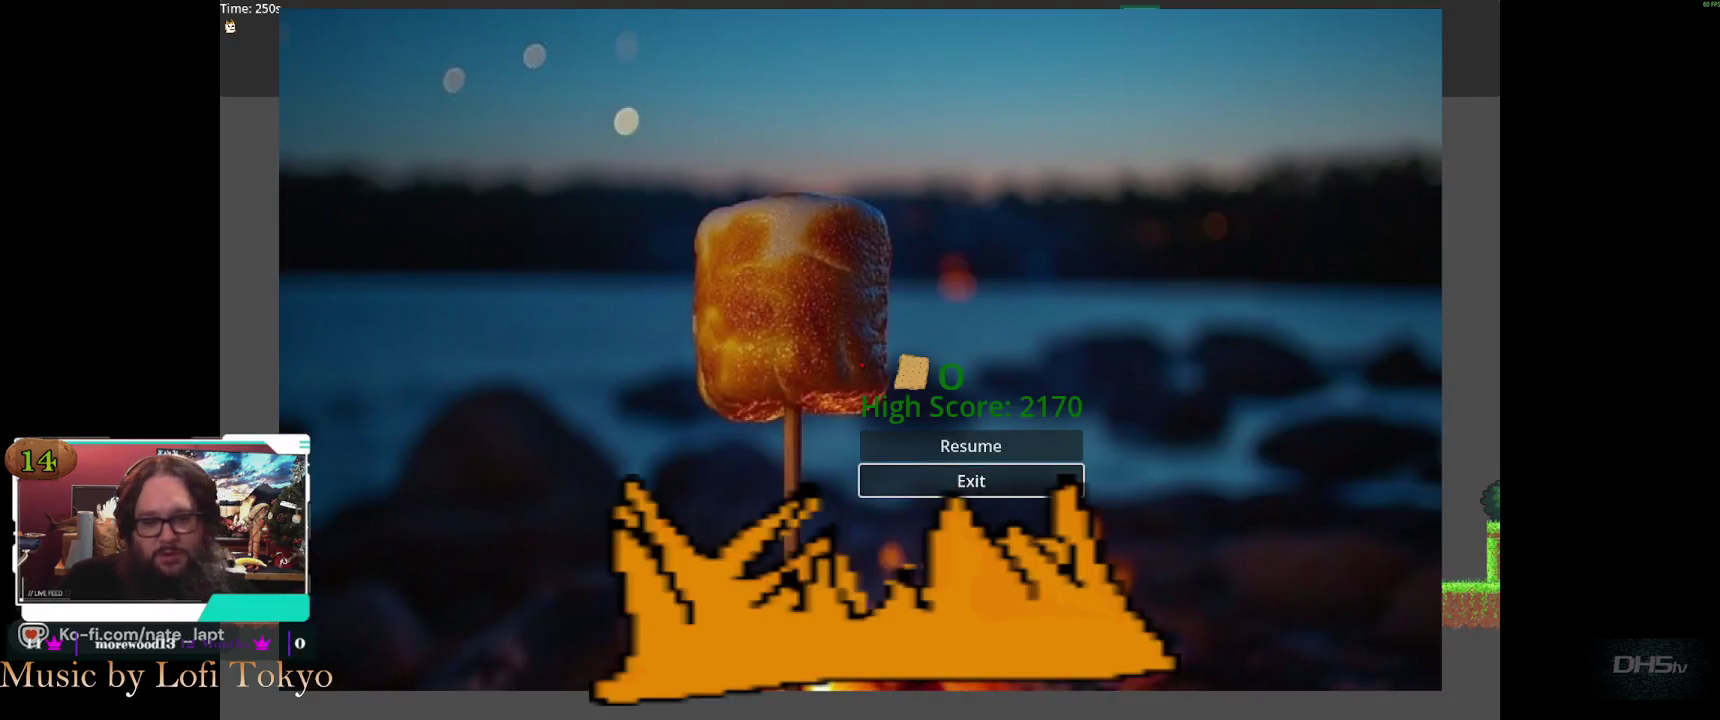
key(Return)
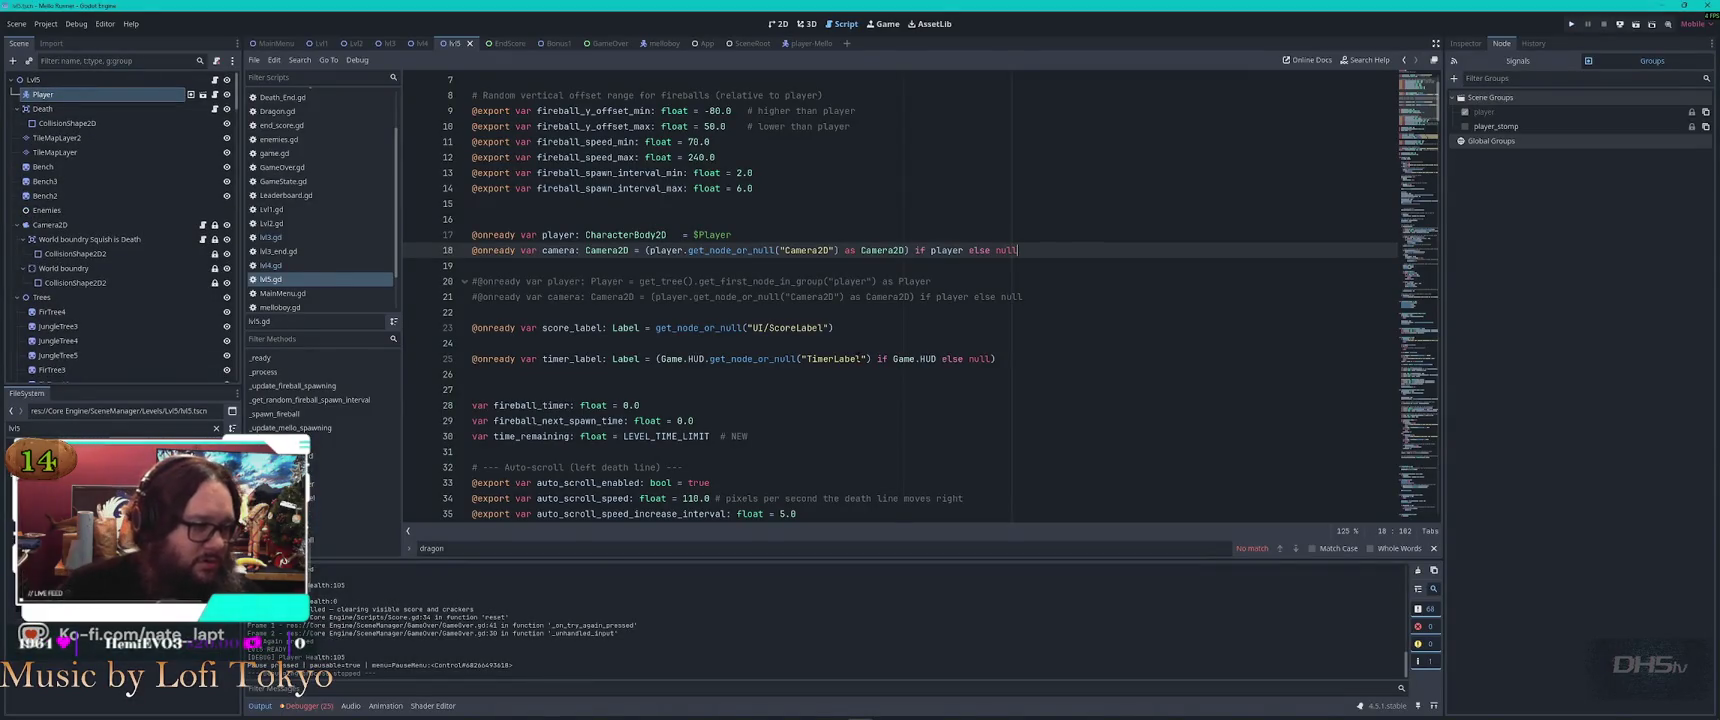
Edit and resend the chat report that the player can't be controlled in lvl5, checking back periodically
key(alt+Tab)
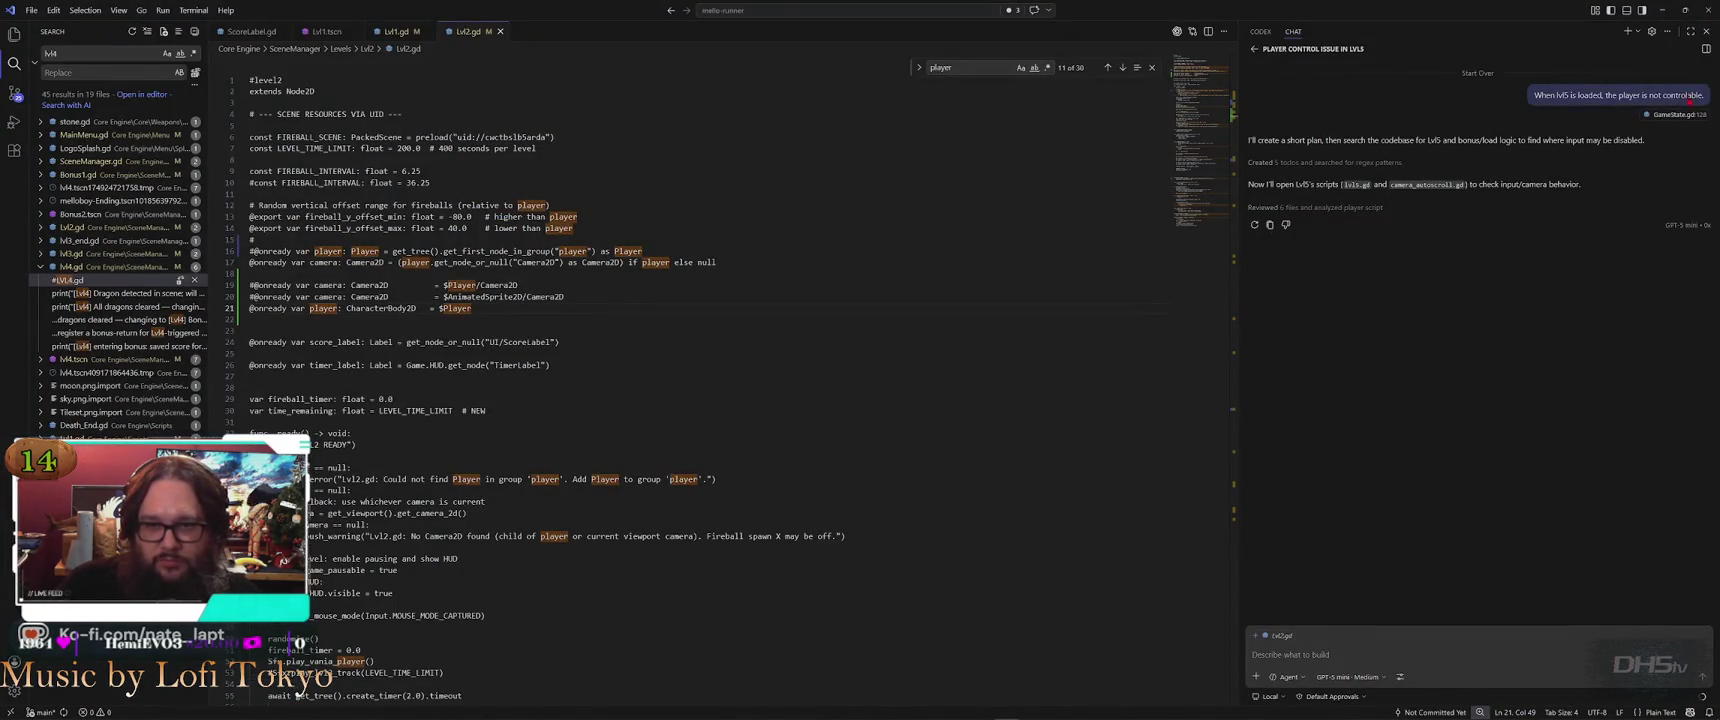
click(1694, 97)
click(1703, 125)
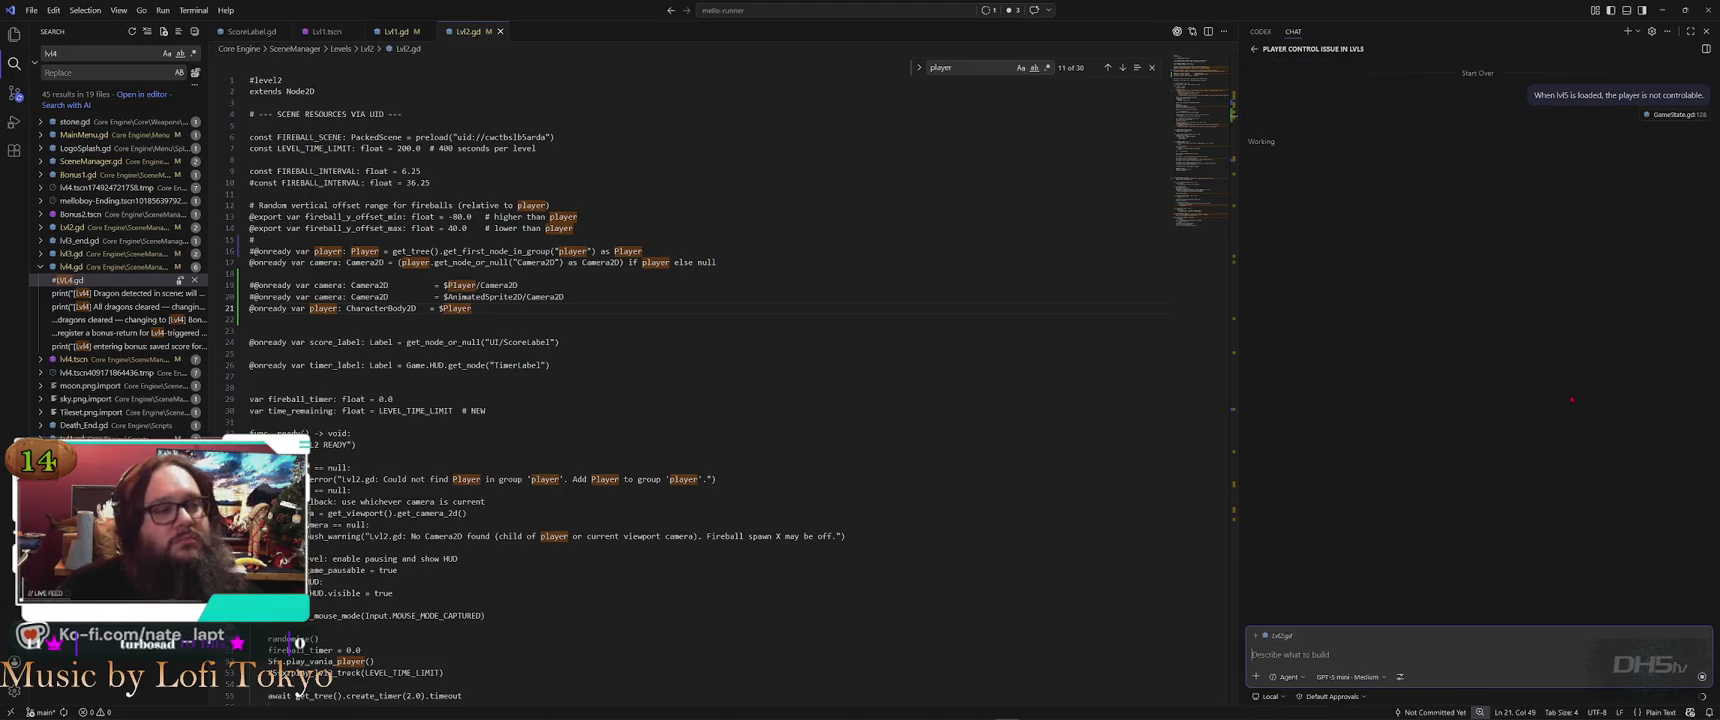
key(alt+Tab)
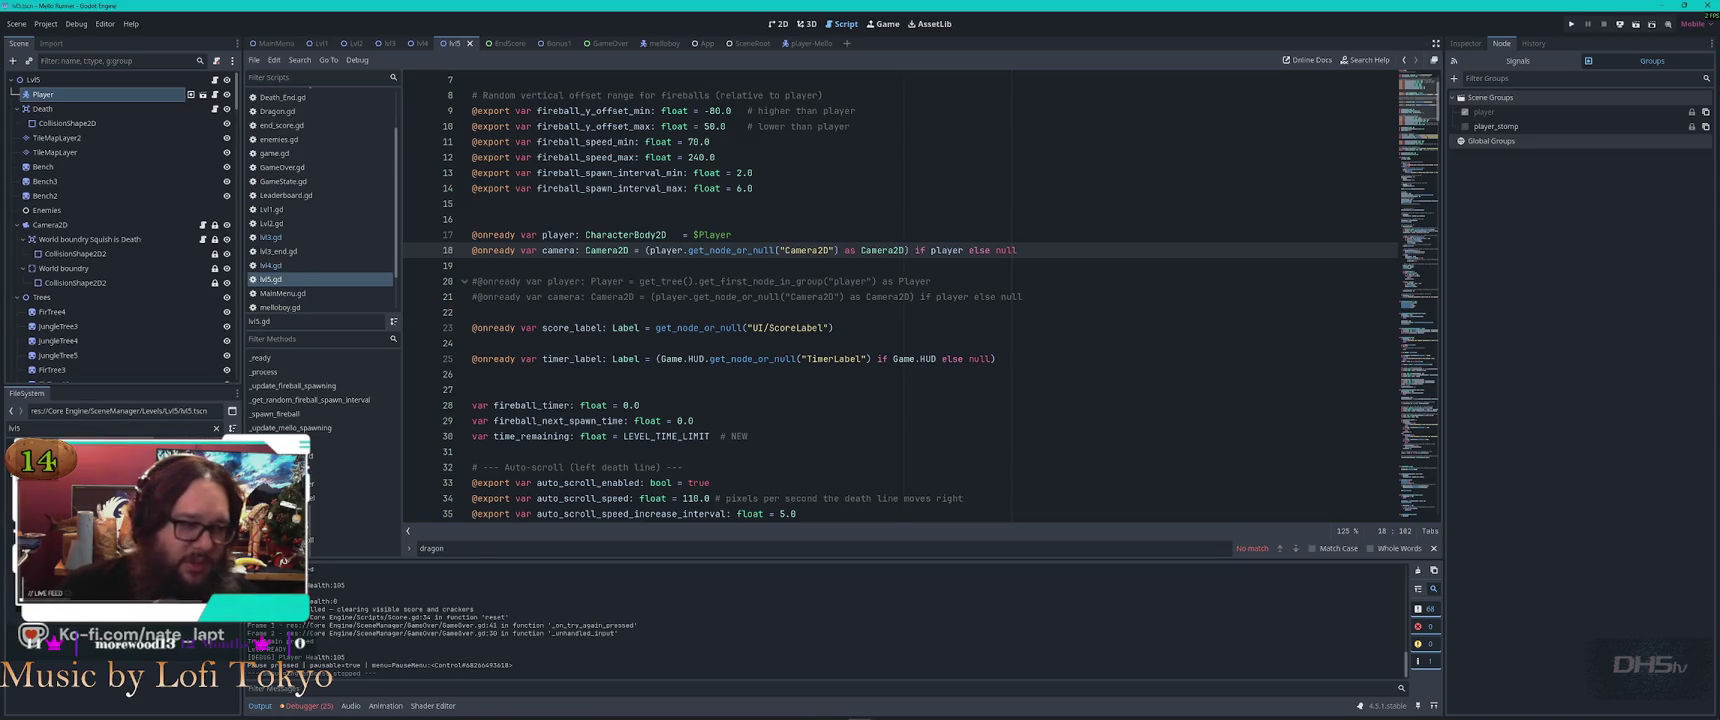
key(alt+Tab)
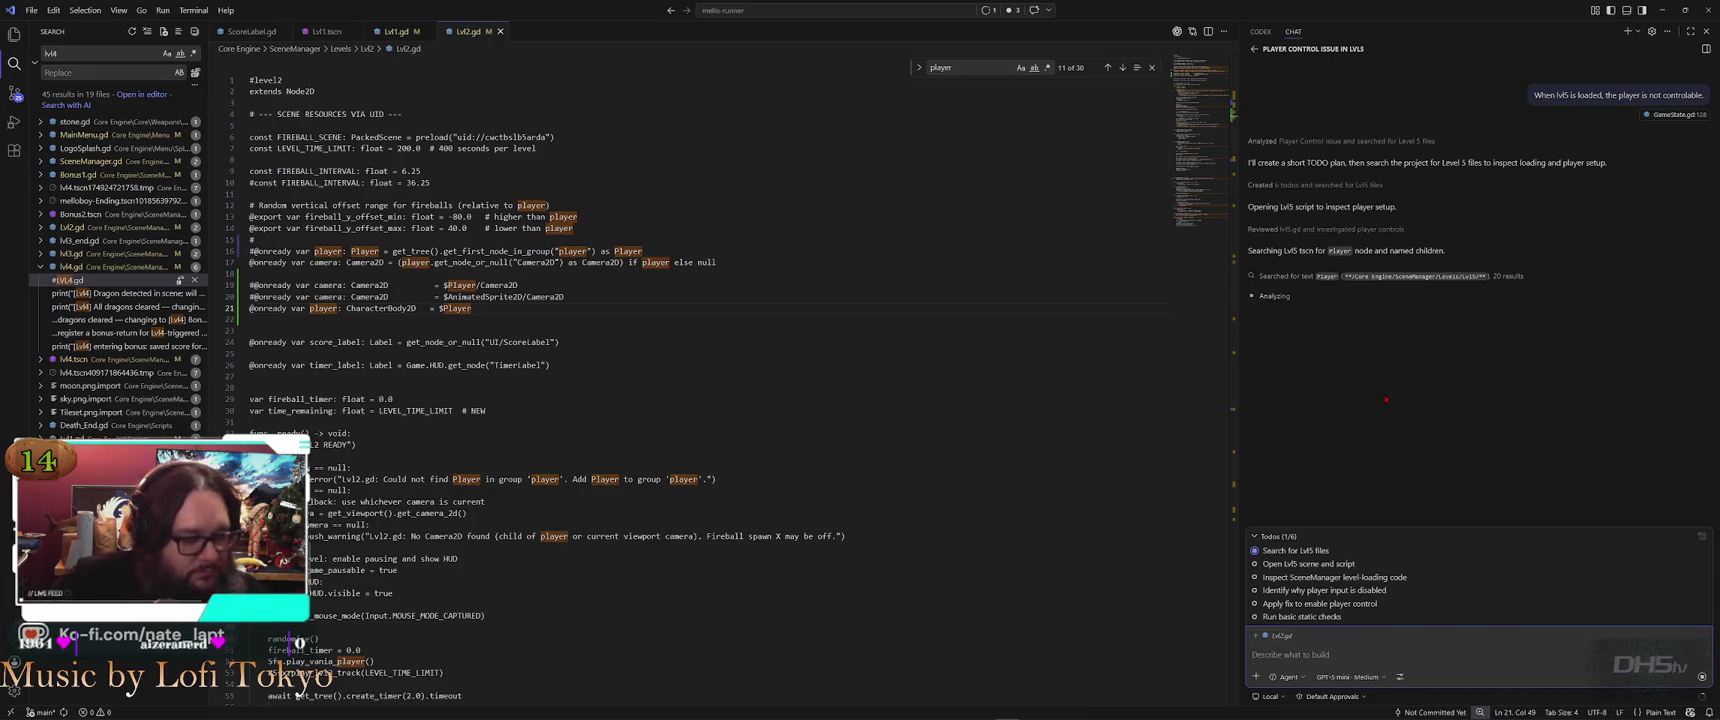
key(alt+Tab)
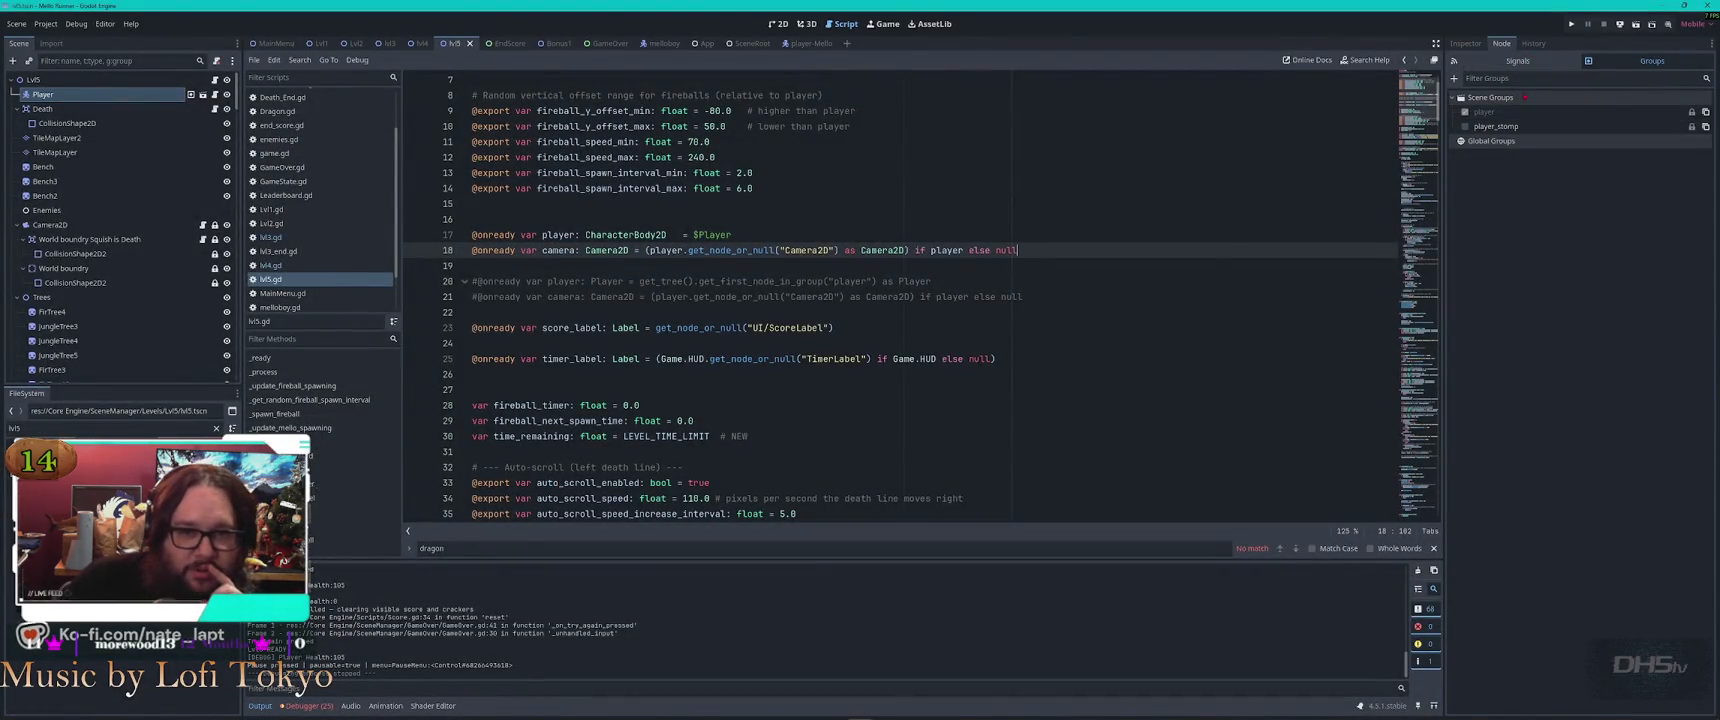
click(1466, 113)
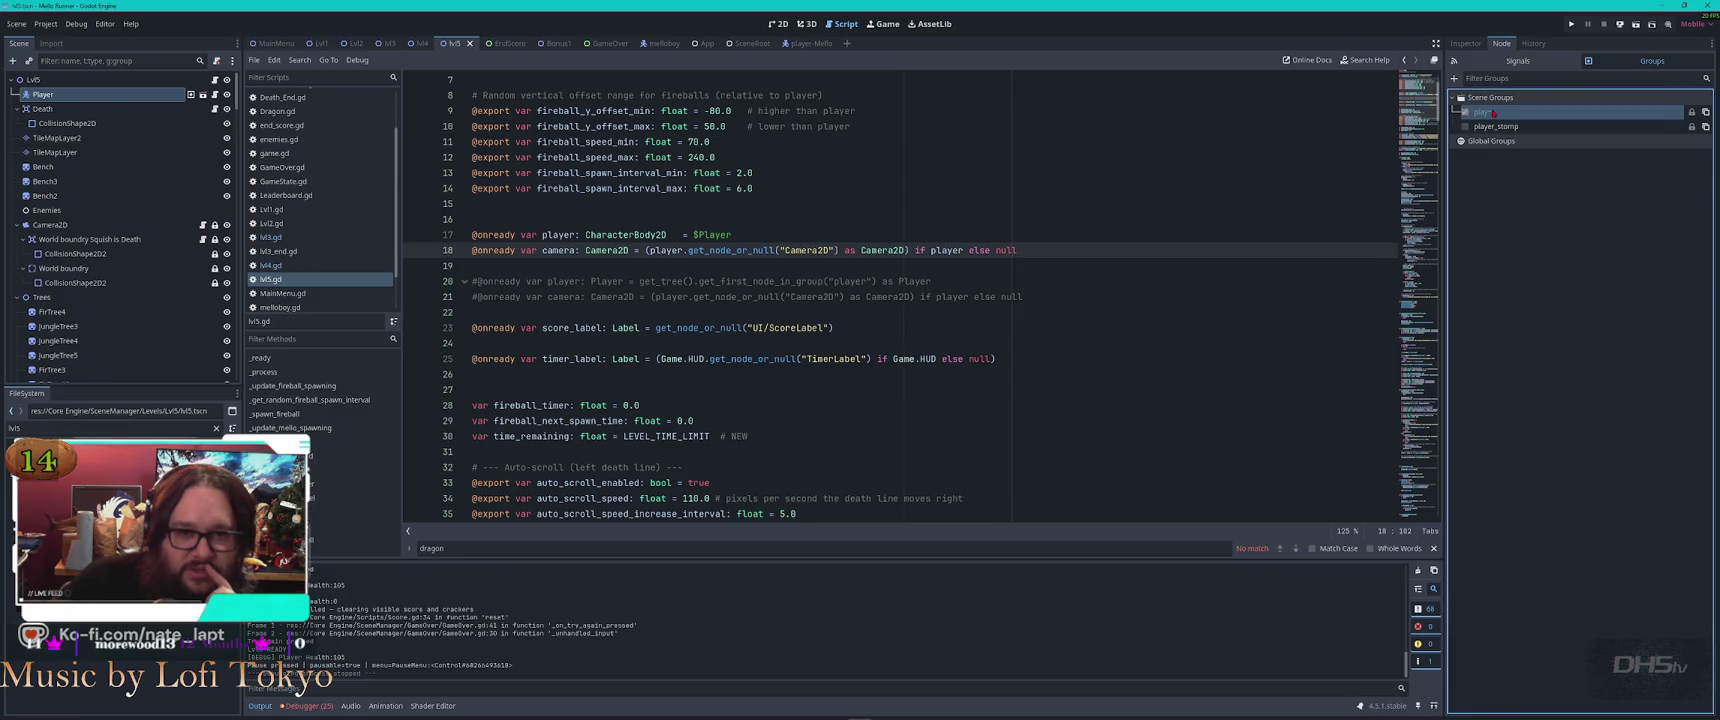
click(1466, 44)
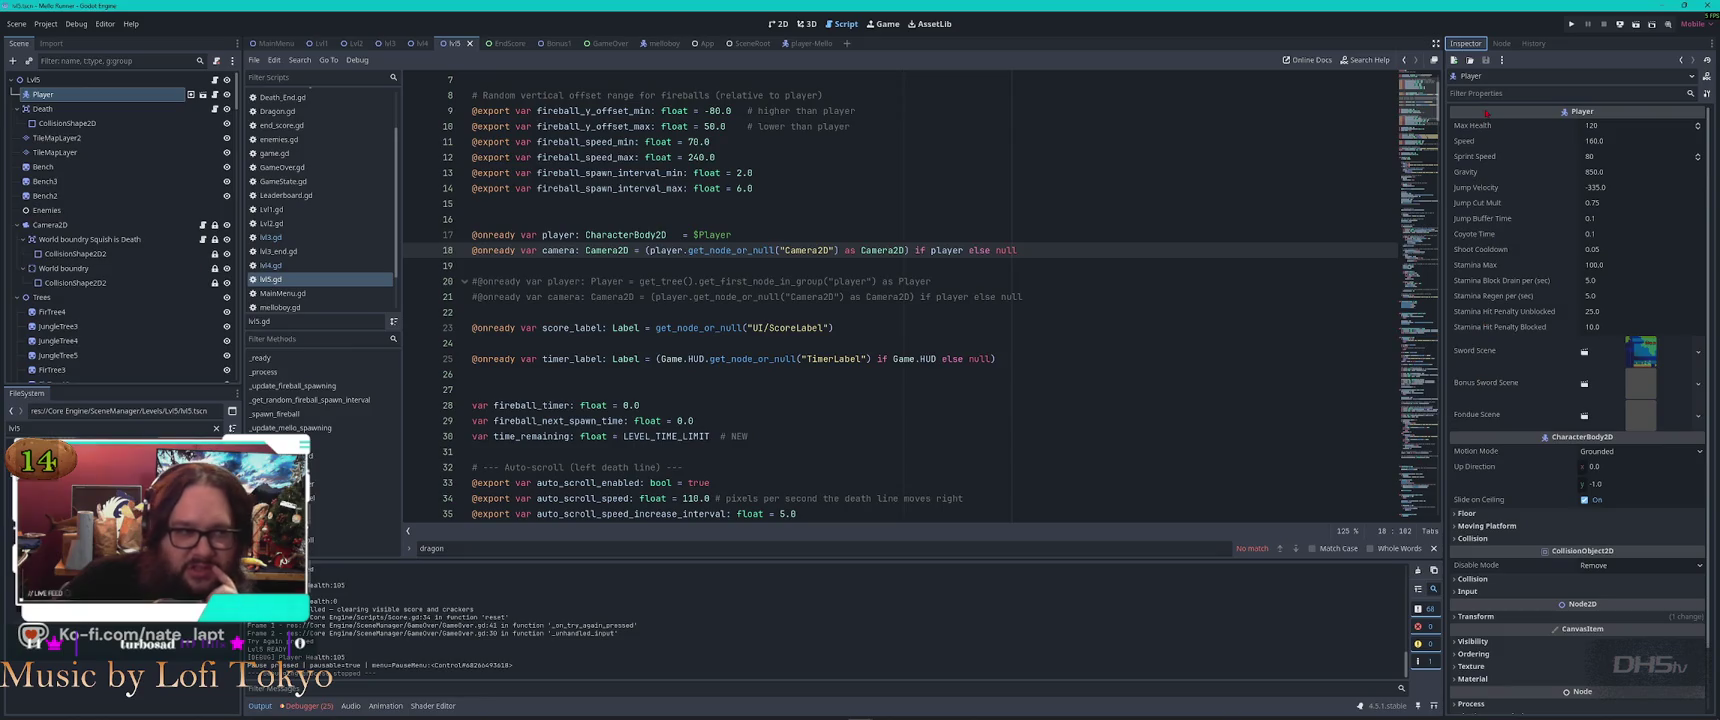
click(418, 43)
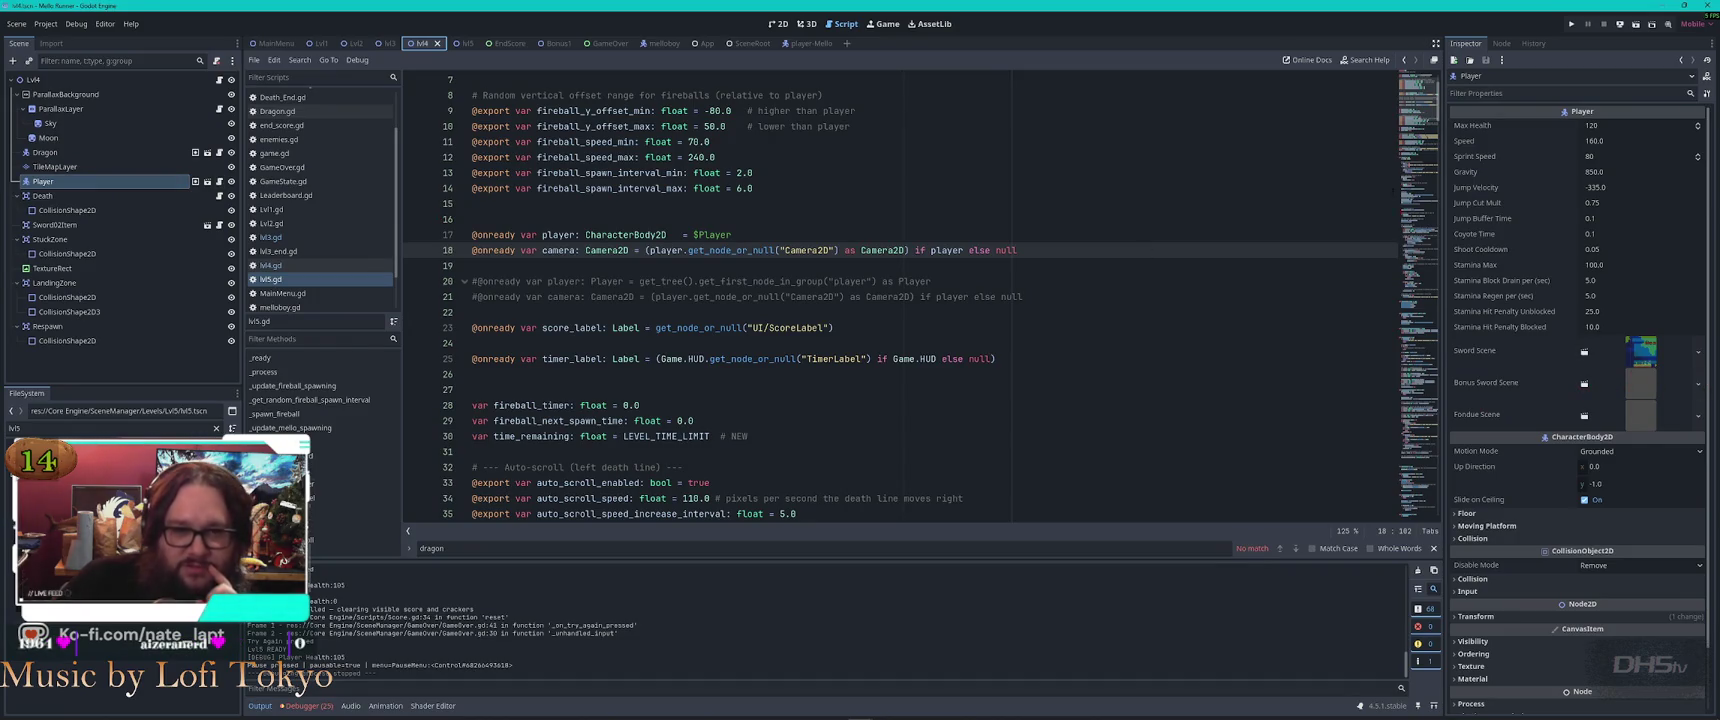
click(1533, 43)
click(1501, 43)
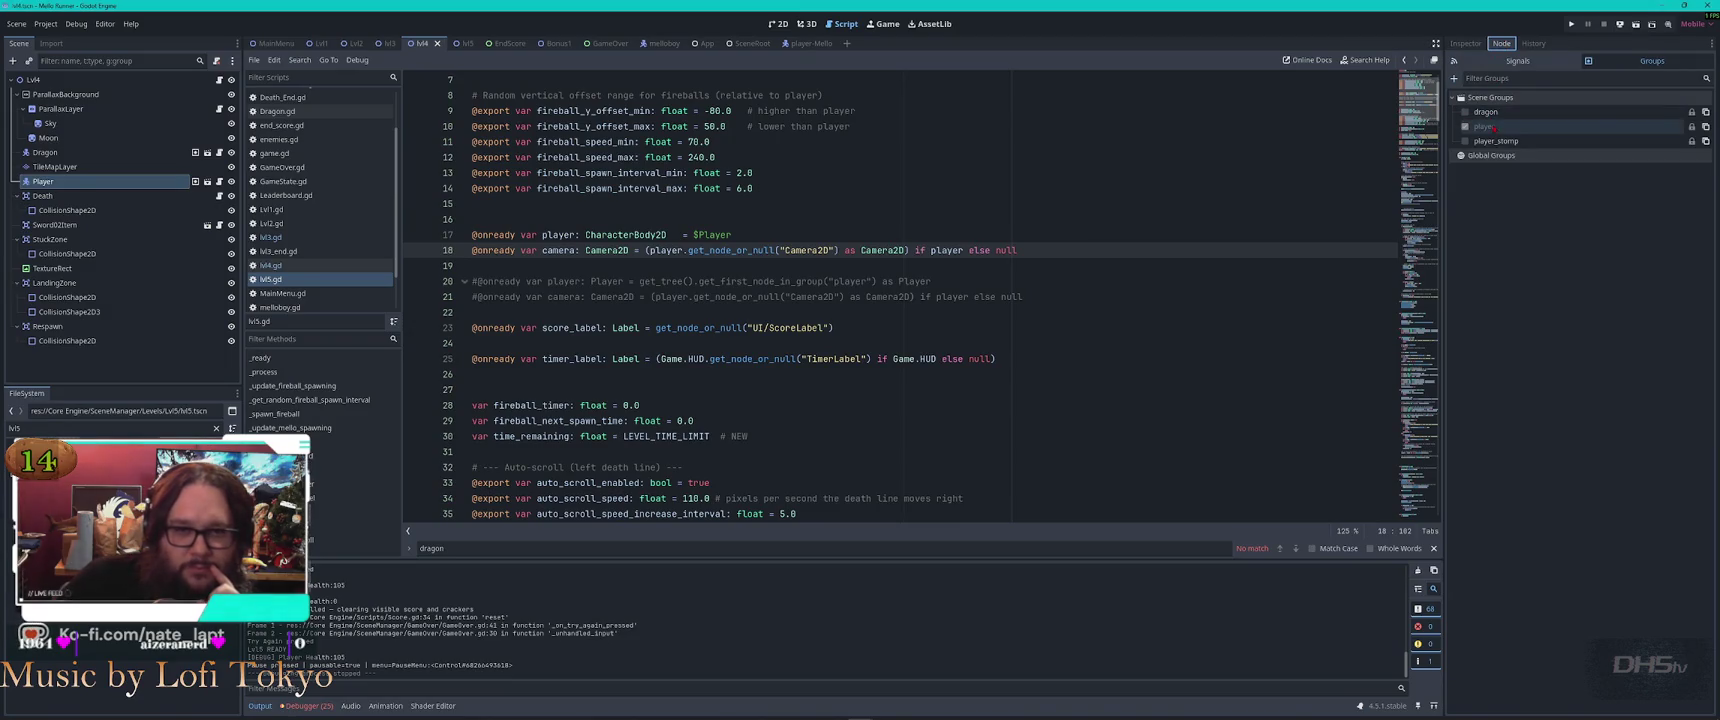
click(85, 168)
click(60, 181)
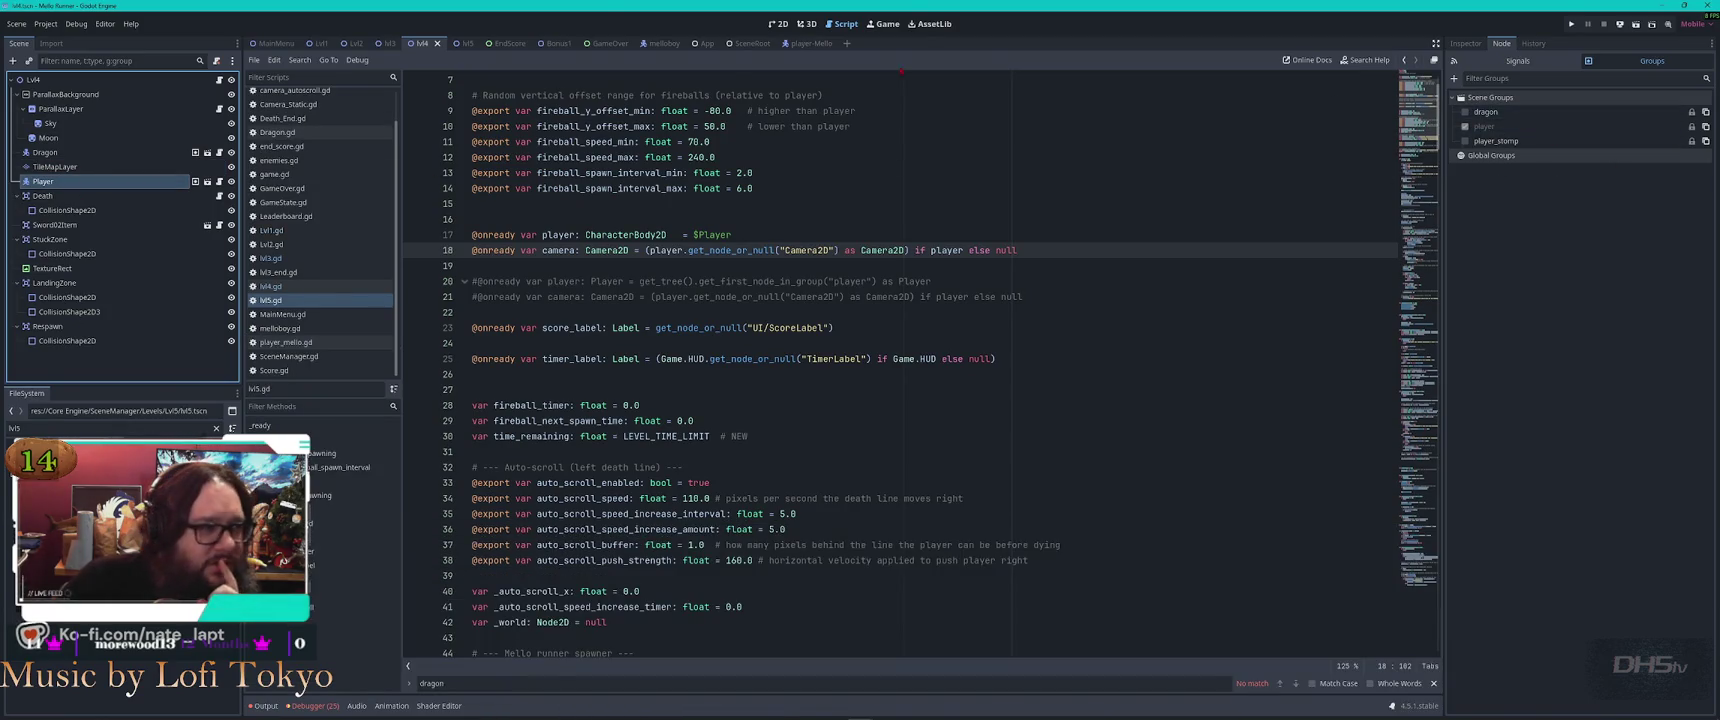
click(455, 43)
click(82, 97)
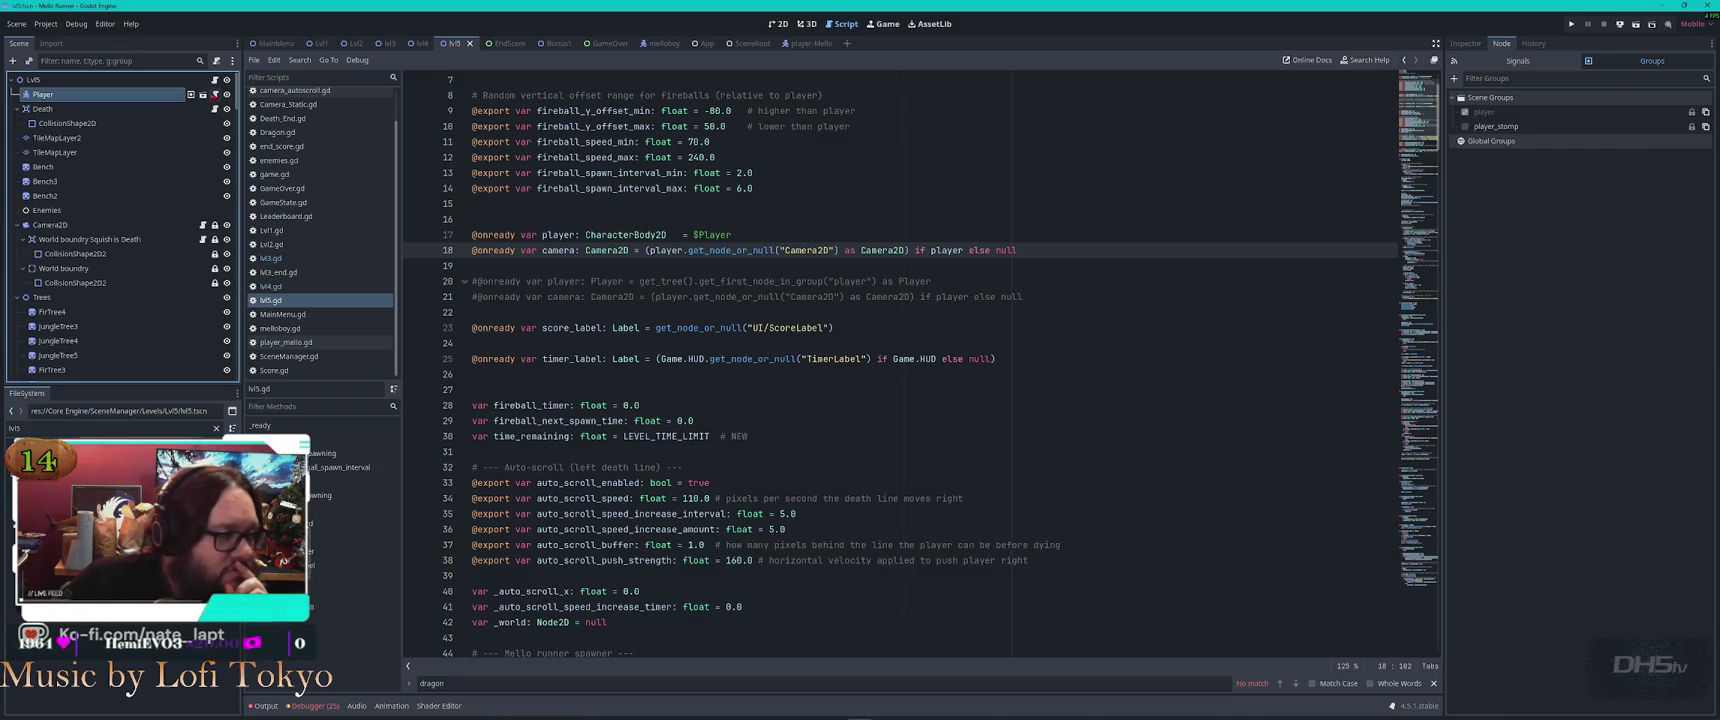
Open the Player's player_mello.gd script and search it for 'dragon'
click(203, 94)
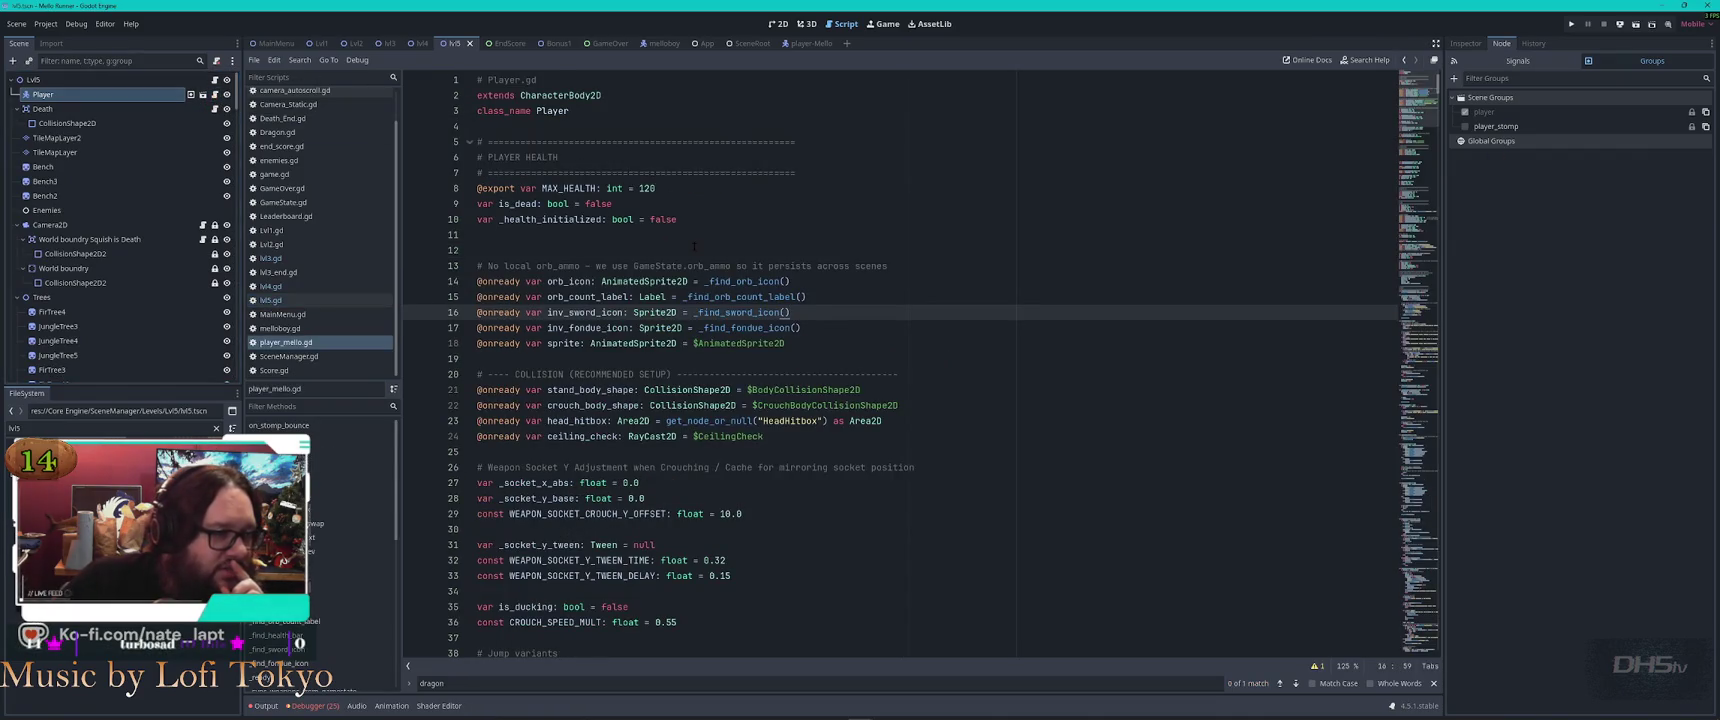
click(758, 236)
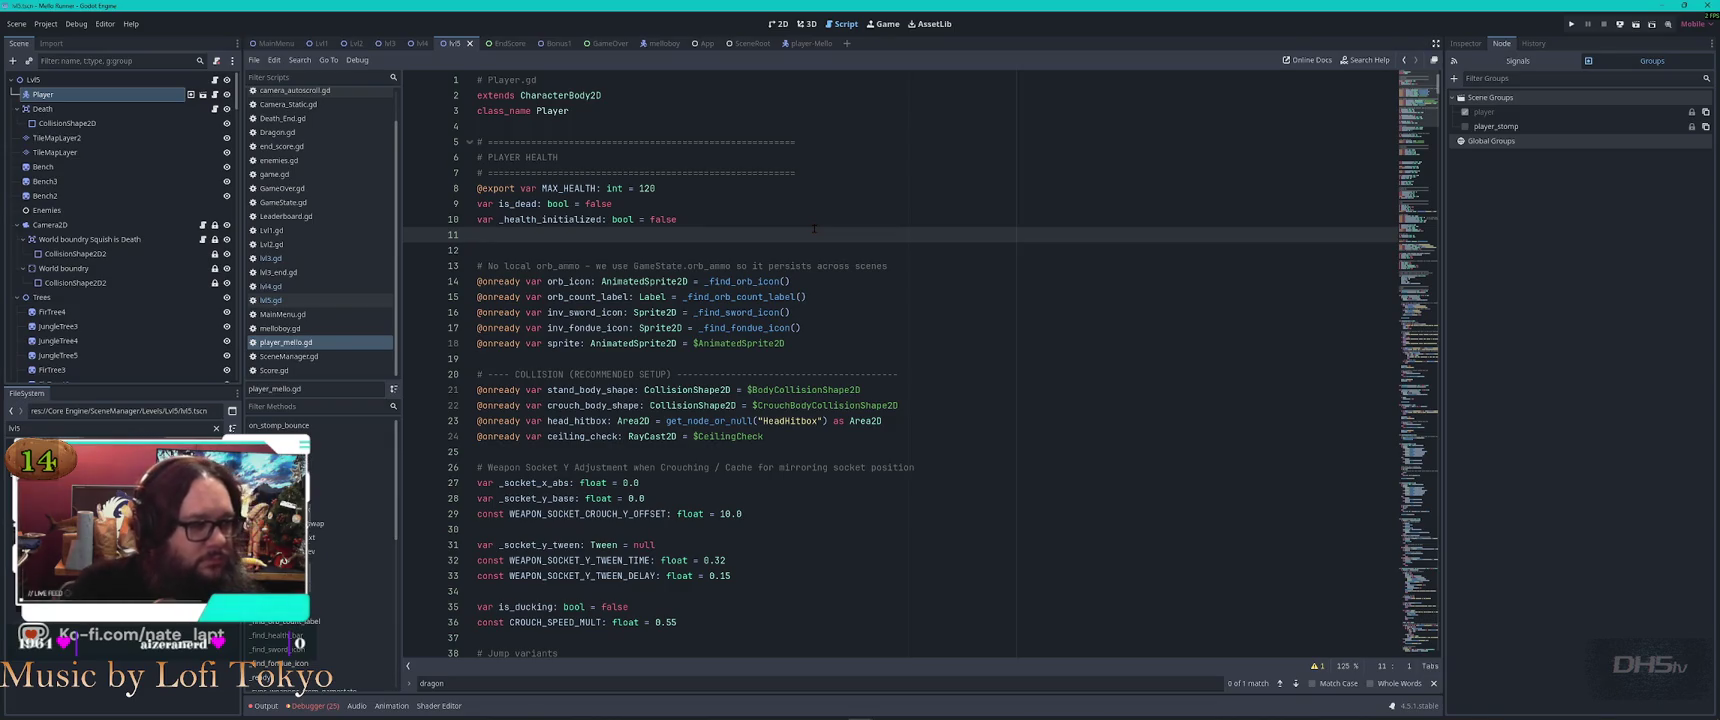
key(ctrl+f)
key(Return)
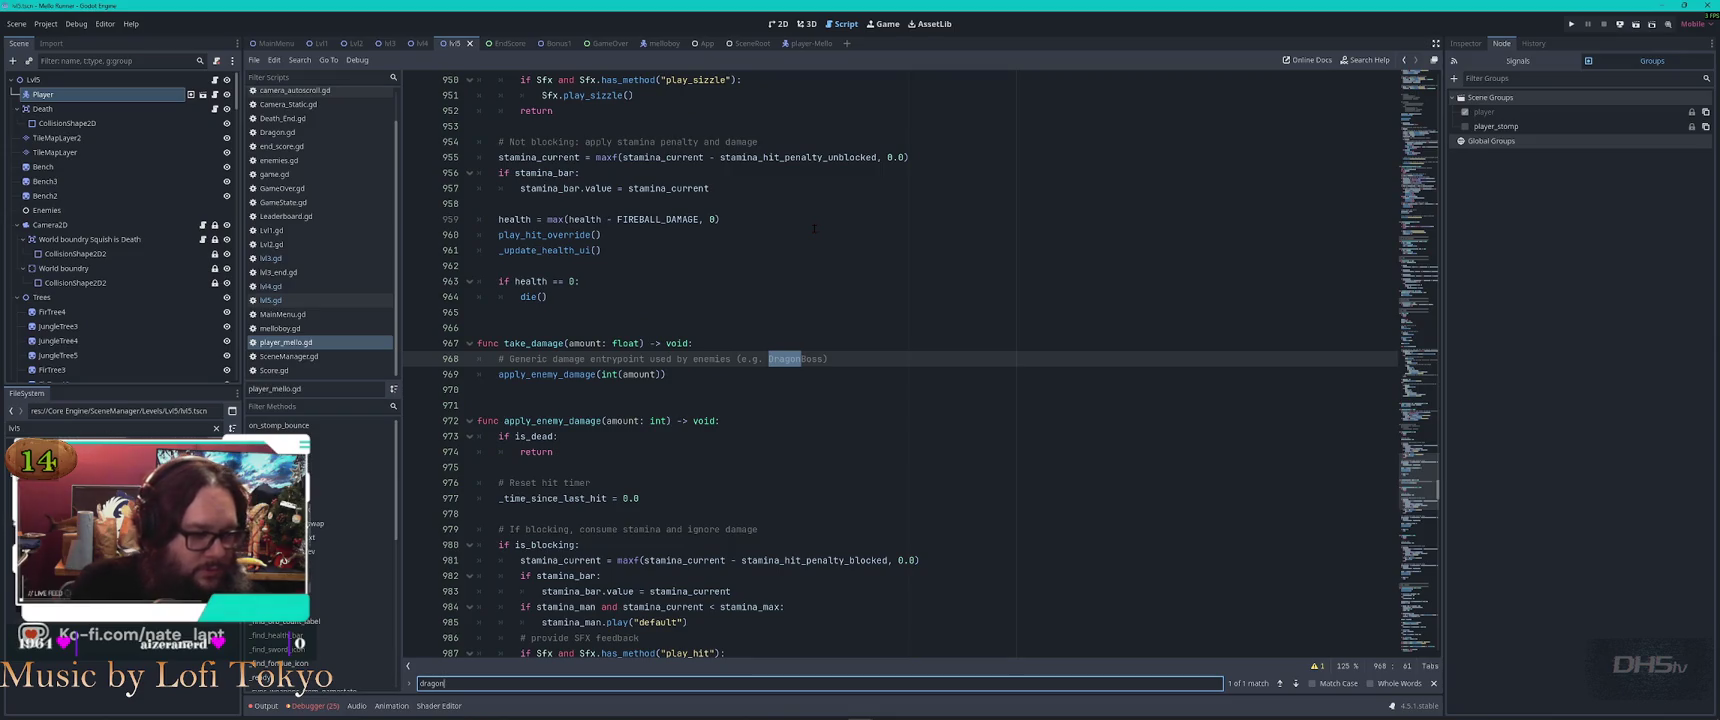
Search player_mello.gd for 'lvl', close the find bar, and open Camera_Static.gd
key(ctrl+a)
text(lvl)
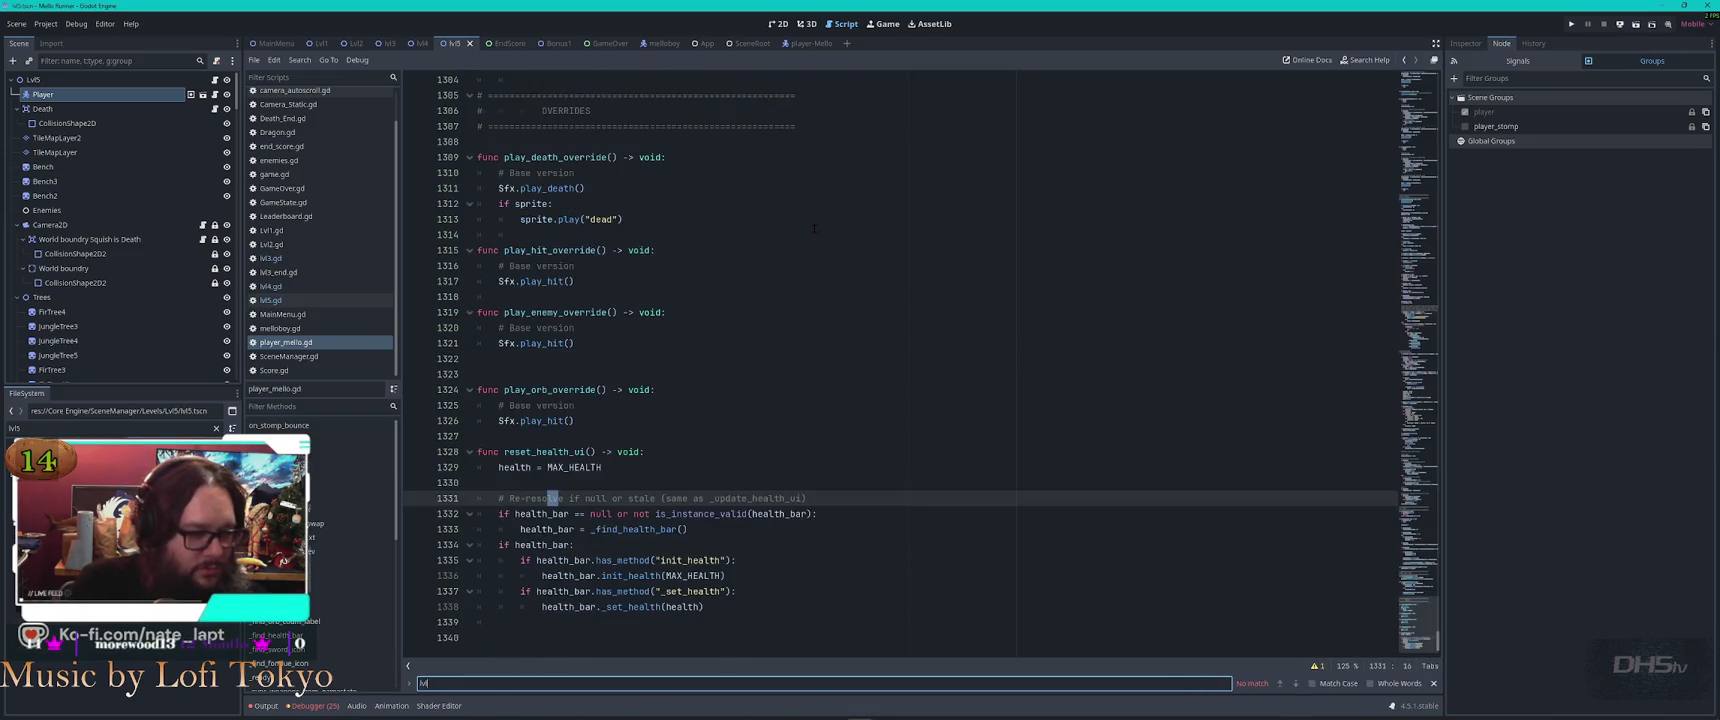
key(Escape)
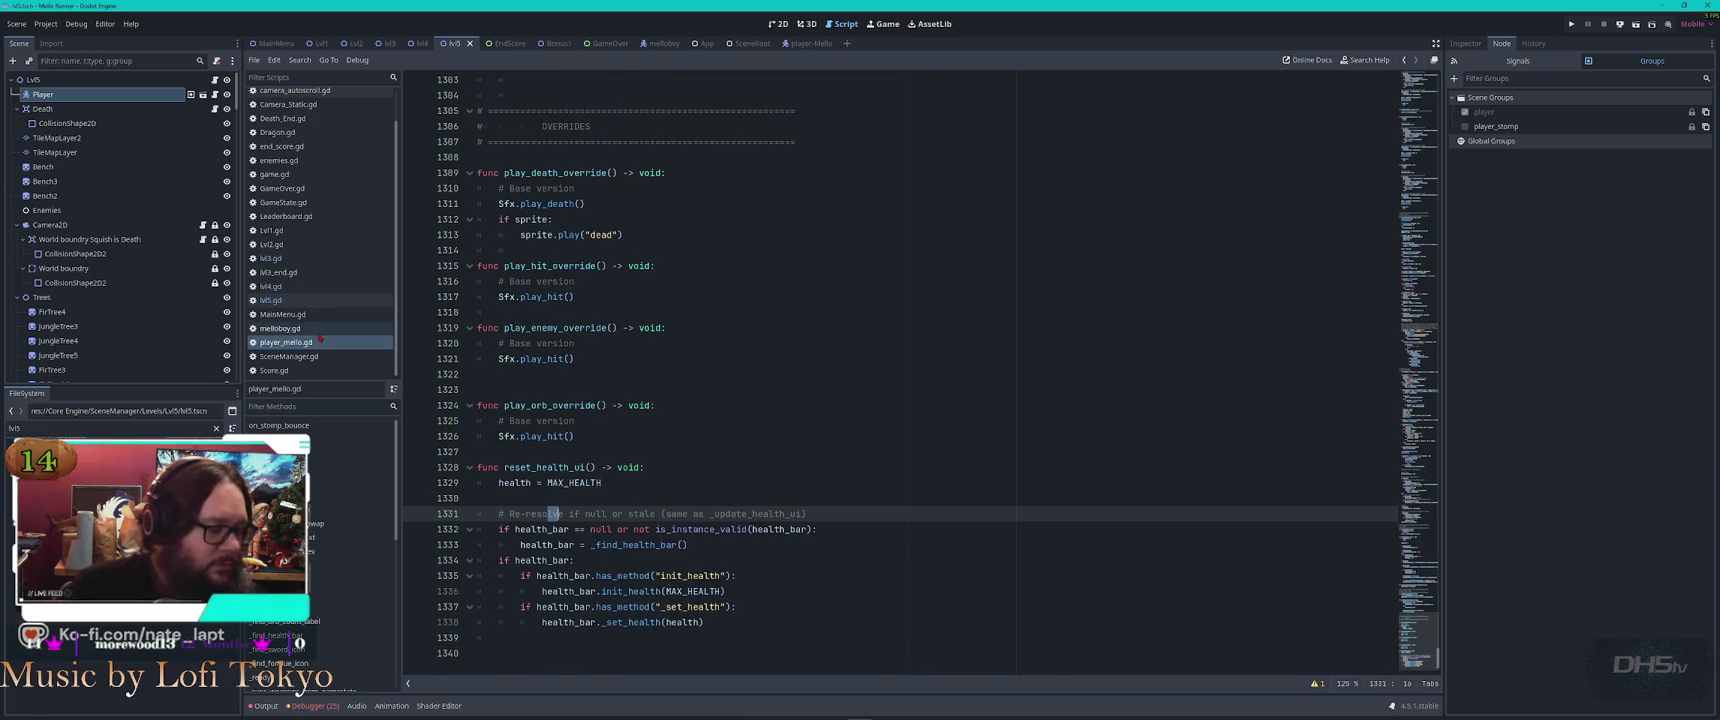
scroll(285, 132, up, 1)
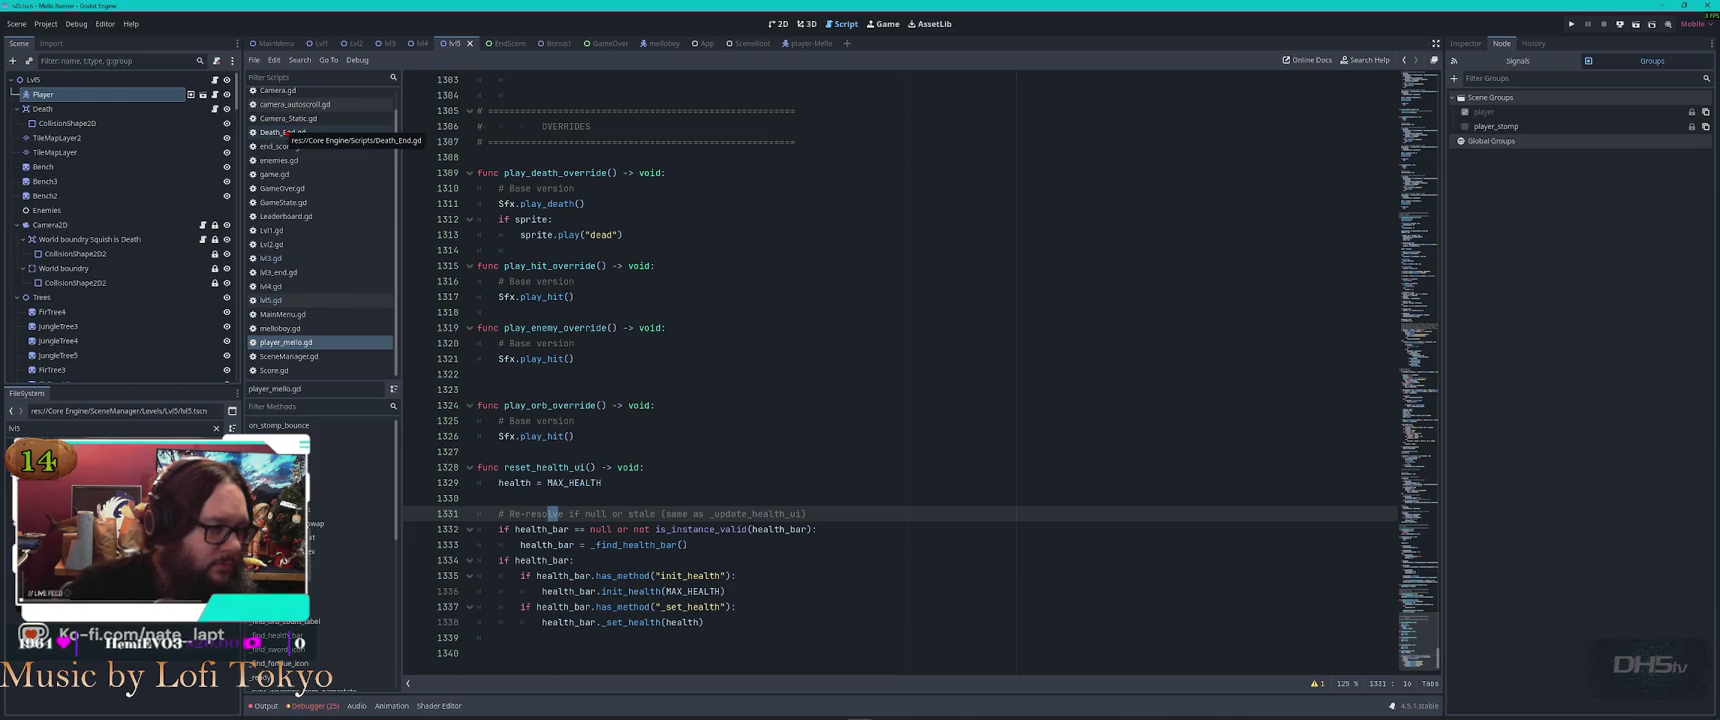
scroll(287, 132, up, 1)
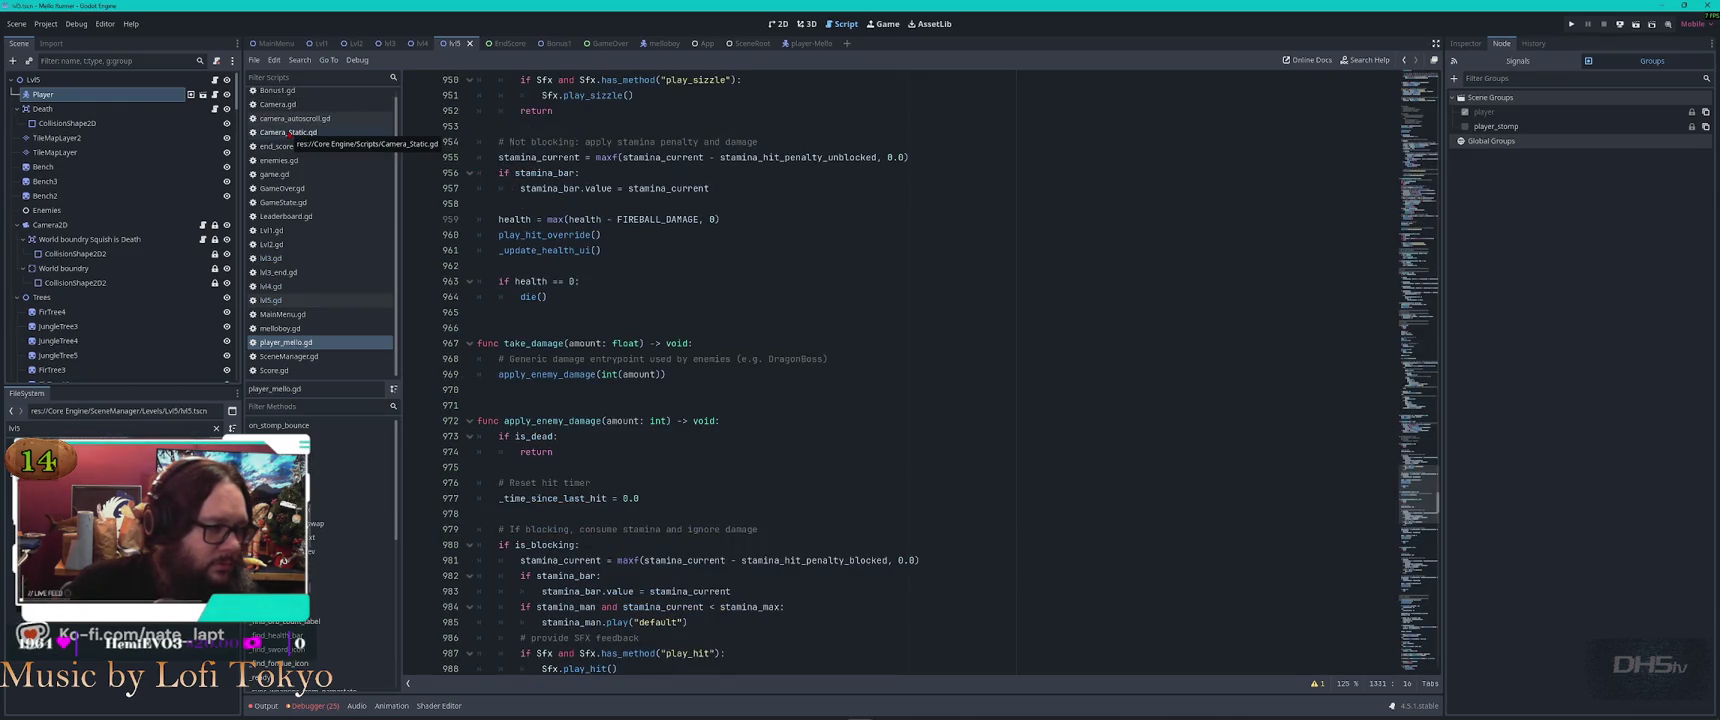
click(288, 132)
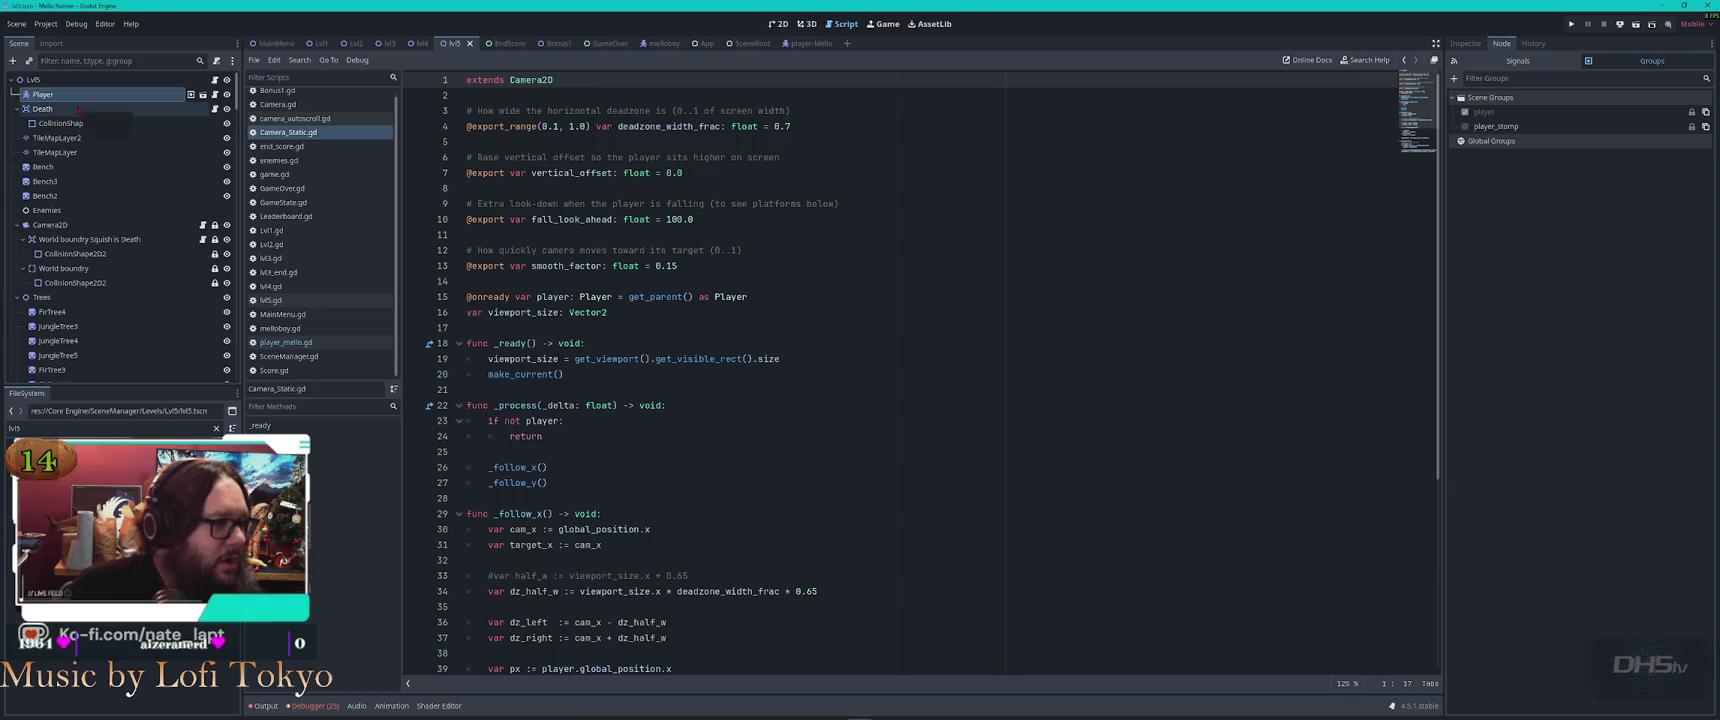
click(420, 43)
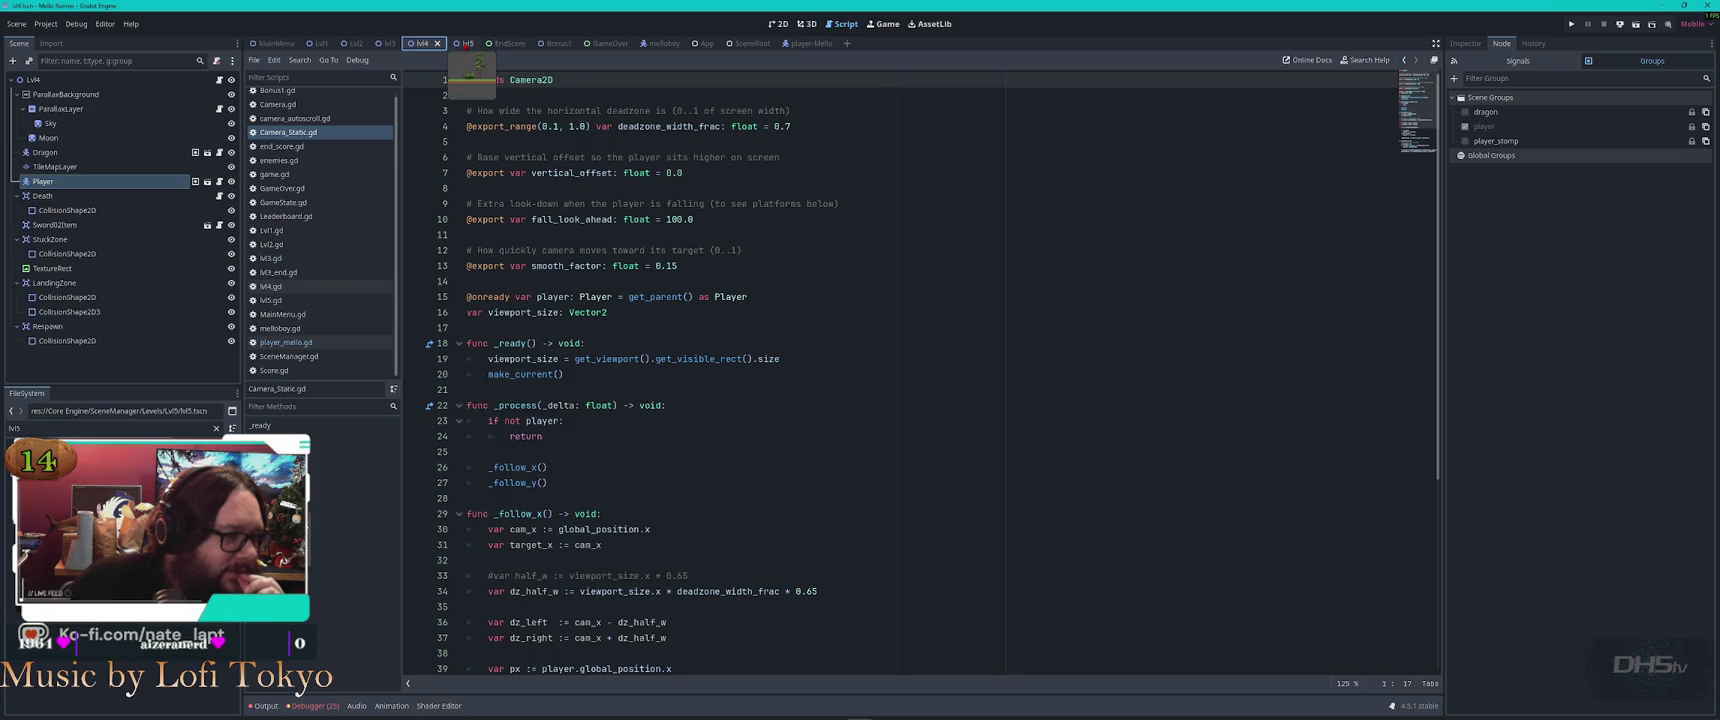
click(467, 43)
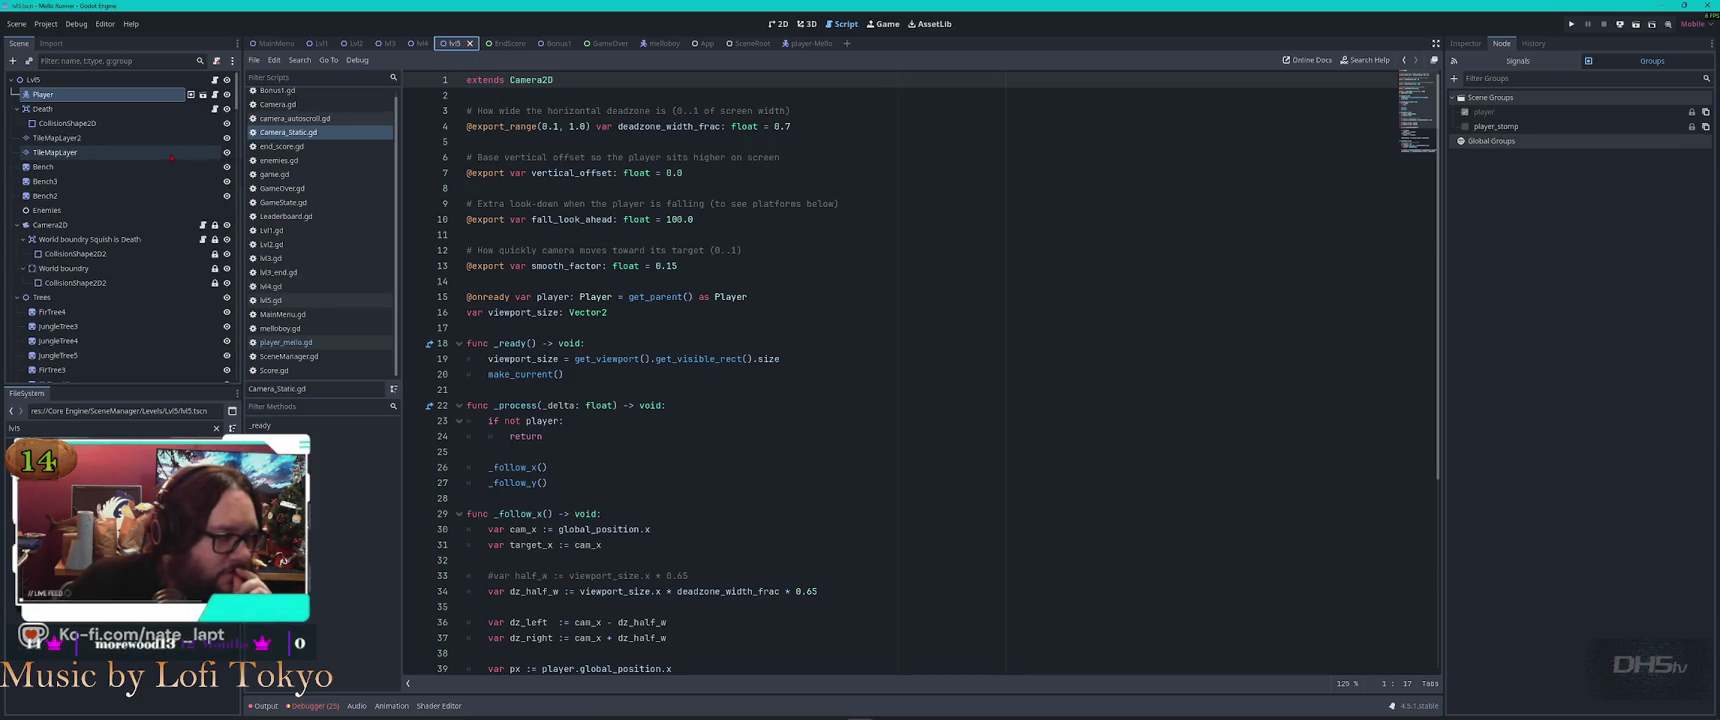
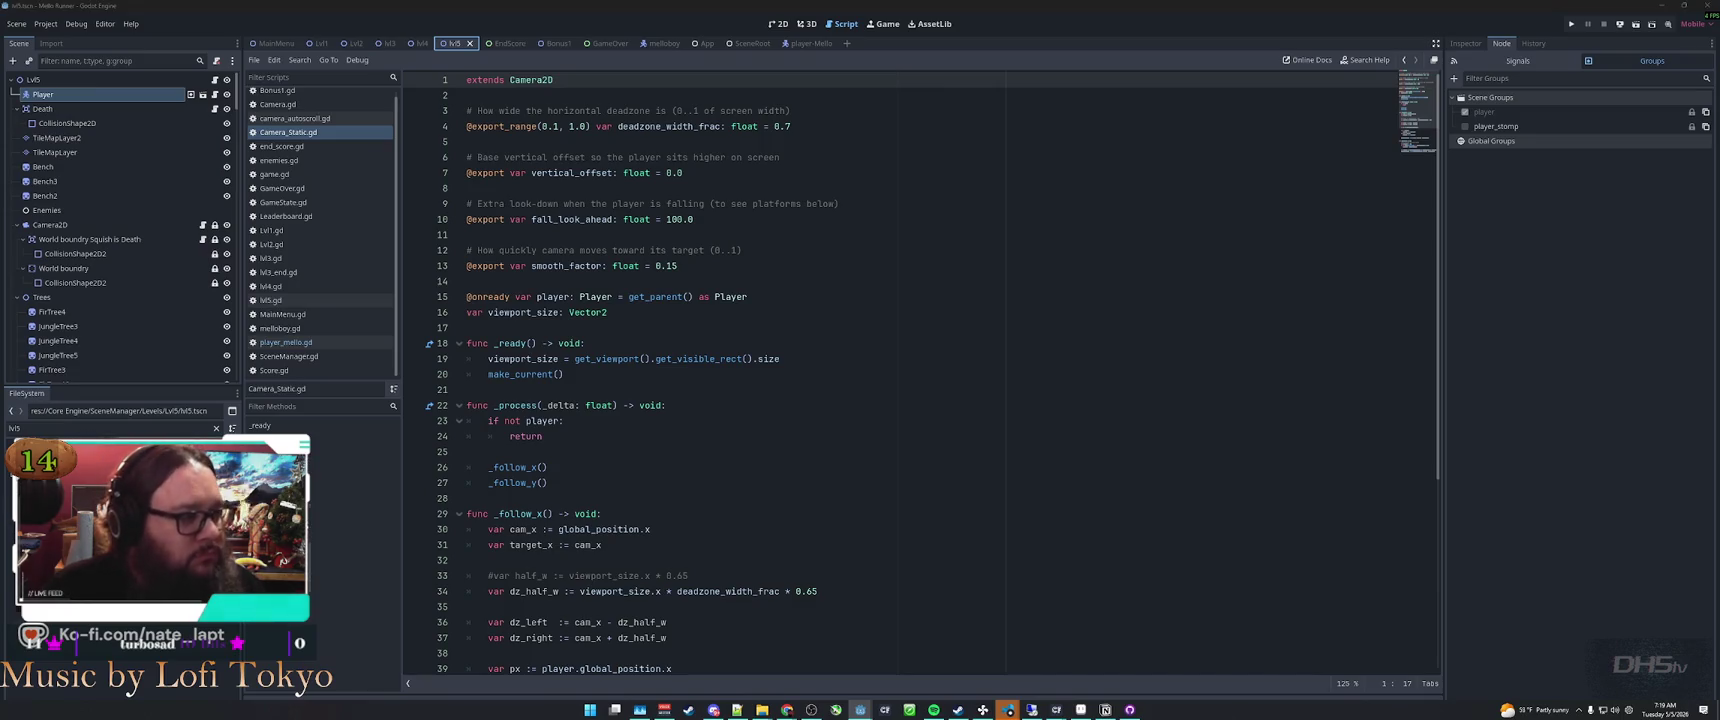
Switch from Godot to the VS Code window showing Lvl2.gd and its AI chat
key(alt+Tab)
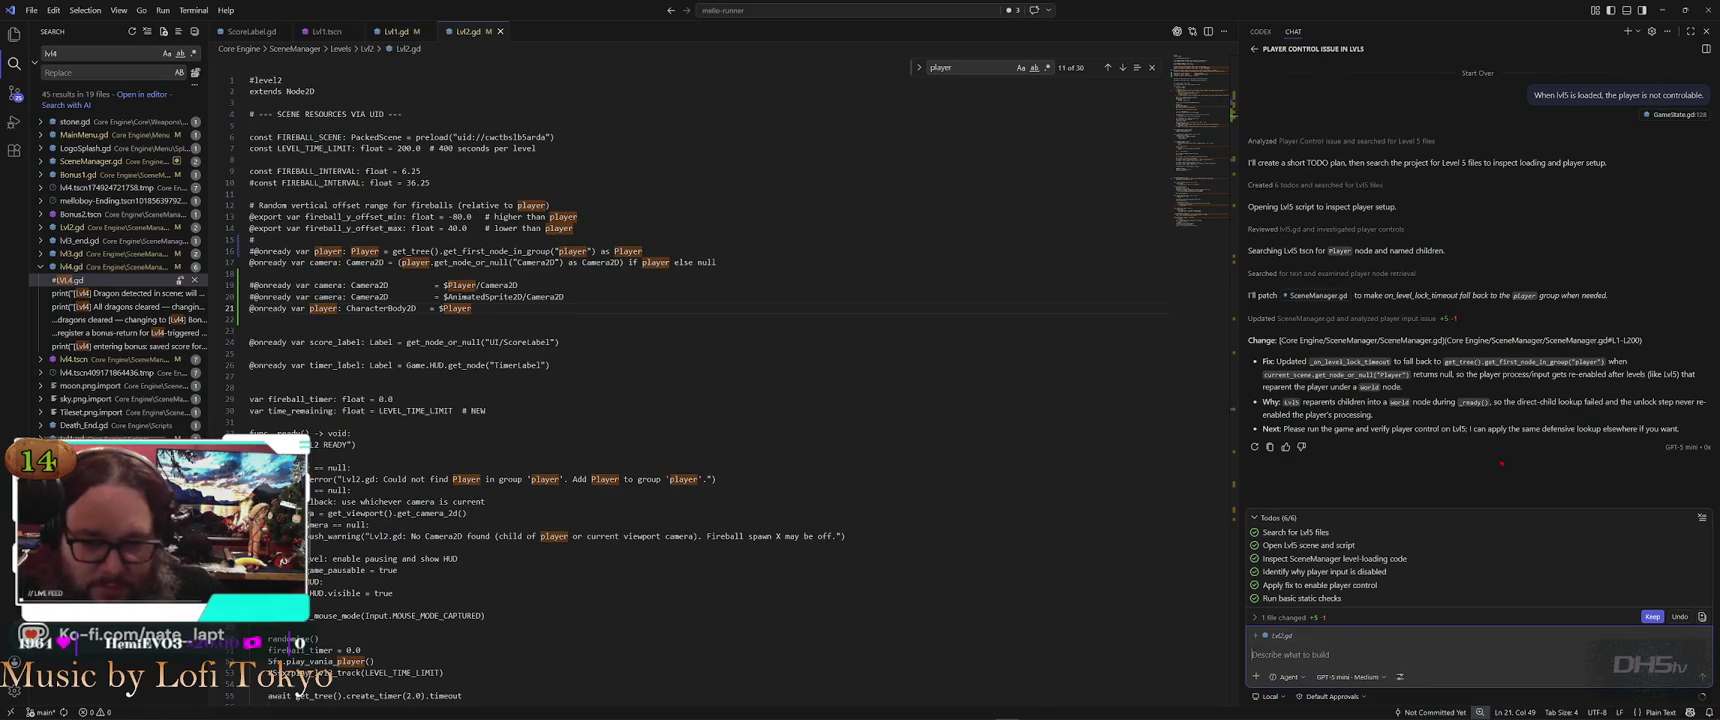
Return to the Godot editor and run the project with F5 to reach the Main Menu
key(alt+Tab)
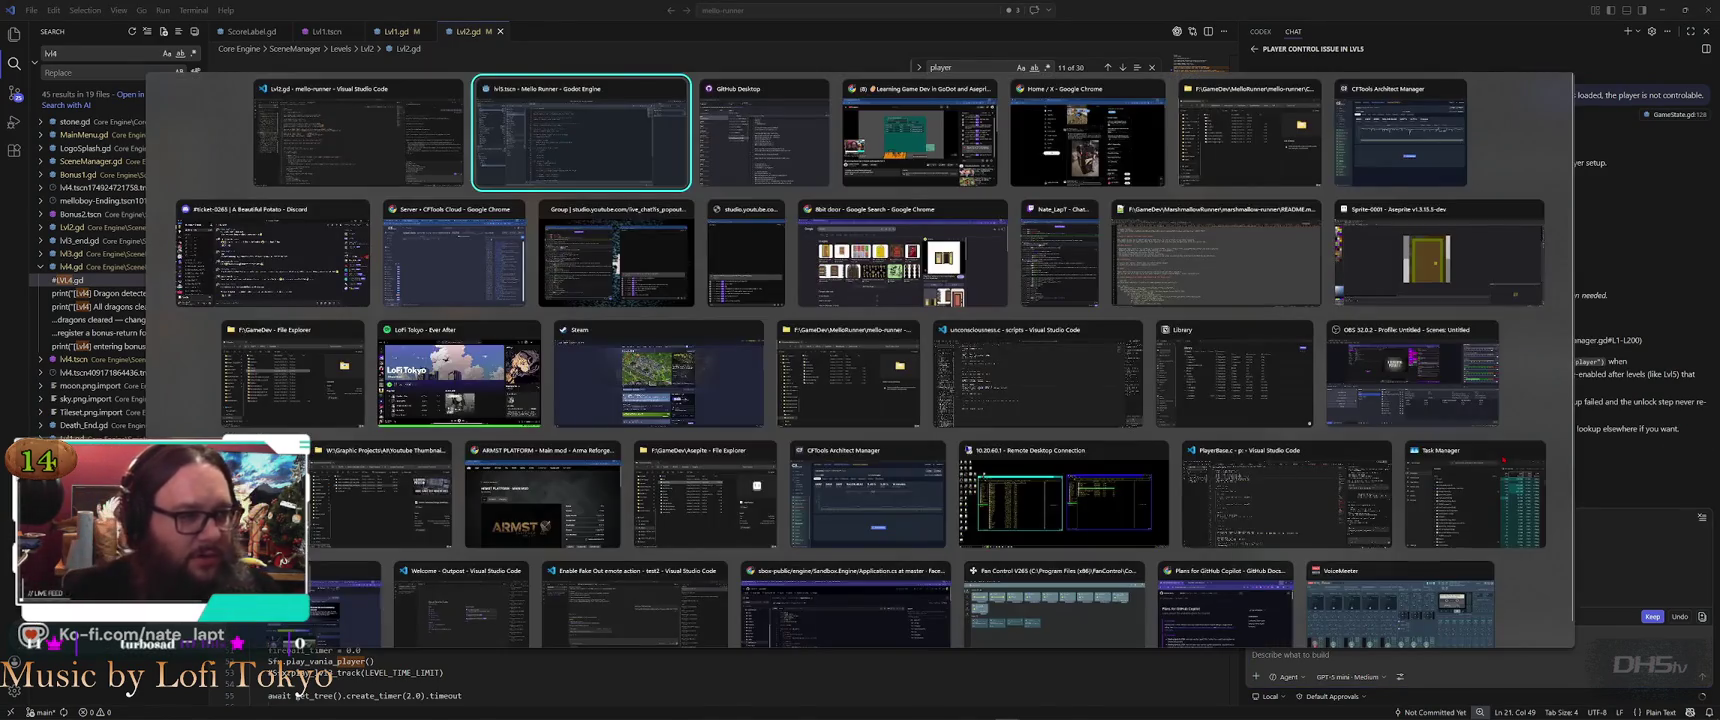
key(F5)
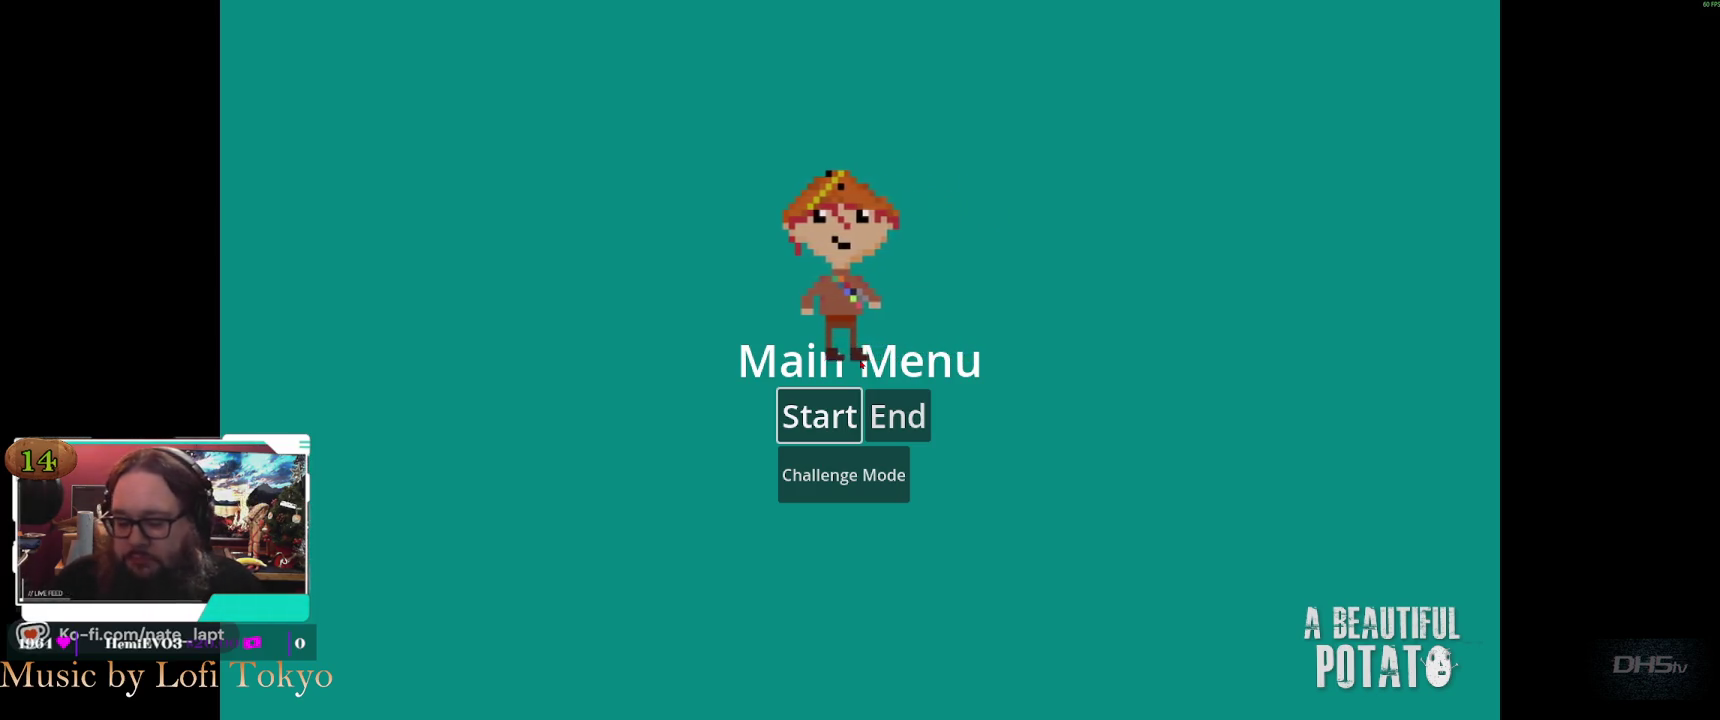
Start the game and play the dragon level, grabbing the sword and defeating the dragon
key(Return)
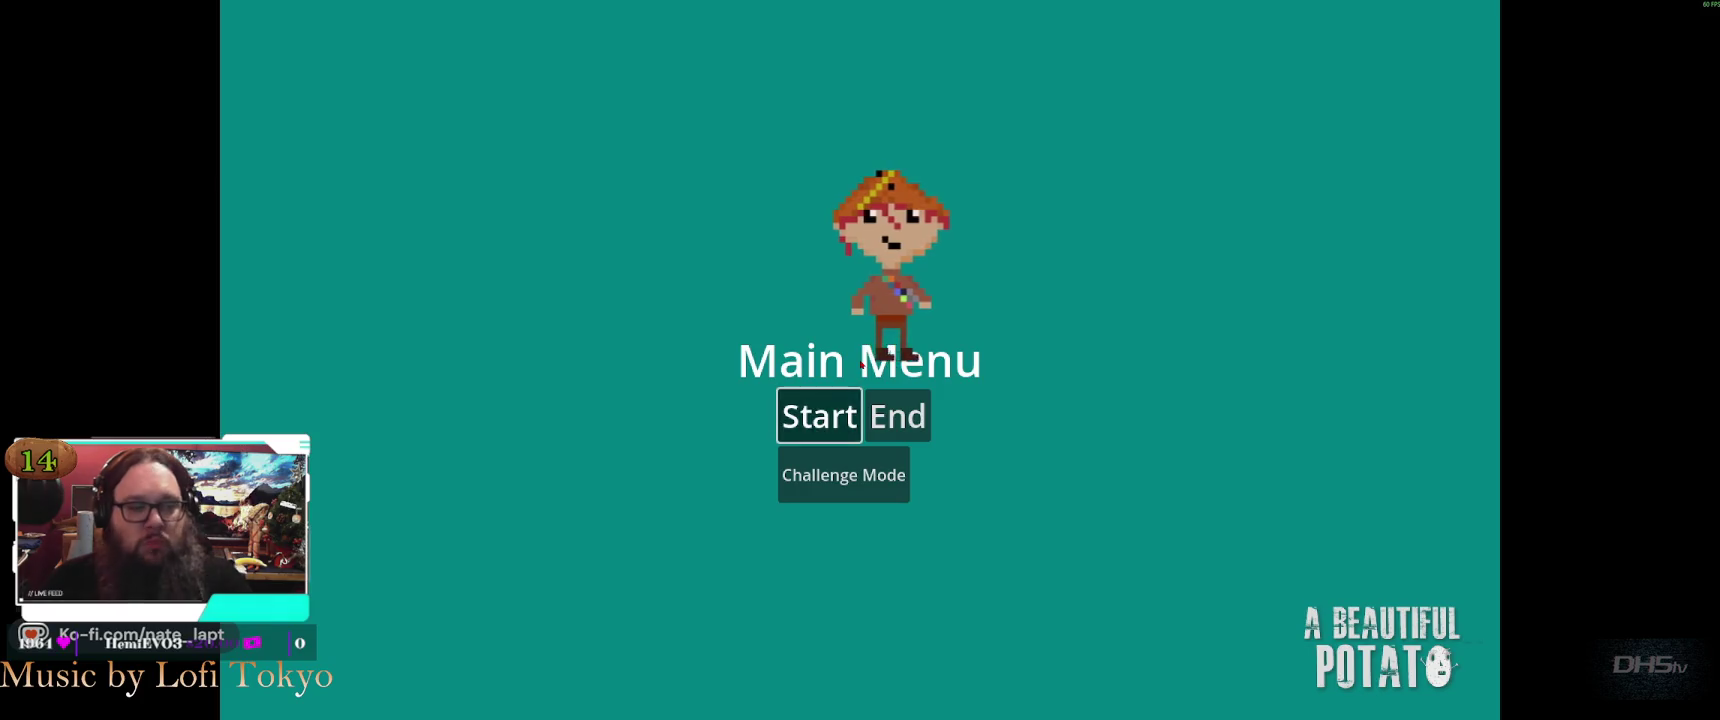
key(space)
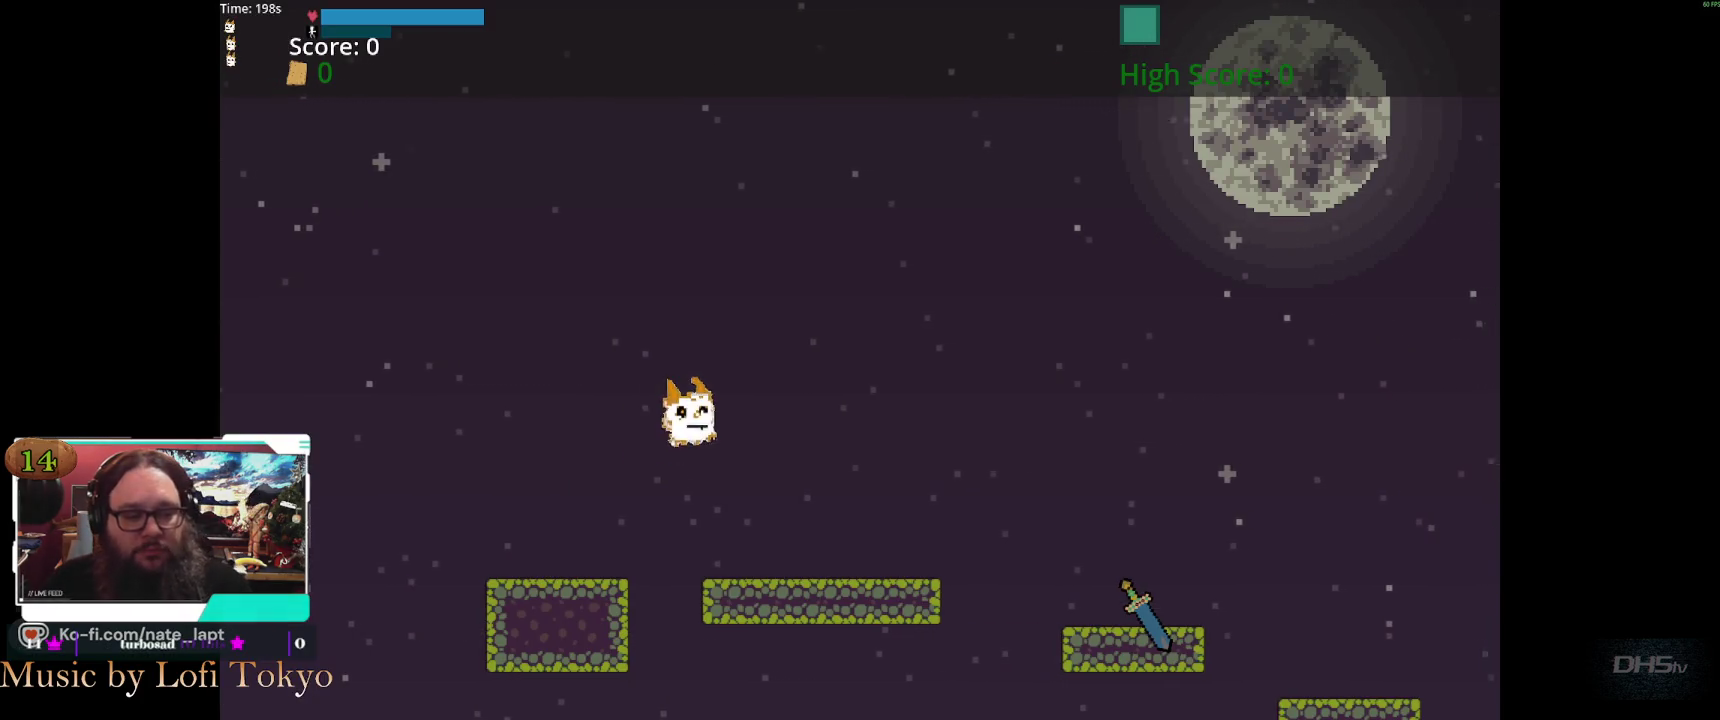
key(space)
key(Right)
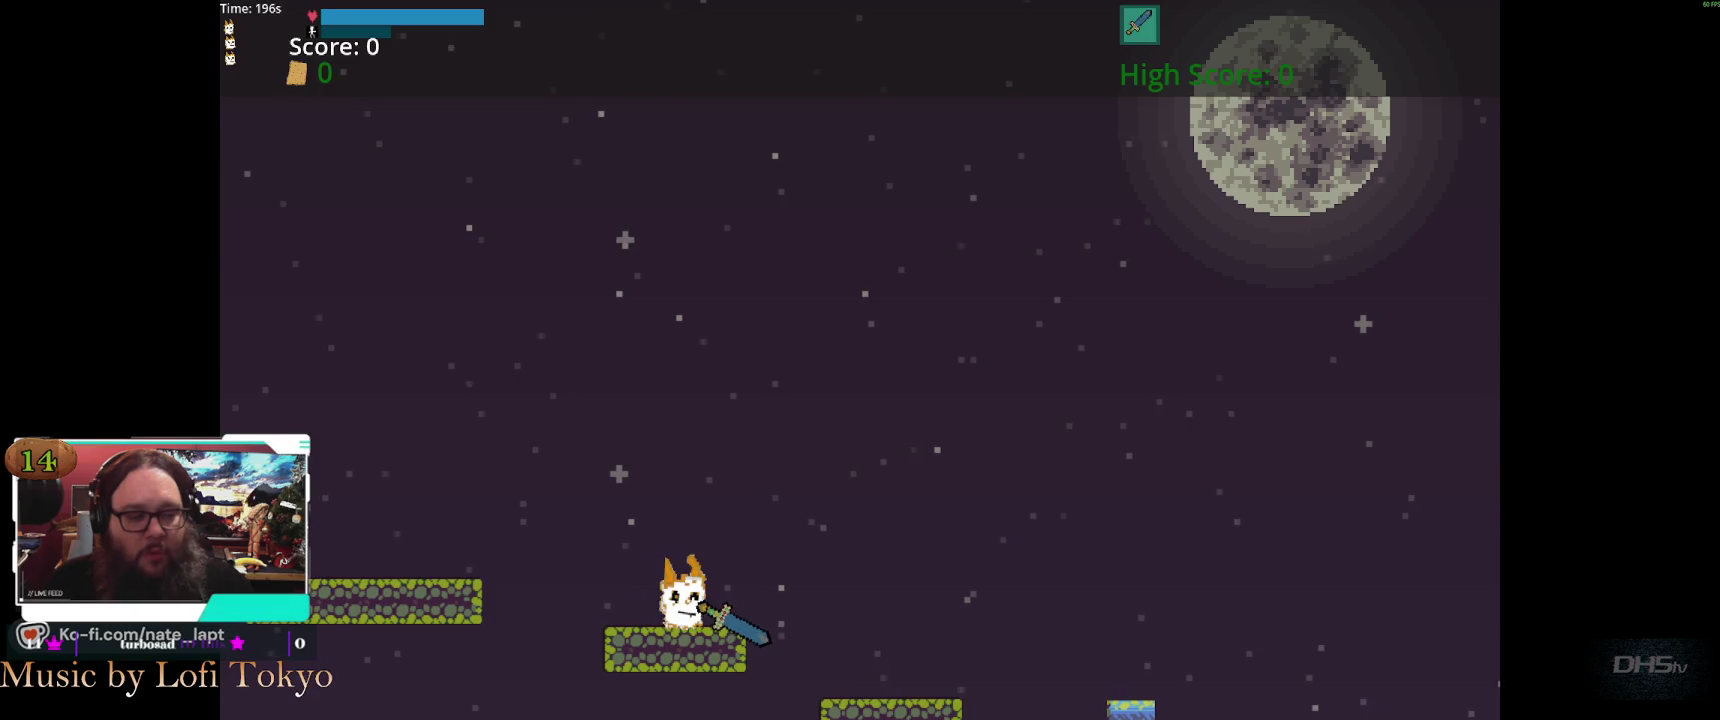
key(space)
key(space)
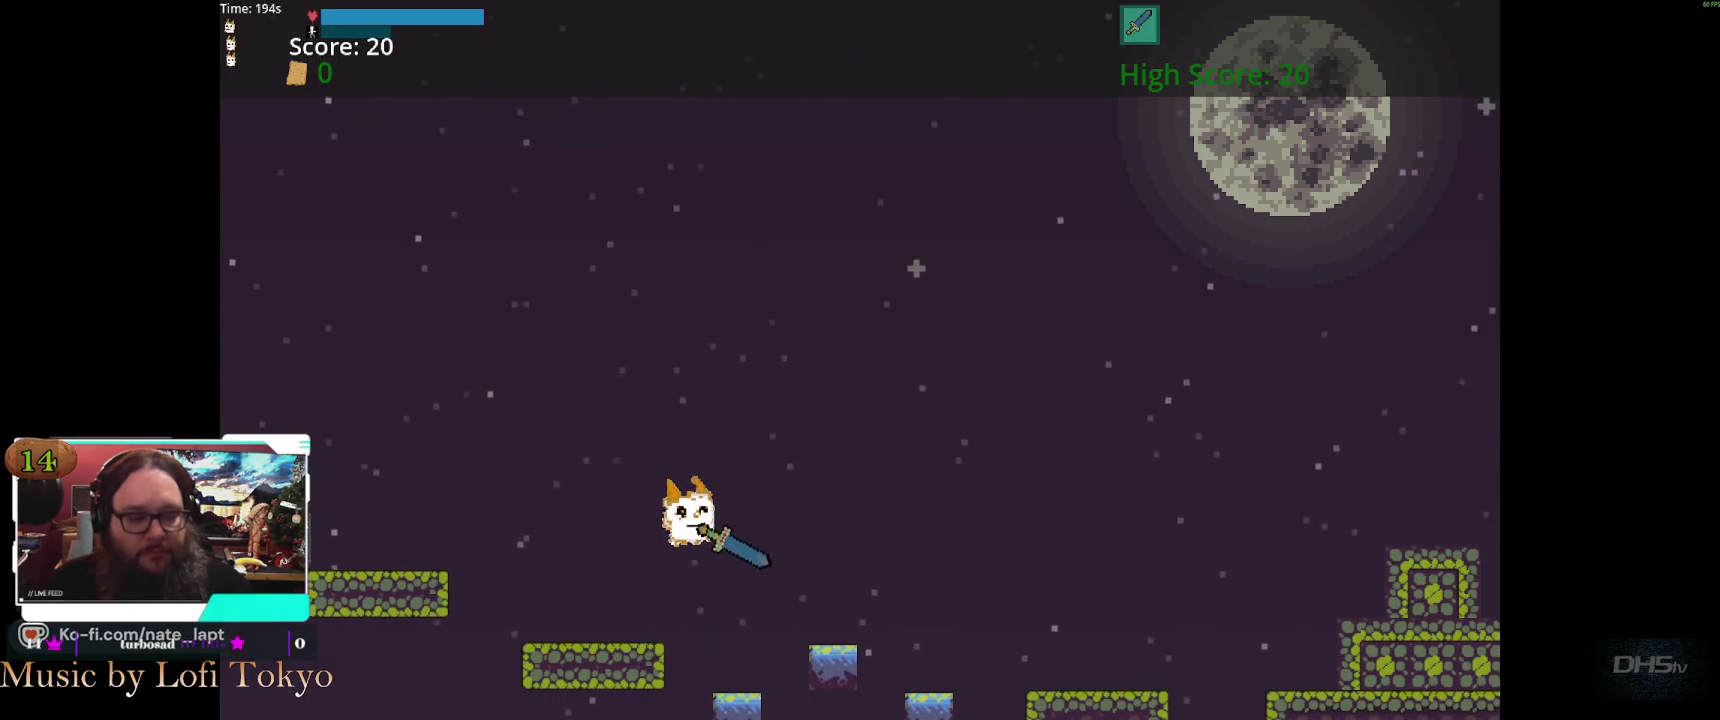
key(space)
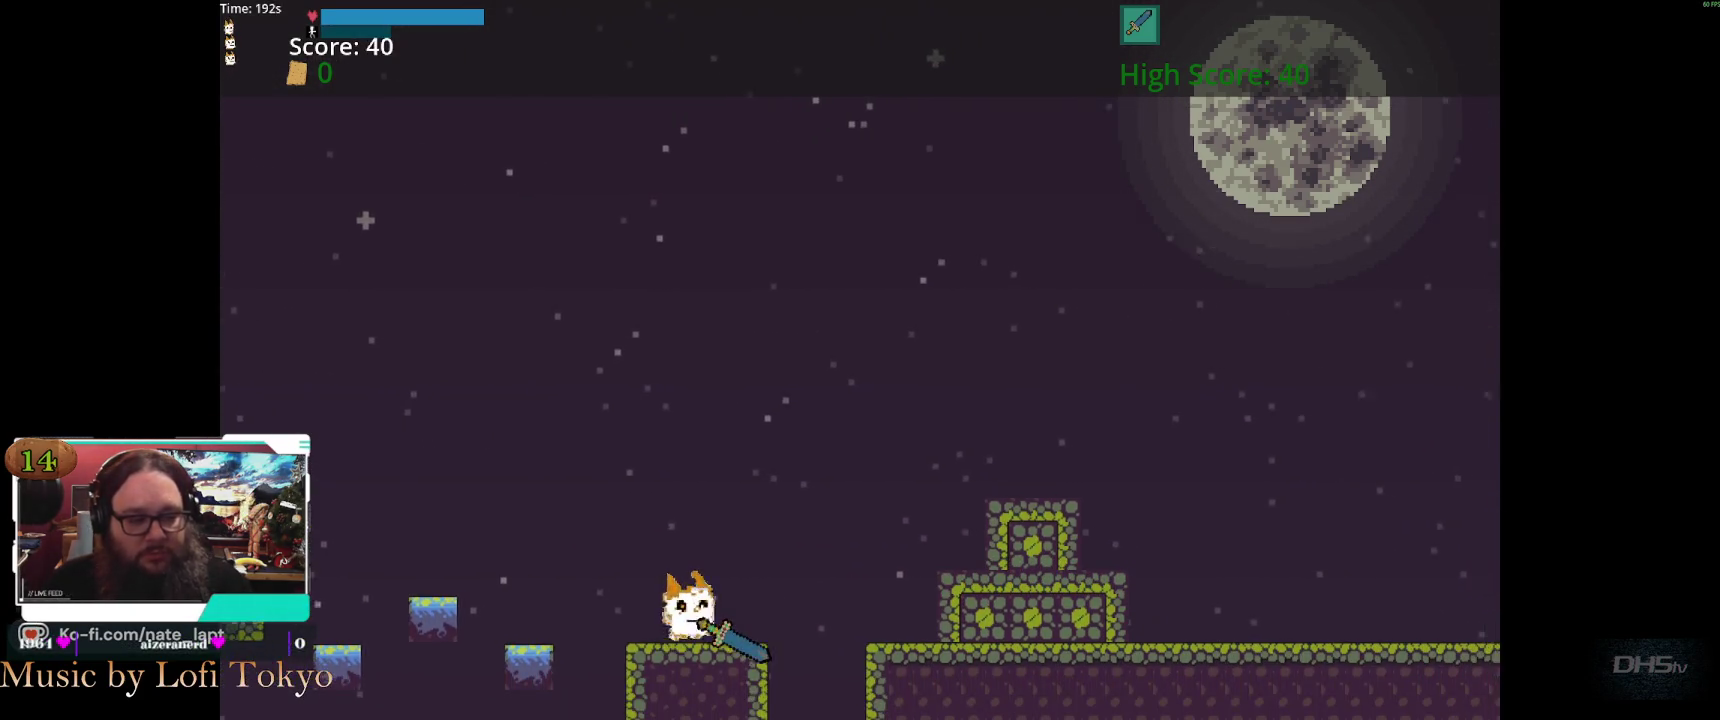
key(space)
key(space)
key(Right)
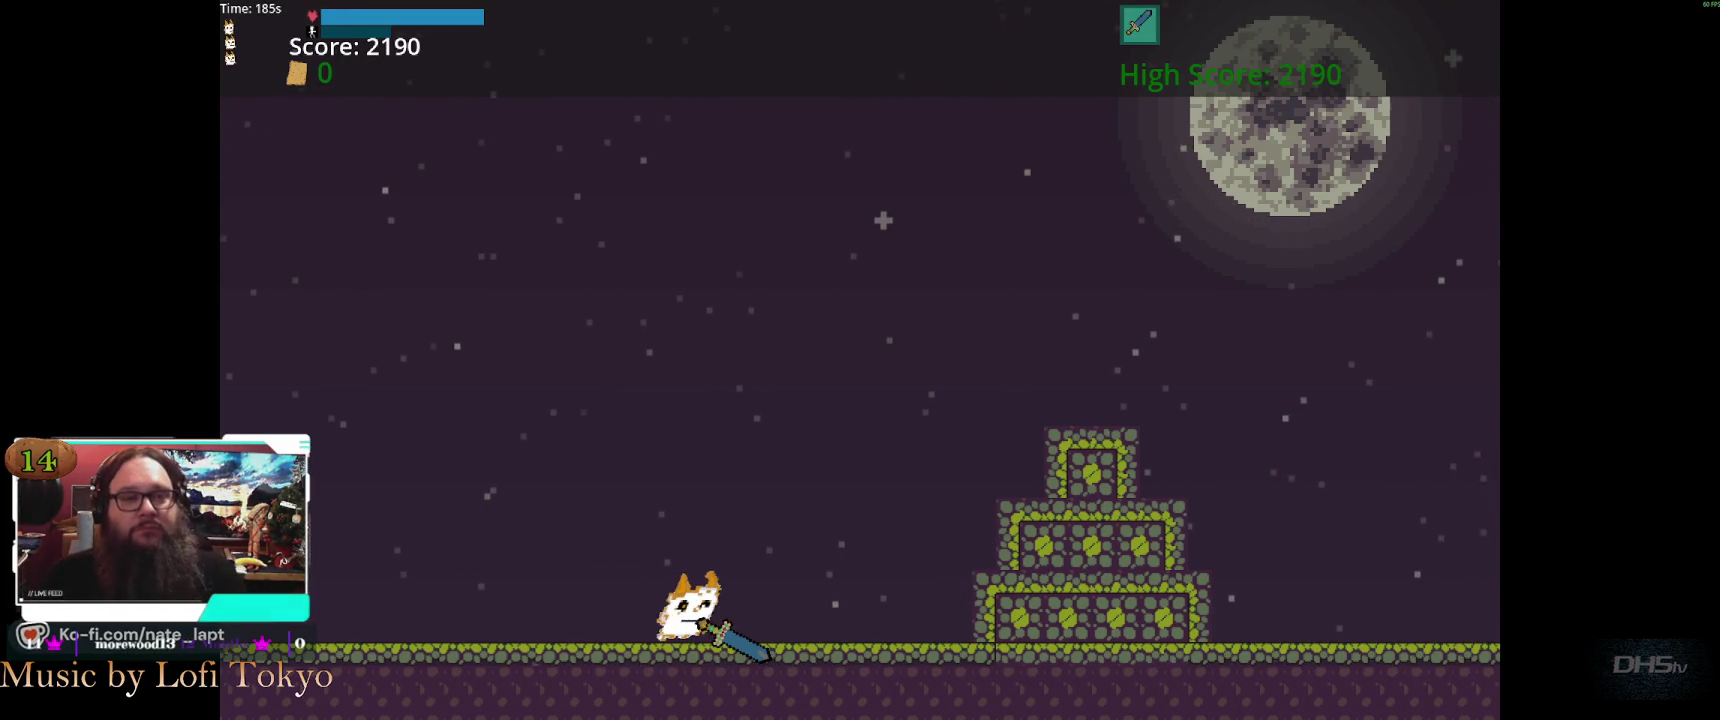
key(Right)
key(Right)
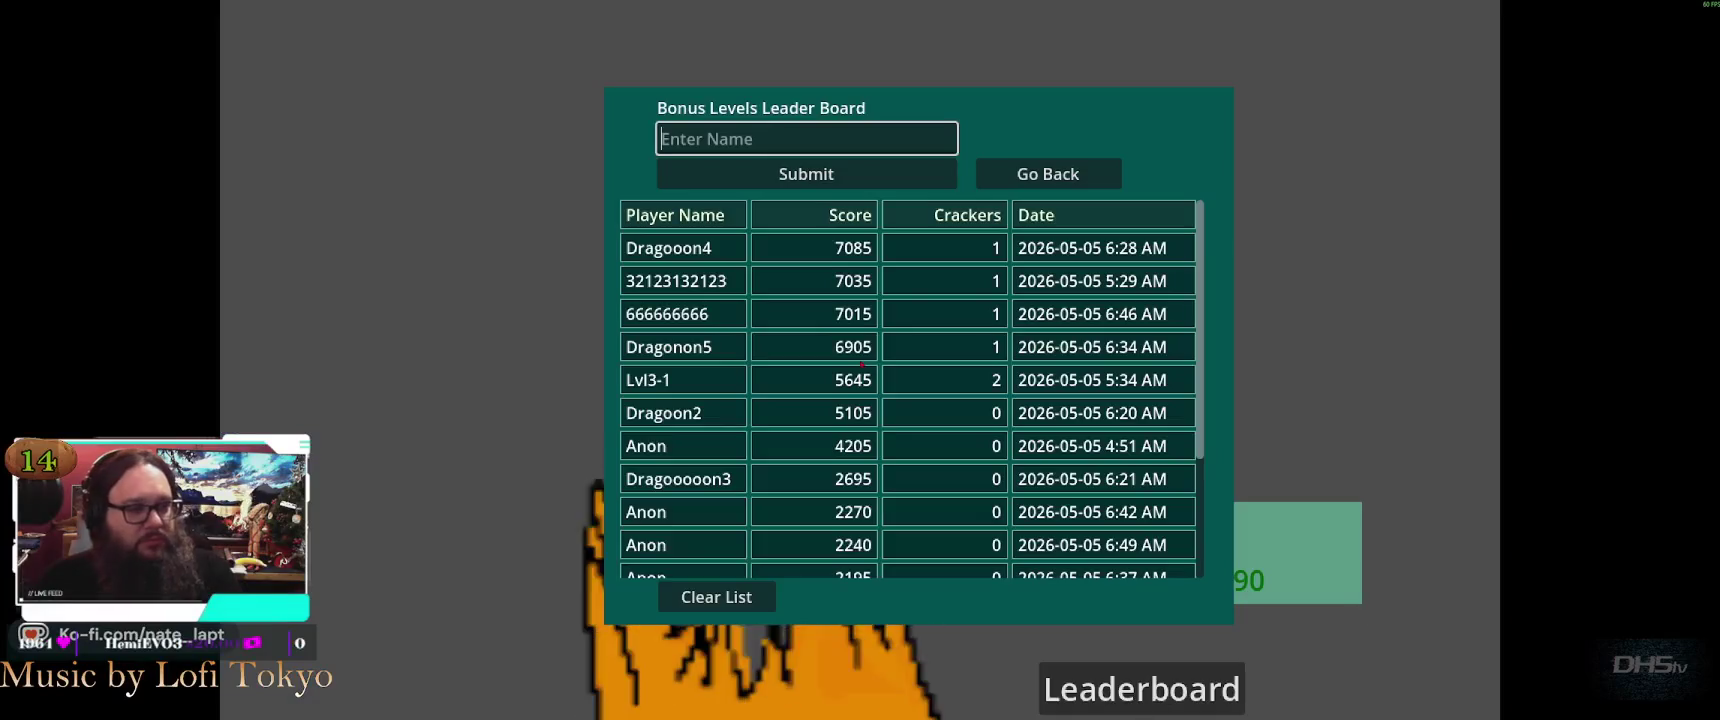
After dying, dismiss the leaderboard, continue, and jump through the scrolling bonus stage
key(Escape)
key(Up)
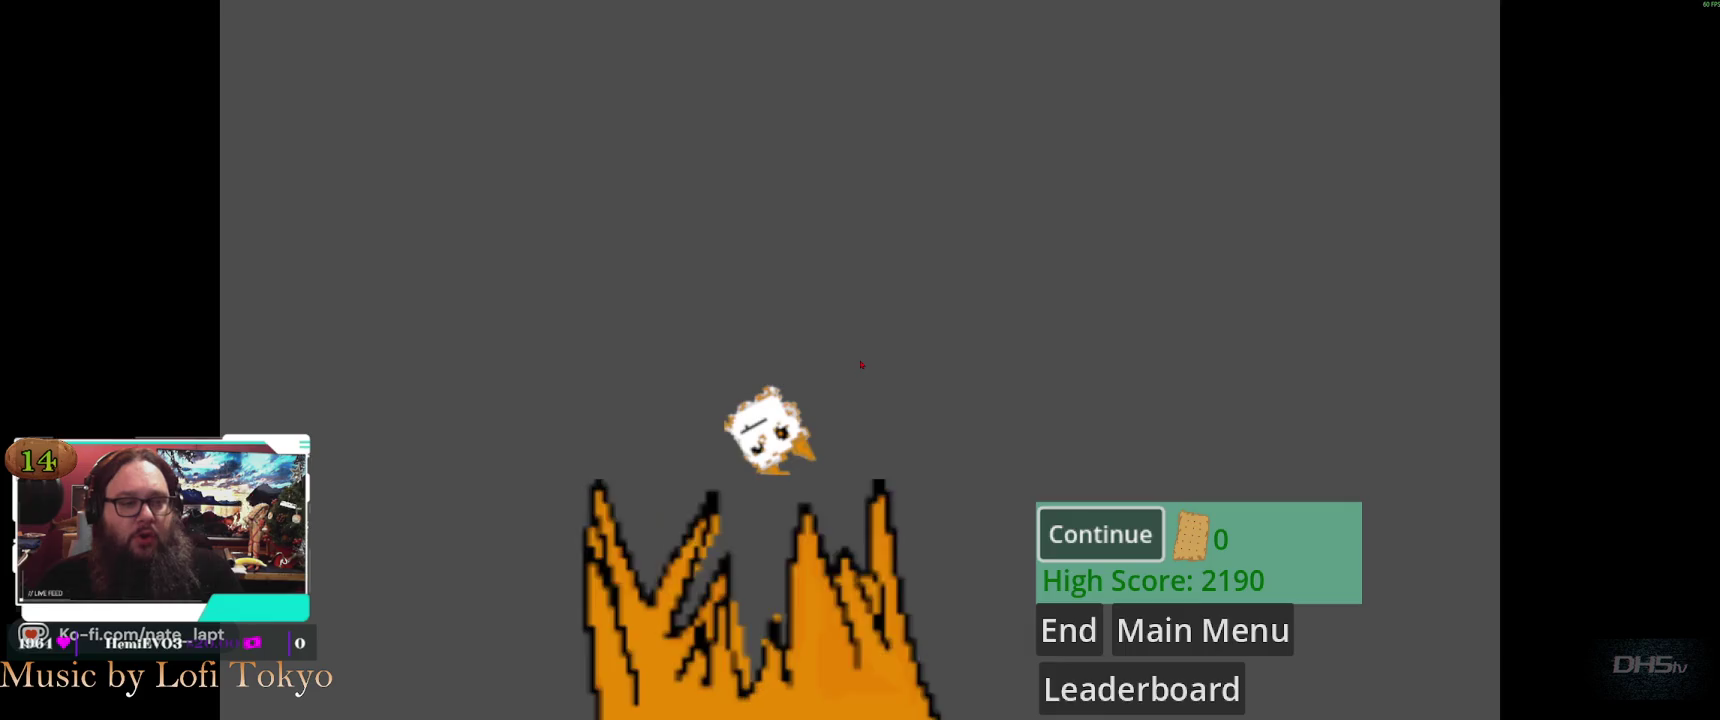
key(Return)
key(space)
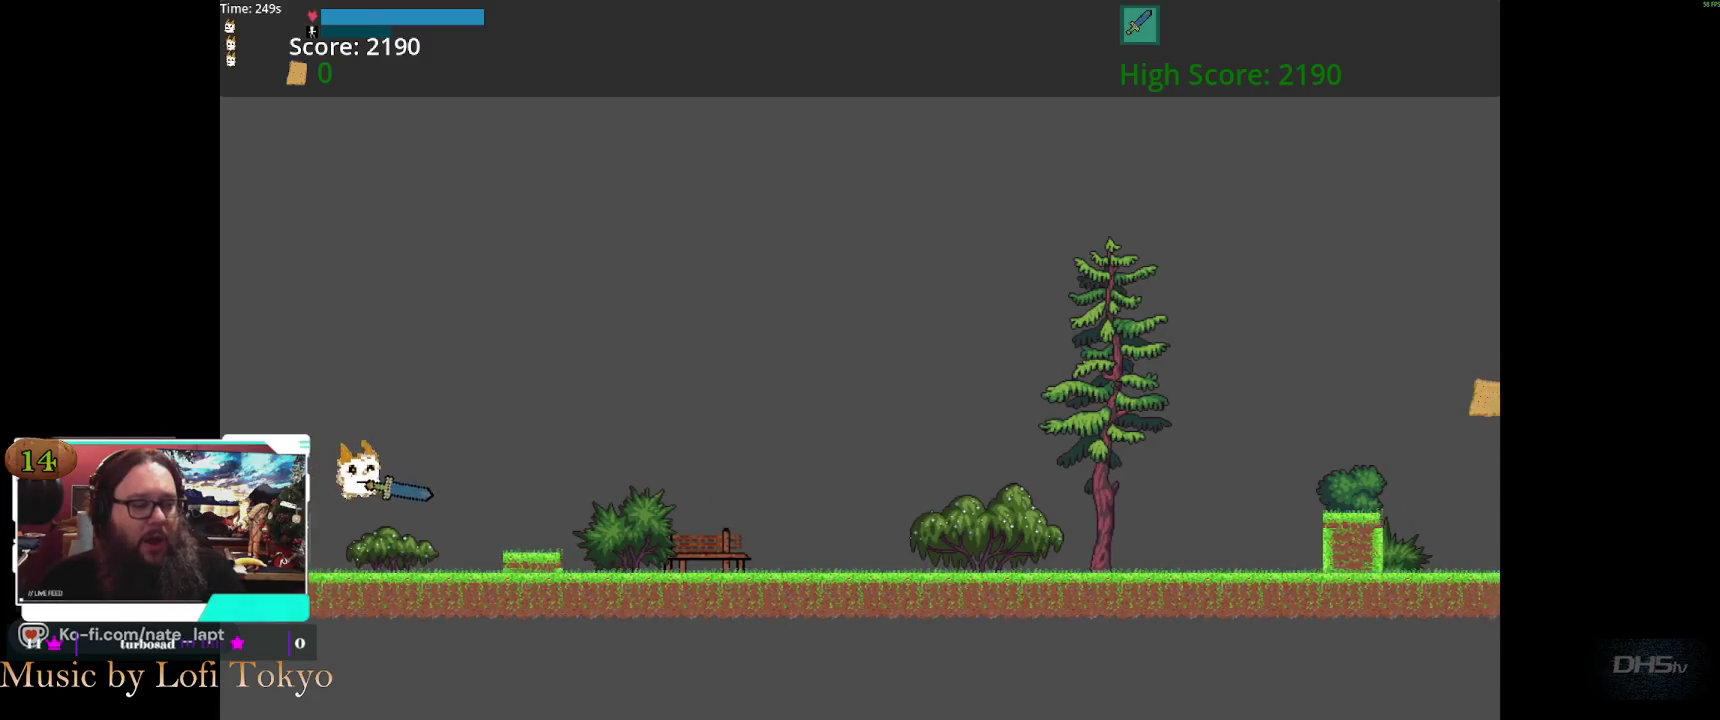
key(space)
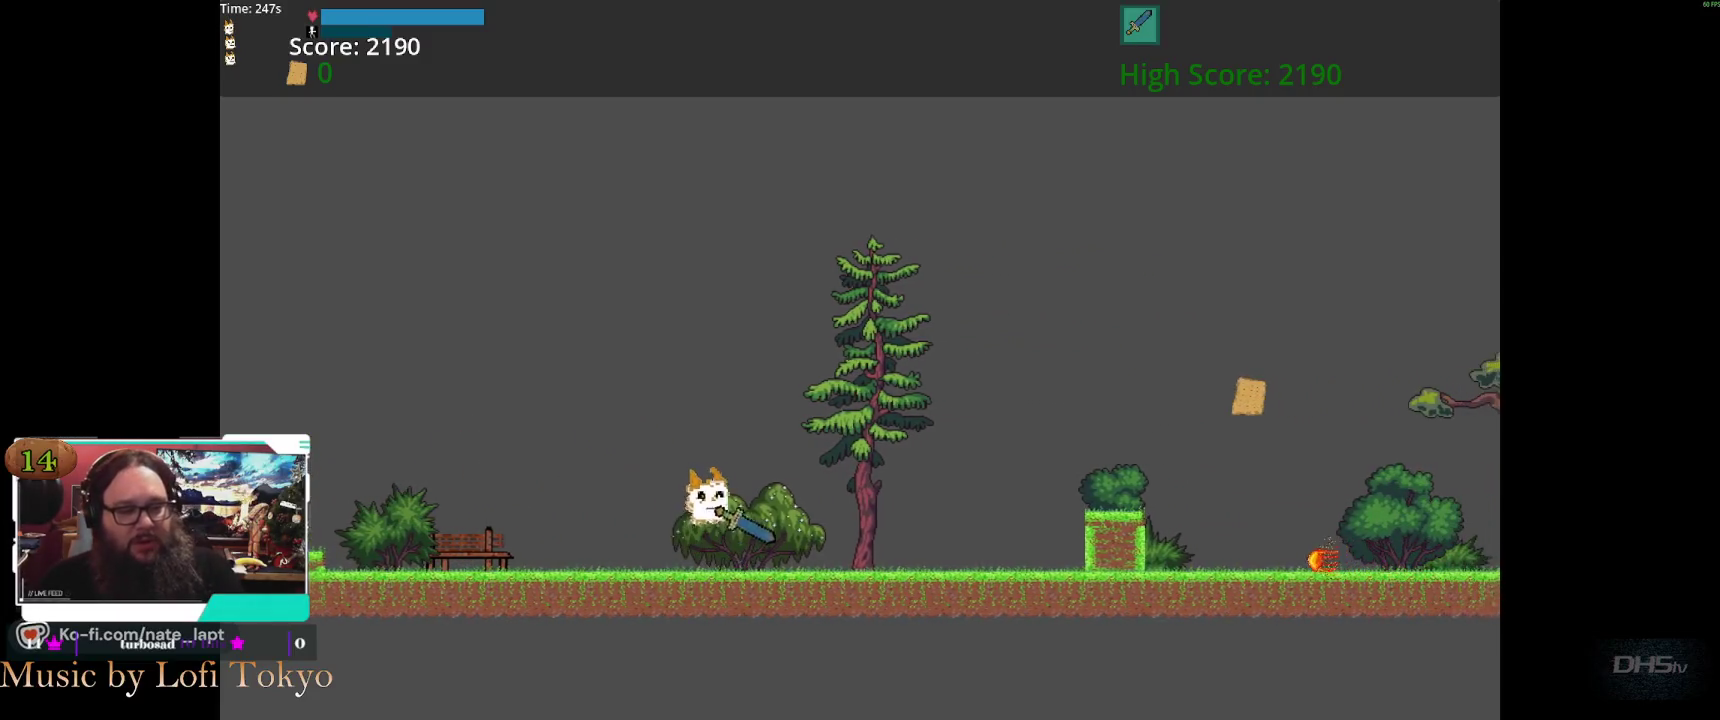
key(space)
key(space)
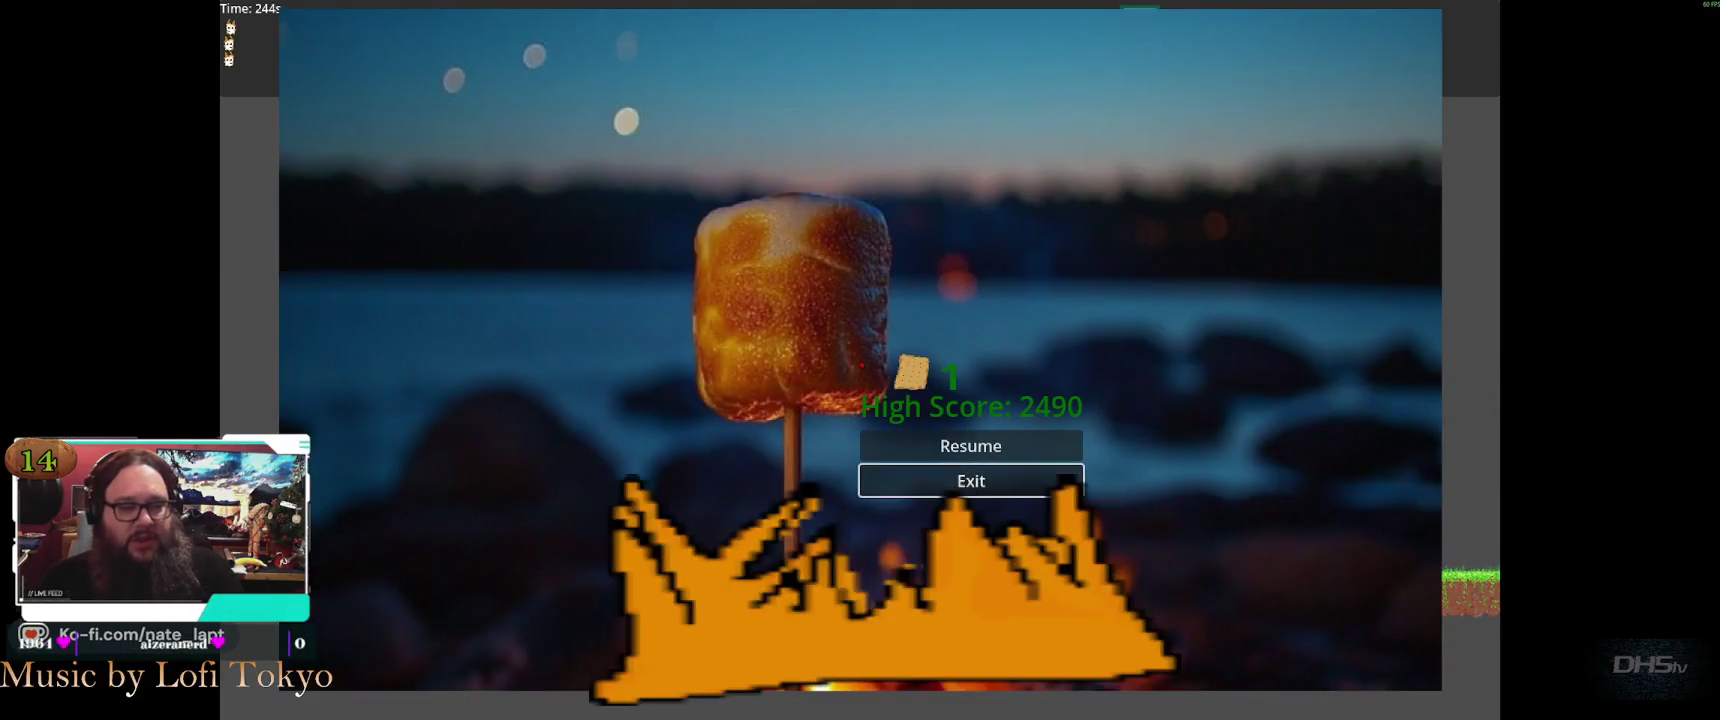
Exit the game from the pause menu and switch back to VS Code
key(Down)
key(Return)
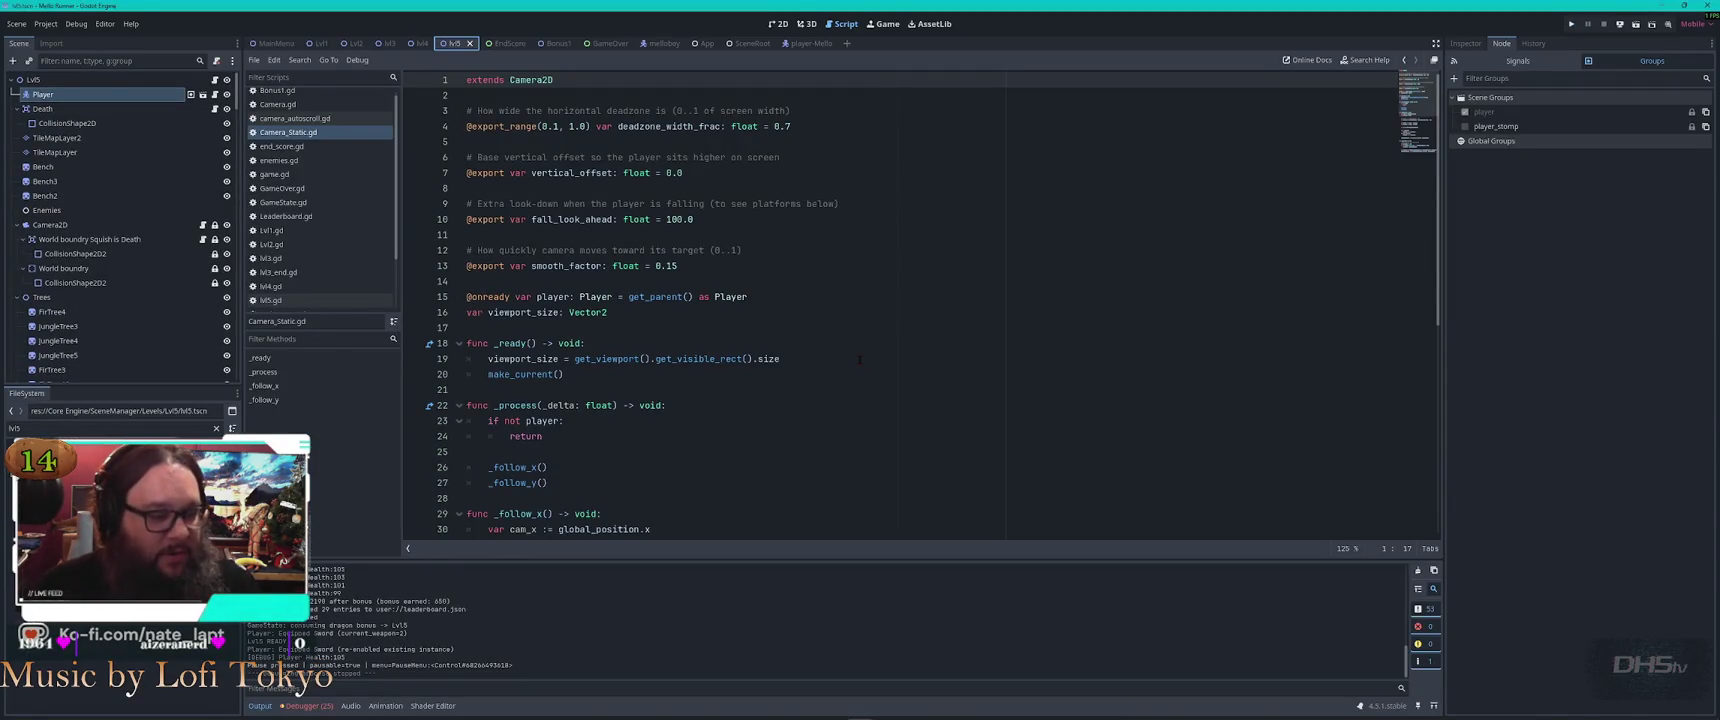
key(alt+Tab)
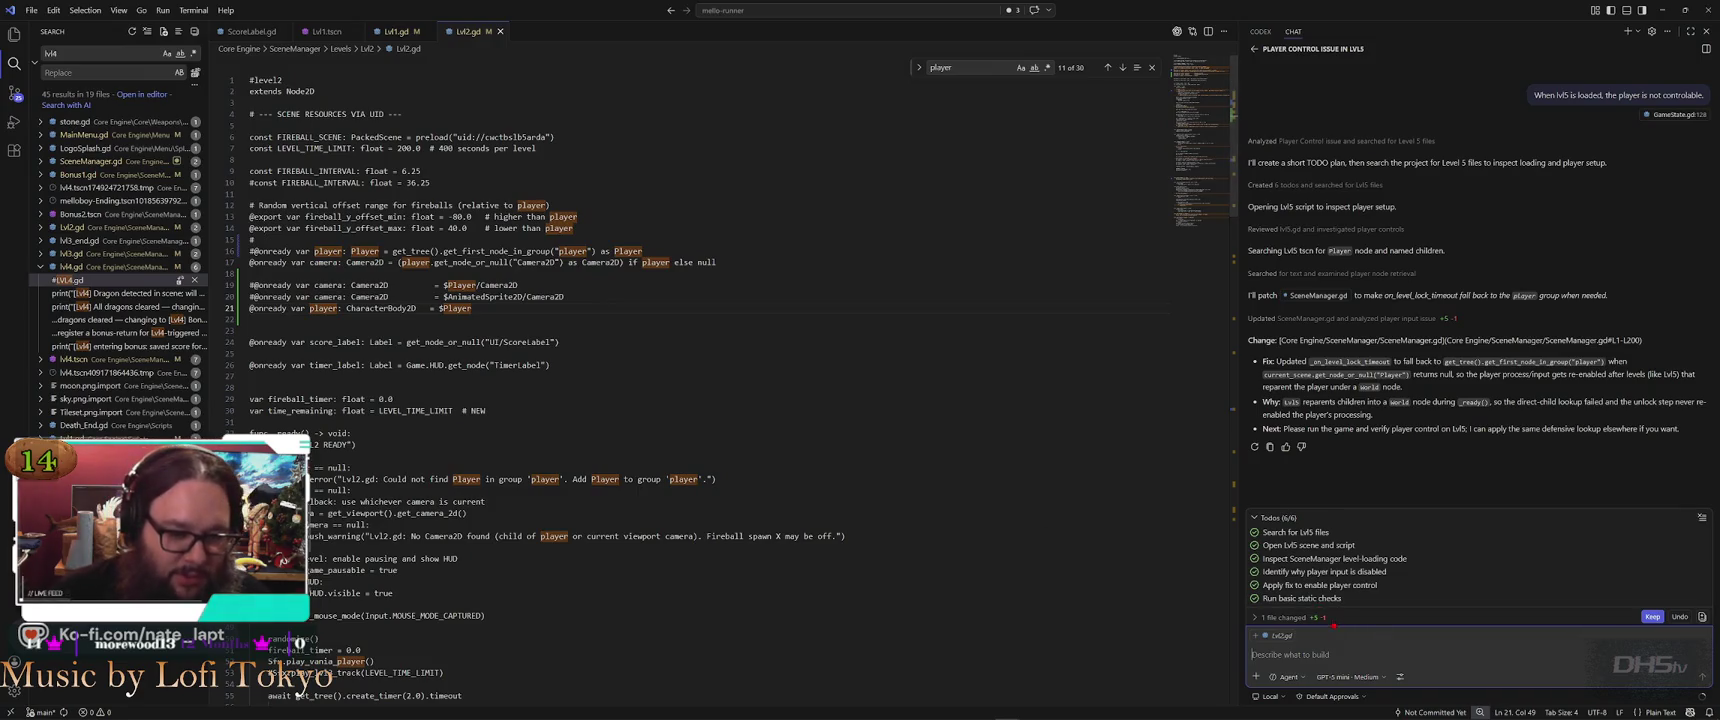
Review the AI's SceneManager.gd diff, then change the project search term to lvl5
click(1380, 617)
click(1395, 618)
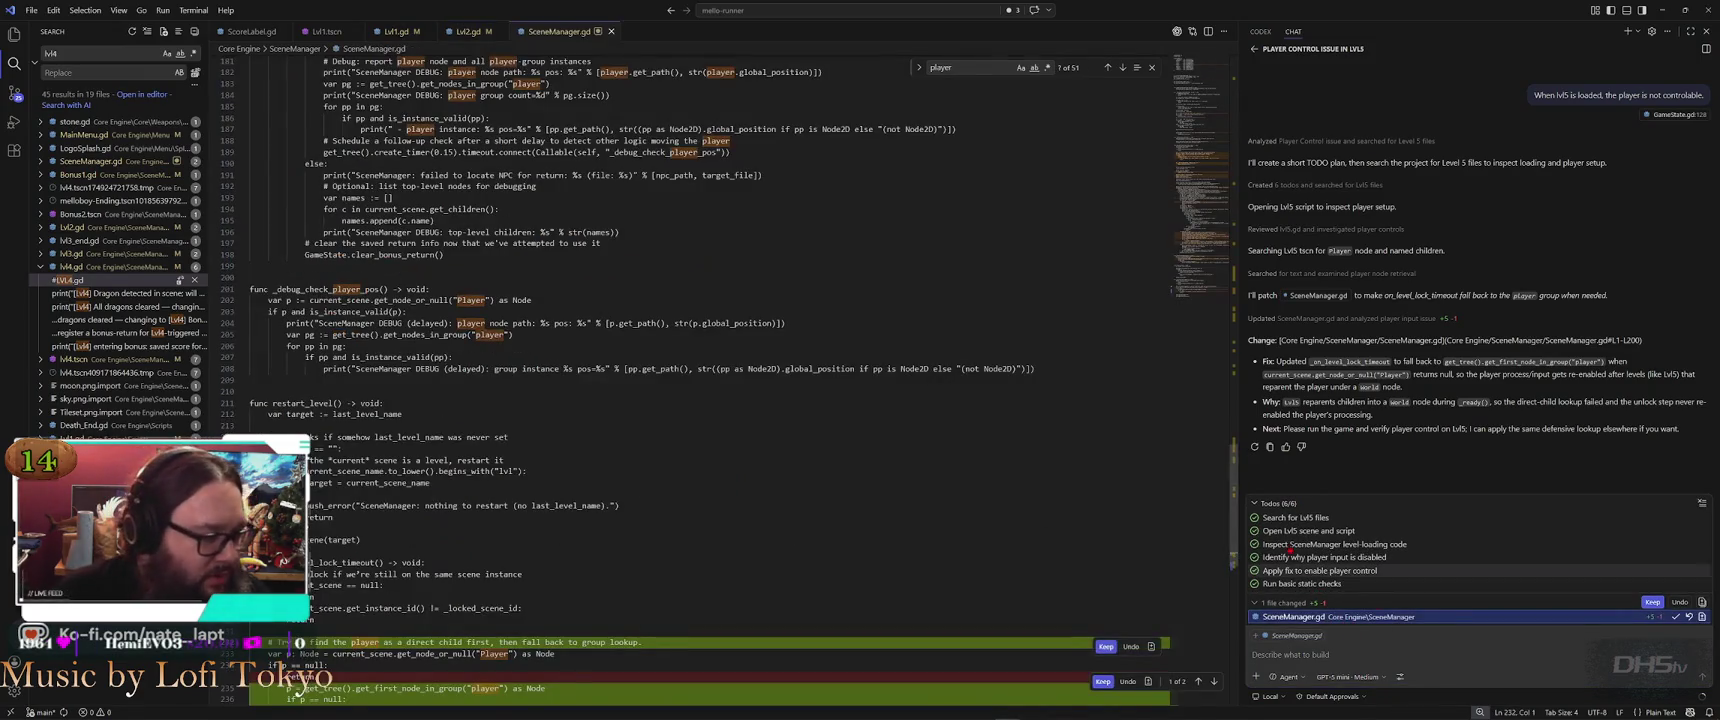
scroll(706, 518, down, 4)
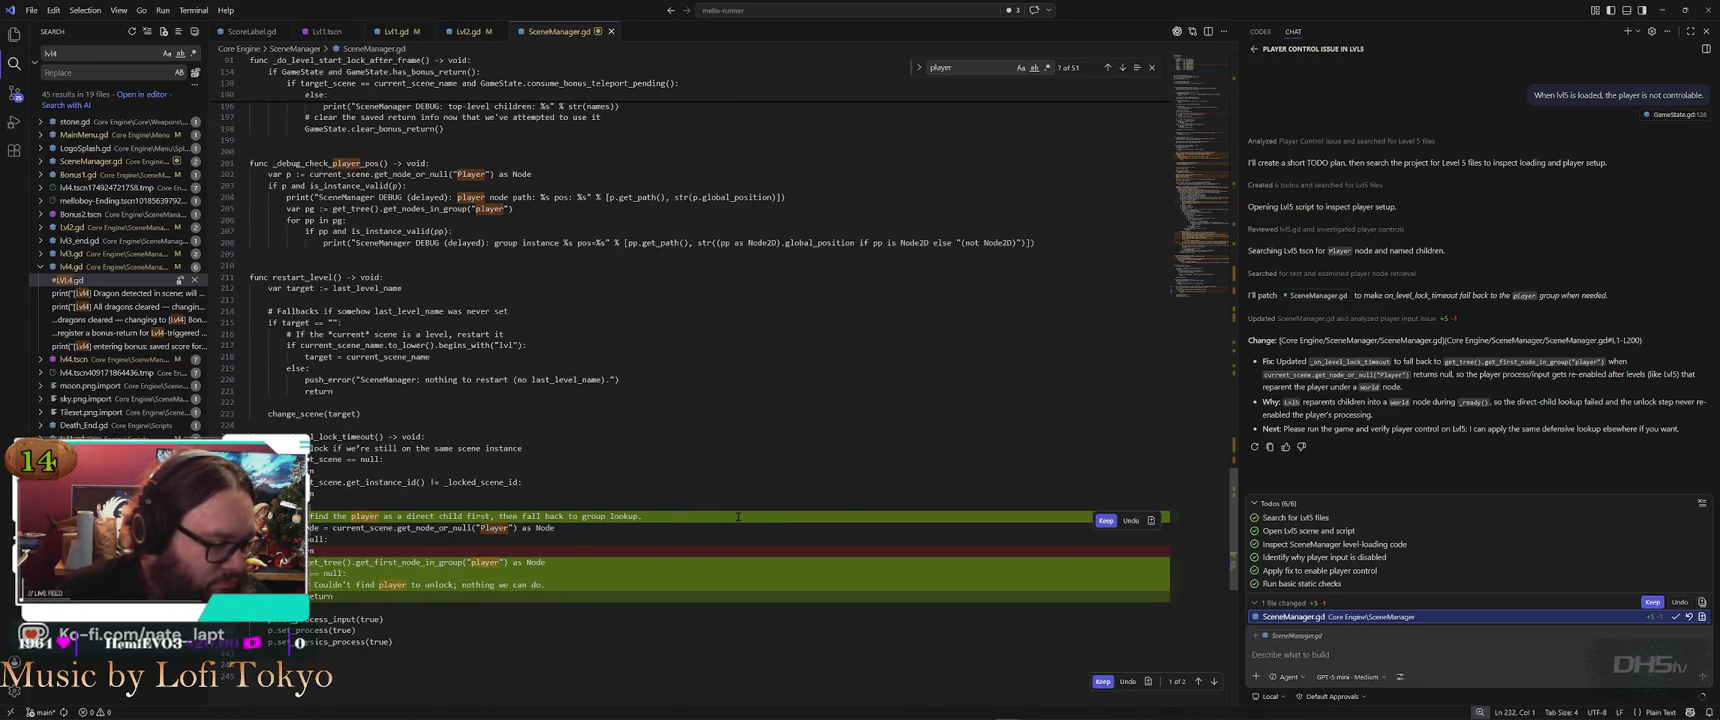
scroll(738, 516, up, 3)
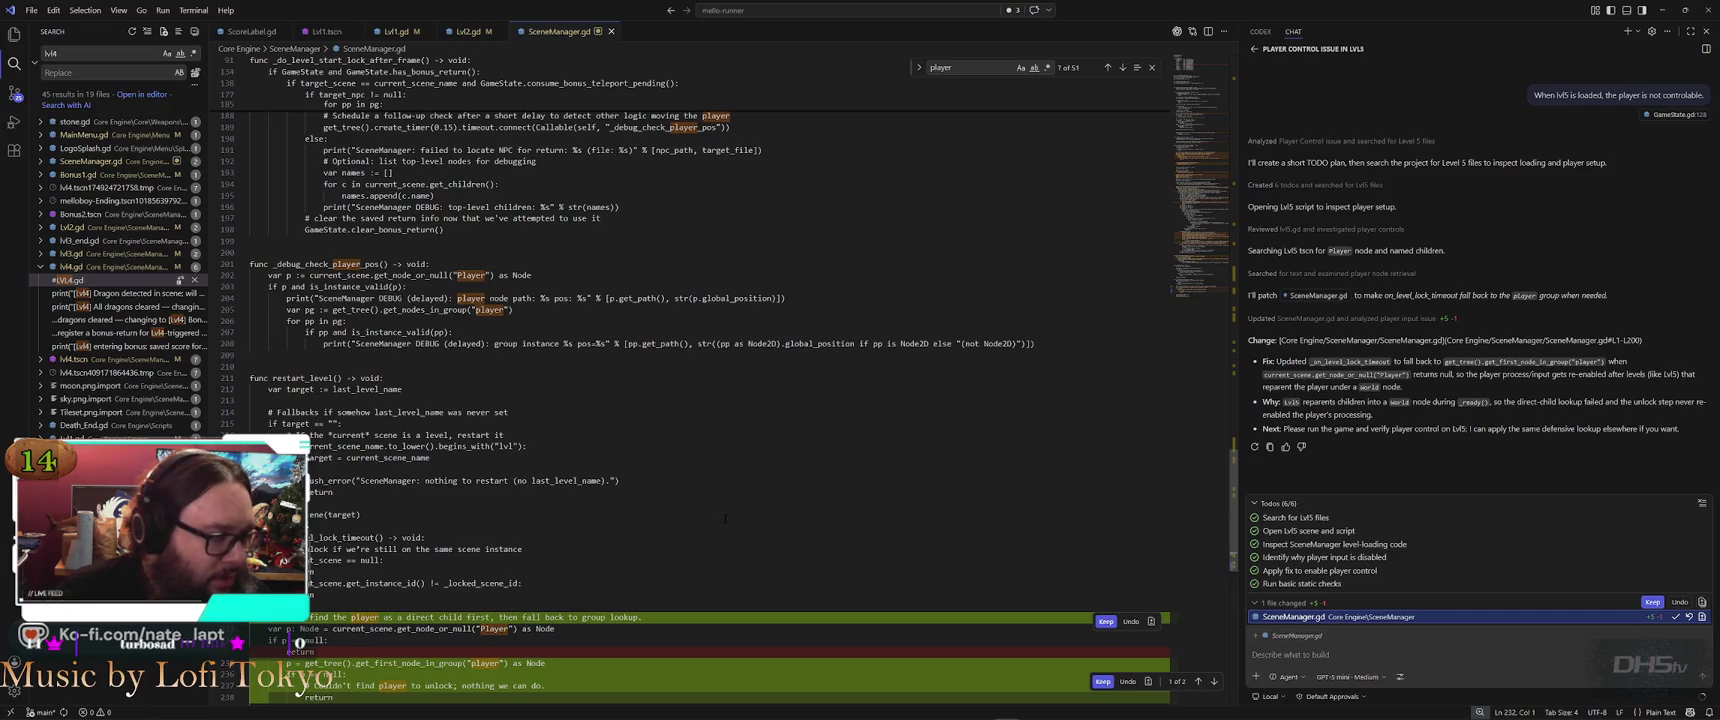
scroll(725, 519, up, 4)
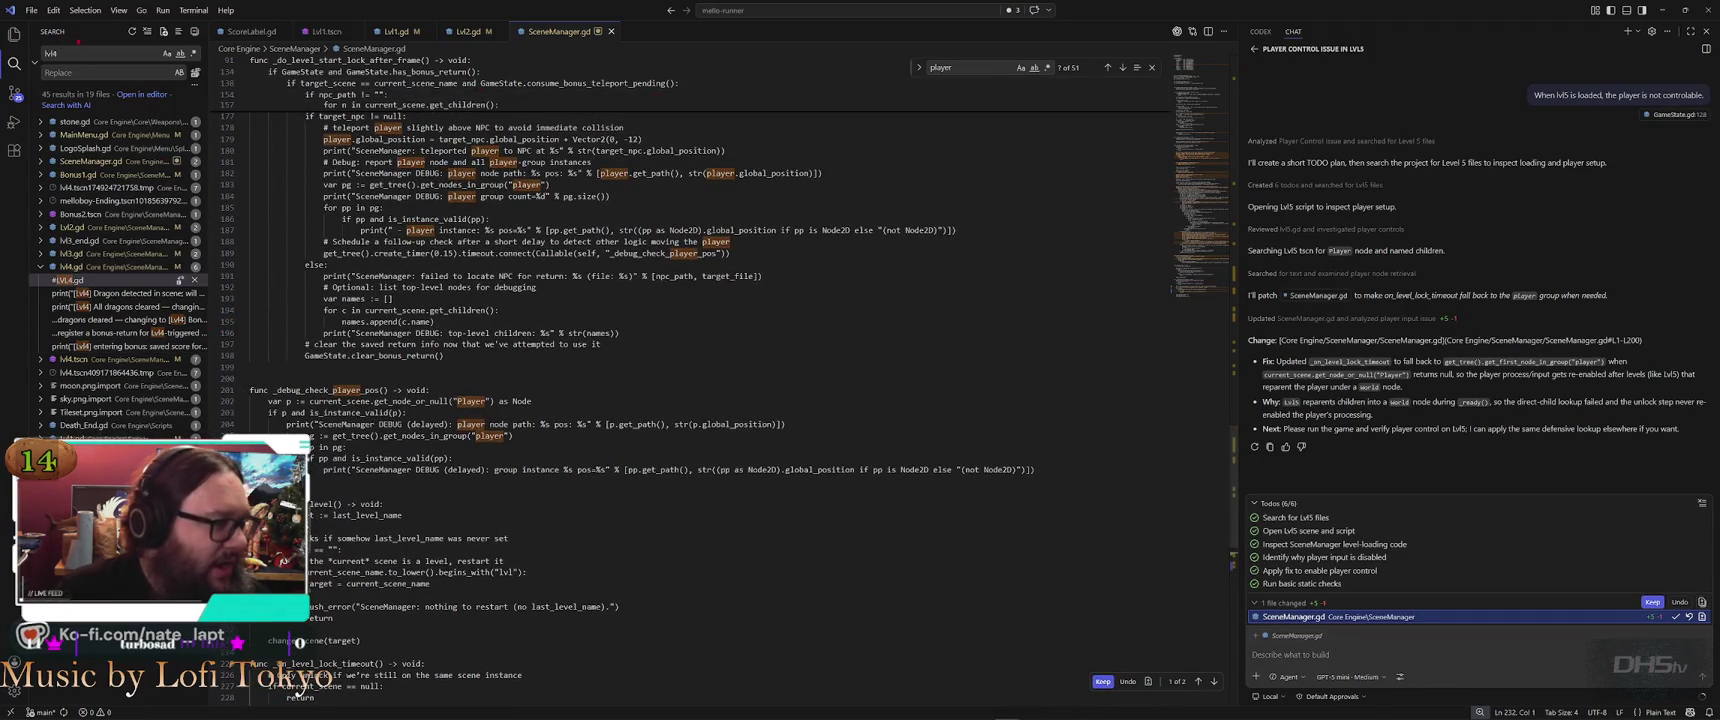
key(BackSpace)
text(5)
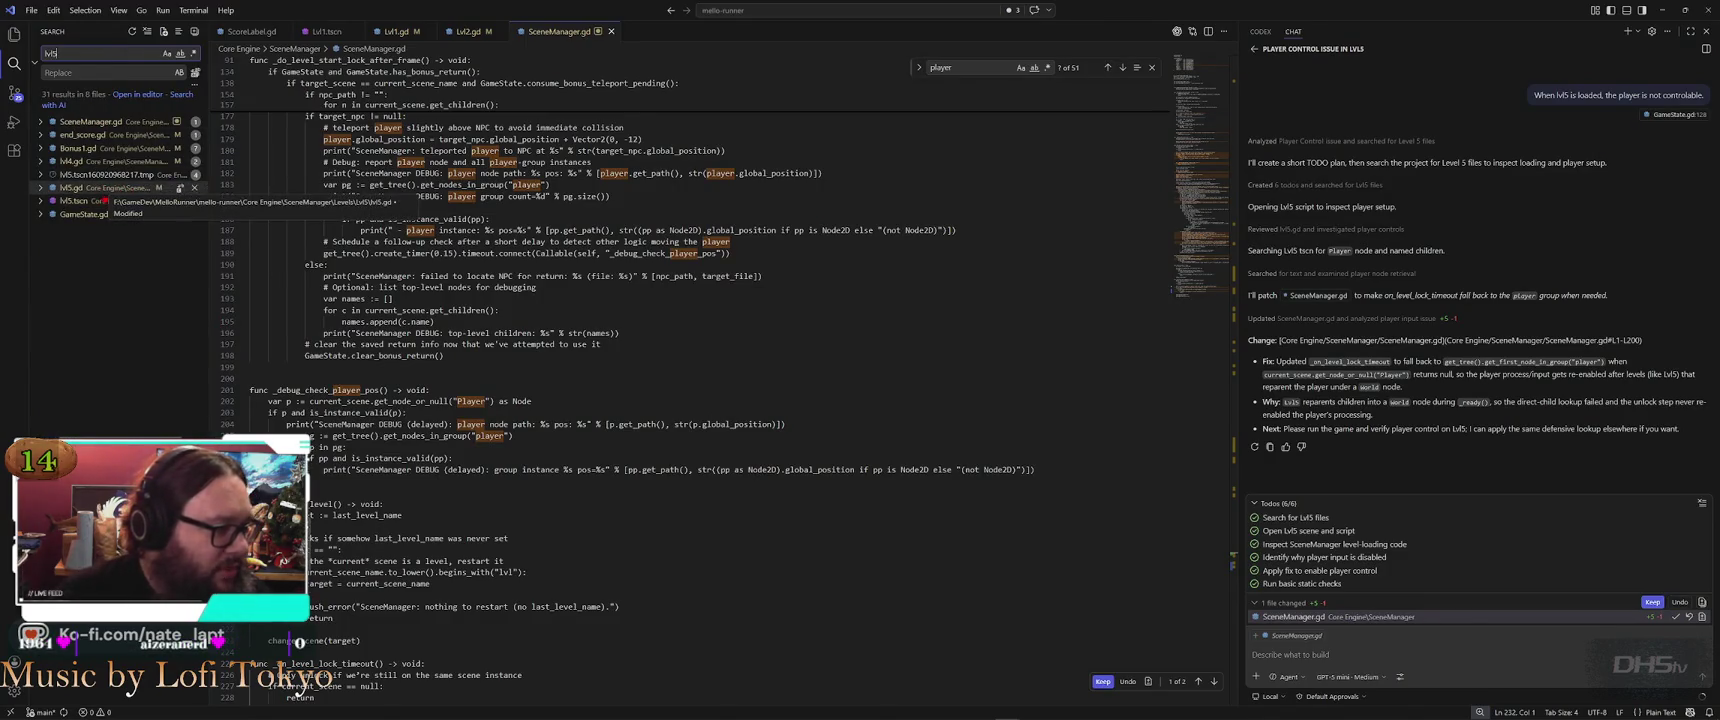
Open lvl5.gd from the project search results
click(117, 188)
click(100, 201)
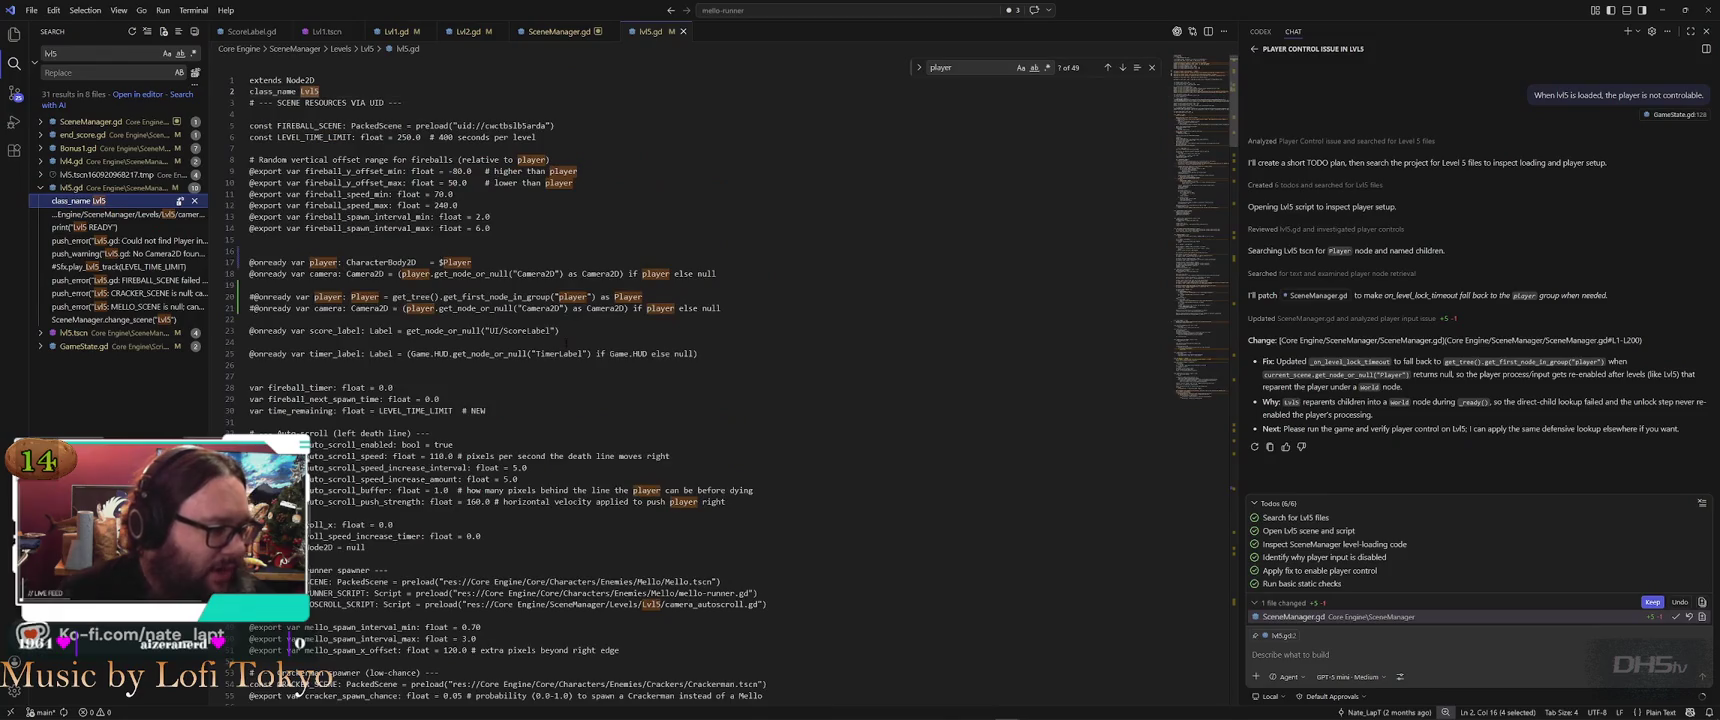
click(607, 230)
Find 'await' in lvl5.gd, select it on line 63, and search the whole project for it
key(ctrl+f)
text(await)
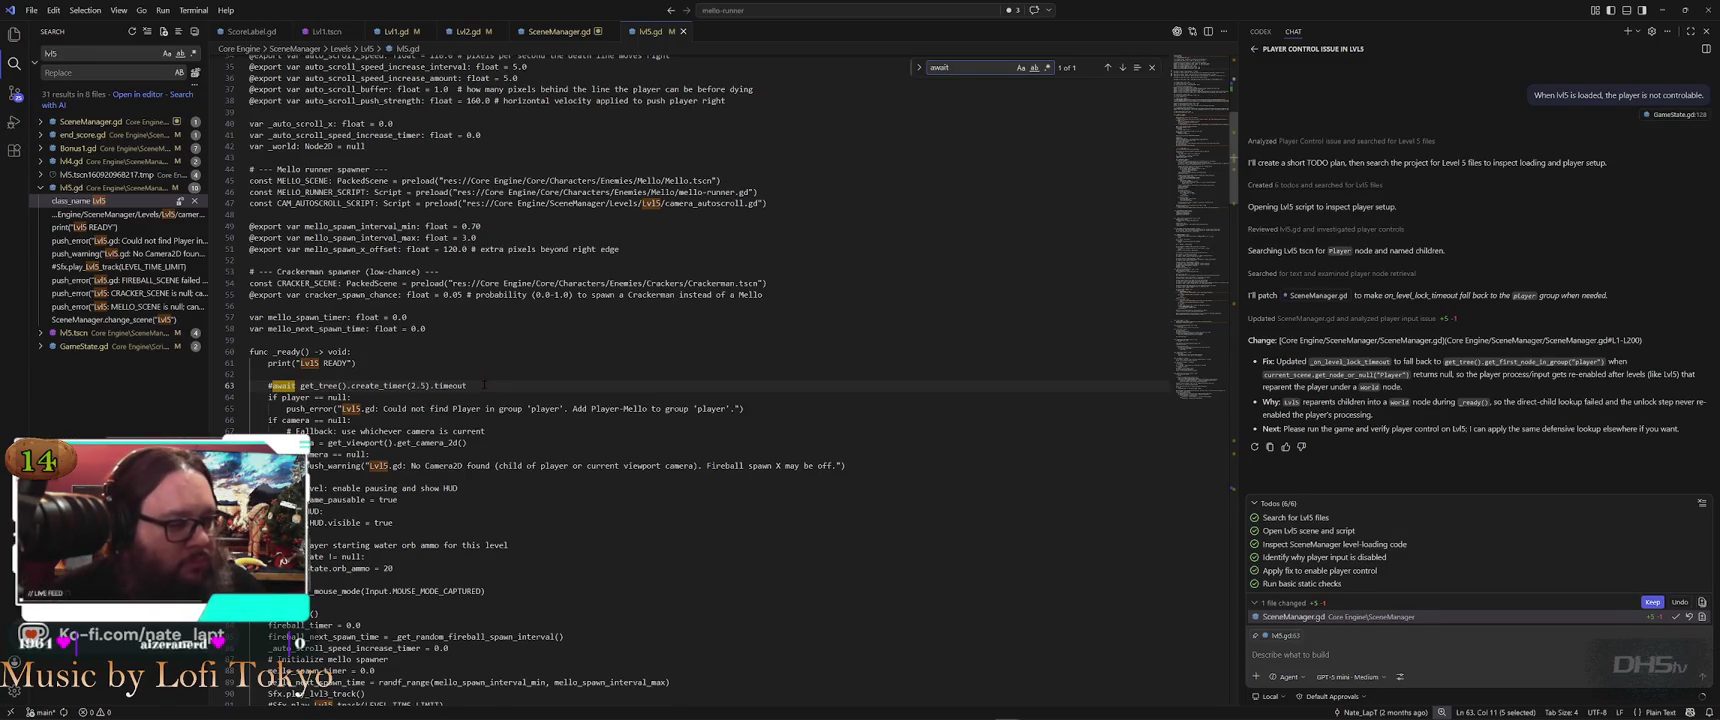
double_click(283, 385)
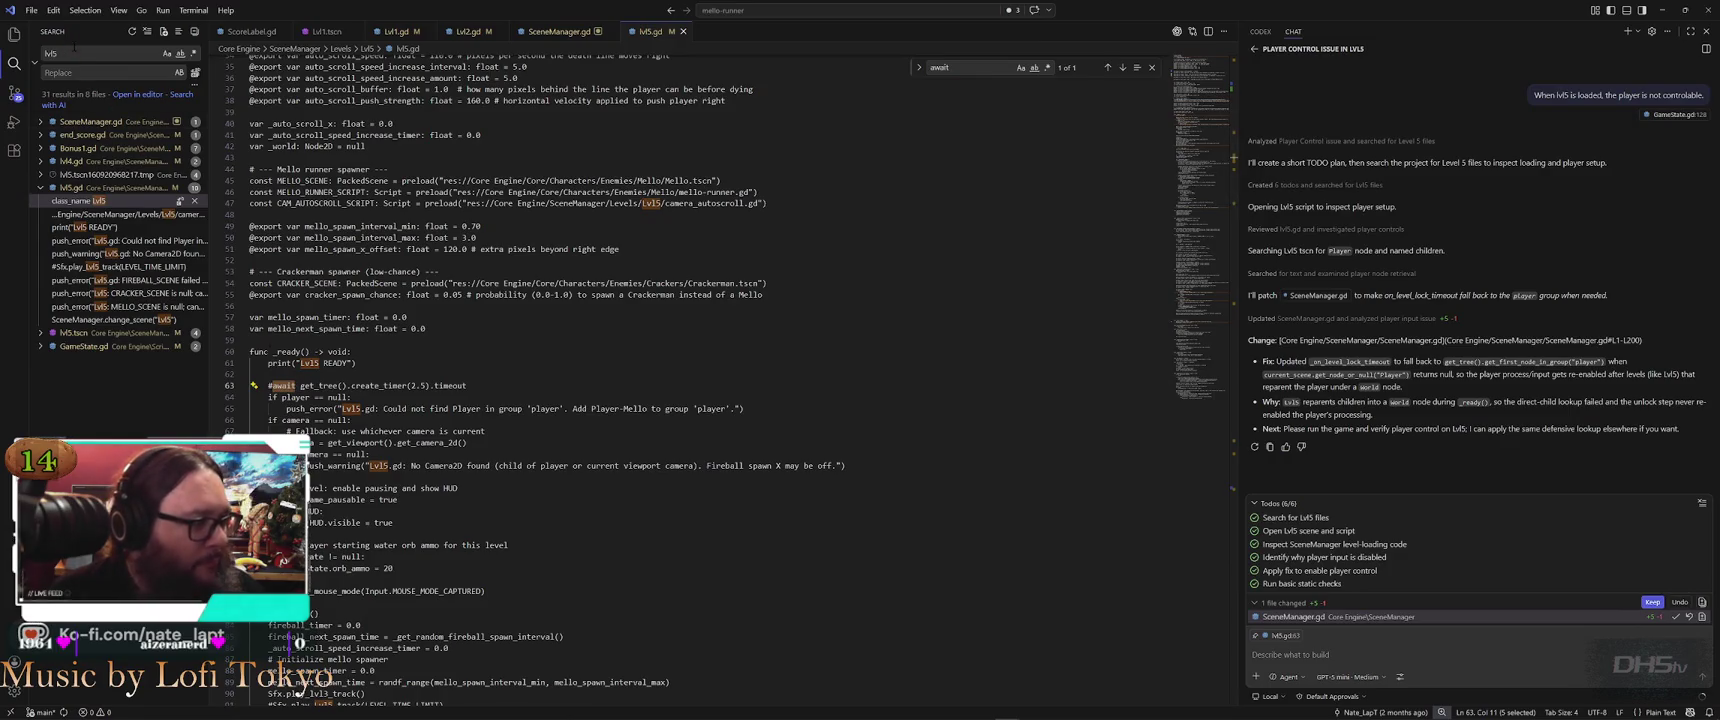
key(ctrl+shift+f)
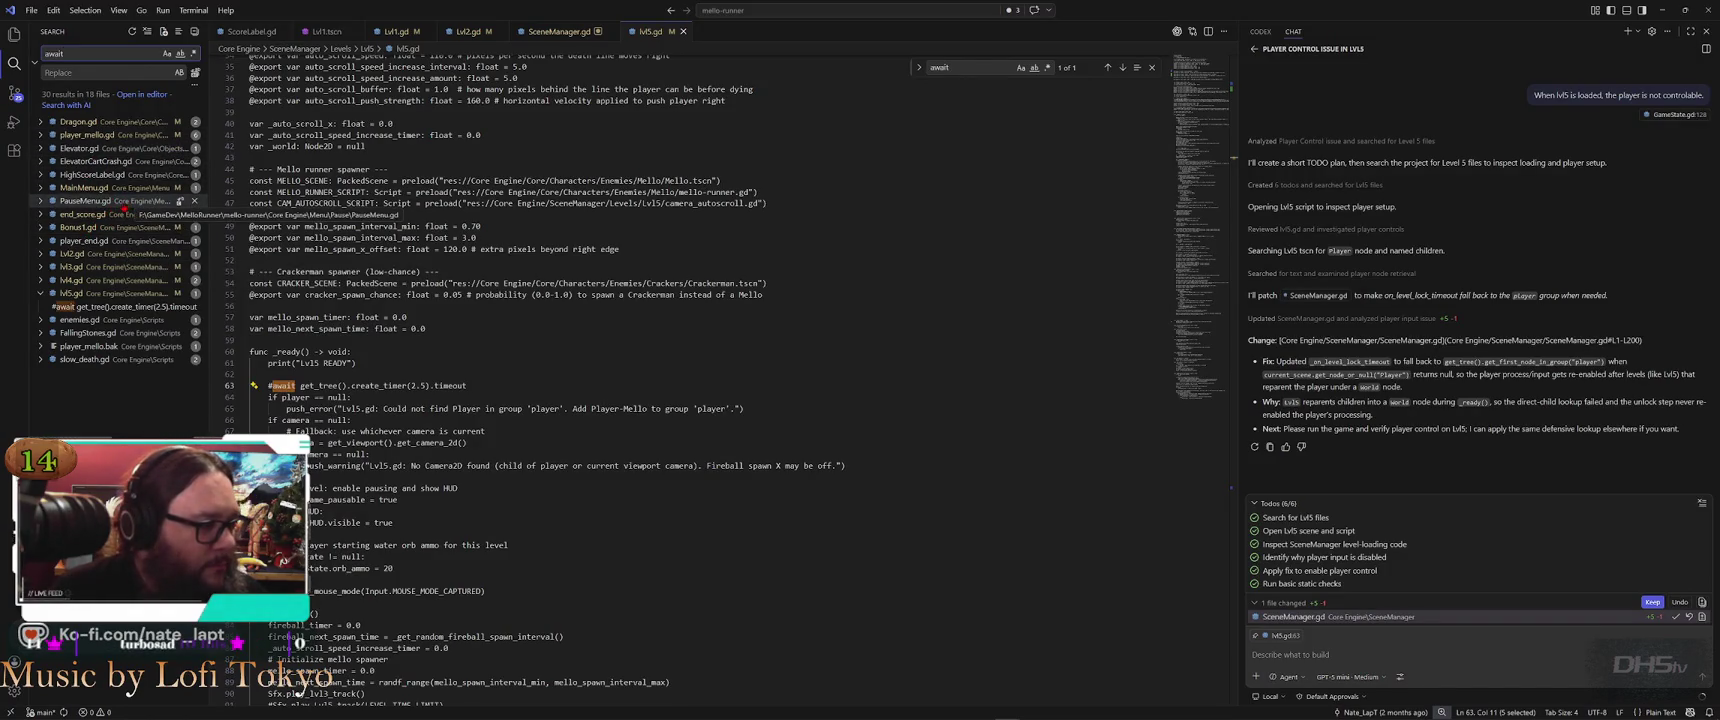
Inspect the await matches in PauseMenu.gd and player_mello.gd (lines 760 and 878), then return to lvl5.gd
click(110, 204)
click(110, 214)
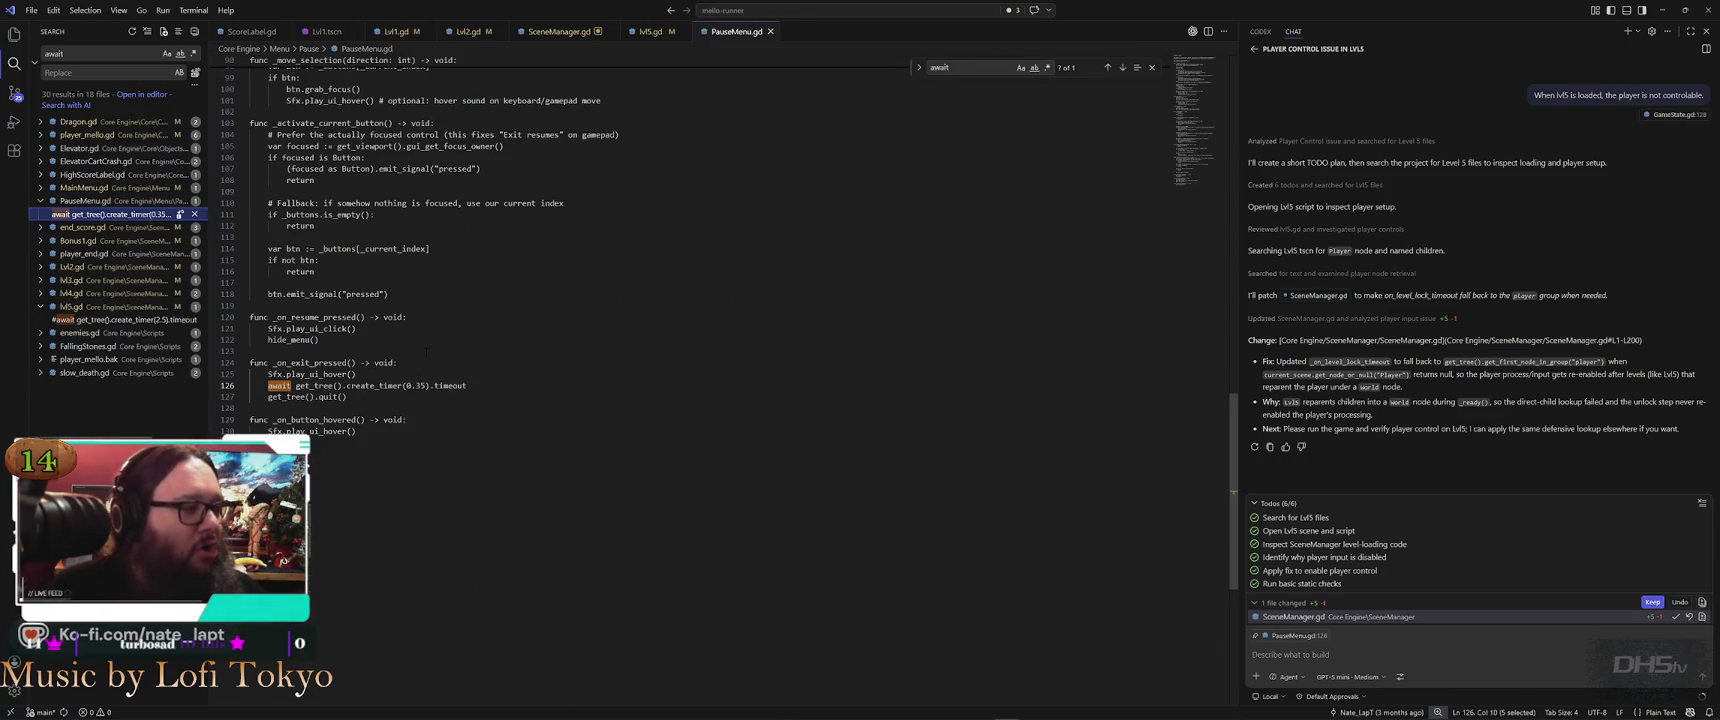
click(115, 134)
click(116, 148)
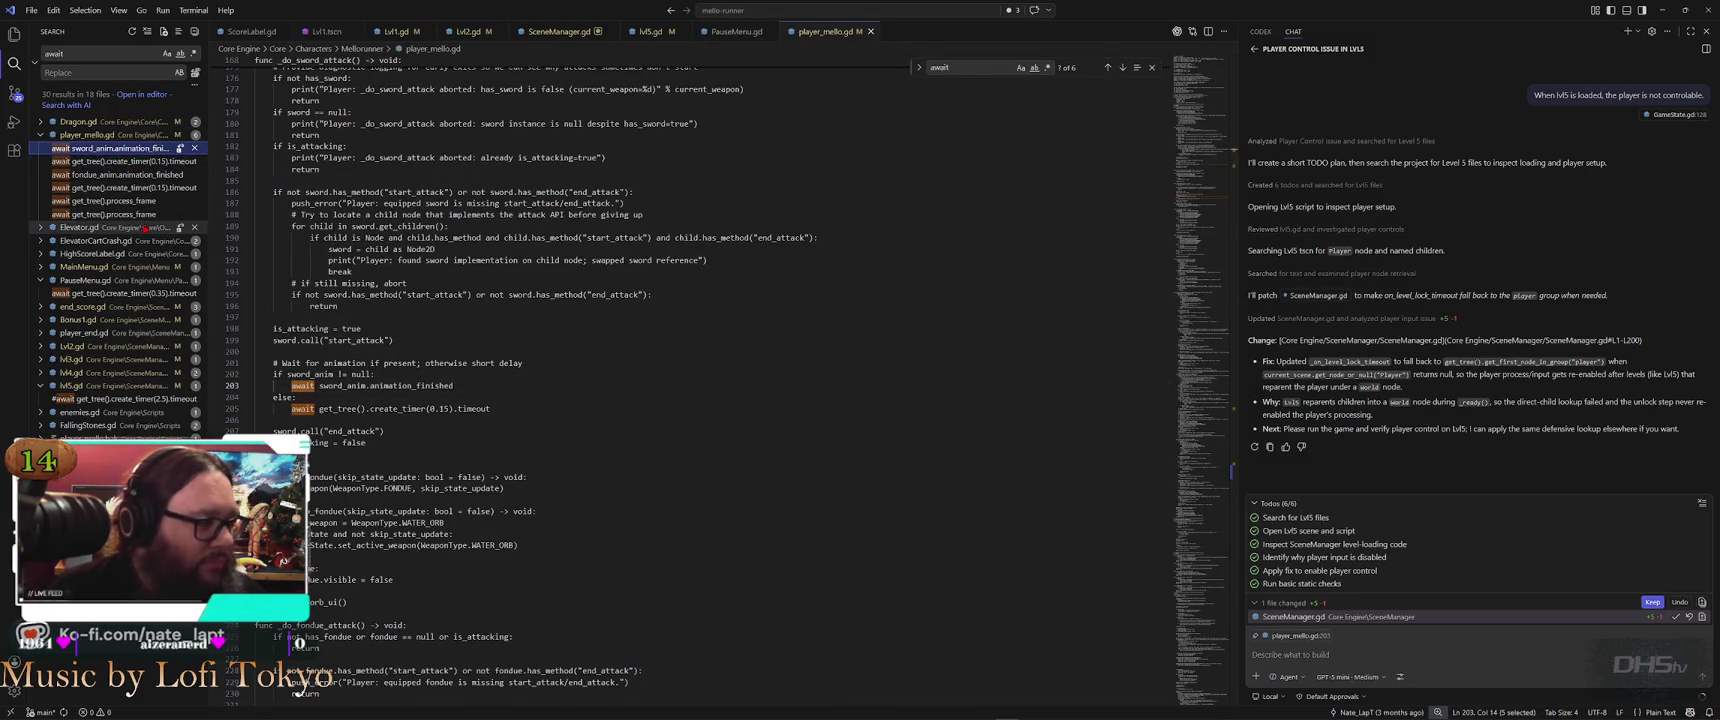
click(124, 201)
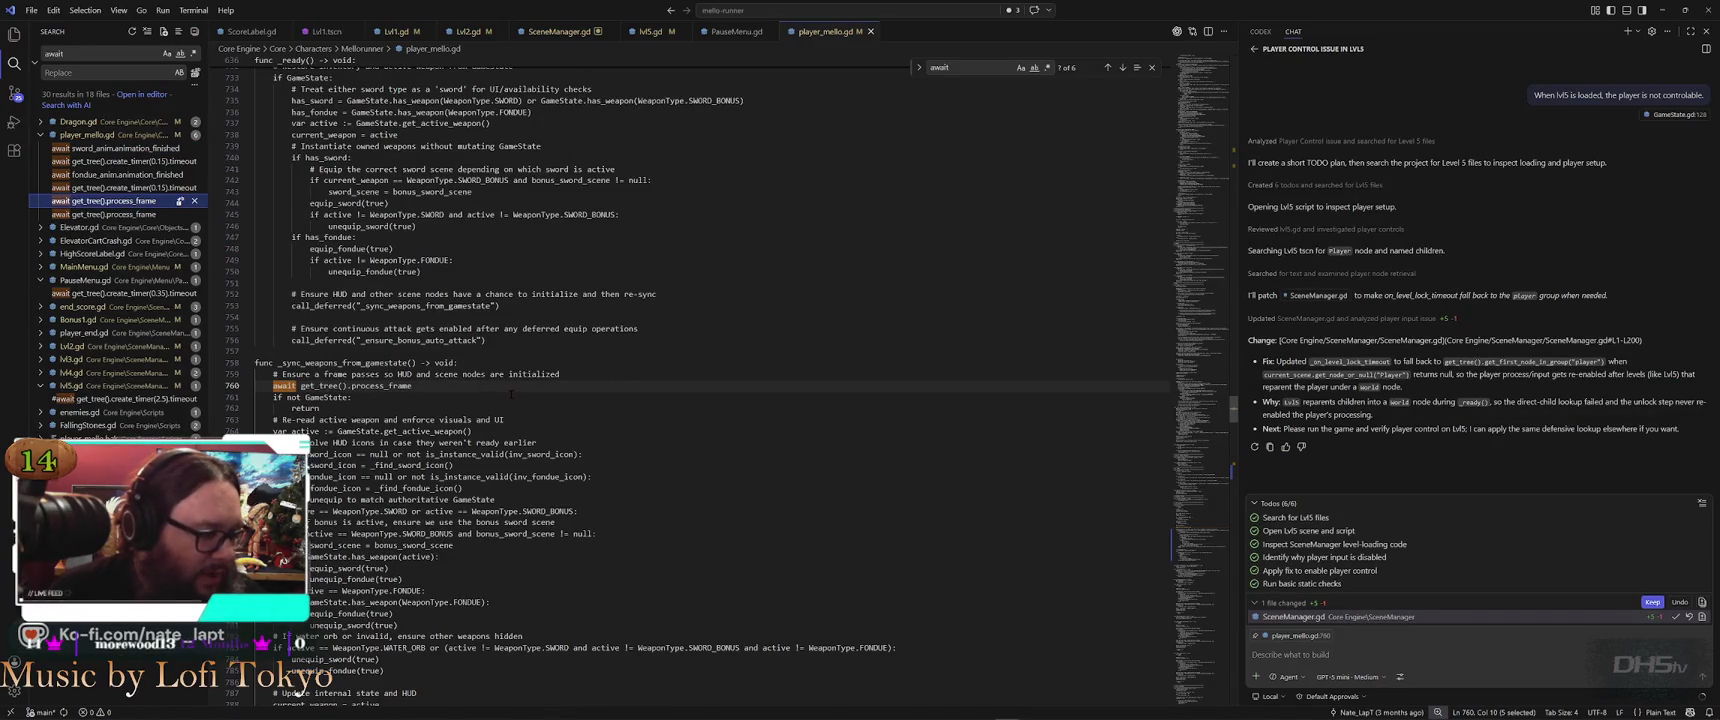
click(110, 214)
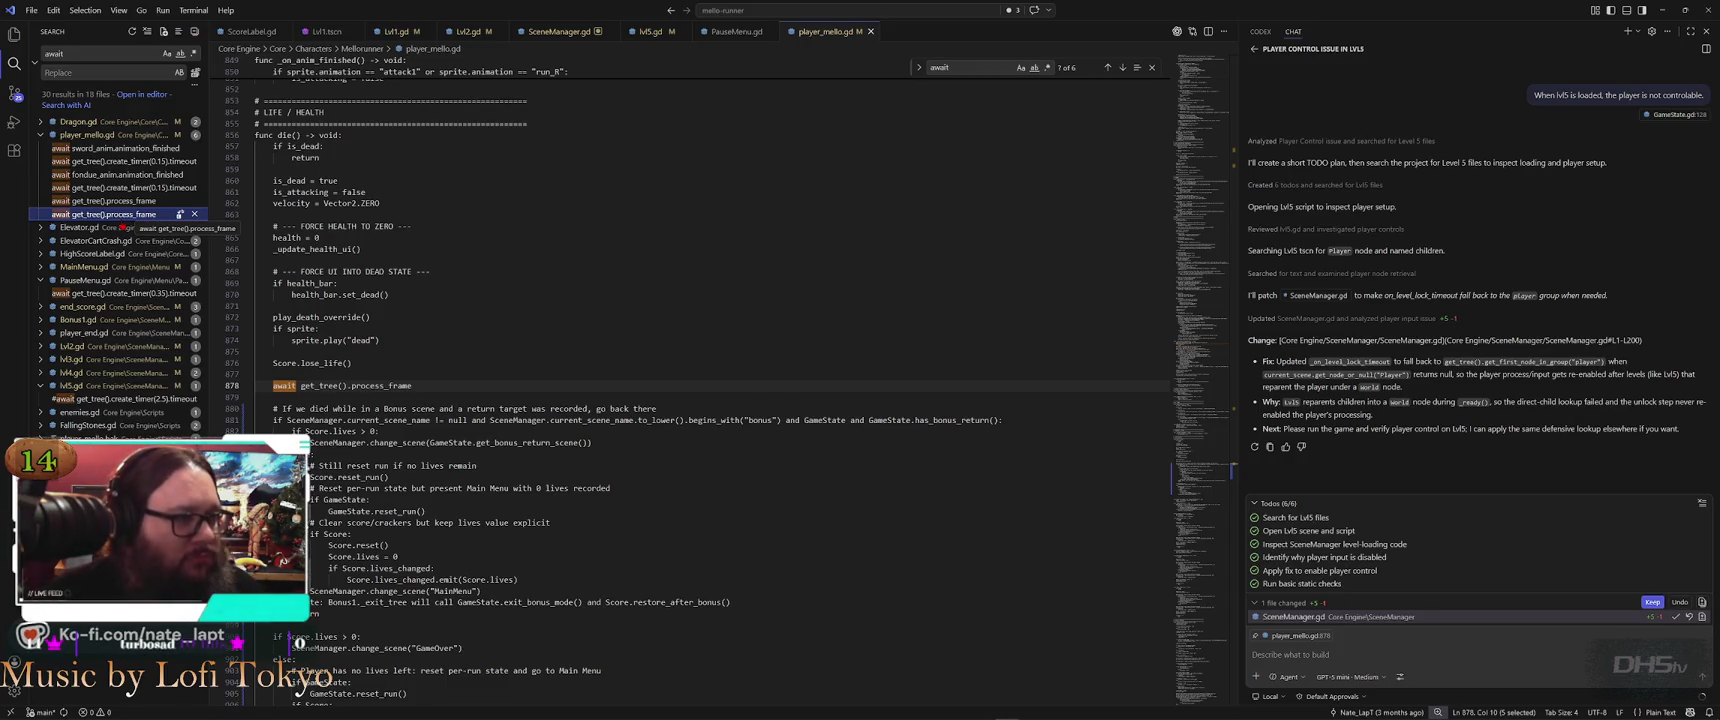
click(650, 31)
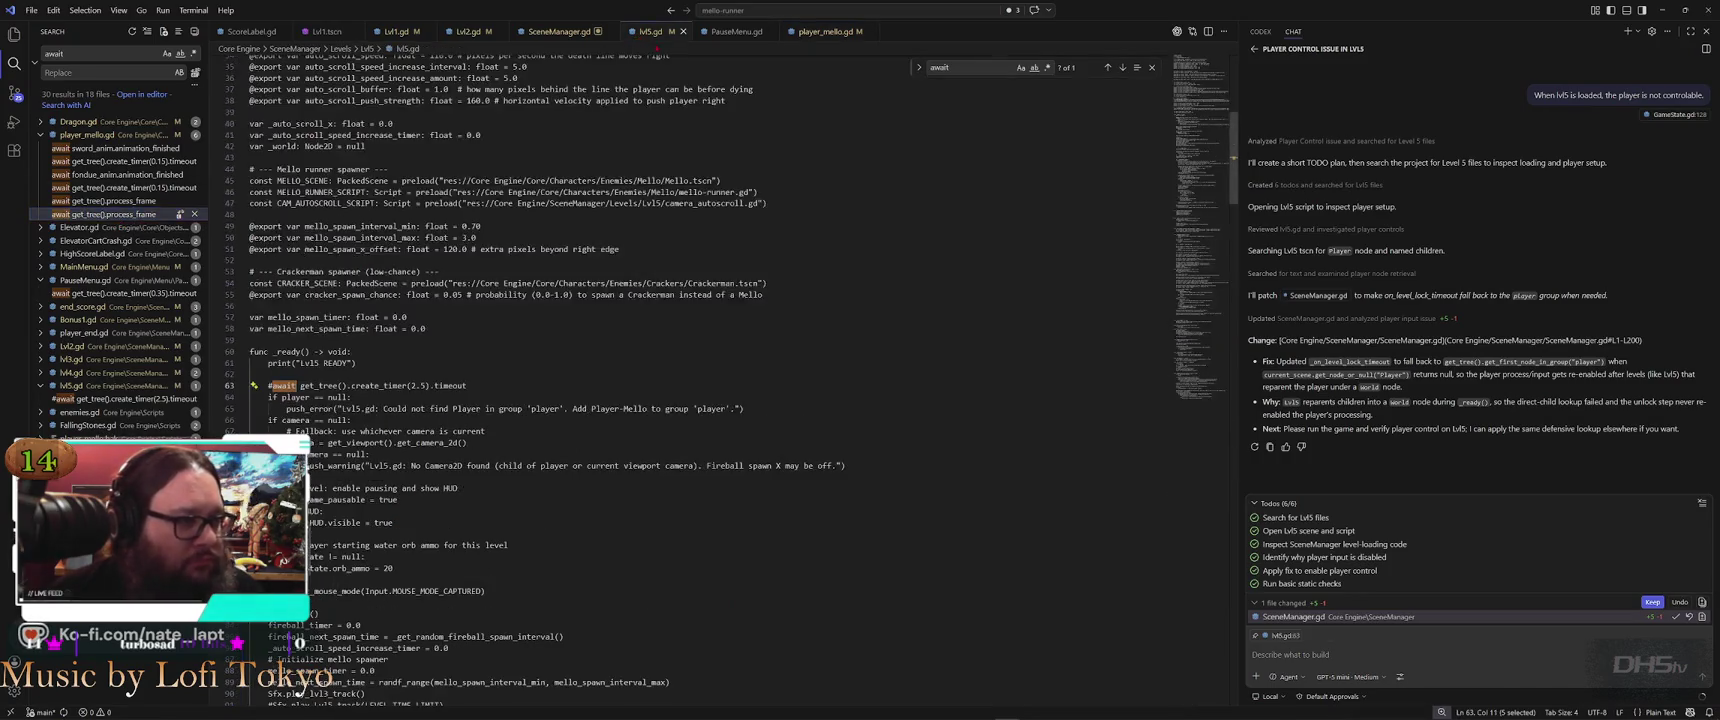
scroll(784, 234, up, 8)
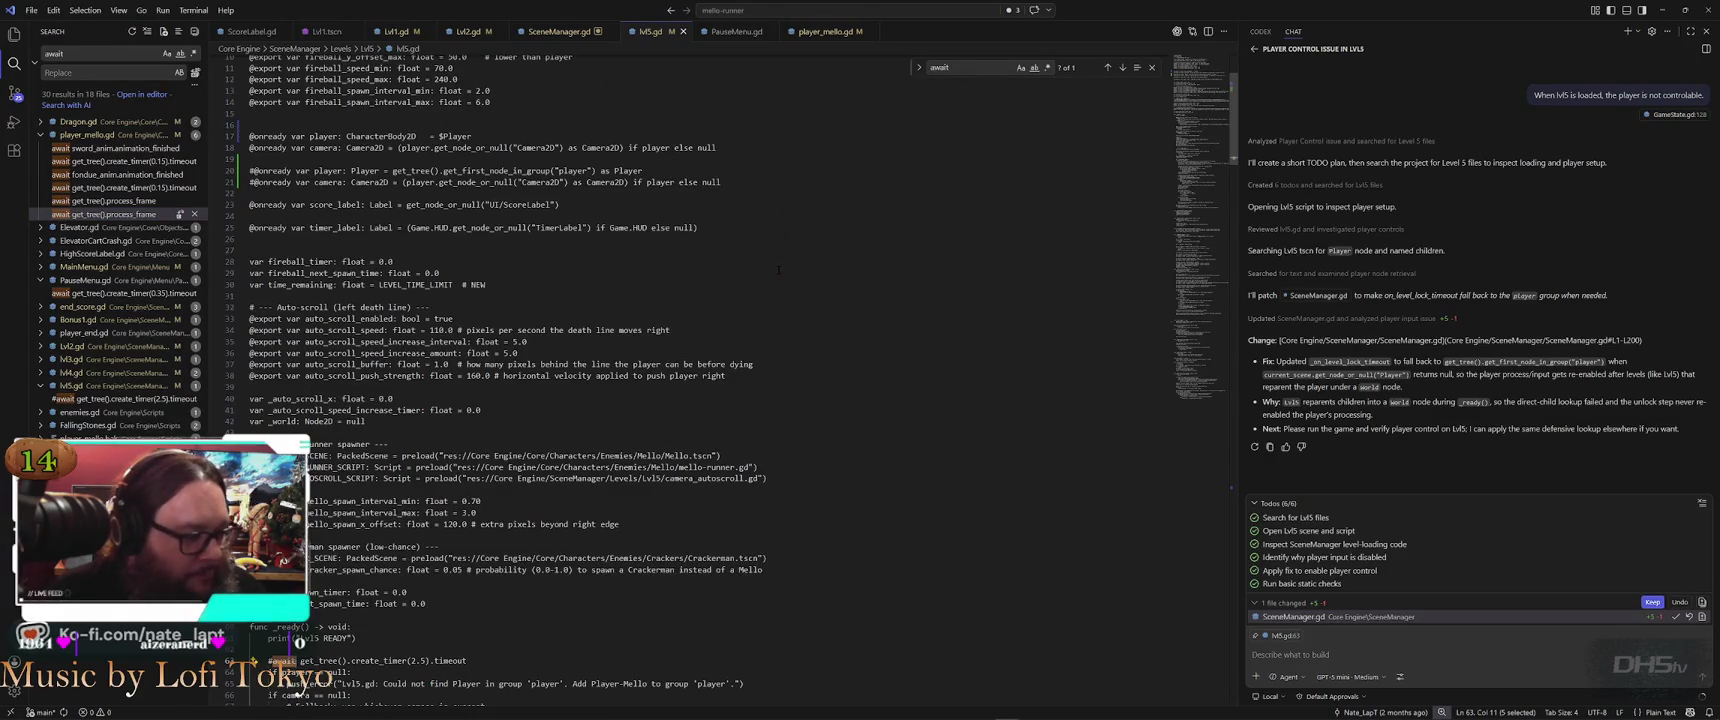
scroll(778, 269, down, 5)
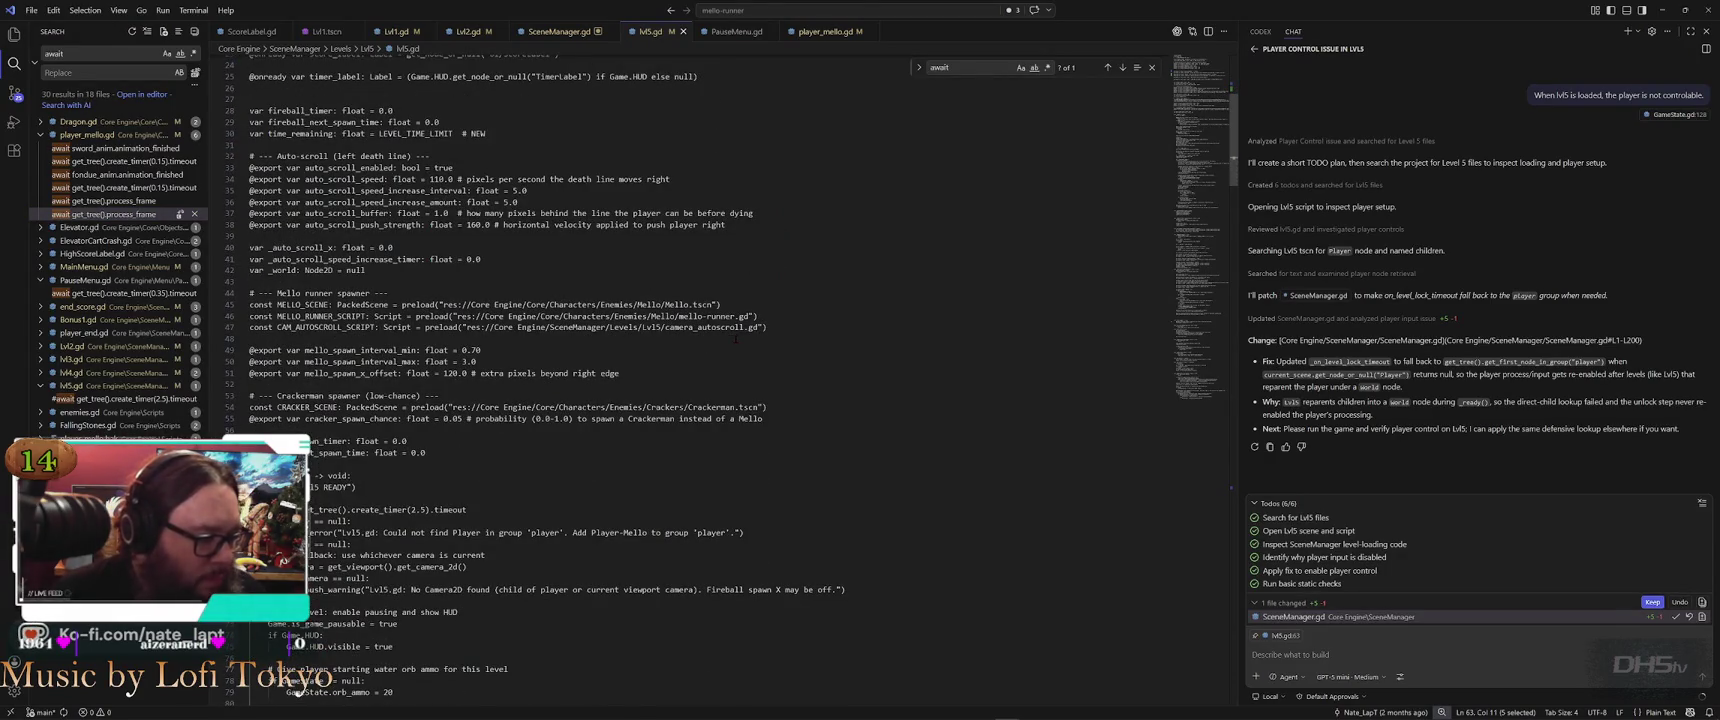
scroll(735, 340, down, 2)
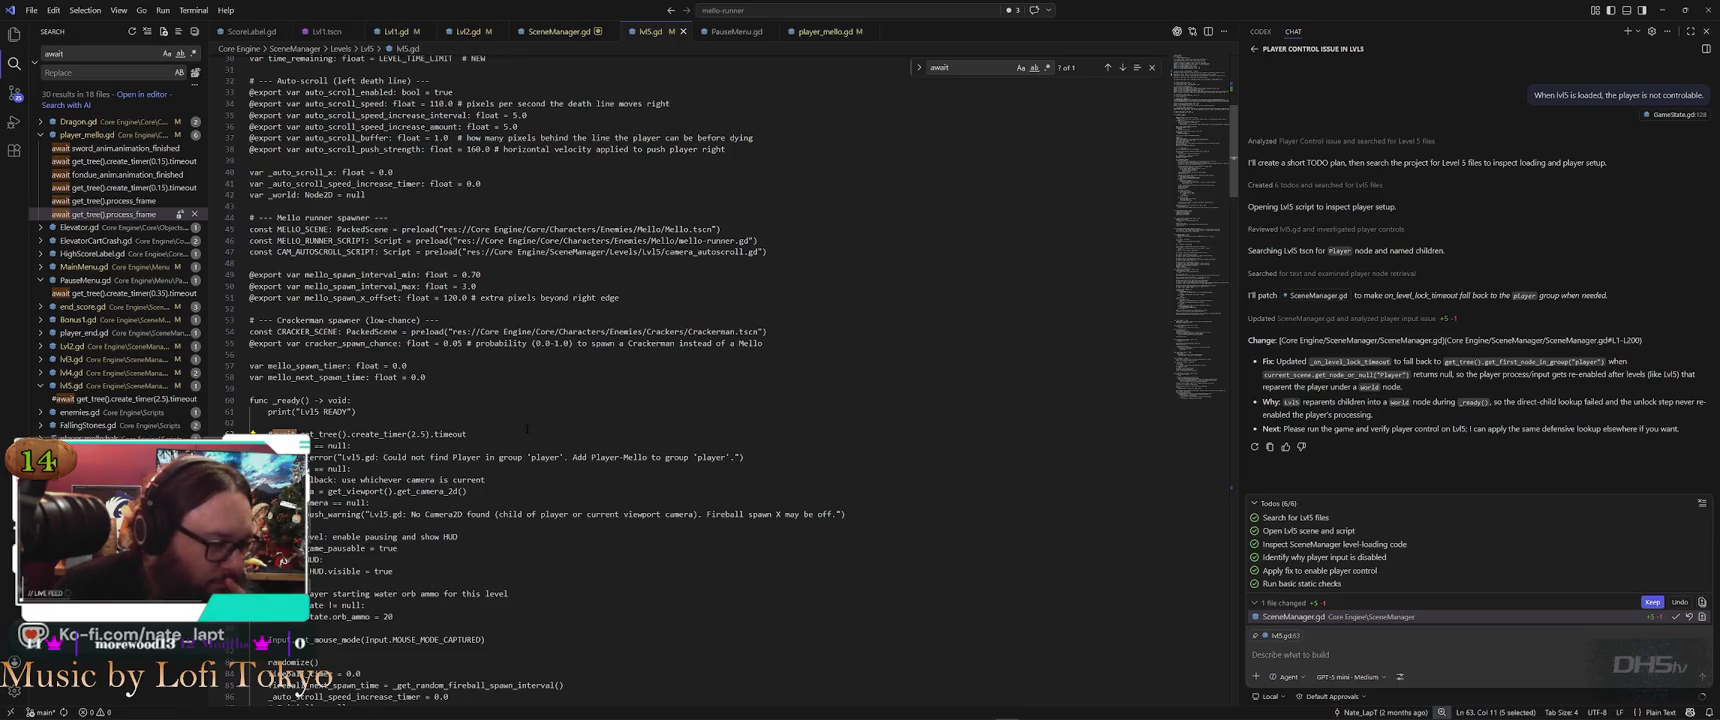
scroll(527, 428, down, 2)
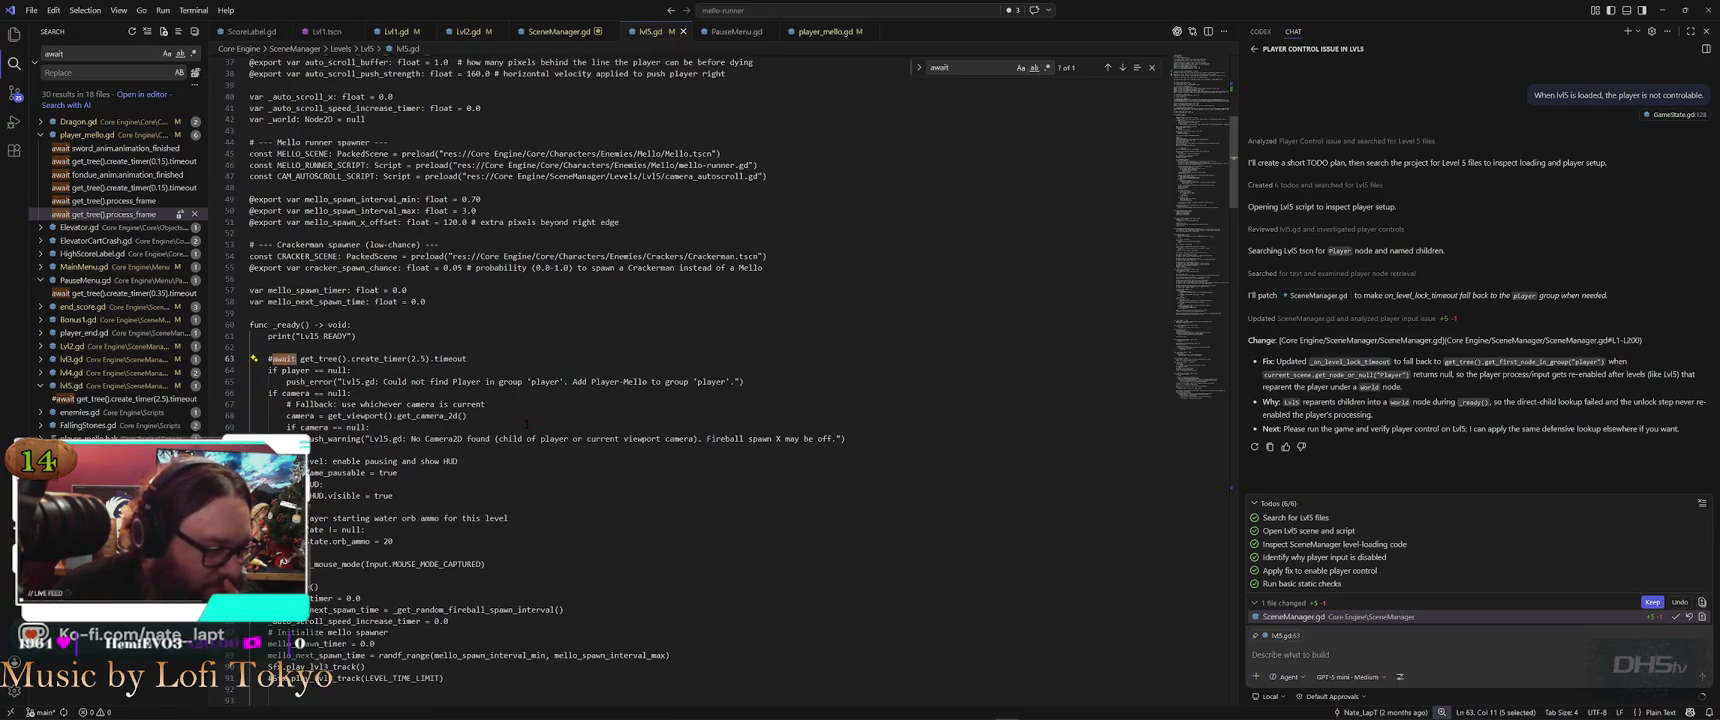
scroll(527, 424, down, 4)
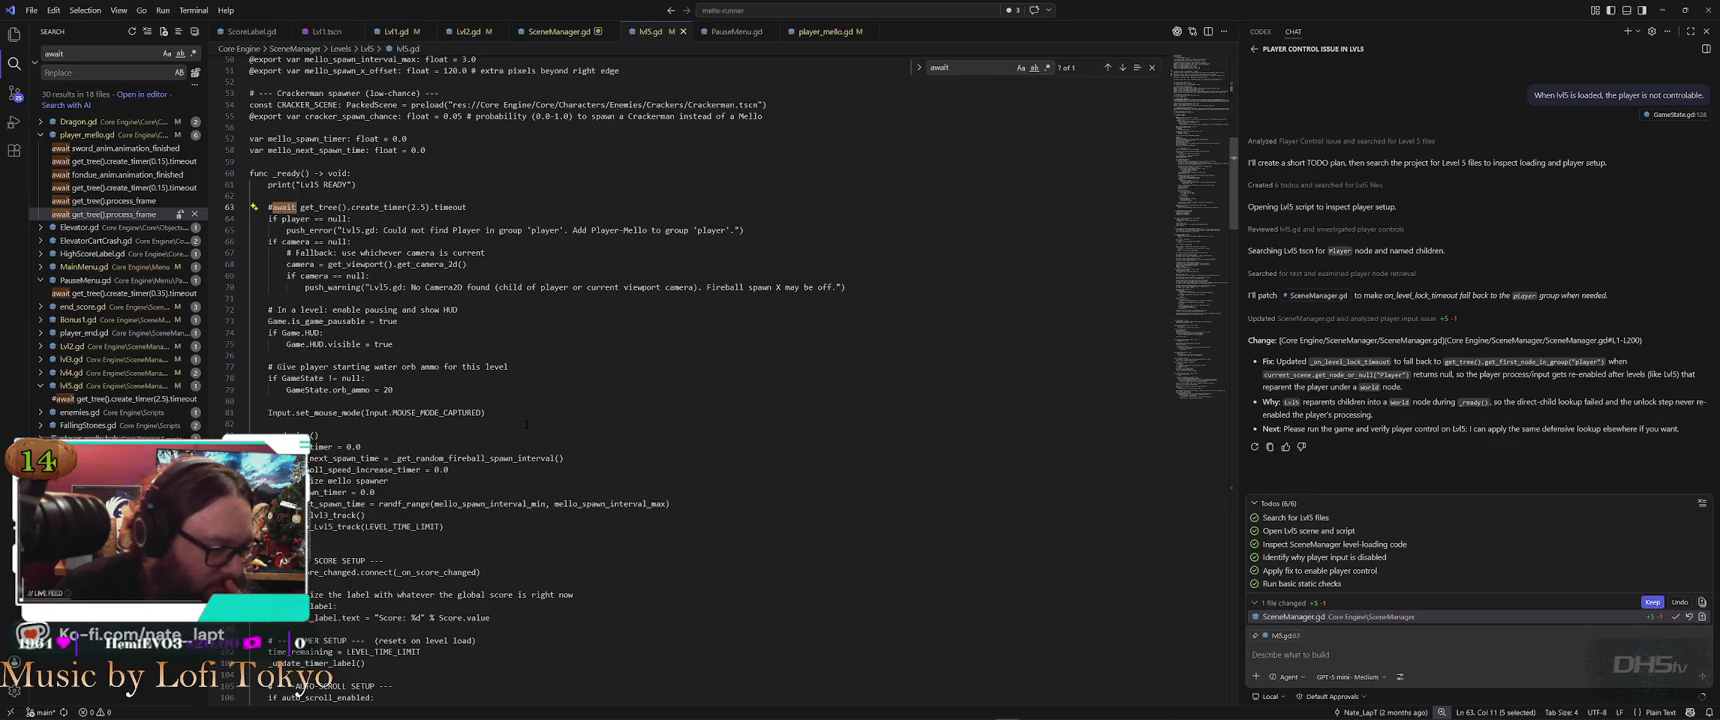
scroll(527, 424, down, 2)
text(scroll)
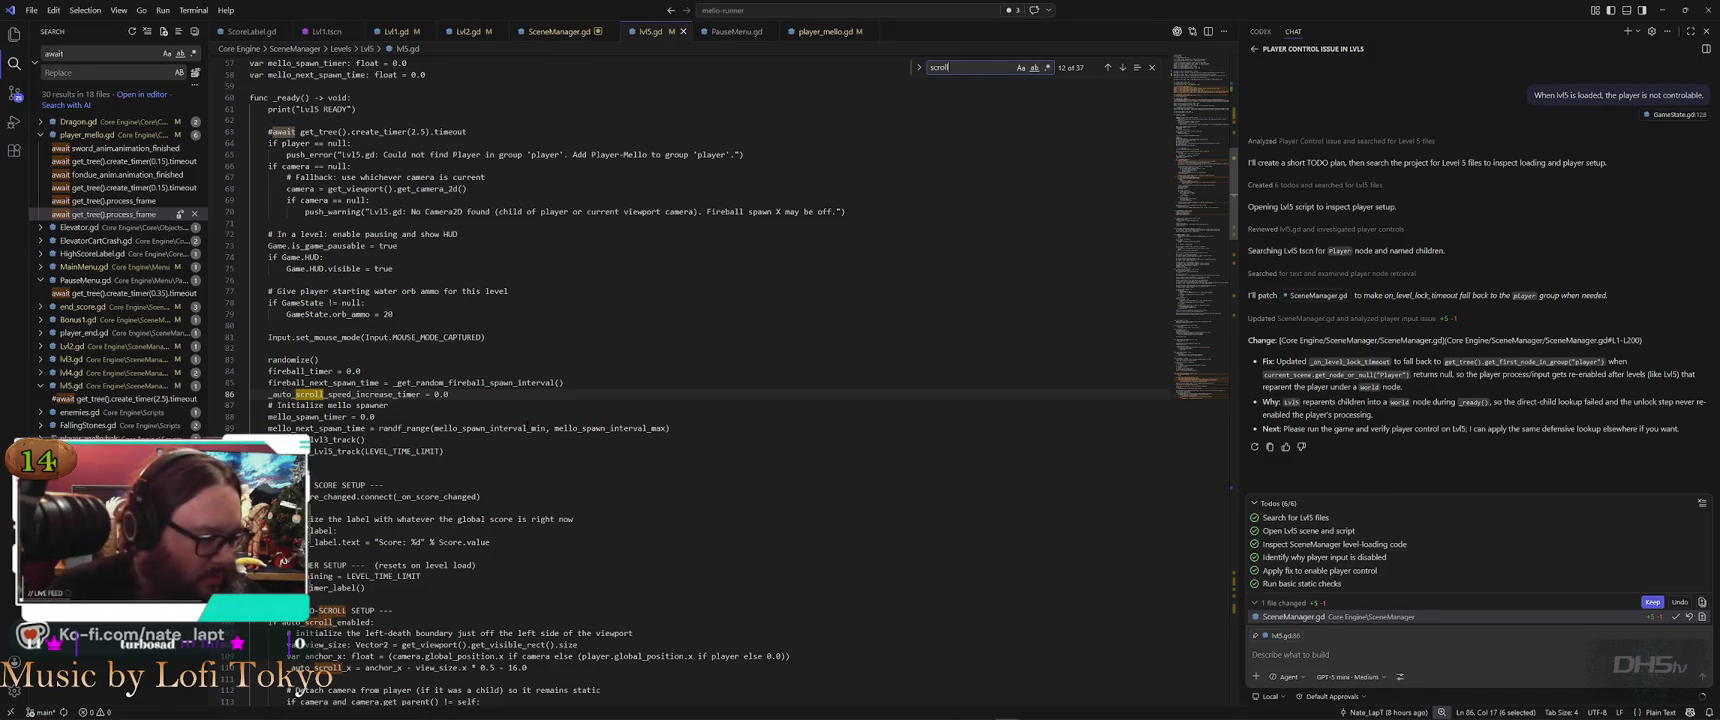
key(Return)
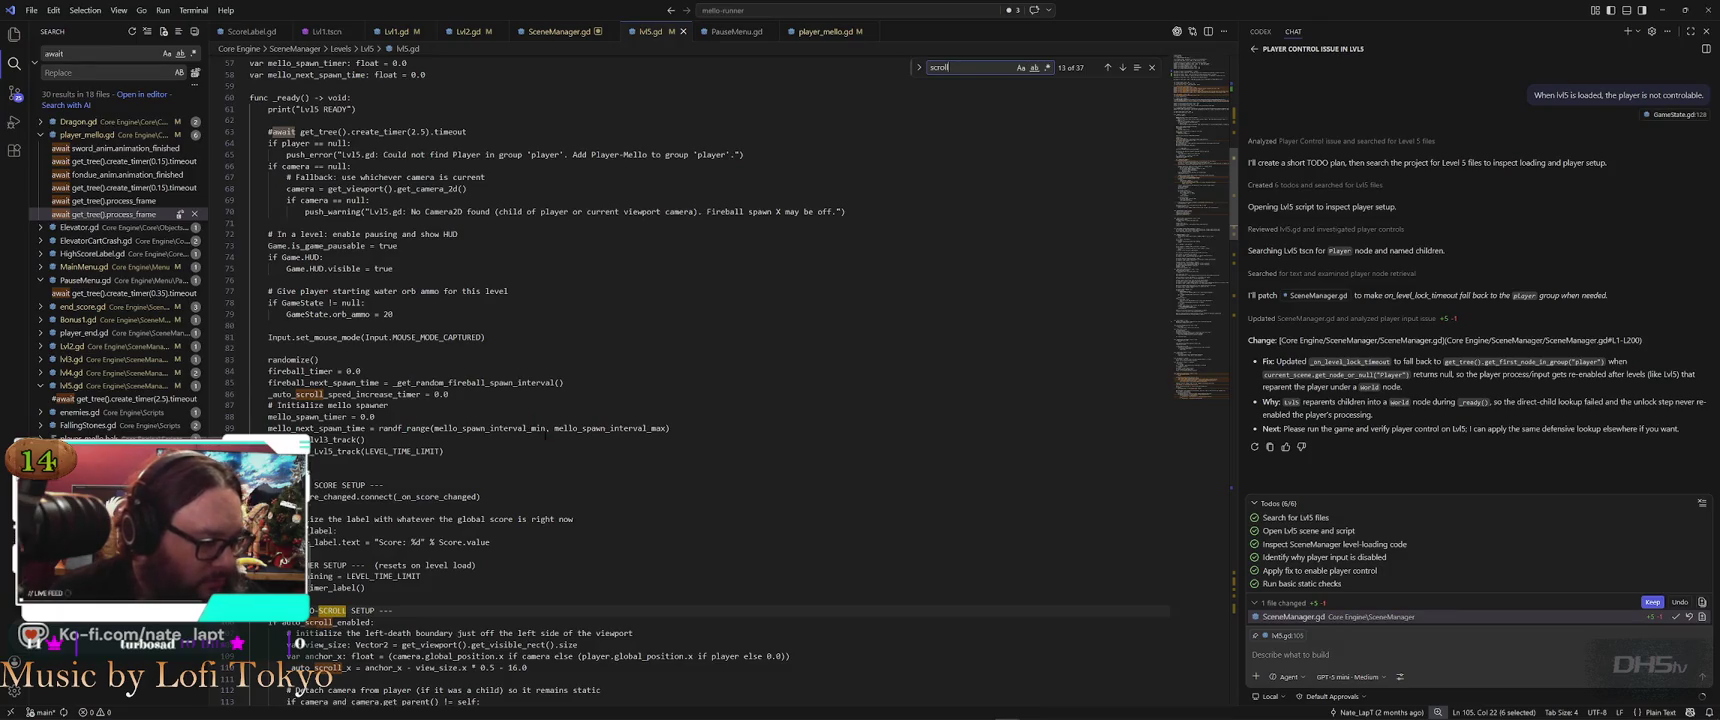
scroll(545, 432, down, 6)
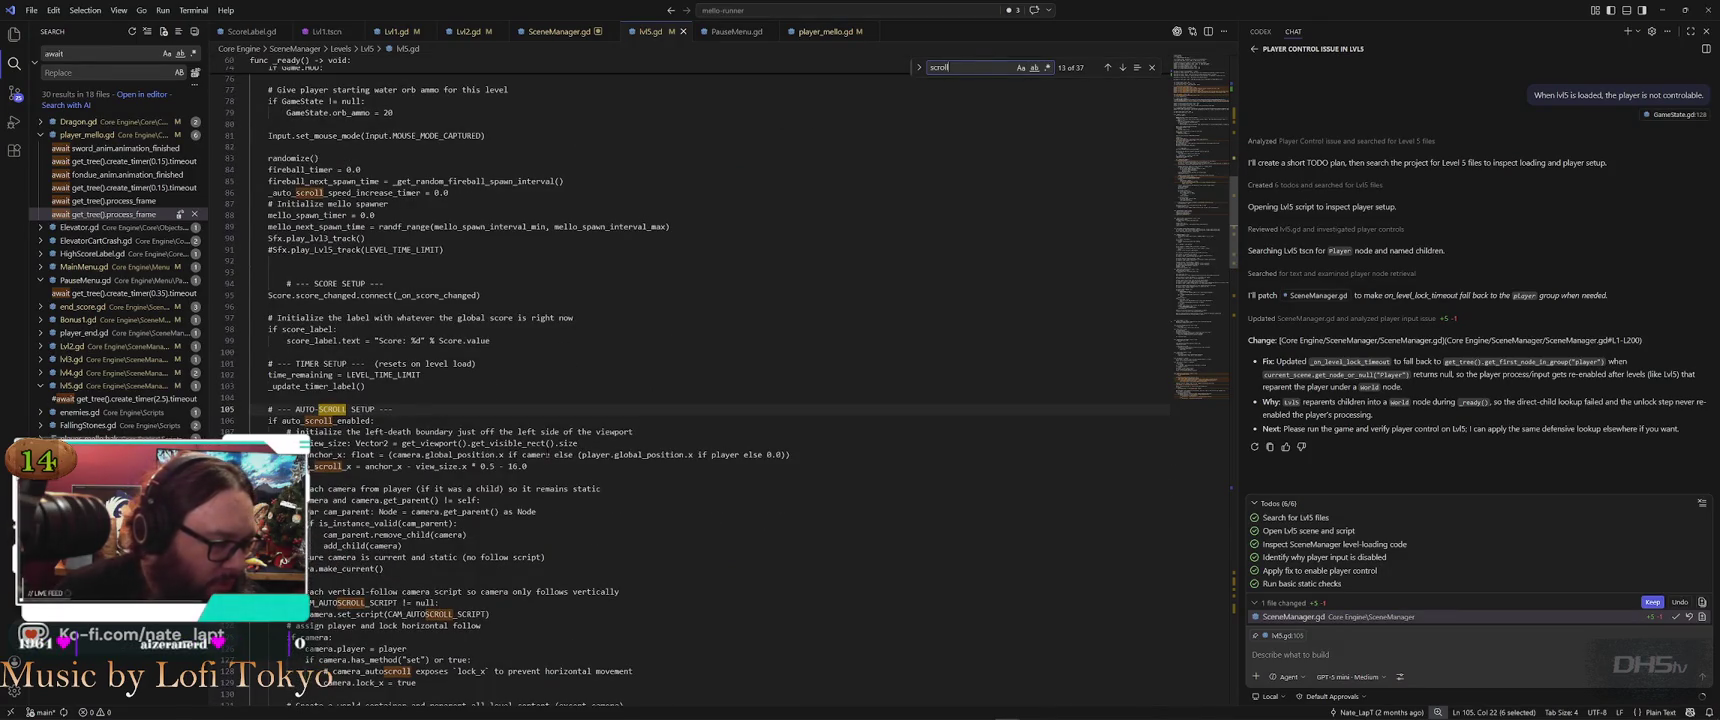
scroll(547, 455, down, 1)
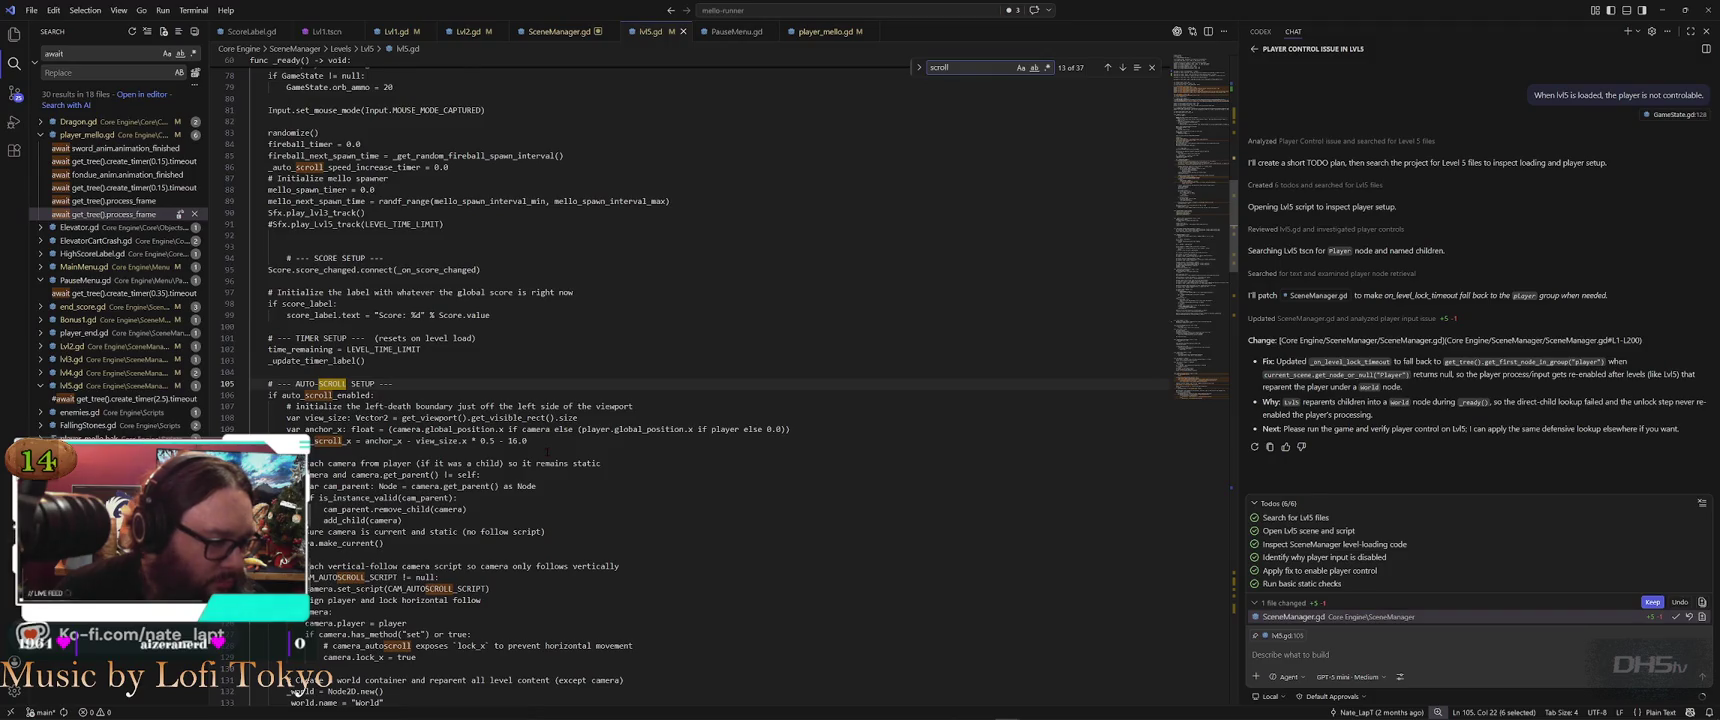
scroll(547, 451, down, 1)
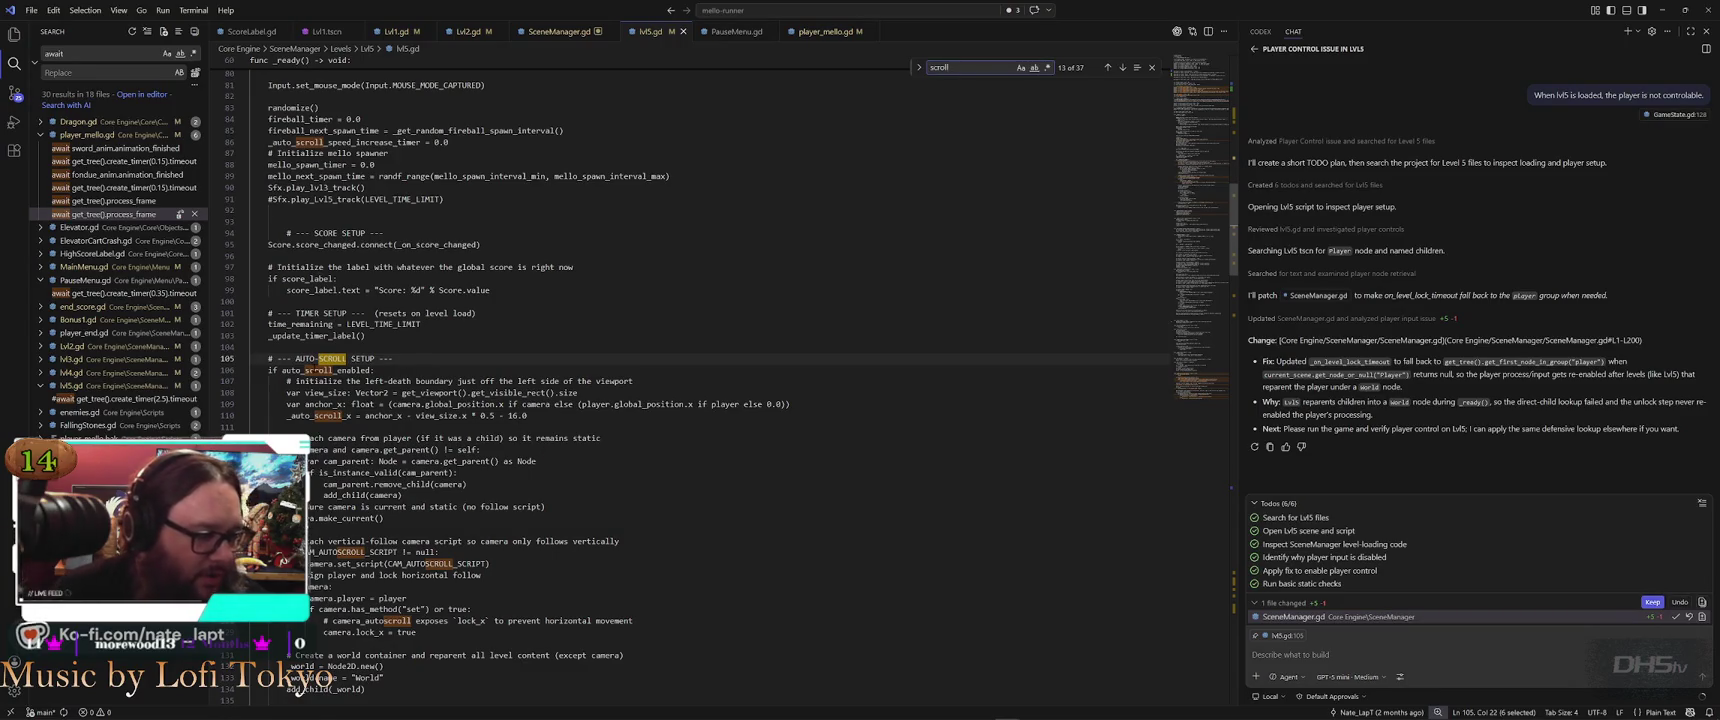
double_click(326, 370)
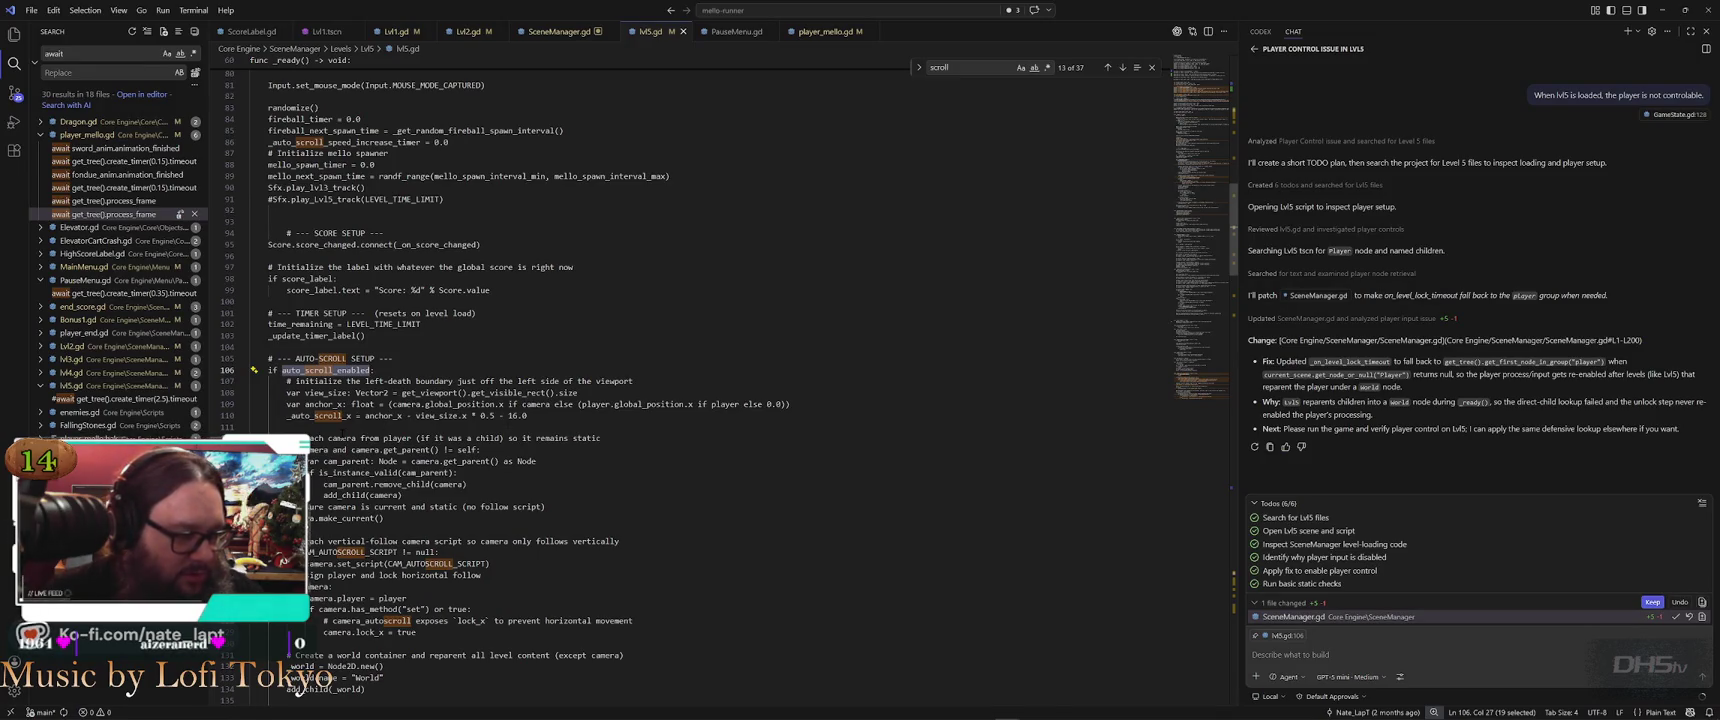
scroll(700, 400, down, 2)
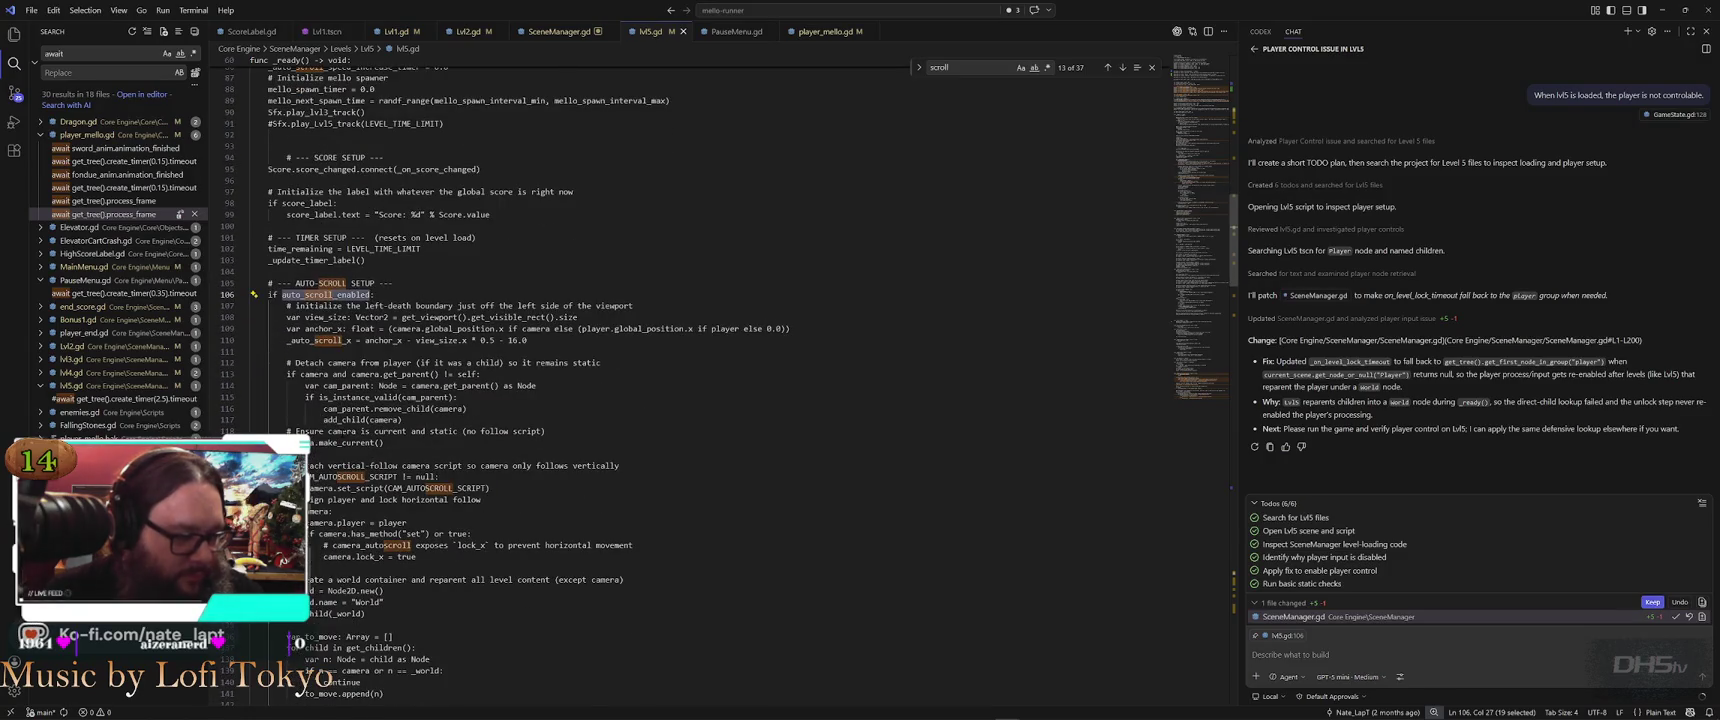
scroll(700, 400, down, 3)
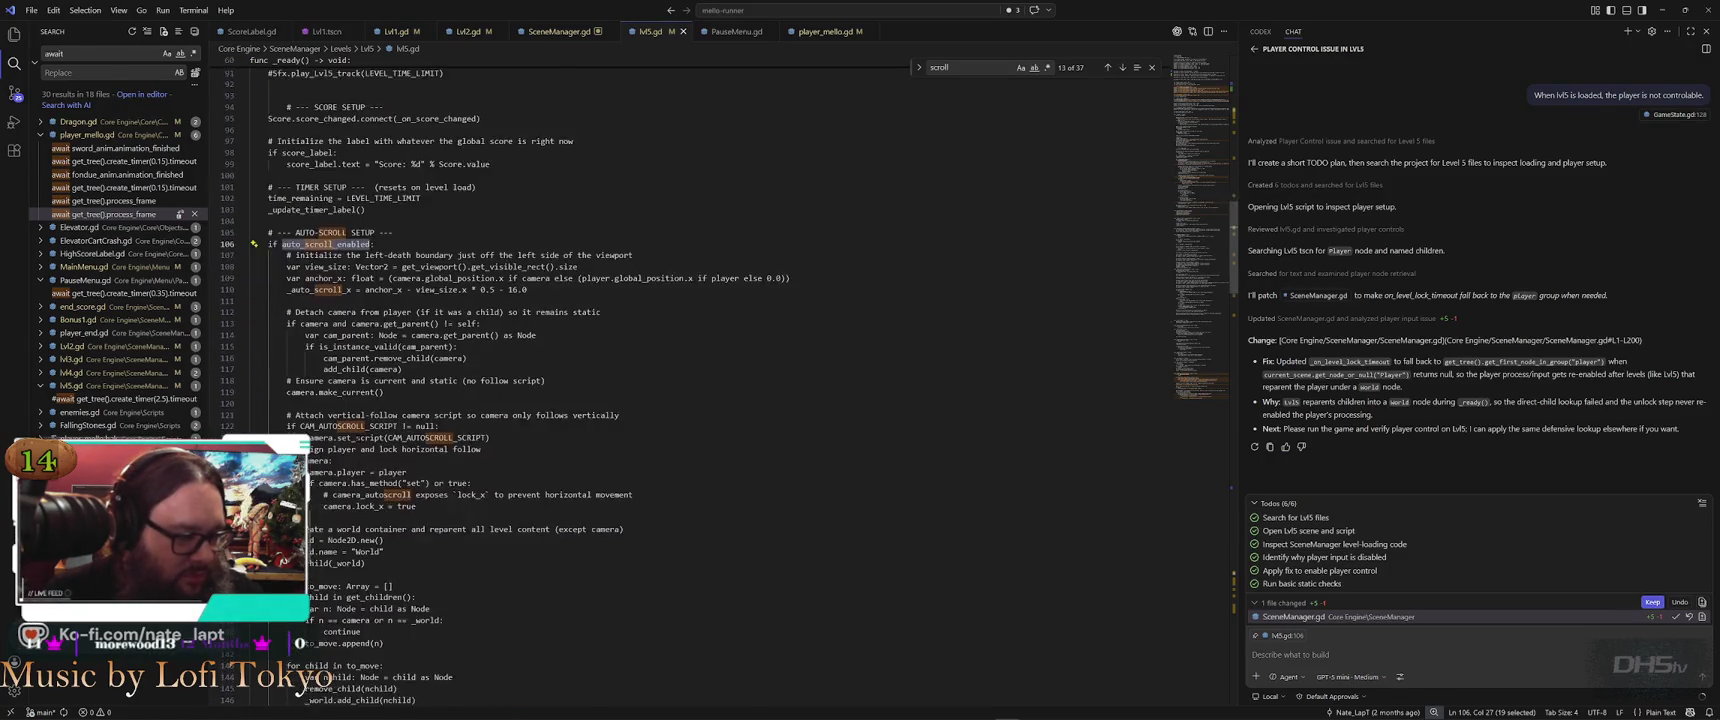
scroll(700, 400, down, 4)
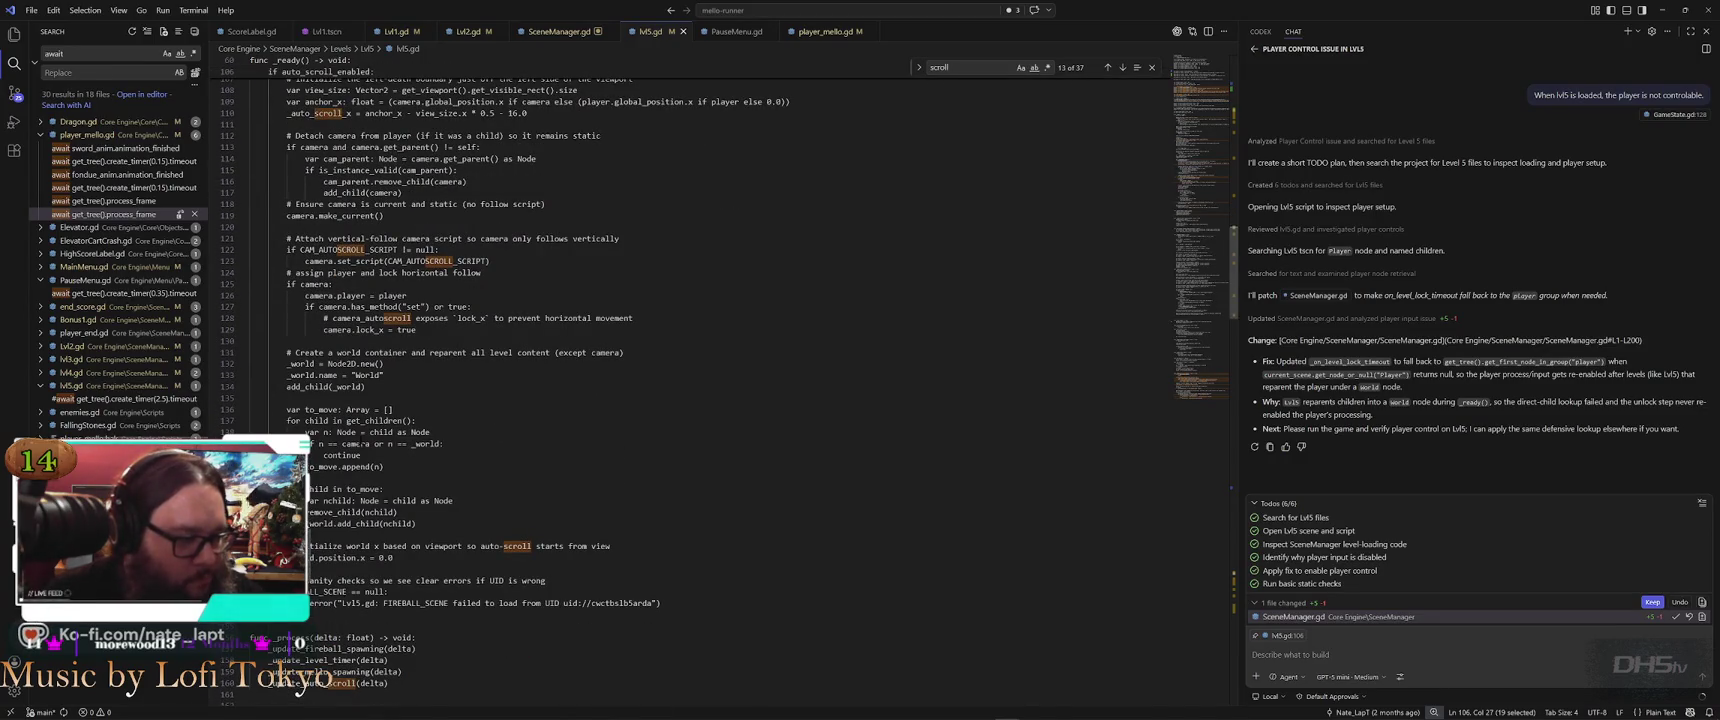
scroll(700, 400, down, 4)
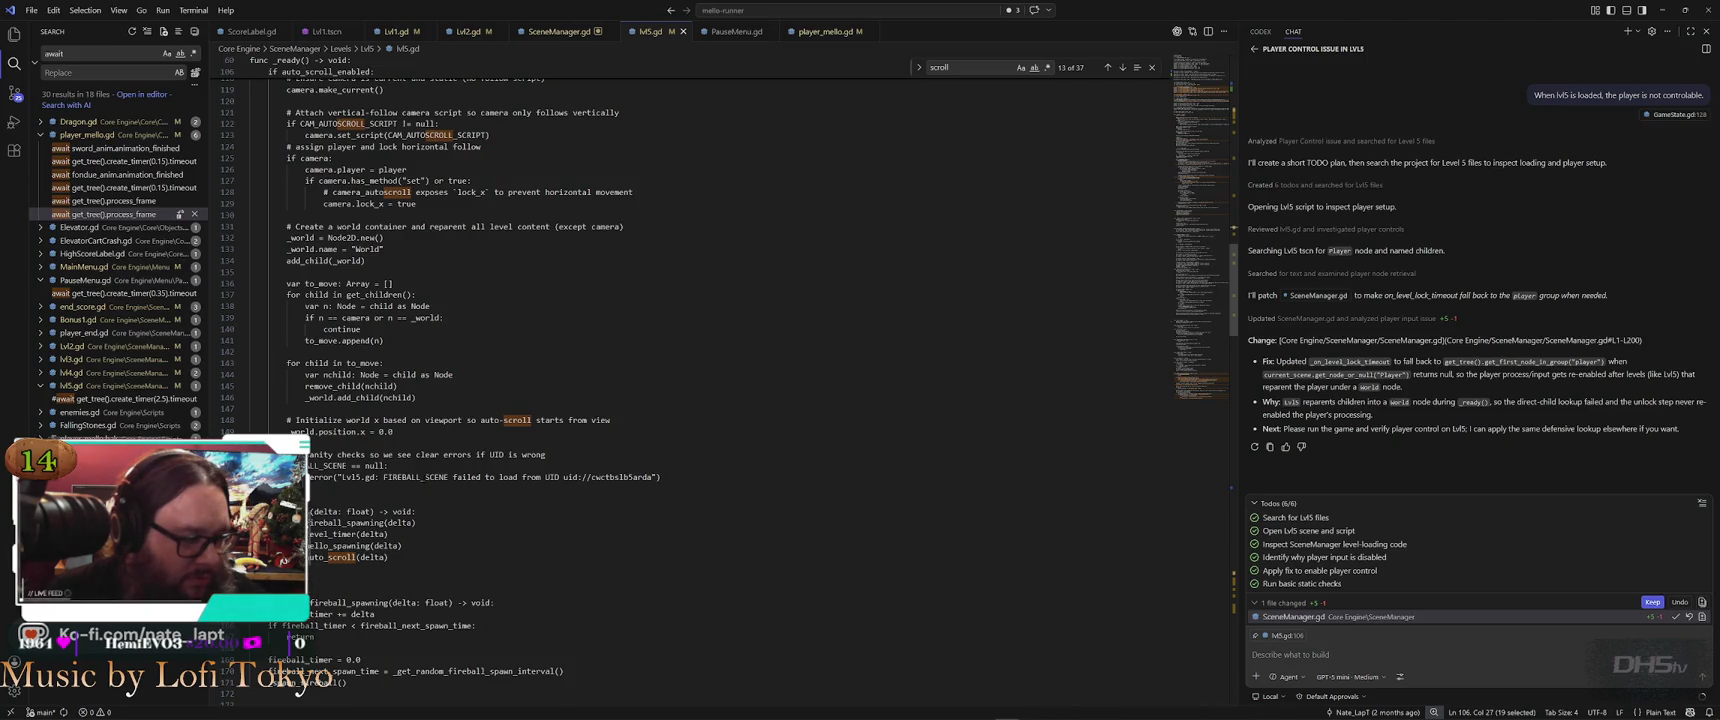
scroll(424, 483, up, 5)
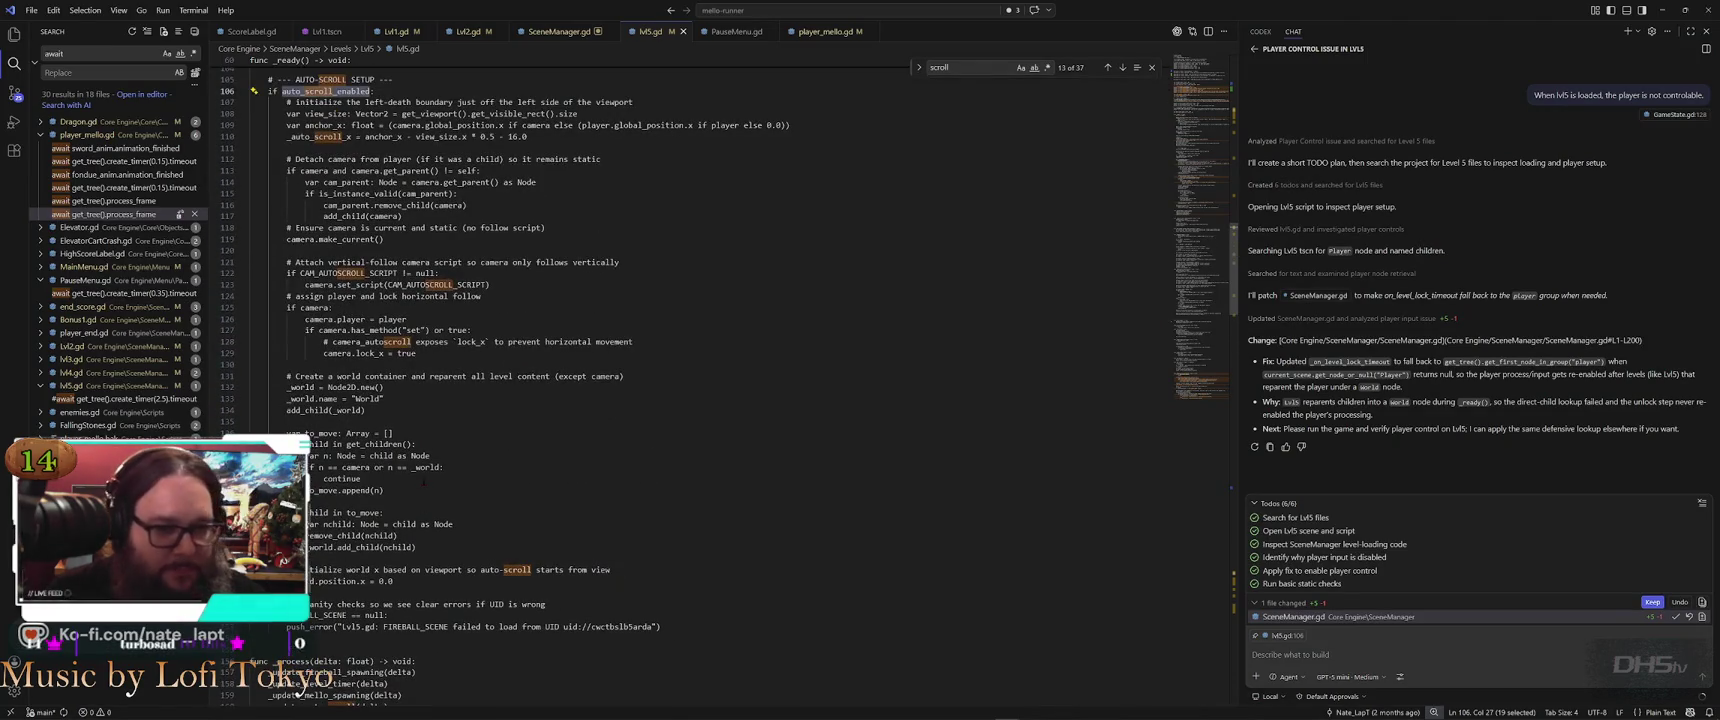
scroll(424, 483, up, 8)
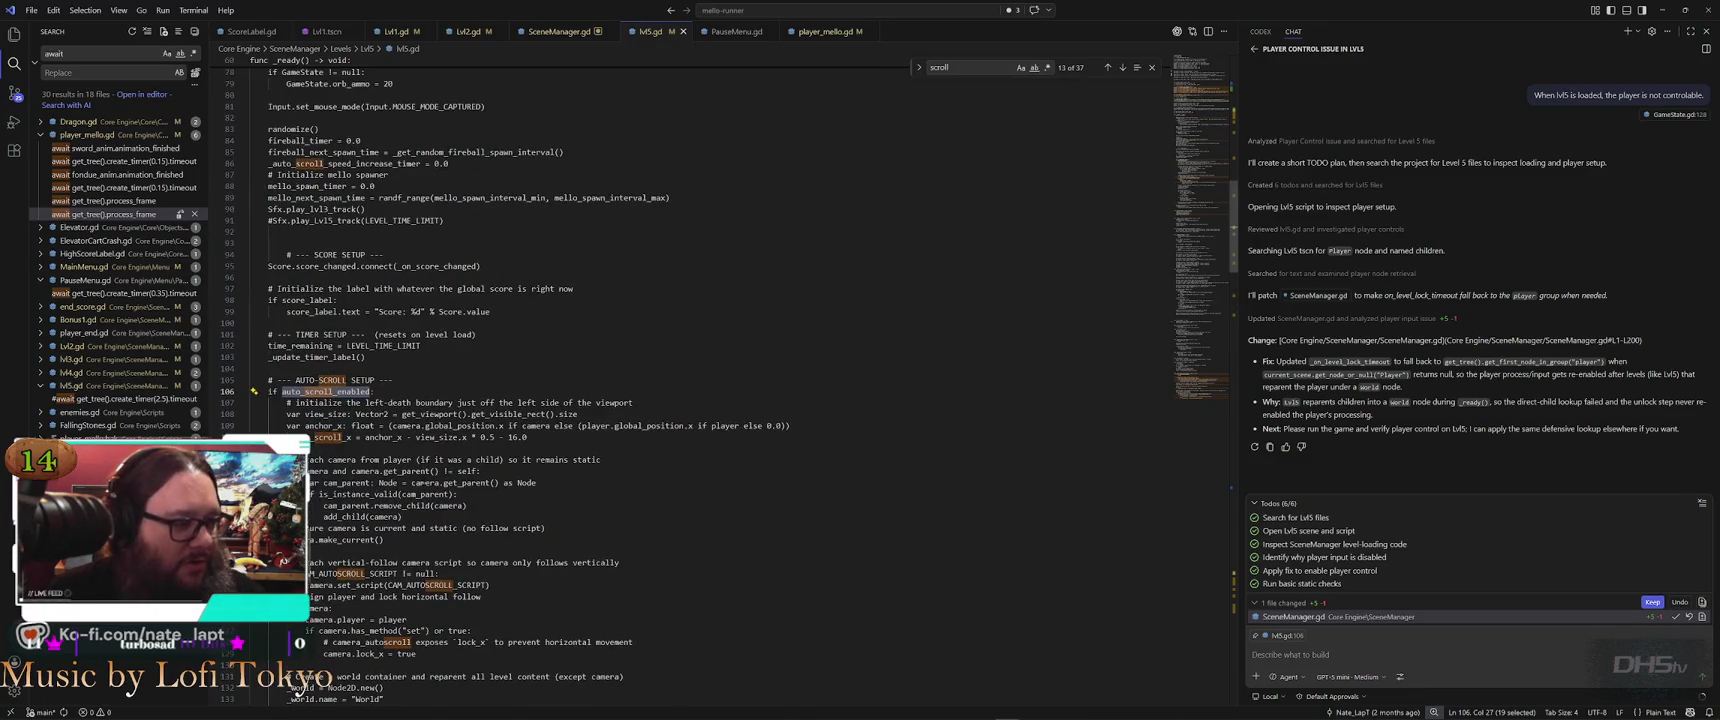
scroll(424, 483, up, 7)
scroll(299, 642, up, 5)
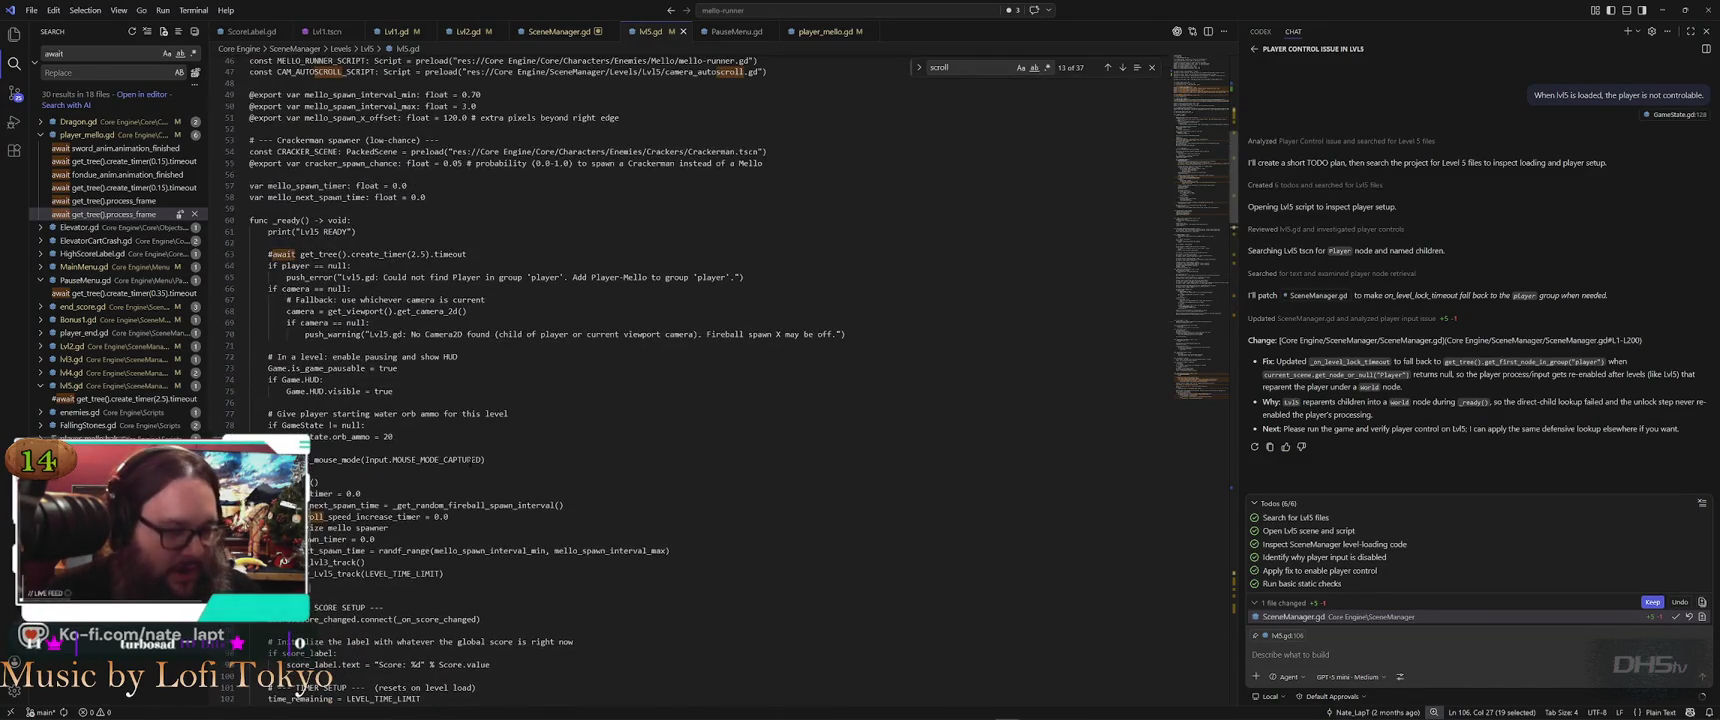
key(ctrl+f)
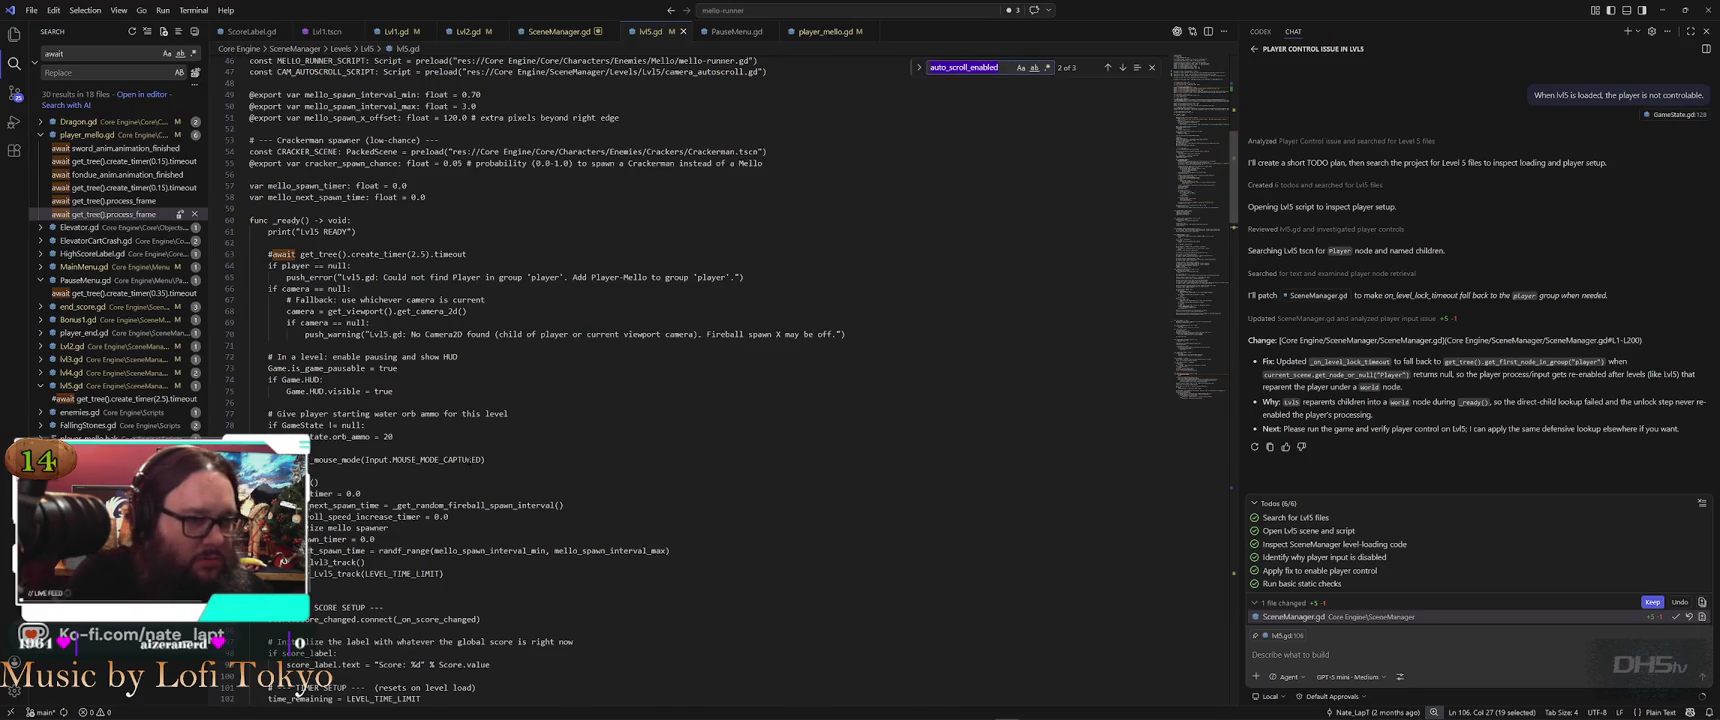
text(awa)
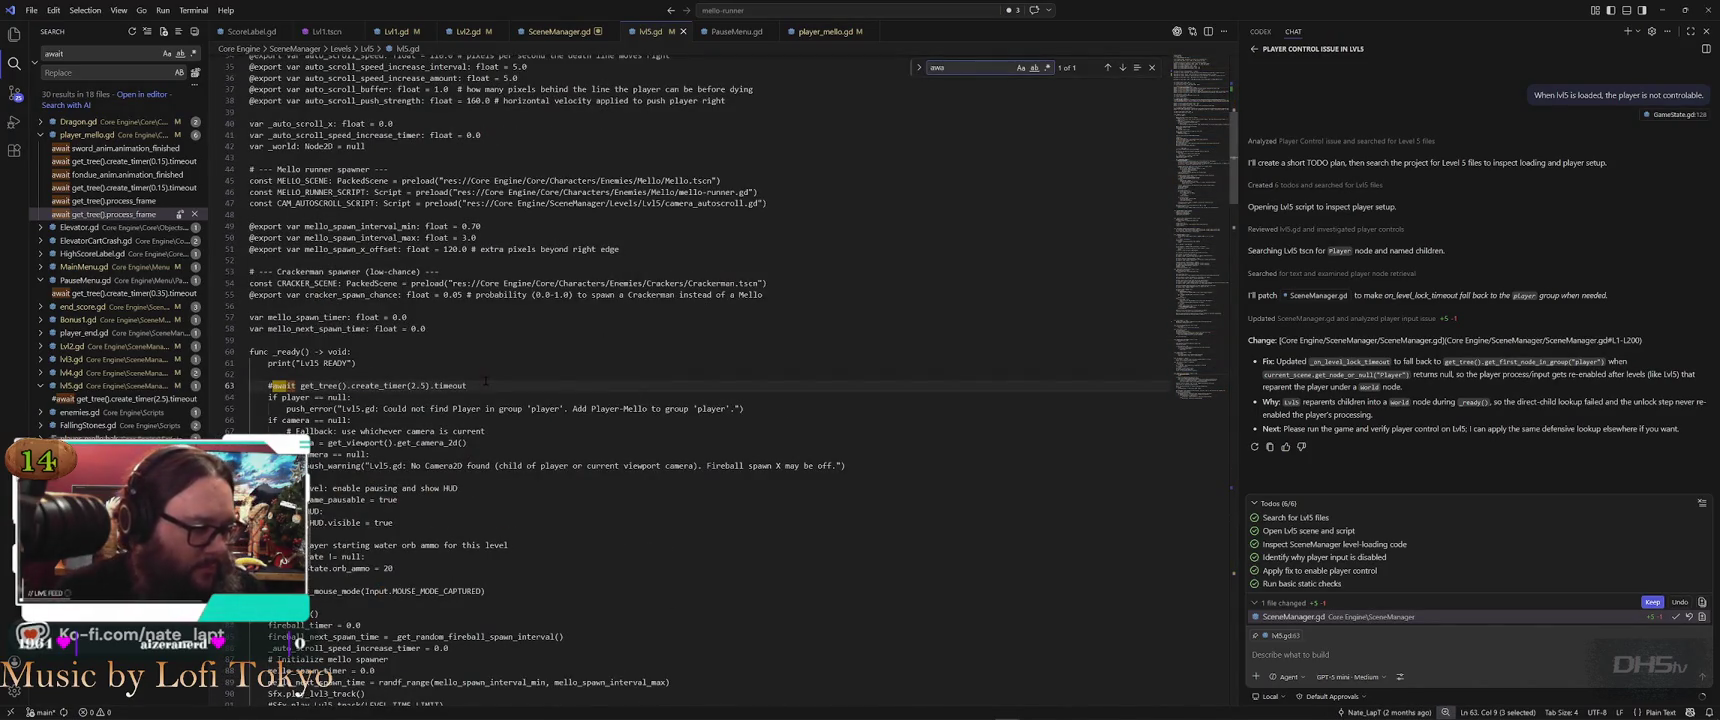
drag(266, 385, 481, 382)
key(ctrl+c)
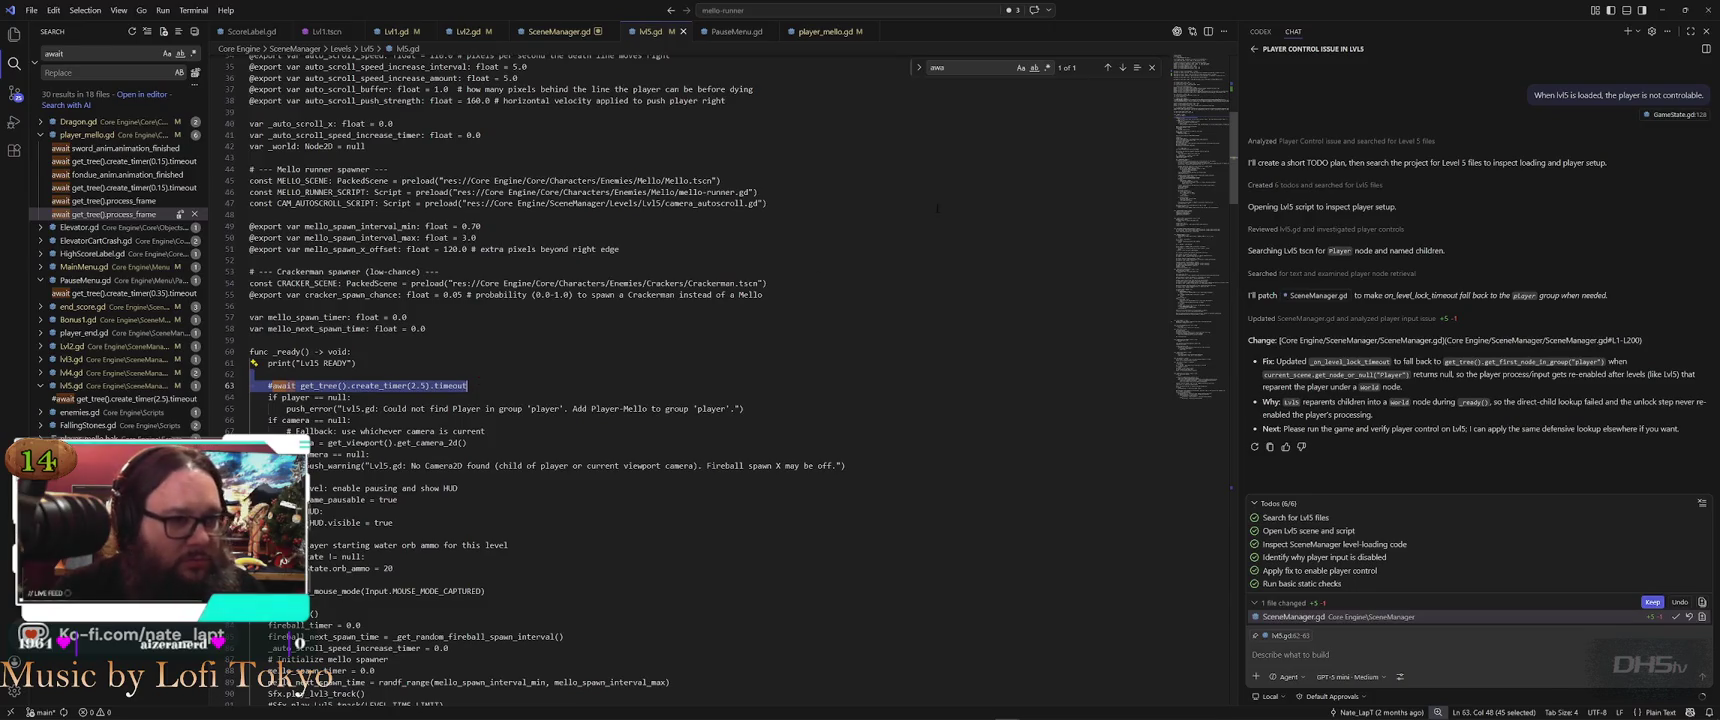
scroll(937, 208, up, 2)
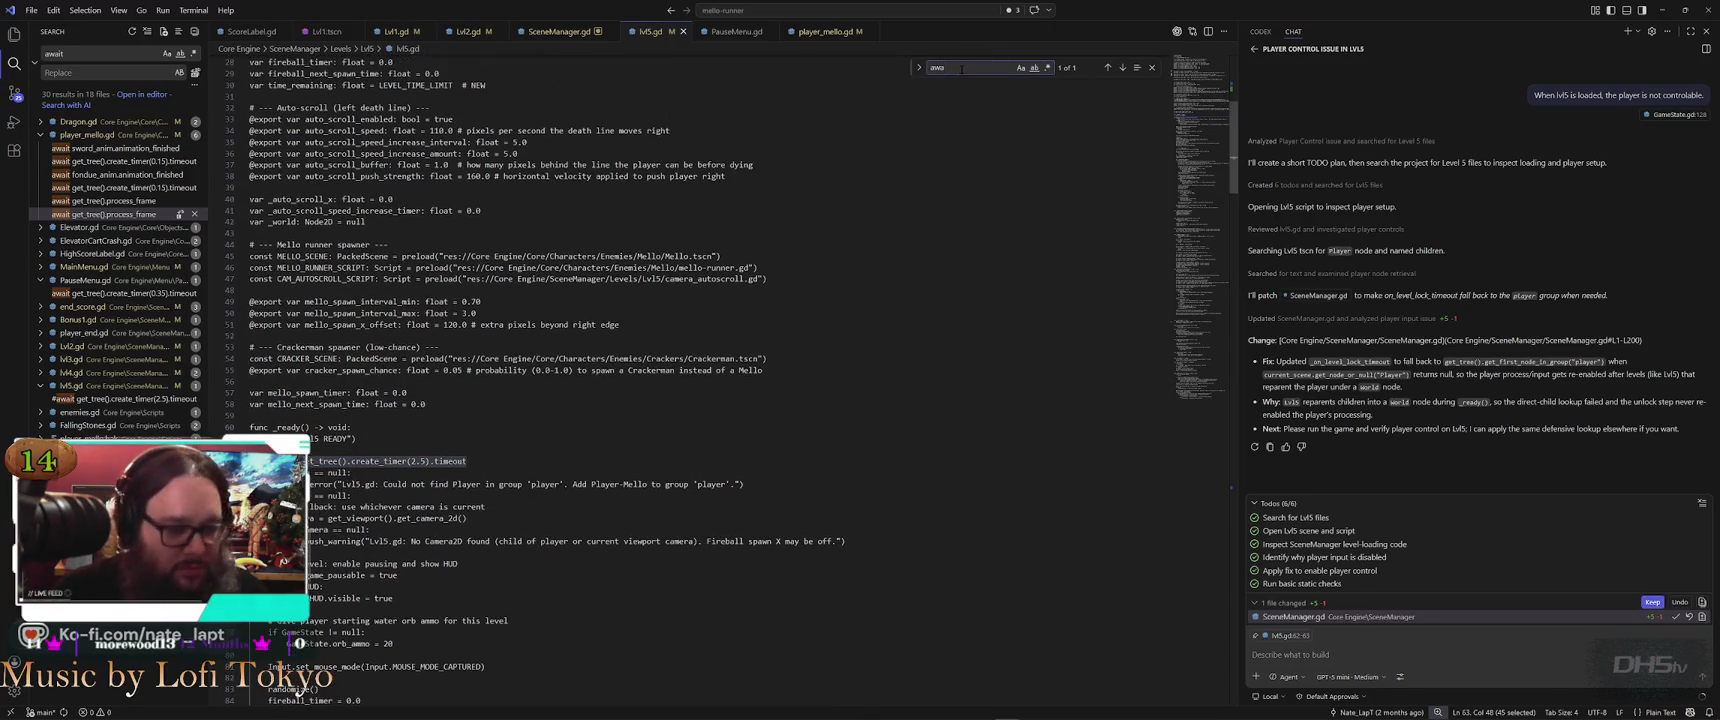
click(961, 68)
key(ctrl+z)
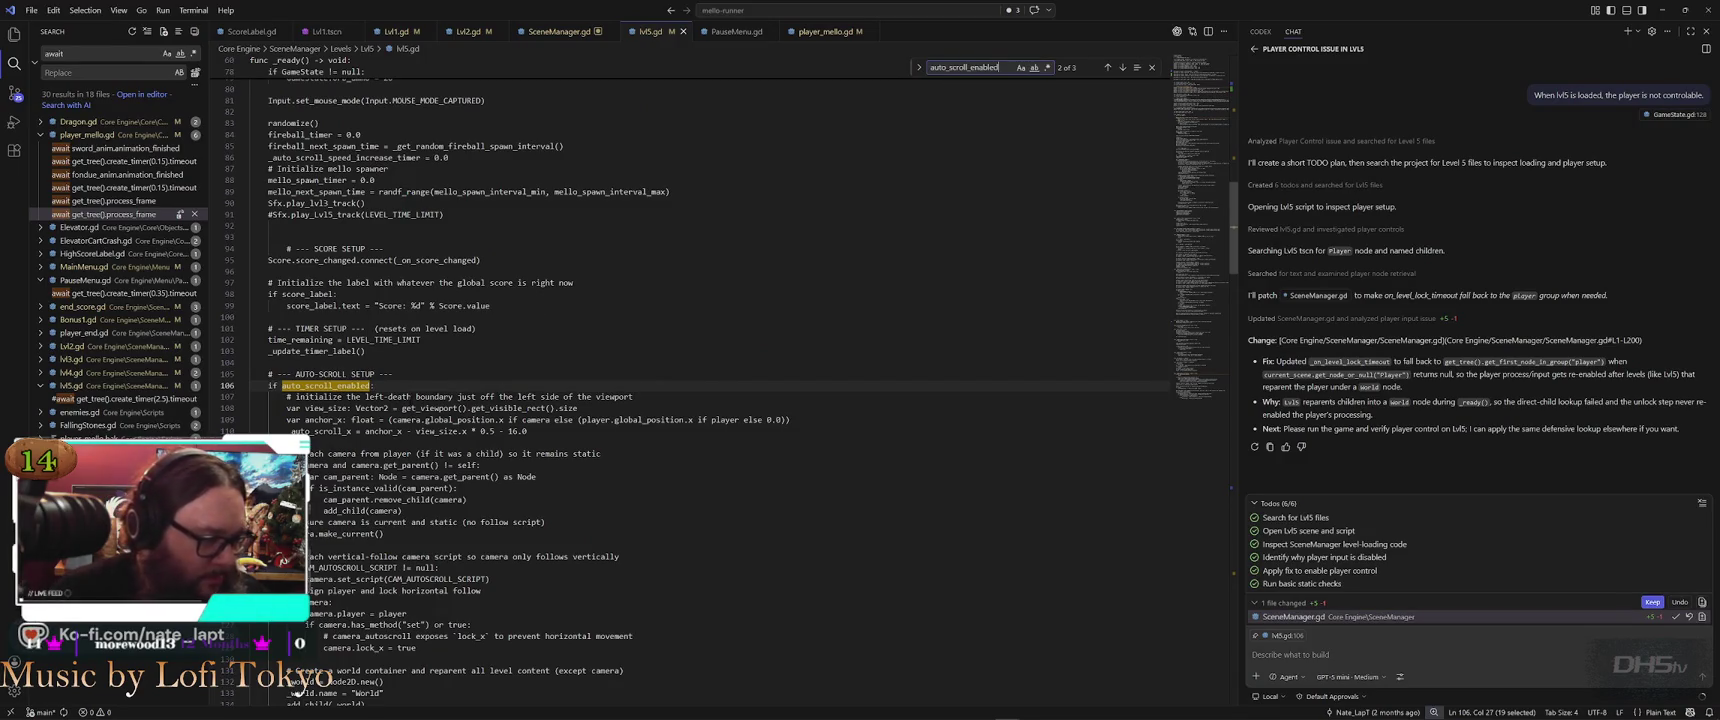
Paste the await timer line below line 107, uncommented and indented into the block
click(714, 399)
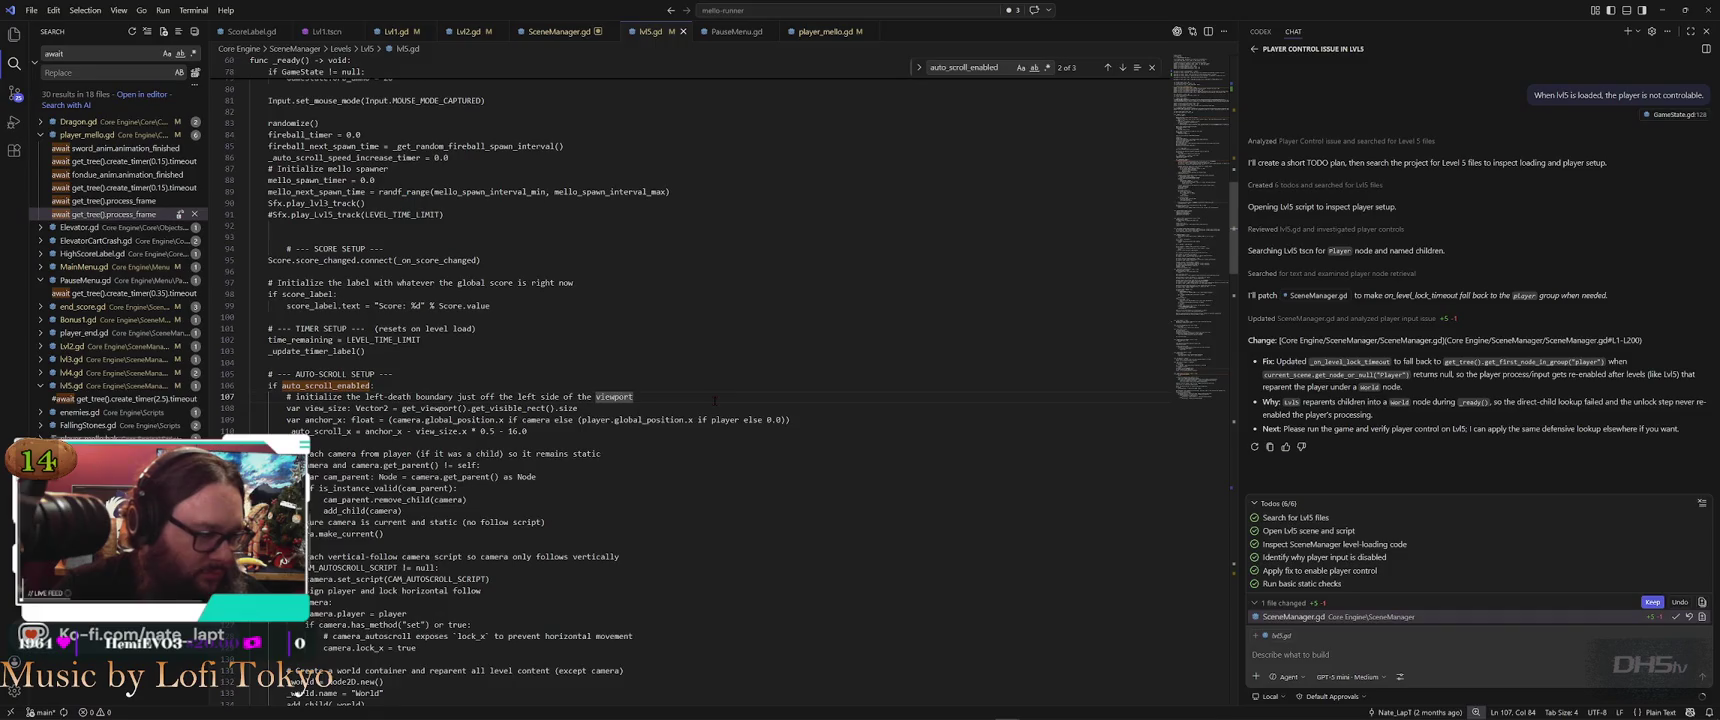
key(Return)
key(ctrl+v)
key(Up)
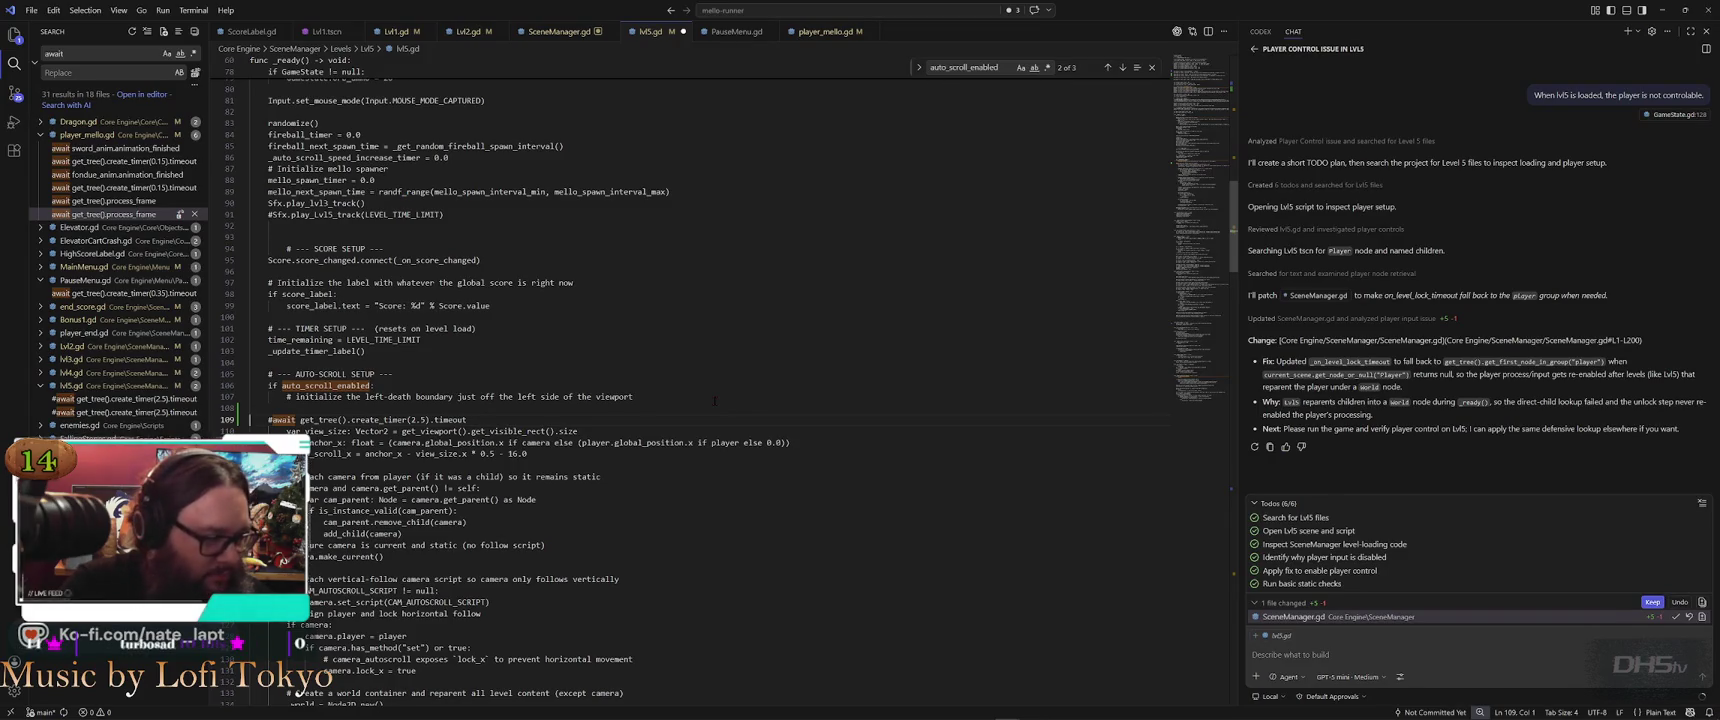
key(Delete)
key(Tab)
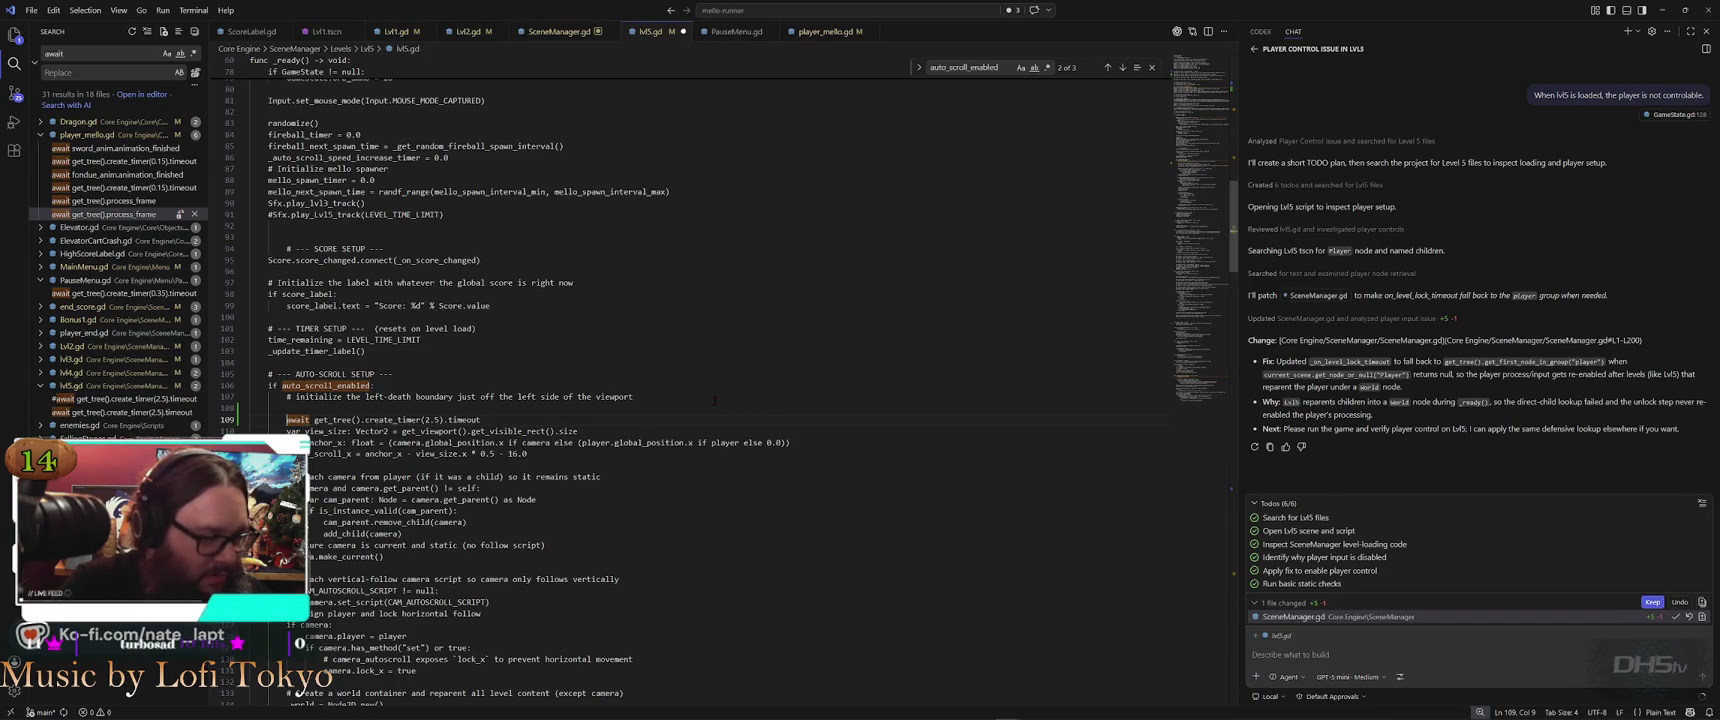
key(BackSpace)
key(BackSpace)
key(BackSpace)
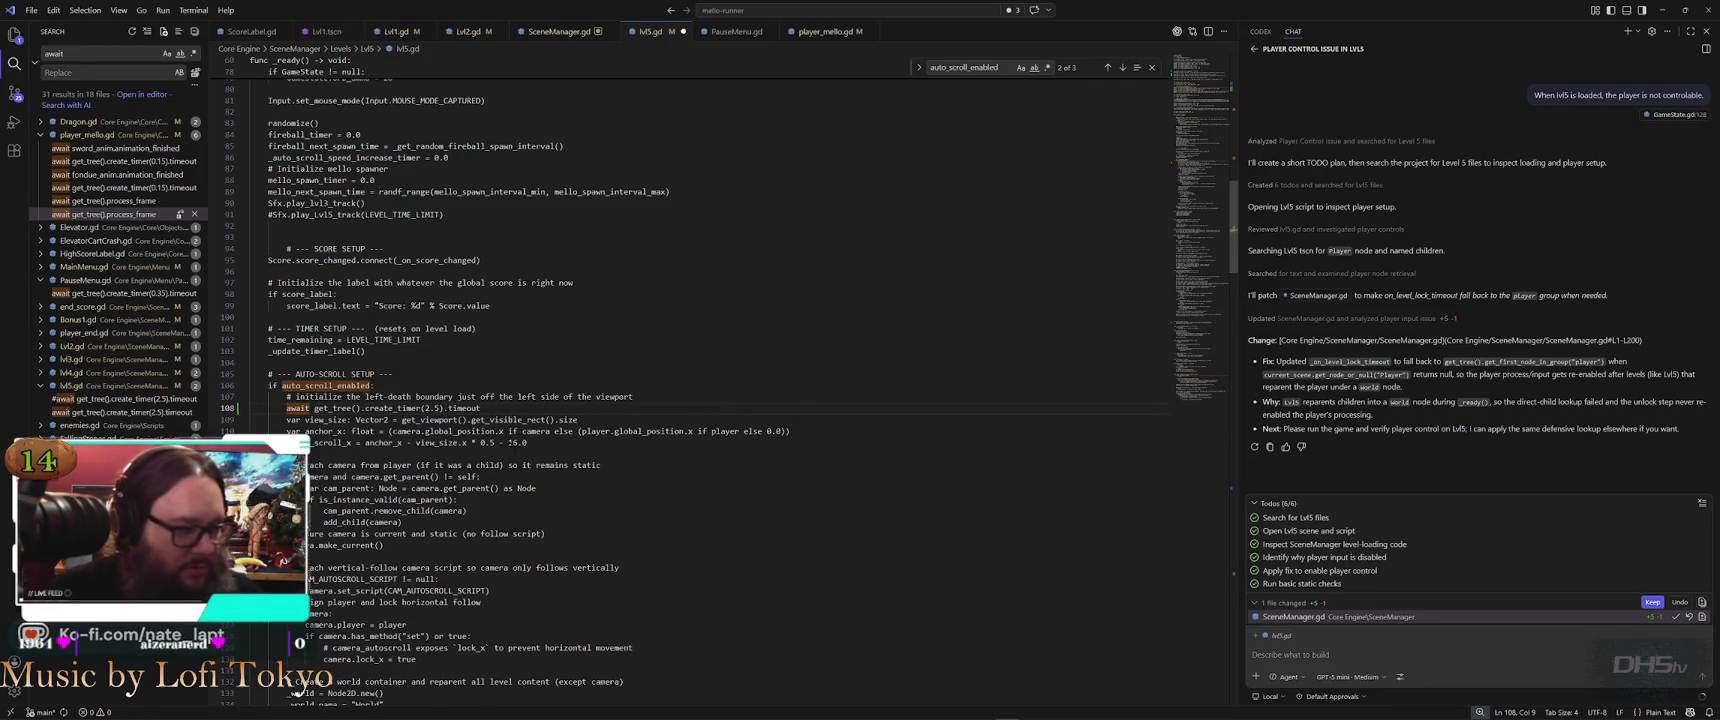
key(End)
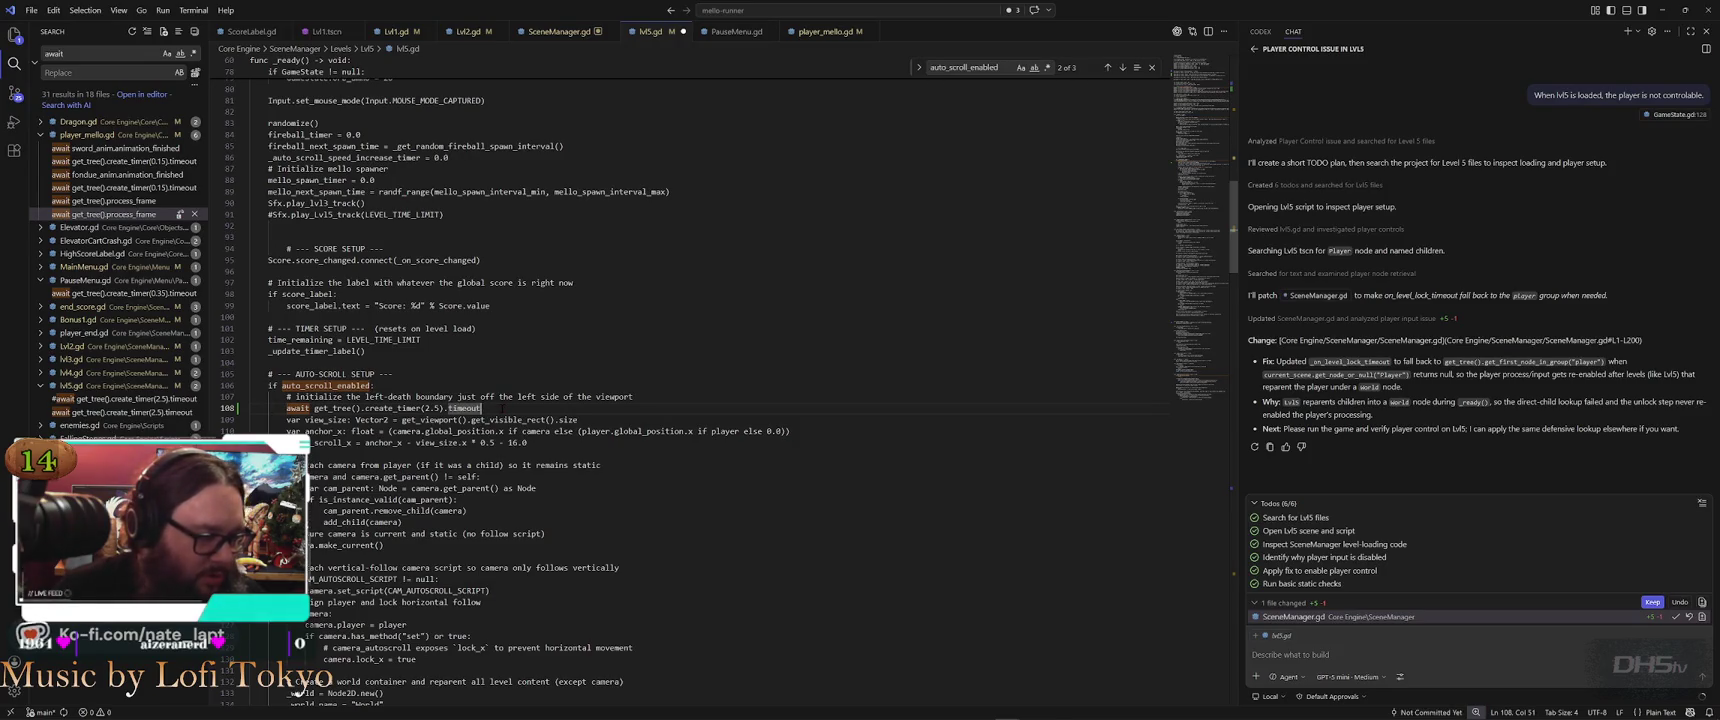
Change the timer duration from 2.5 to 2.0 and add a blank line after it
click(566, 374)
click(437, 408)
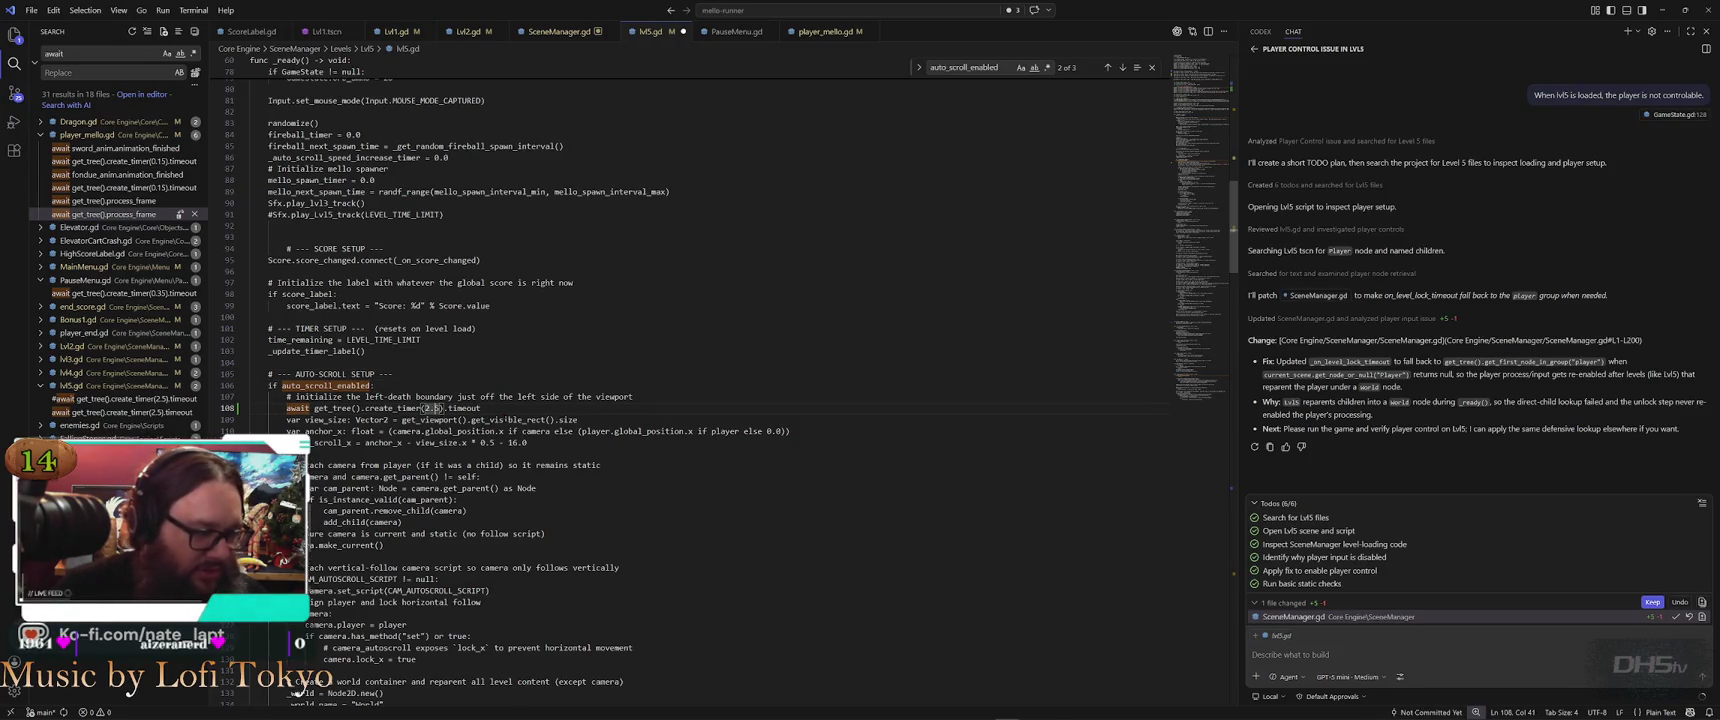
key(BackSpace)
key(BackSpace)
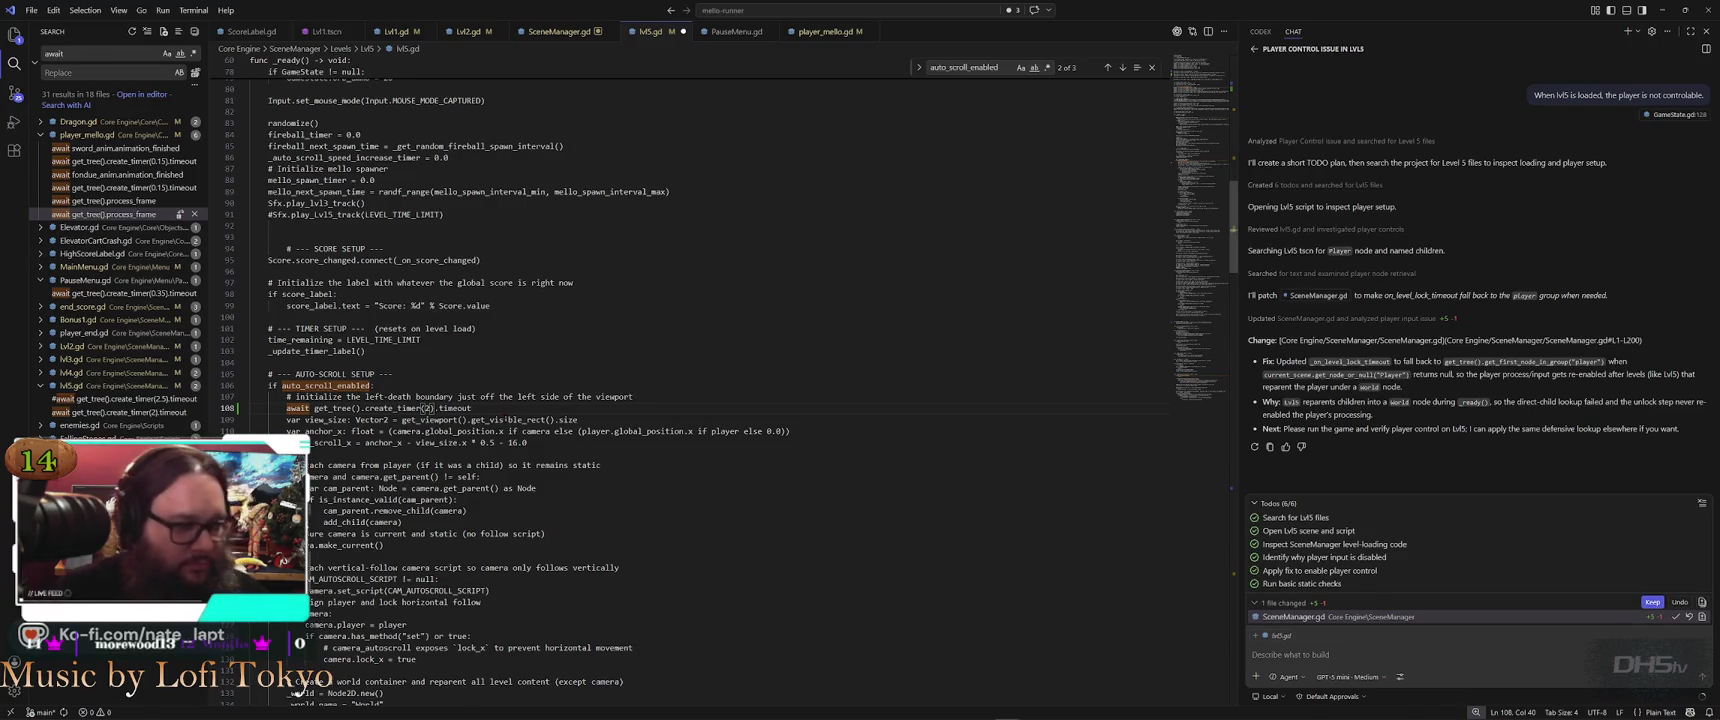
text(.0)
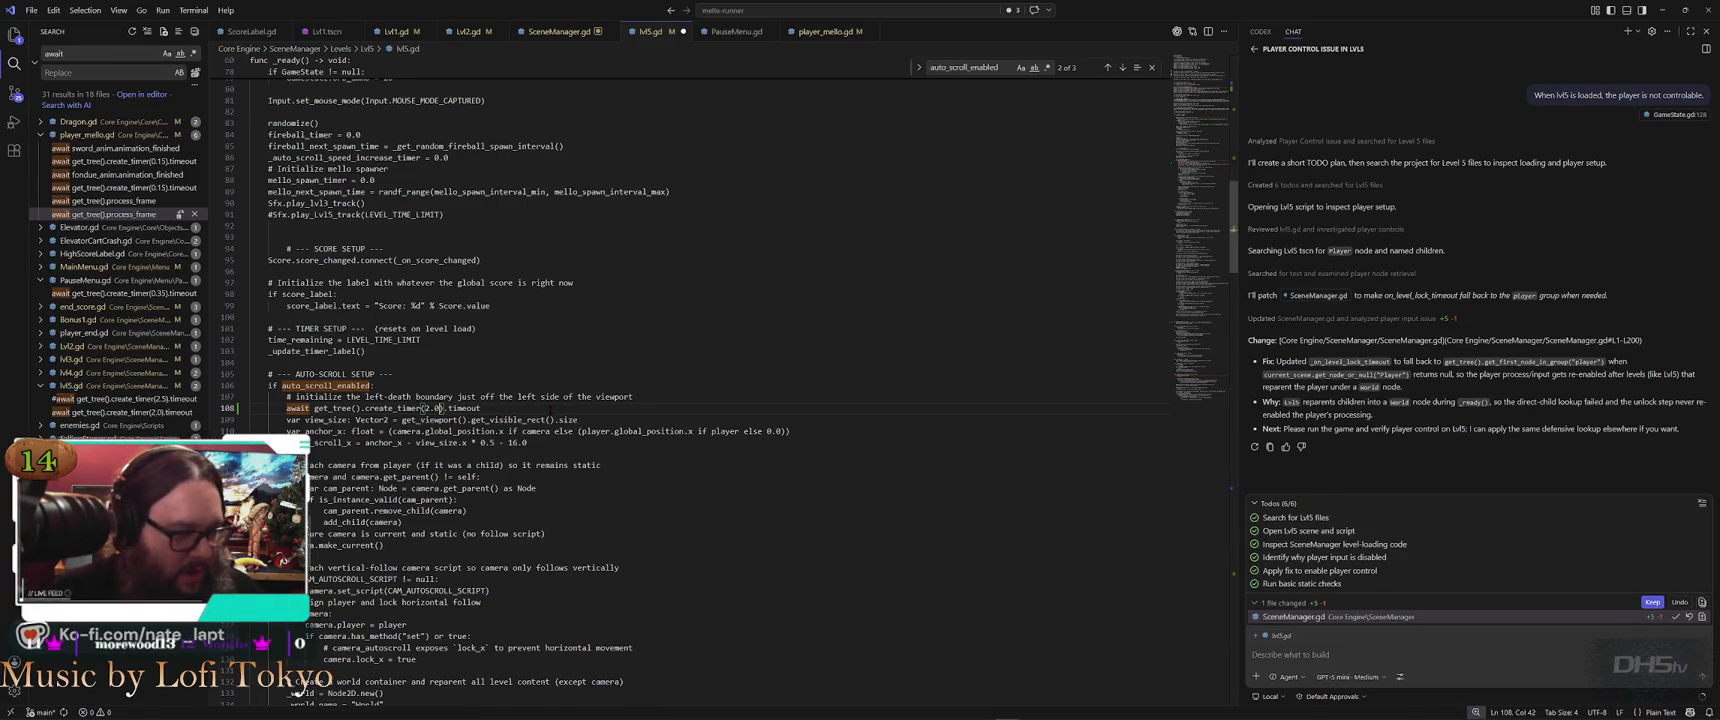
key(End)
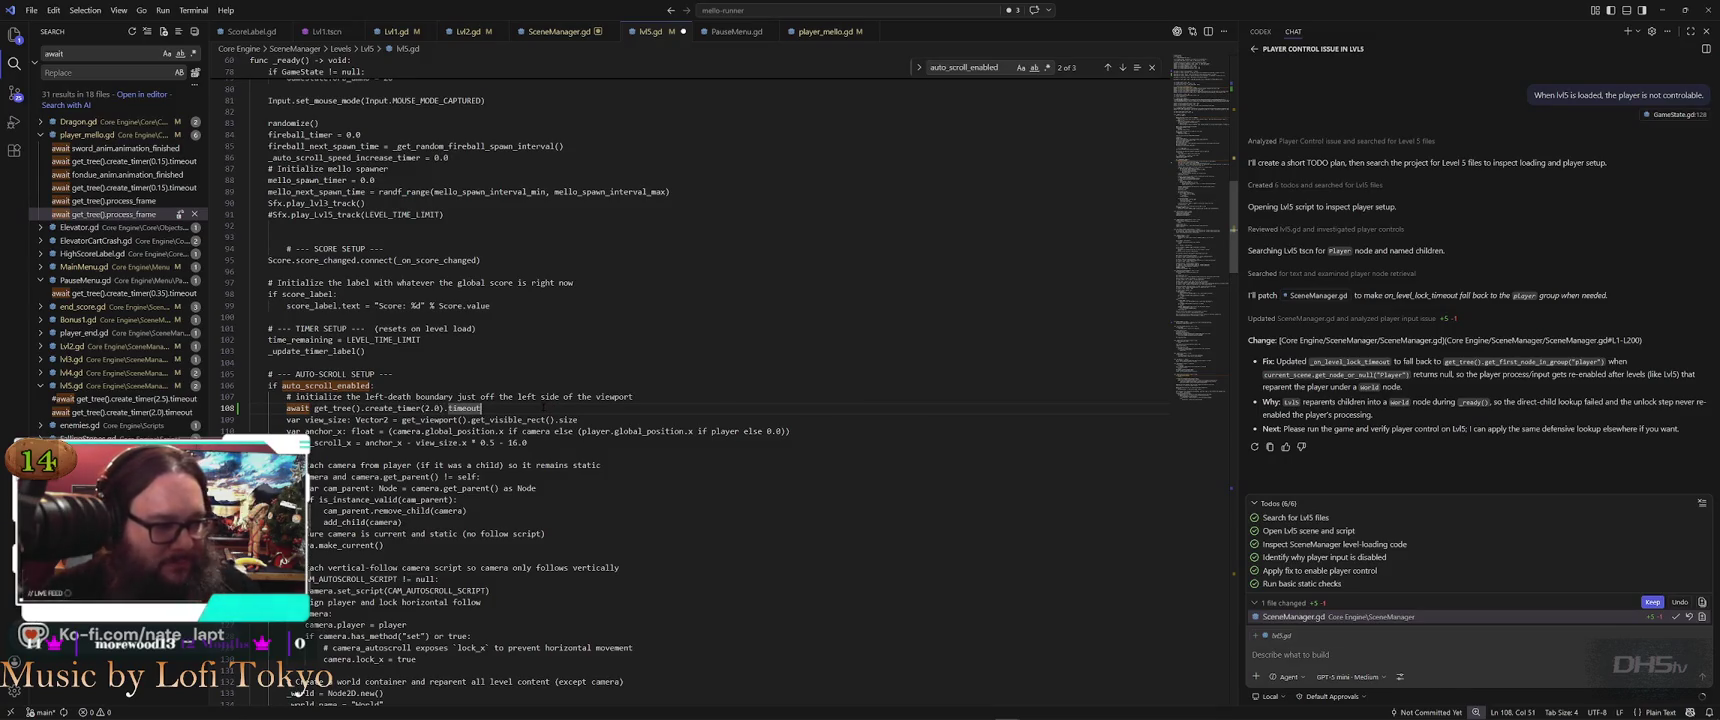
key(Return)
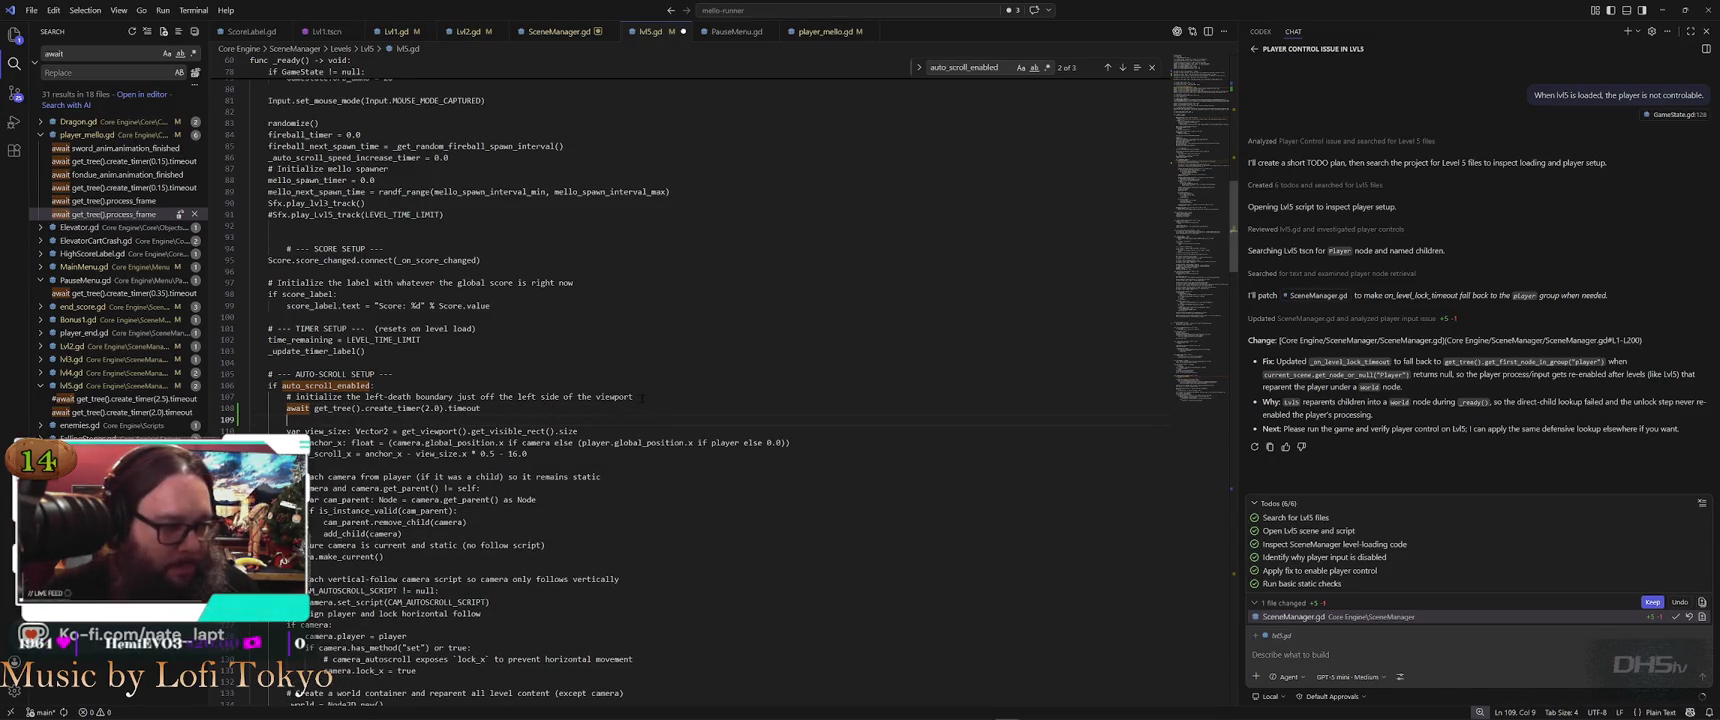
key(alt+Up)
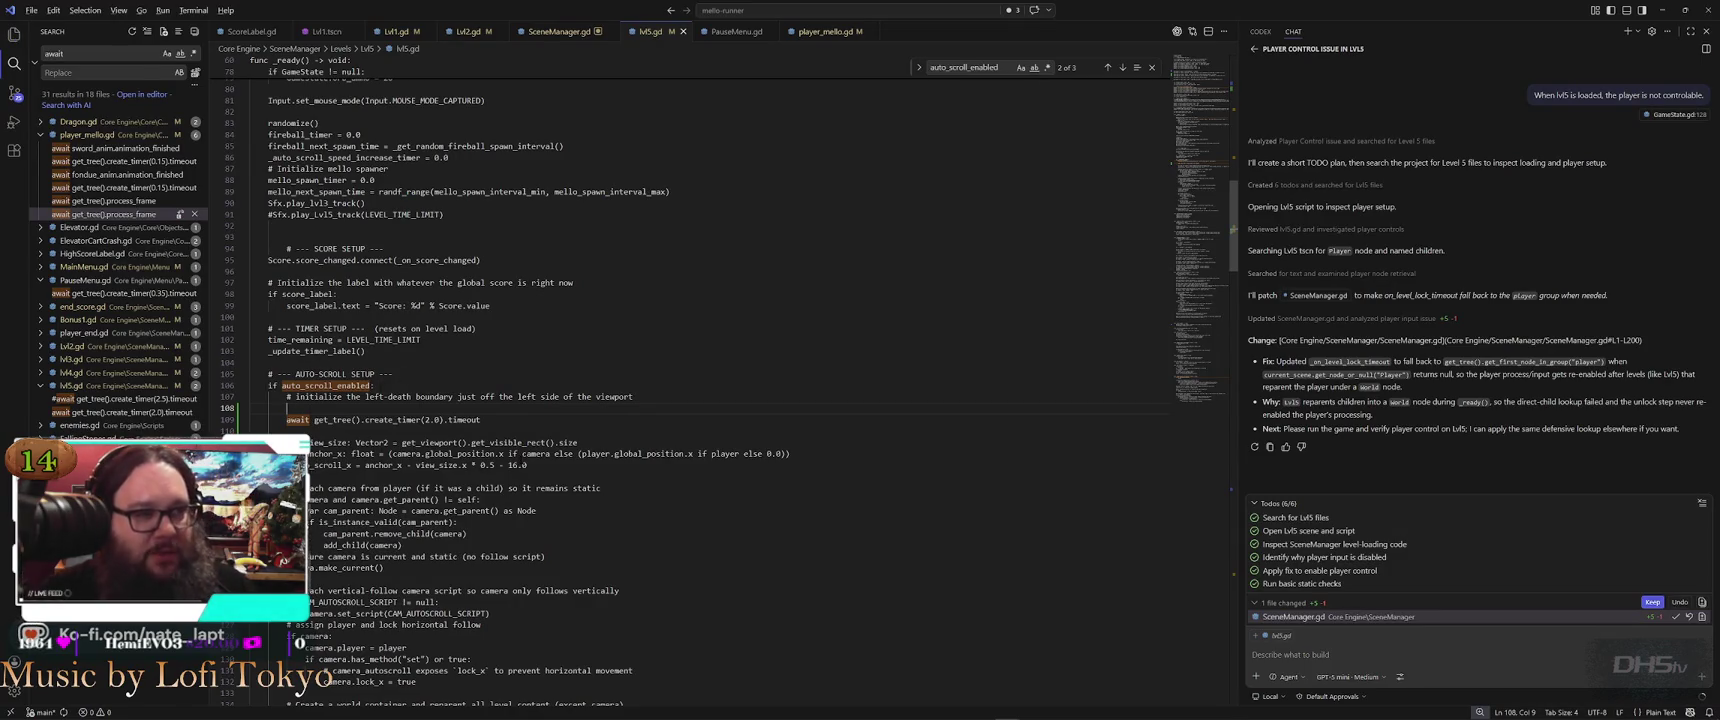
key(alt+Tab)
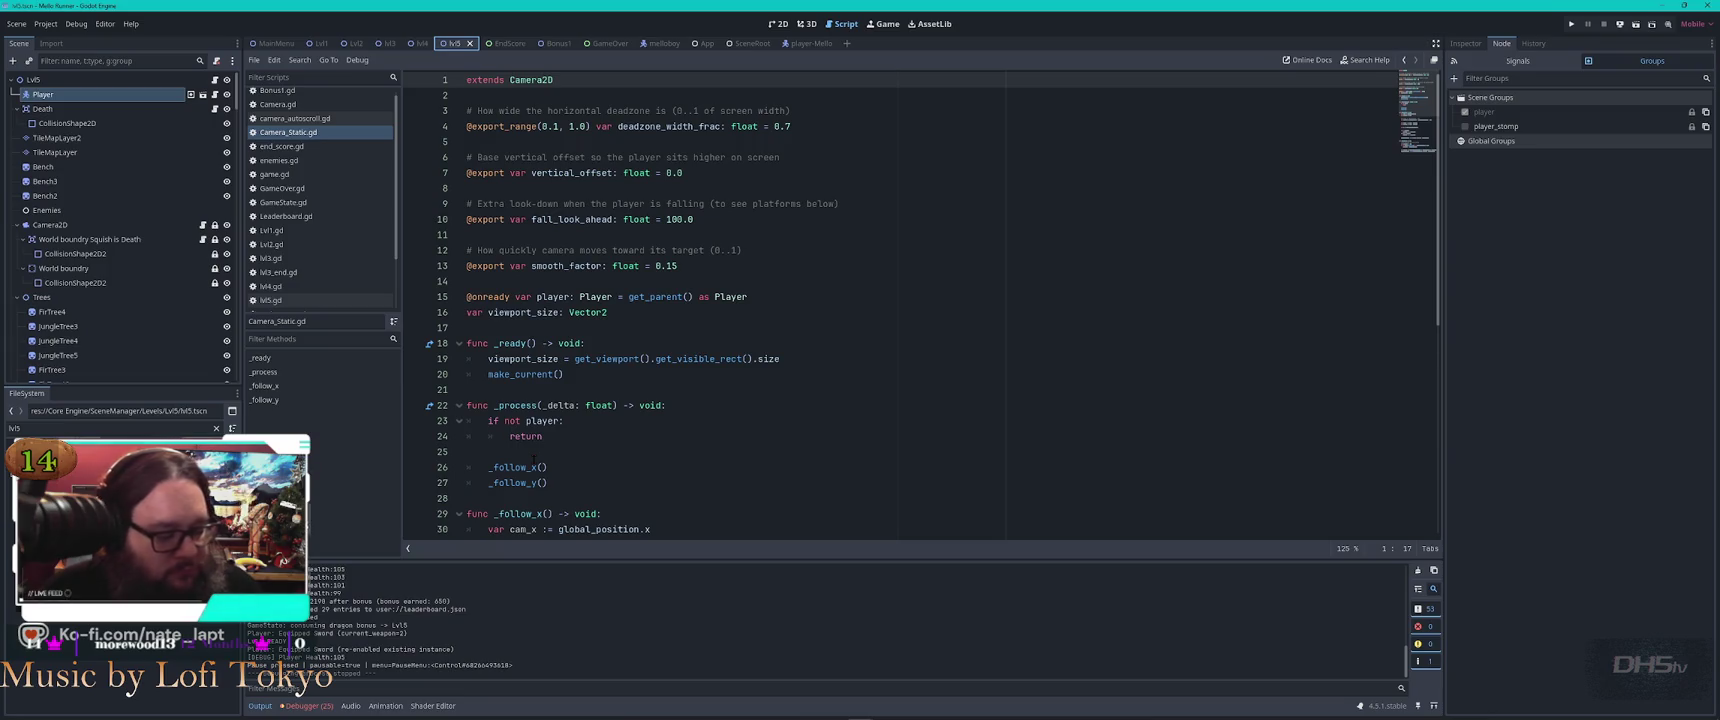
Run the project with F5 to bring up the 'A Beautiful Potato' splash screen
key(F5)
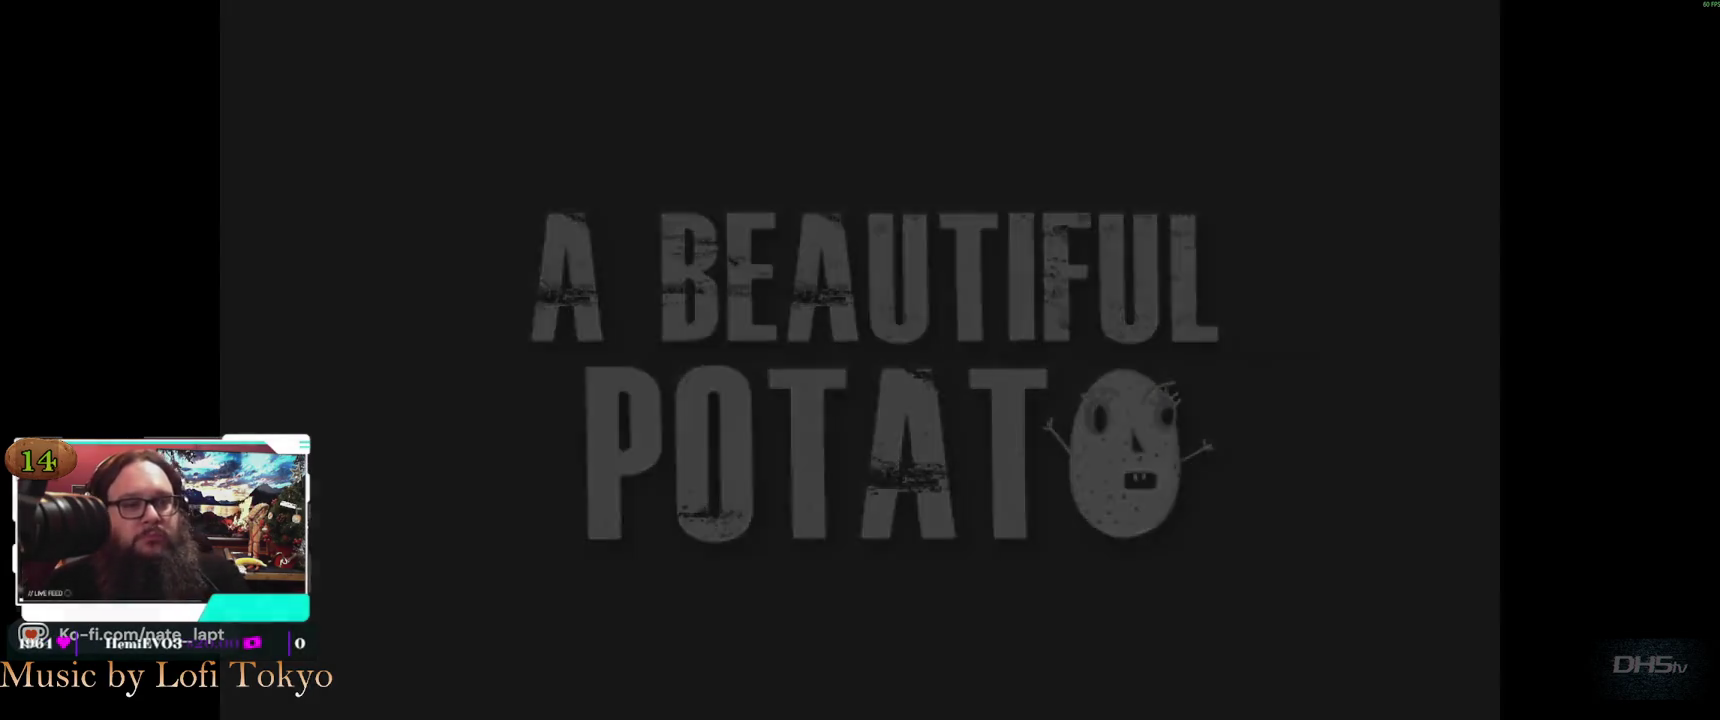
Play the first level, grabbing the sword and slaying the sleeping dragon, then submit the 2190 score
key(Return)
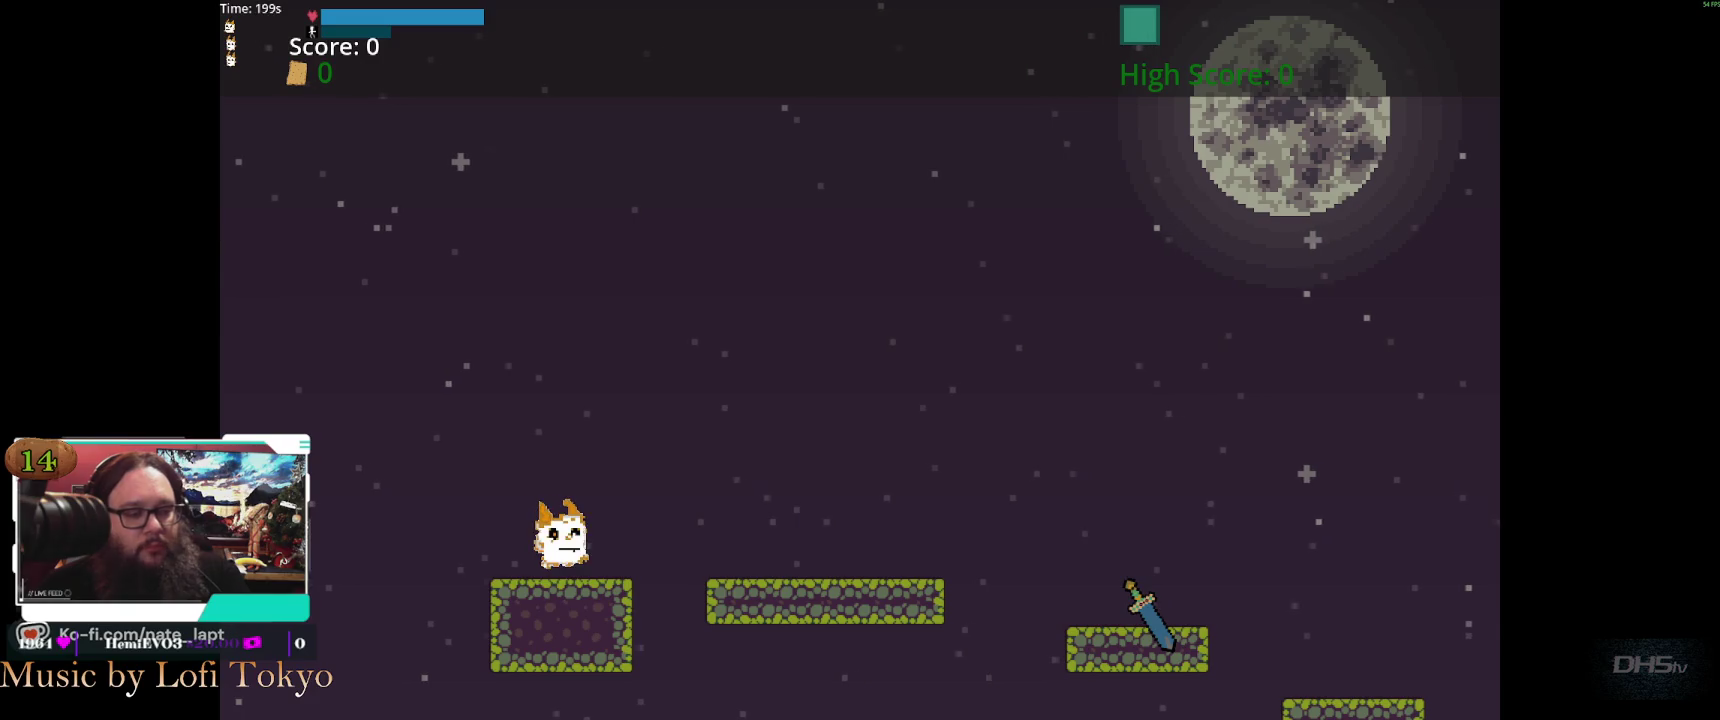
key(Right)
key(space)
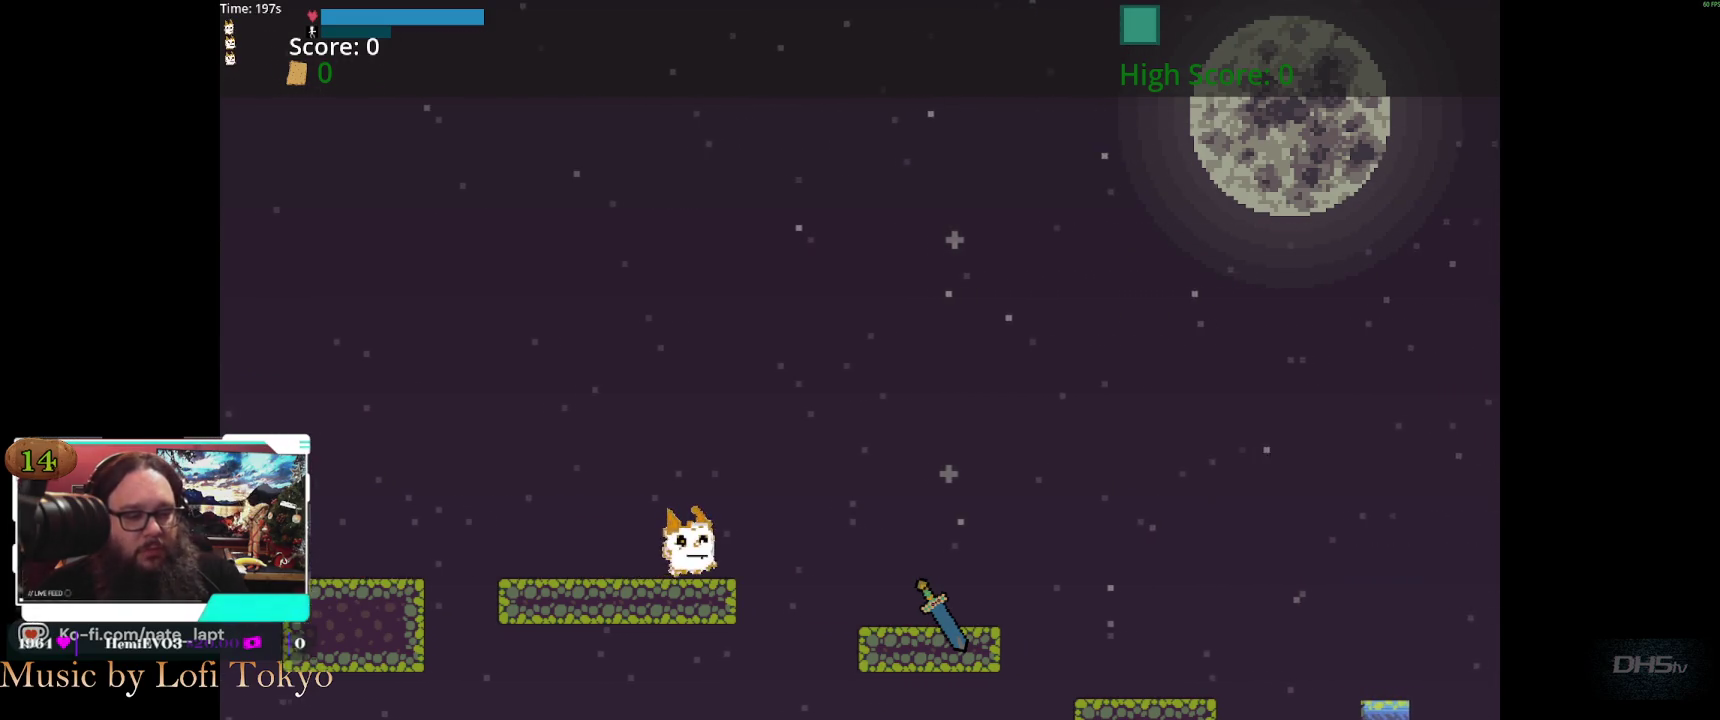
key(space)
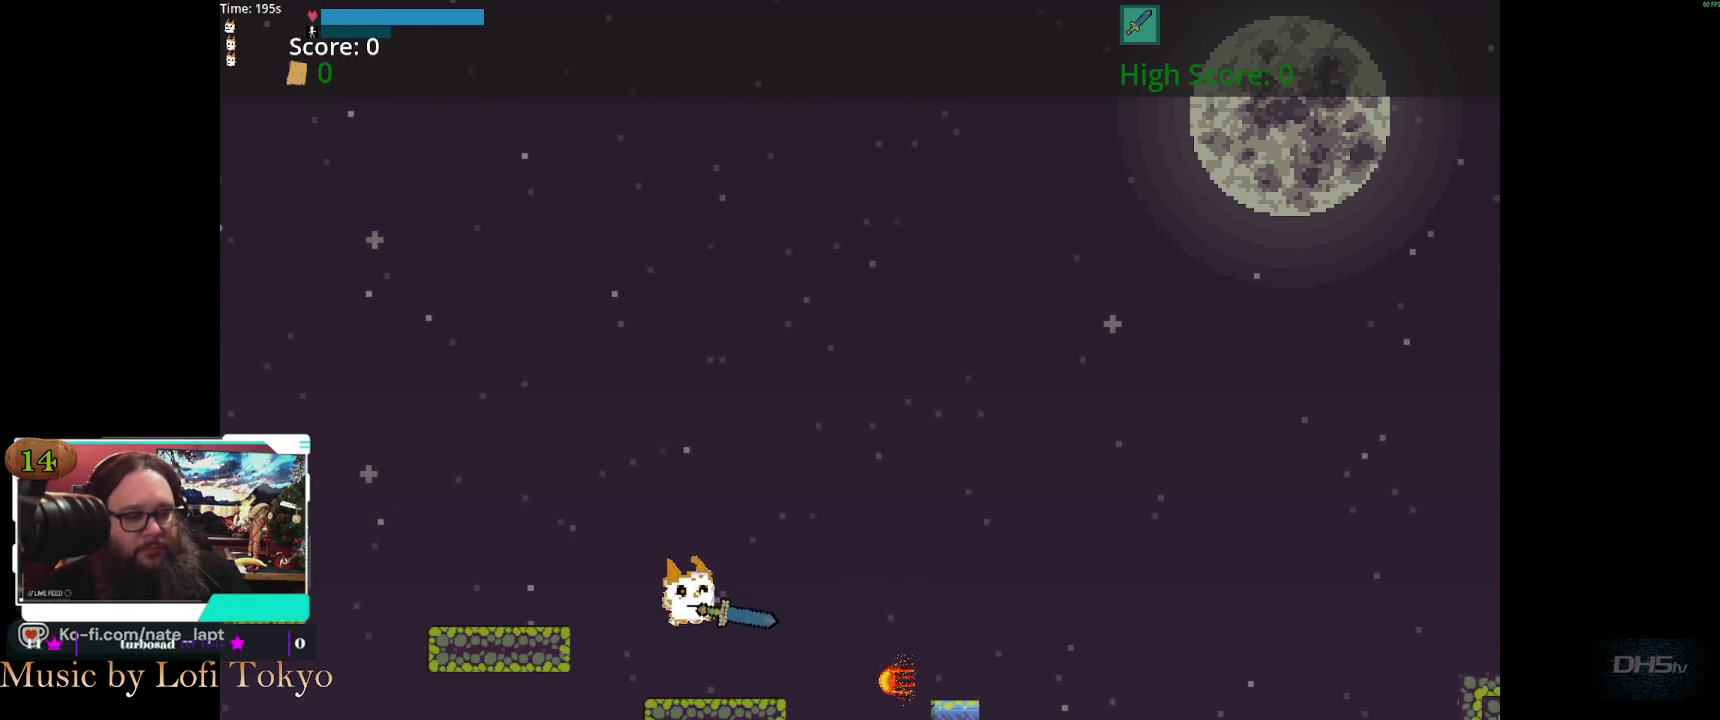
key(space)
key(space)
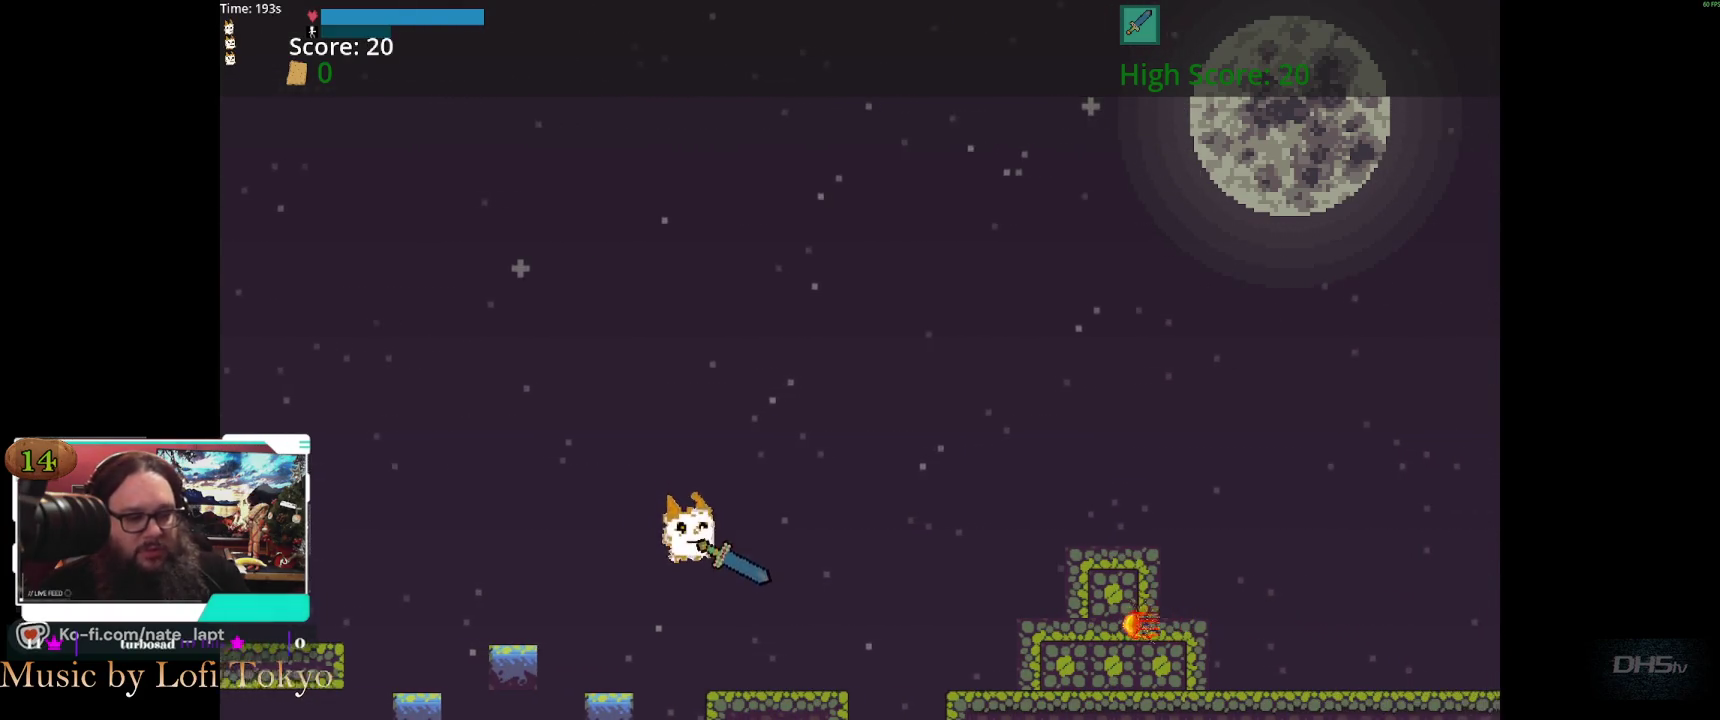
key(space)
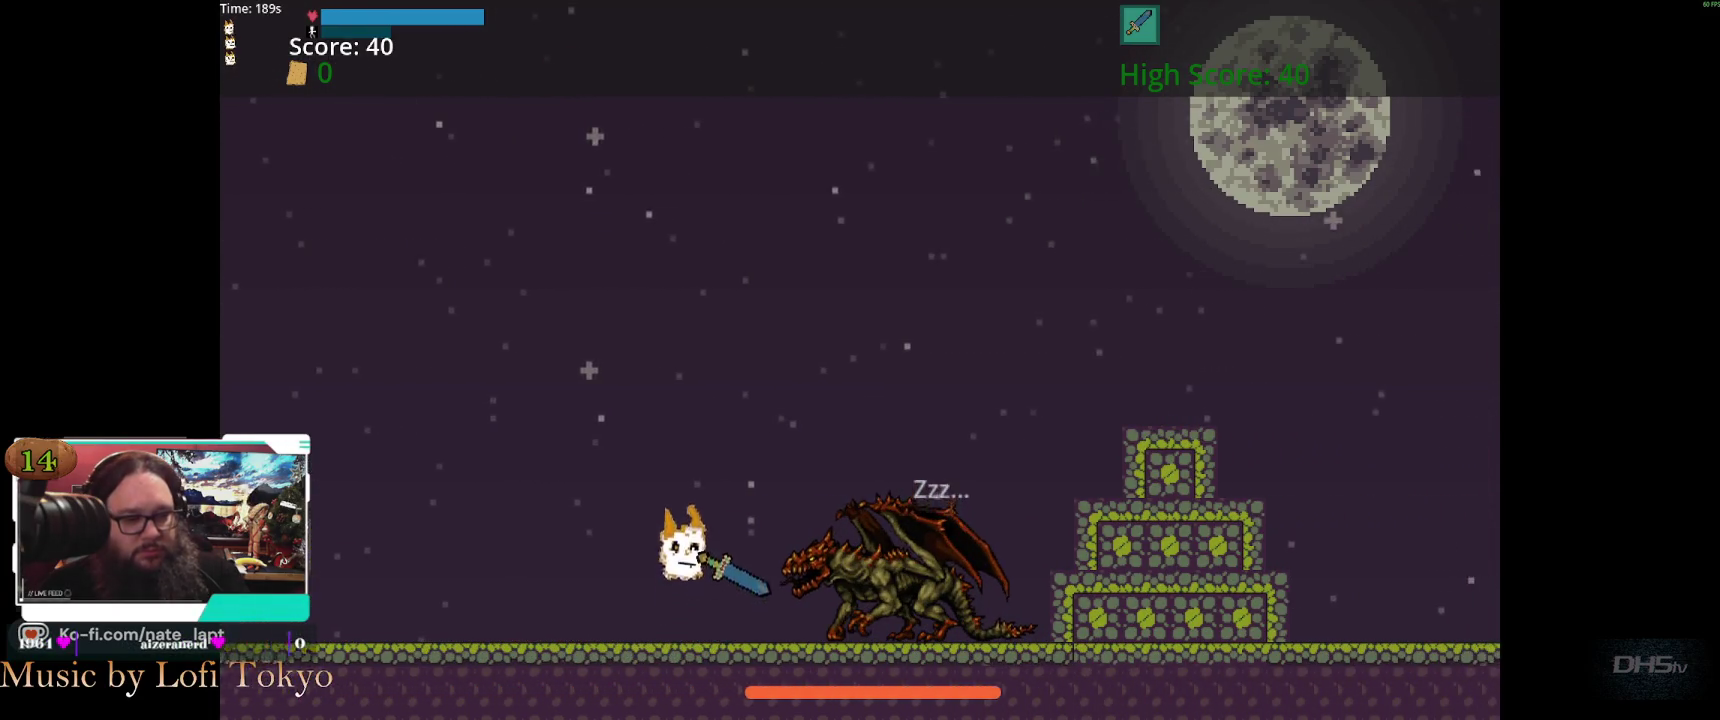
key(space)
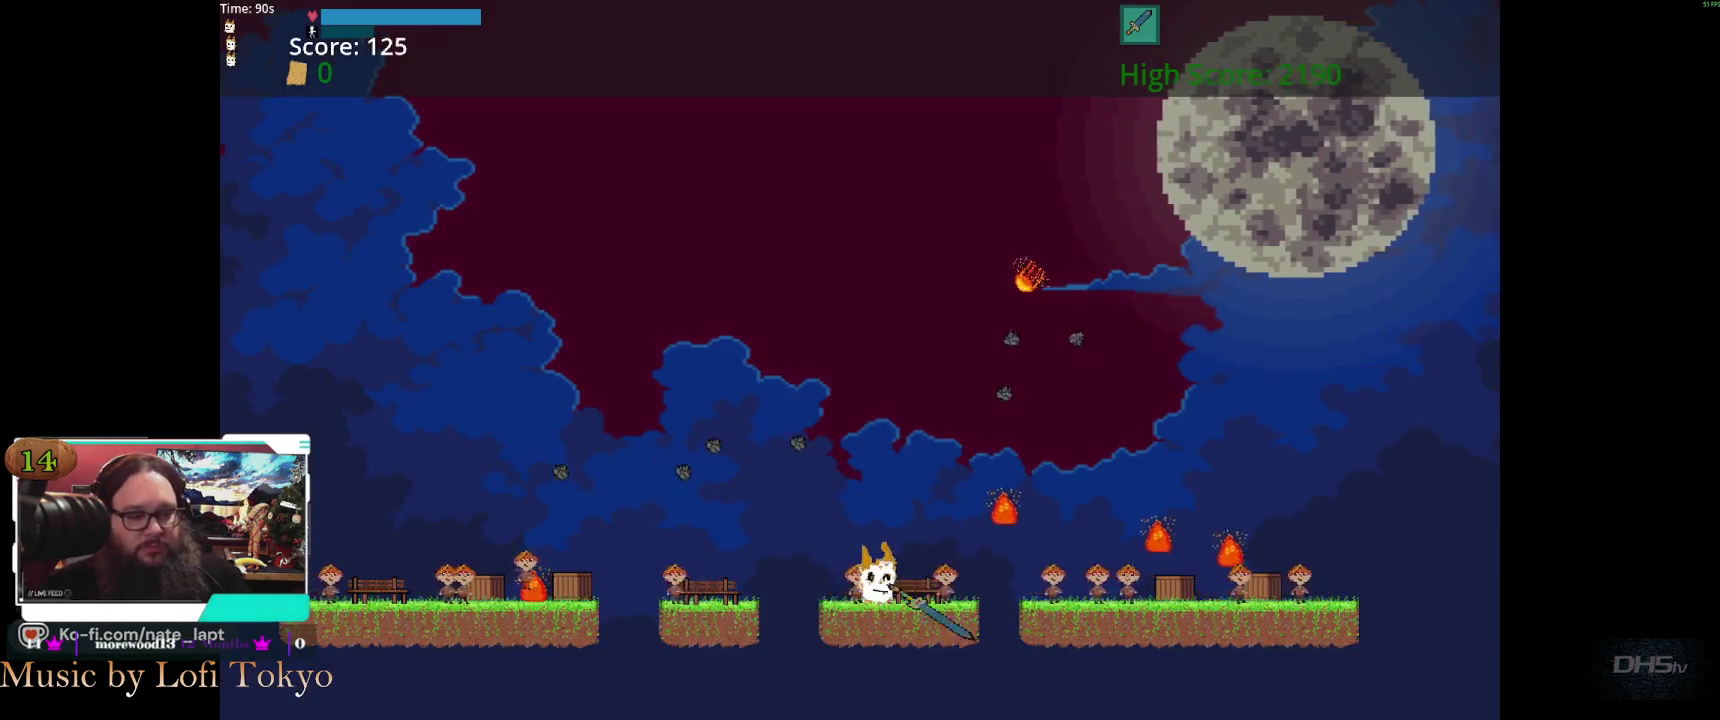
key(space)
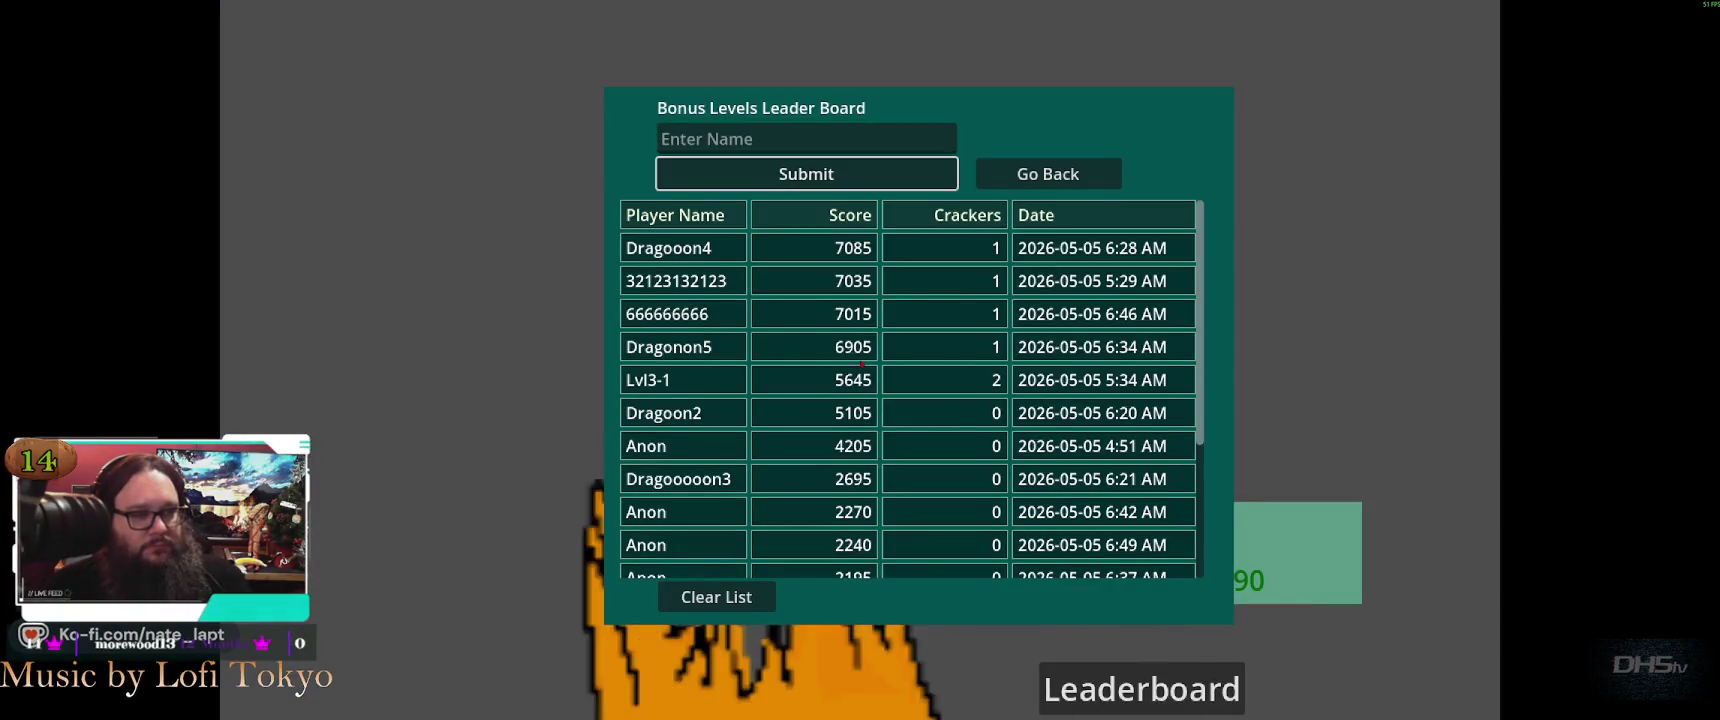
click(806, 172)
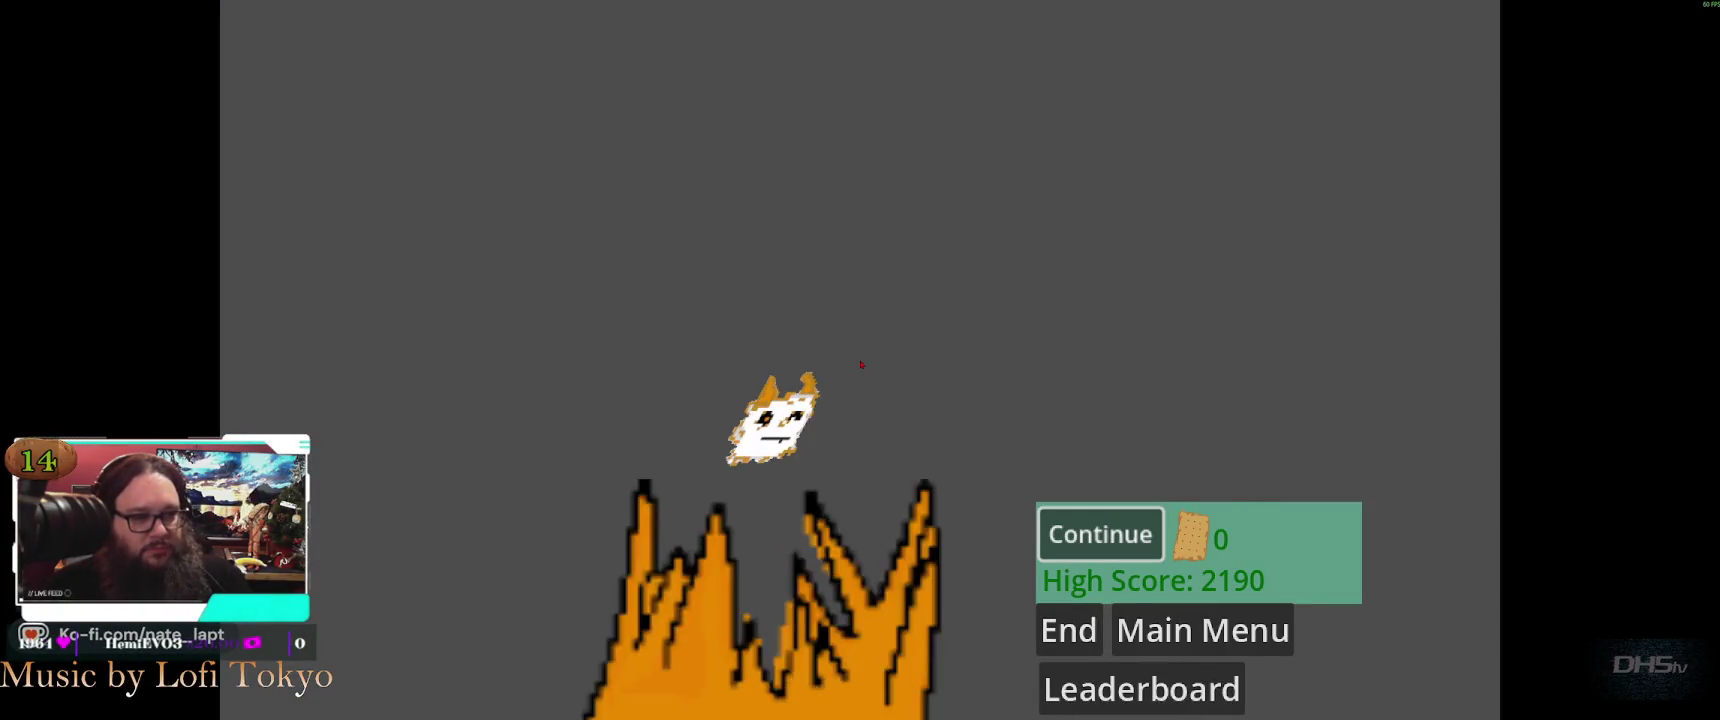
Continue into the grassland level, jumping the pillar and gap and defeating two skull enemies
key(Return)
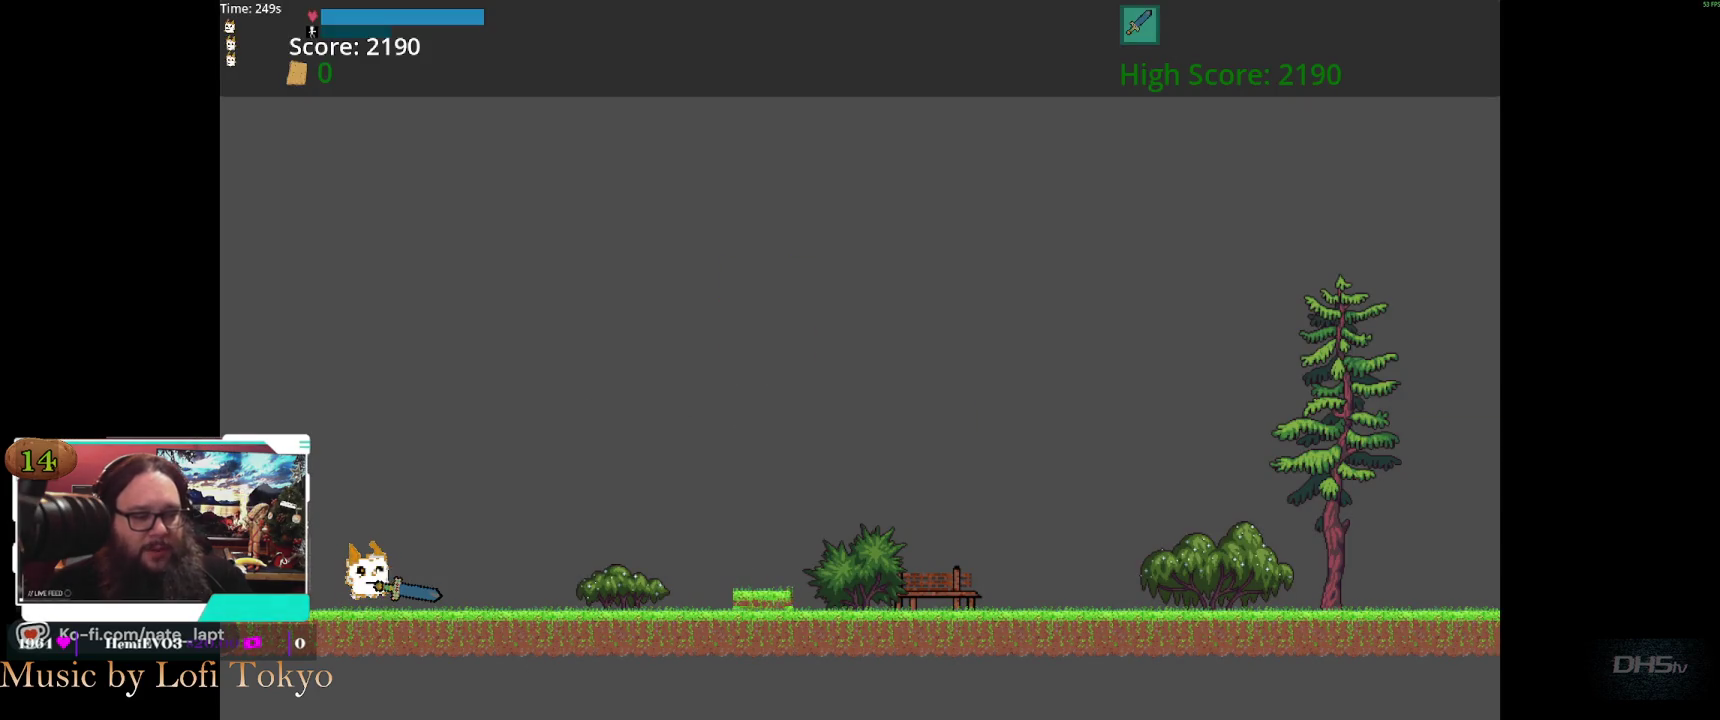
key(Right)
key(space)
key(space)
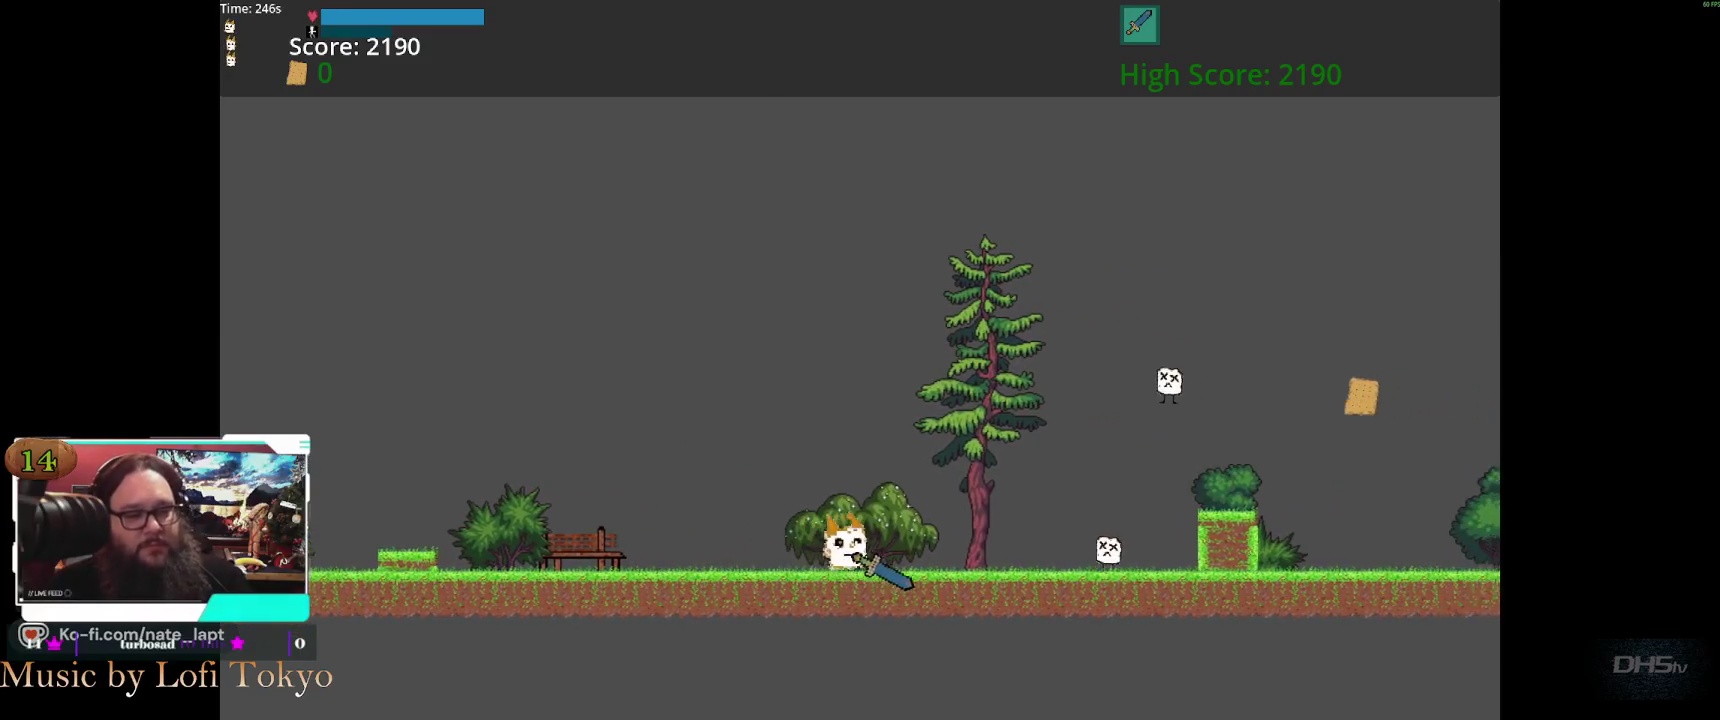
key(space)
key(space)
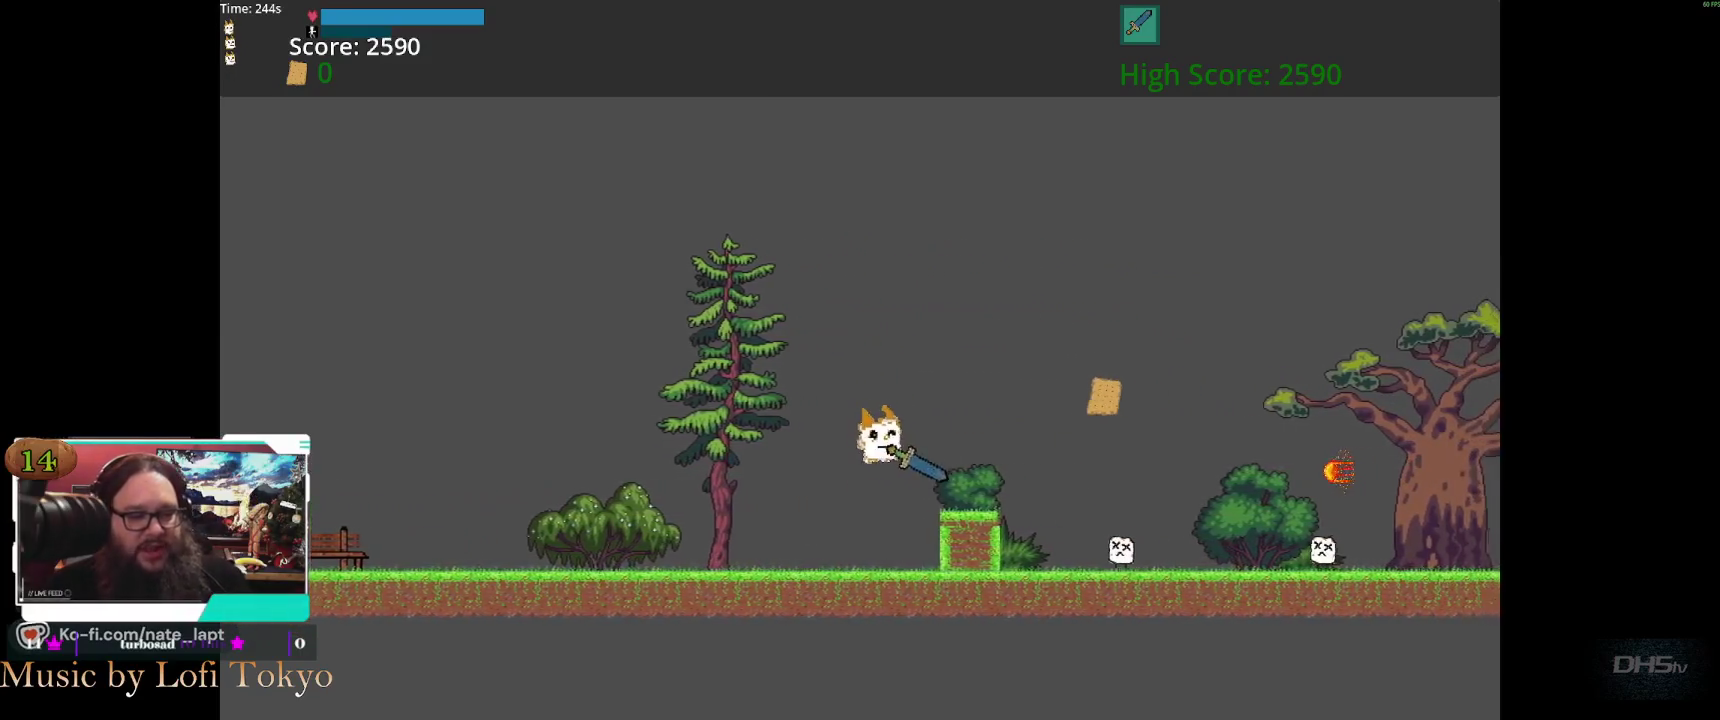
key(space)
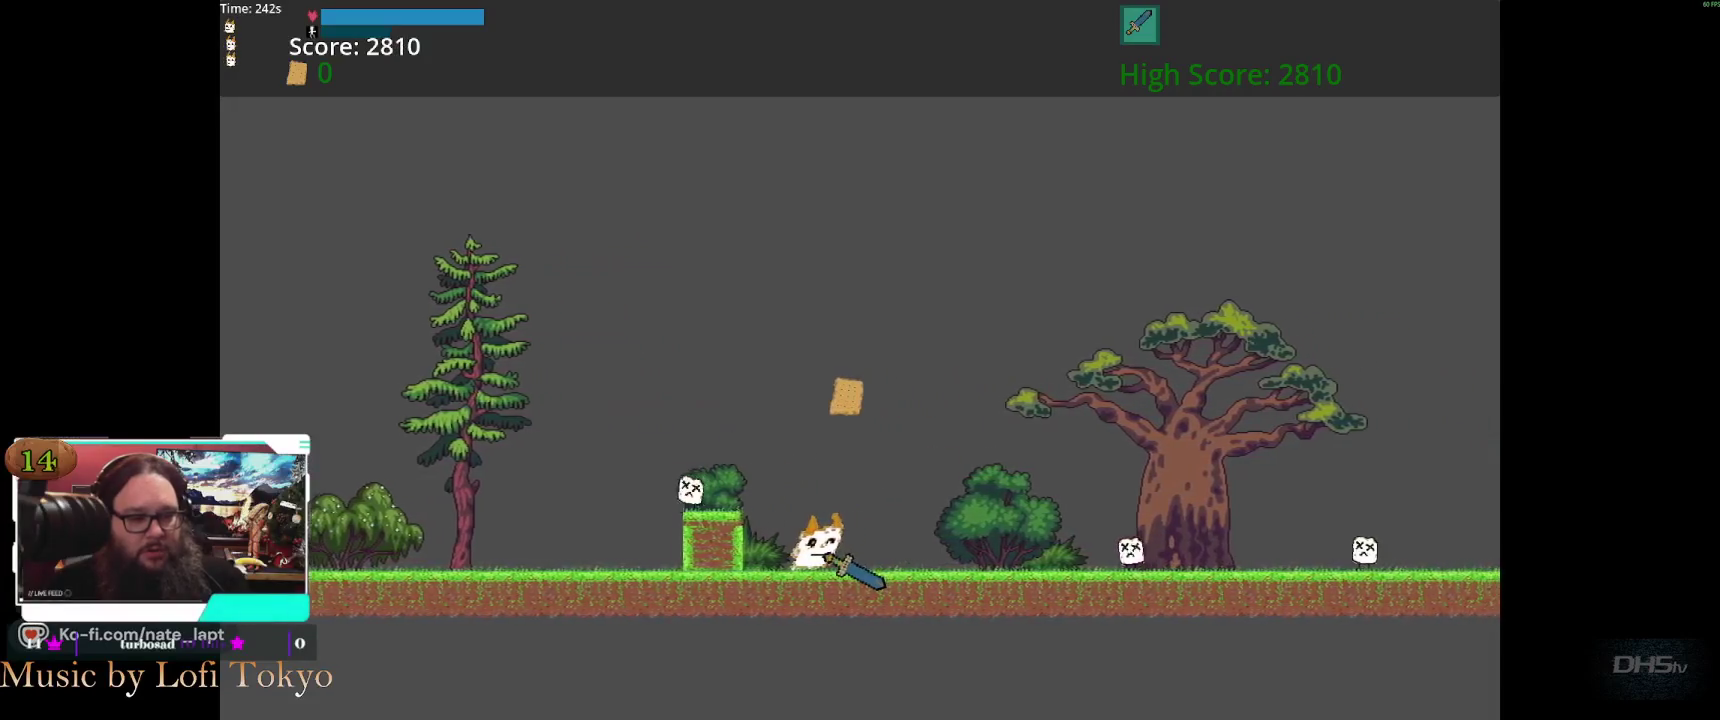
key(space)
key(space)
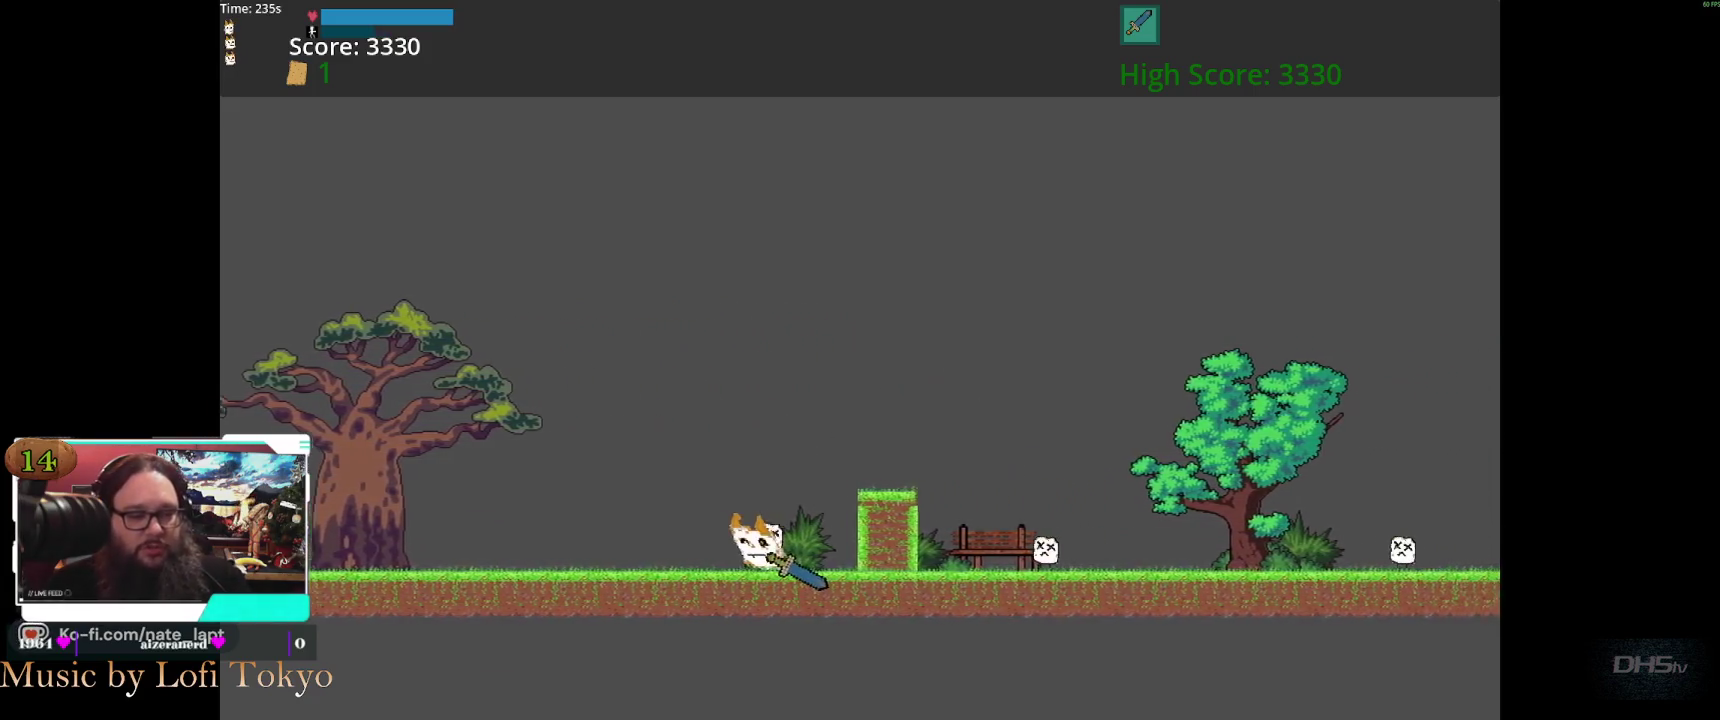
key(space)
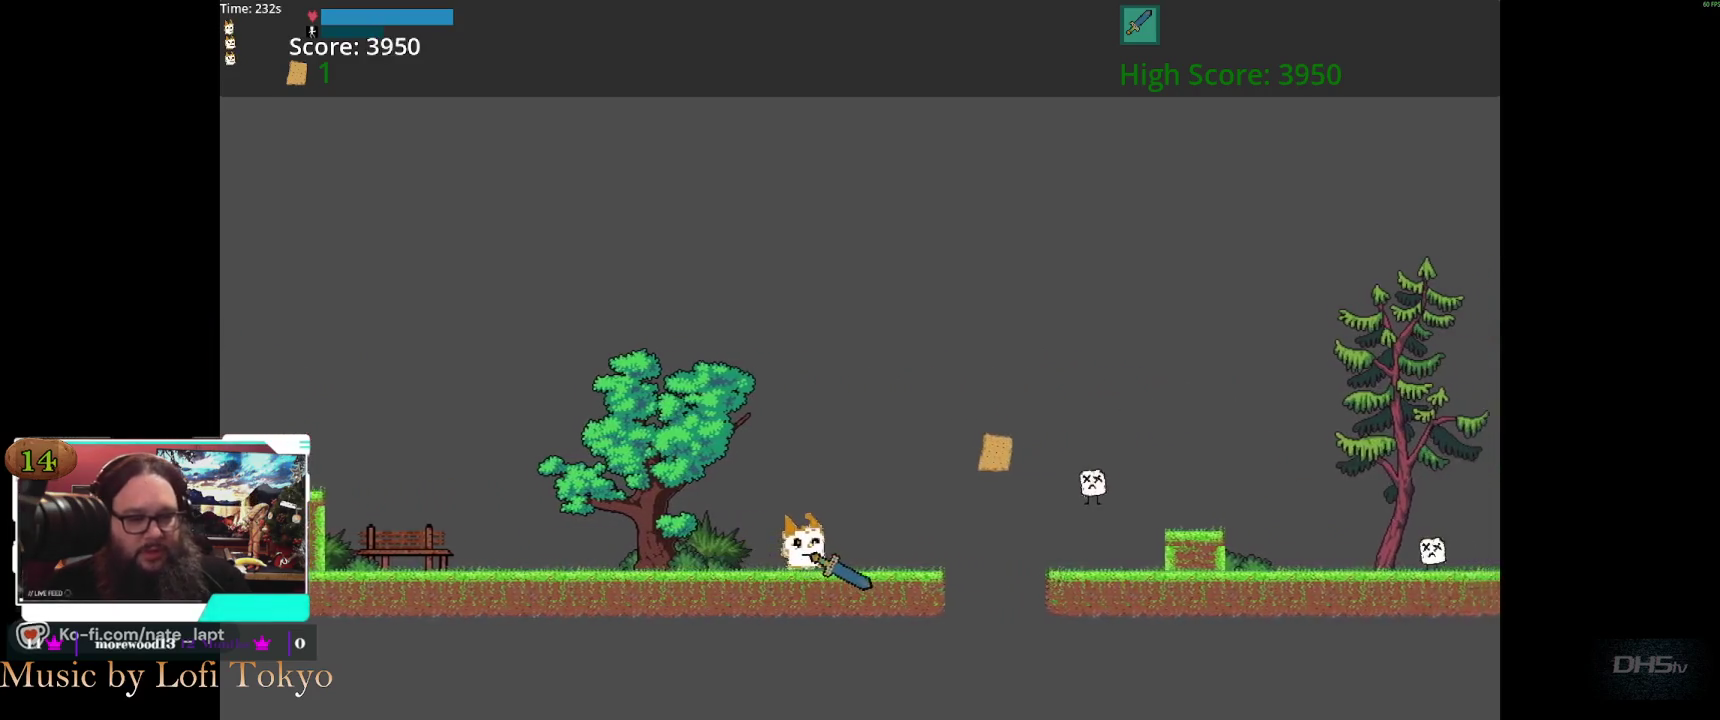
key(space)
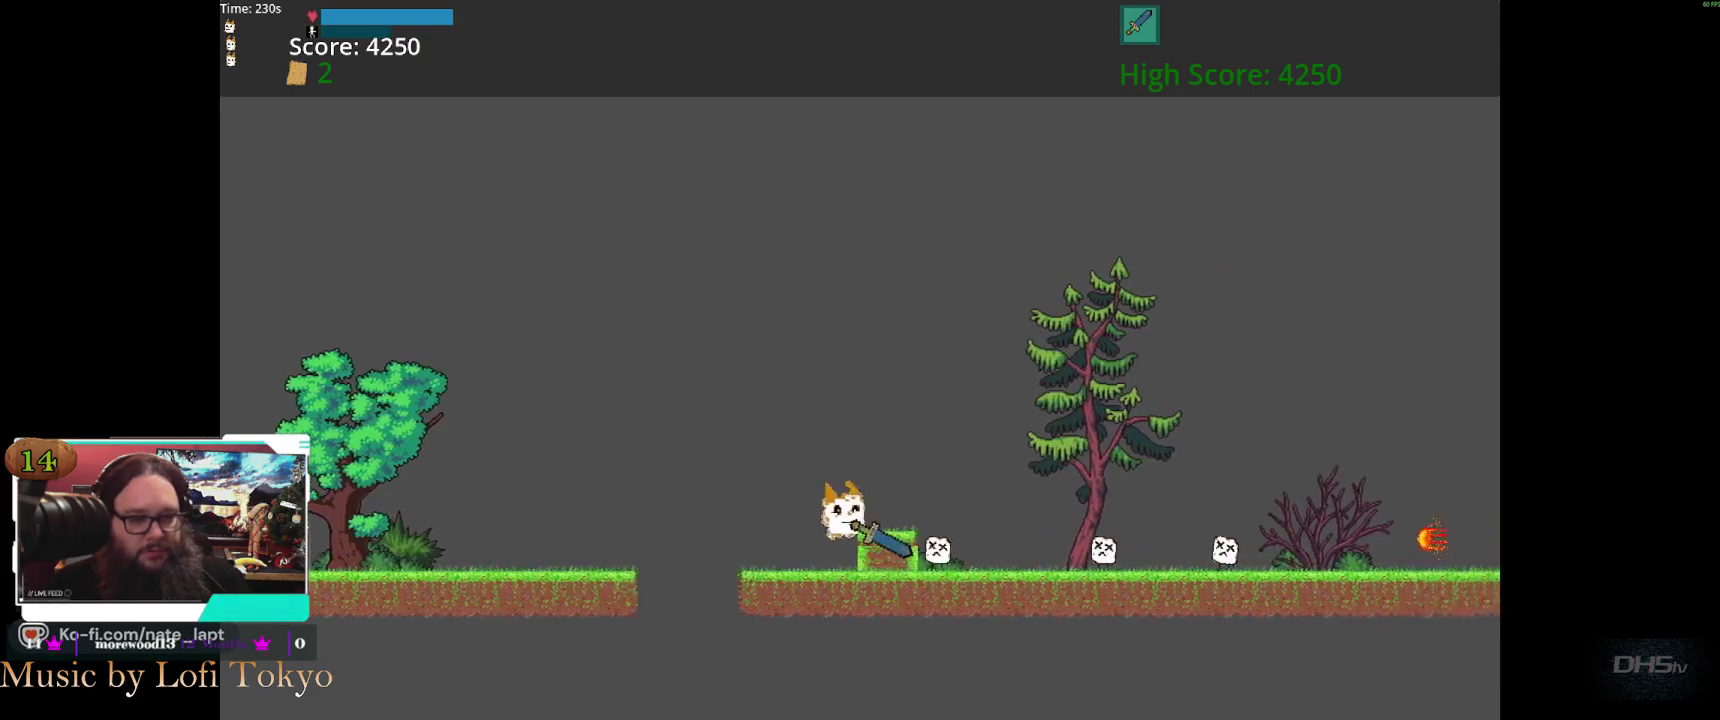
key(space)
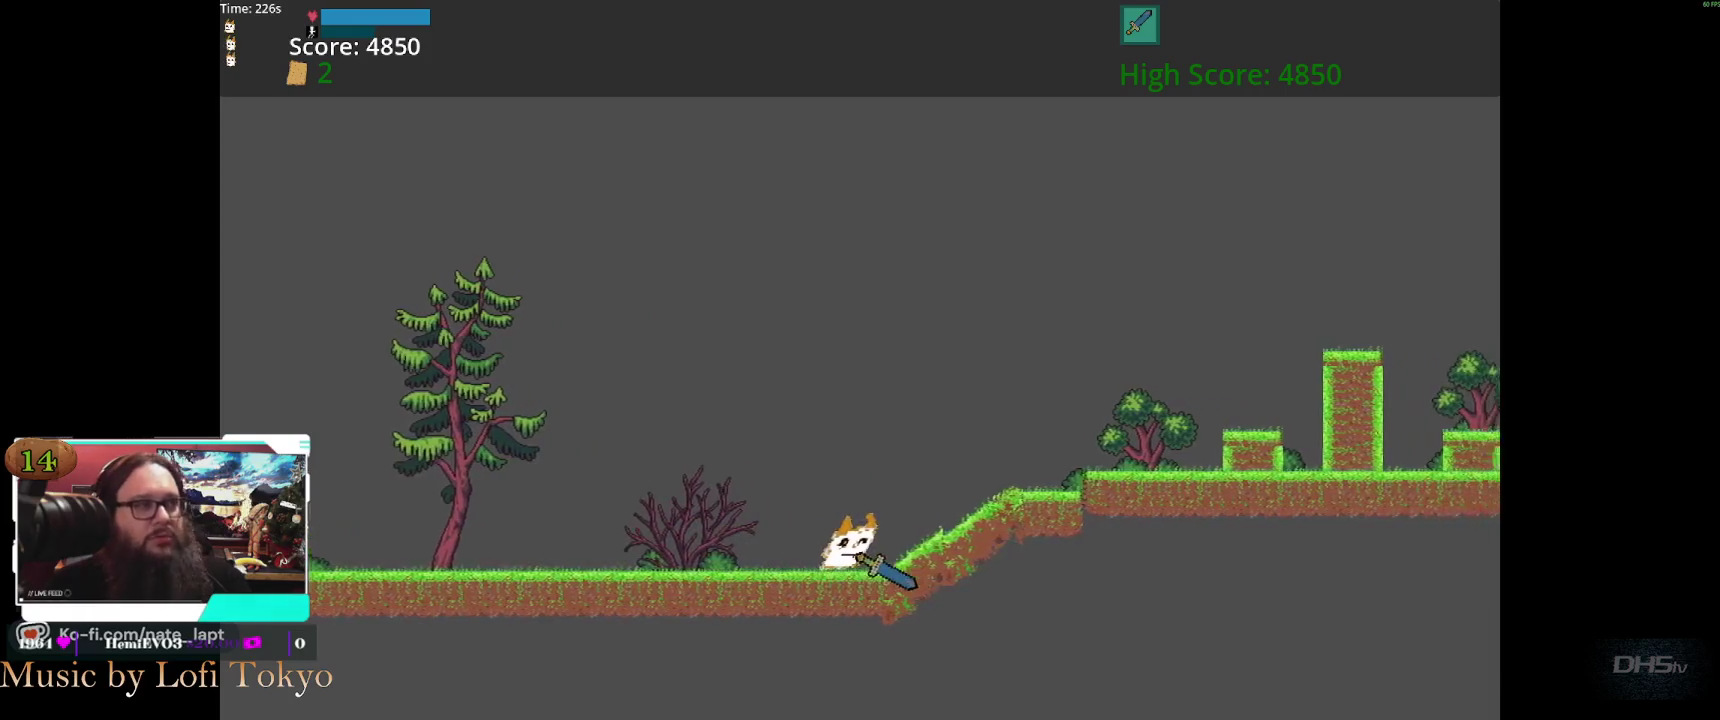
Run and jump over the slope and pillars to a 6470 score, then pause the game
key(space)
key(space)
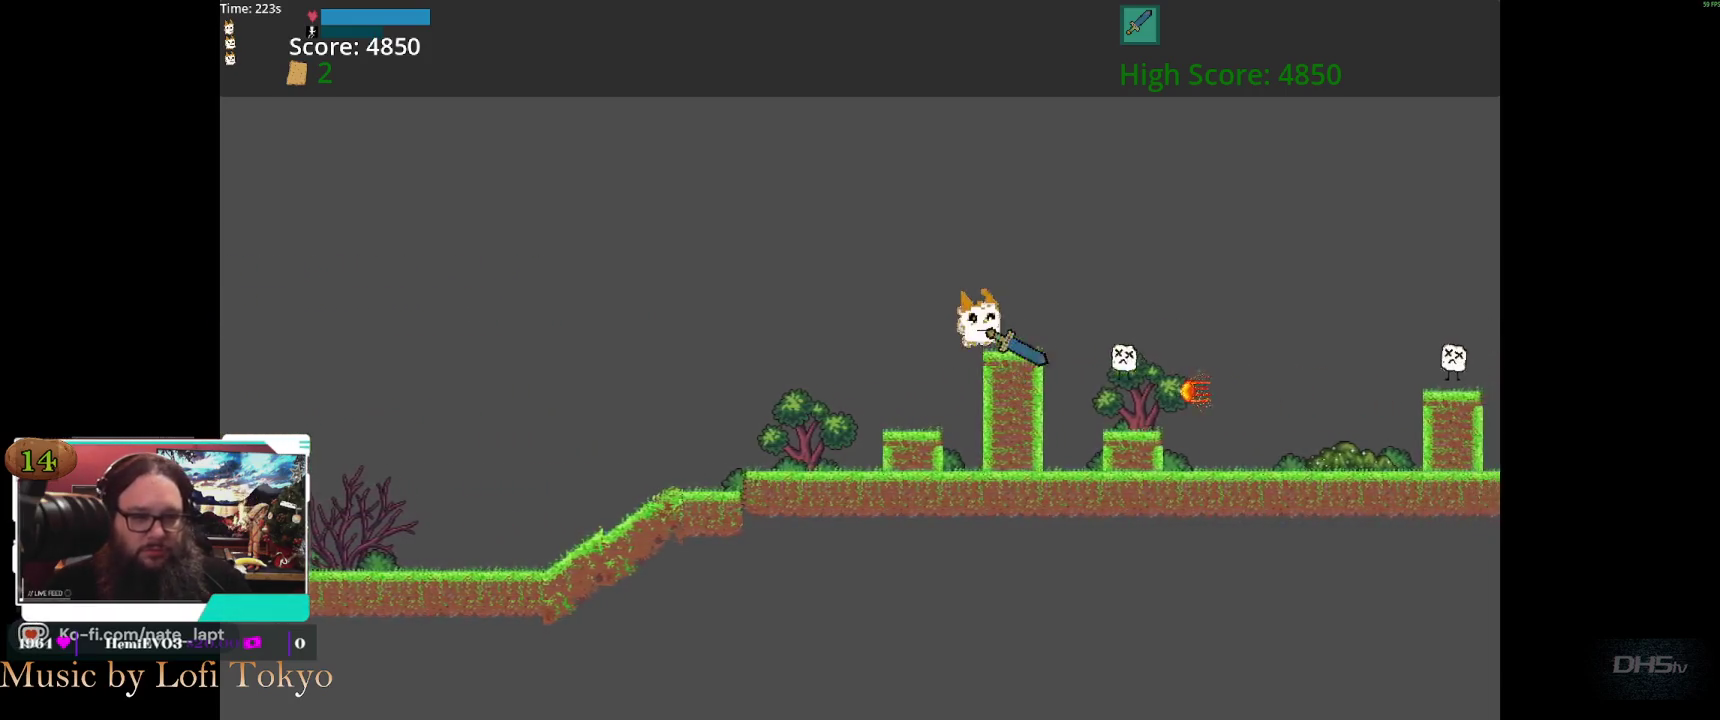
key(space)
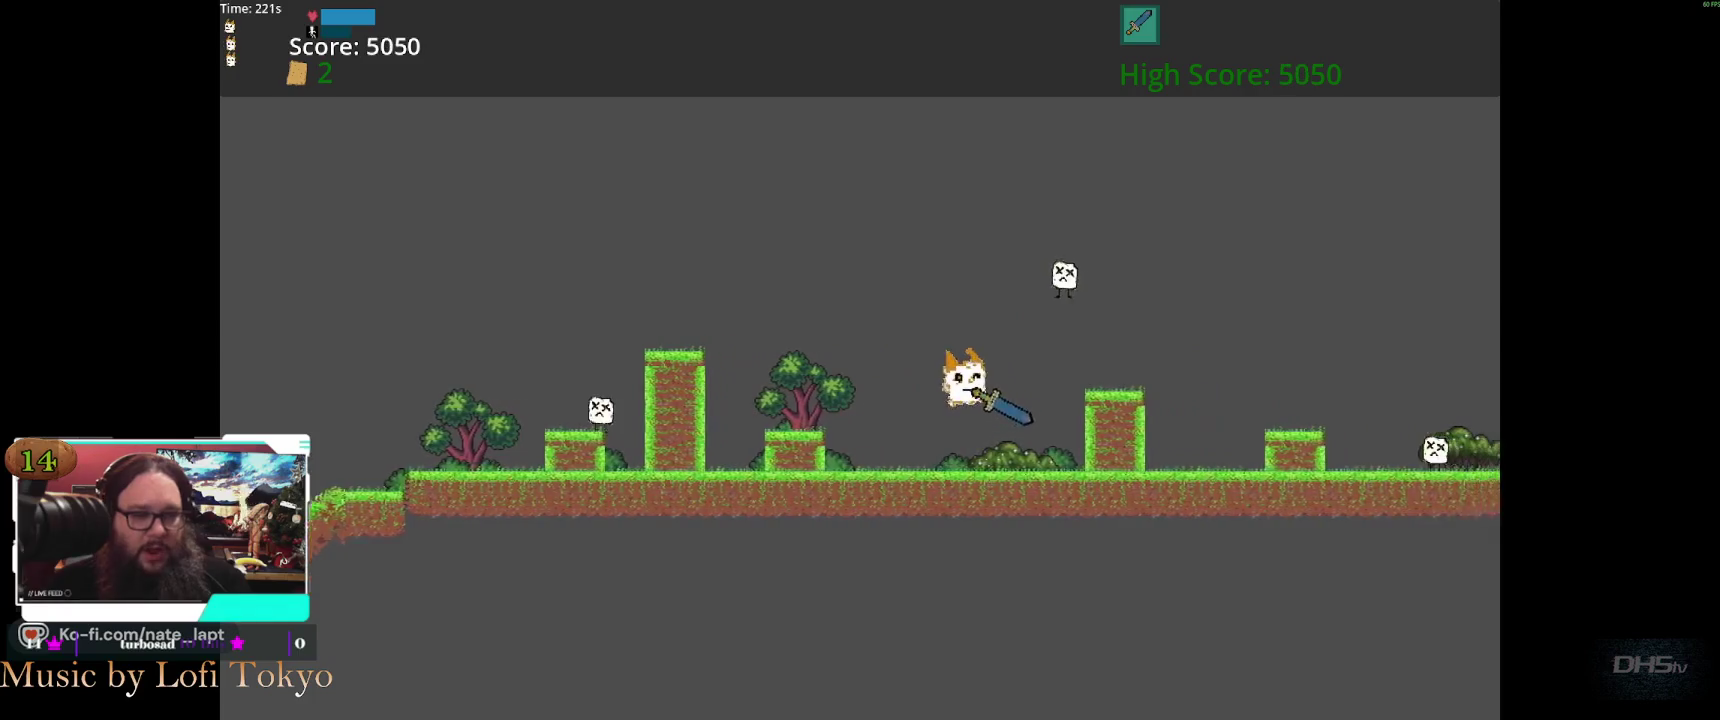
key(space)
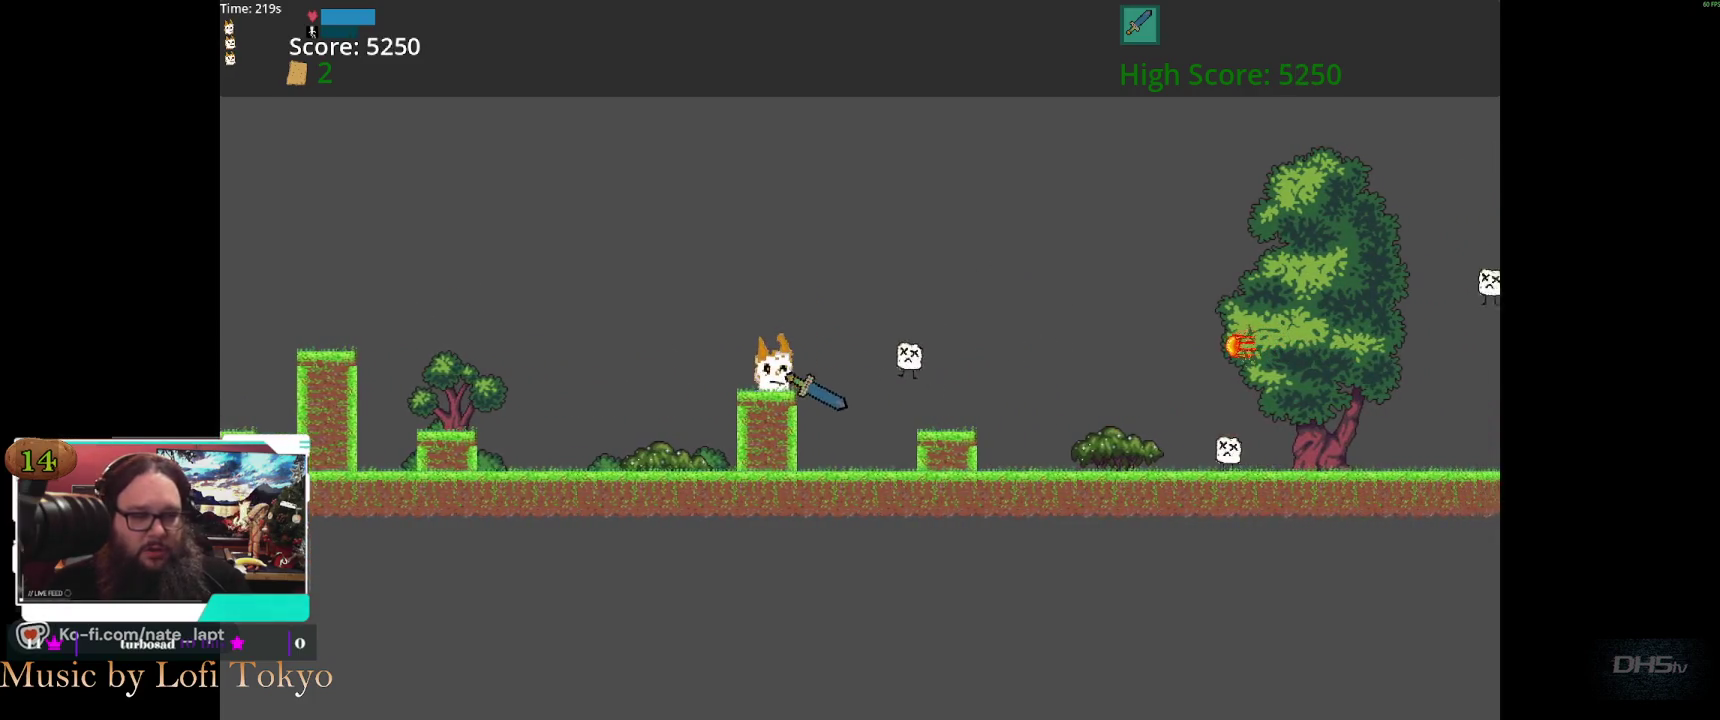
key(space)
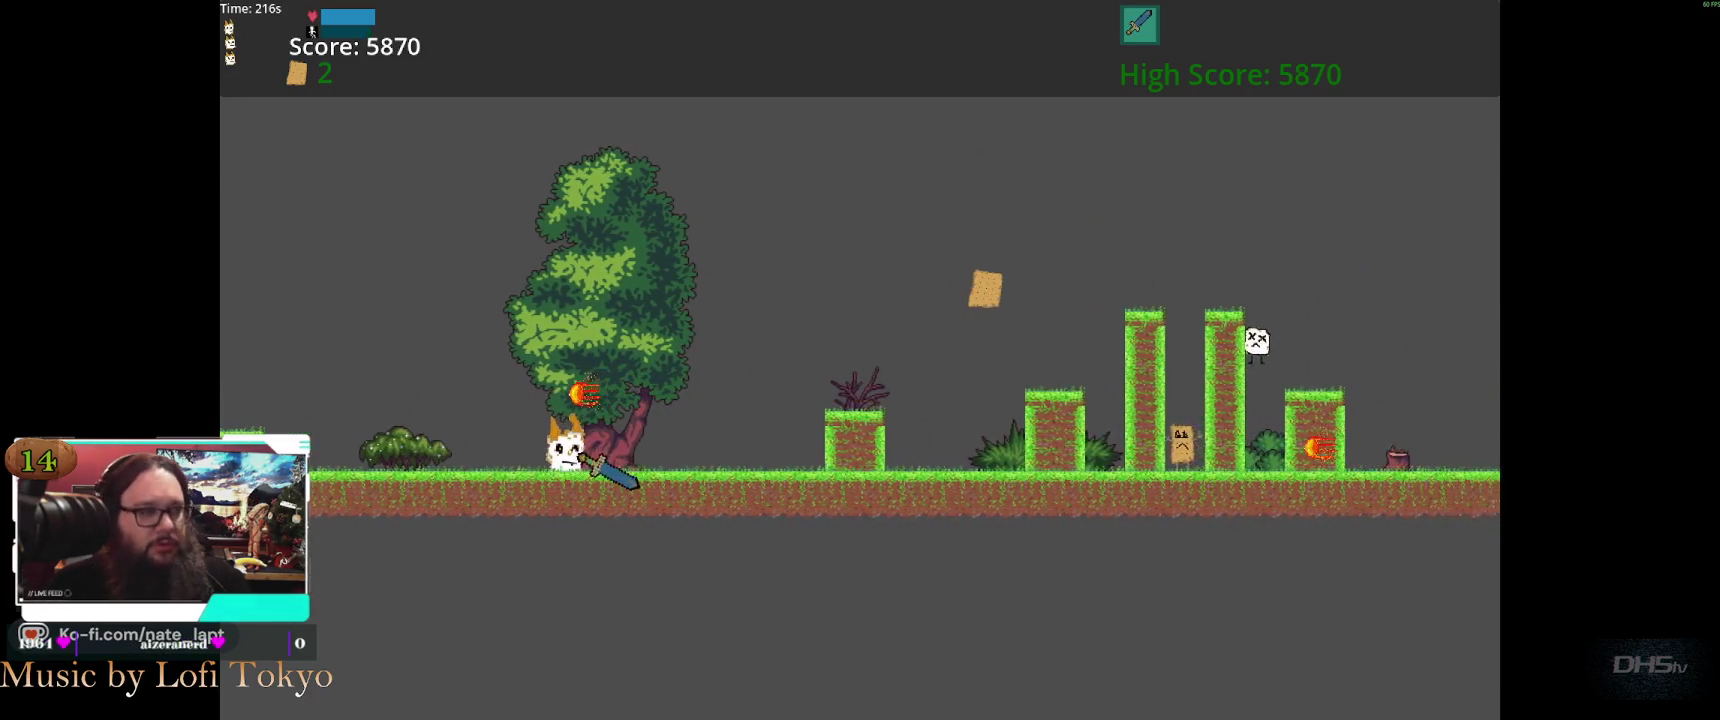
key(space)
key(space)
key(Right)
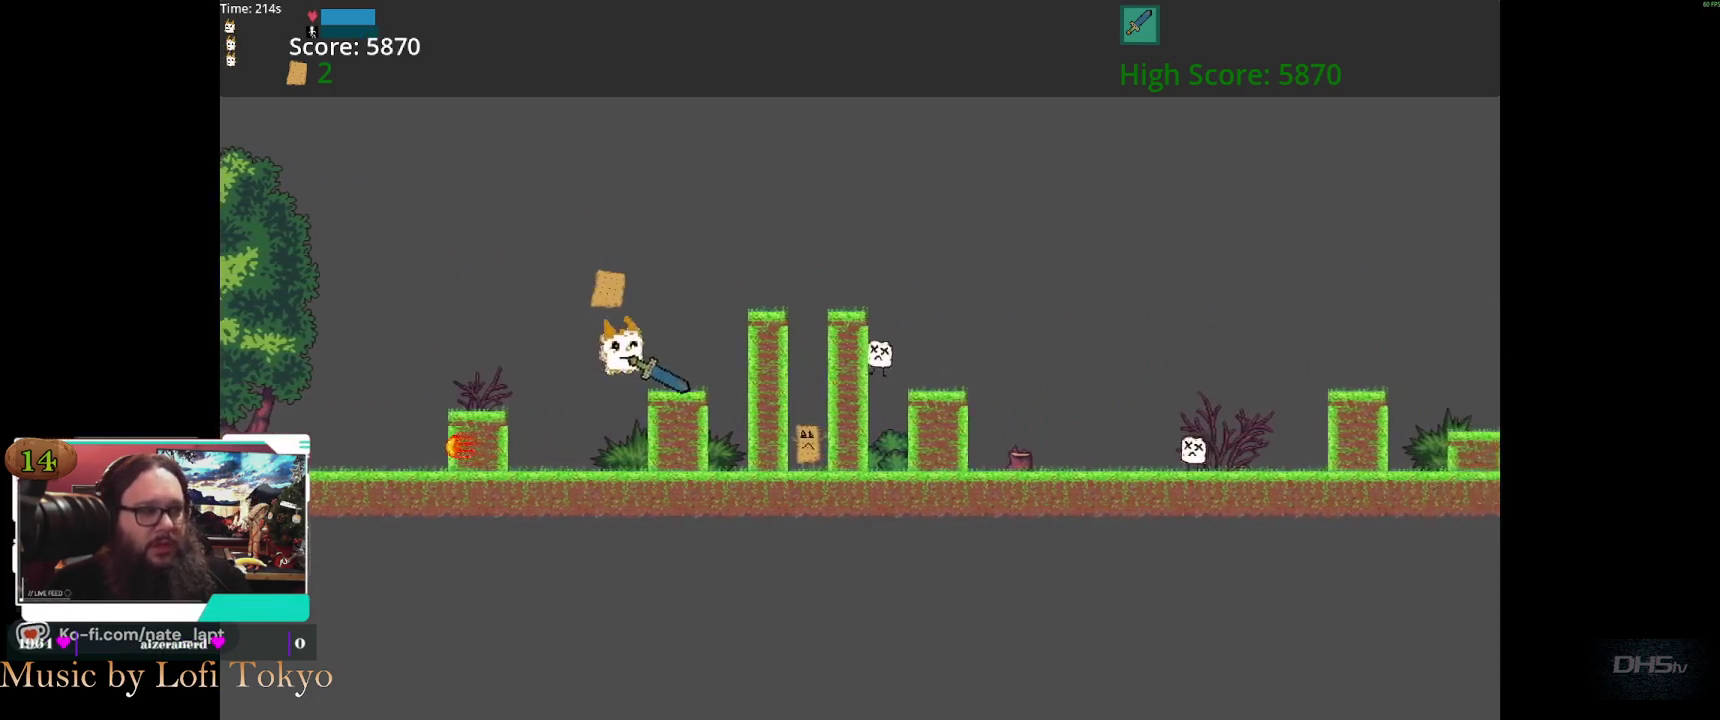
key(space)
key(Right)
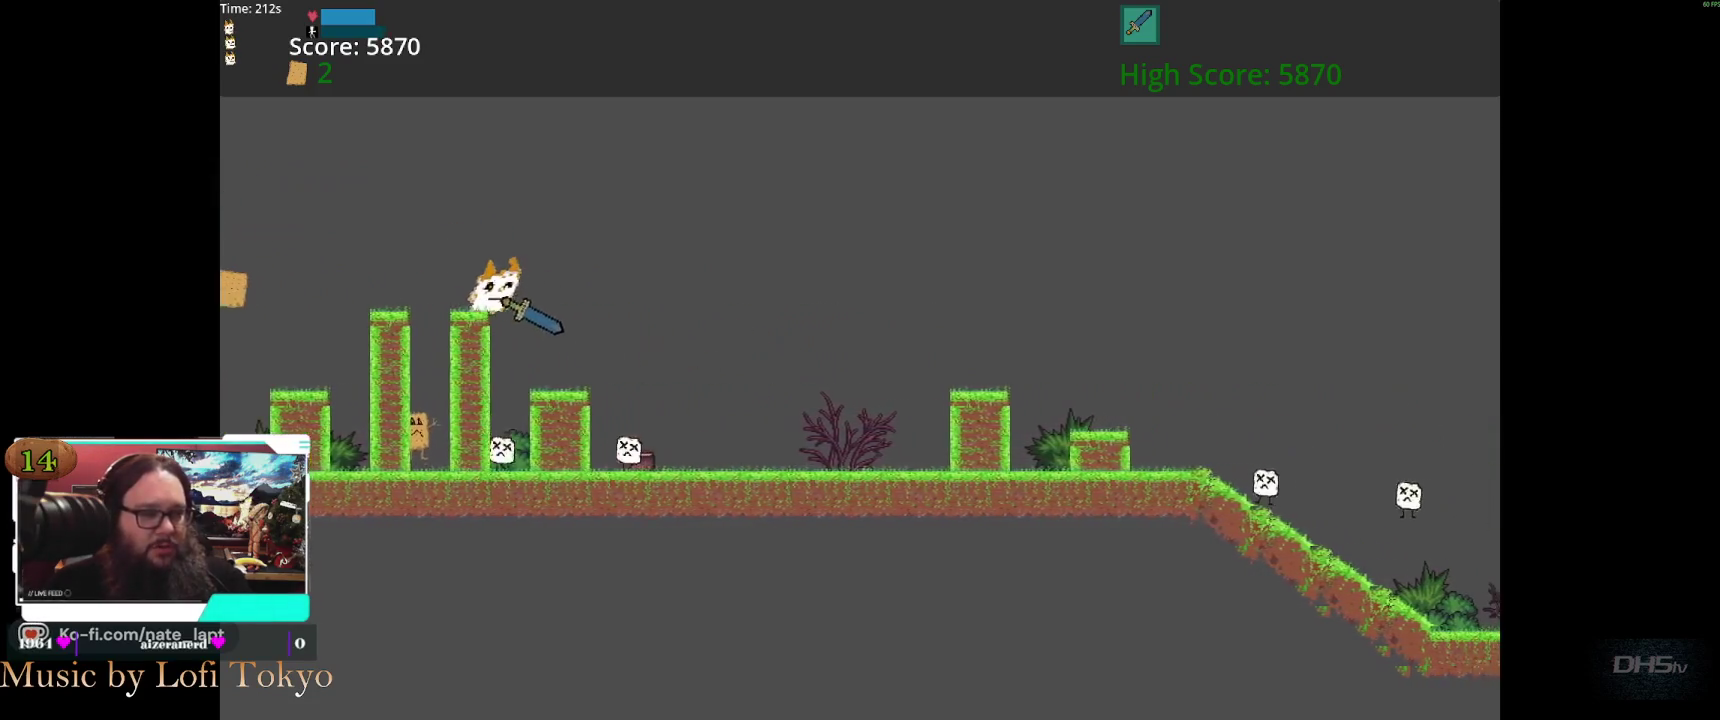
key(Right)
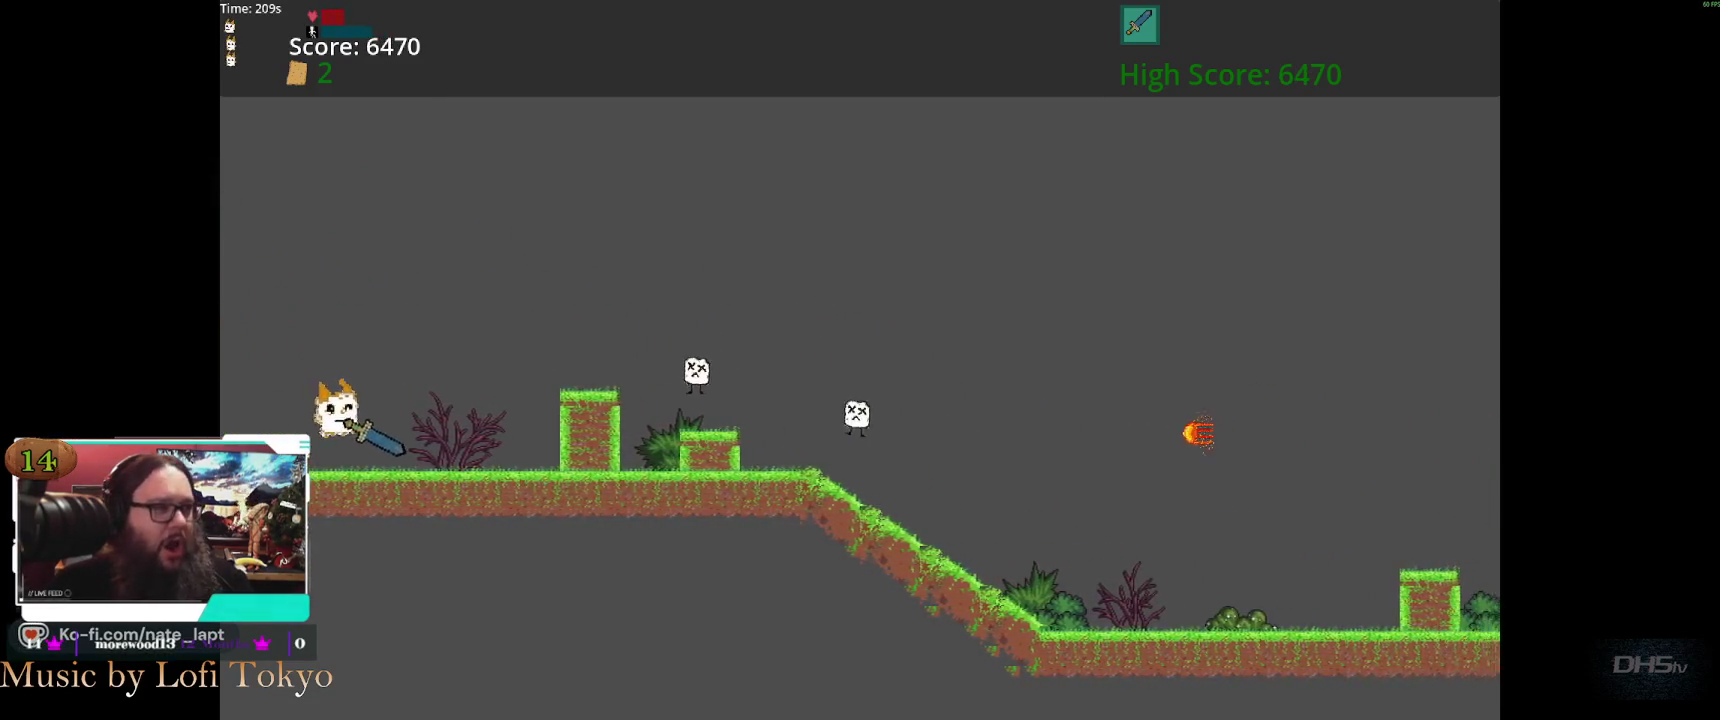
key(Escape)
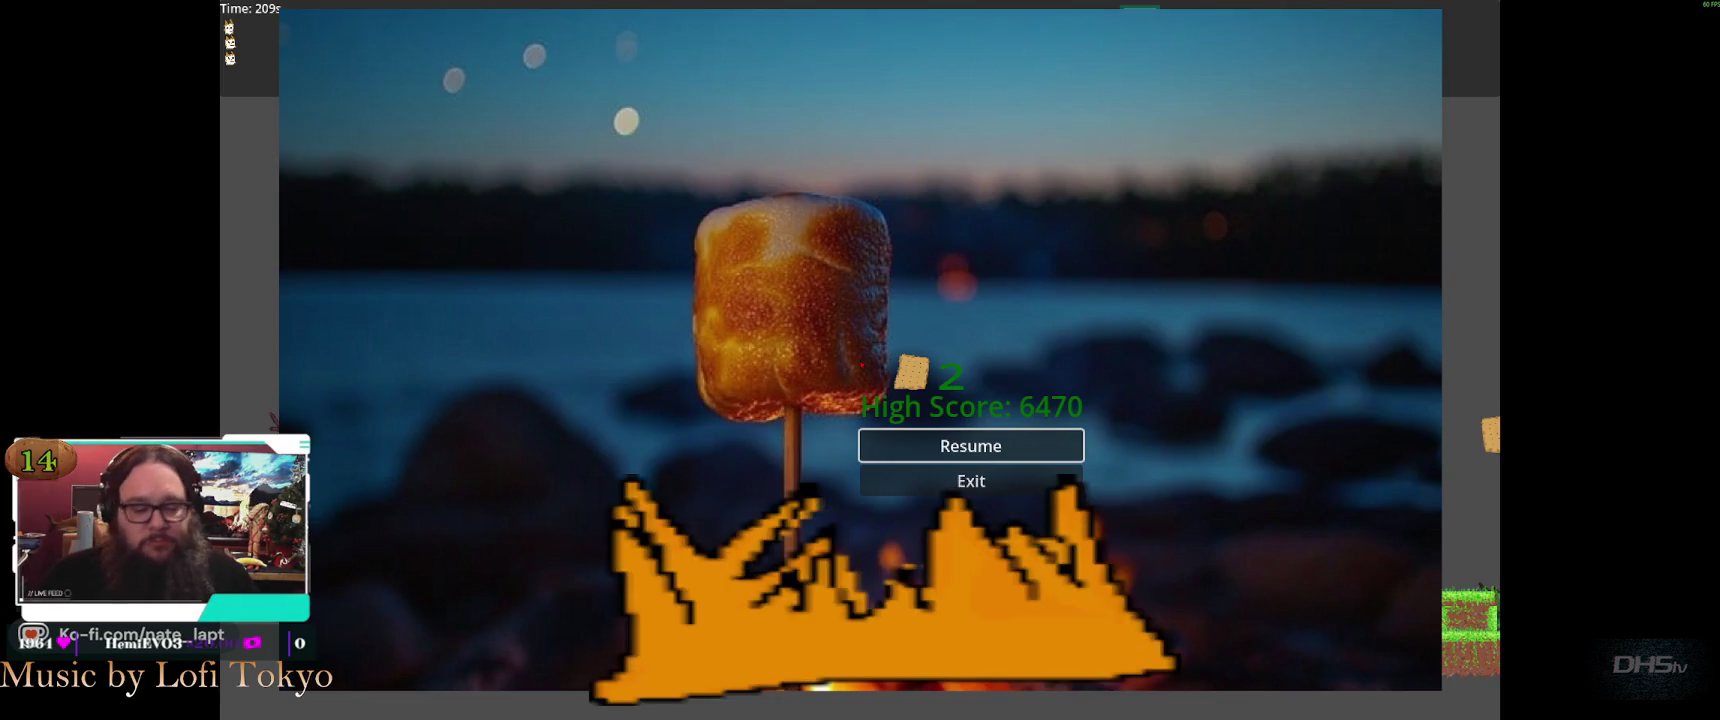
Resume play and run toward the pillar until death sets a 6690 high score, then restart at score 0
key(Escape)
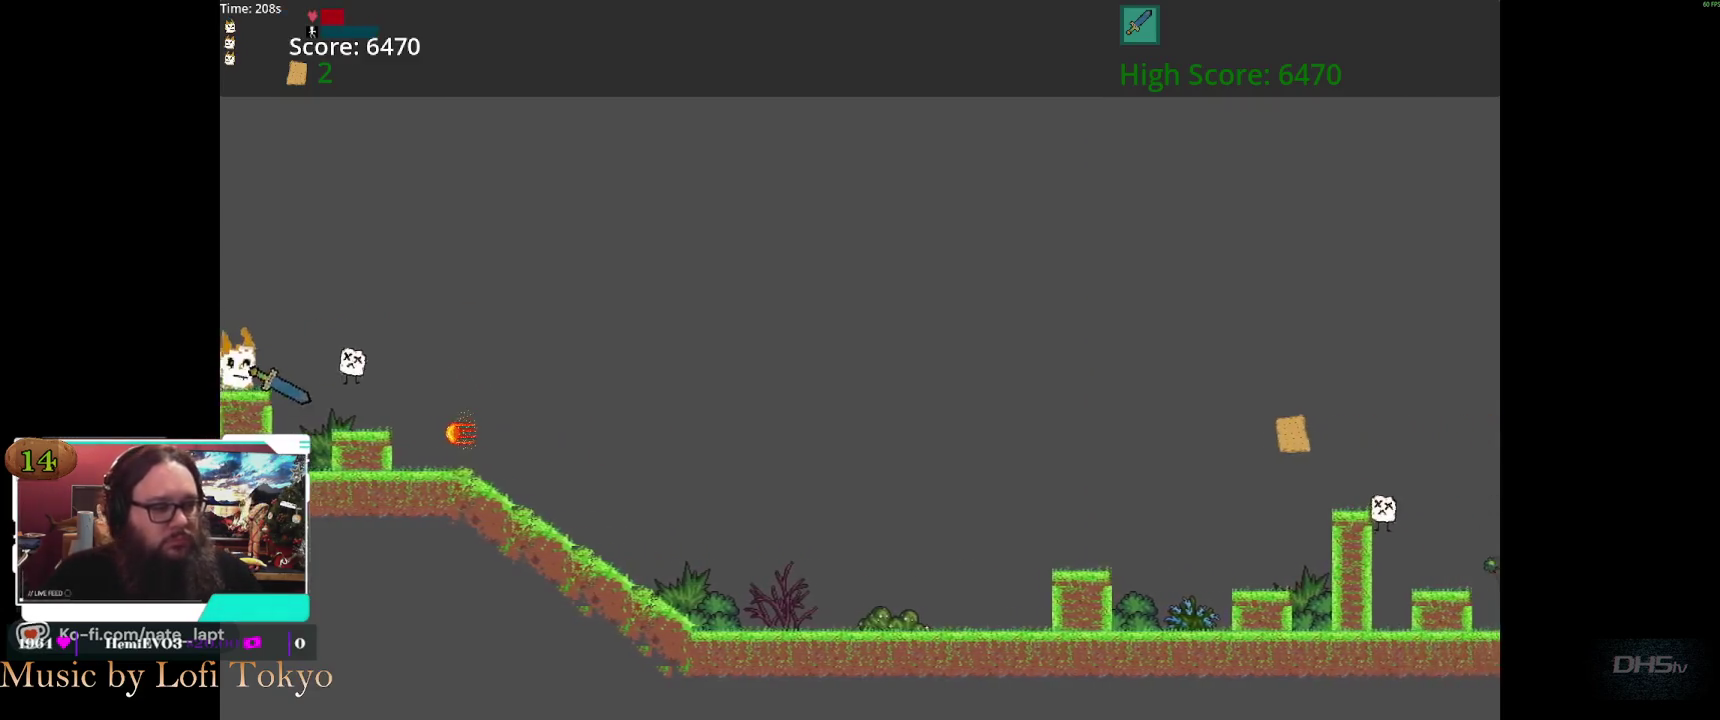
key(Right)
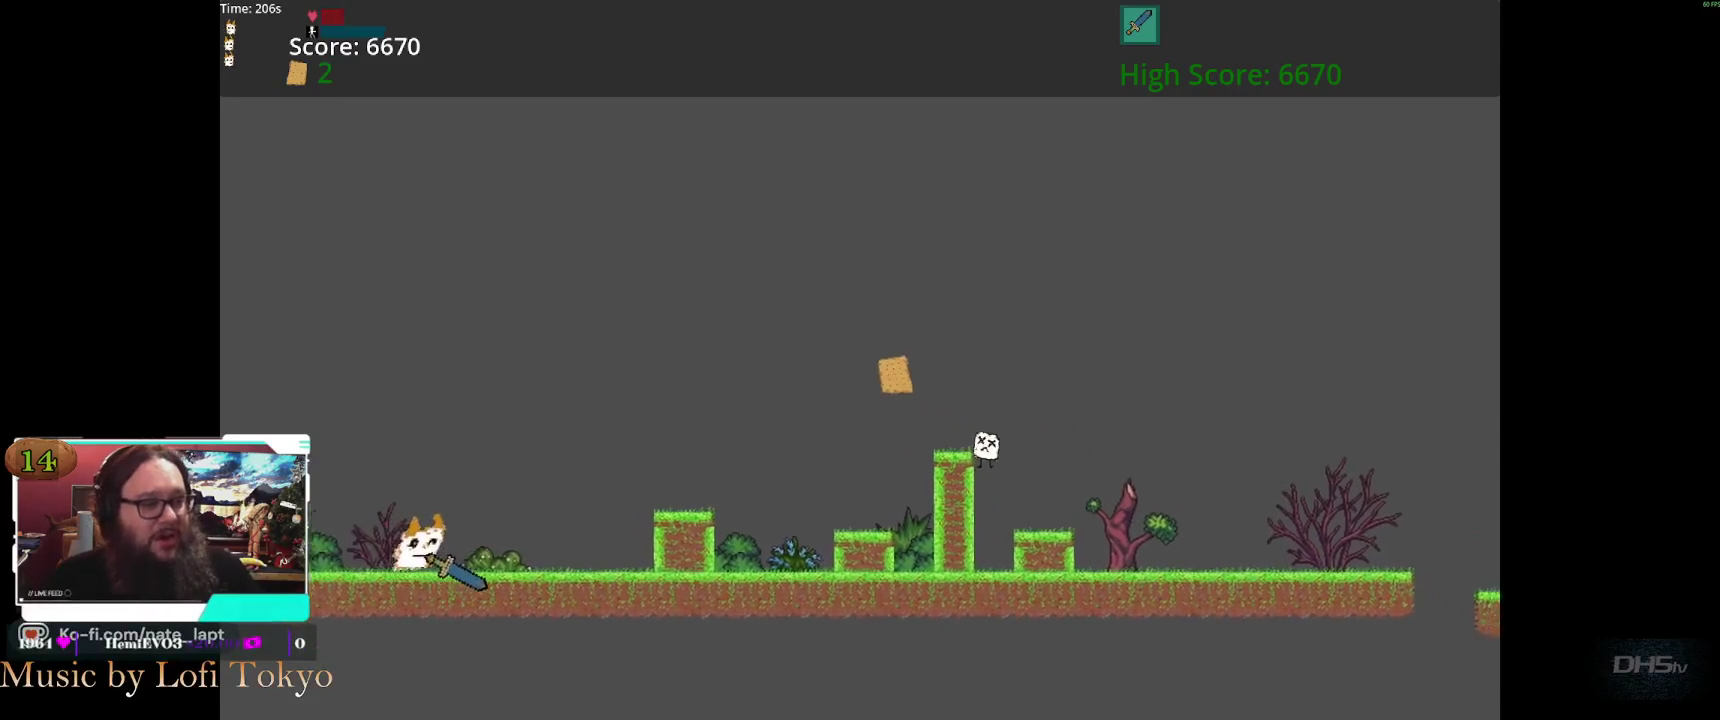
key(space)
key(Right)
key(space)
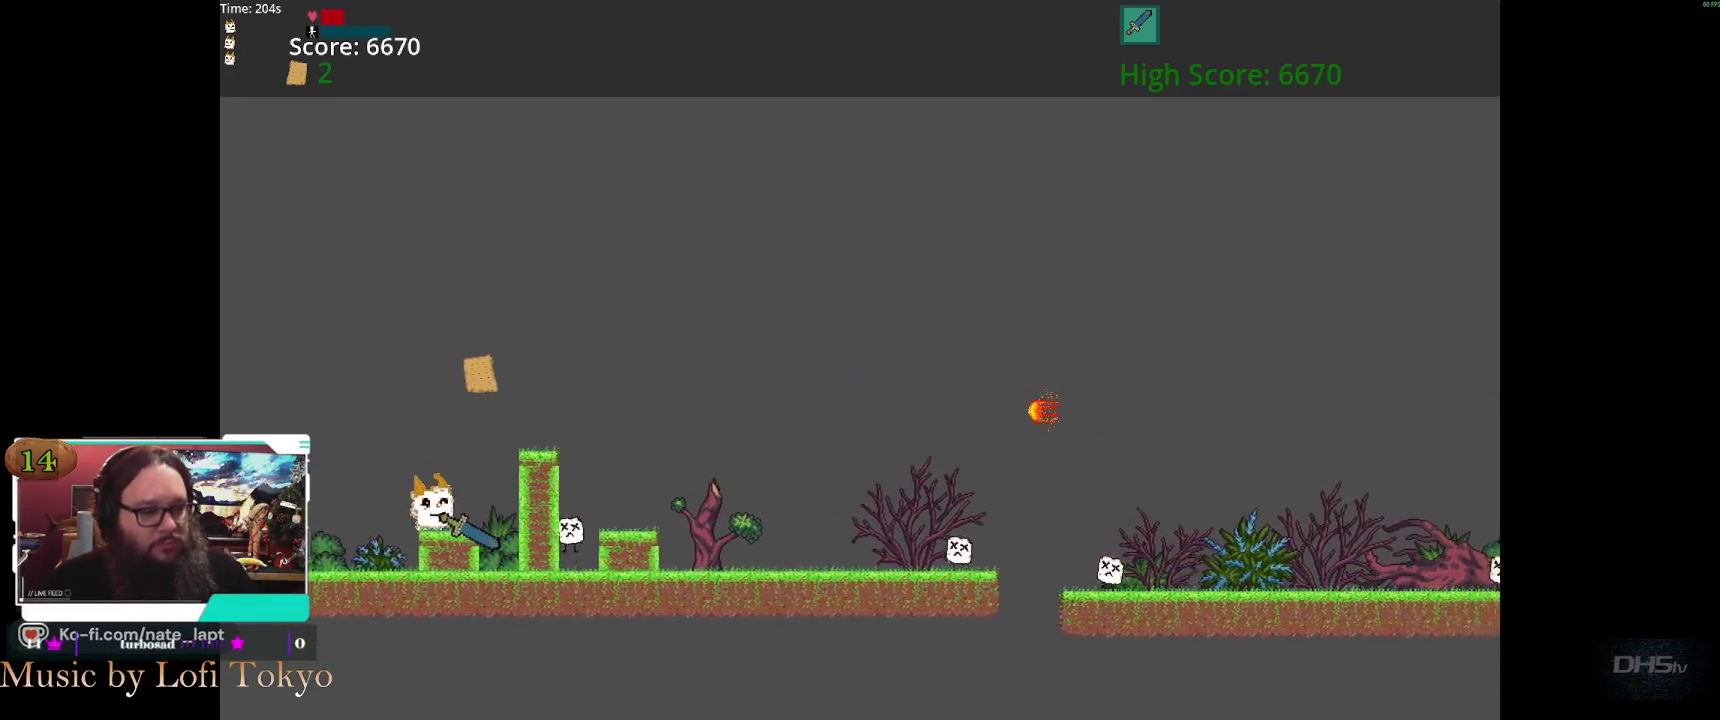
key(space)
key(space)
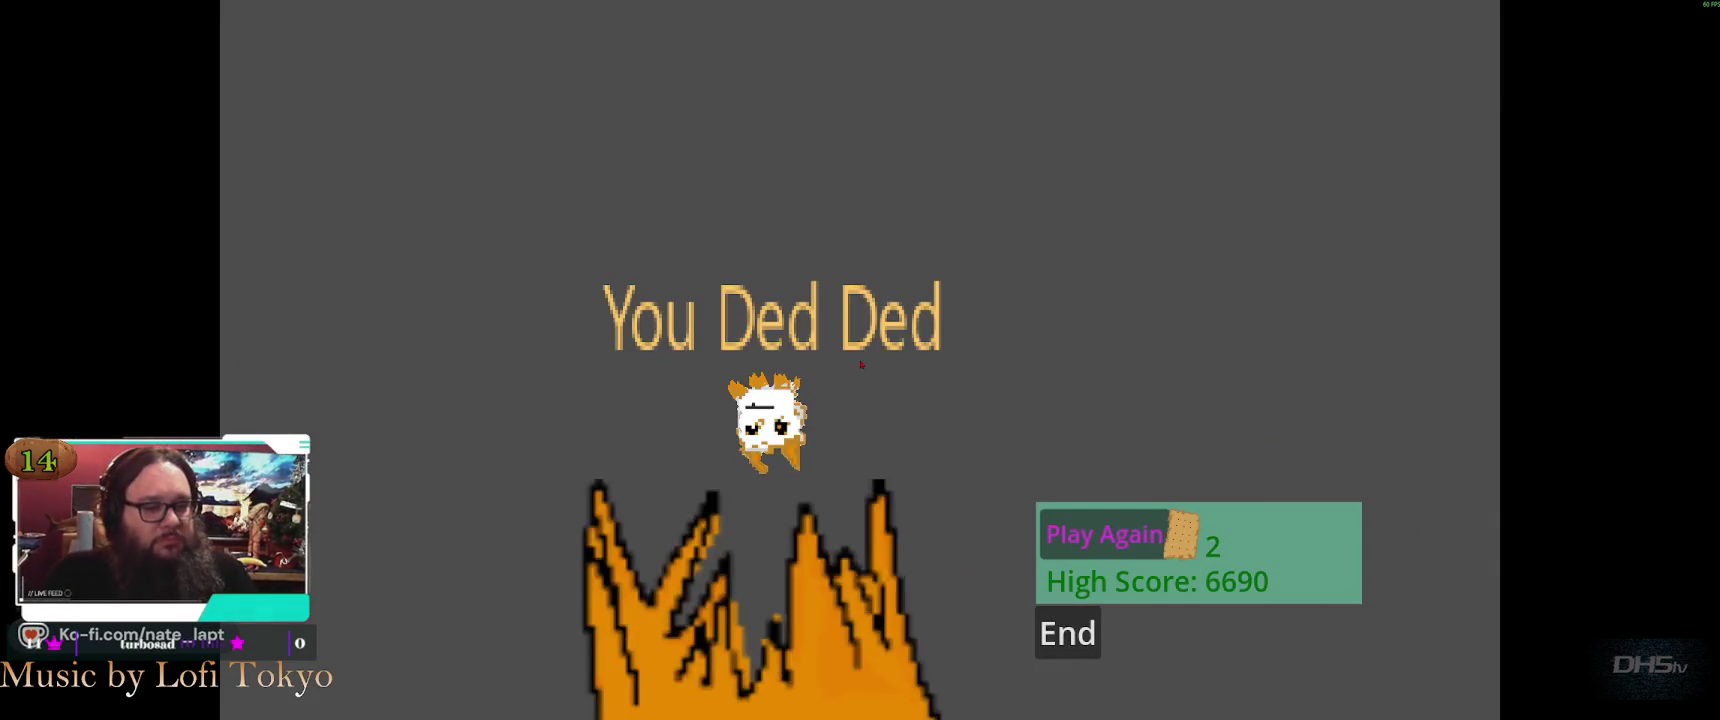
key(Return)
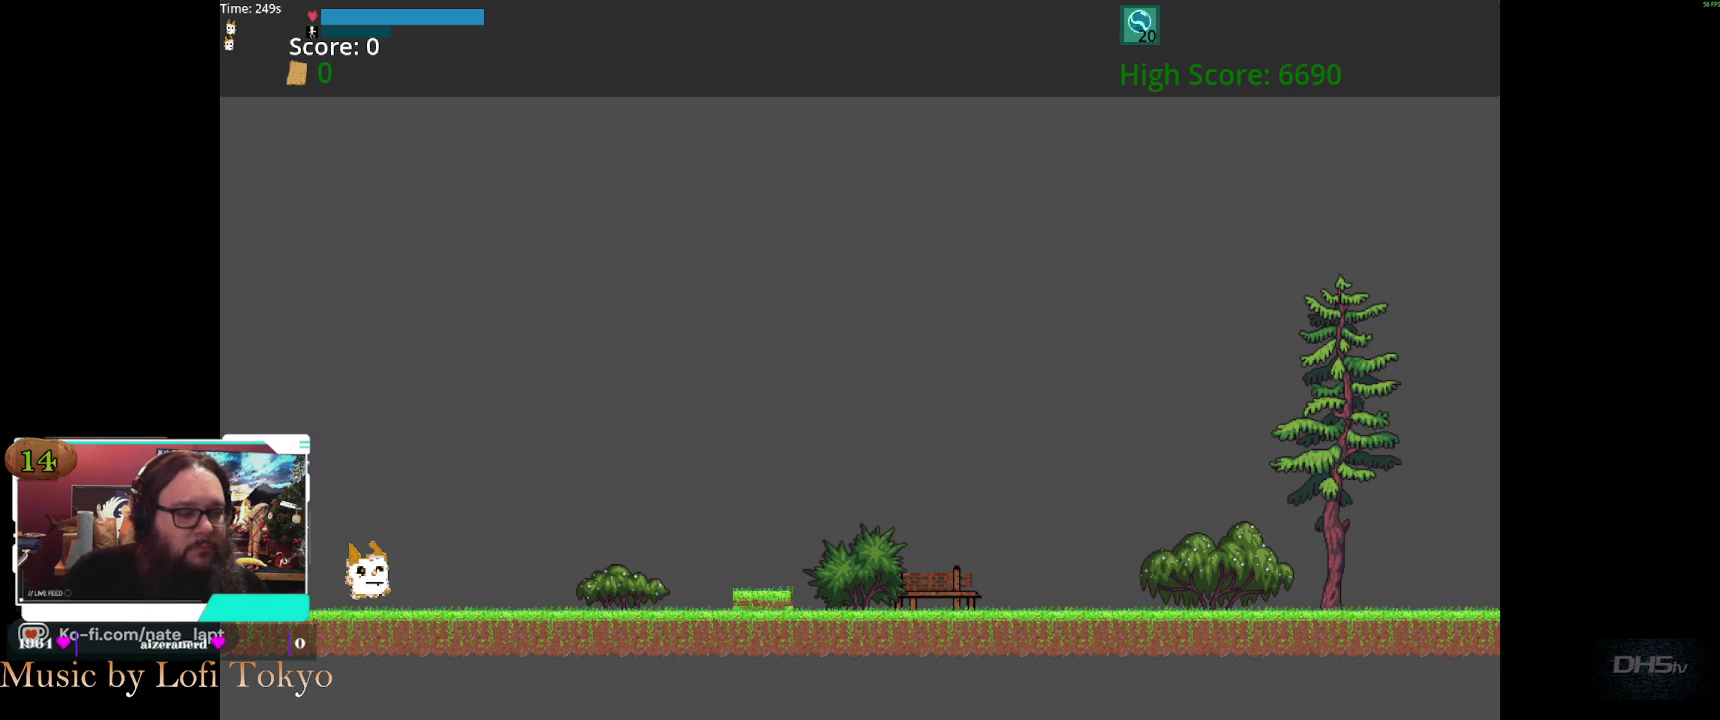
Run right through the opening stretch, collecting a cracker, stomping enemies and clearing the gap
key(Right)
key(space)
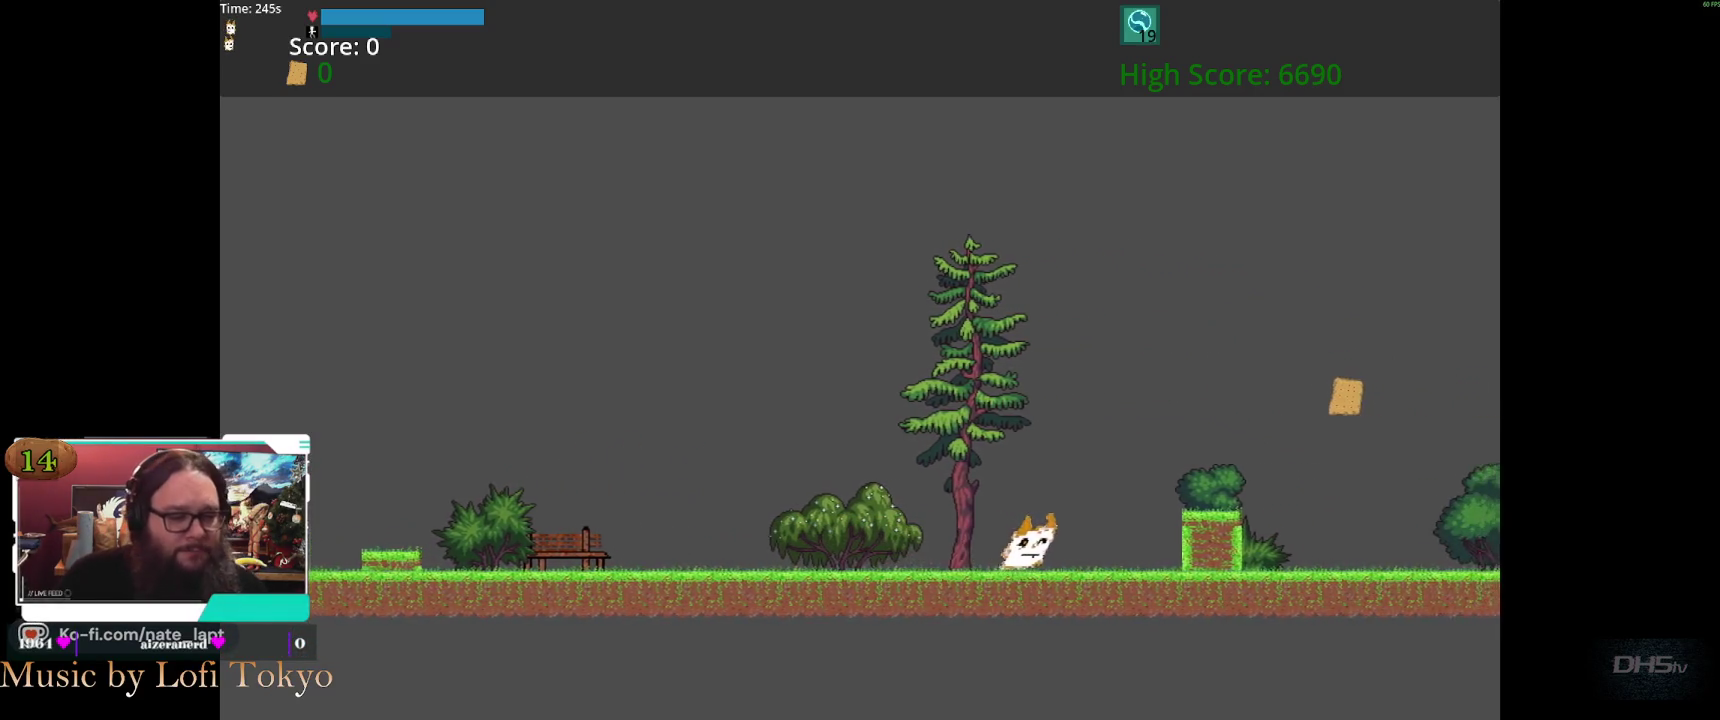
key(space)
key(space)
key(Right)
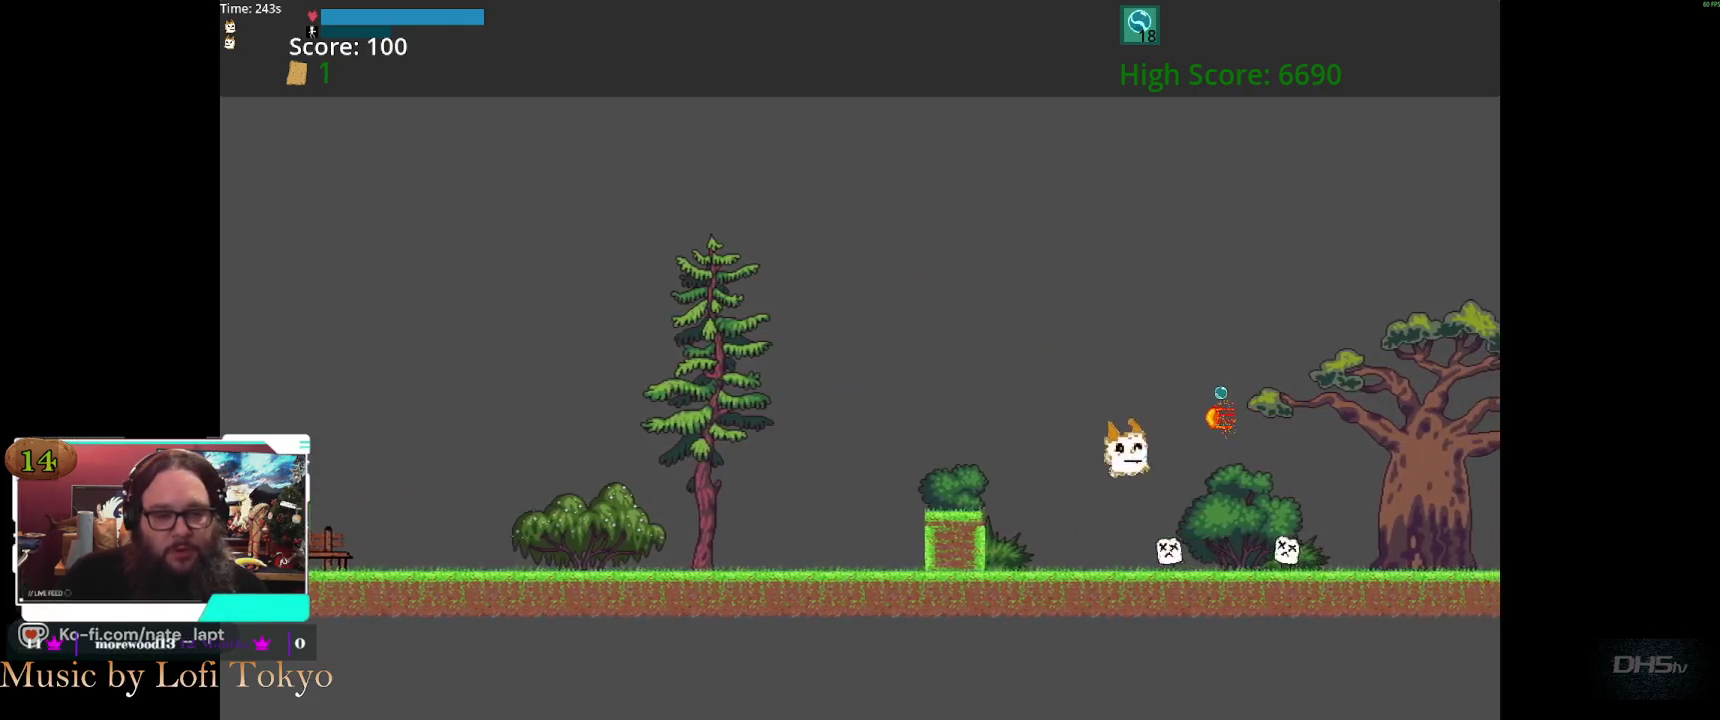
key(Right)
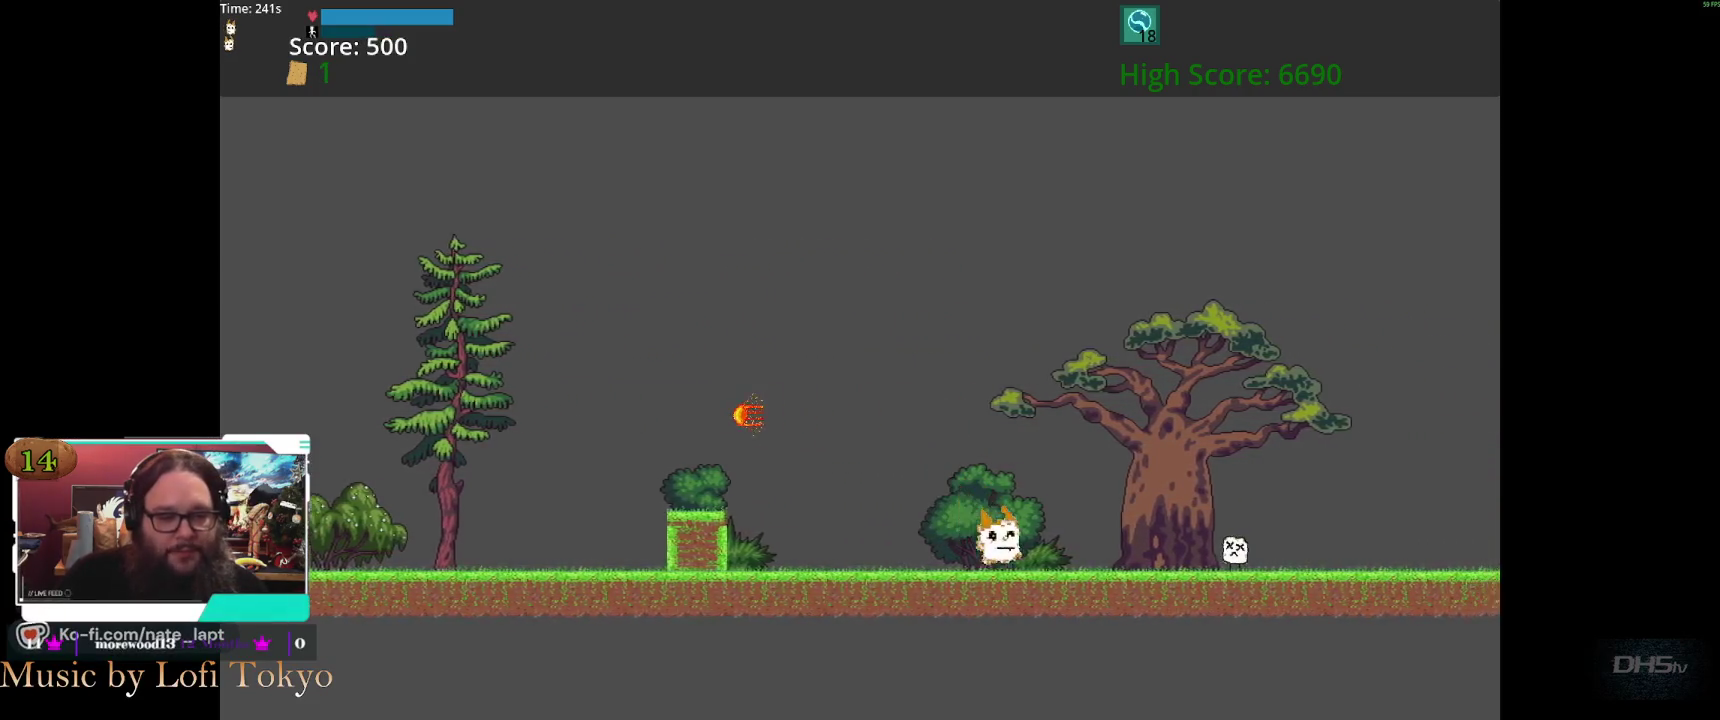
key(space)
key(Right)
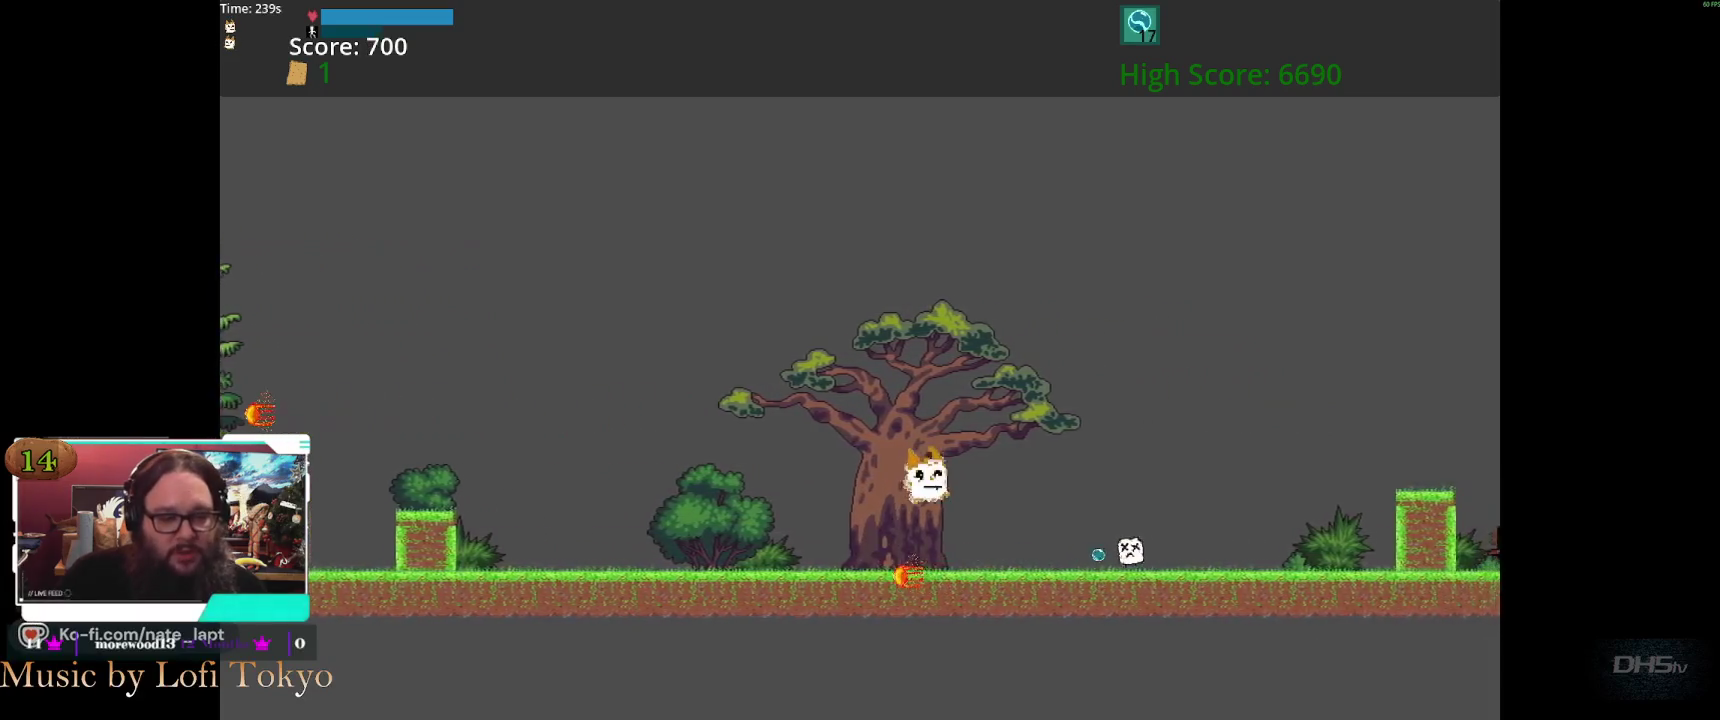
key(Right)
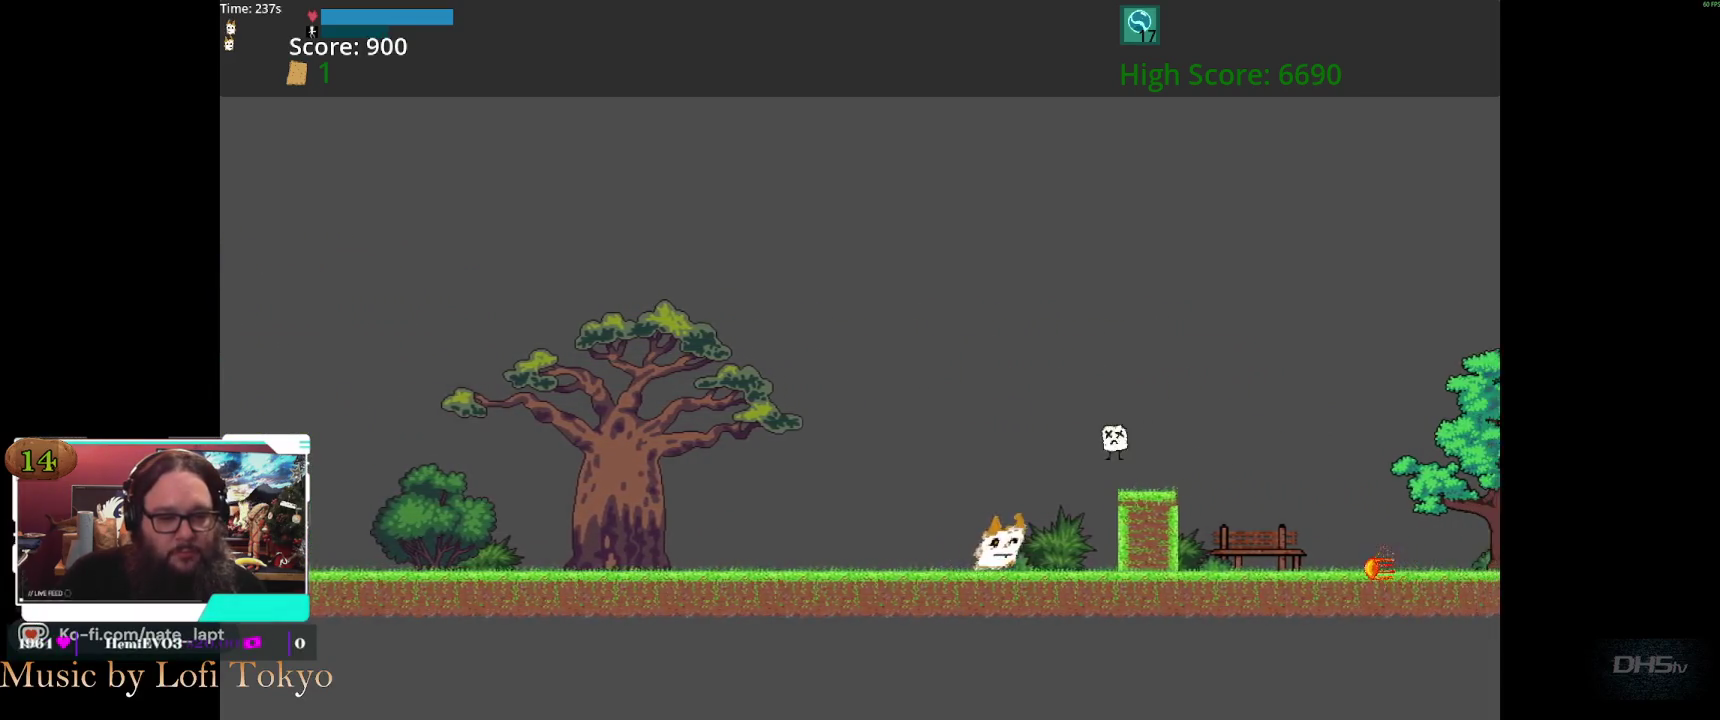
key(space)
key(Right)
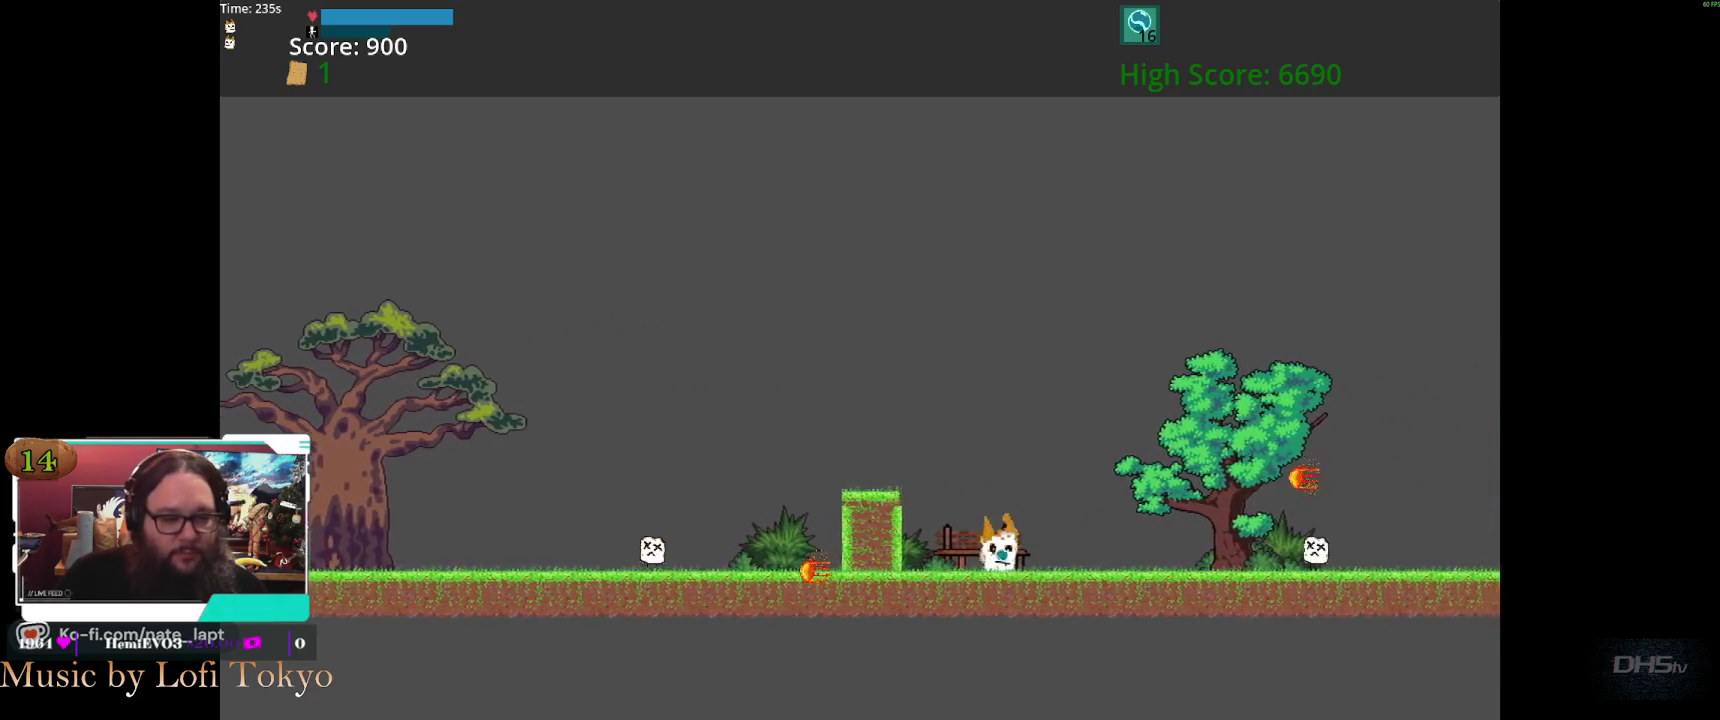
key(space)
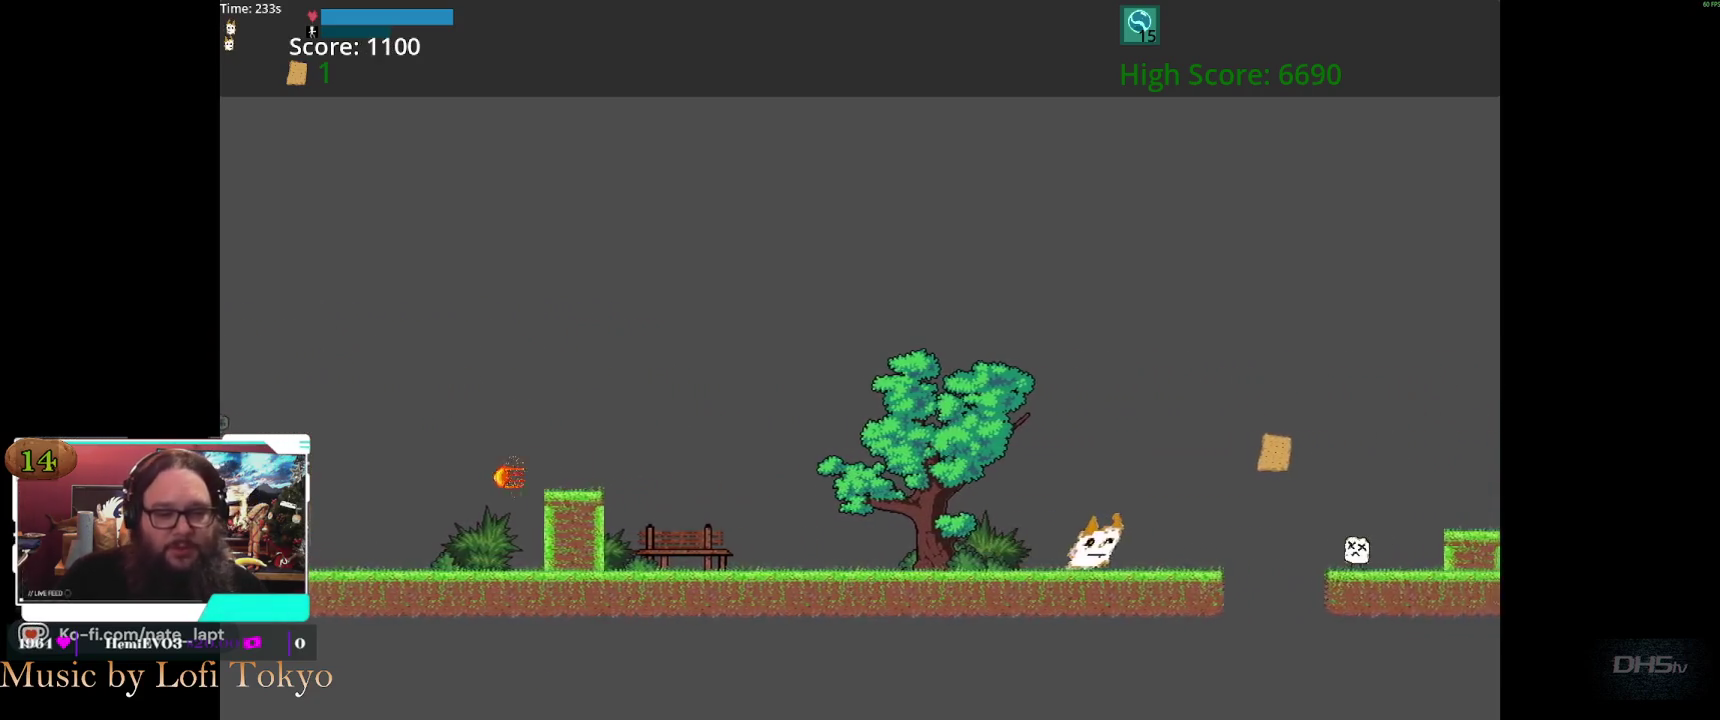
key(Right)
key(space)
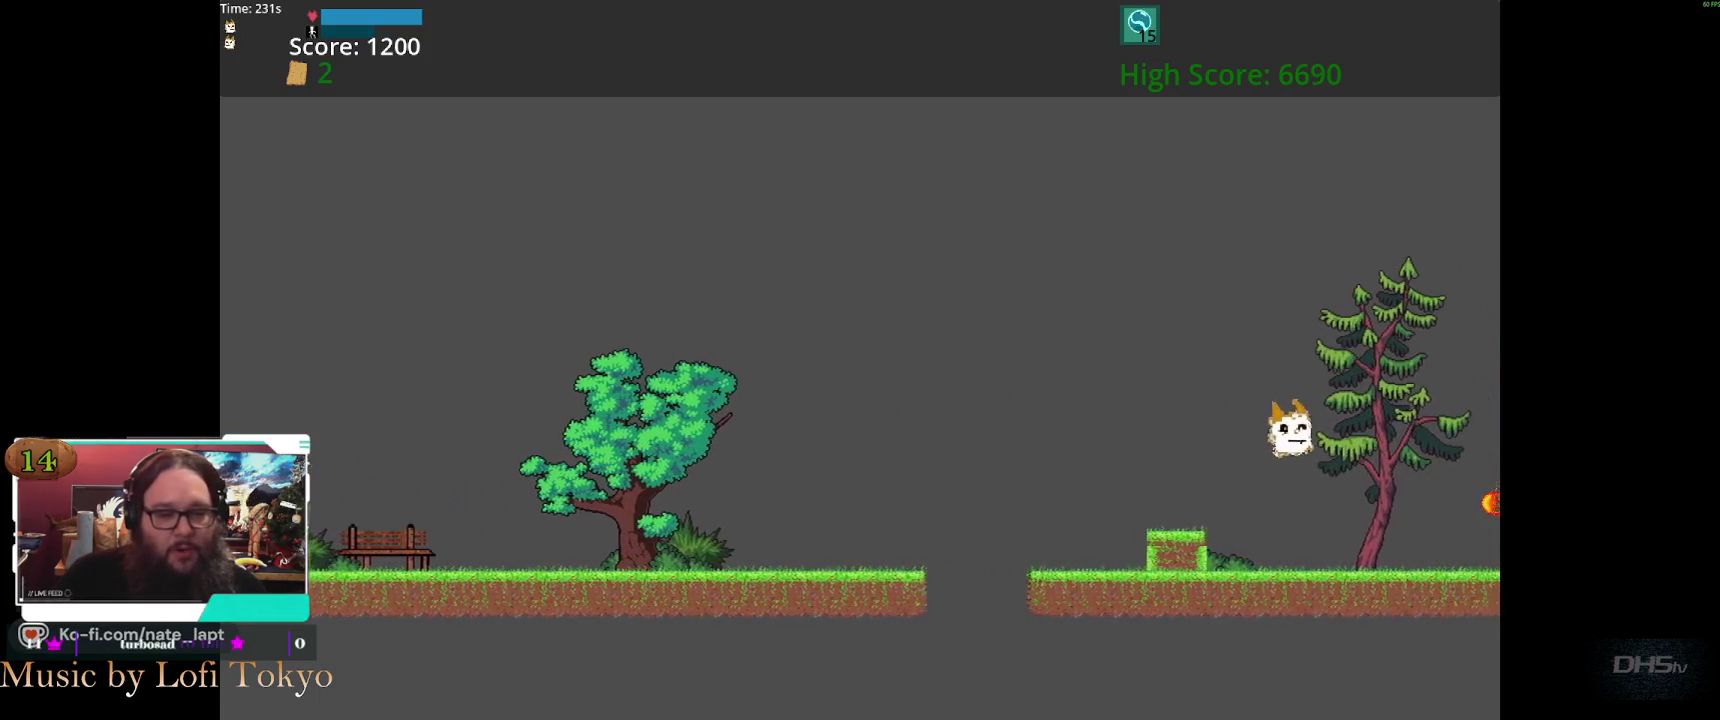
key(Right)
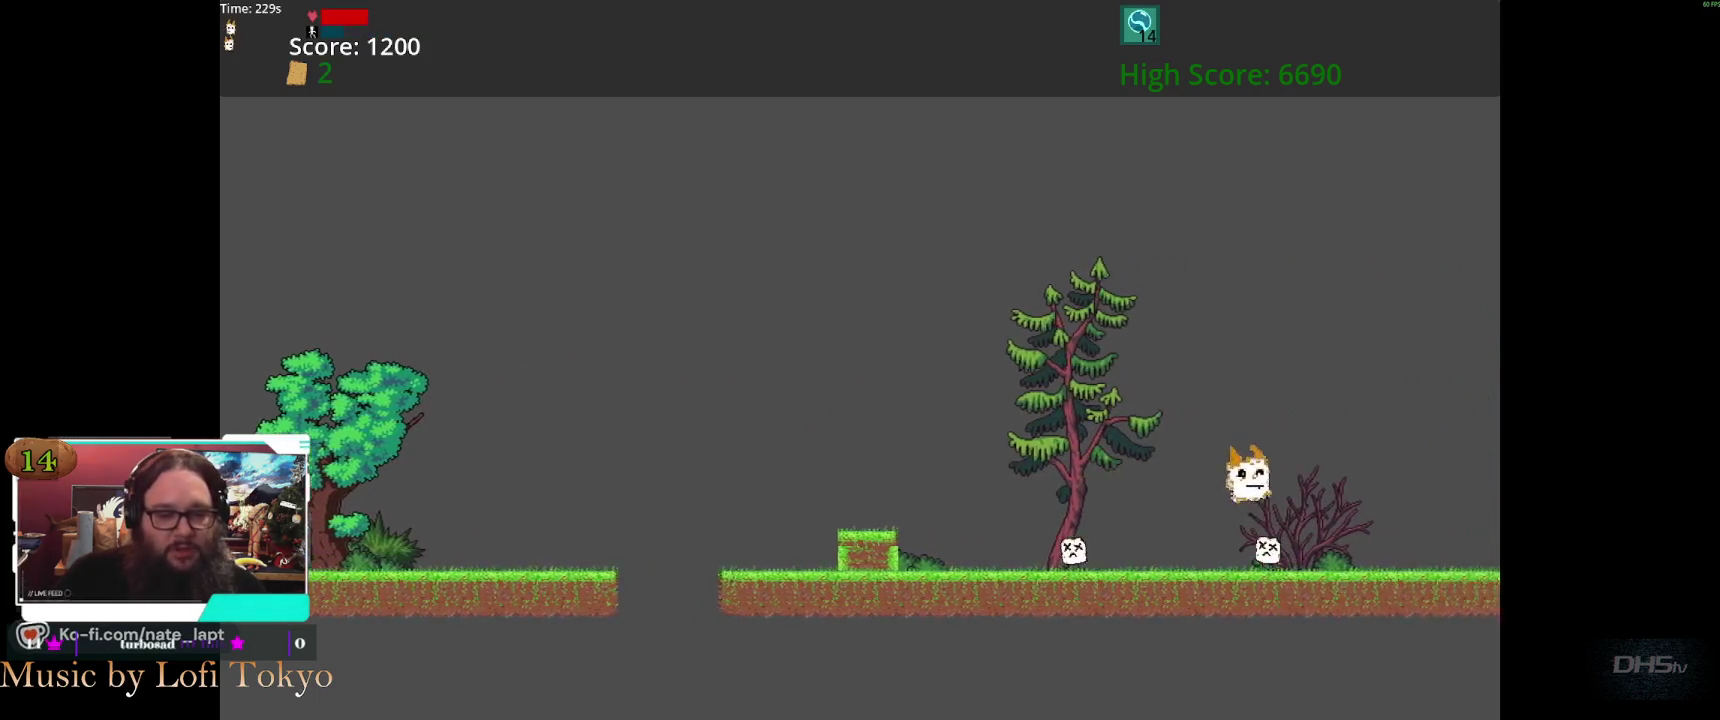
Pause and resume, then jump across pillars and ghosts, grabbing toast, to reach a 2160 score with 3 pickups
key(Escape)
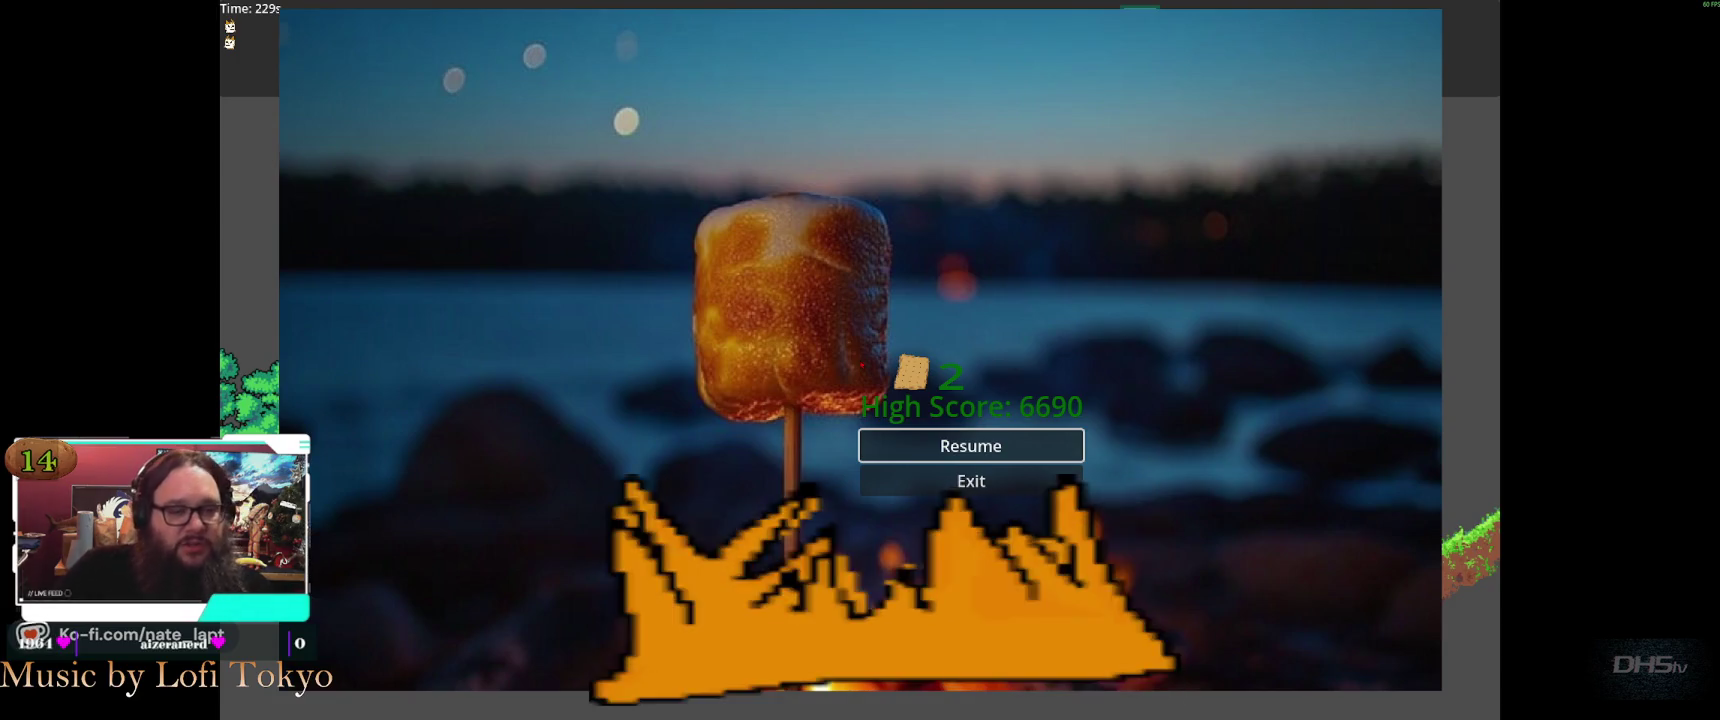
key(Escape)
key(Right)
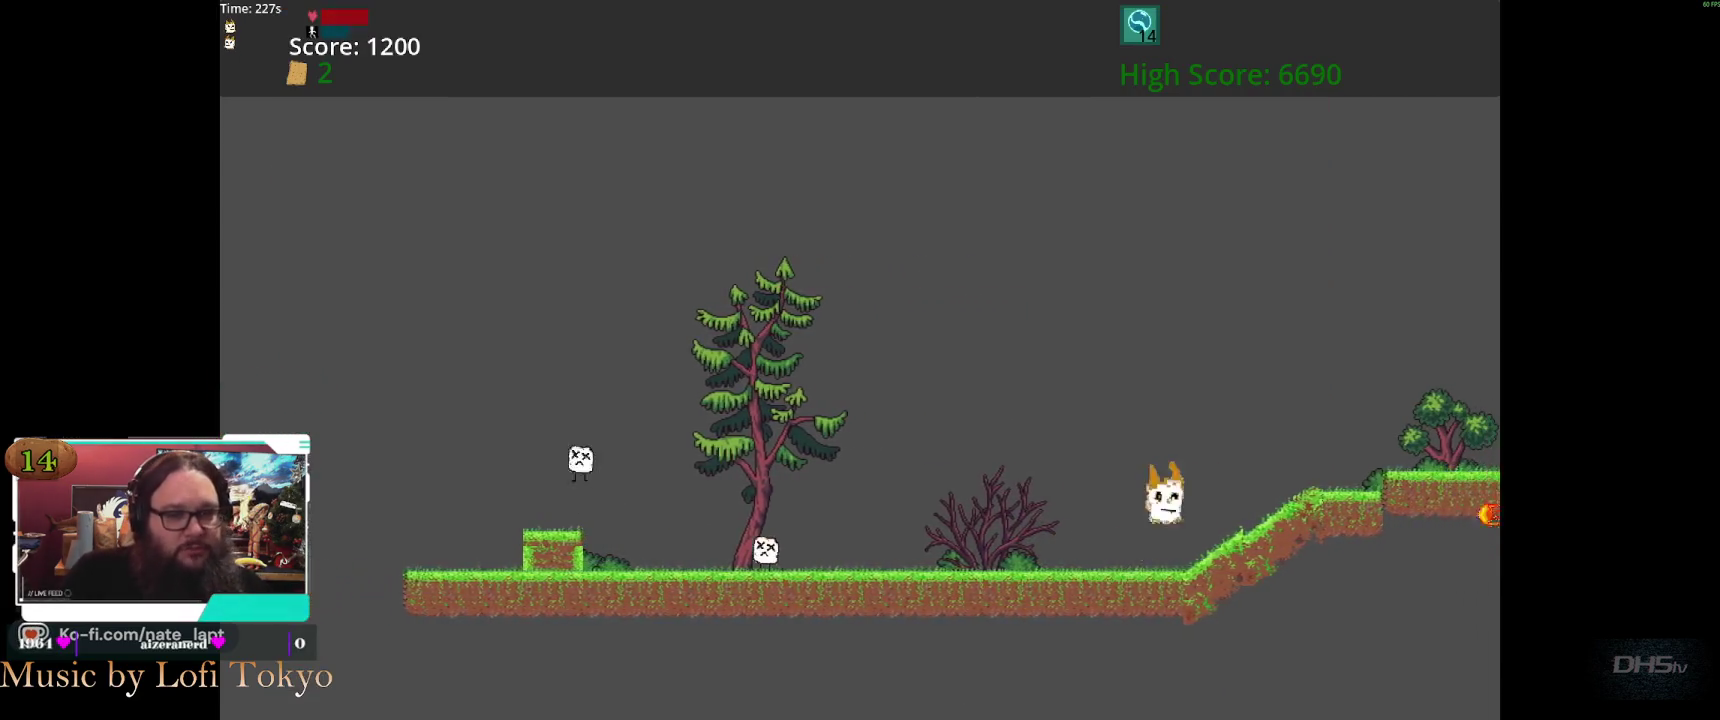
key(Up)
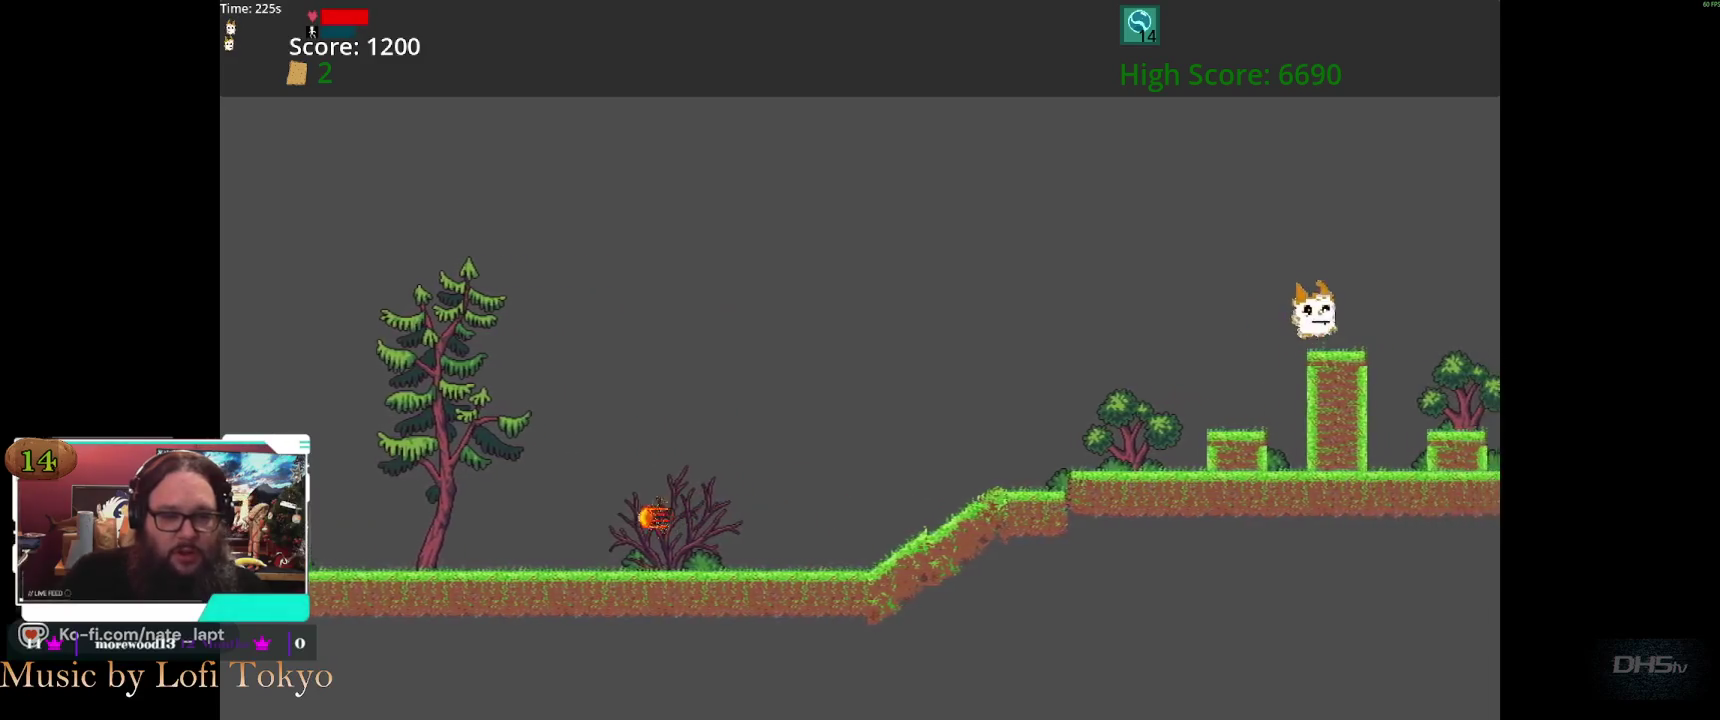
key(Up)
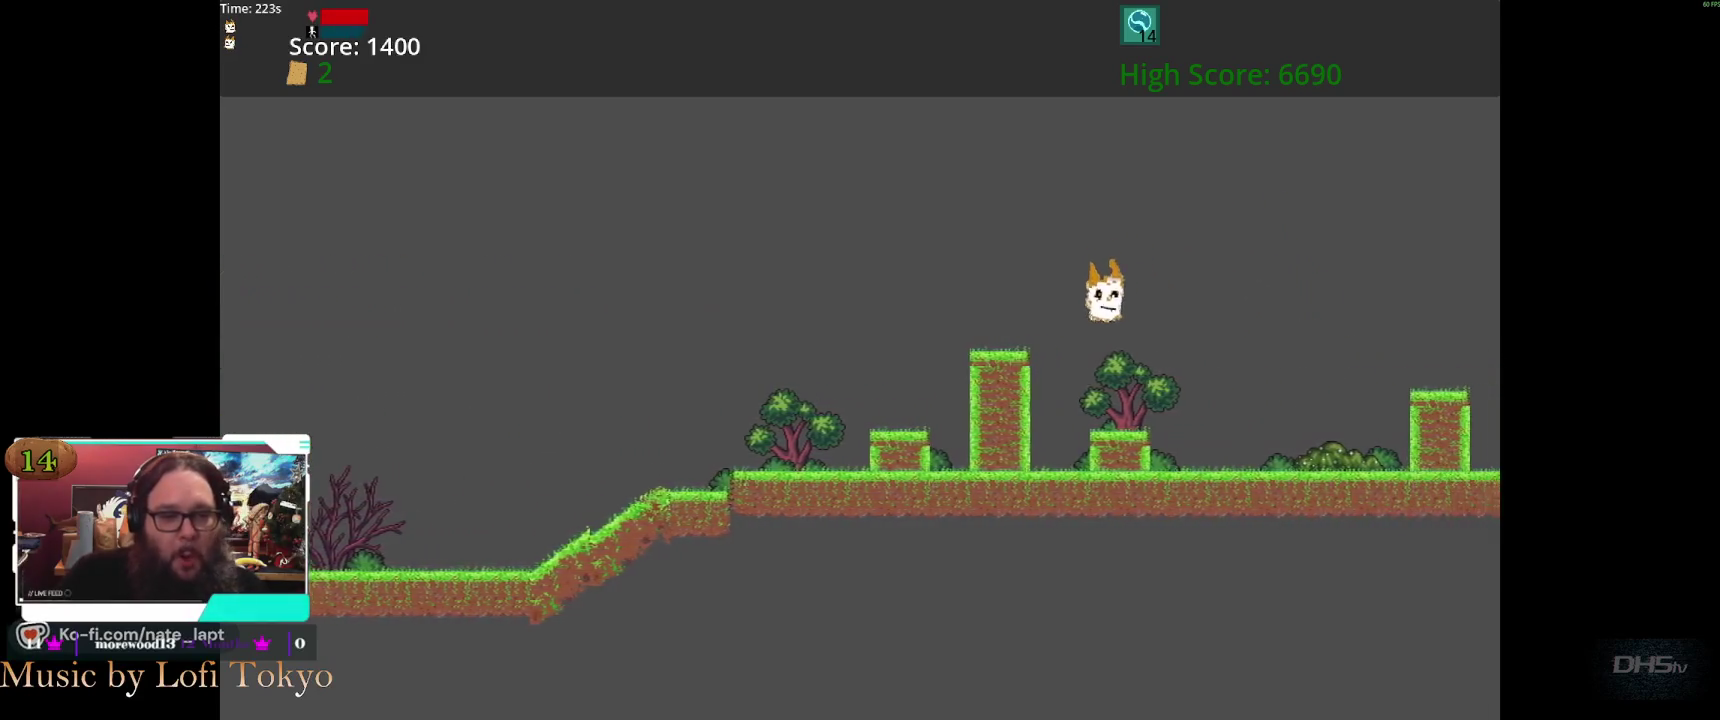
key(Up)
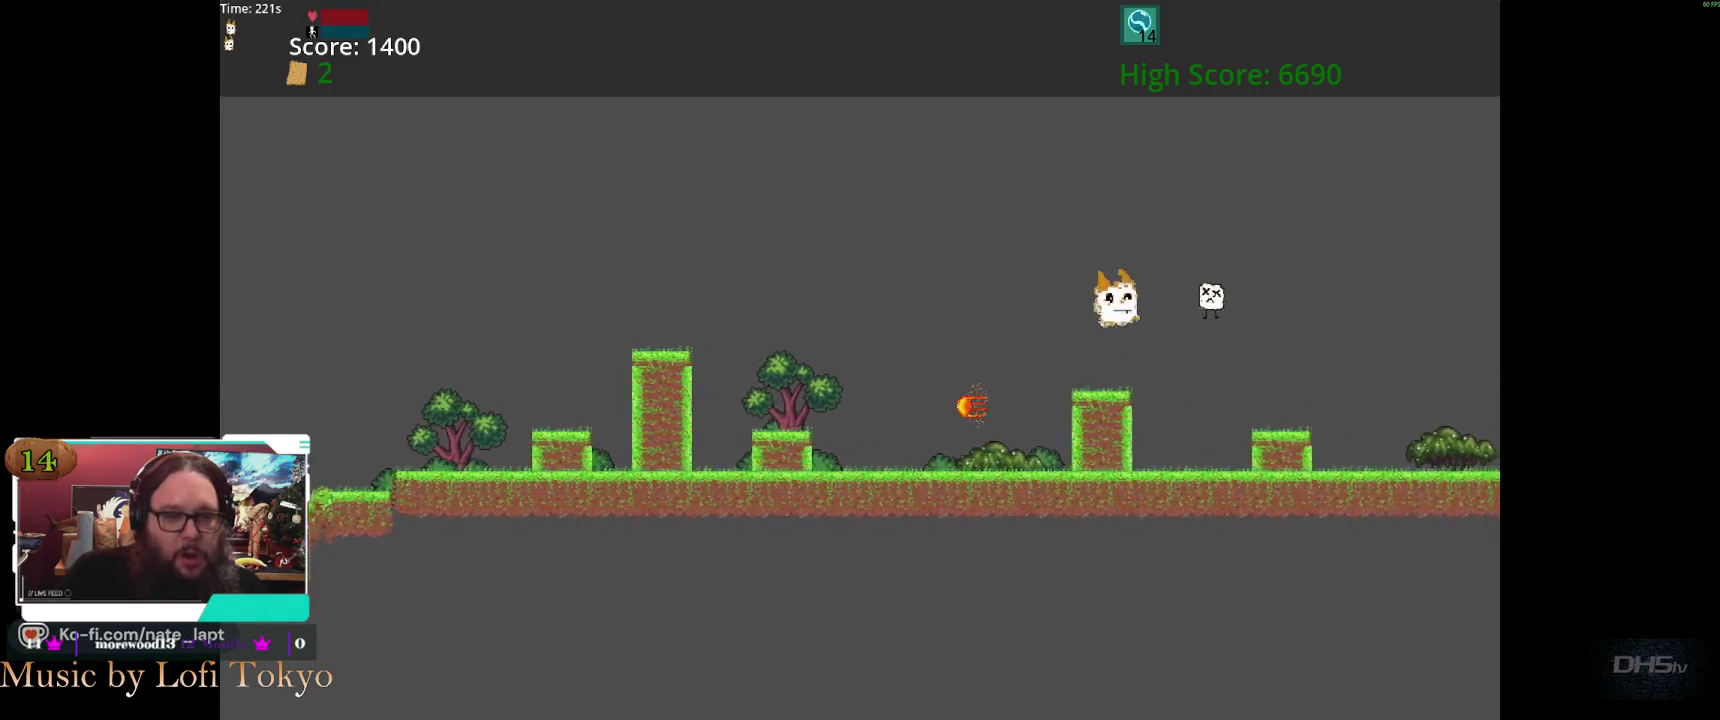
key(Right)
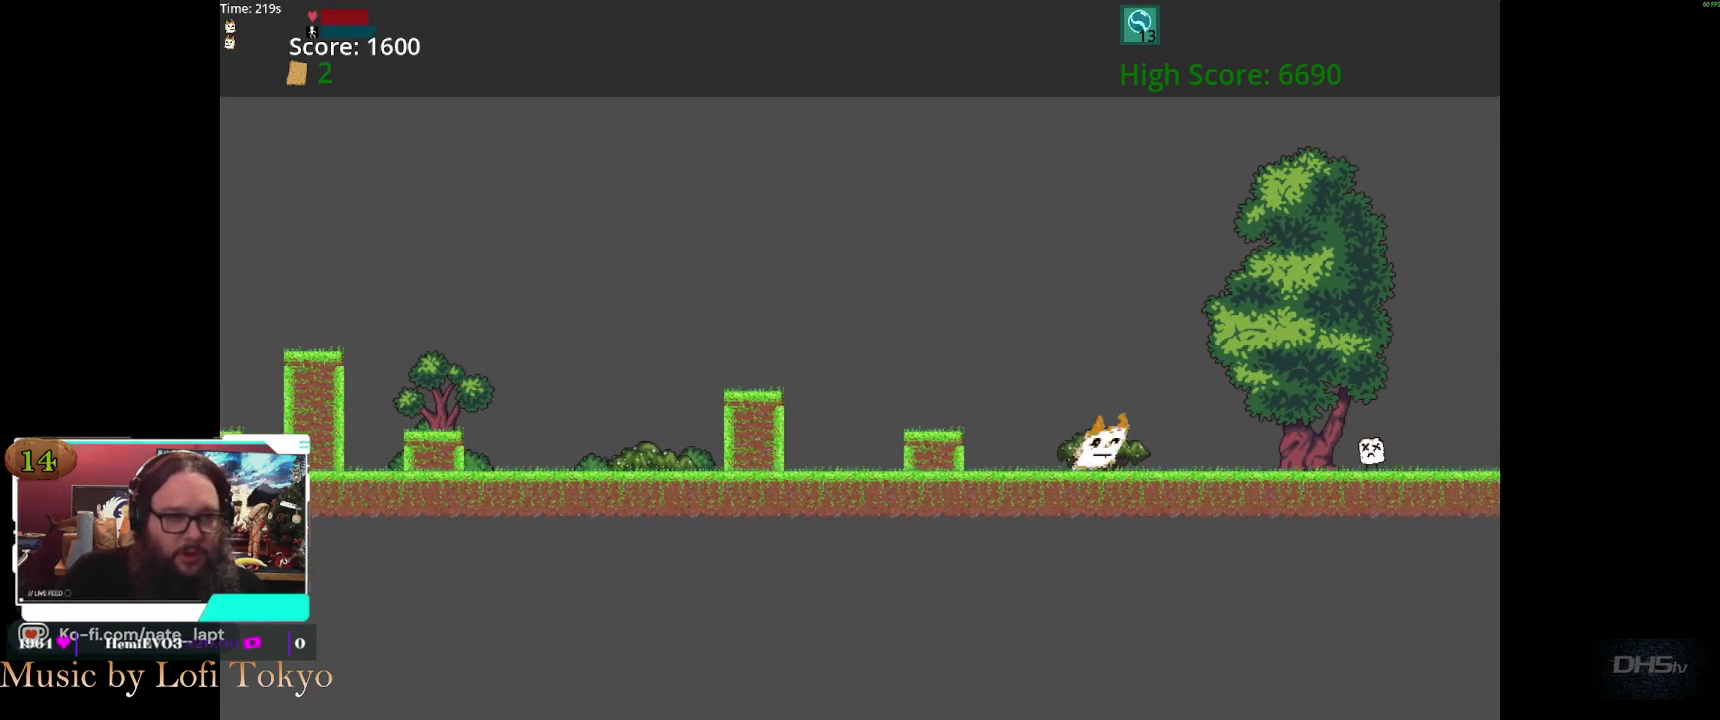
key(Up)
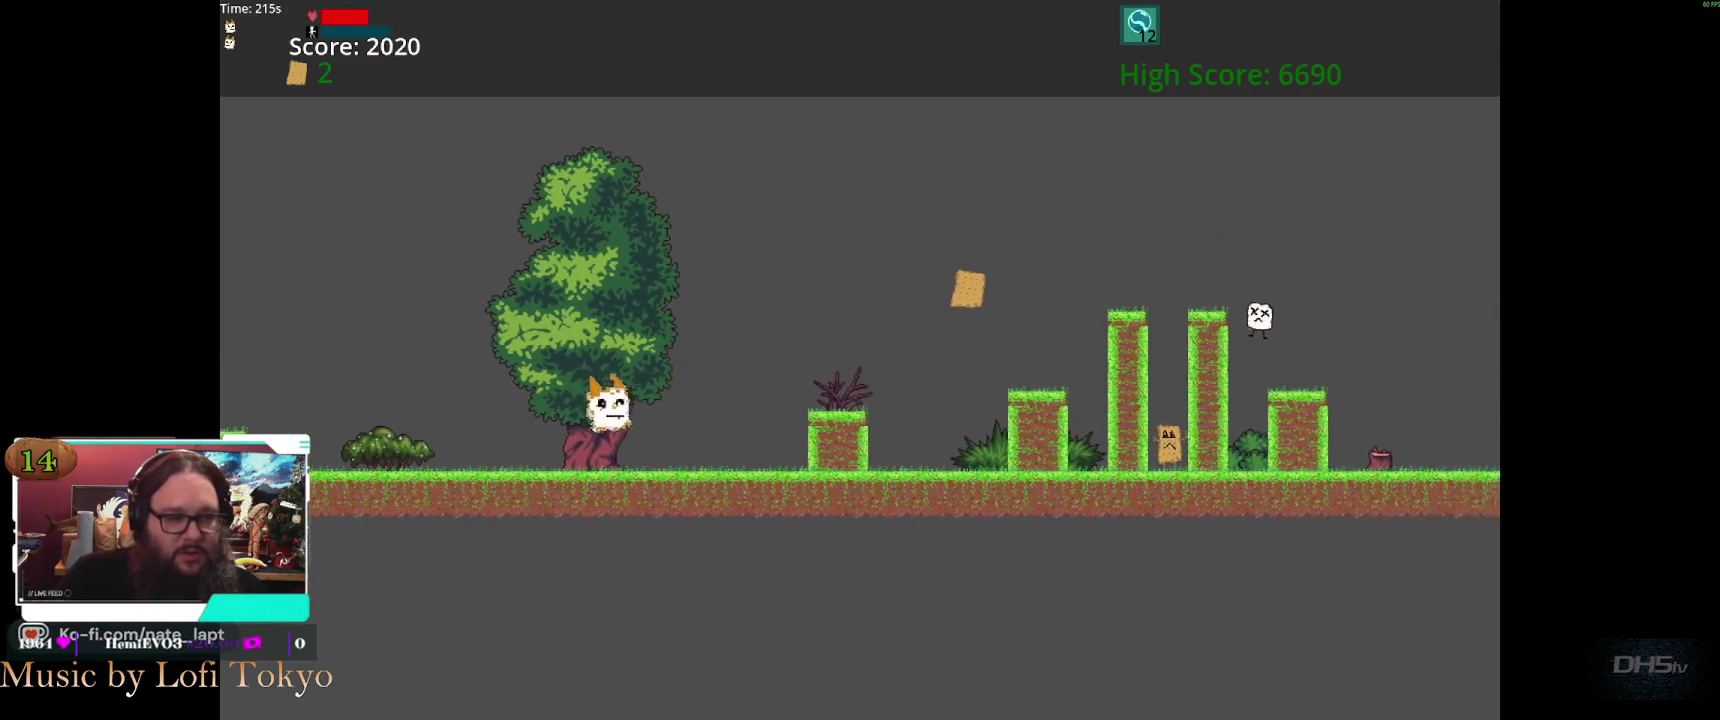
key(Up)
key(Right)
key(Up)
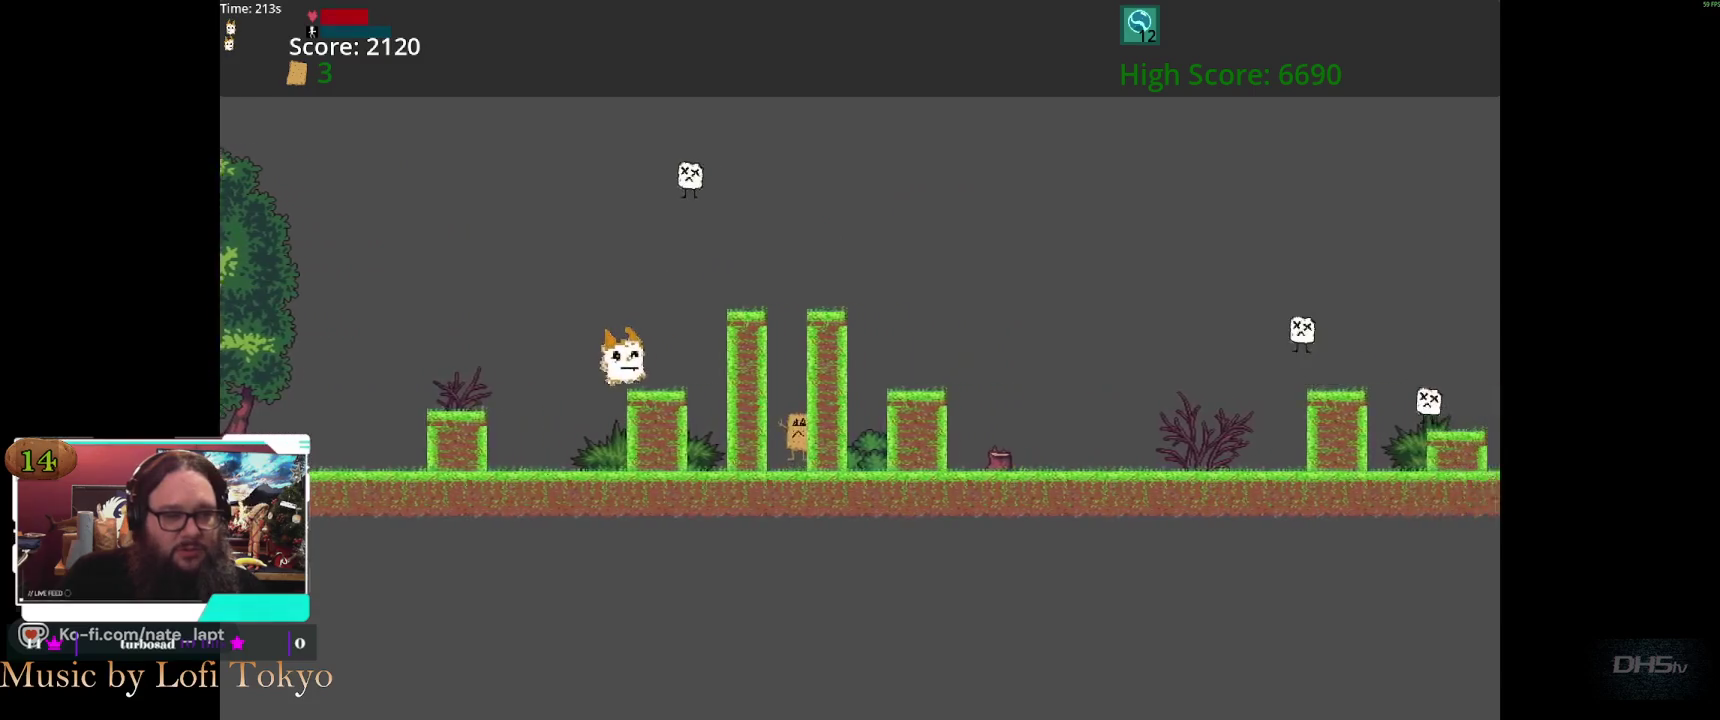
key(Up)
key(Up)
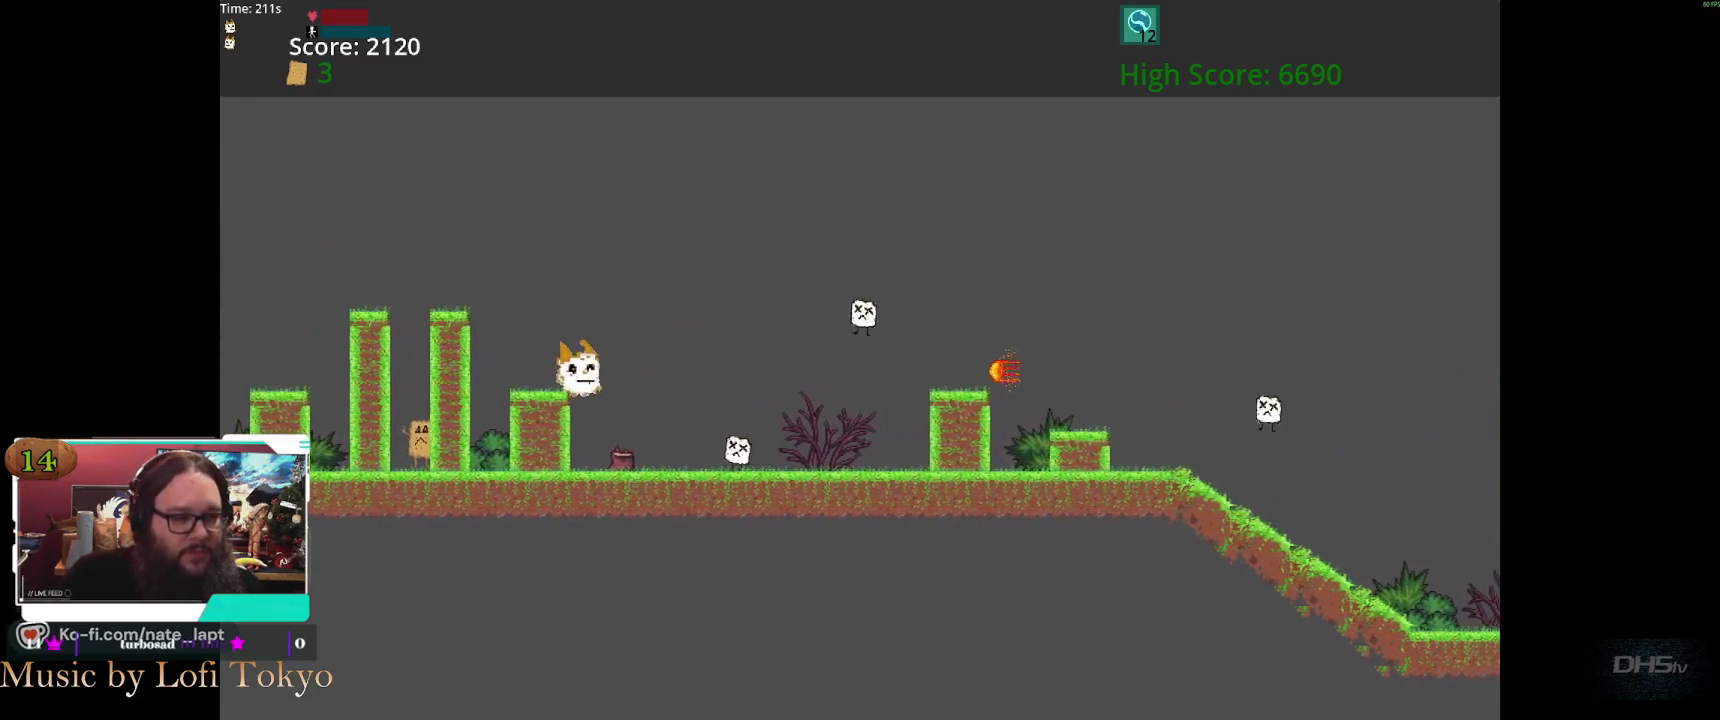
key(Up)
key(Up)
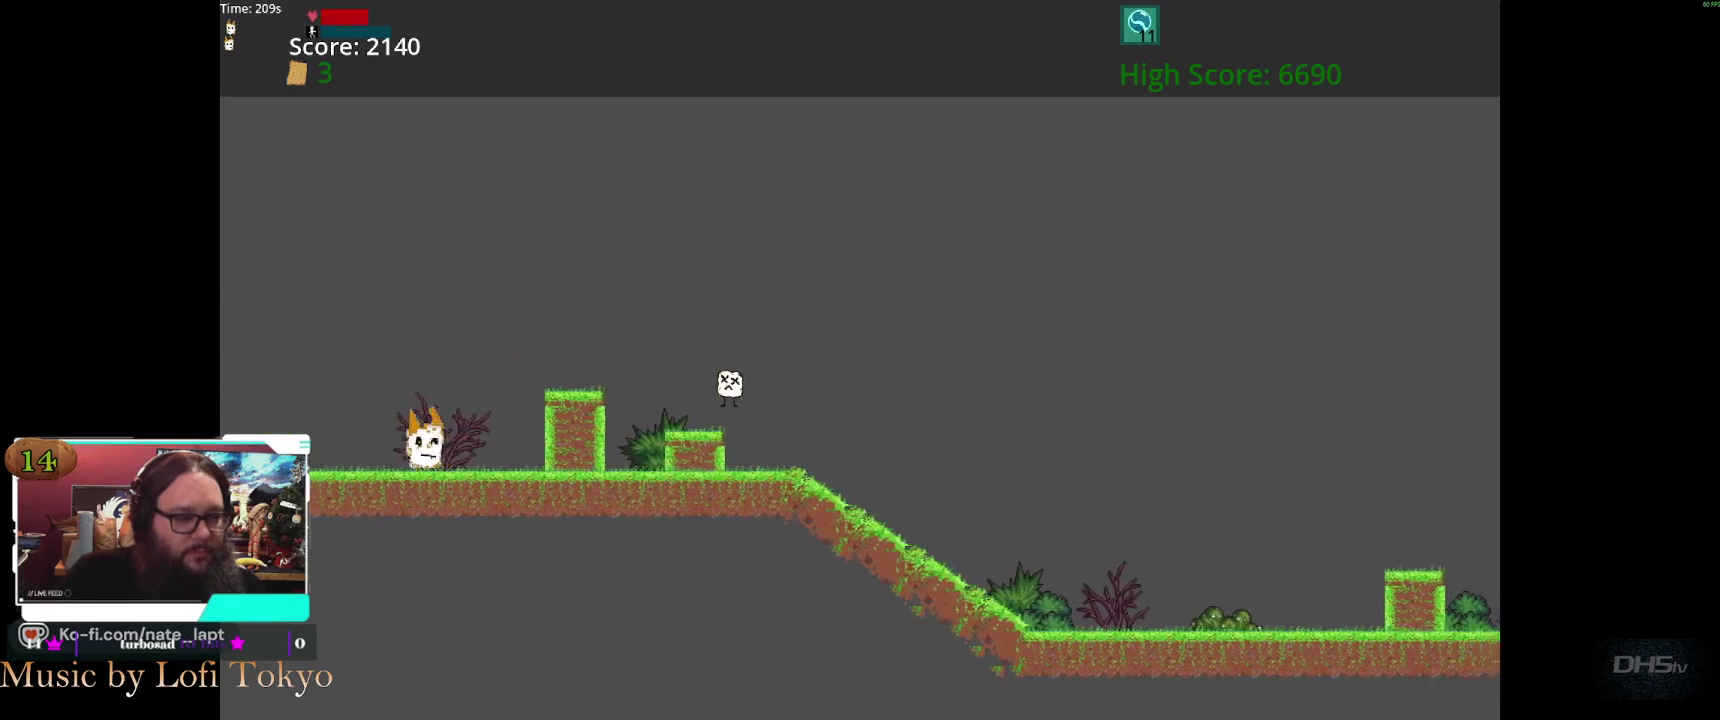
key(Up)
key(Up)
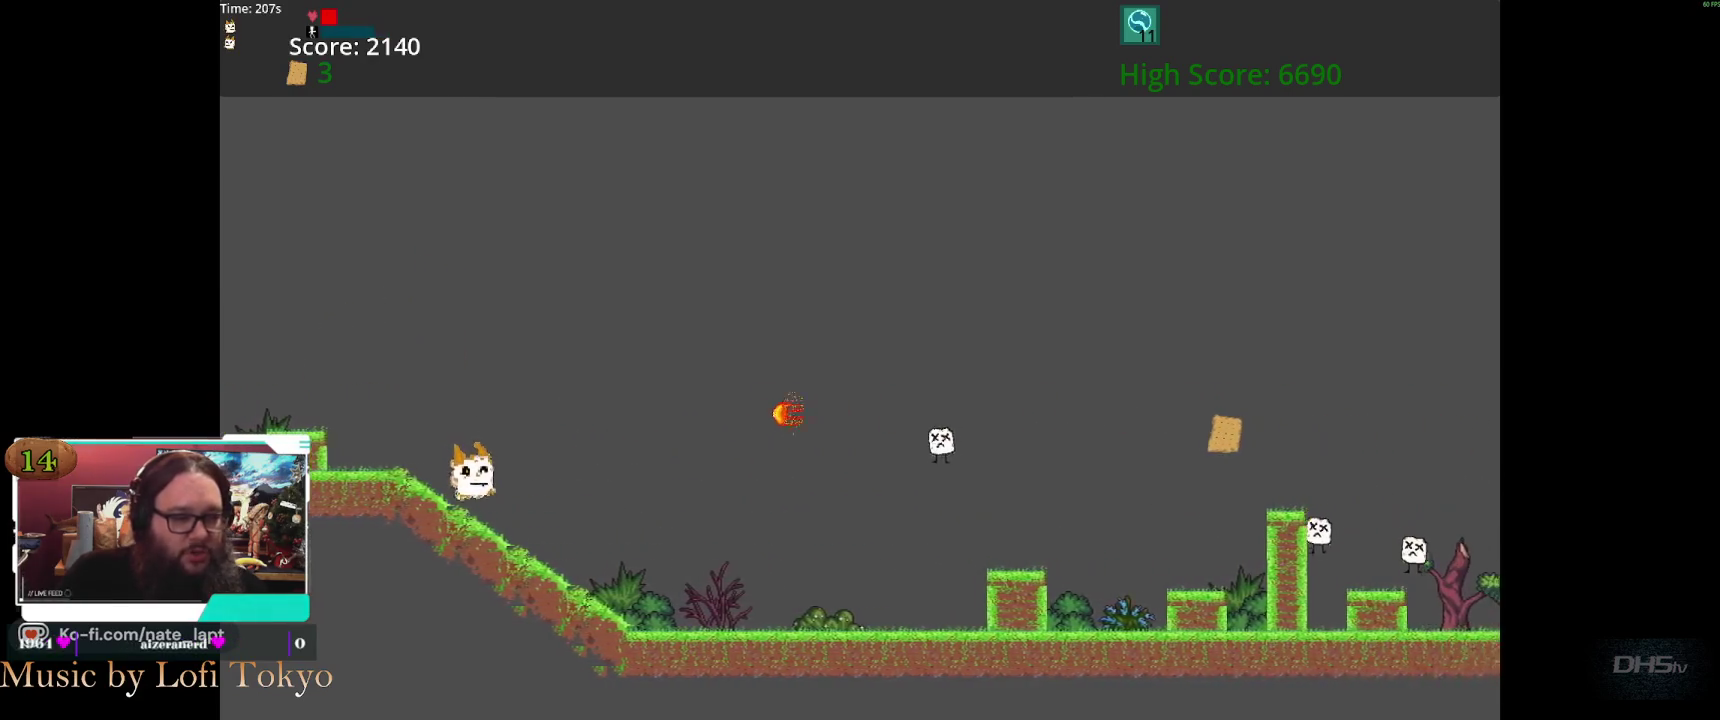
key(Up)
key(Up)
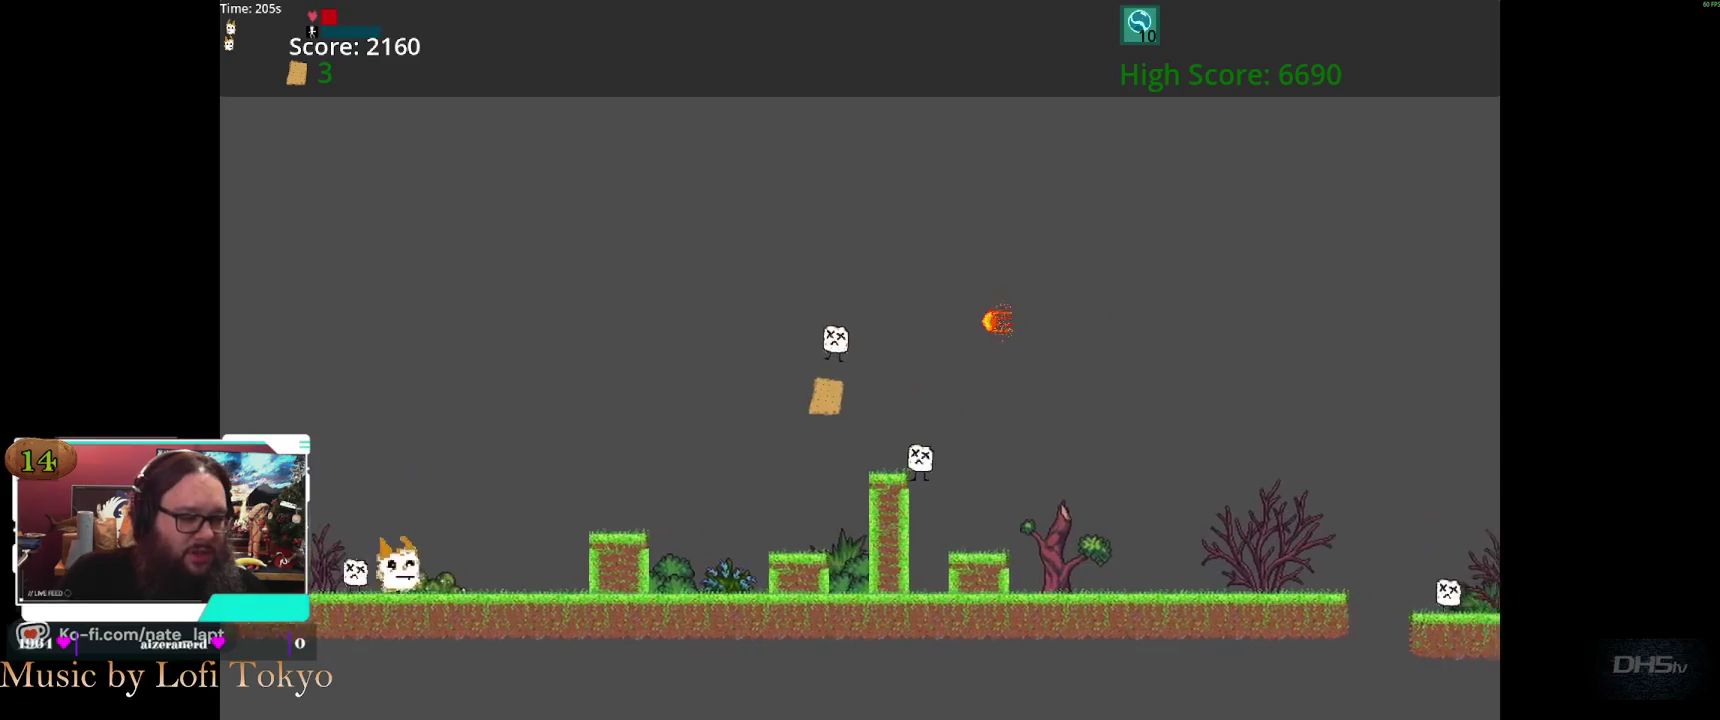
key(Up)
key(Up)
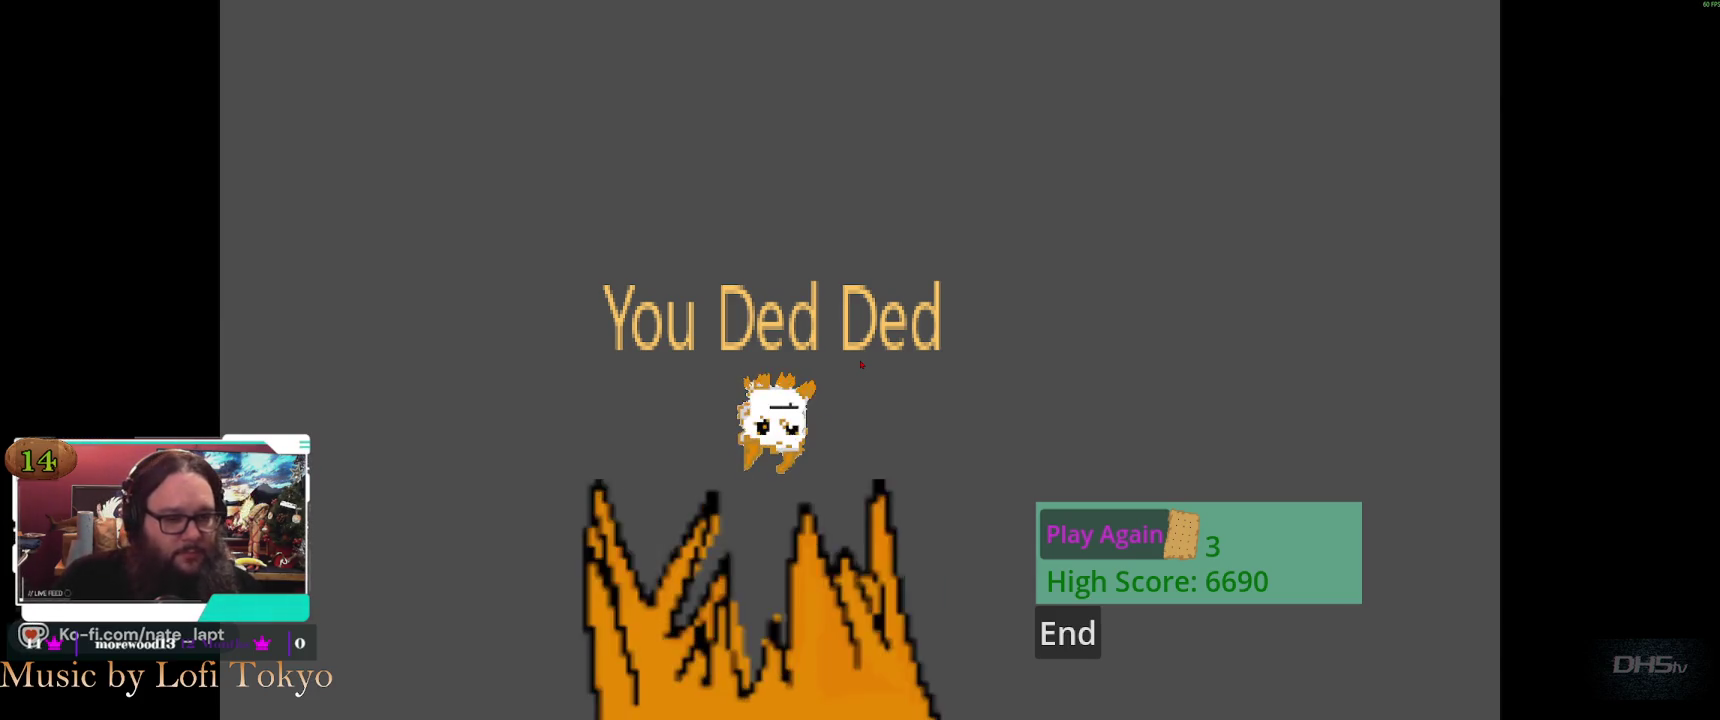
Start a fresh run and jump across gaps and grass blocks, collecting bread along the way
key(Return)
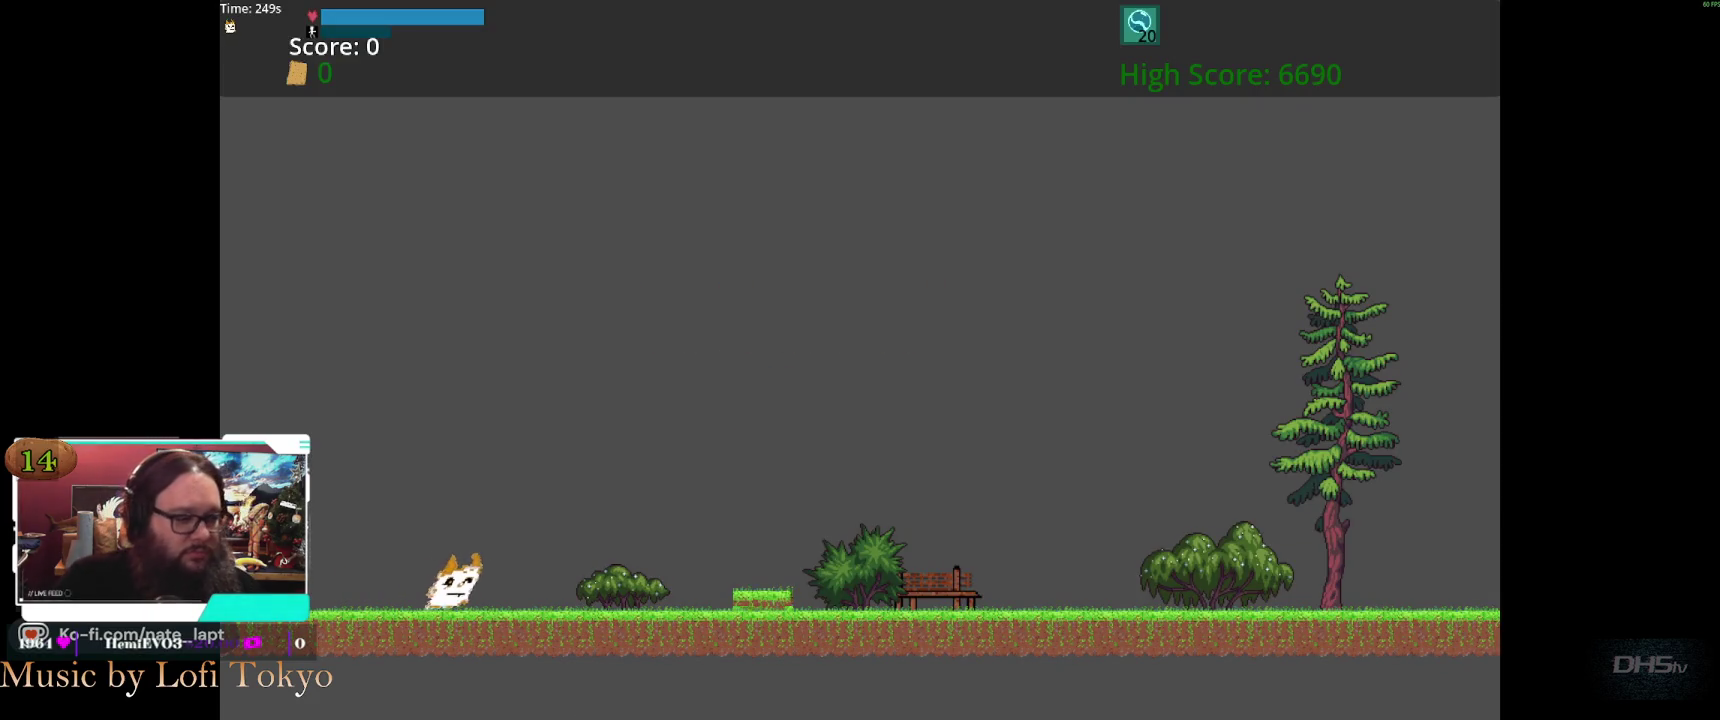
key(space)
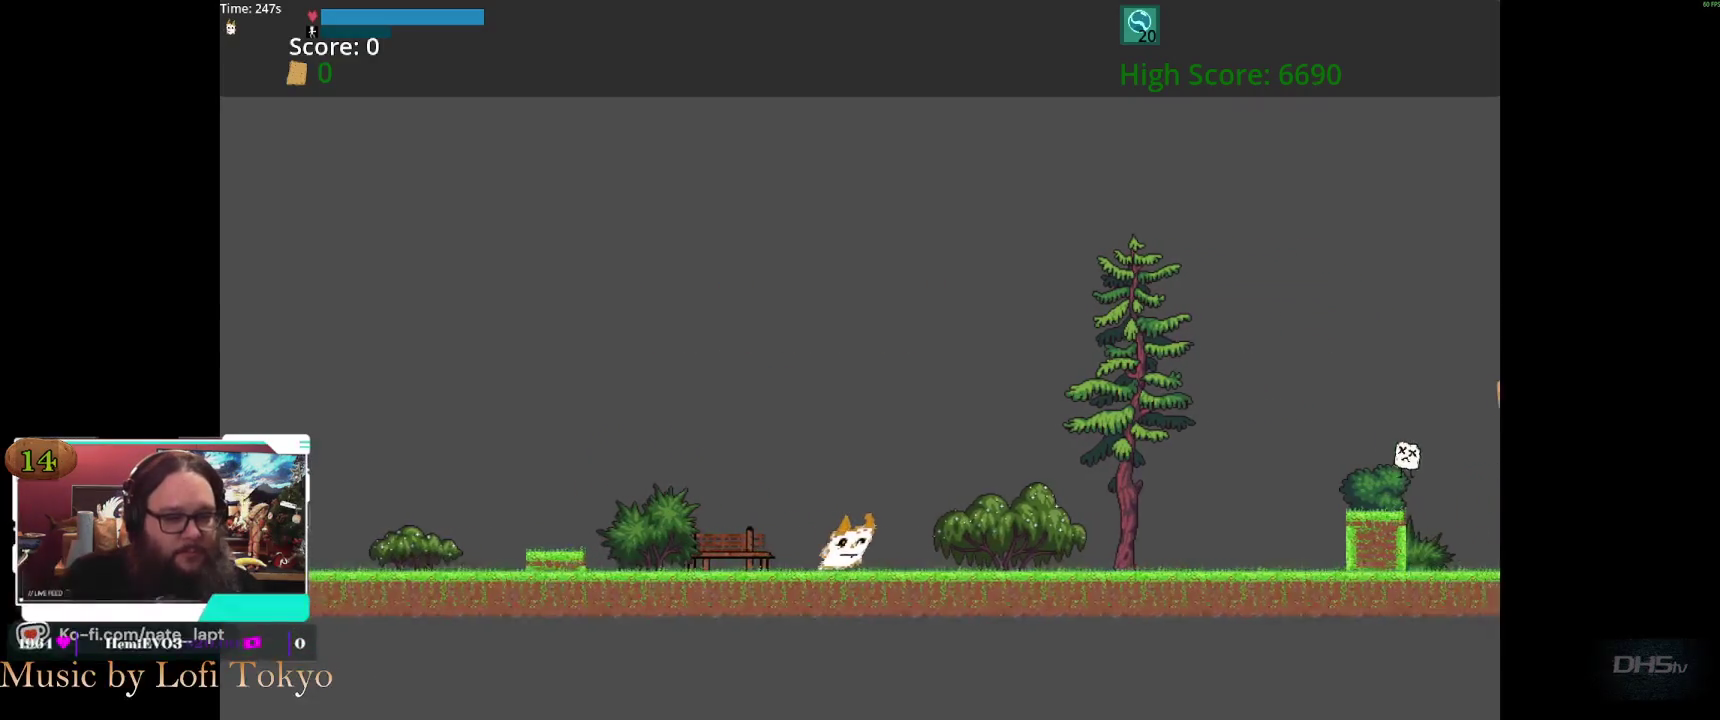
key(space)
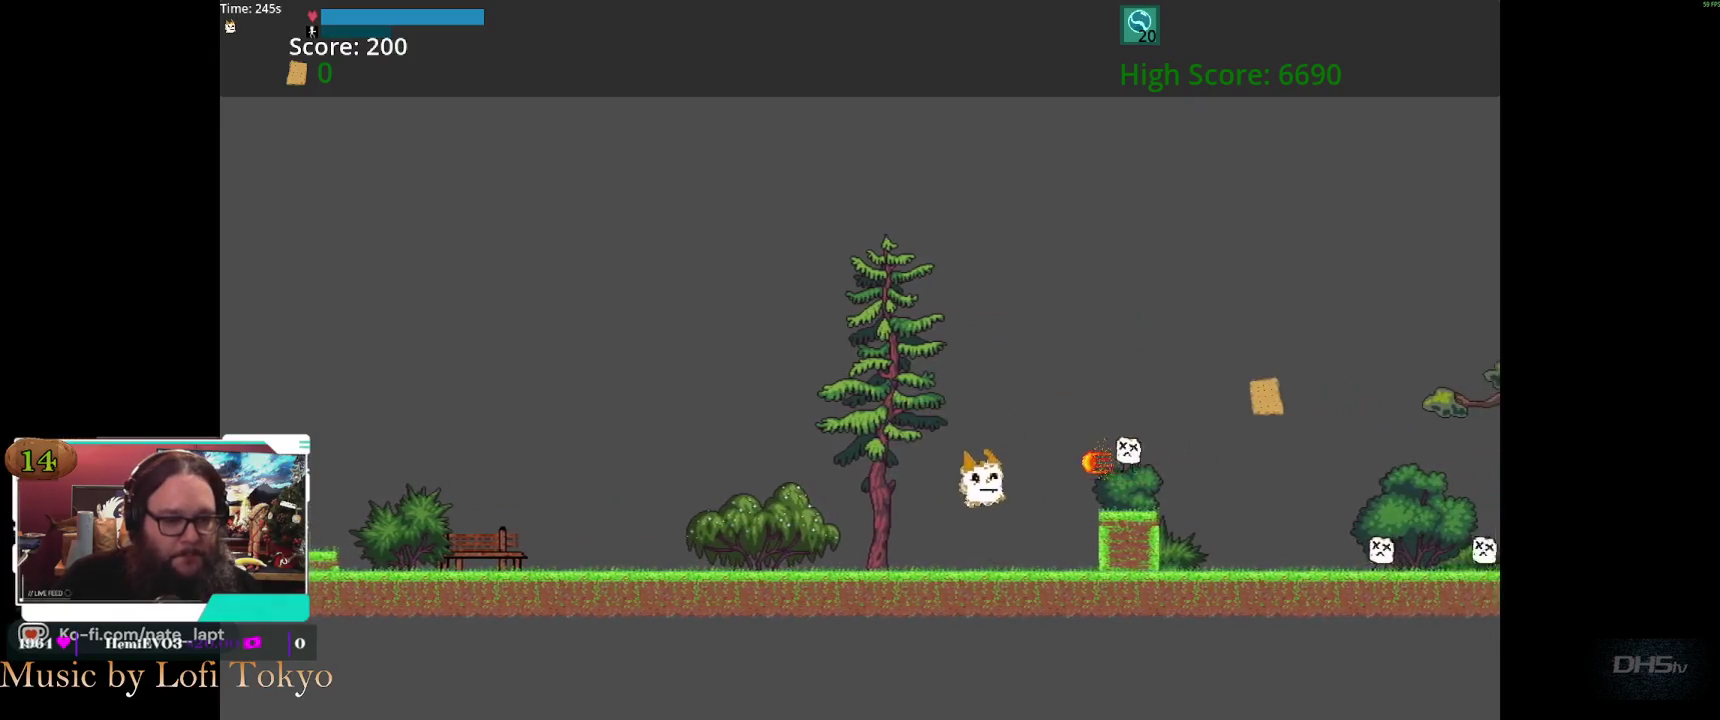
key(space)
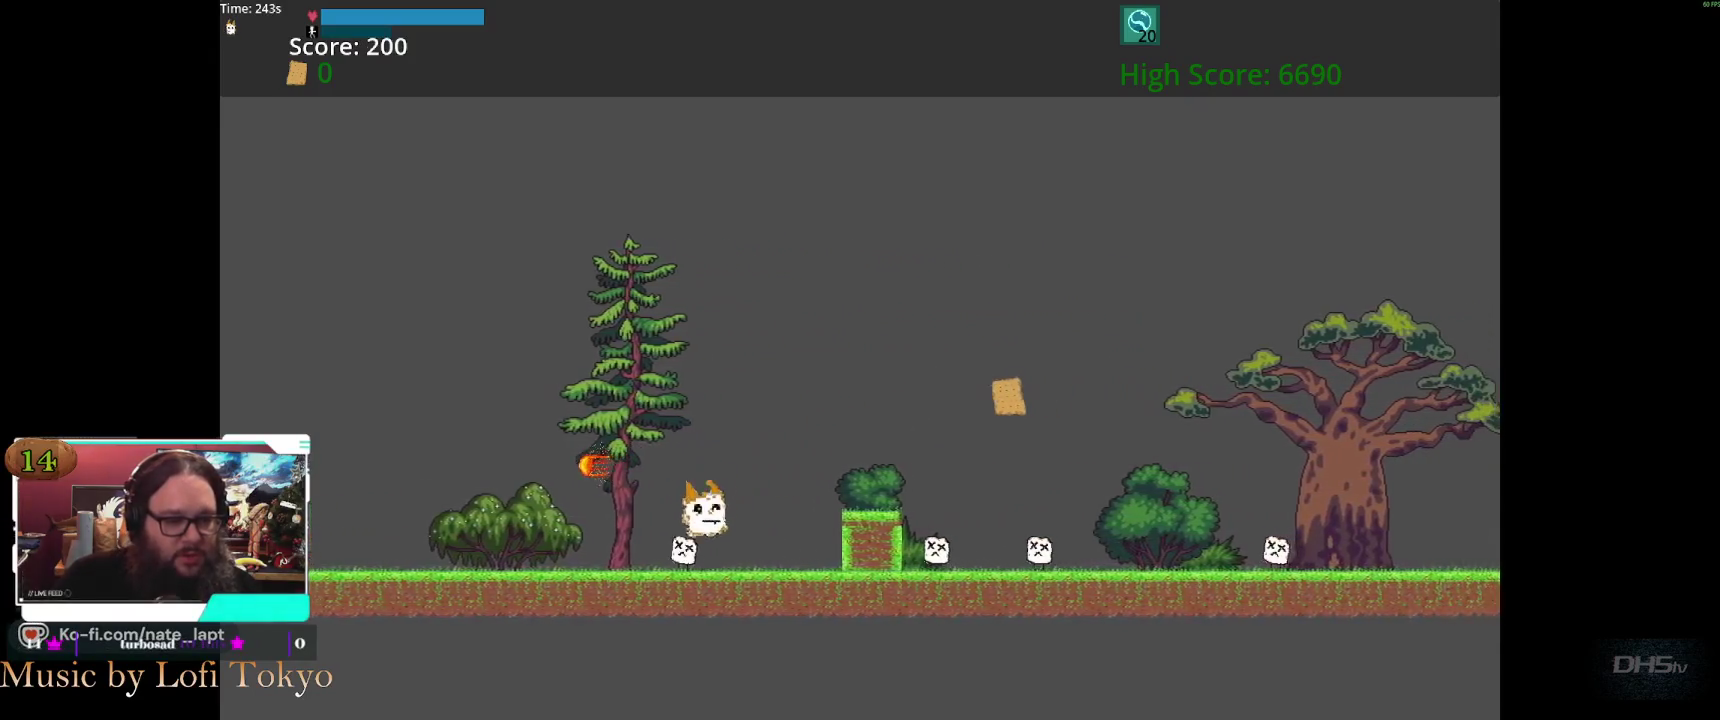
key(space)
key(space)
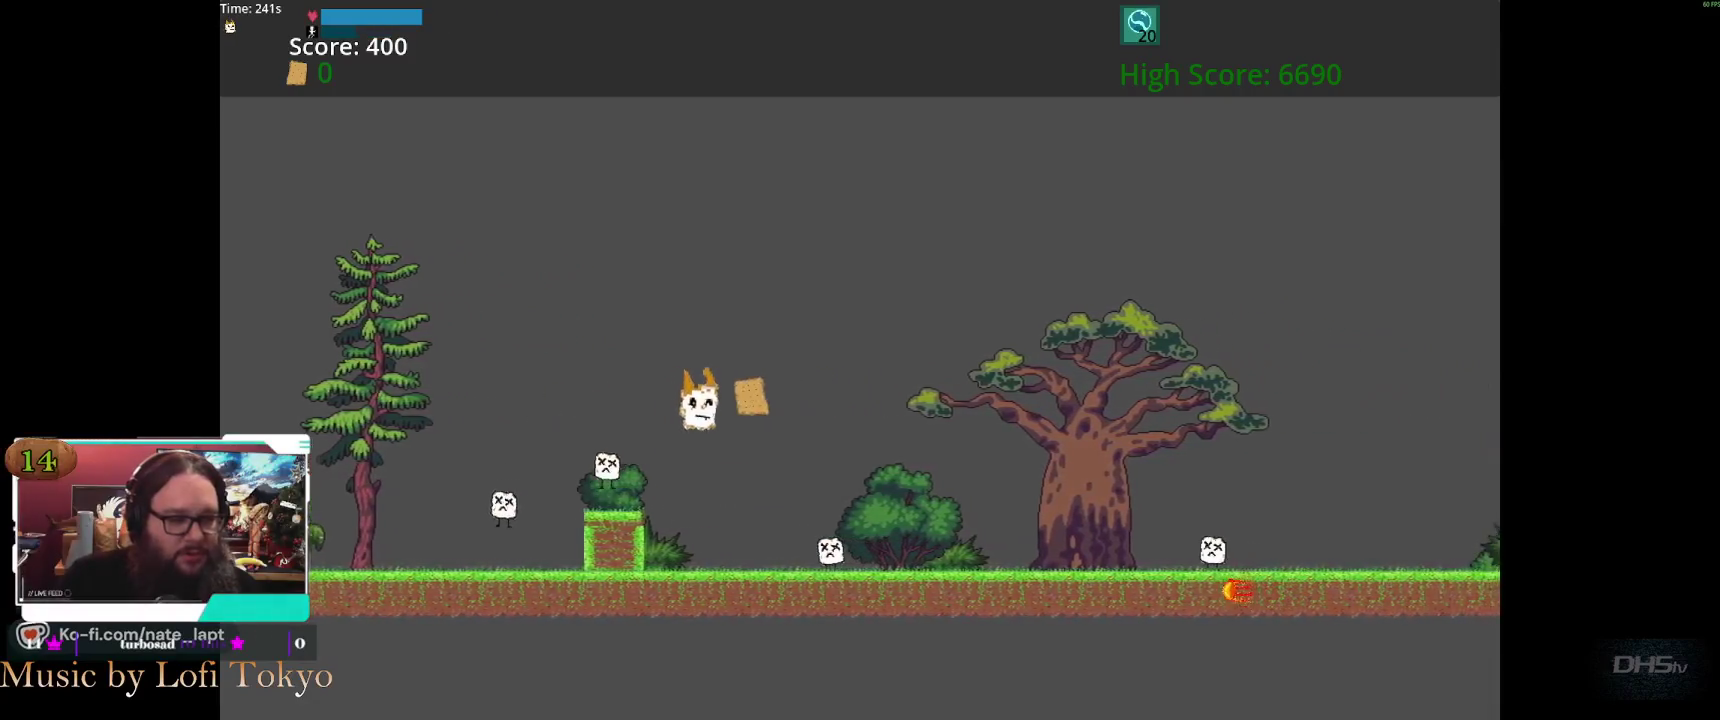
key(space)
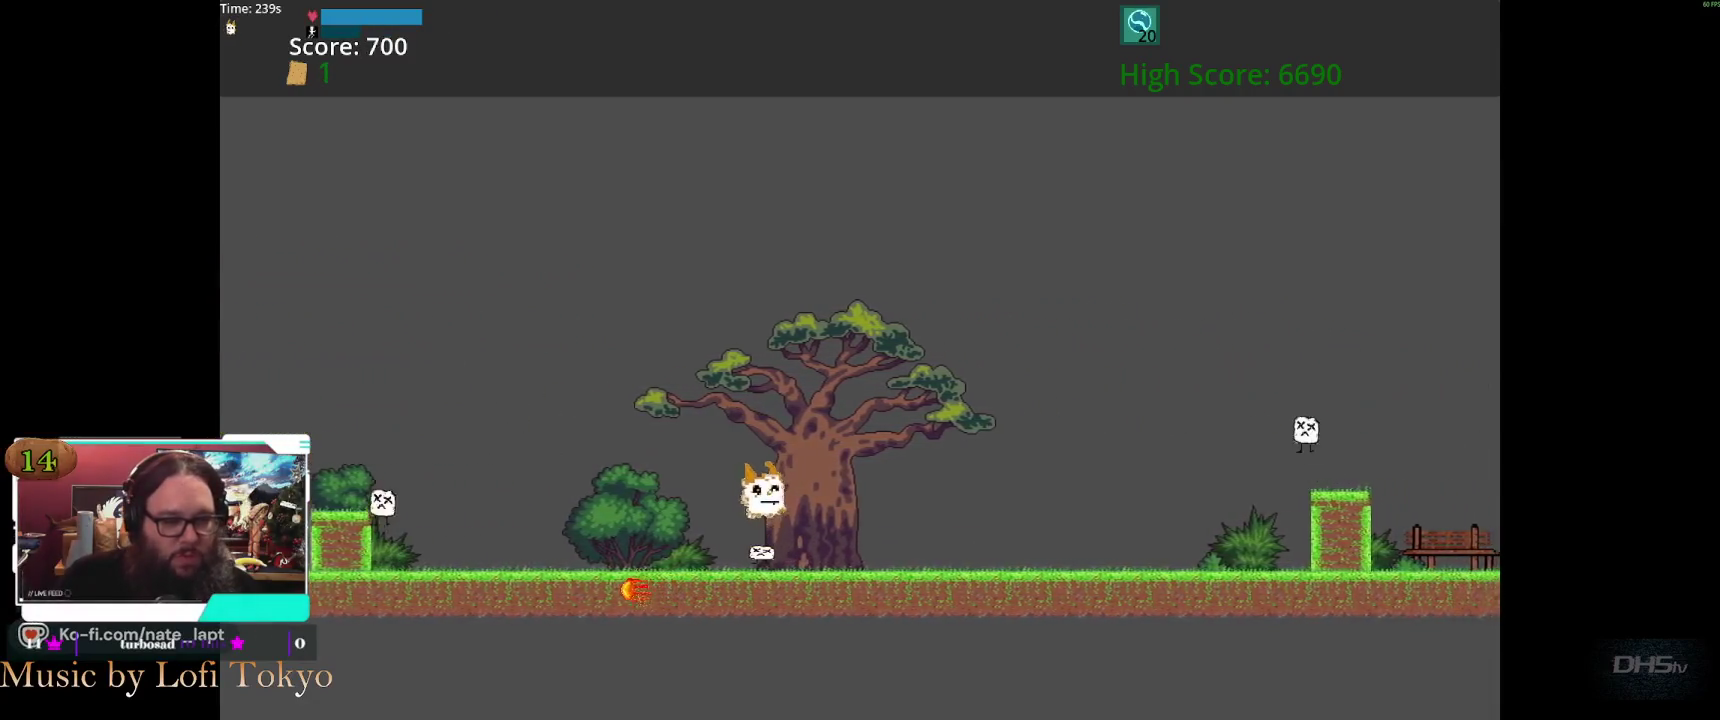
key(space)
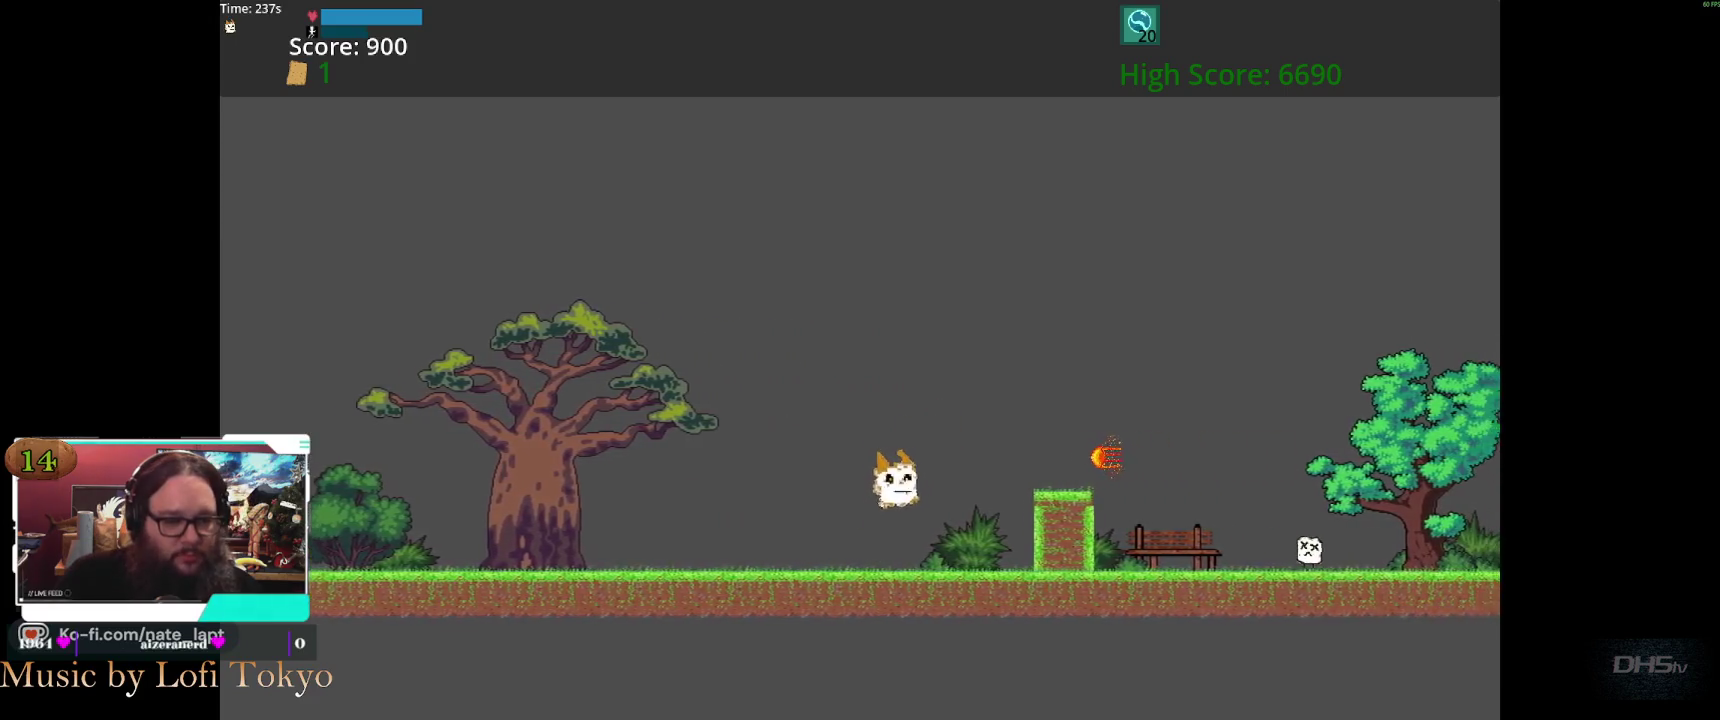
key(space)
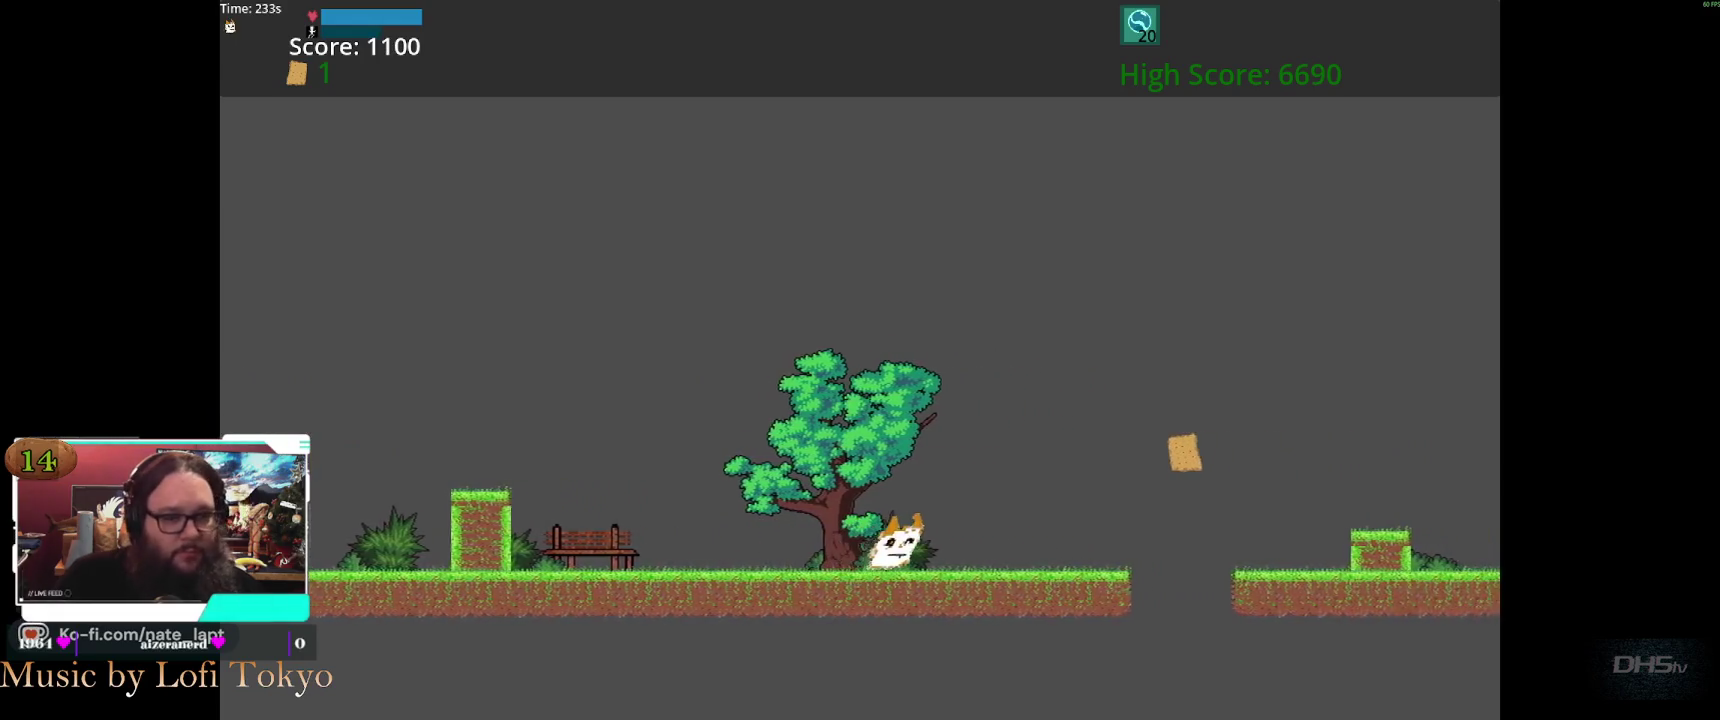
key(space)
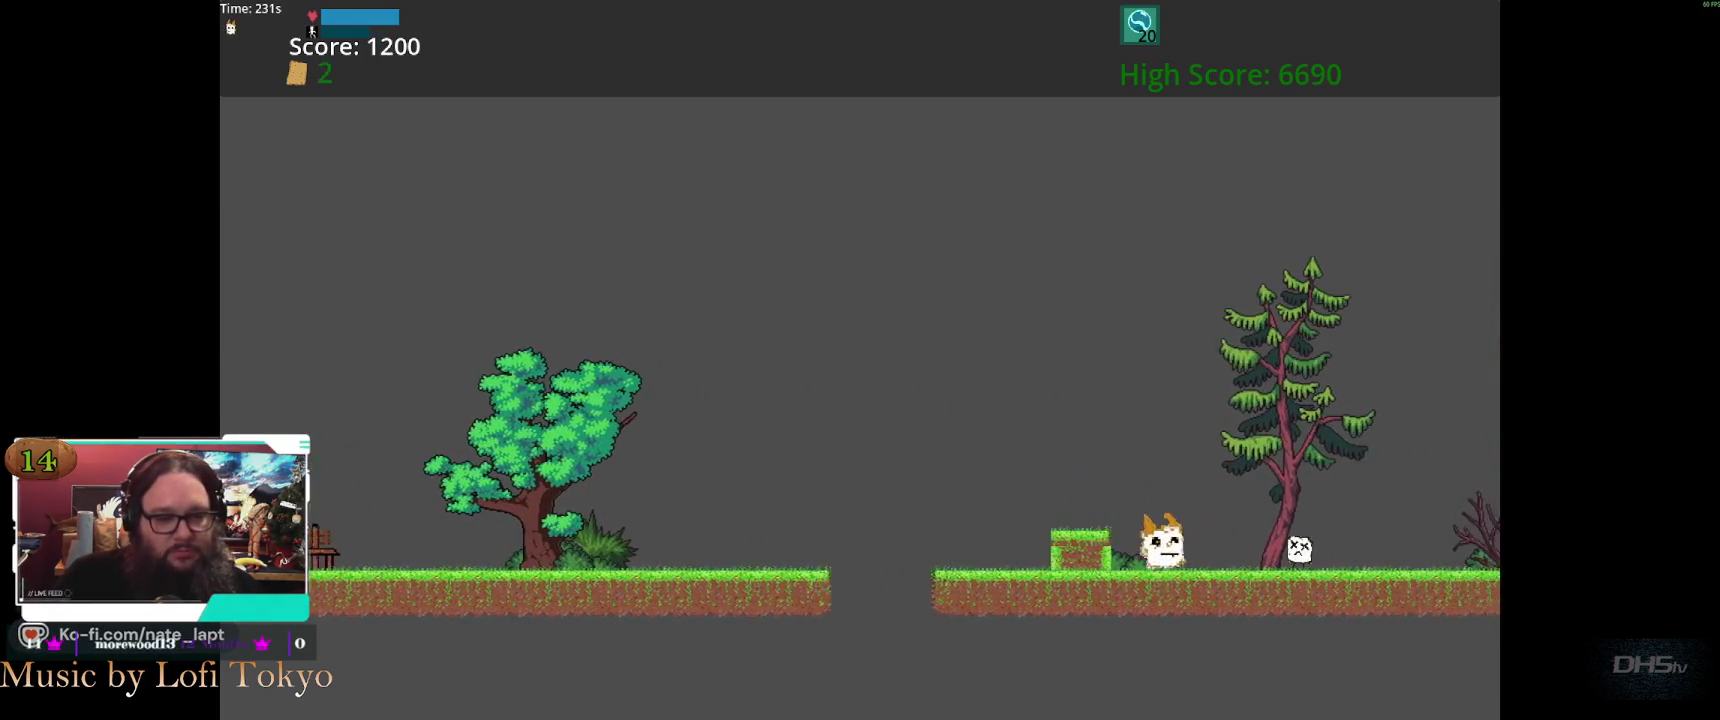
Keep jumping over gaps, the slope and enemies until the run ends at 2600 points
key(space)
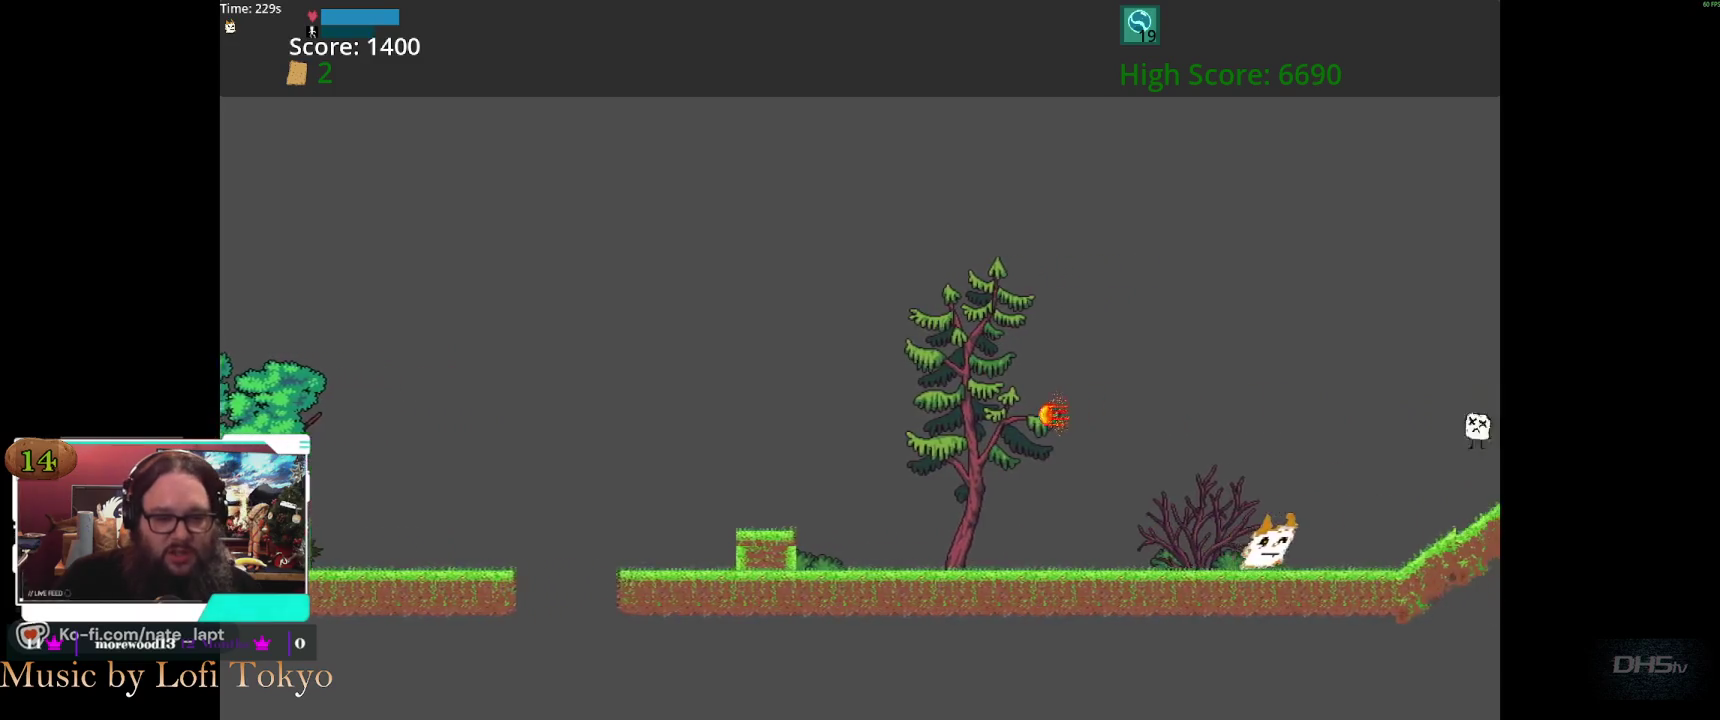
key(space)
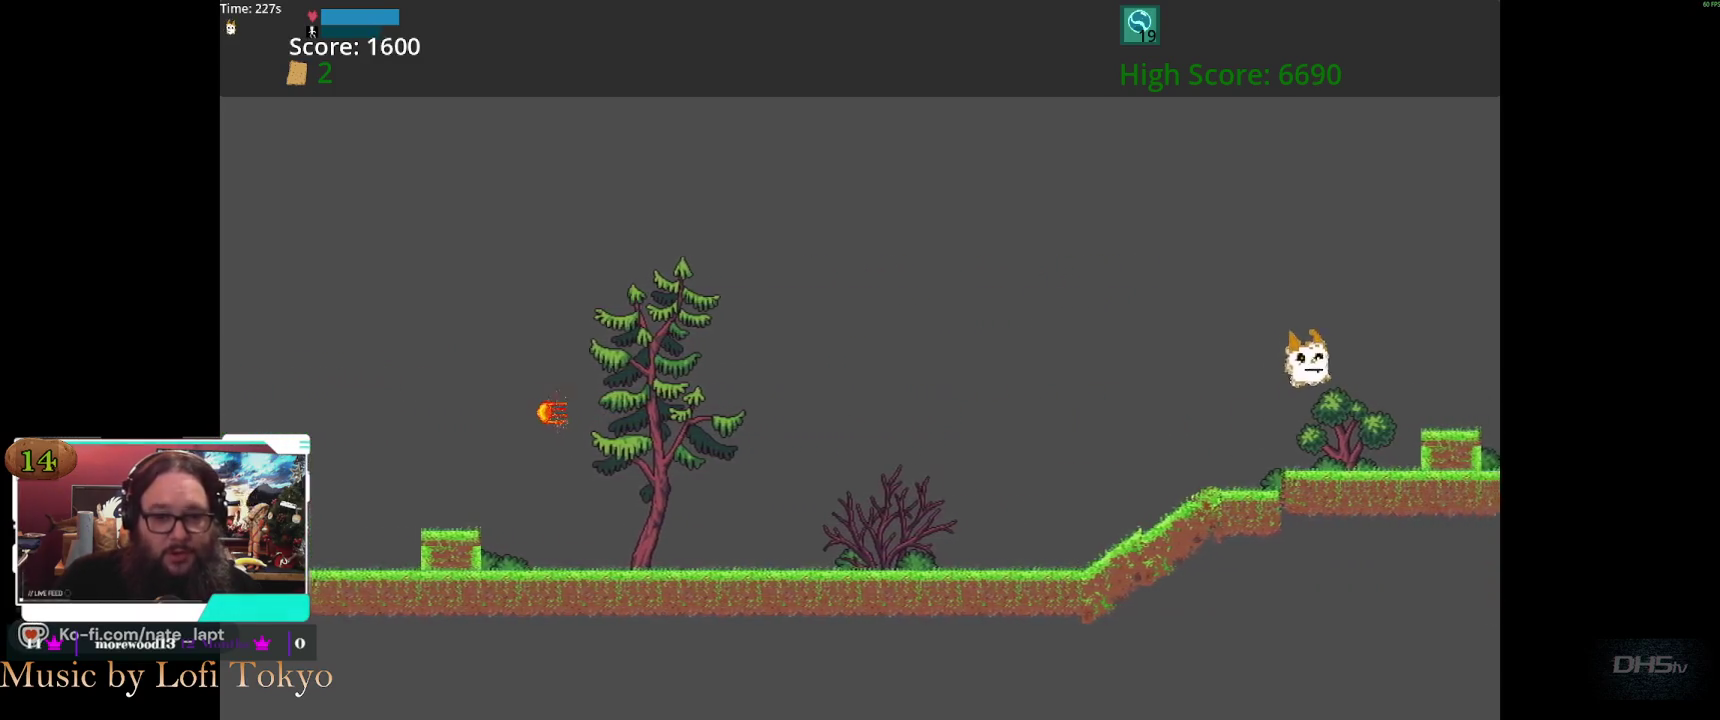
key(space)
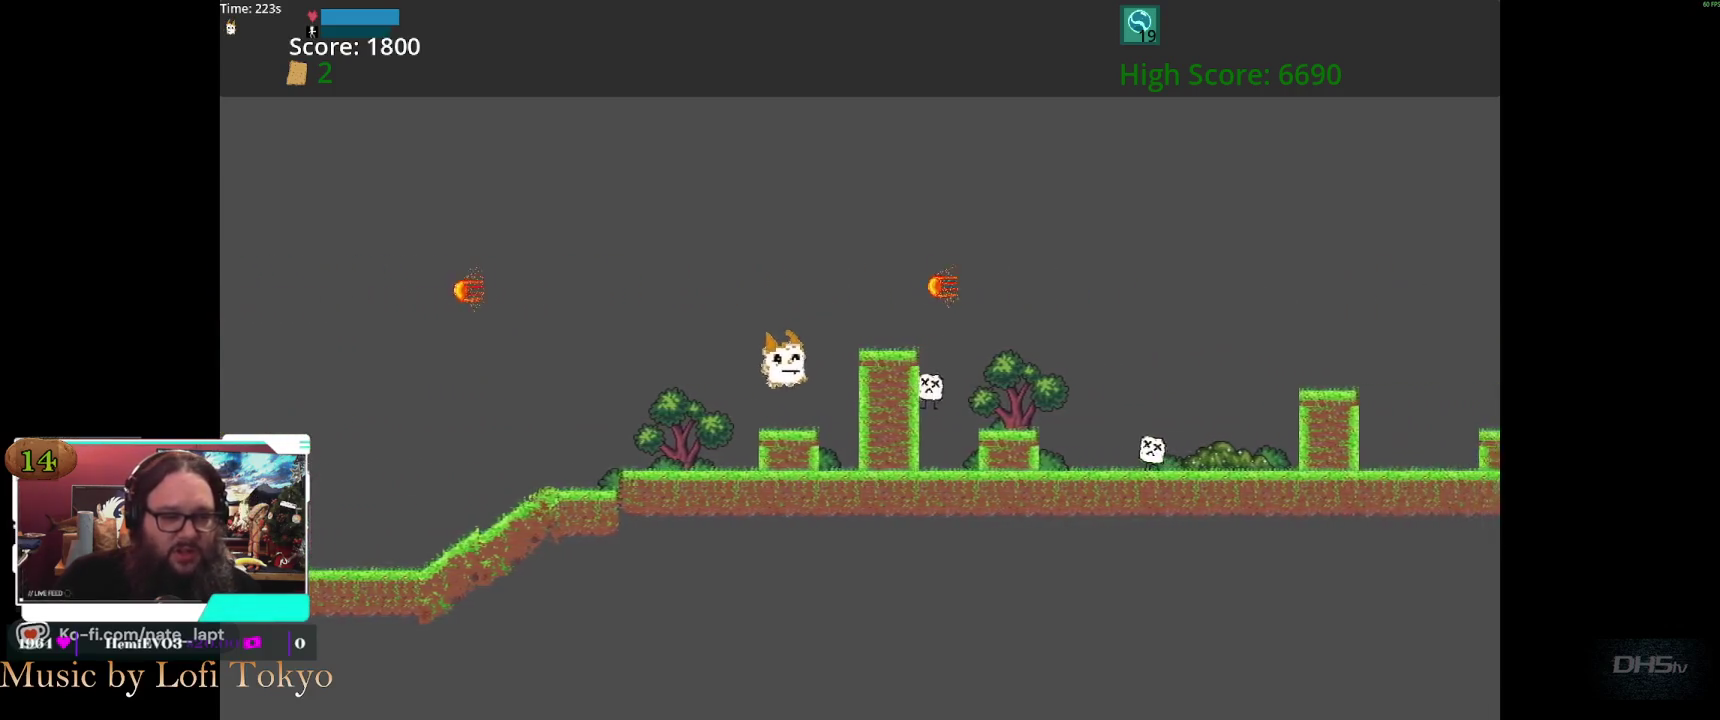
key(space)
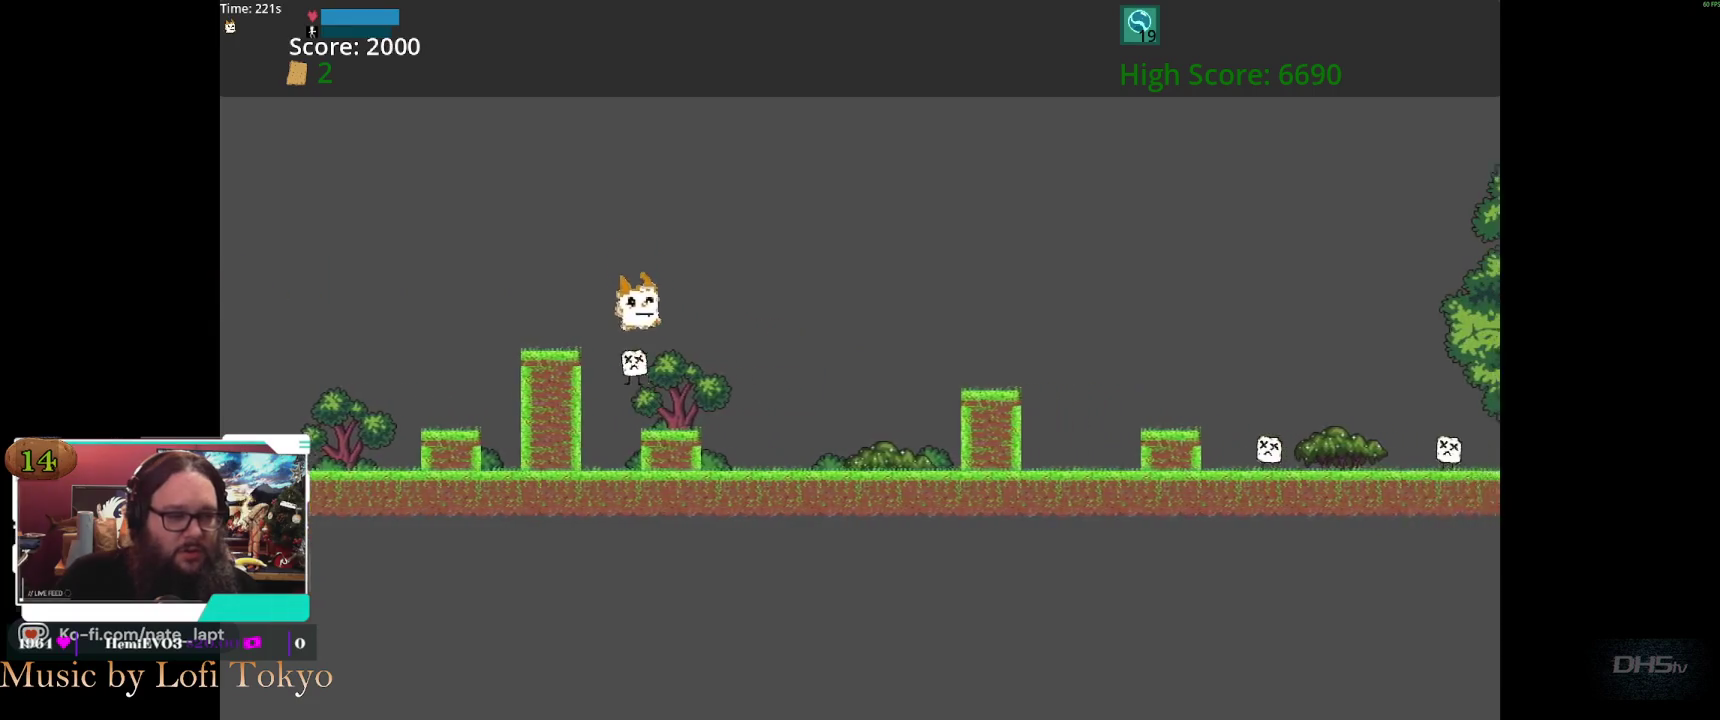
key(space)
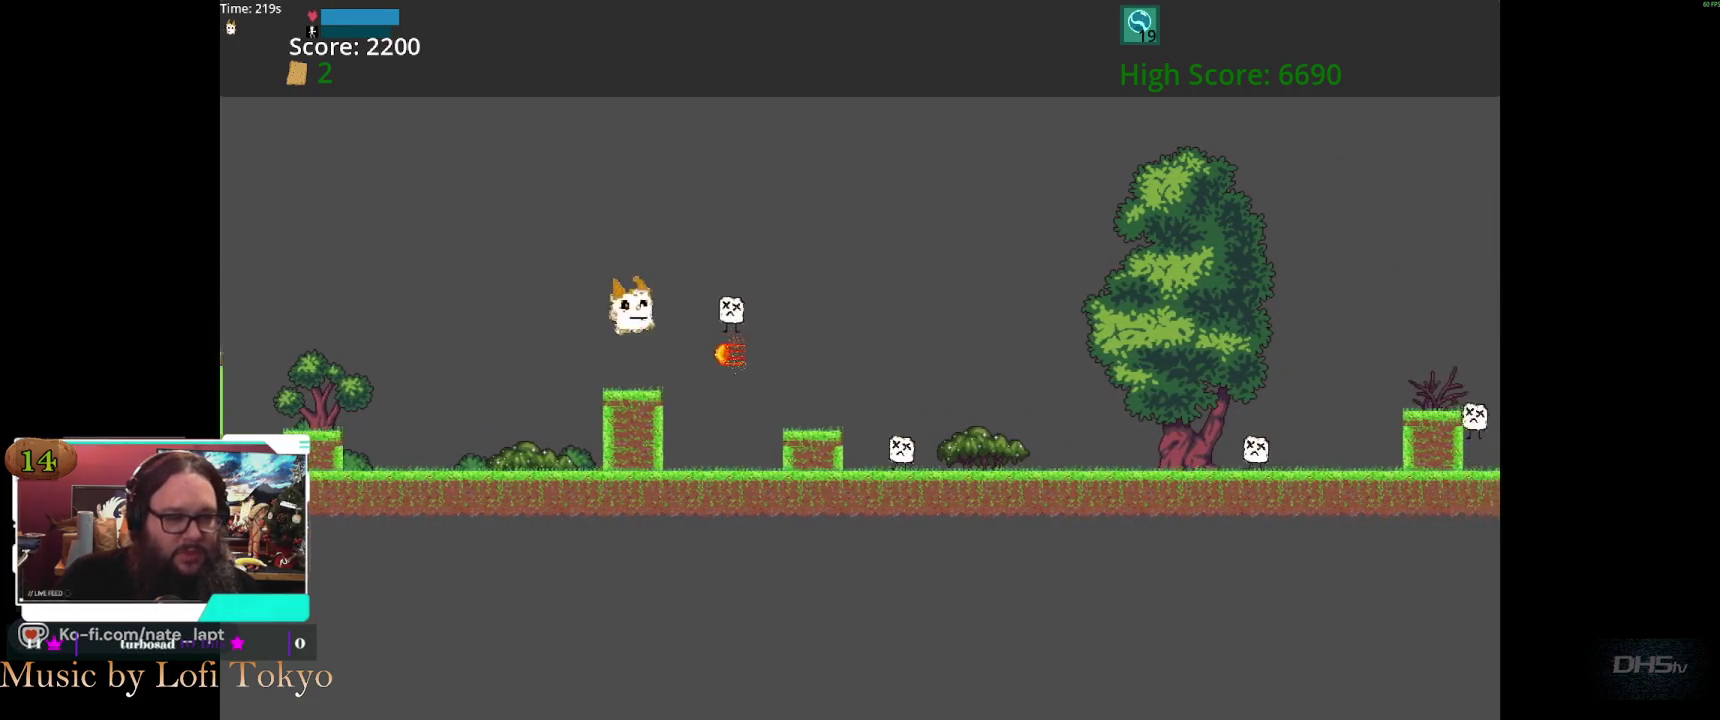
key(space)
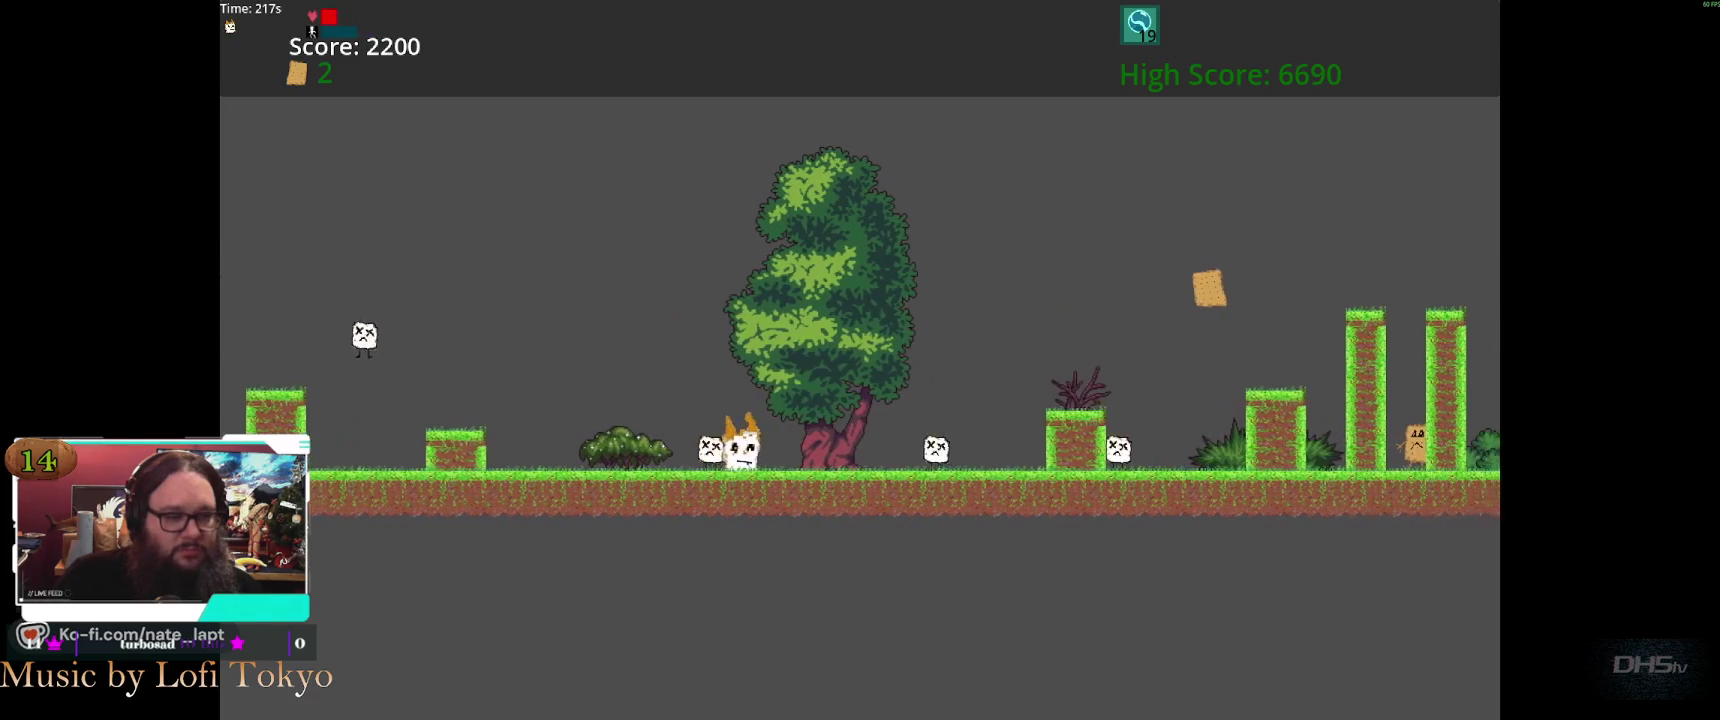
key(space)
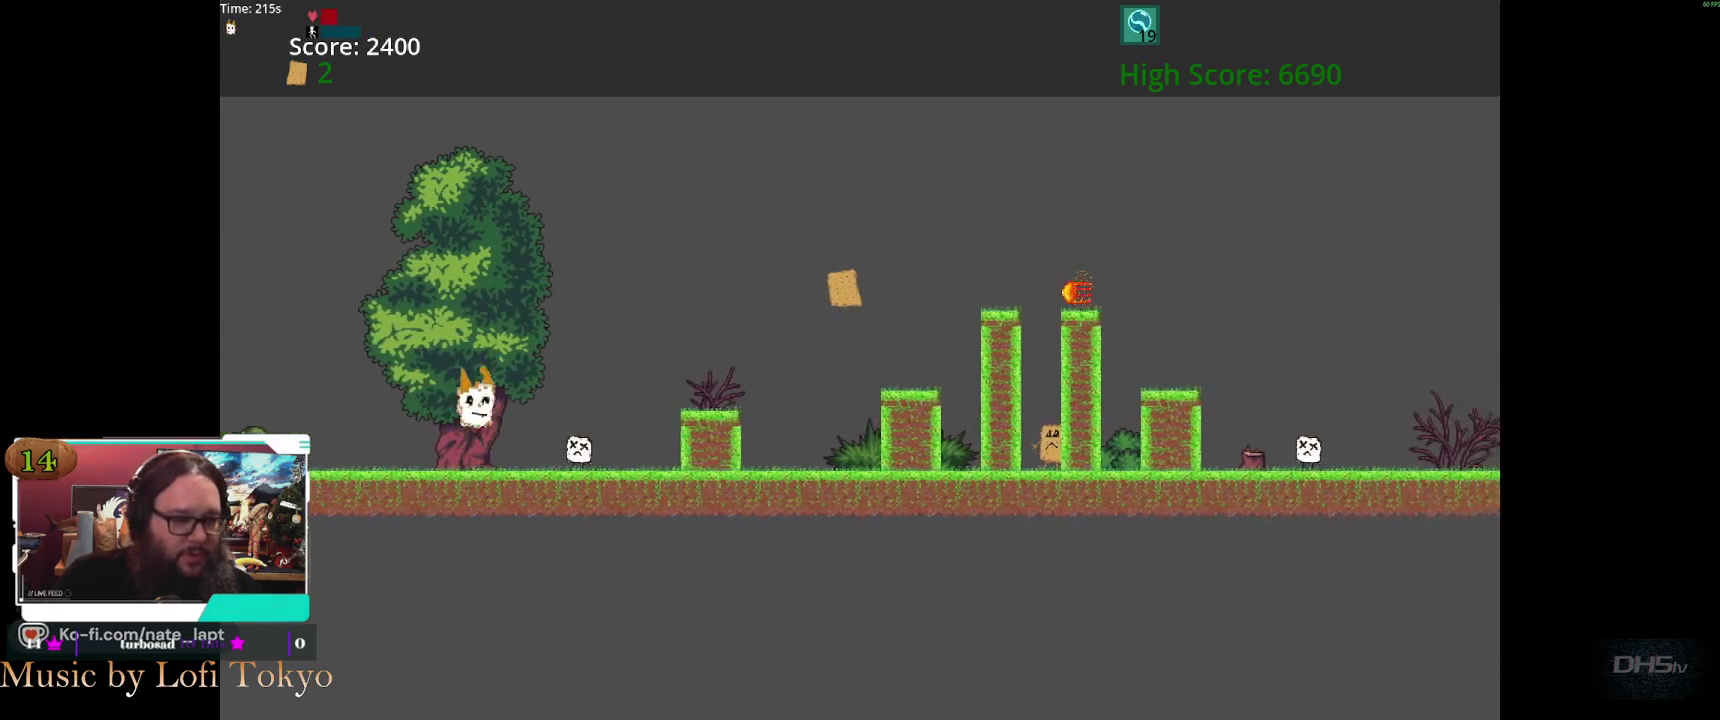
key(space)
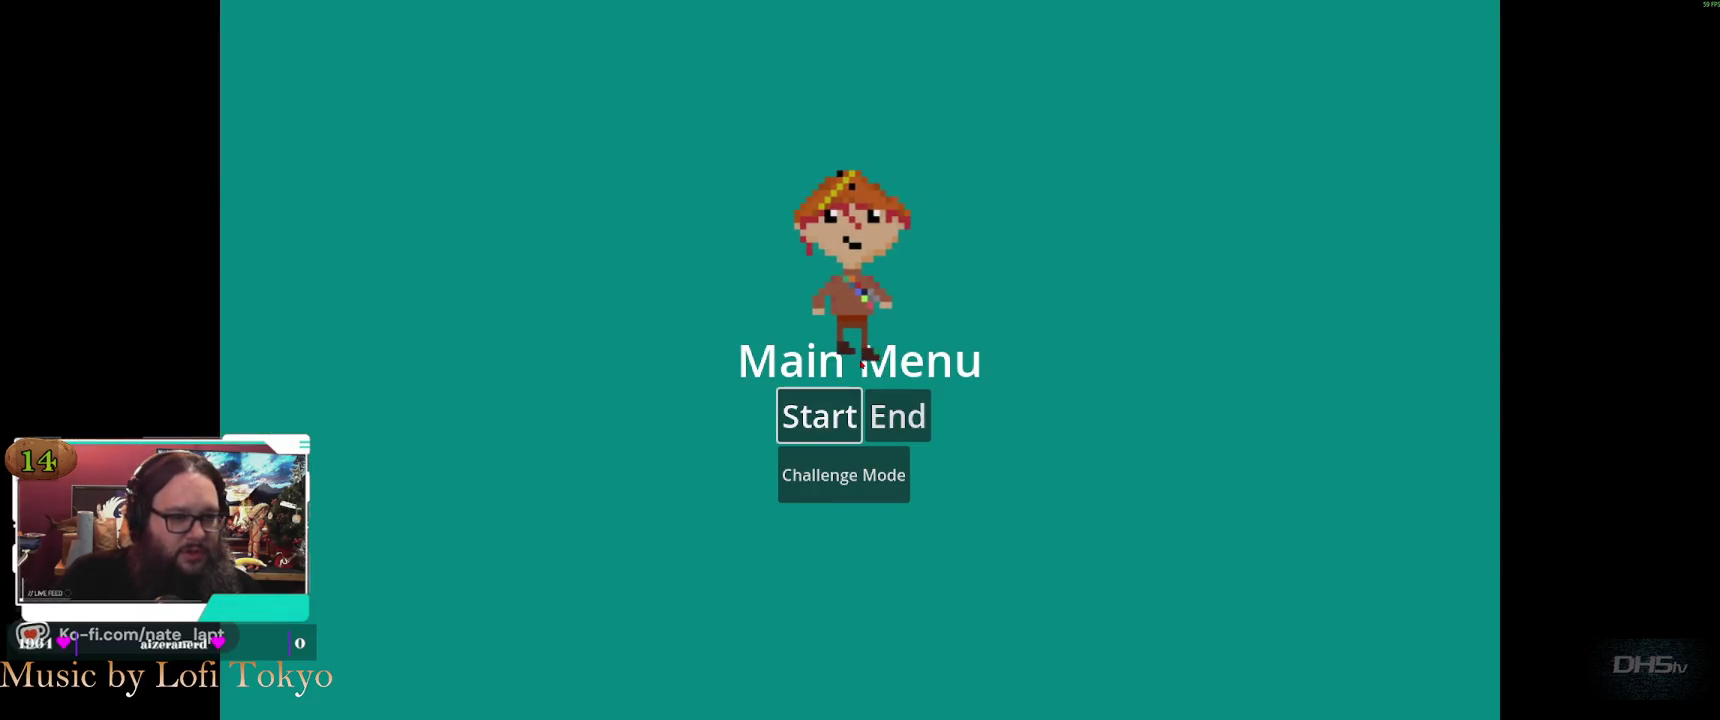
Start the night level, hop down the platforms to grab the sword, then dismiss the Bonus Levels leaderboard
key(space)
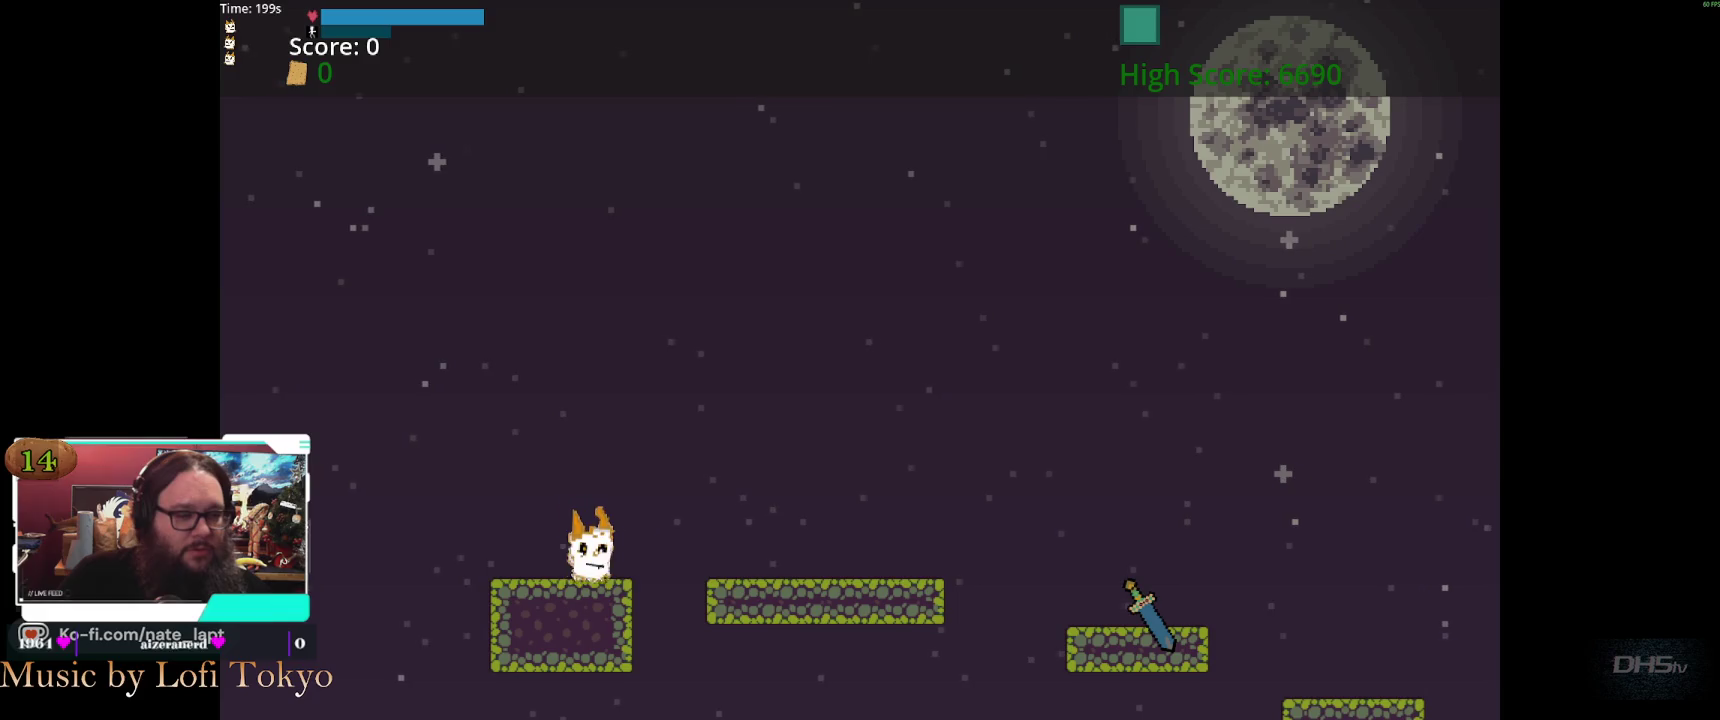
key(space)
key(space)
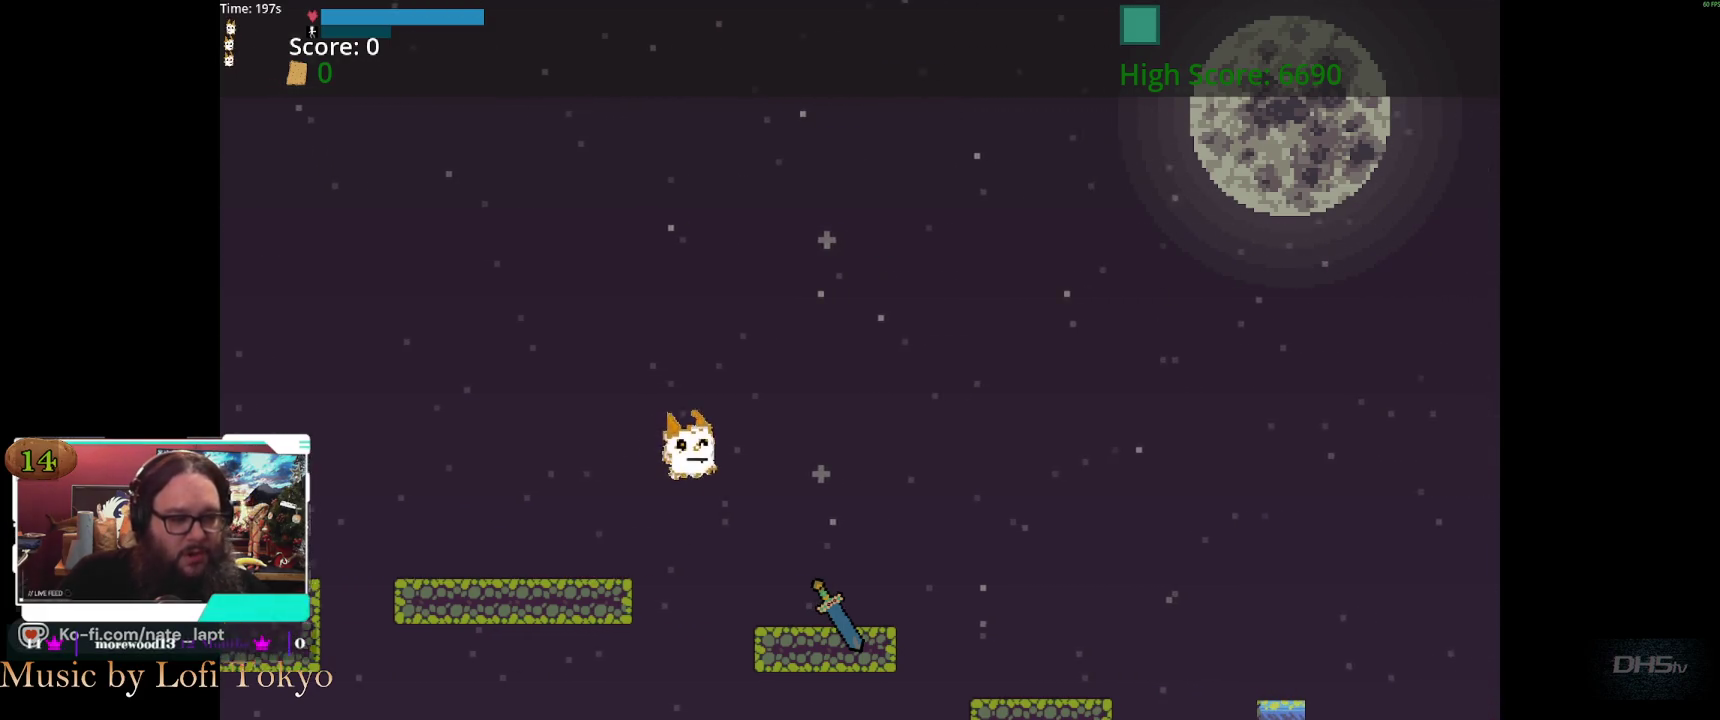
key(space)
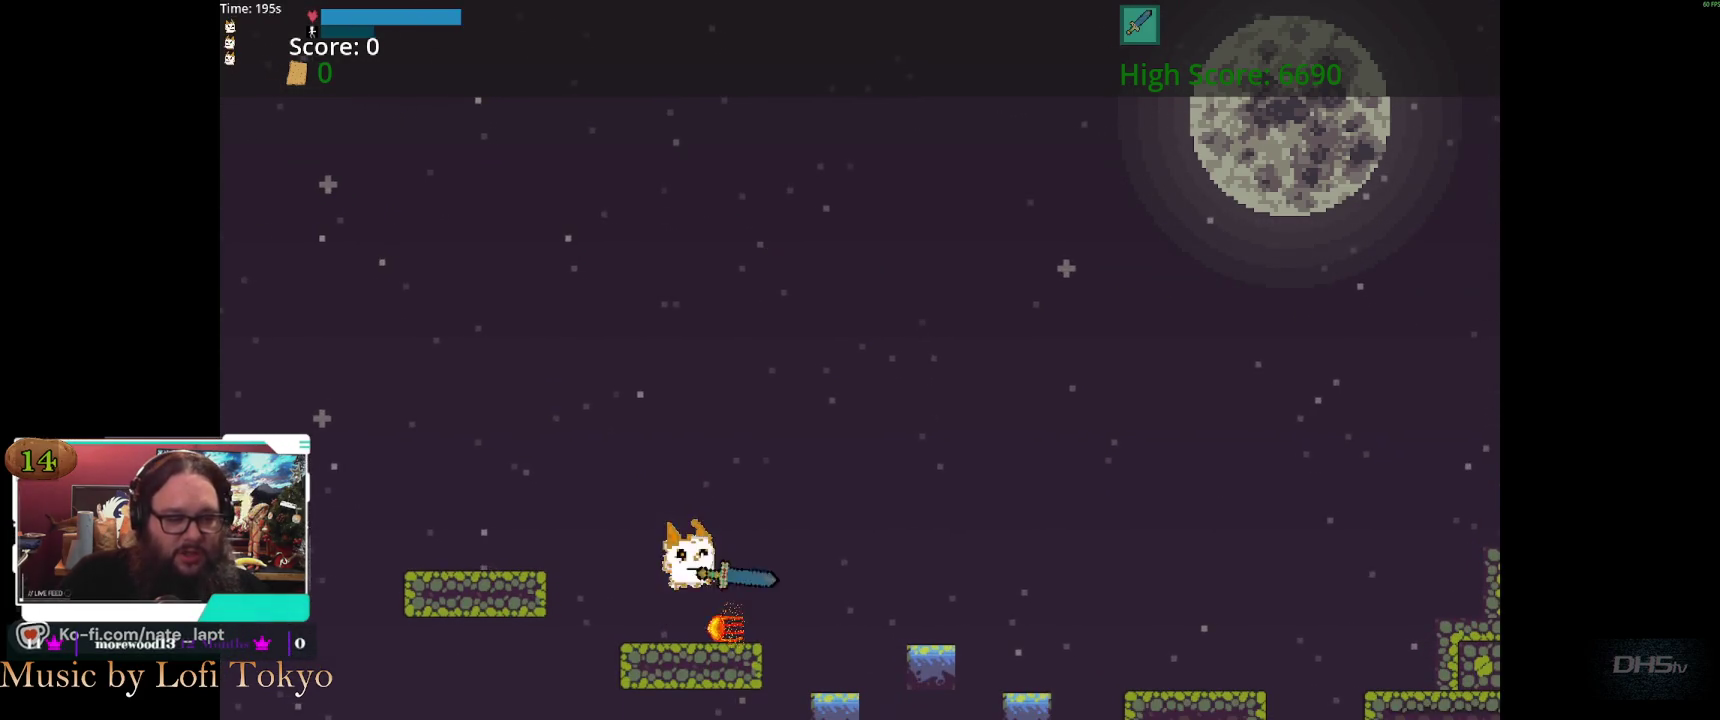
key(space)
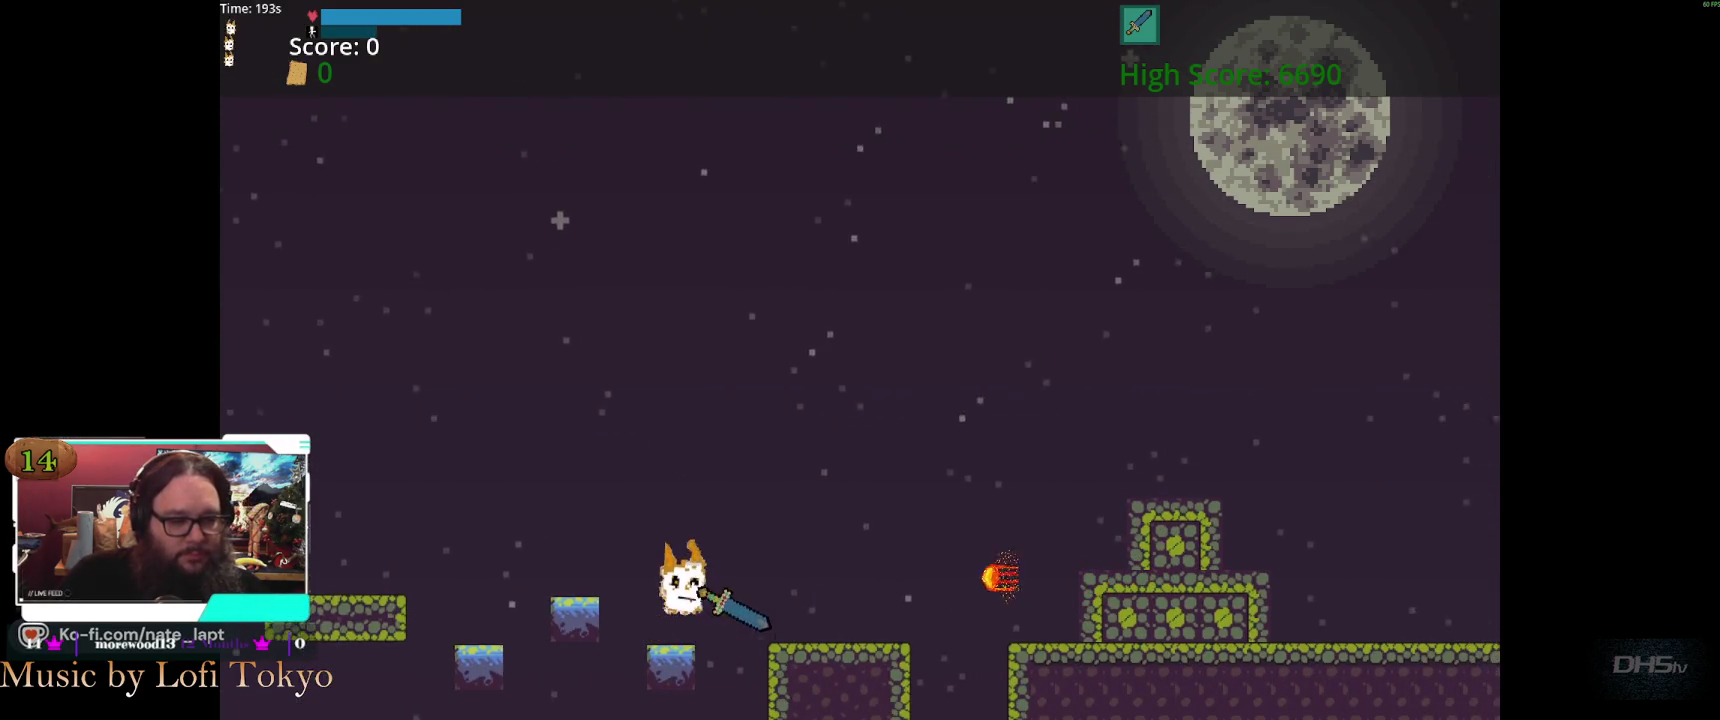
key(space)
key(space)
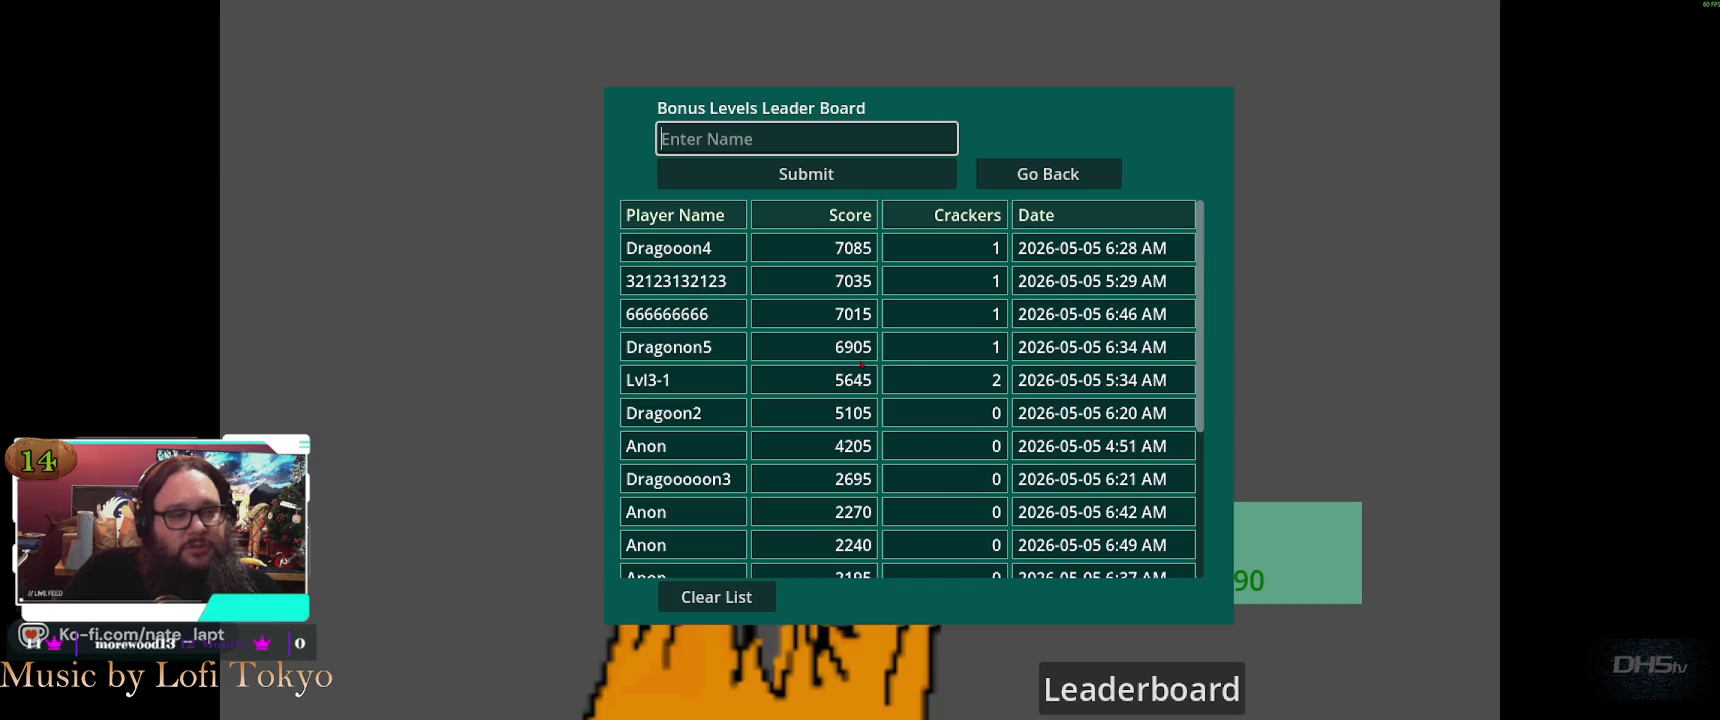
key(Escape)
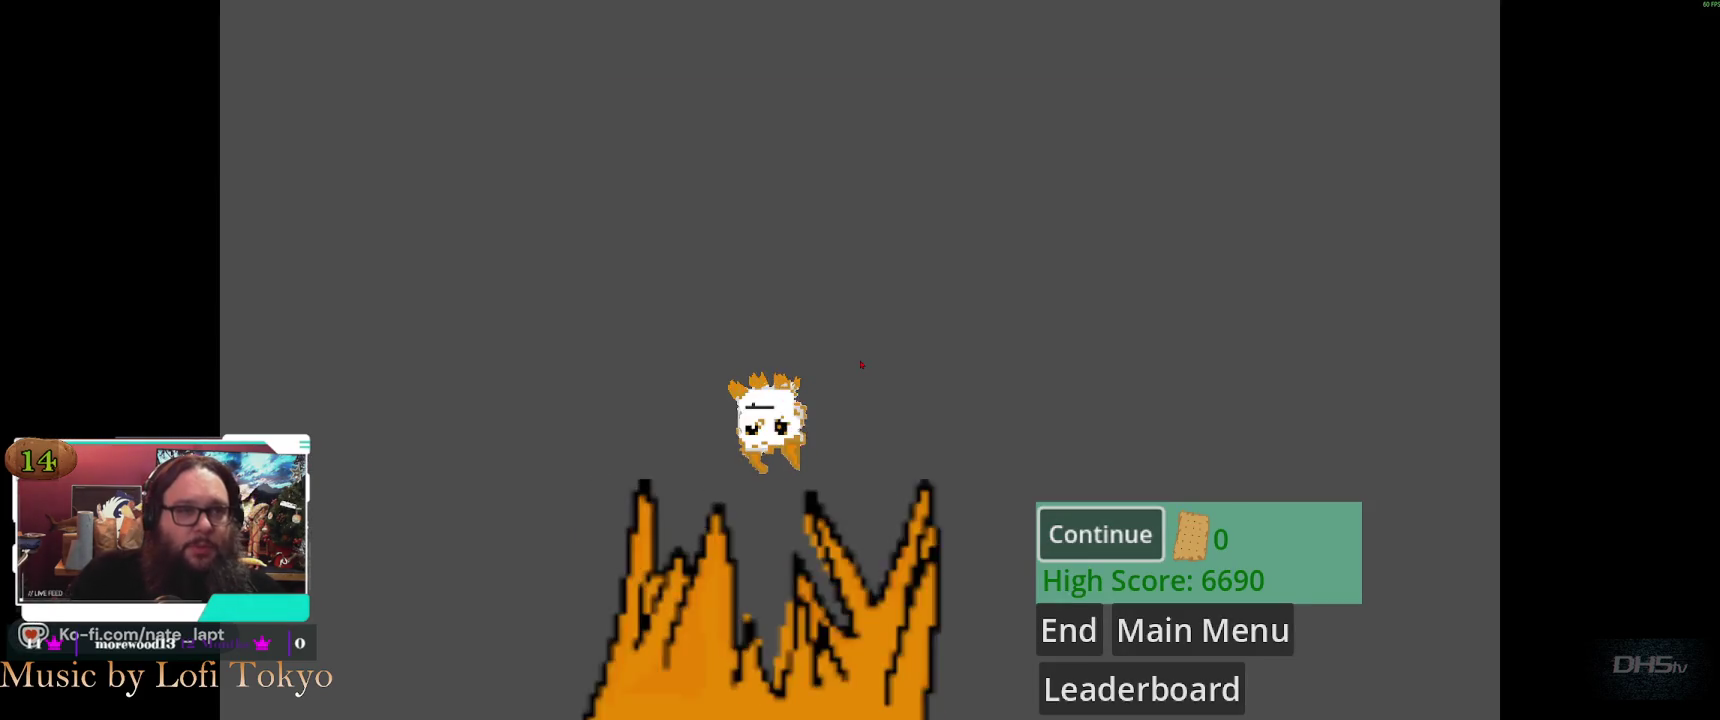
Continue into the next grassy level and run right, grabbing a cracker off the grass block
key(Return)
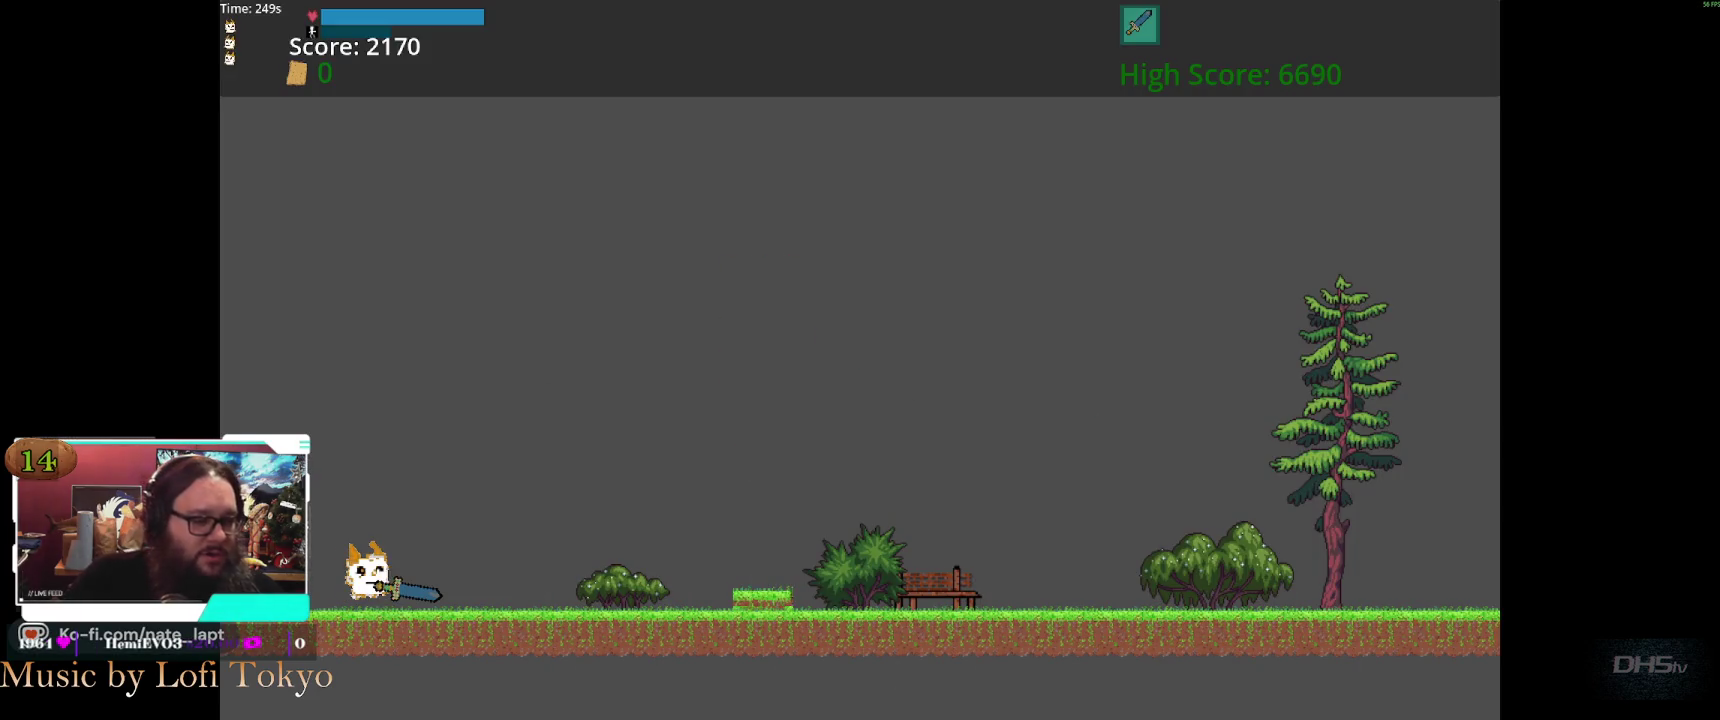
key(Right)
key(space)
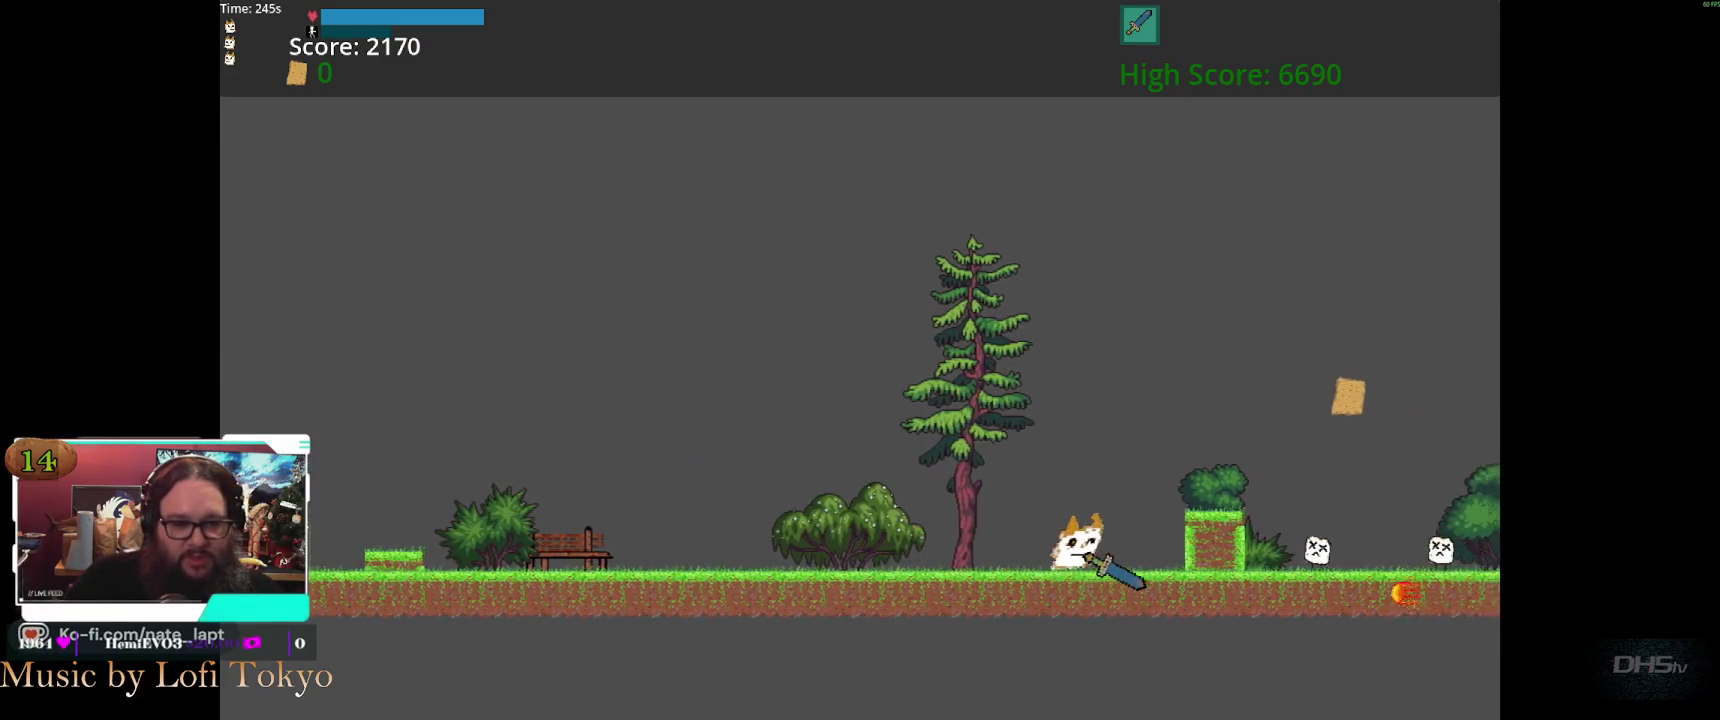
key(space)
key(Right)
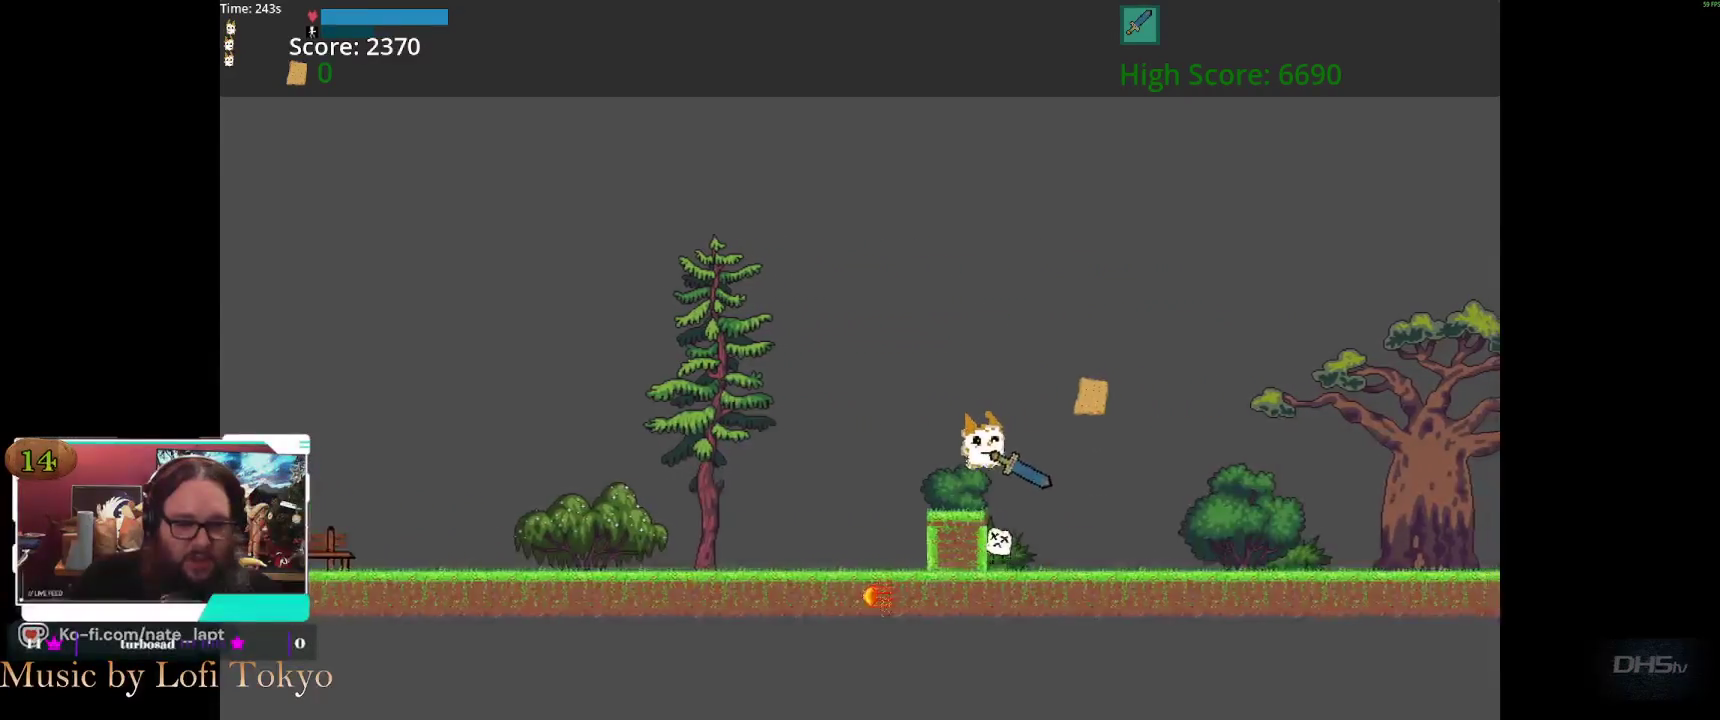
key(space)
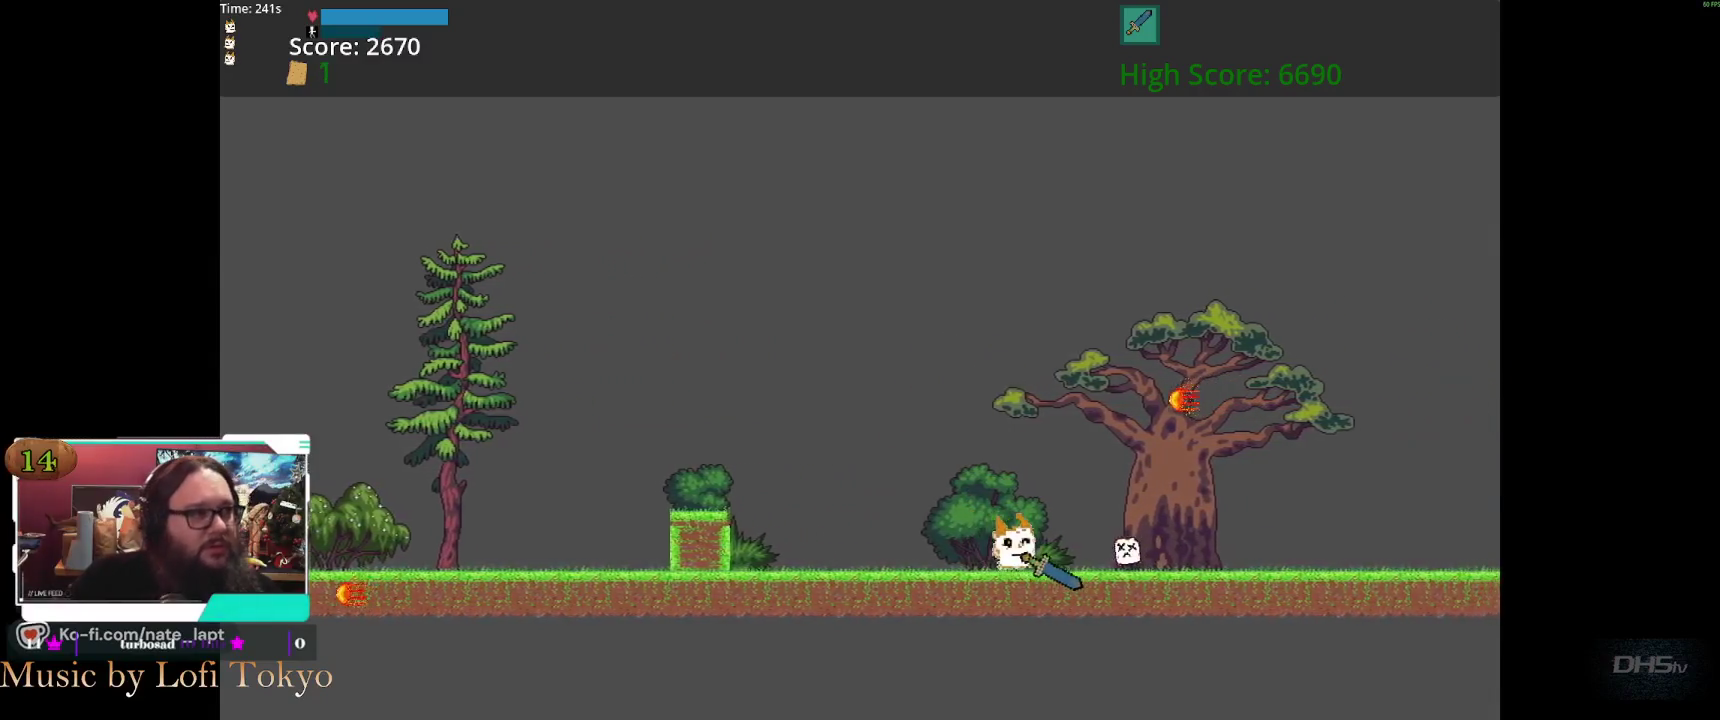
key(Right)
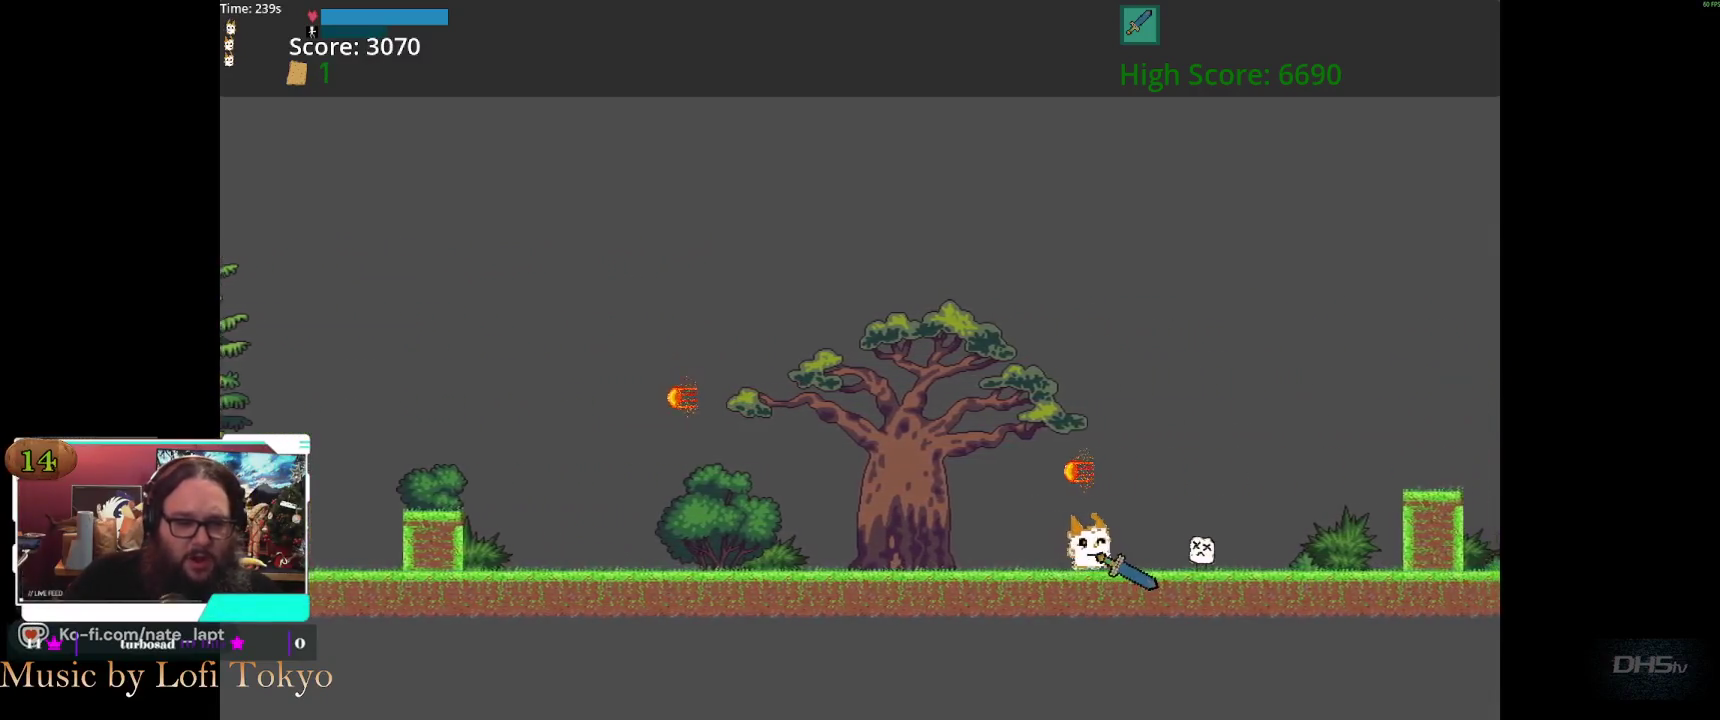
key(Right)
key(space)
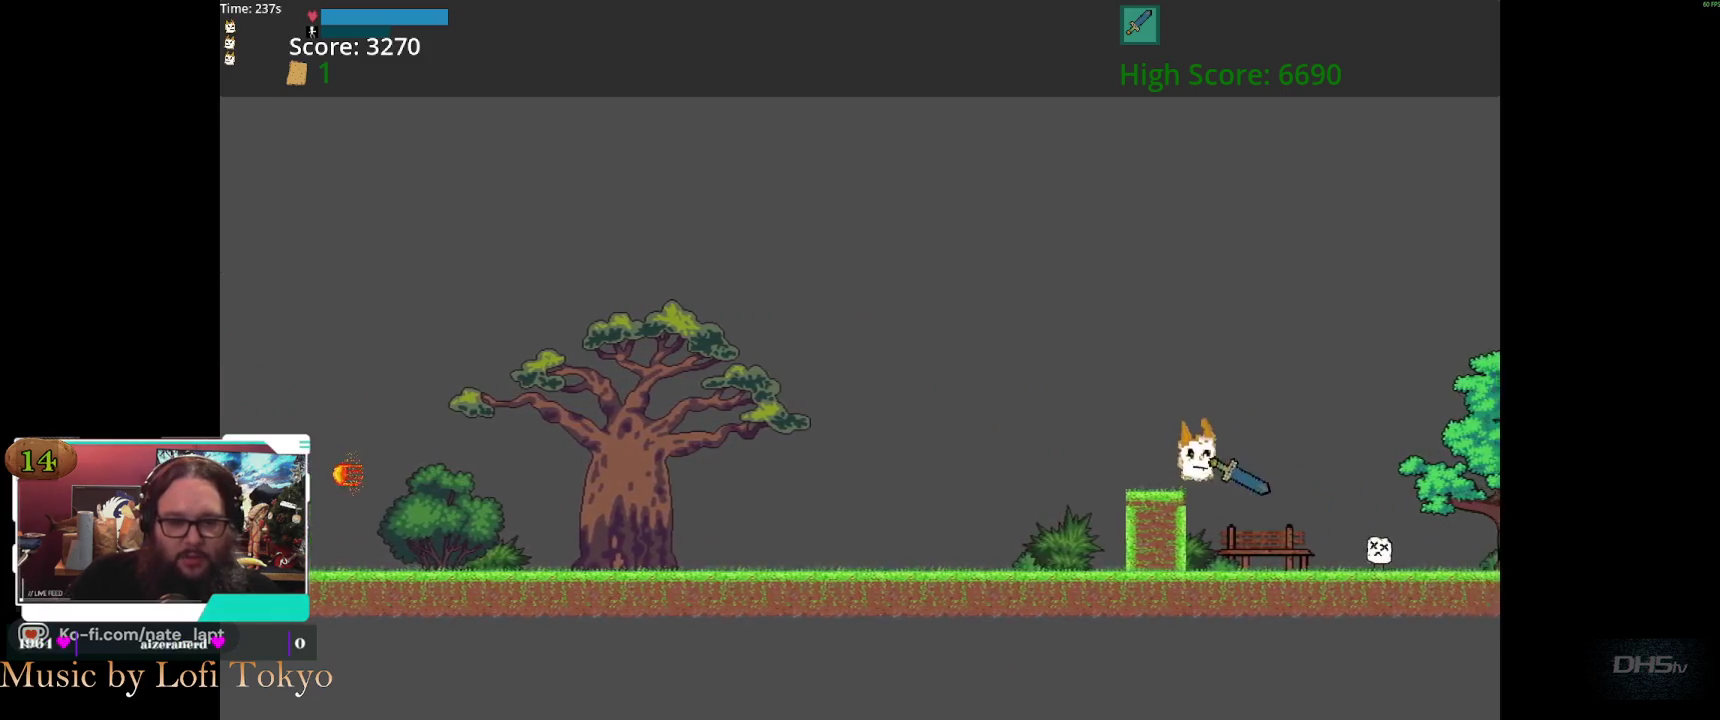
key(space)
key(Right)
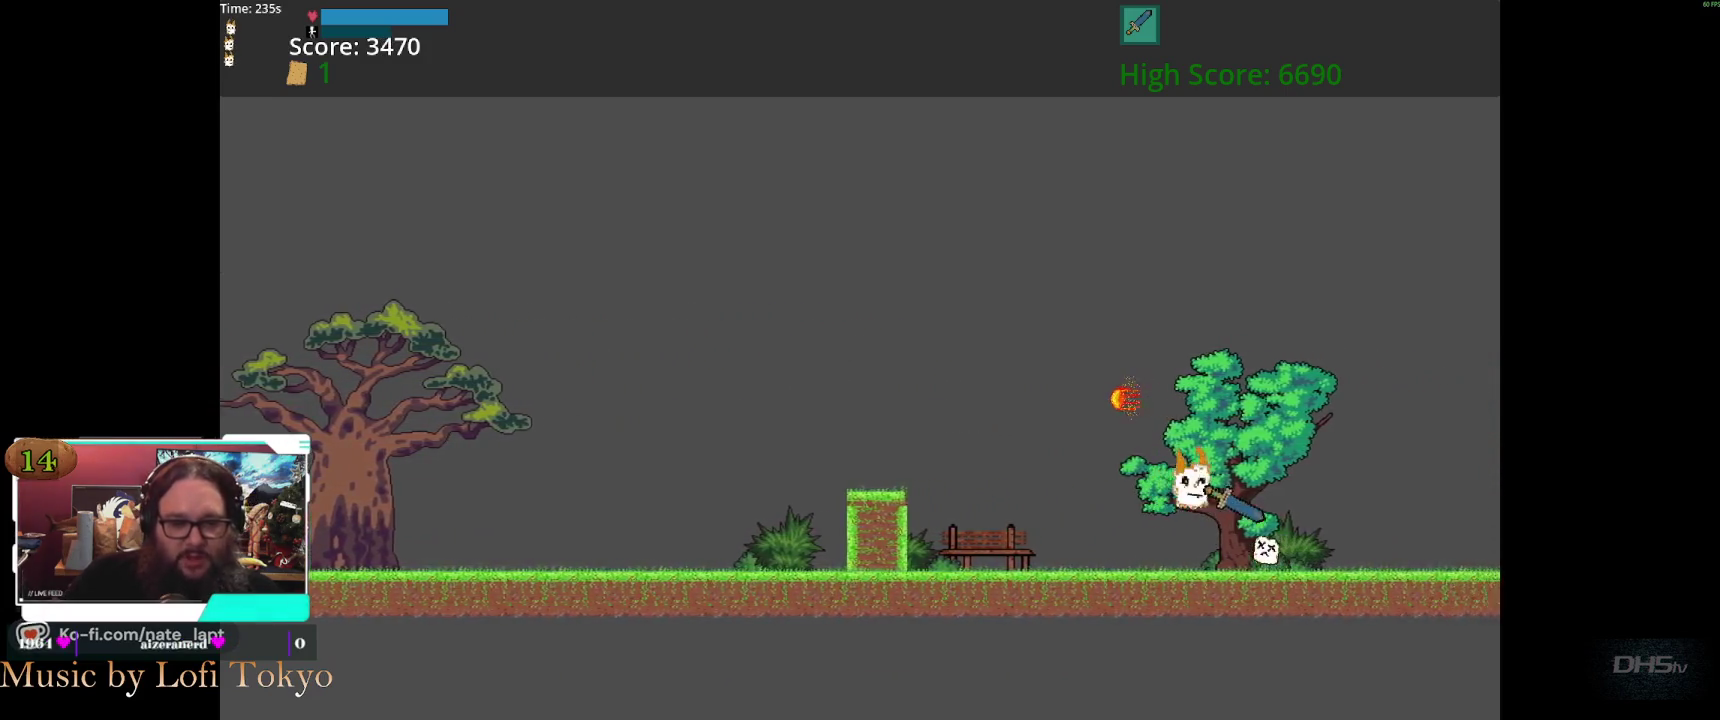
key(Right)
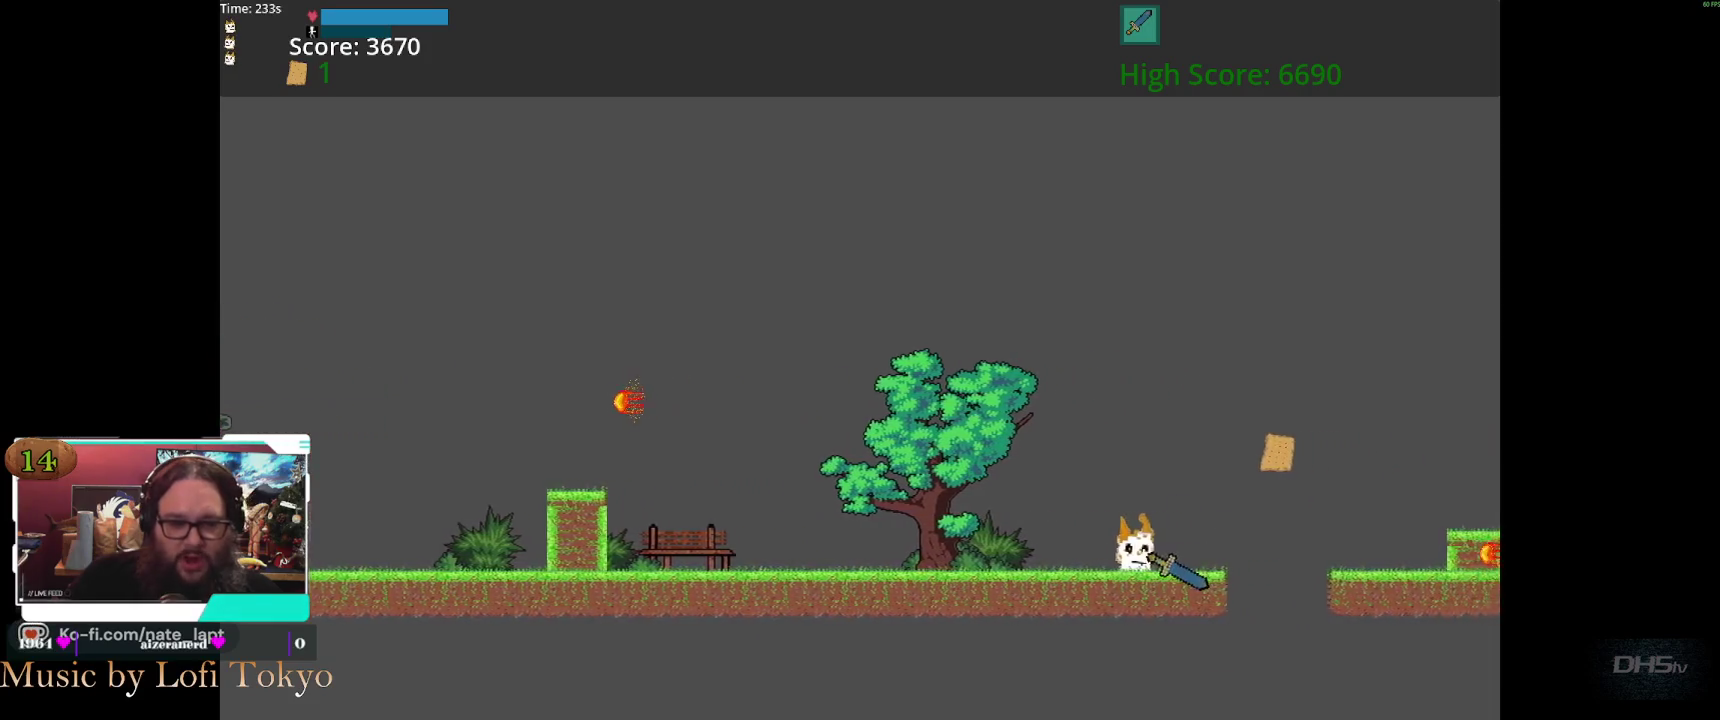
key(Right)
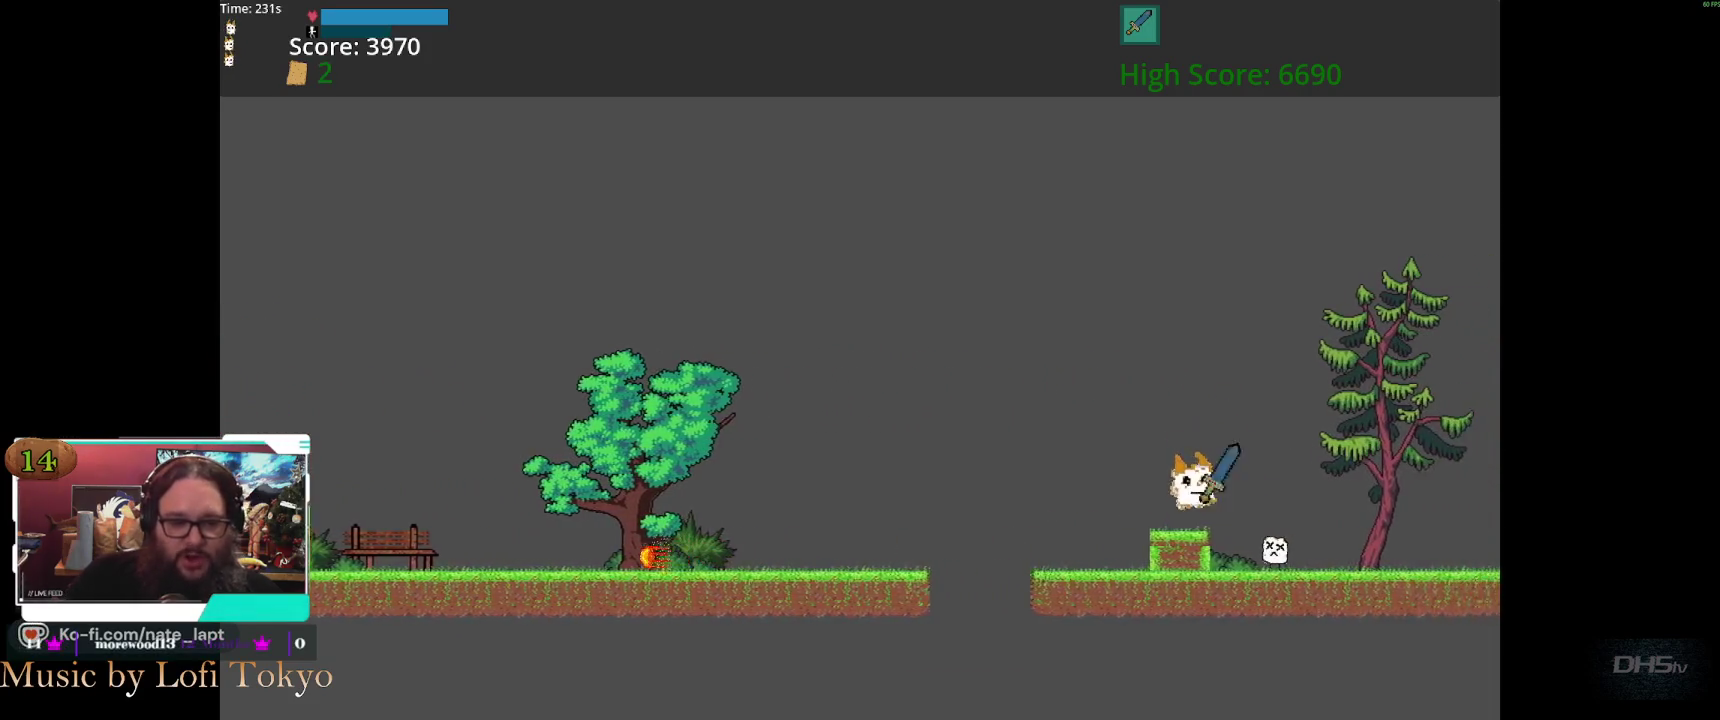
Jump the gap, slope and tall pillars, grabbing another cracker to set a 7010 high score
key(space)
key(Right)
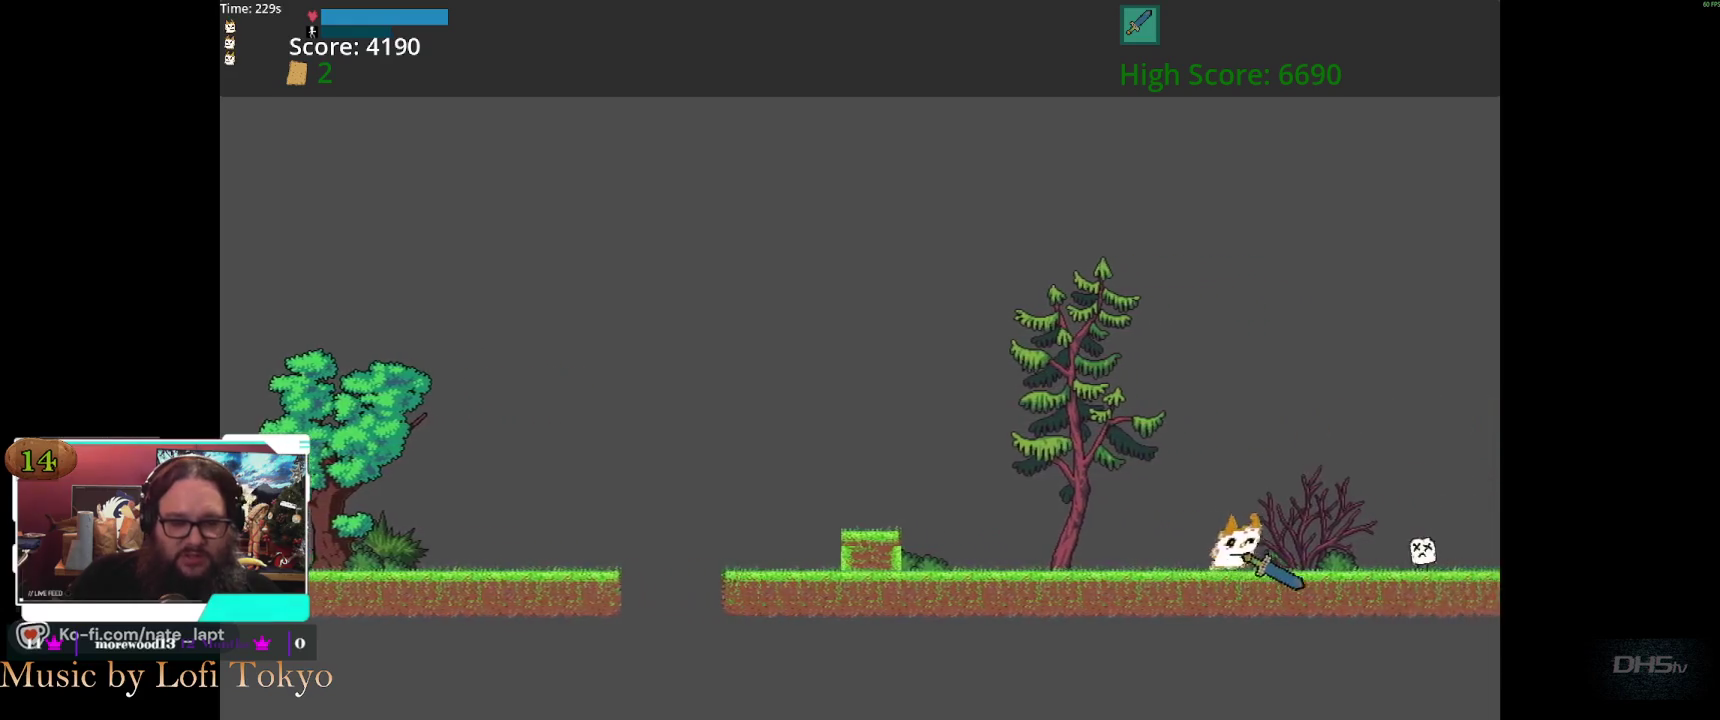
key(space)
key(Right)
key(space)
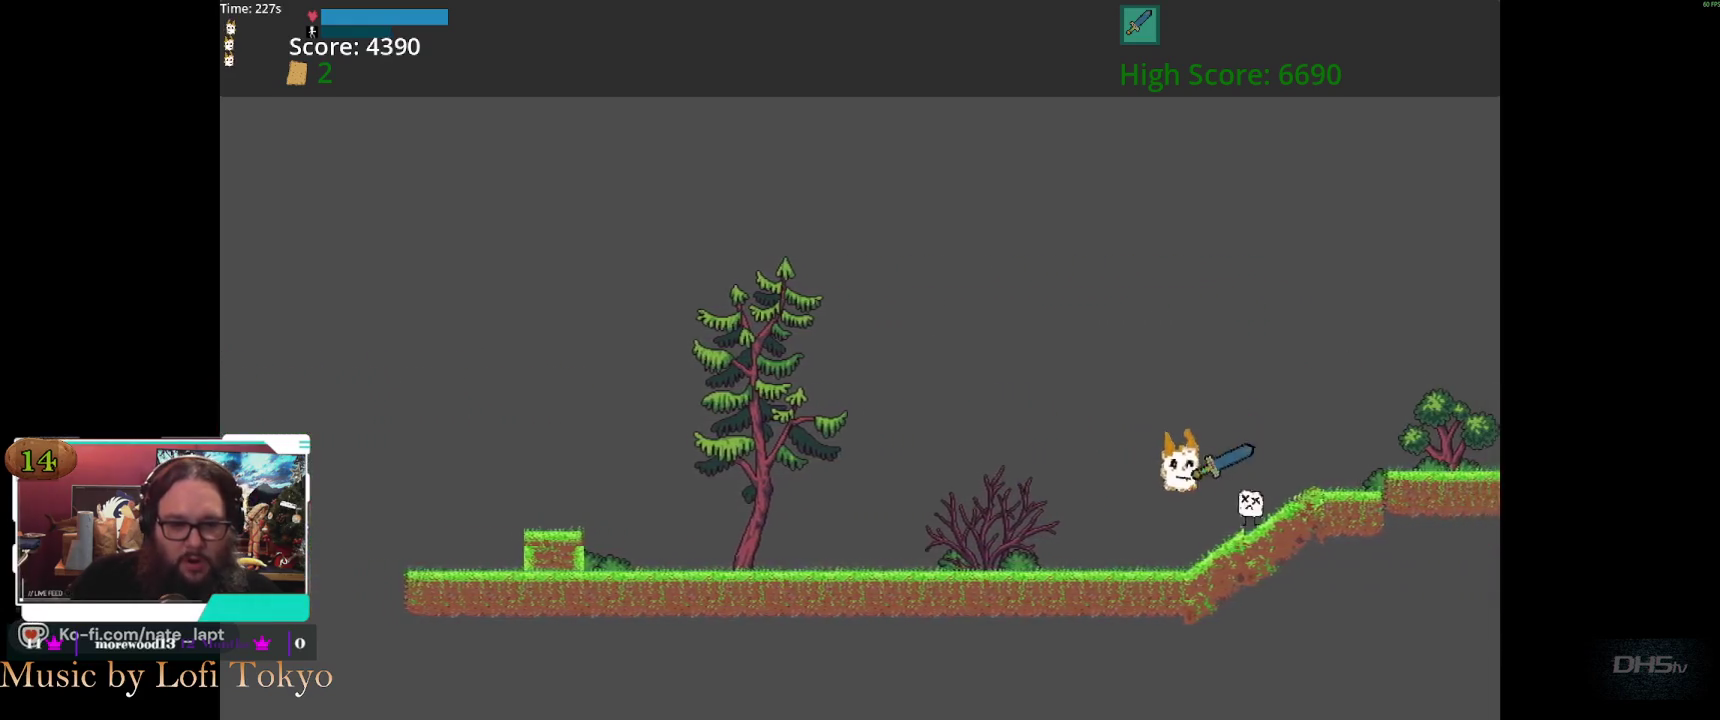
key(space)
key(Right)
key(space)
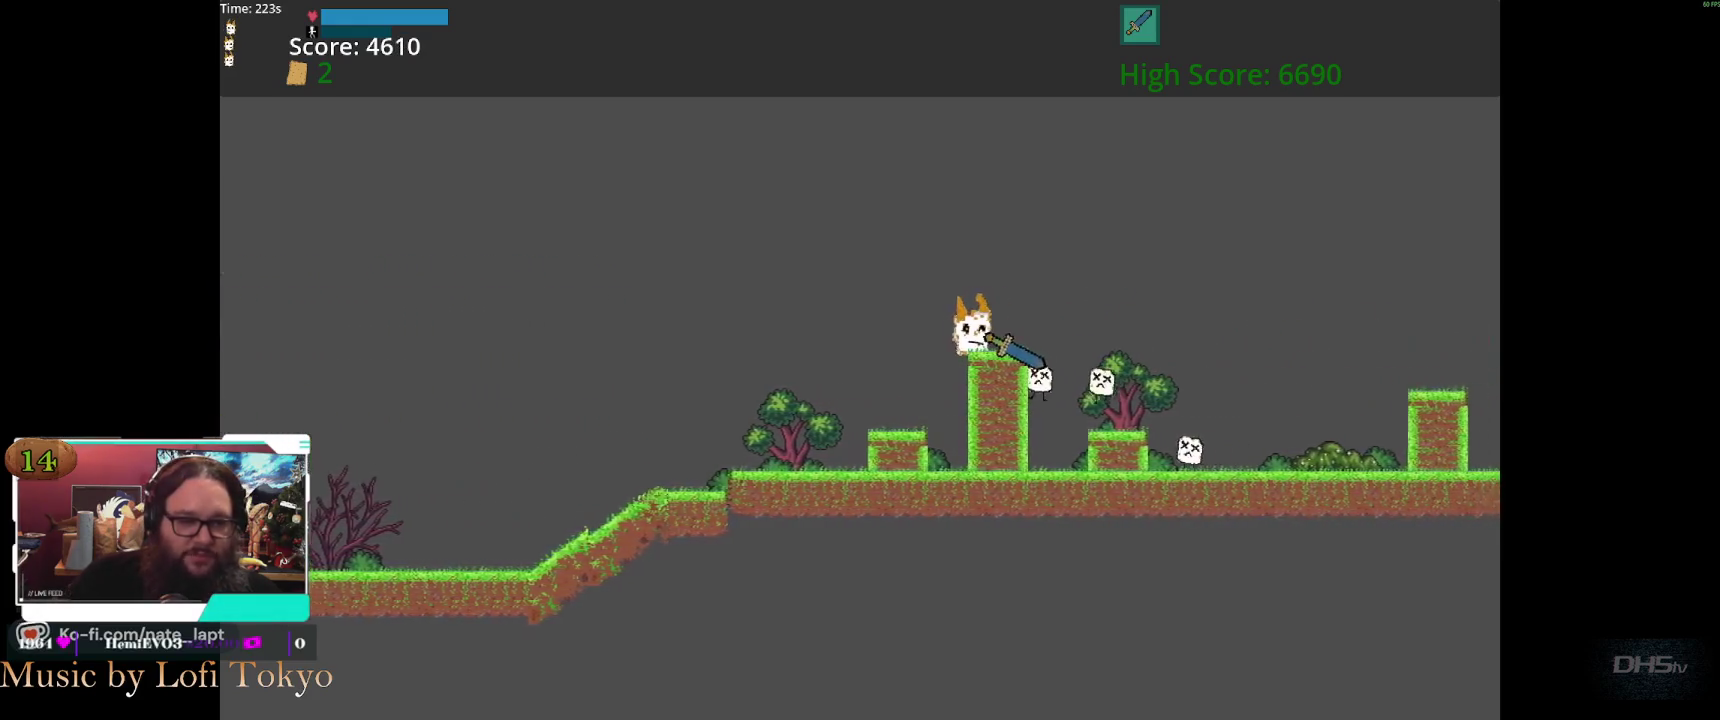
key(space)
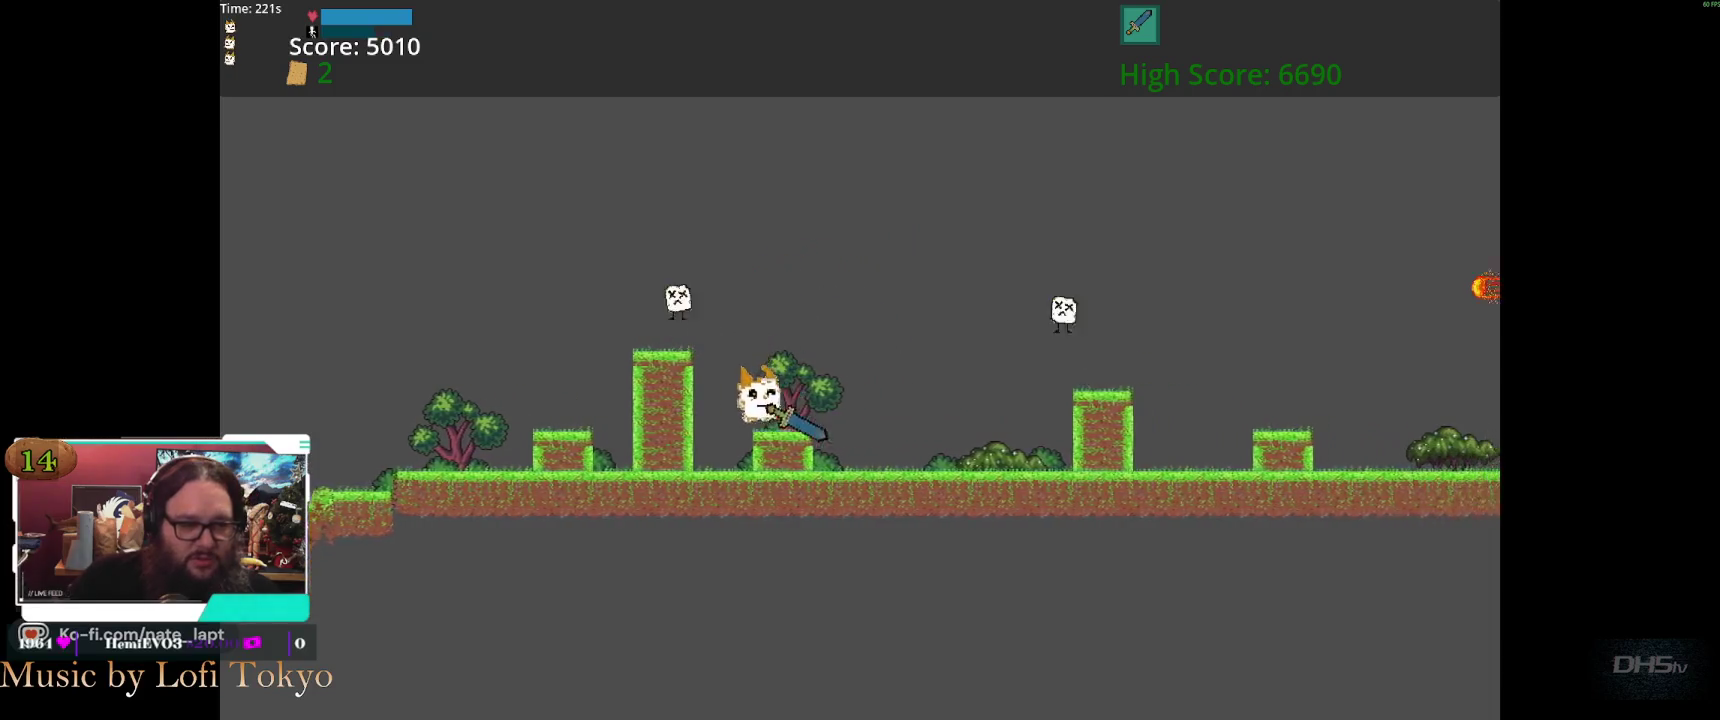
key(space)
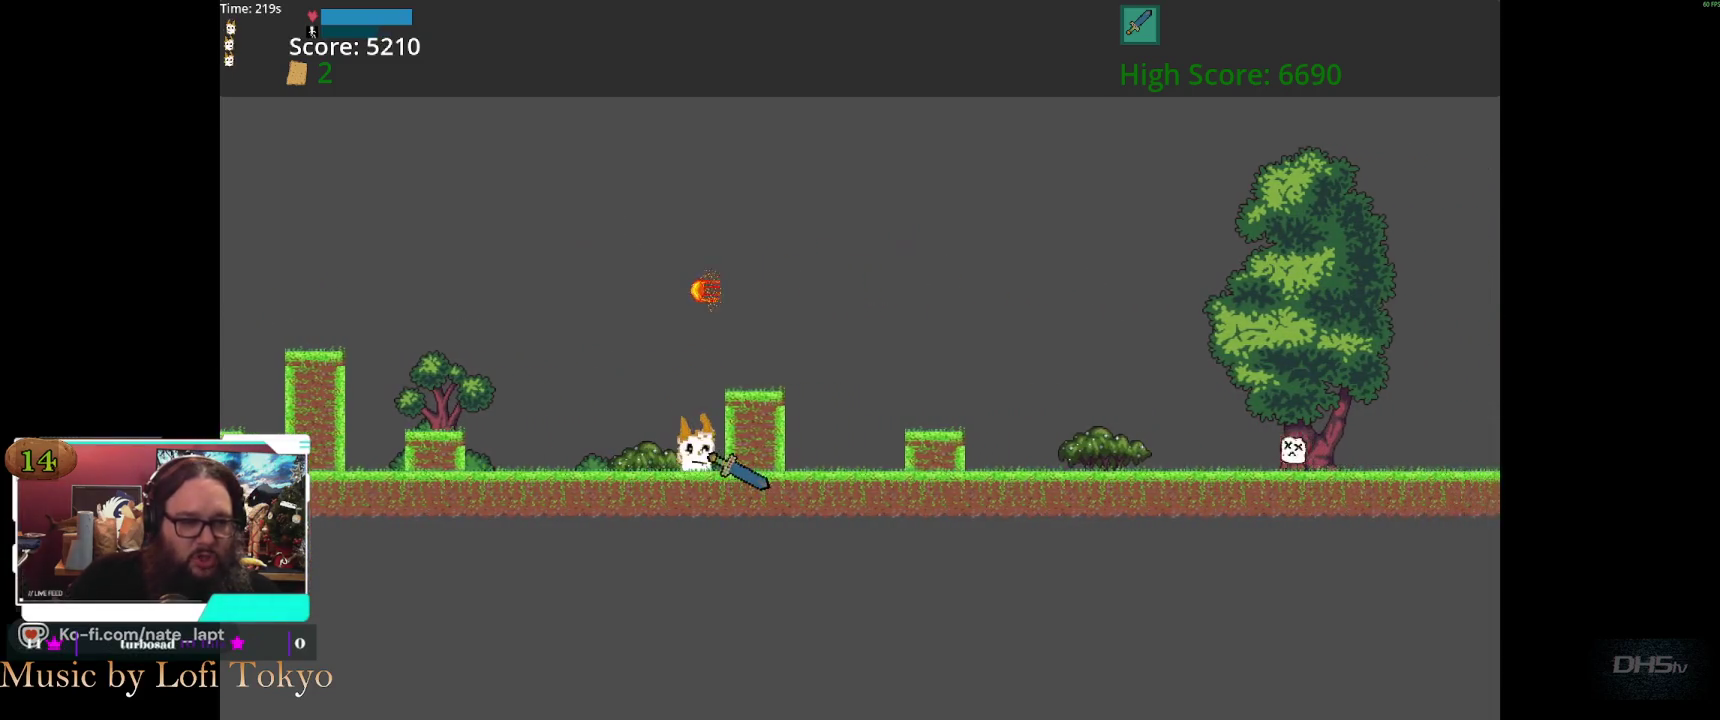
key(space)
key(space)
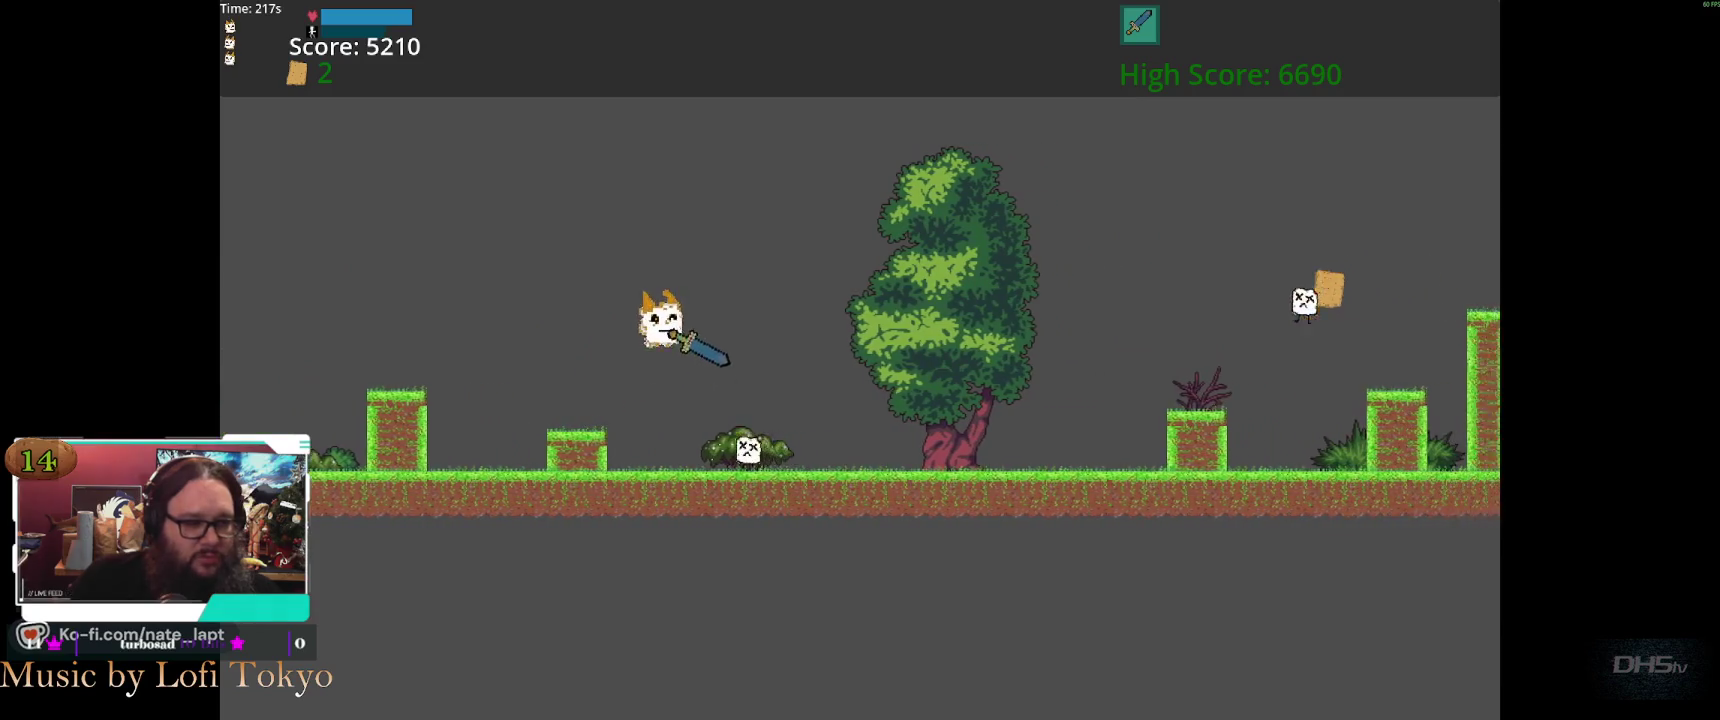
key(space)
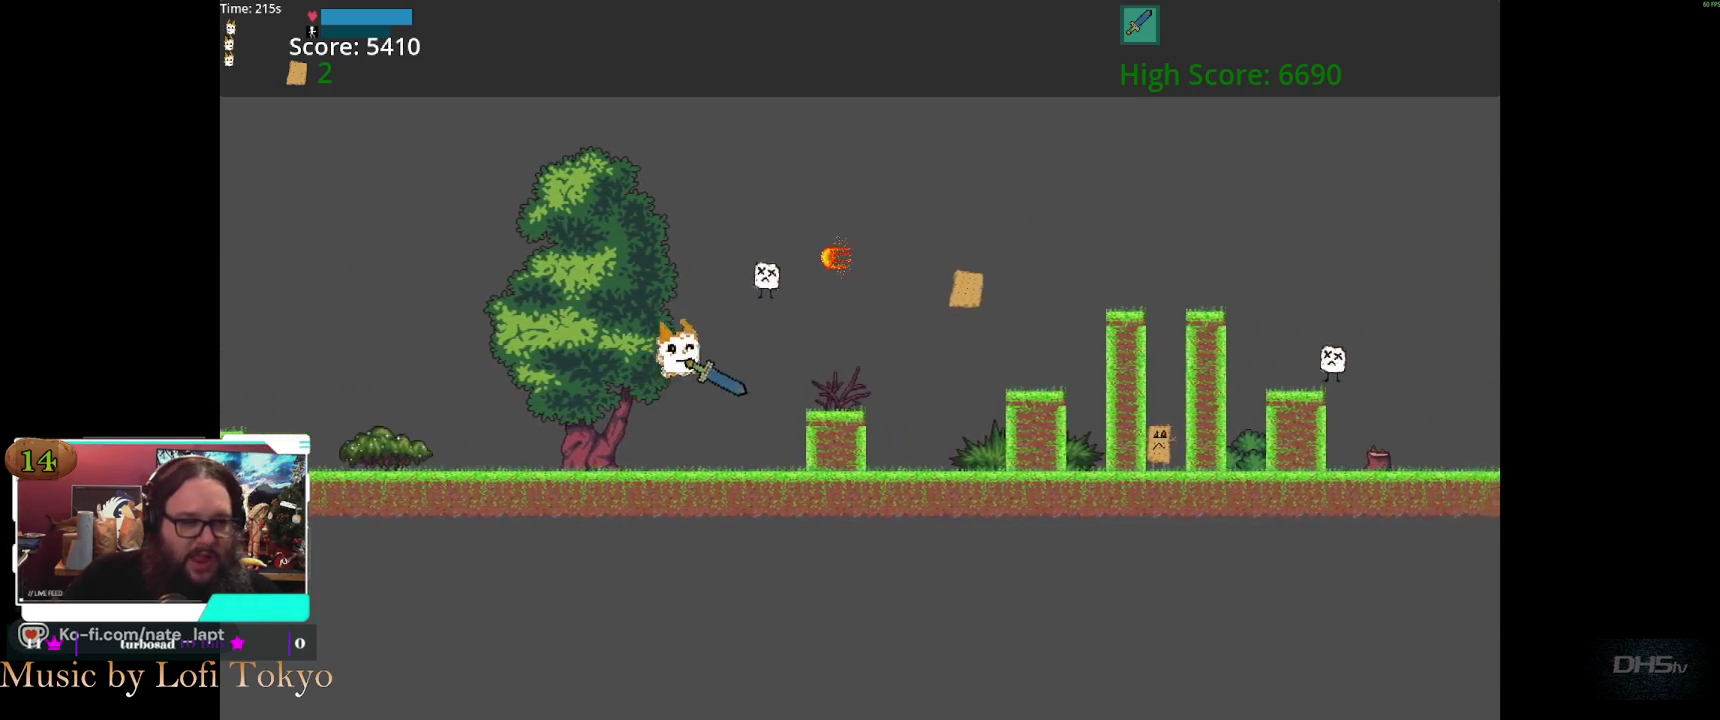
key(space)
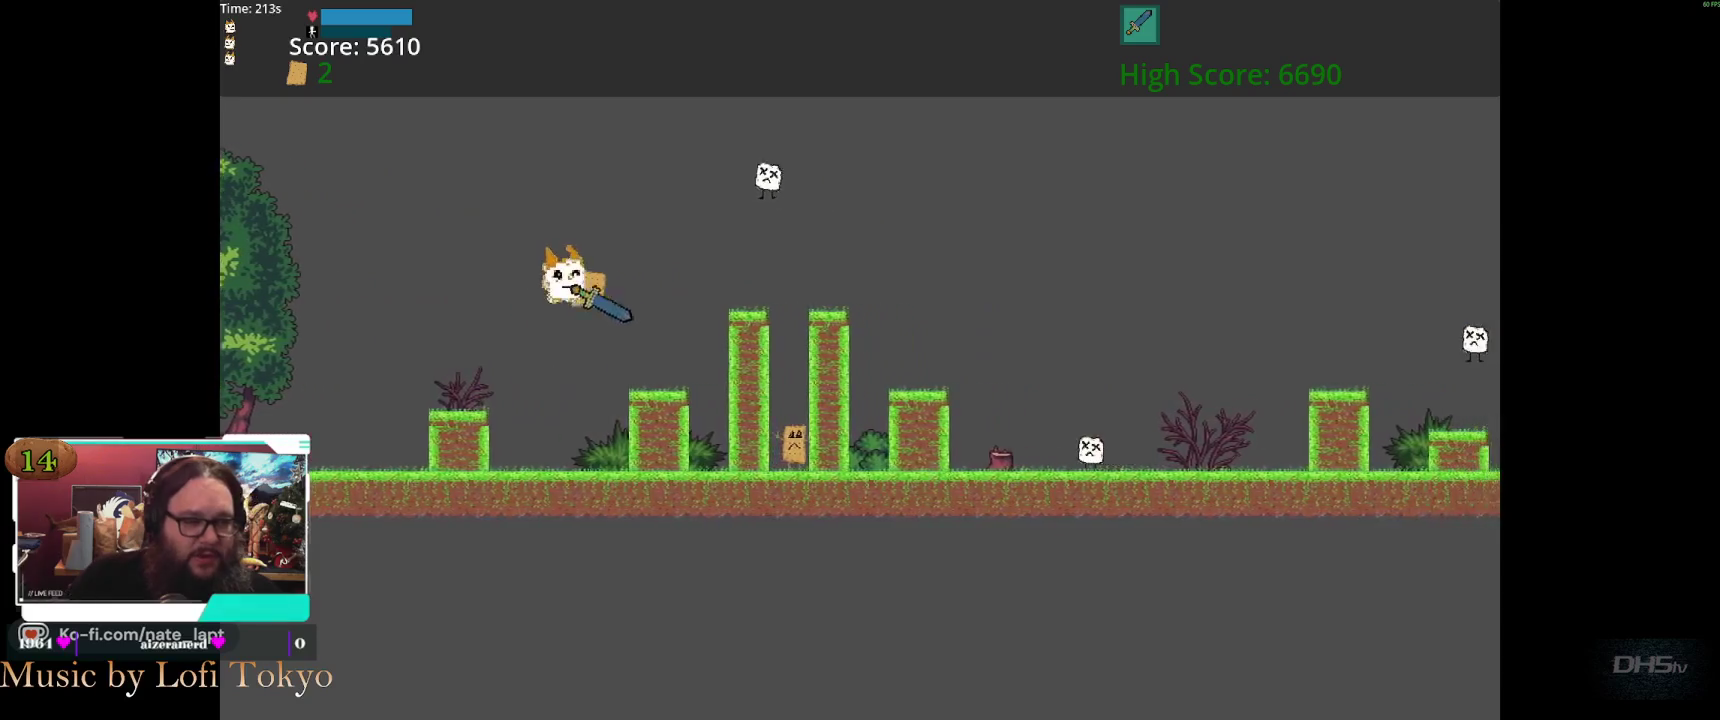
key(space)
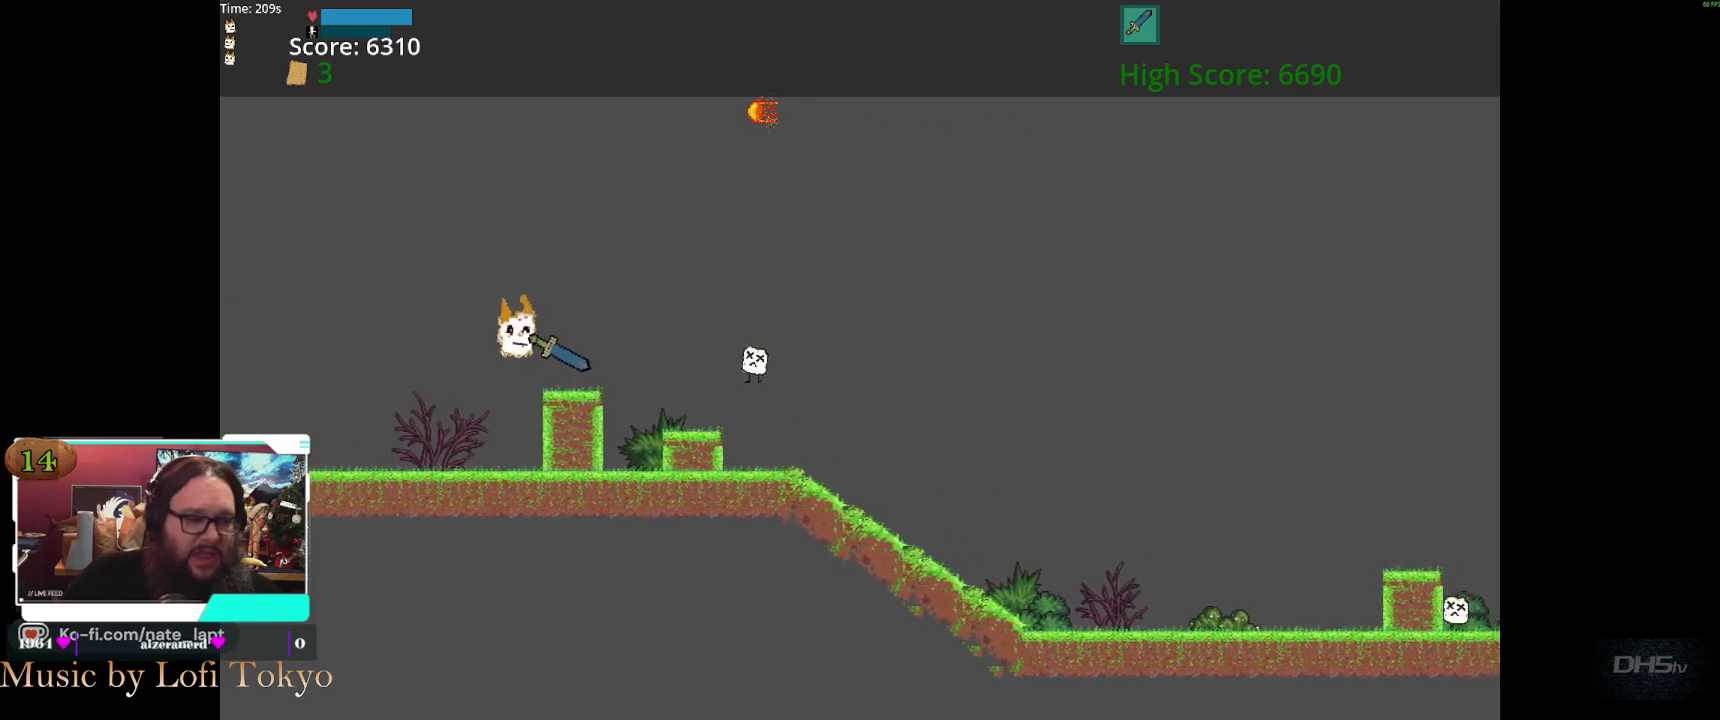
key(space)
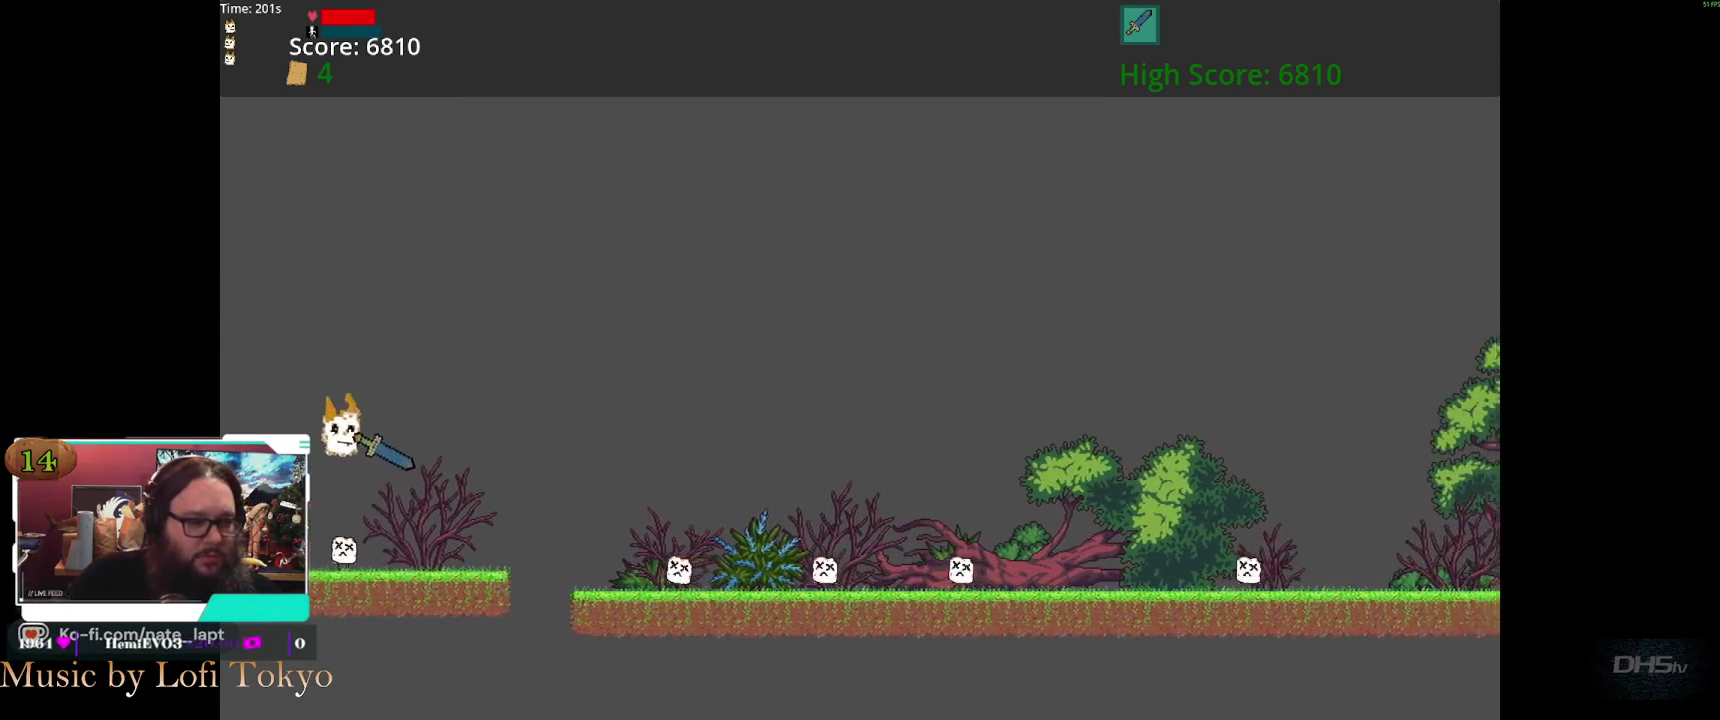
key(space)
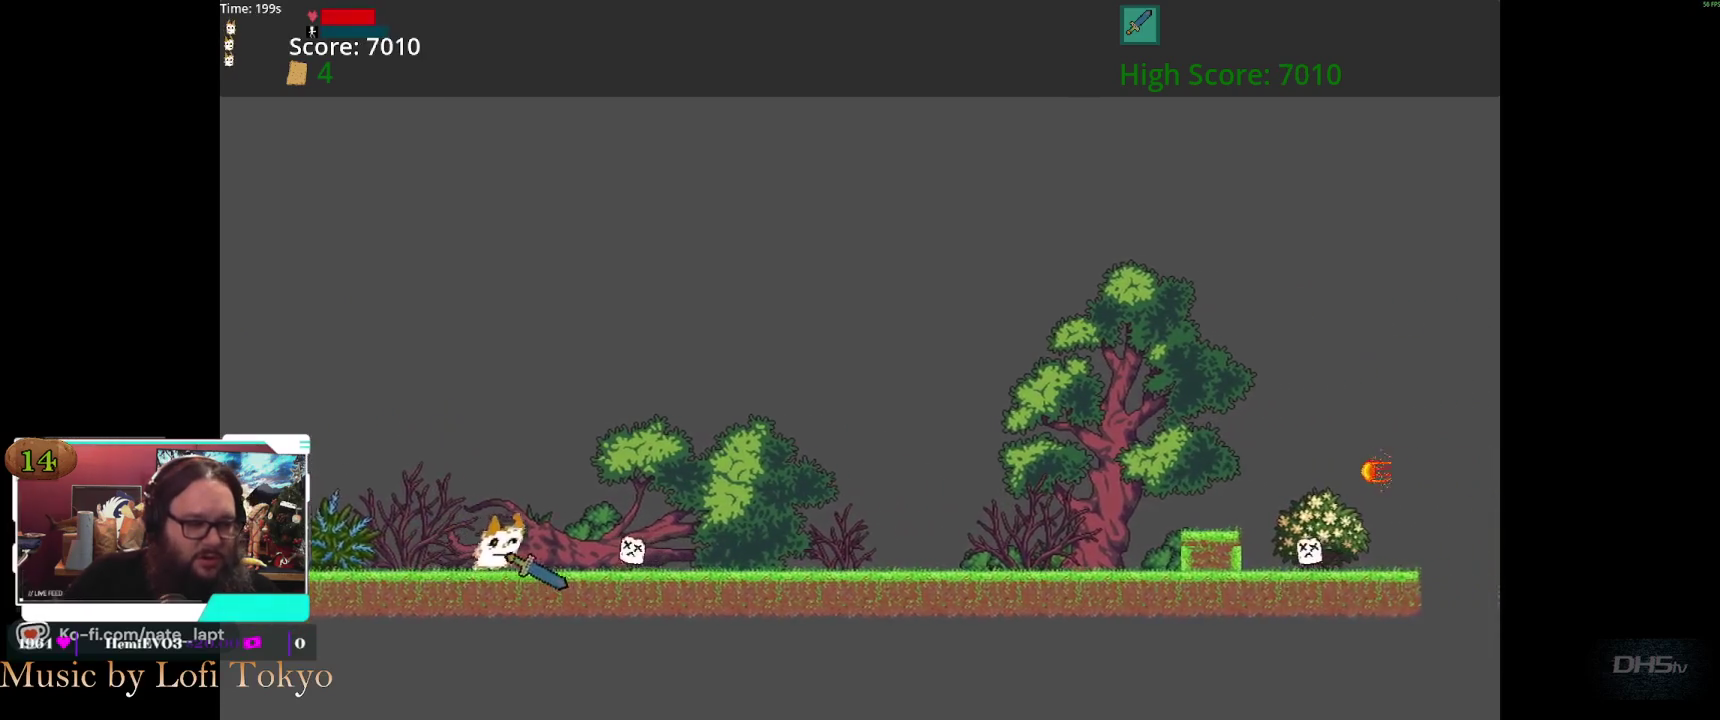
Run the cat right over the hill and gap, collecting toast and jumping onto an enemy
key(Right)
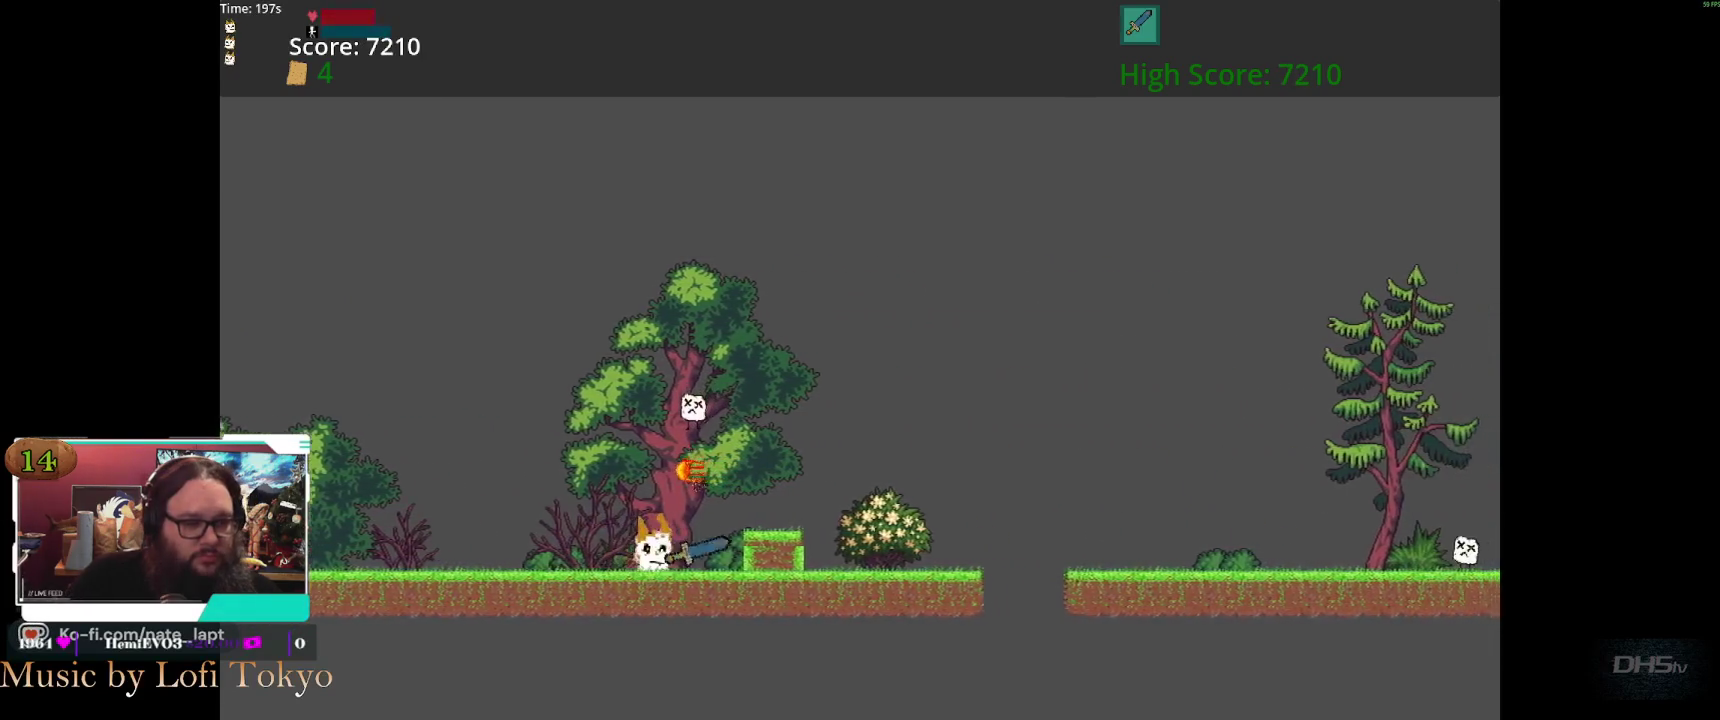
key(space)
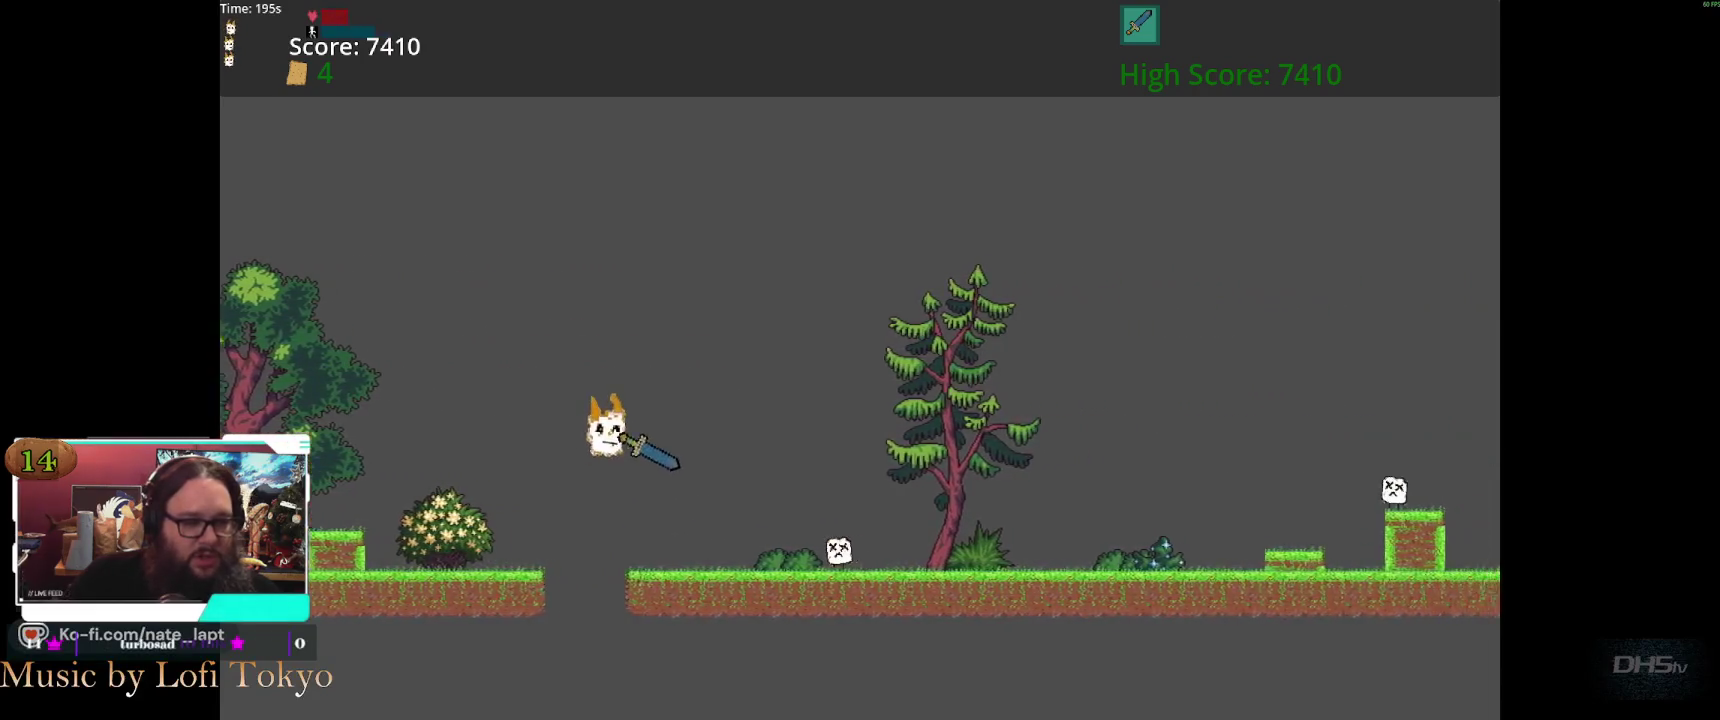
key(Right)
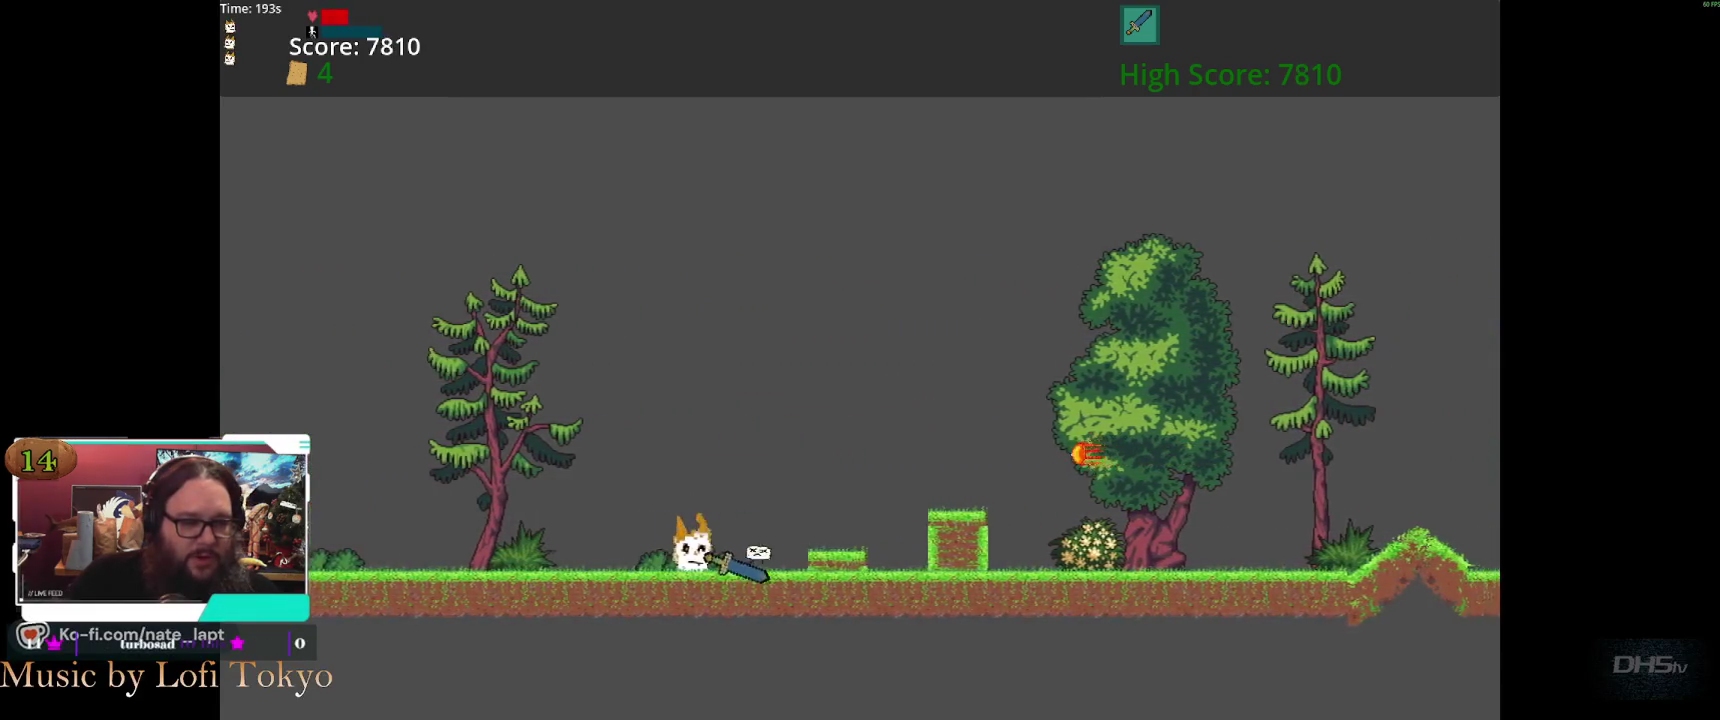
key(space)
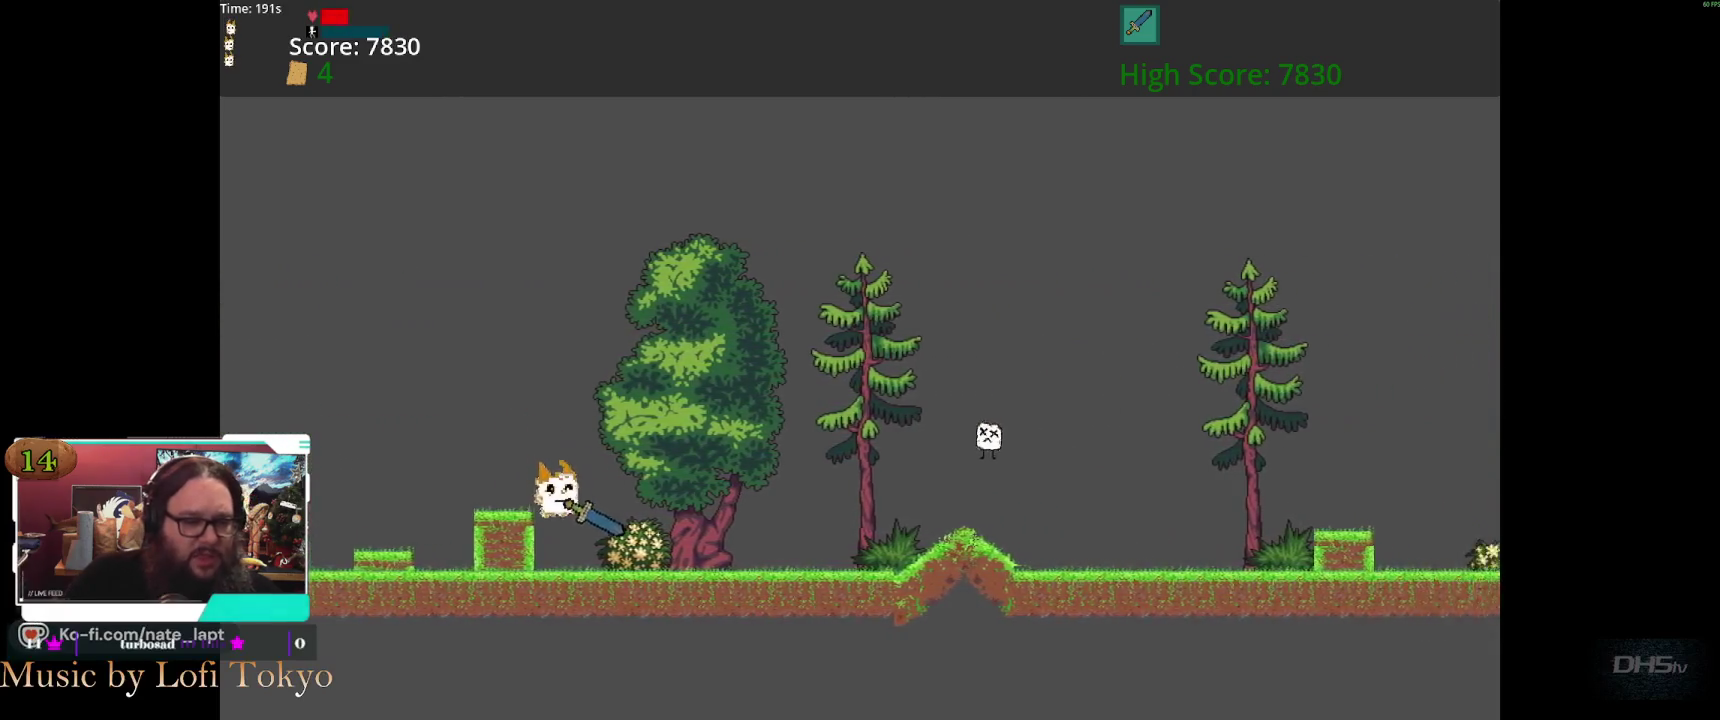
key(space)
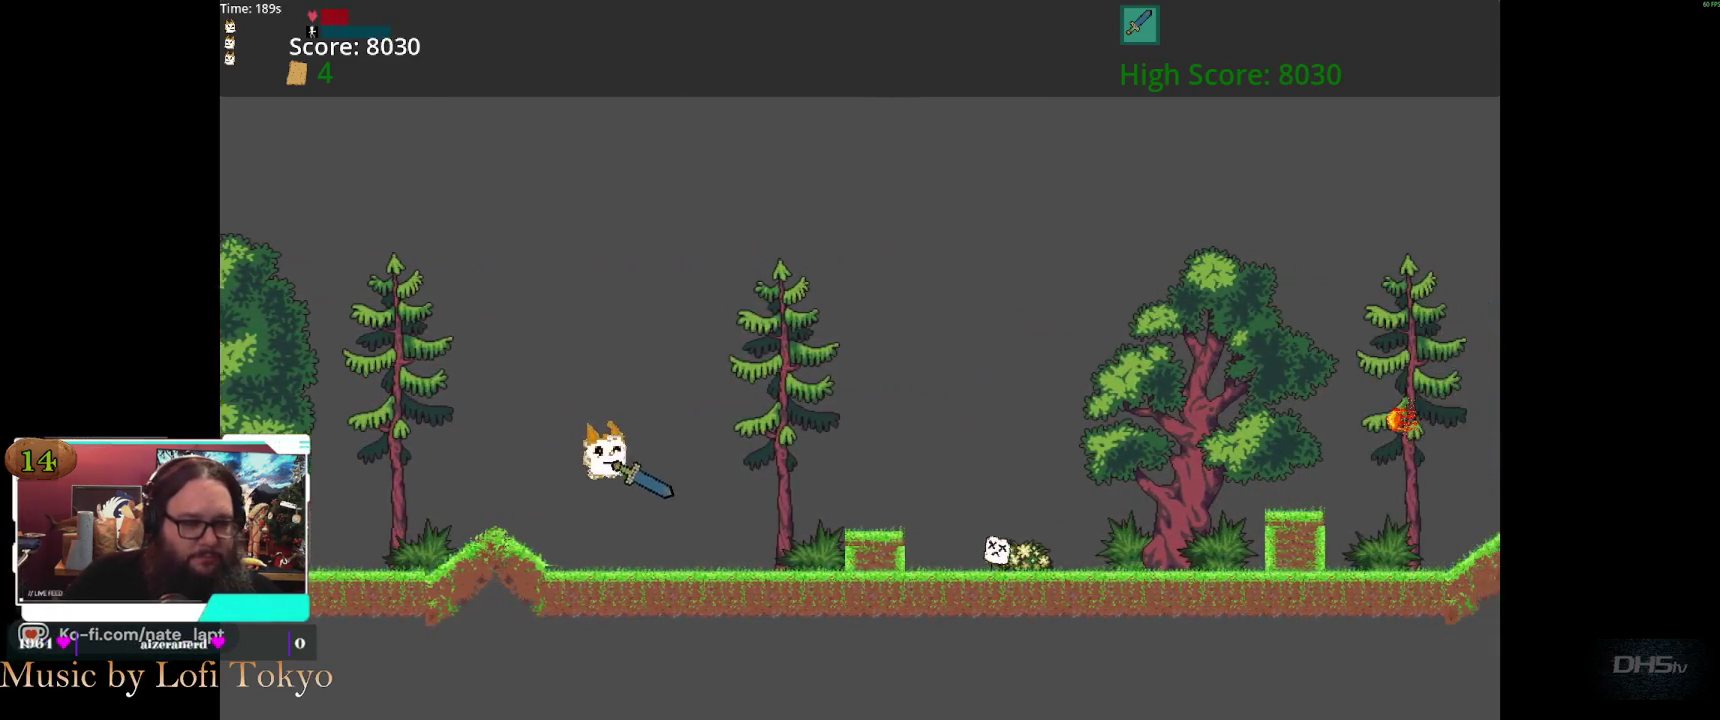
key(space)
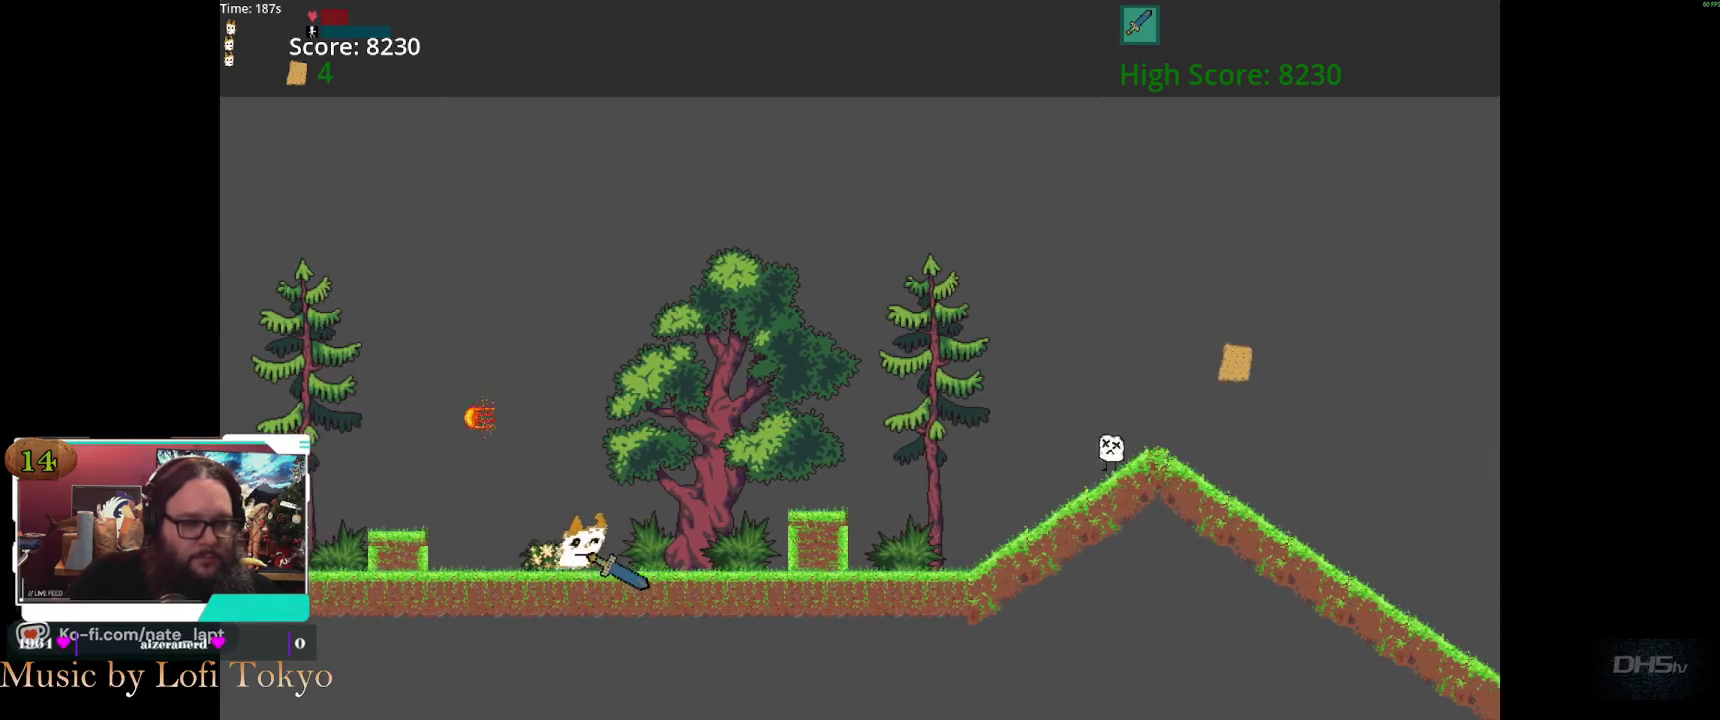
key(space)
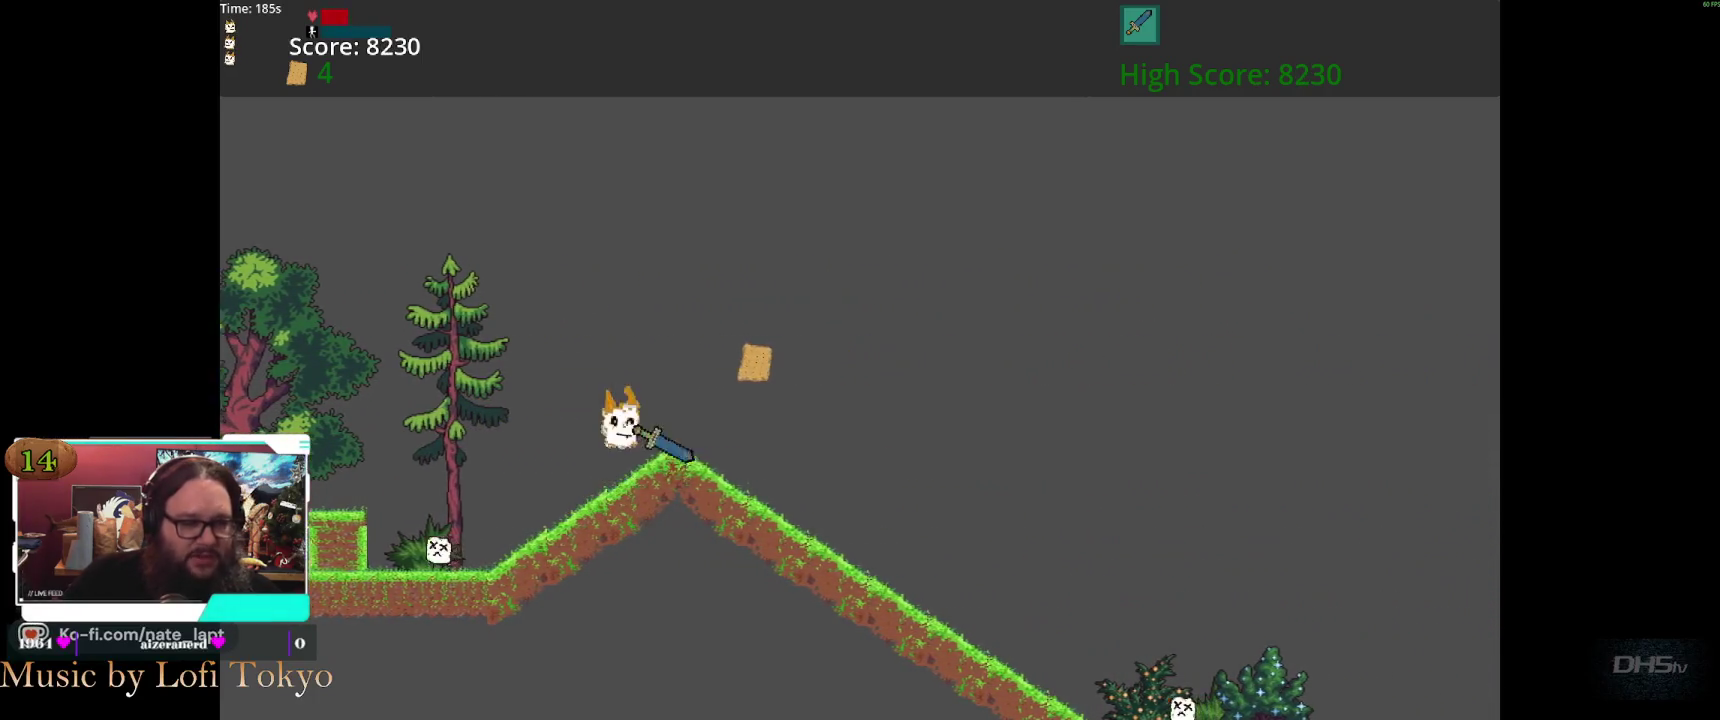
key(space)
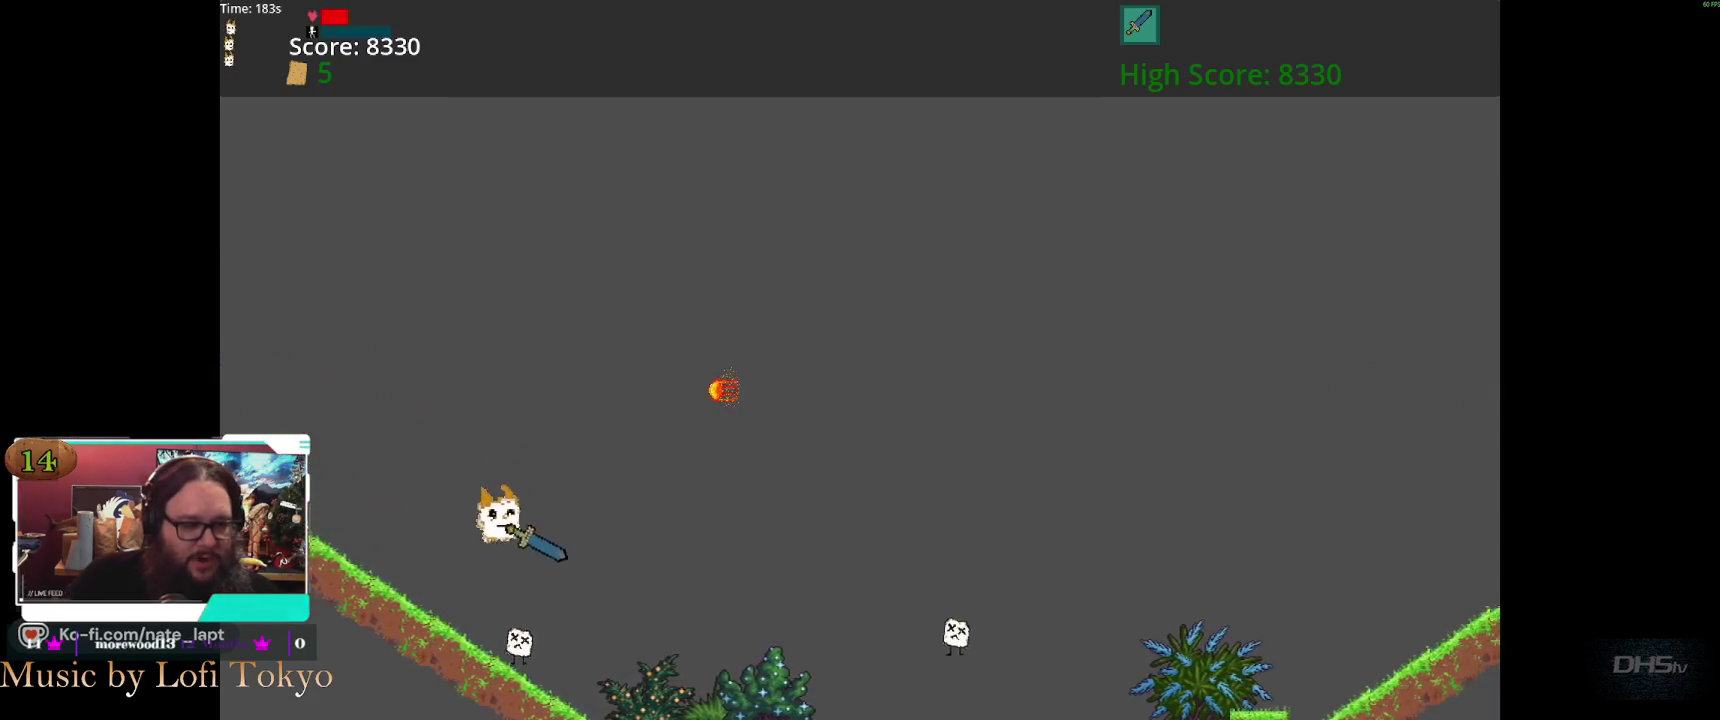
key(space)
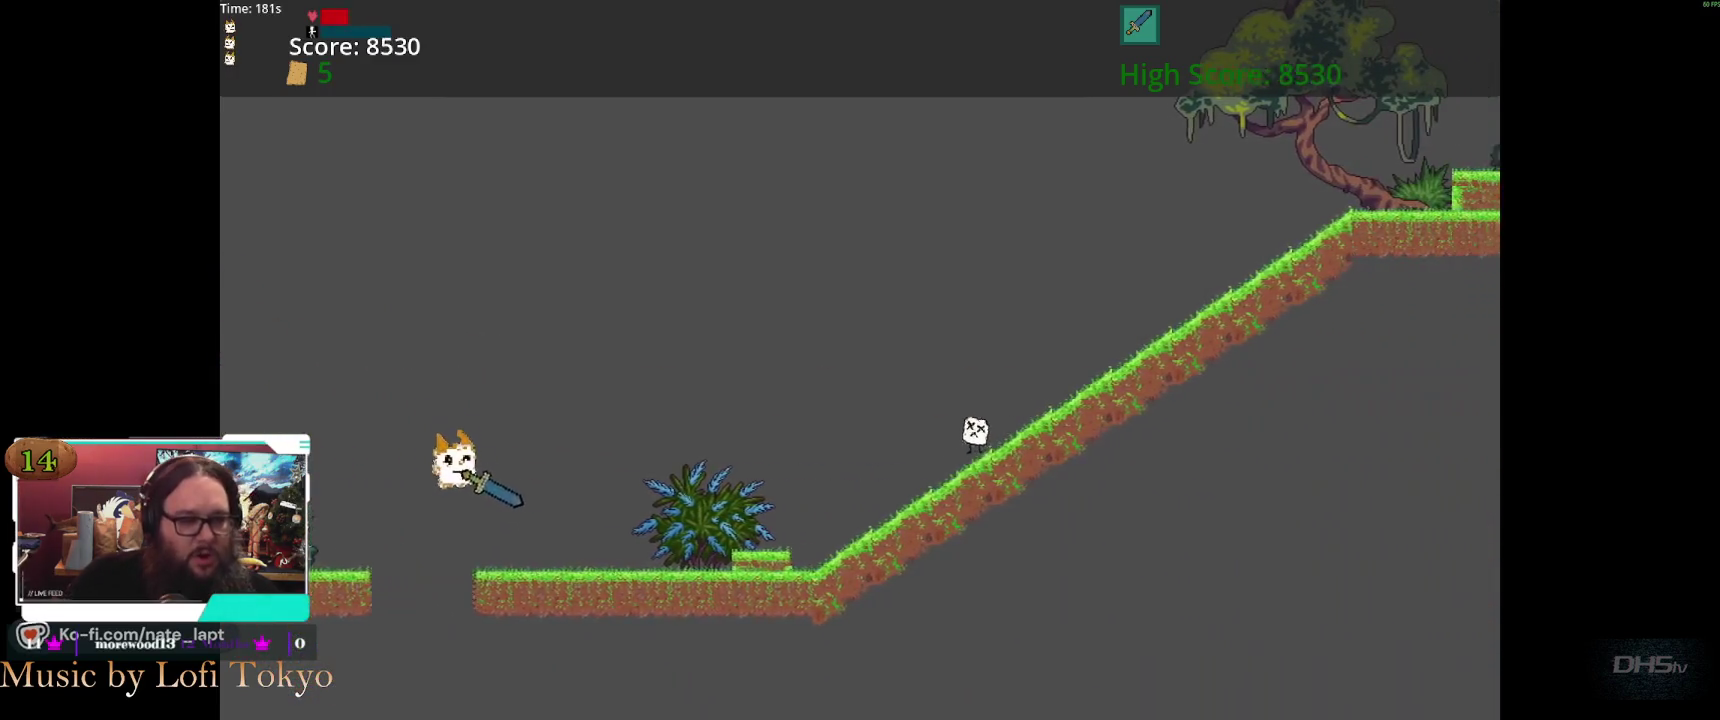
key(space)
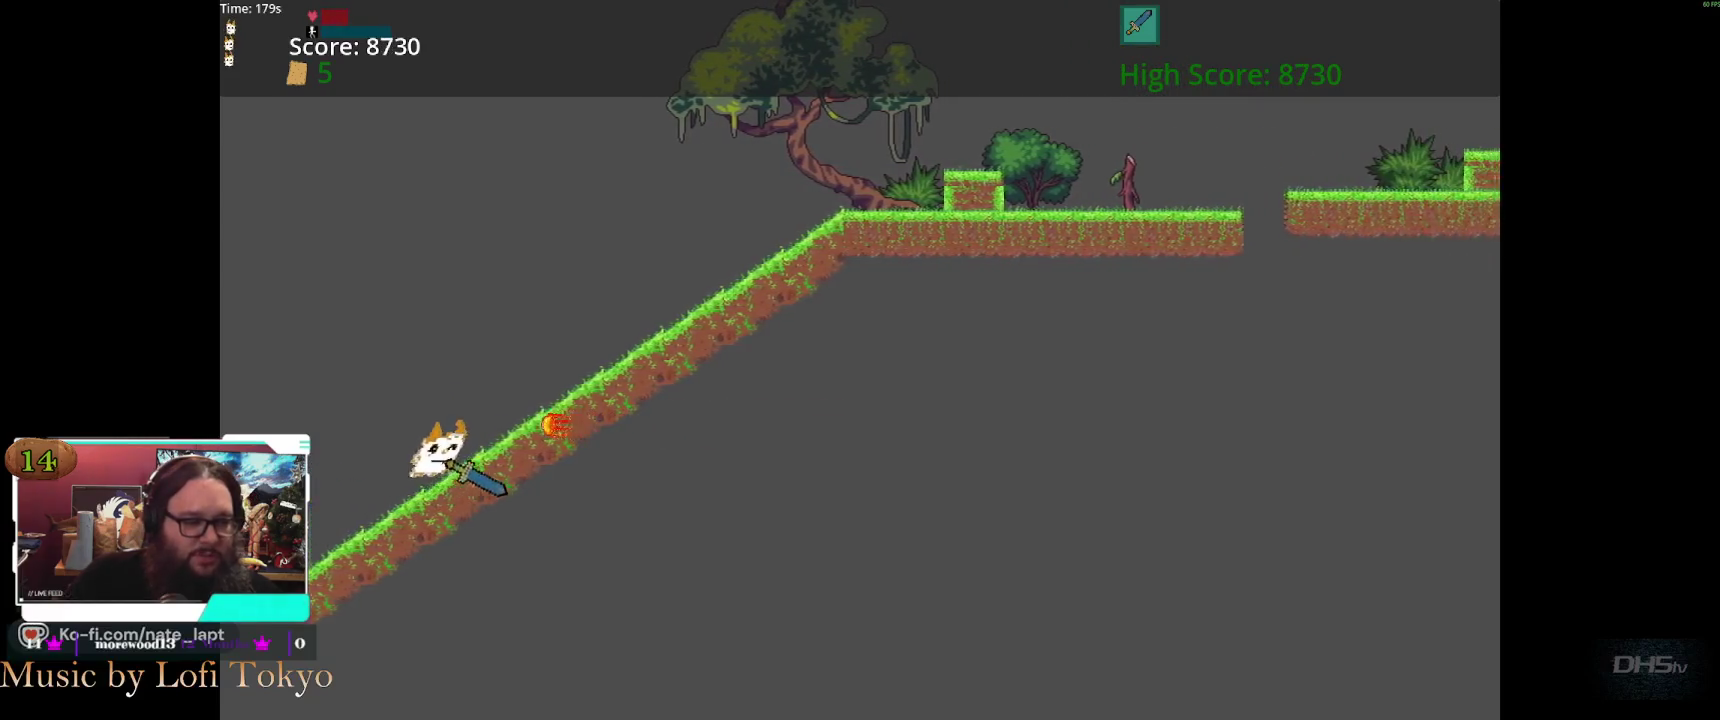
Climb the platforms and slope until the death screen shows a 9370 high score, then close the game
key(space)
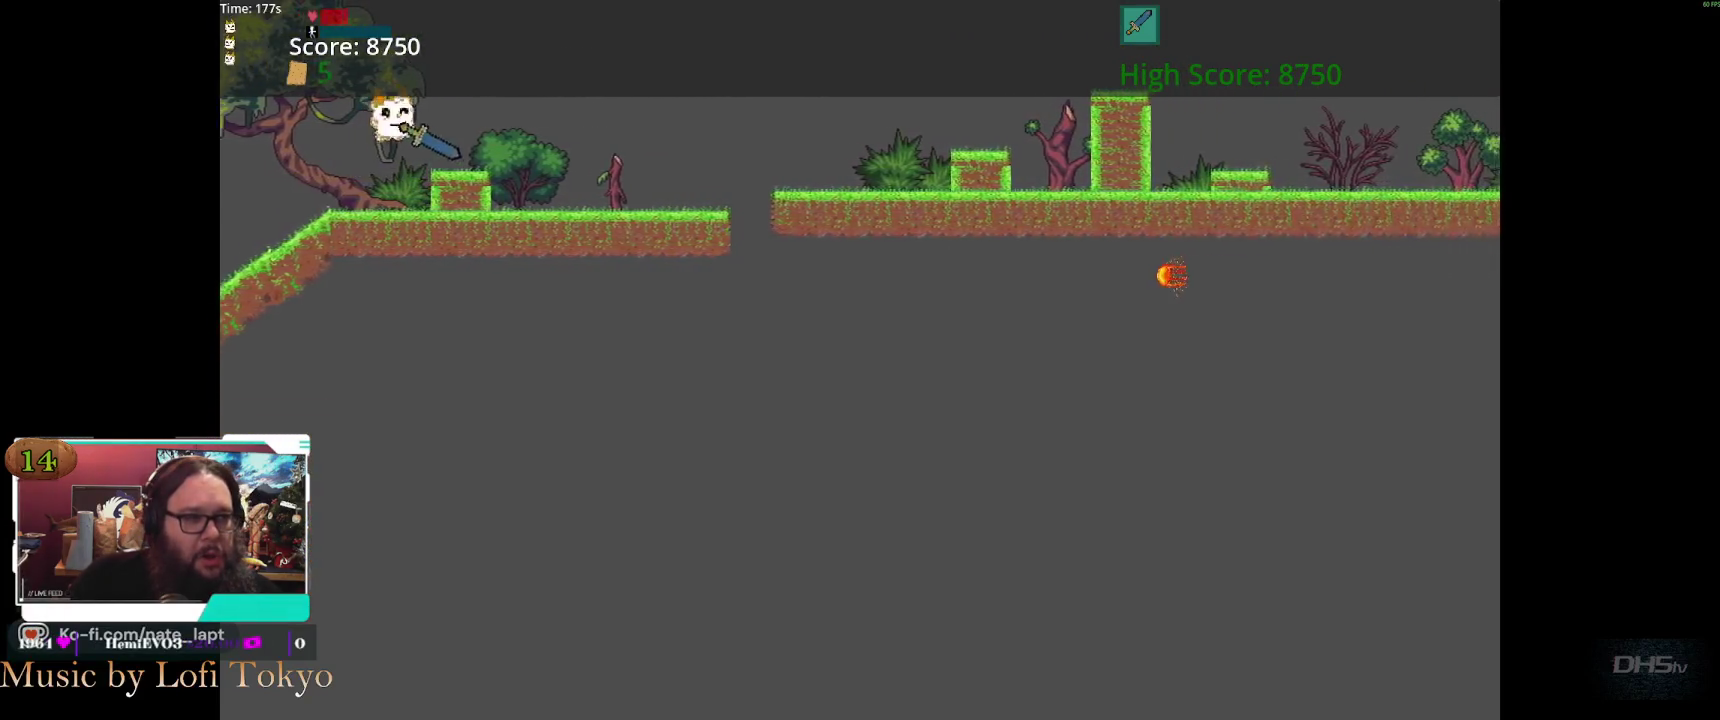
key(space)
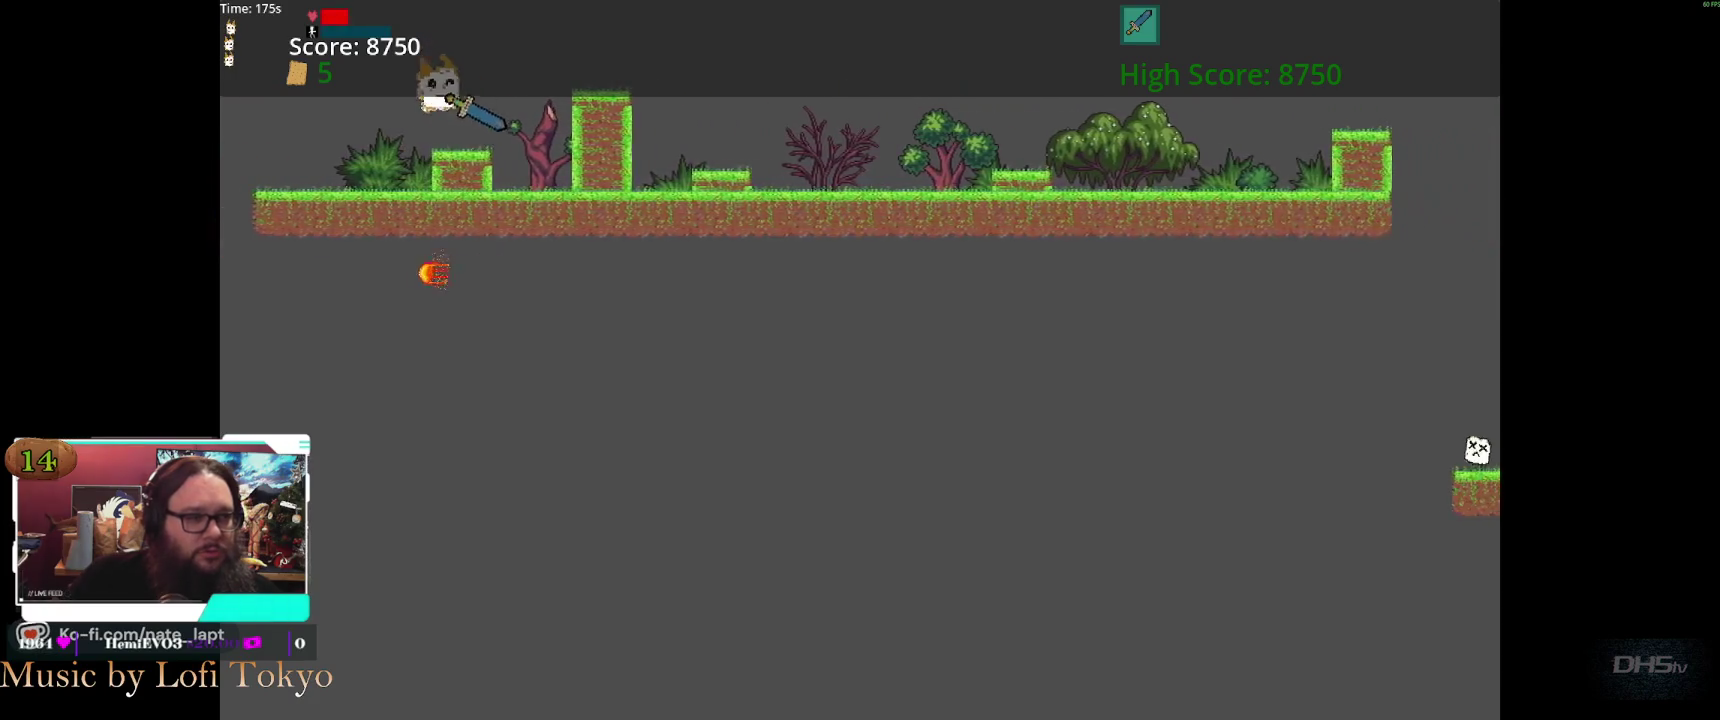
key(space)
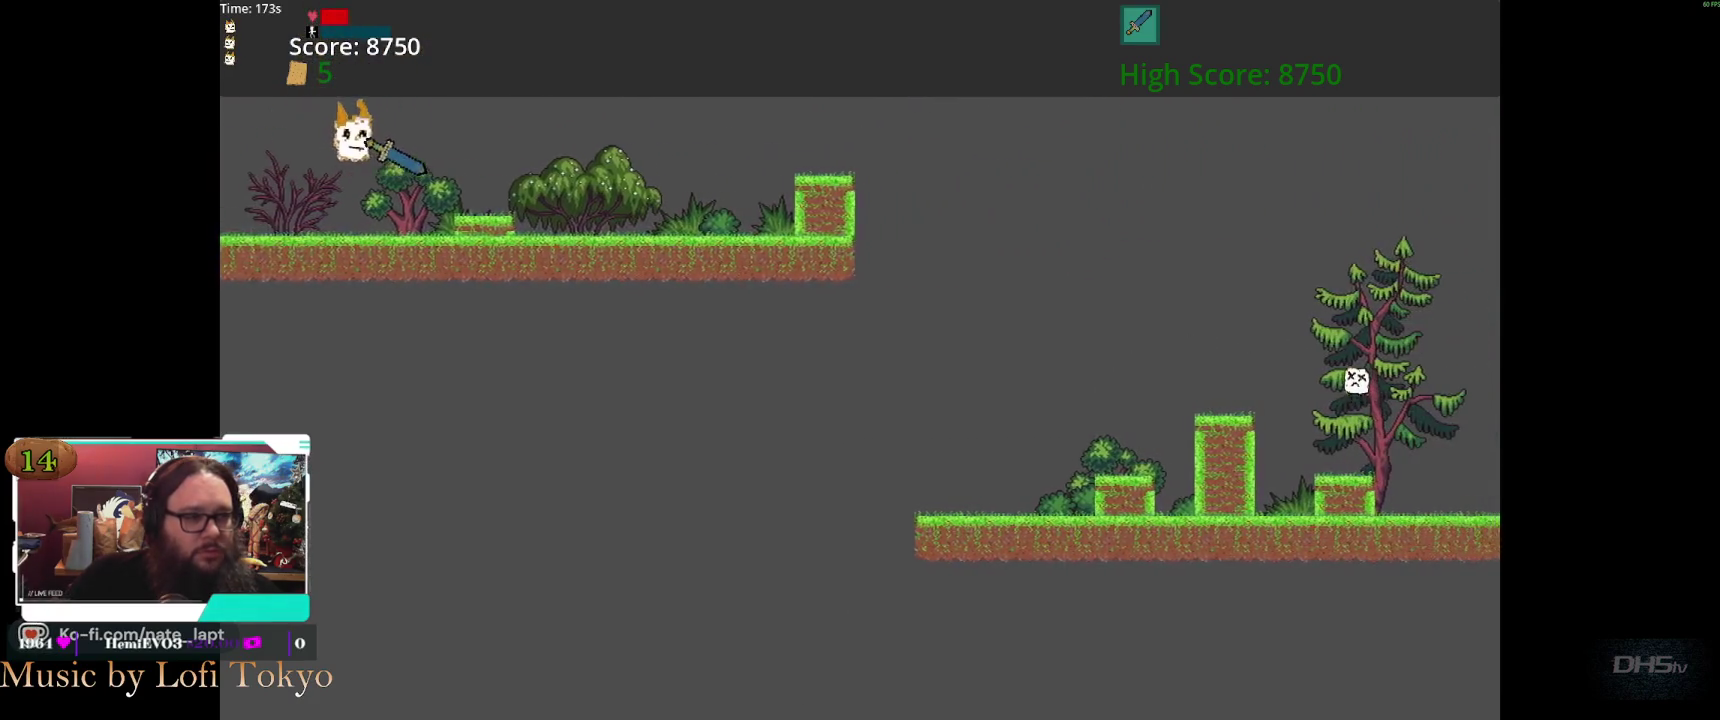
key(space)
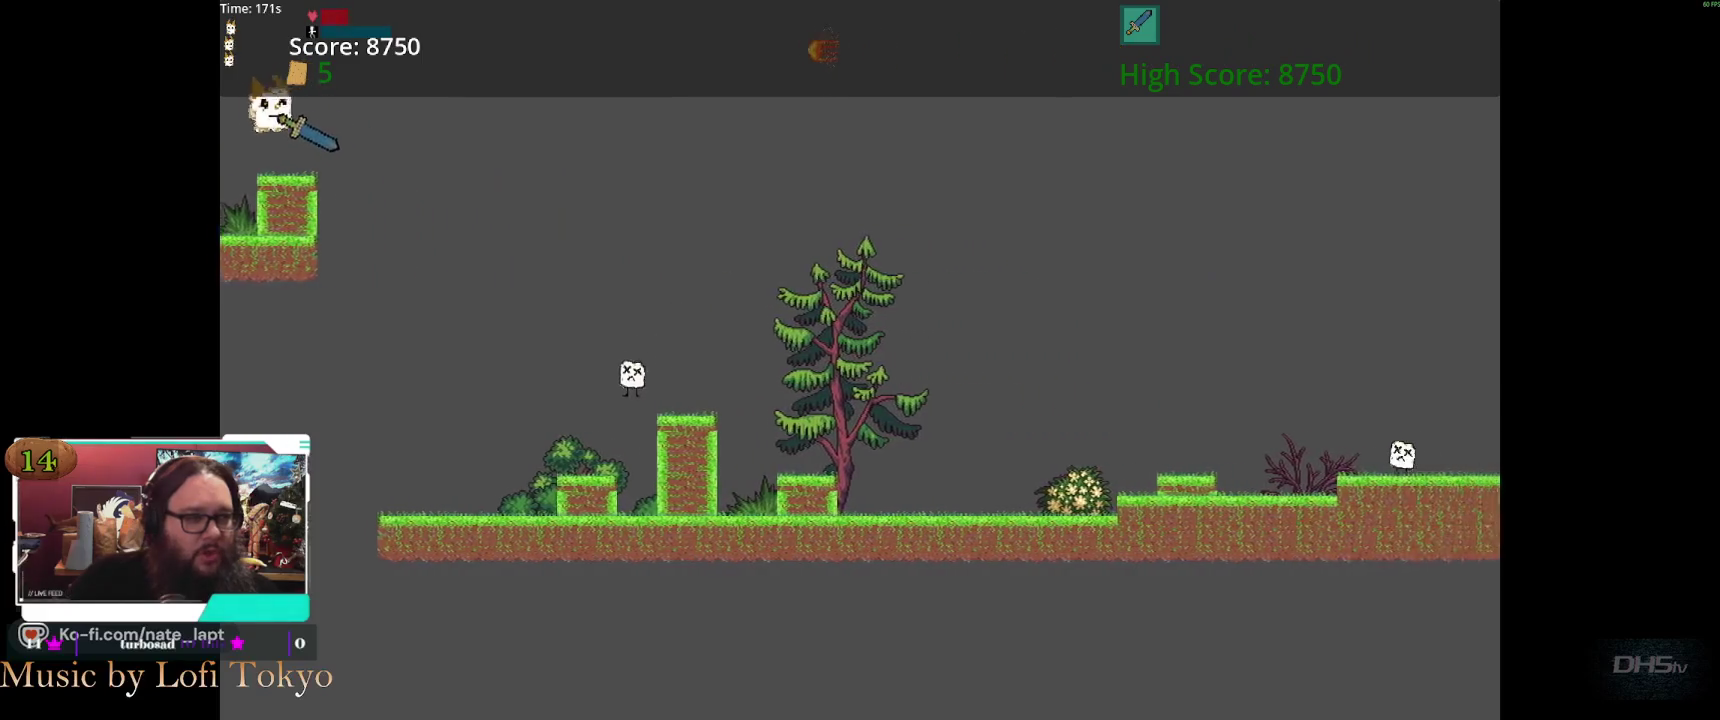
key(space)
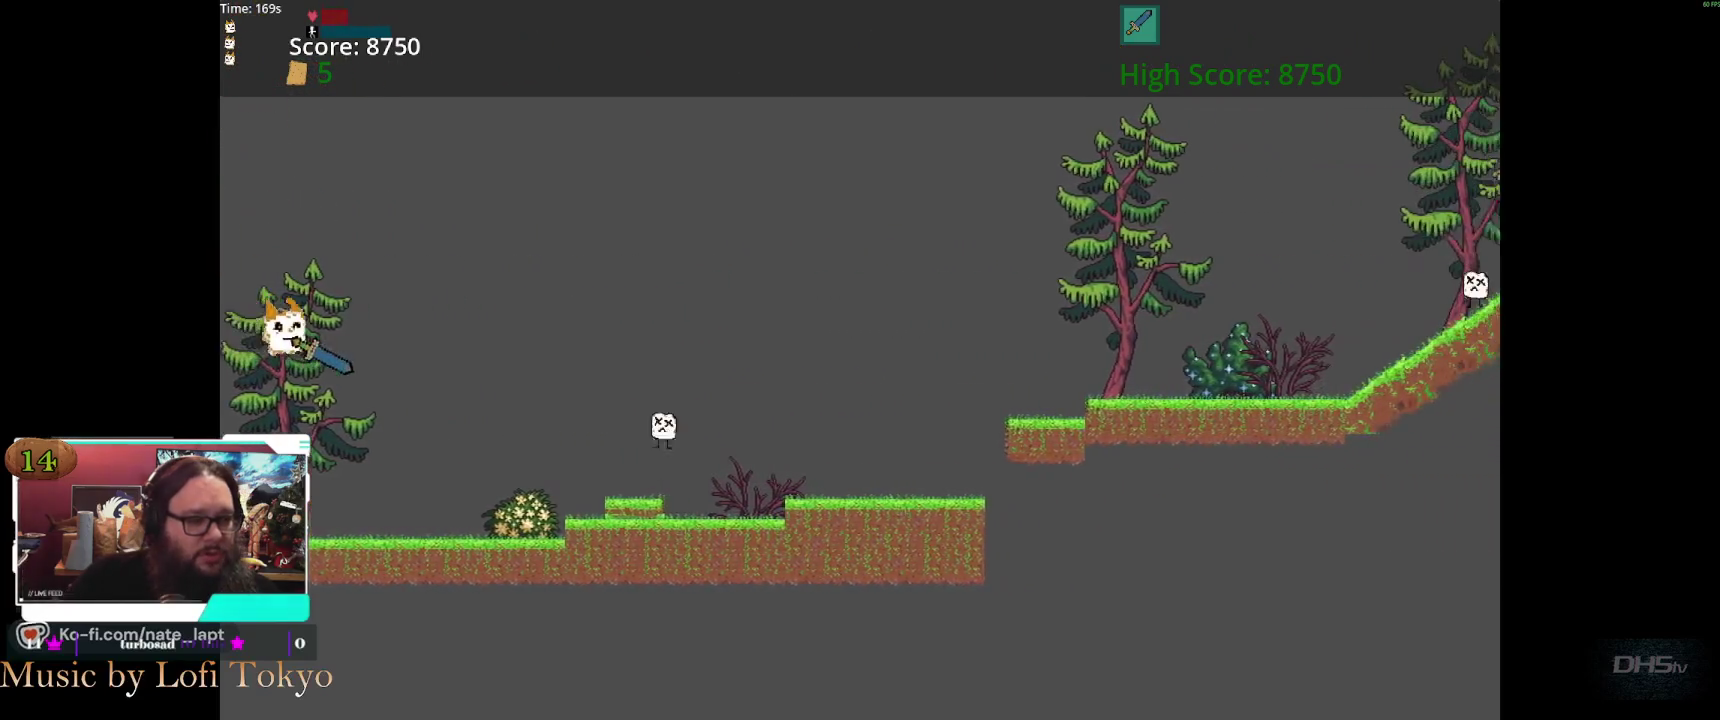
key(space)
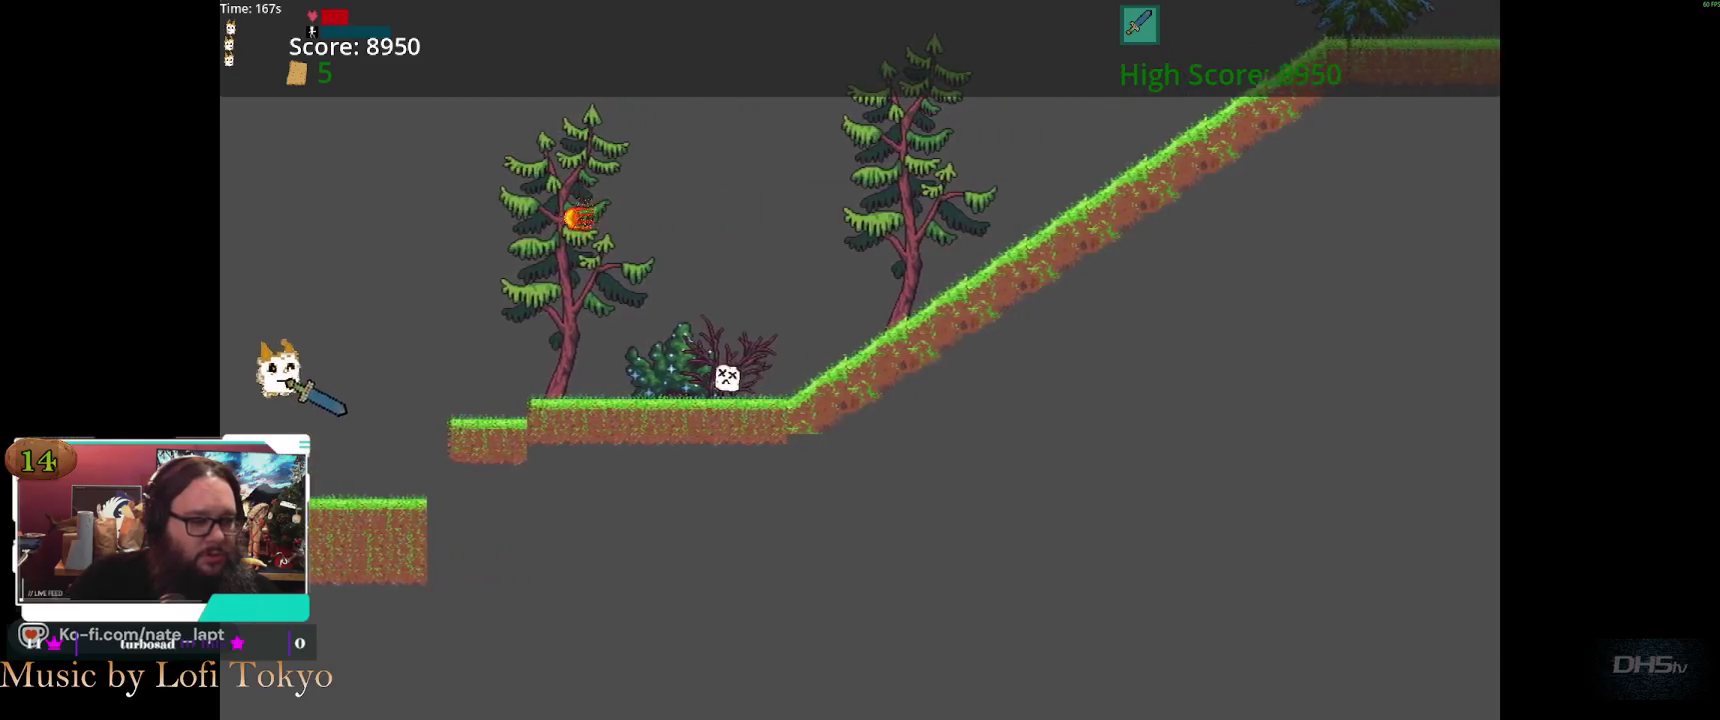
key(space)
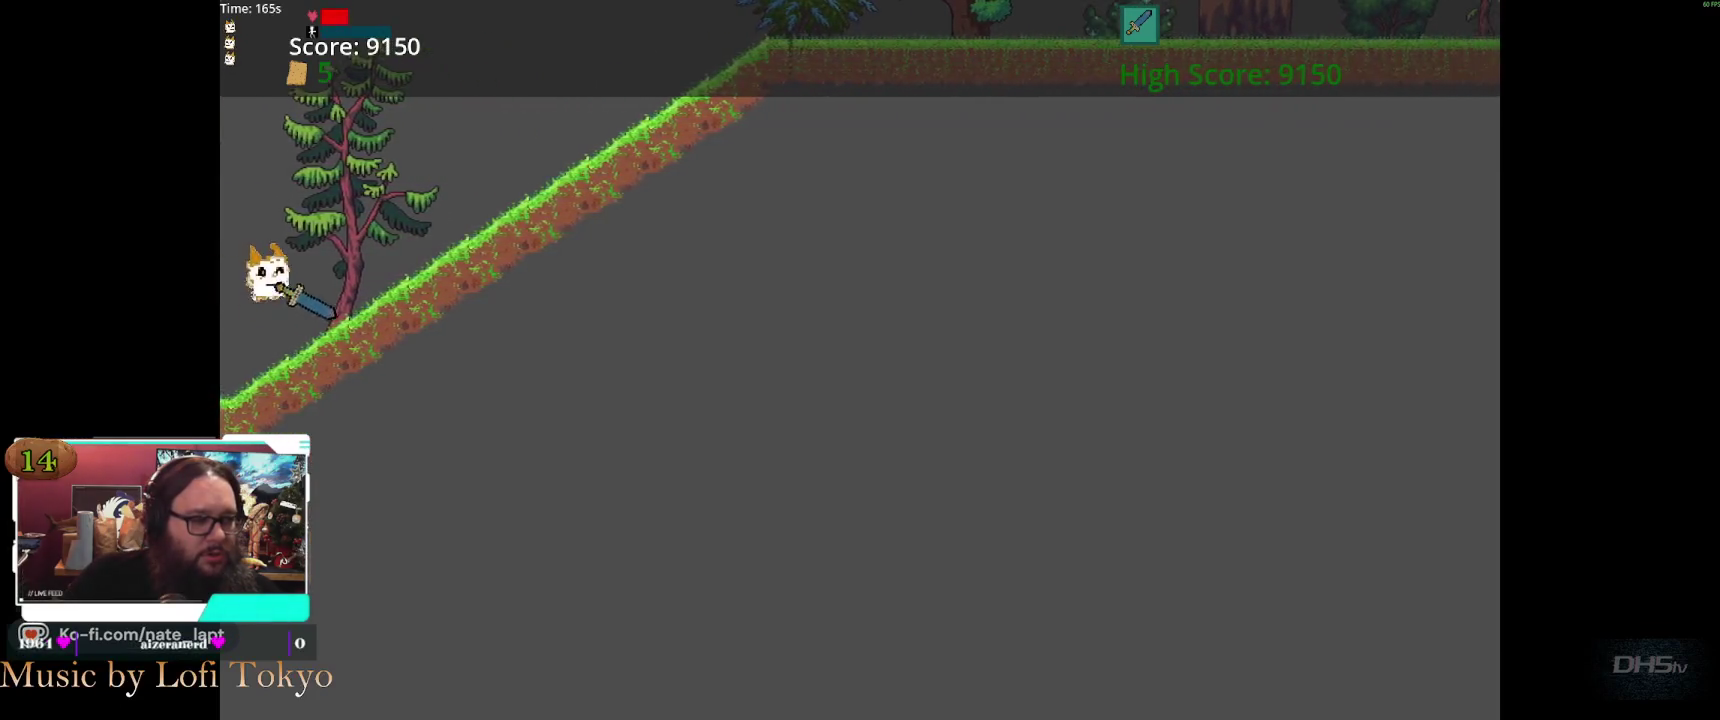
key(space)
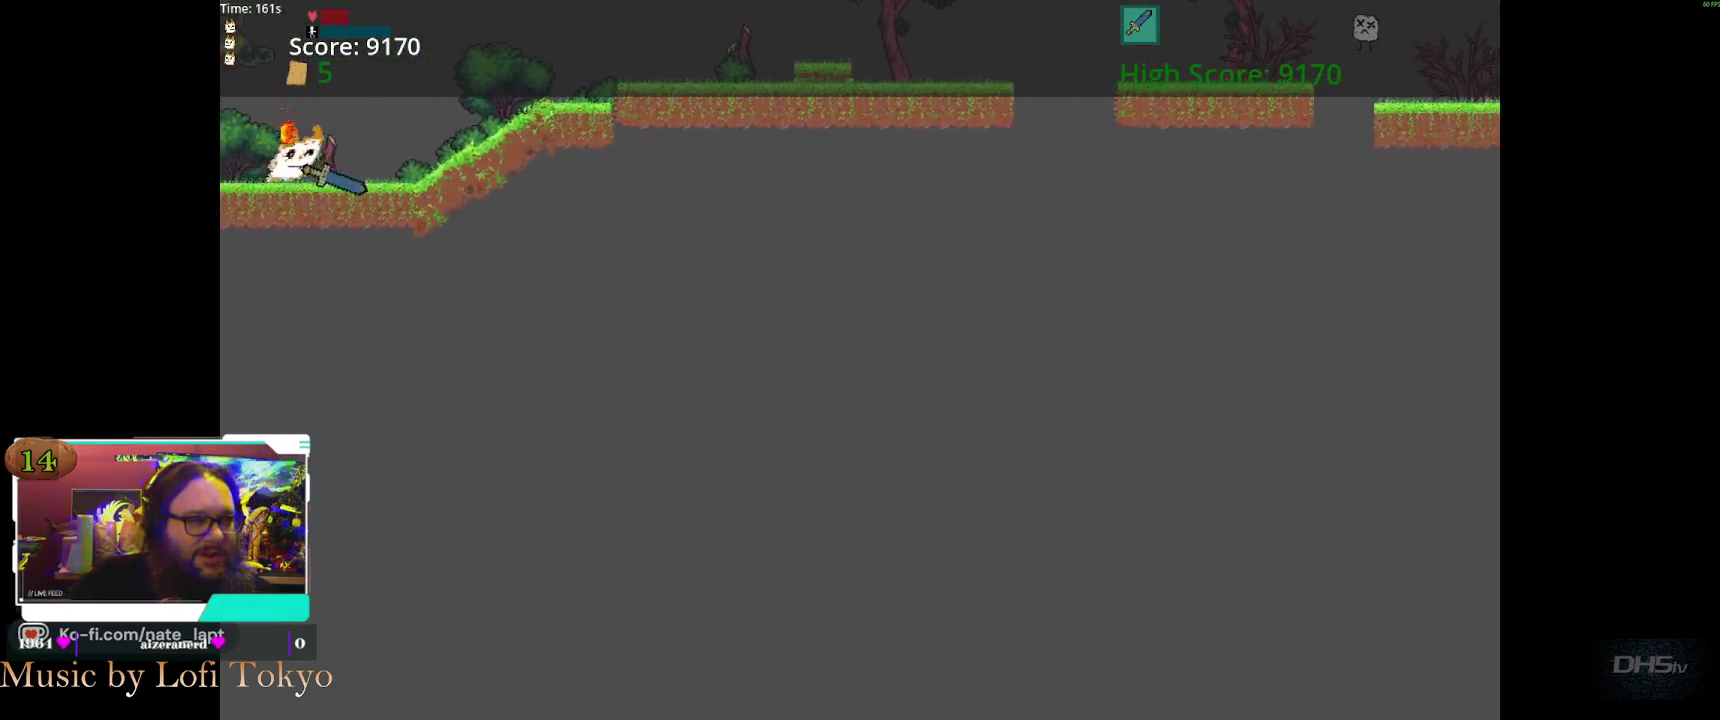
key(space)
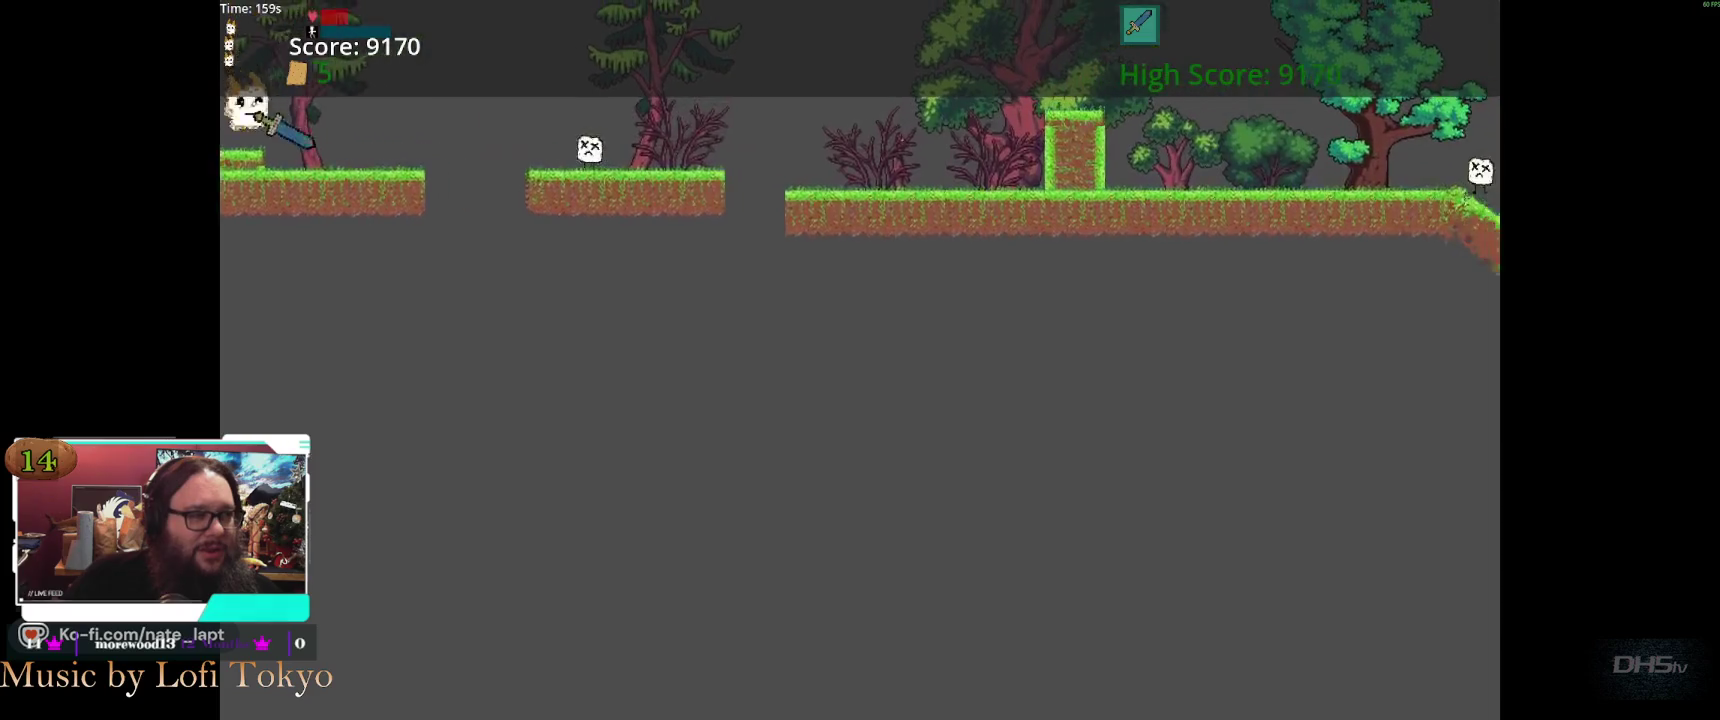
key(space)
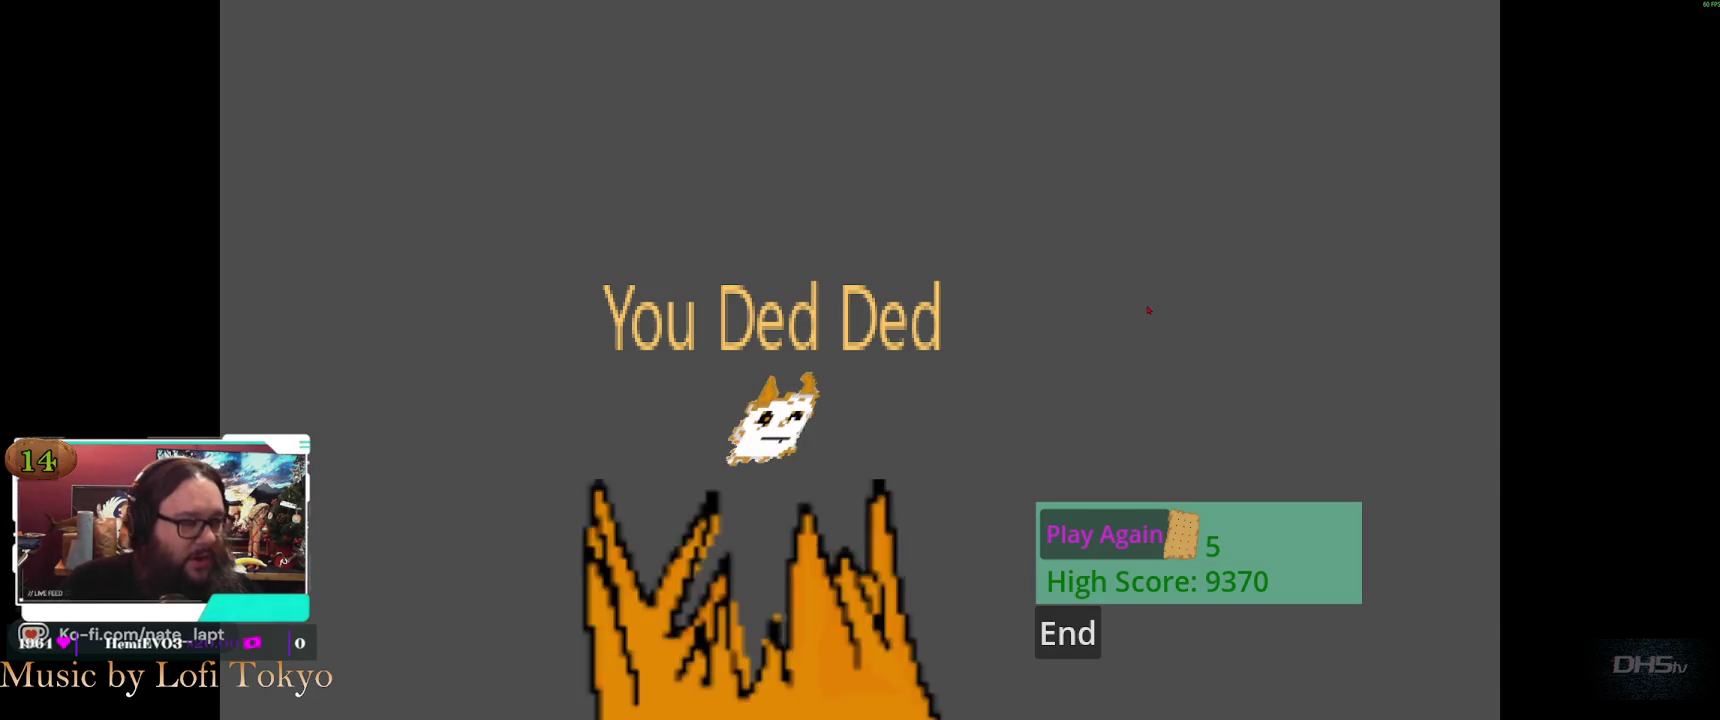
key(F8)
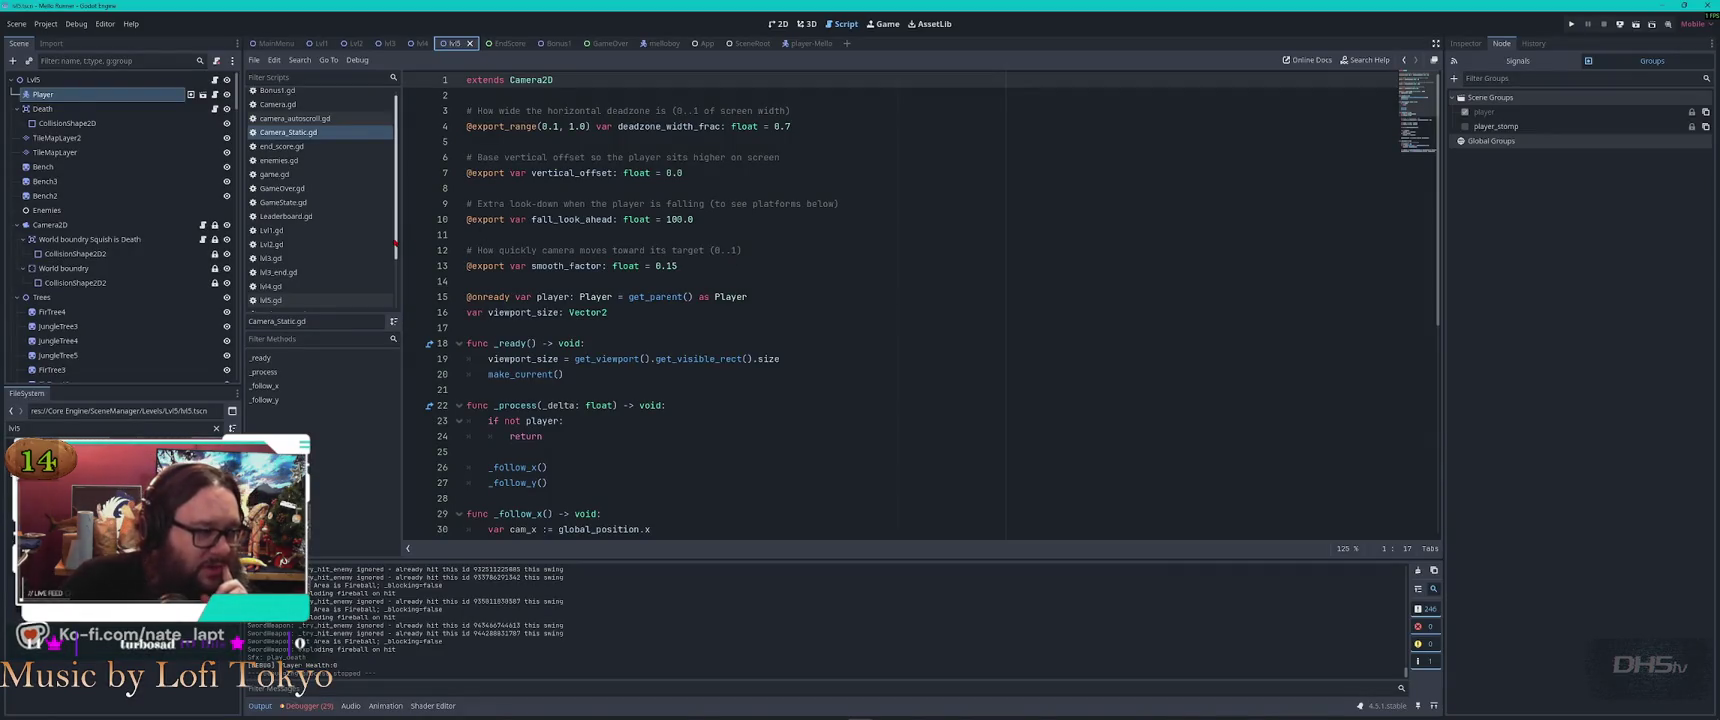
Open lvl4.gd and scroll through its 200-second timer, dragon detection and _start_bonus_timer code
scroll(307, 219, down, 3)
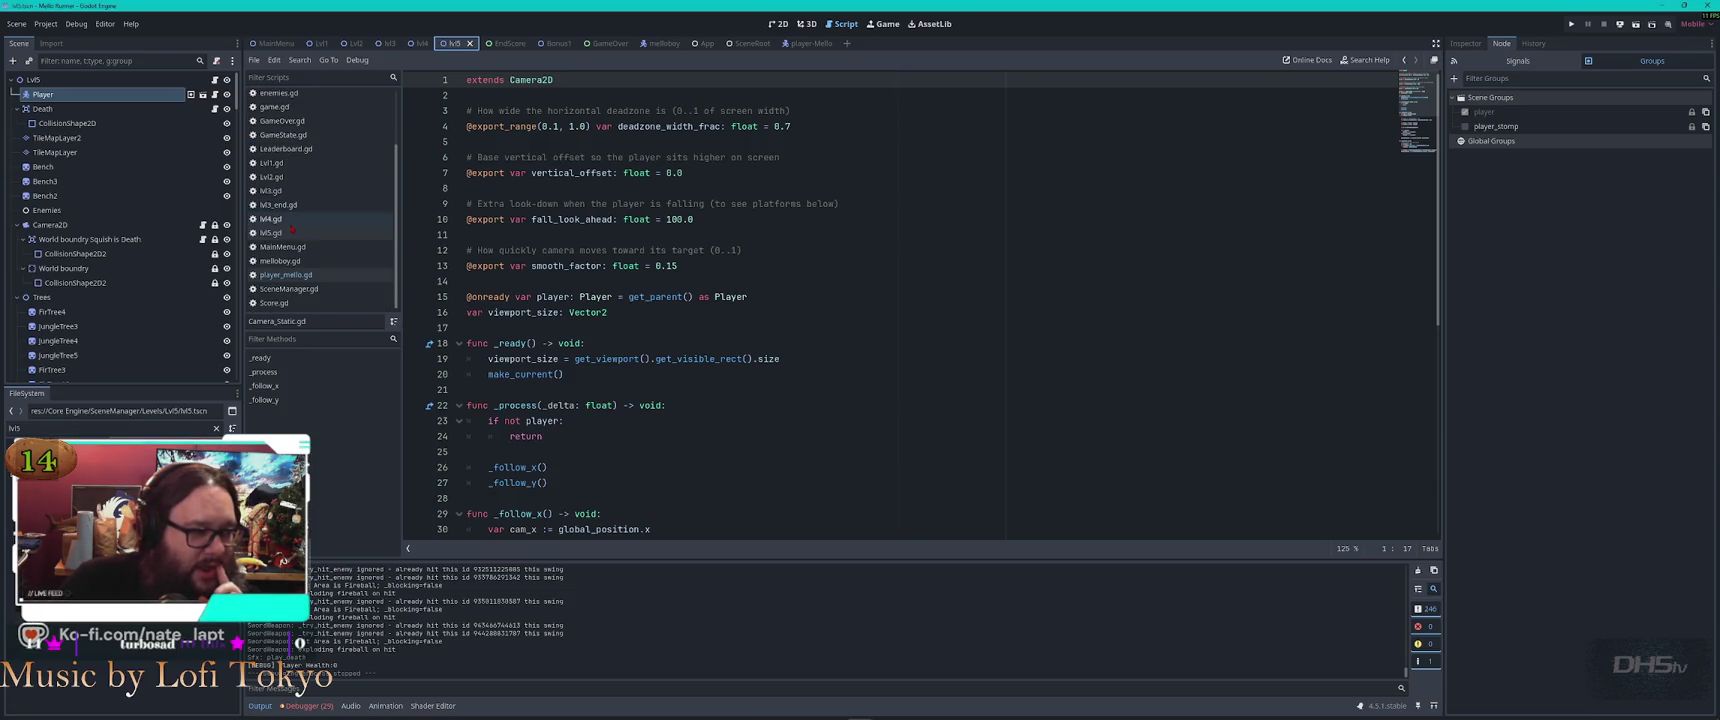
click(275, 219)
scroll(829, 359, up, 5)
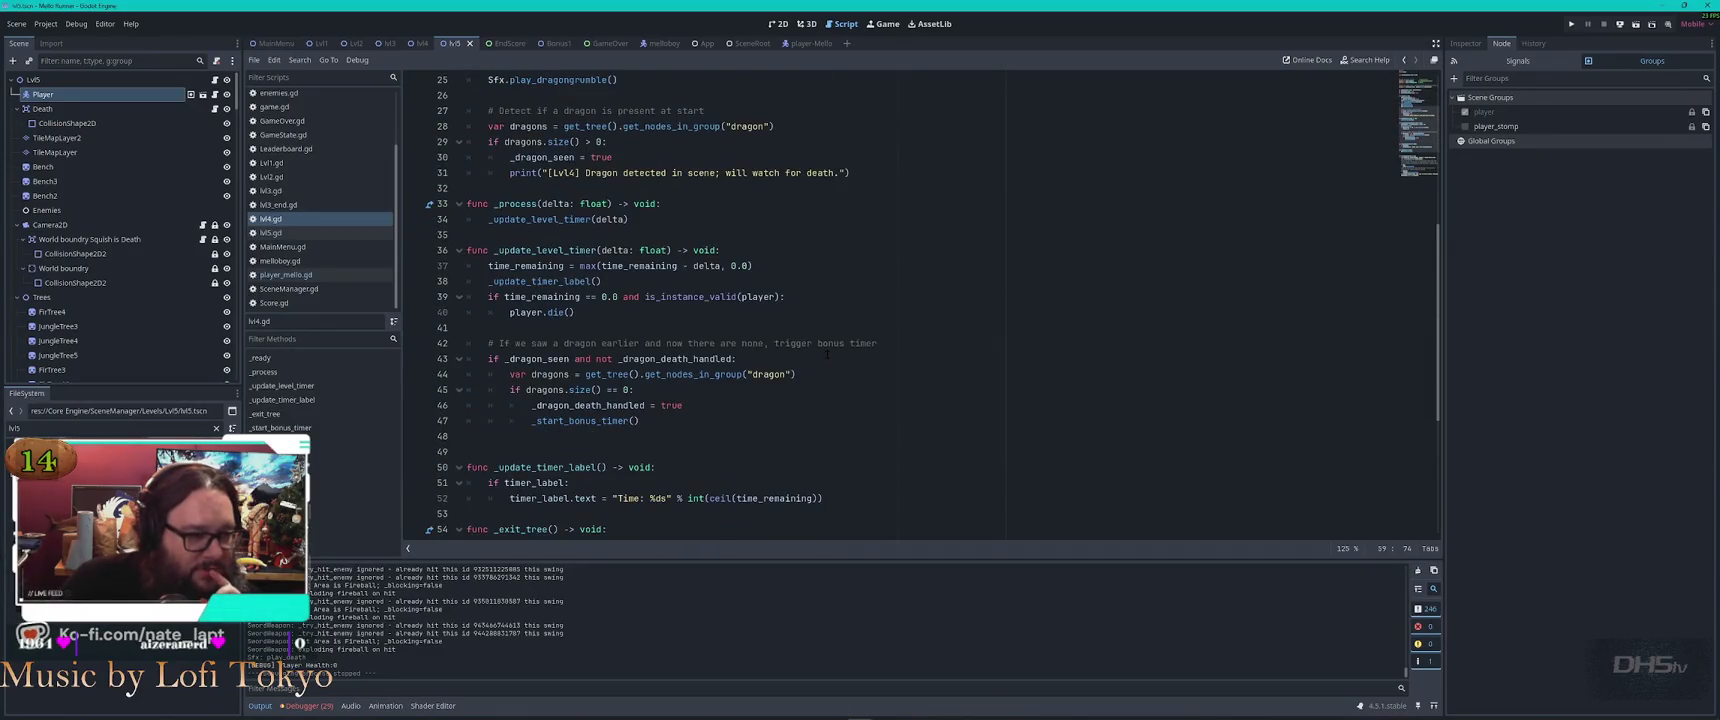
scroll(827, 355, down, 6)
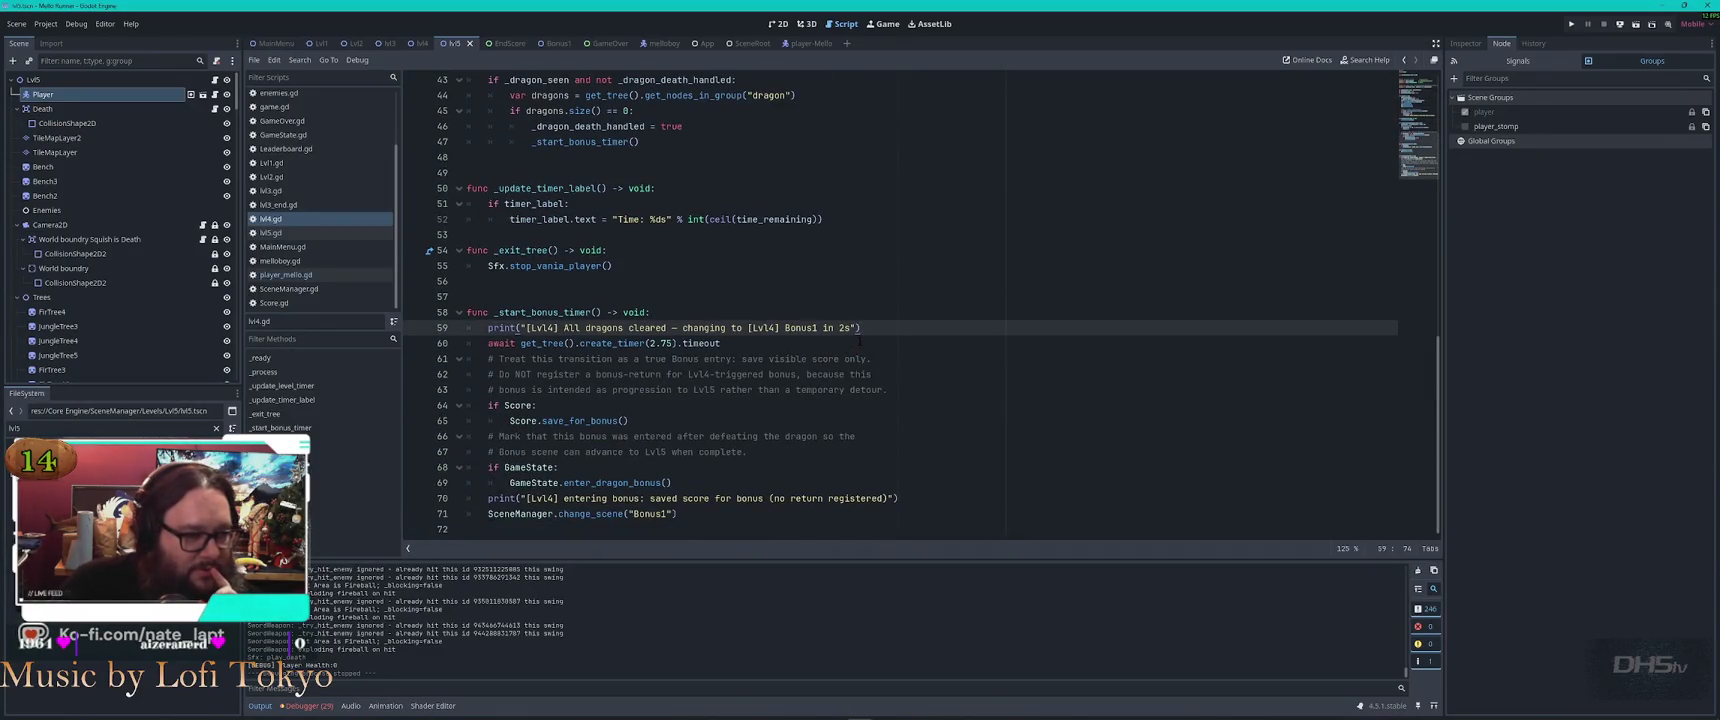
scroll(859, 341, up, 9)
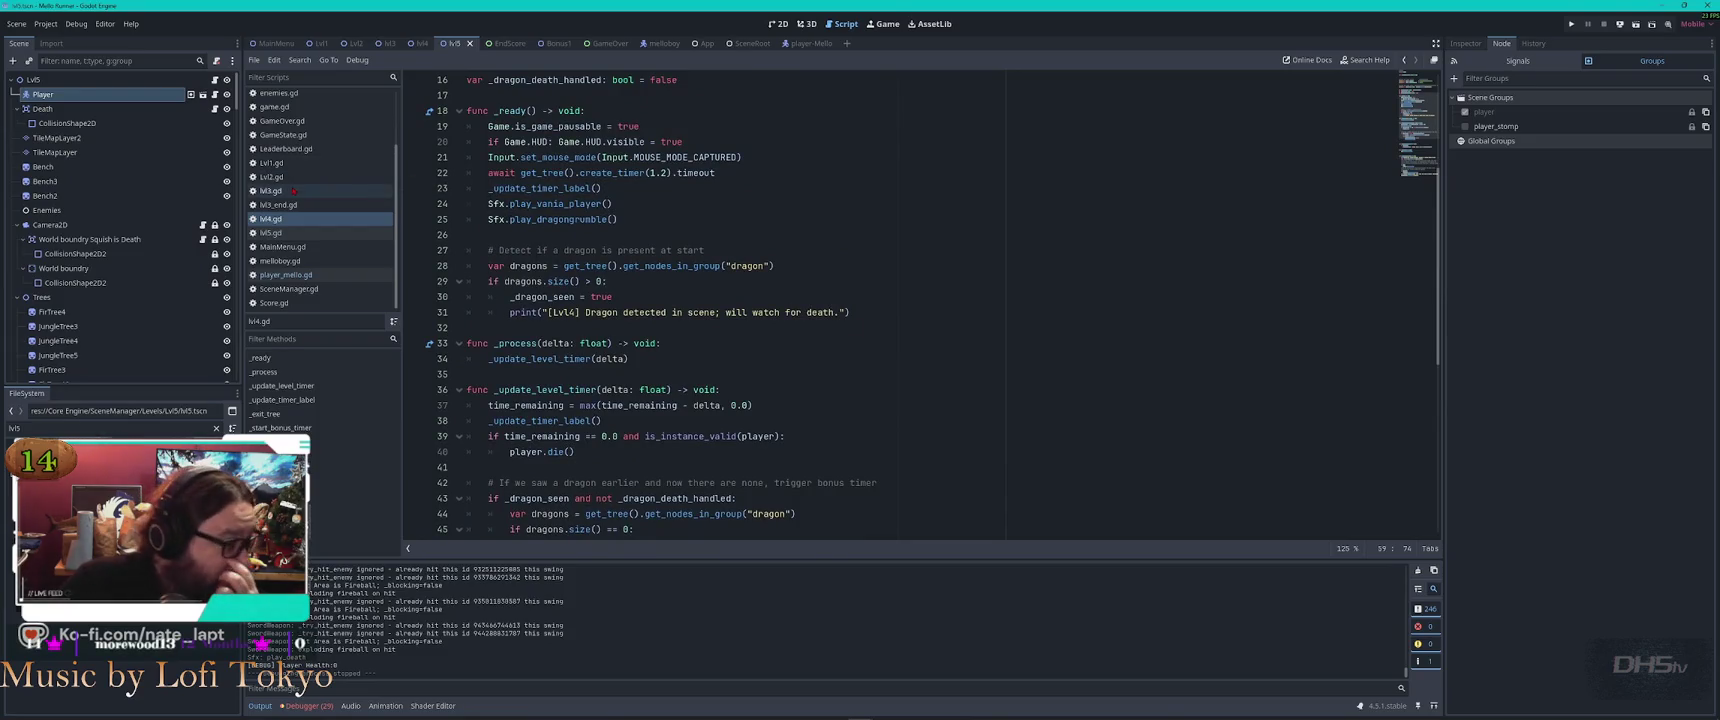
scroll(294, 190, up, 2)
text(dragon)
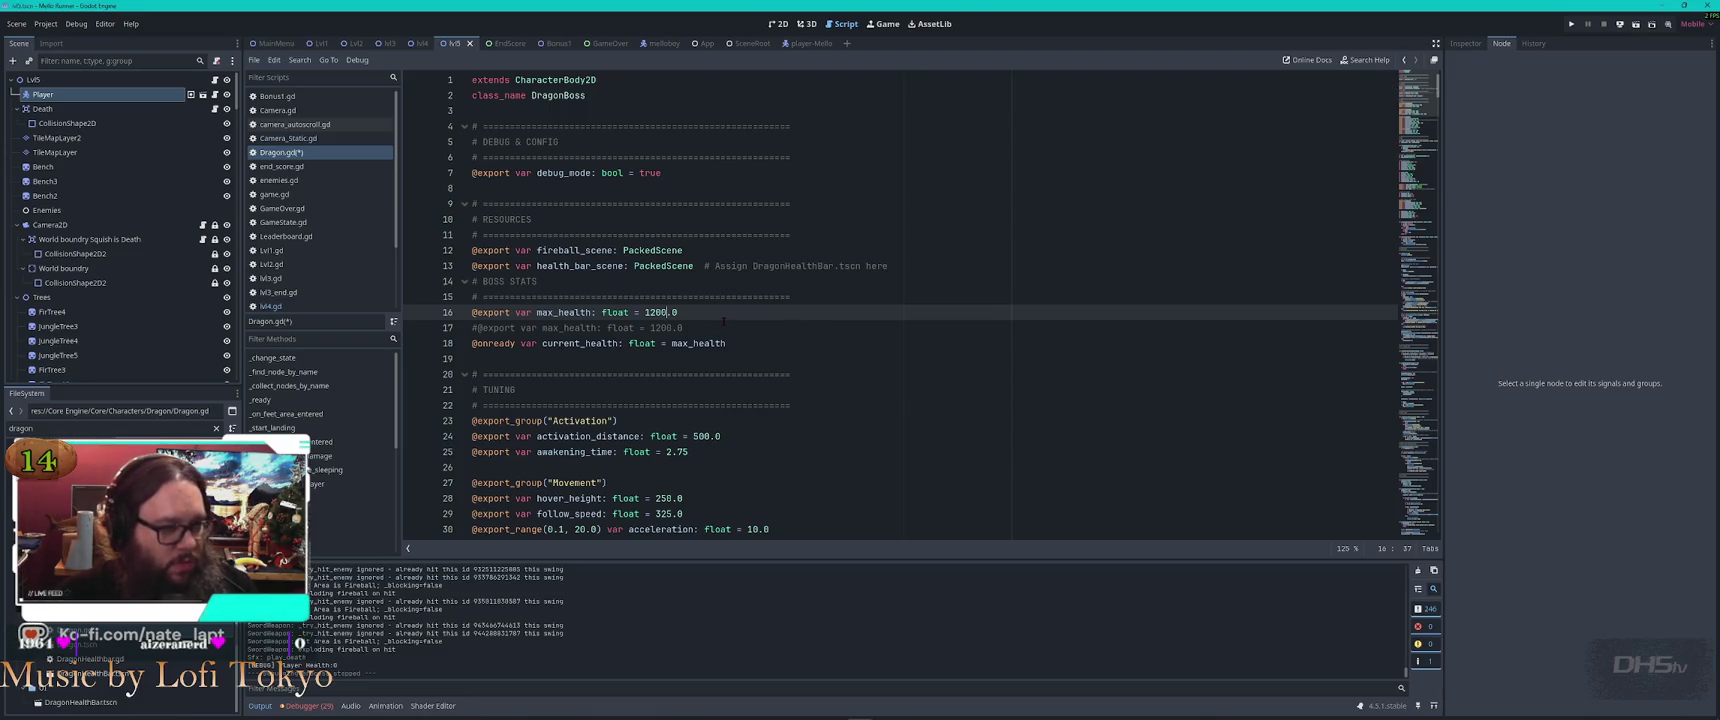
Save the Dragon script and jump from the debugger Errors list to the lvl4.gd line 8 camera-node error
key(ctrl+s)
key(alt+Left)
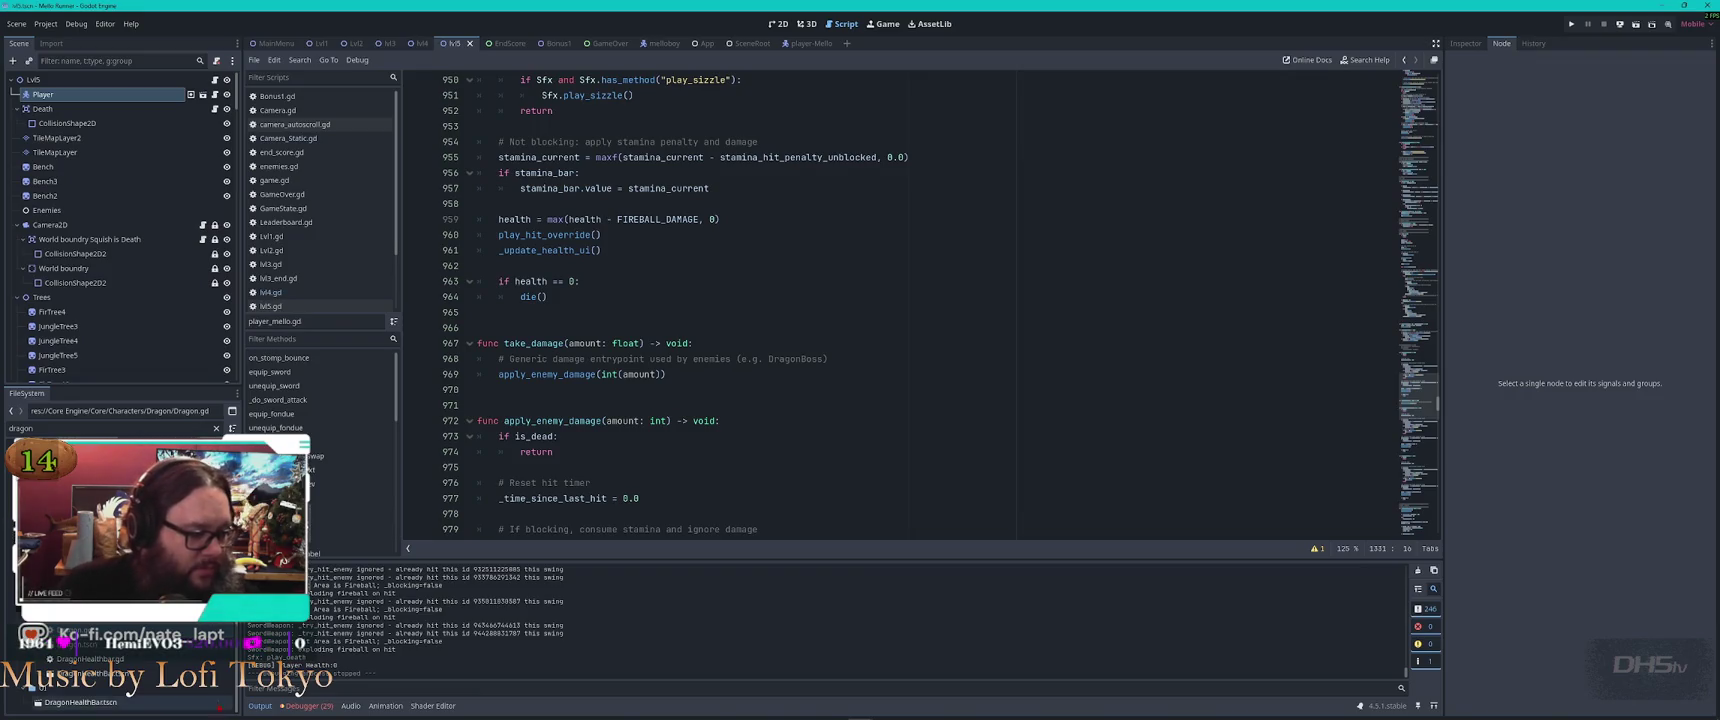
click(300, 706)
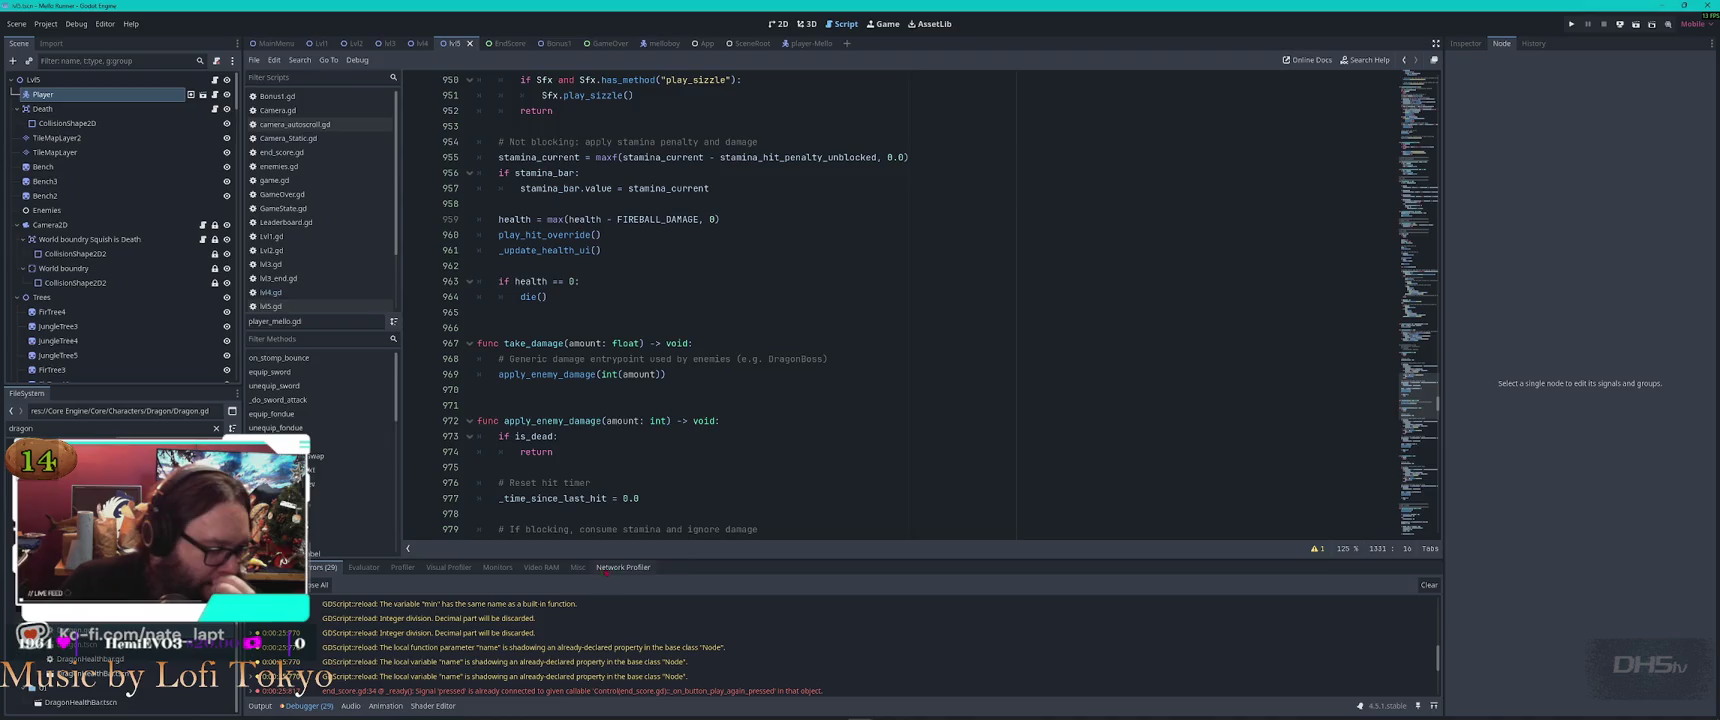
drag(862, 558, 835, 187)
mouse_move(837, 269)
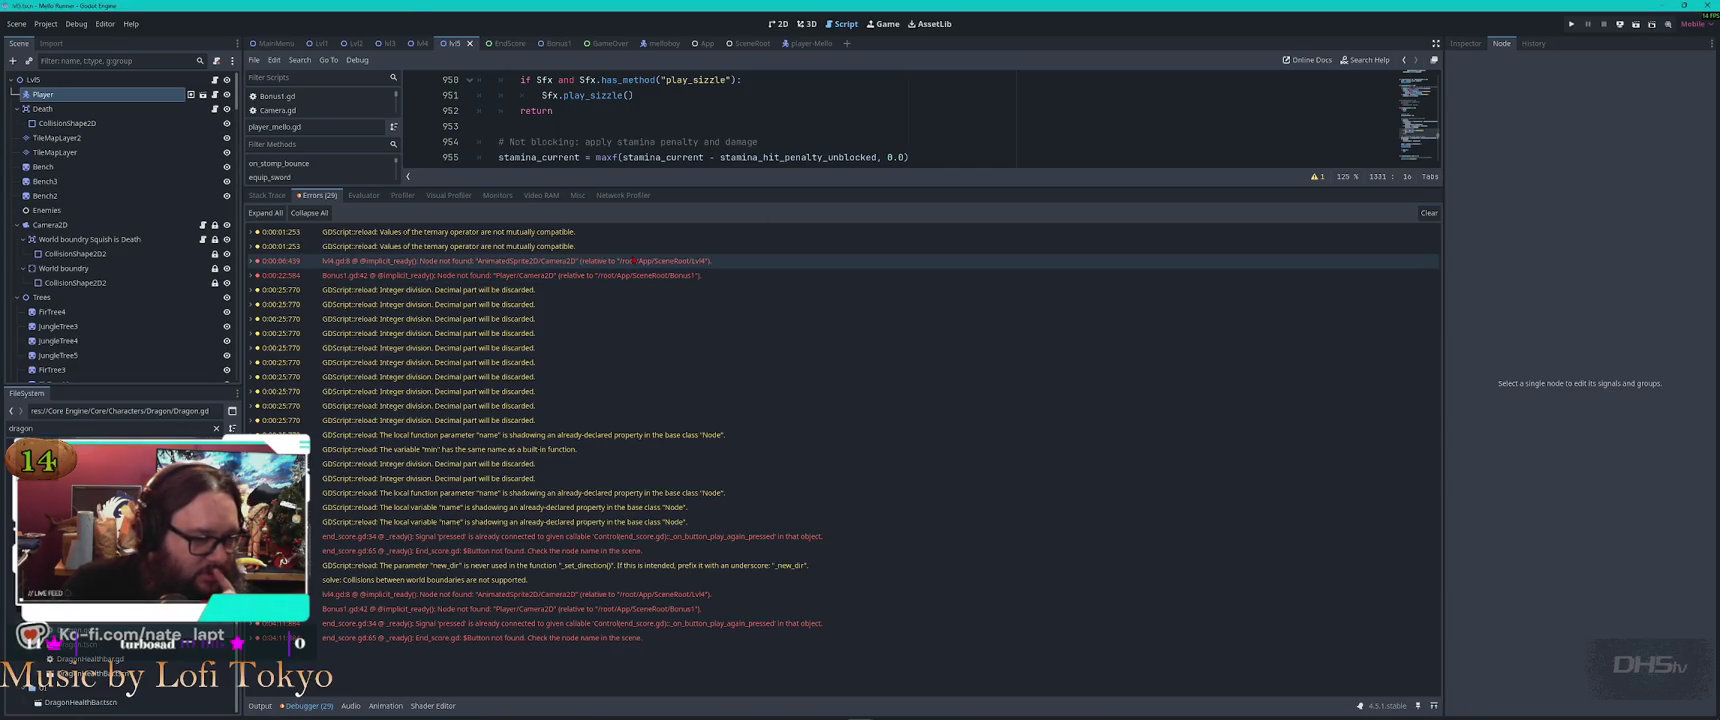
double_click(632, 260)
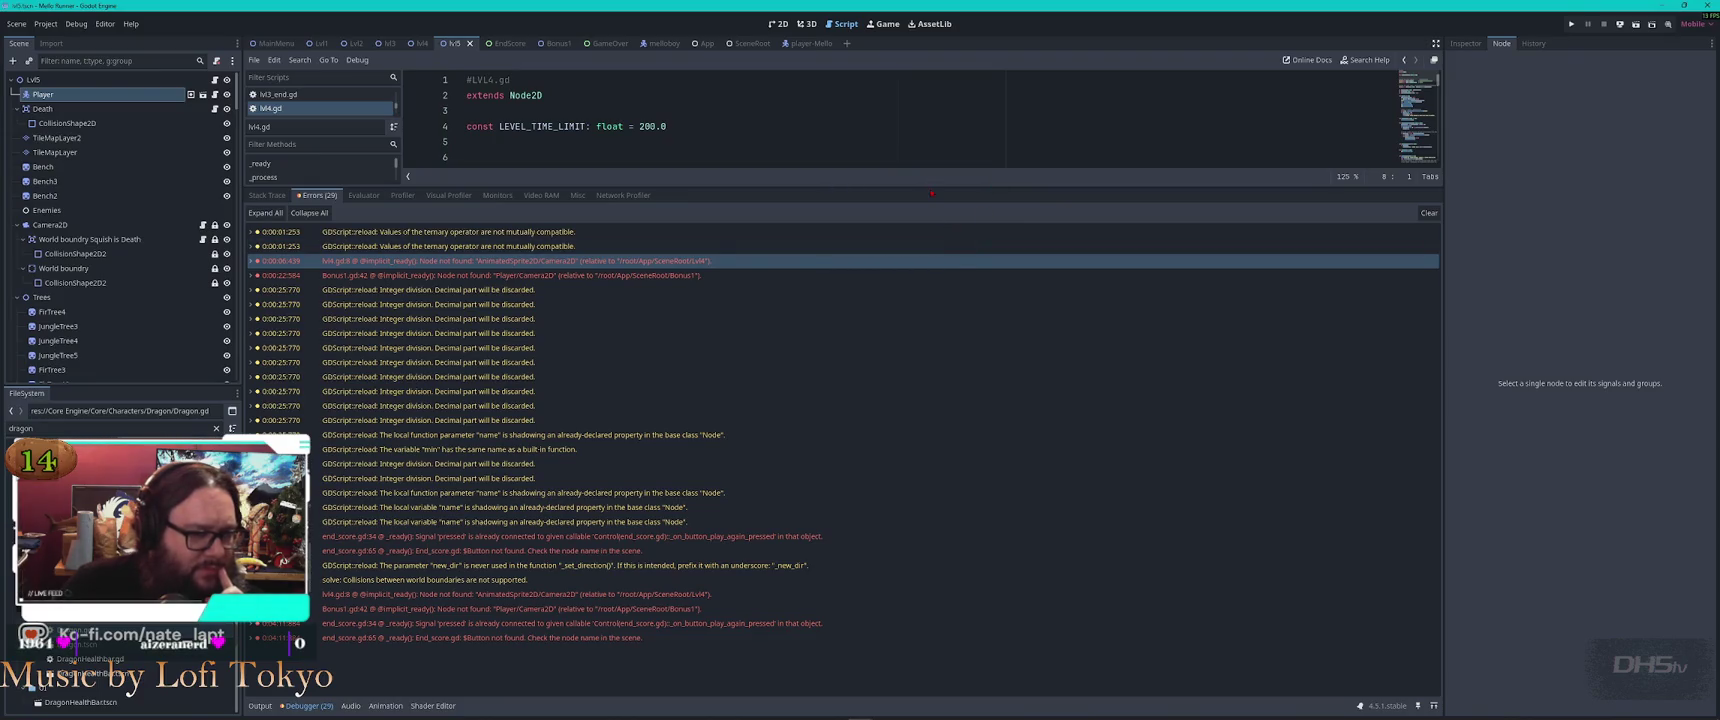
mouse_move(920, 186)
mouse_down()
mouse_move(950, 490)
mouse_move(963, 396)
mouse_up()
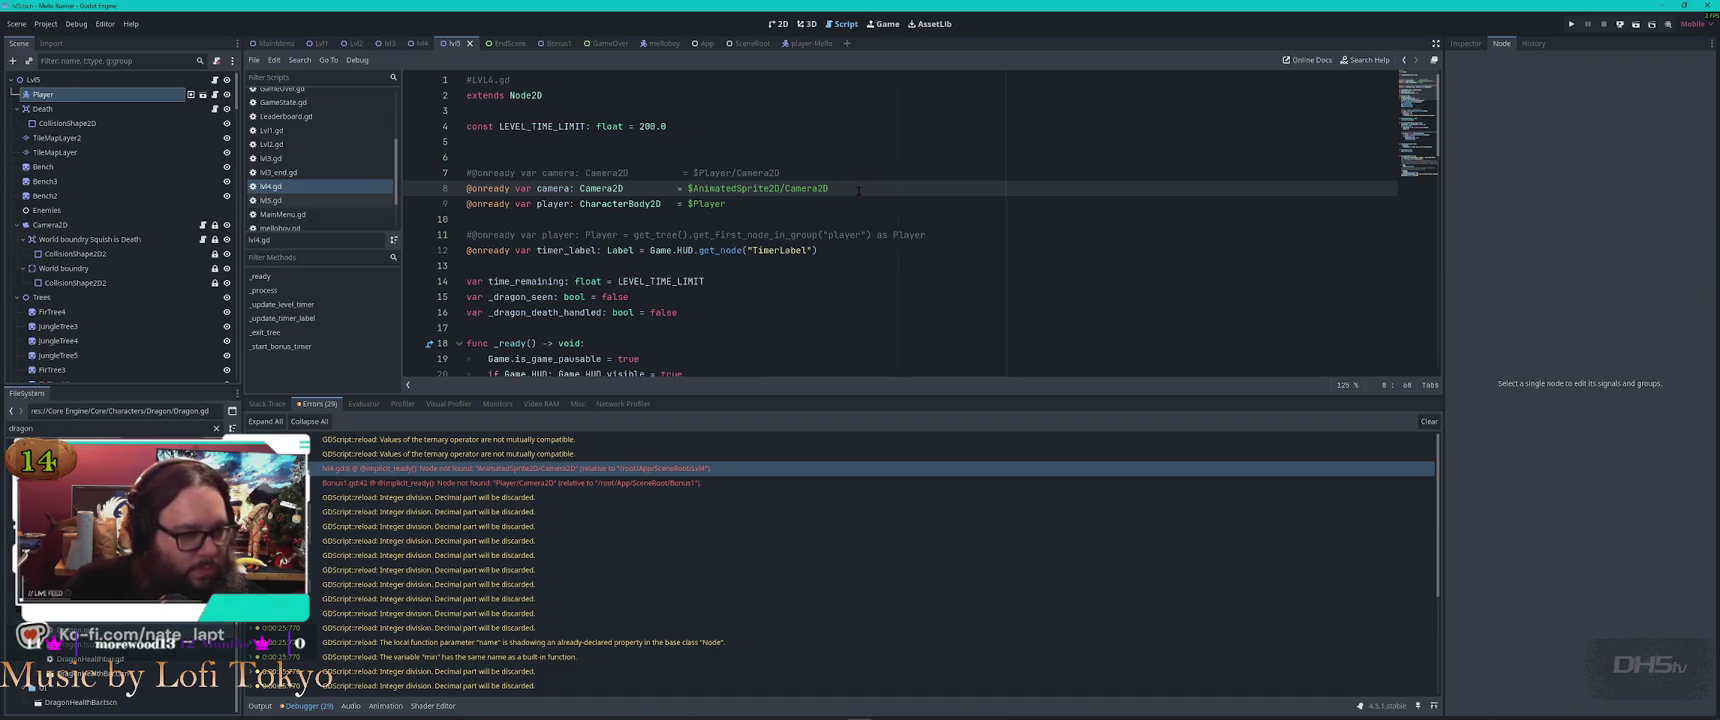
Toggle comments on lvl4.gd's camera reference lines and save the script
key(ctrl+k)
key(Up)
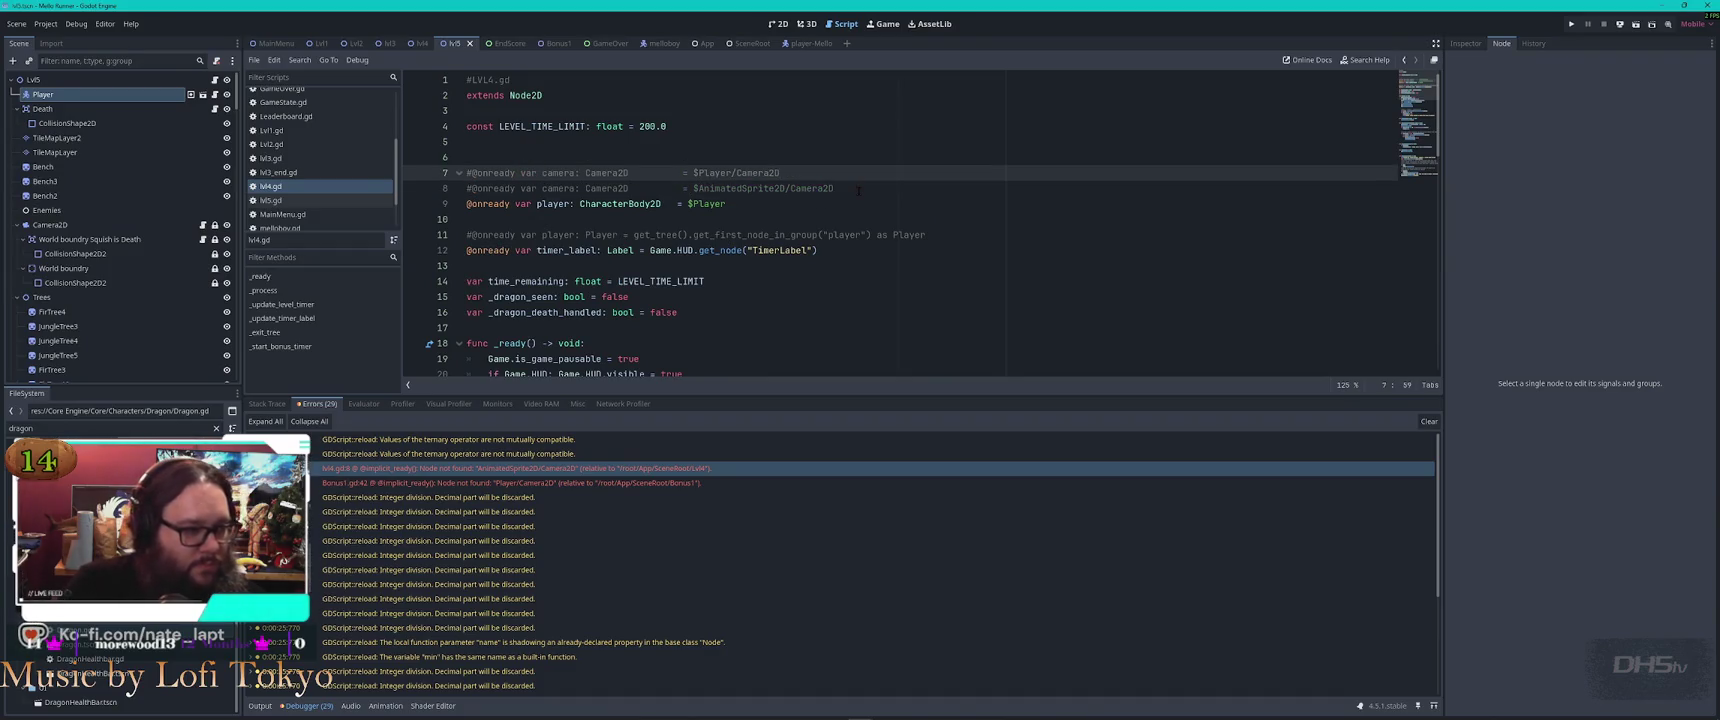
key(Home)
key(ctrl+k)
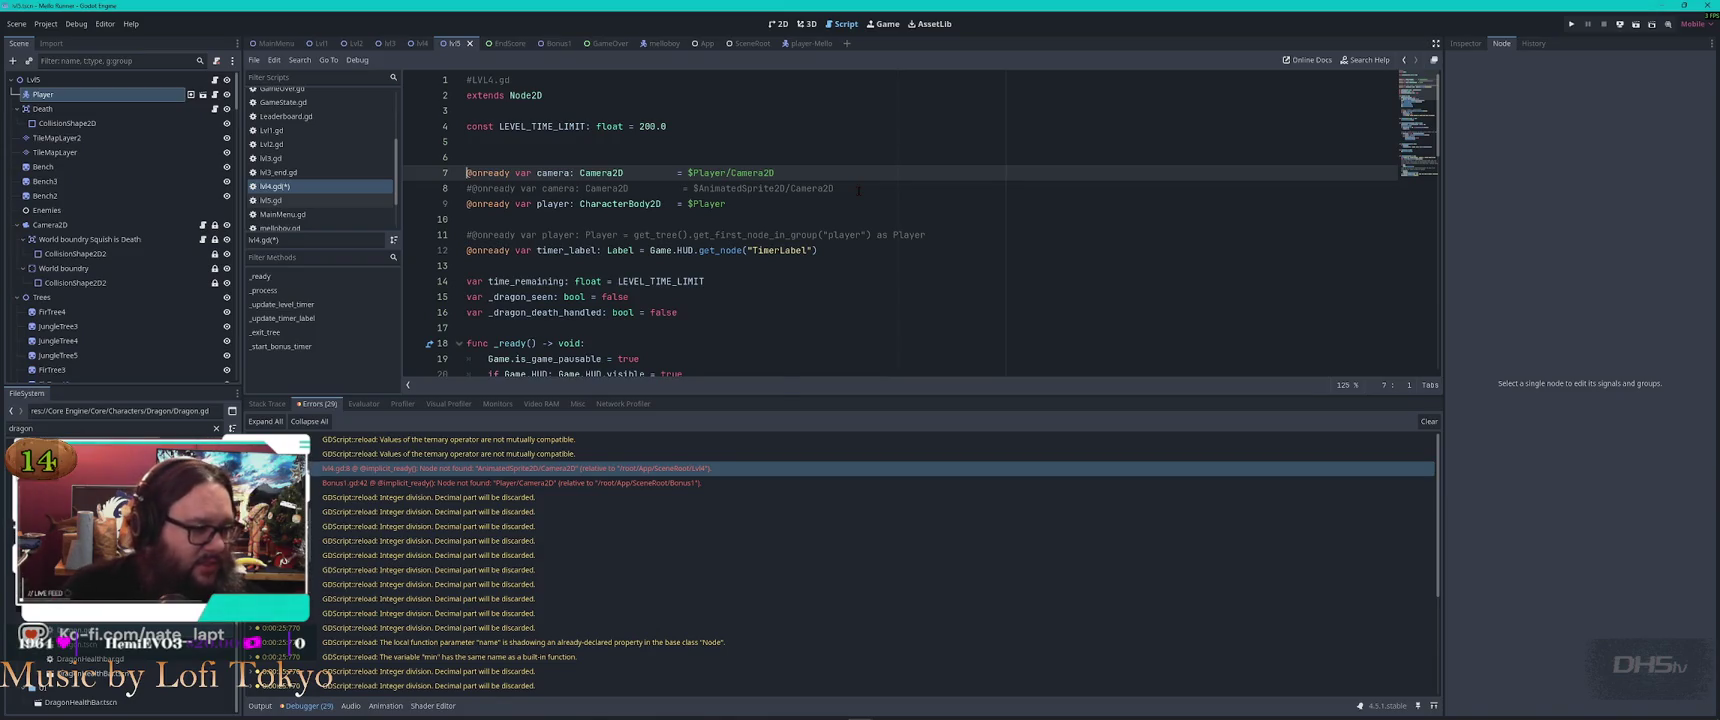
key(ctrl+s)
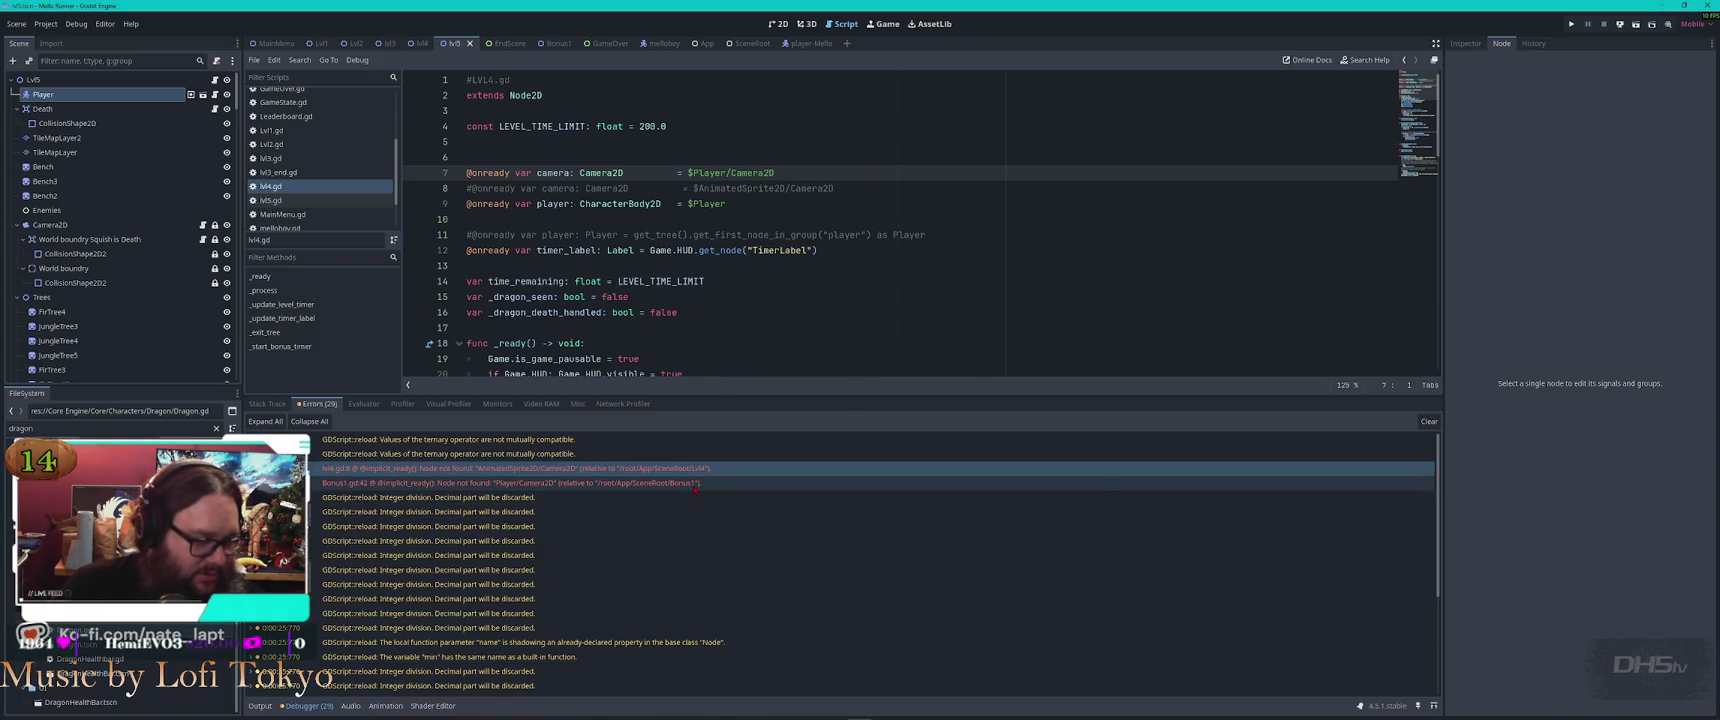
Copy the working get_node_or_null camera line from lvl5.gd
mouse_move(696, 489)
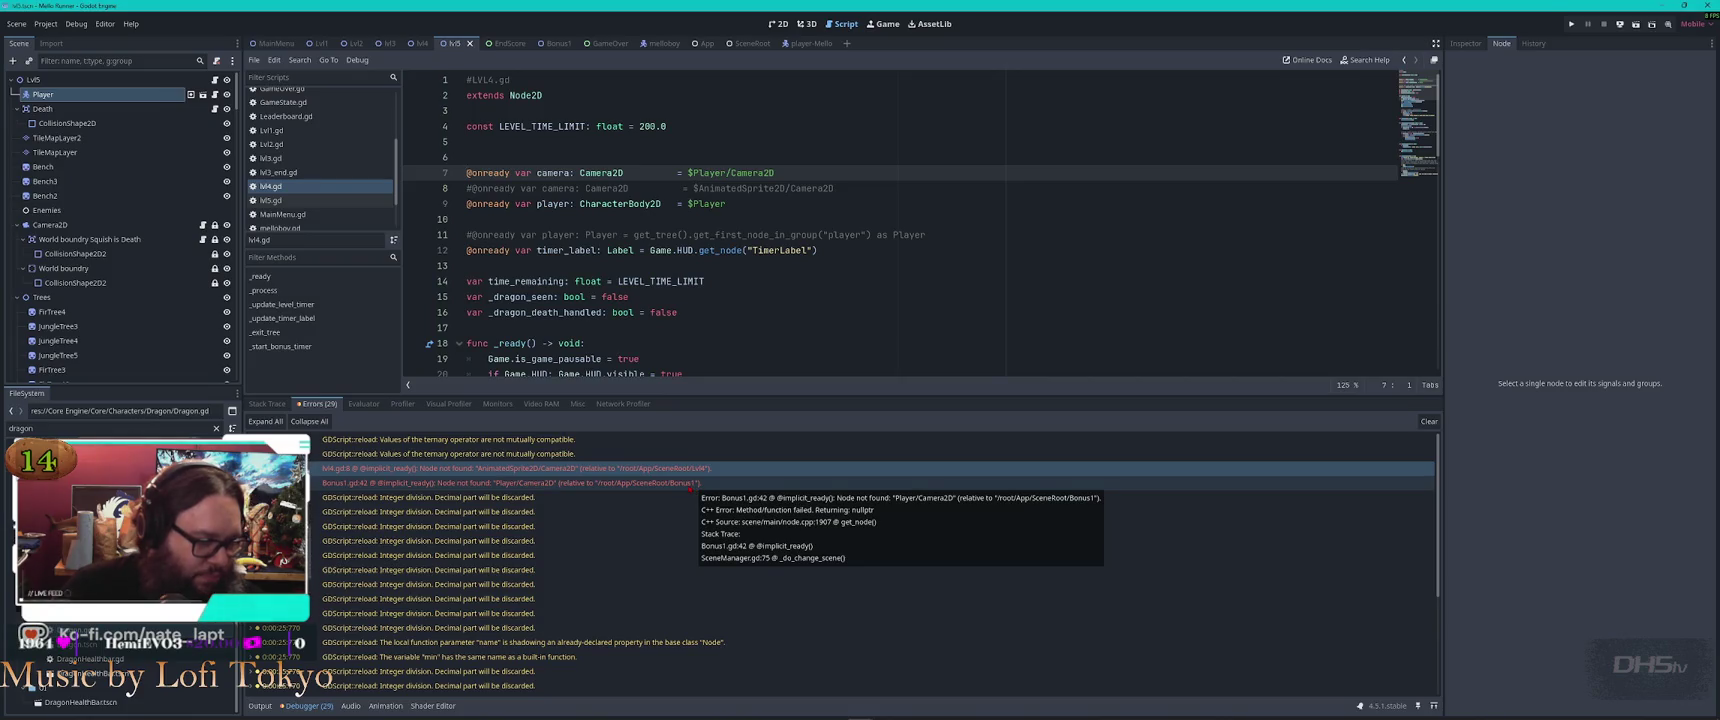
double_click(690, 487)
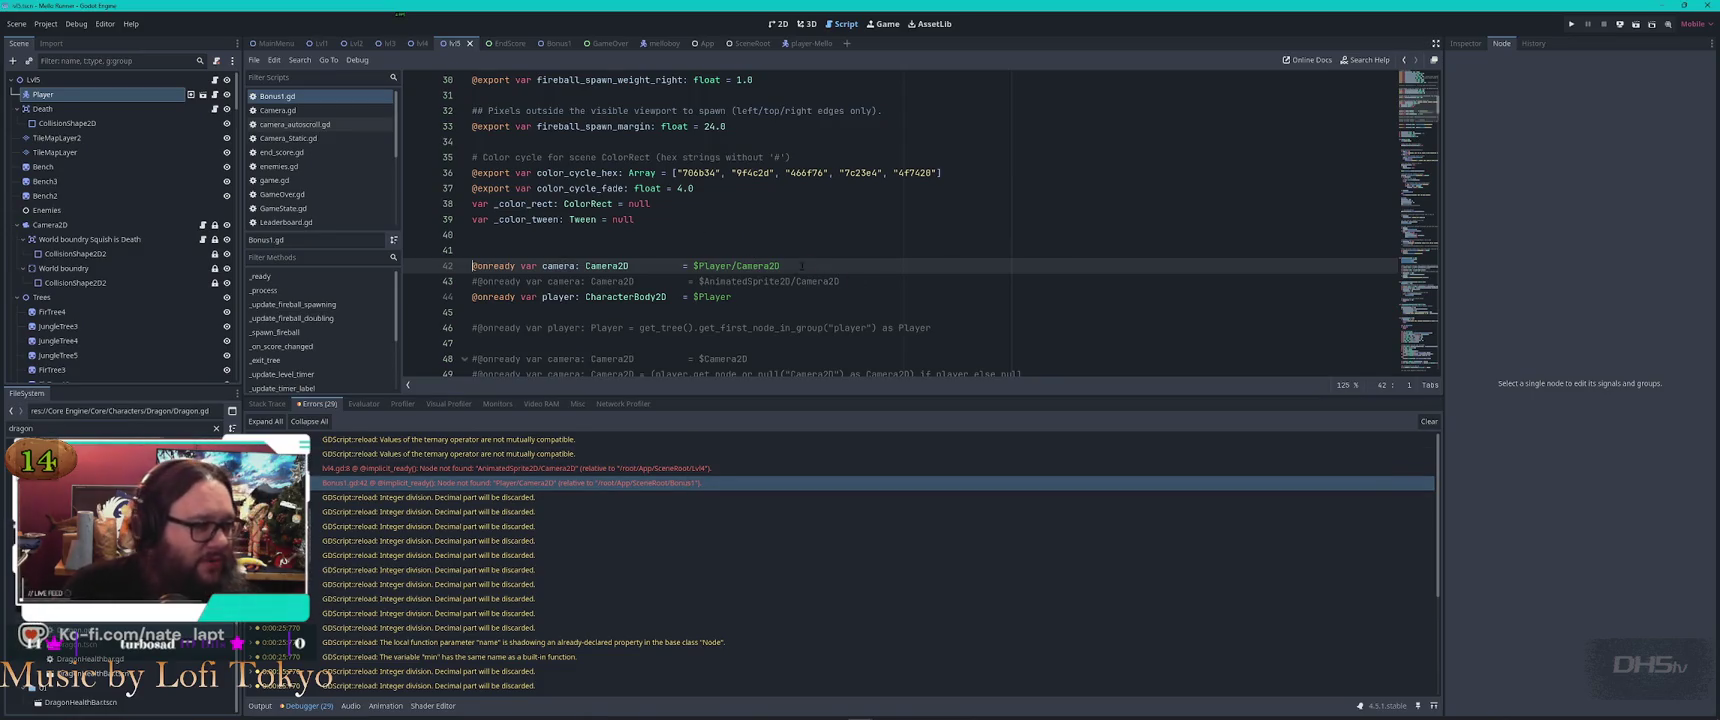
scroll(302, 203, down, 3)
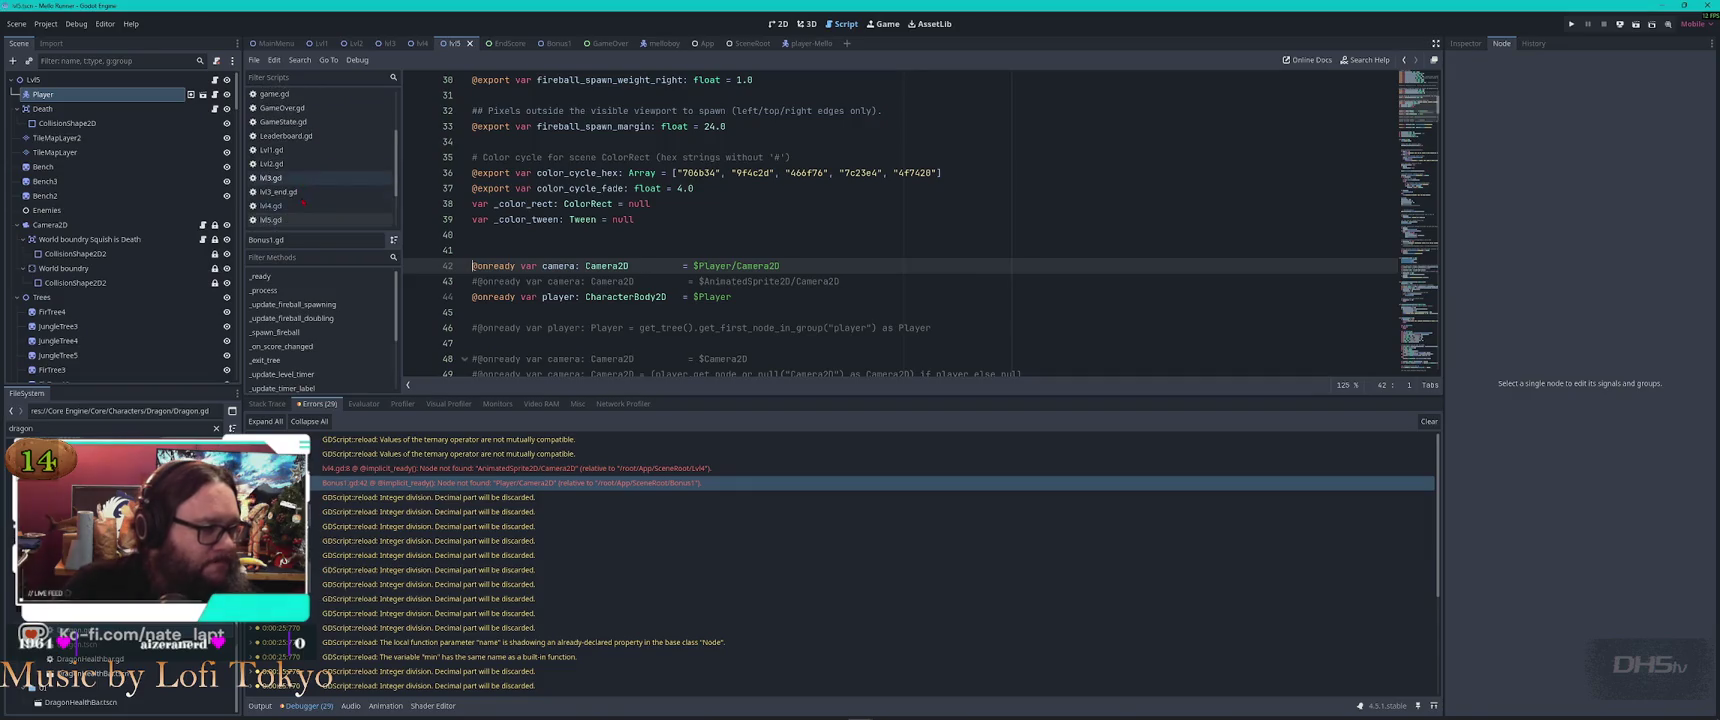
click(272, 219)
click(856, 216)
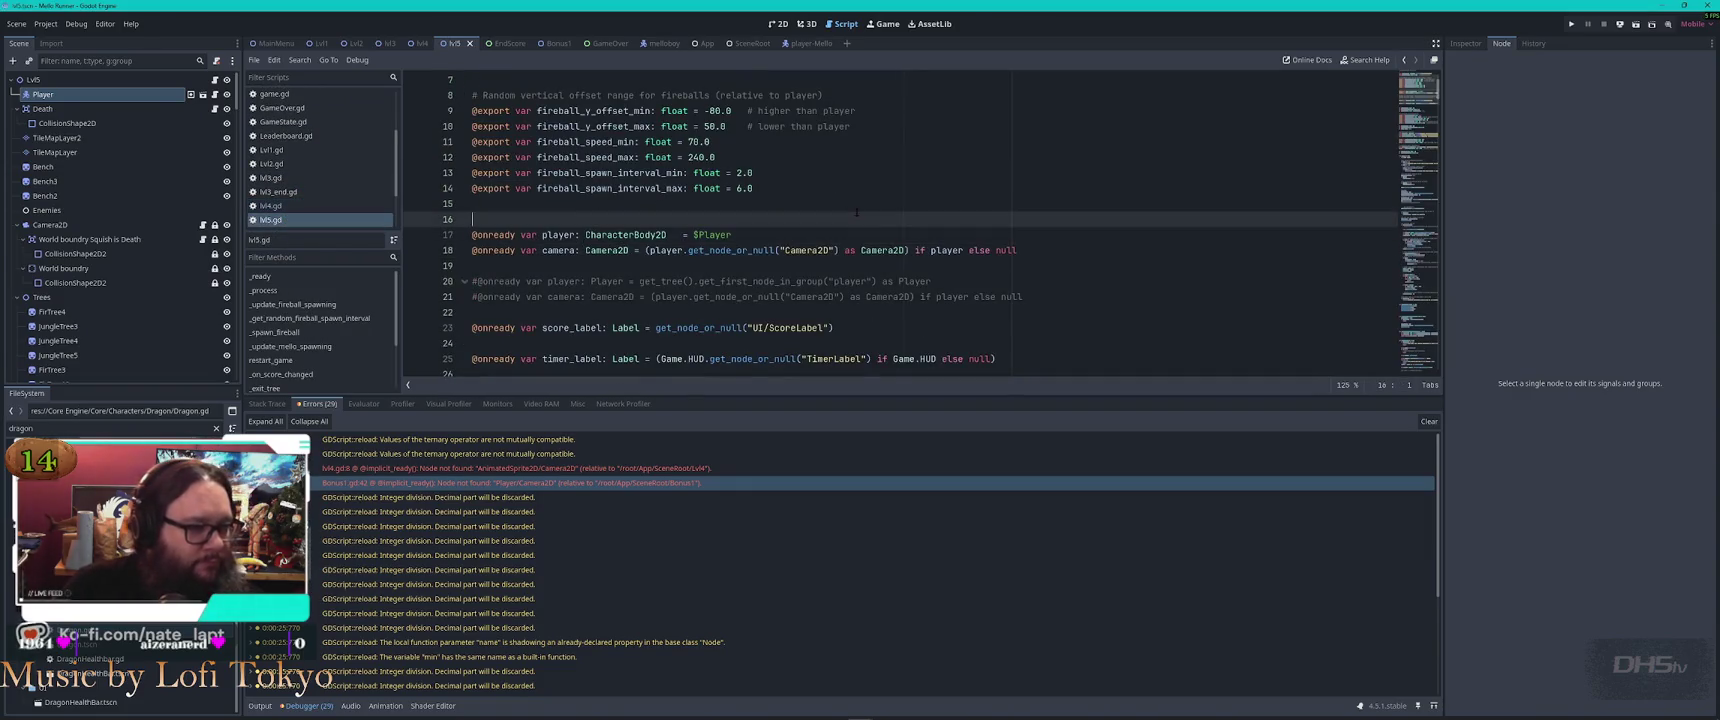
drag(977, 235, 1061, 245)
key(ctrl+c)
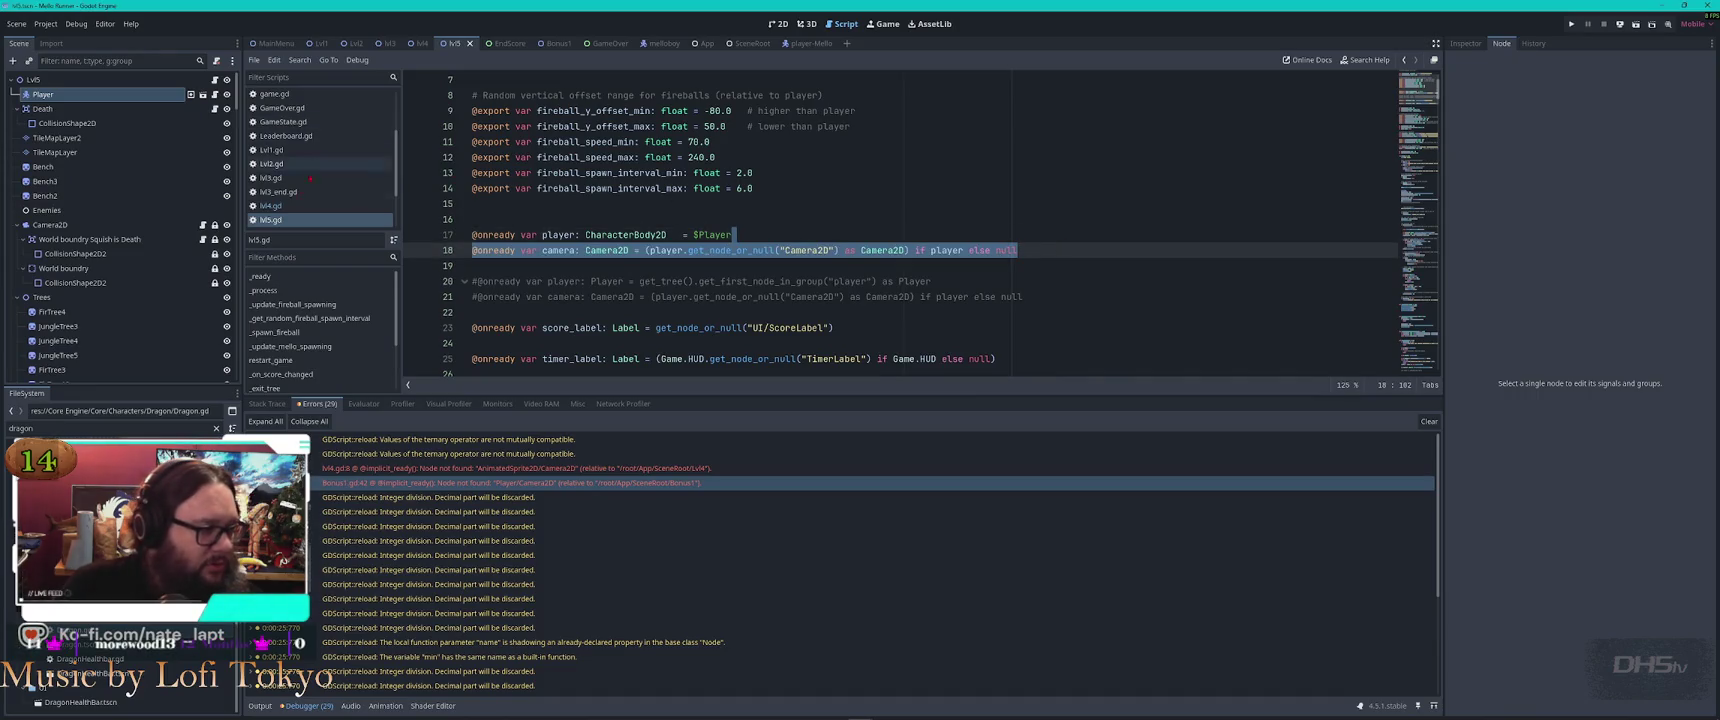
In Bonus1.gd, paste the get_node_or_null camera line and comment out the old $Player/Camera2D line
scroll(305, 100, up, 3)
click(277, 96)
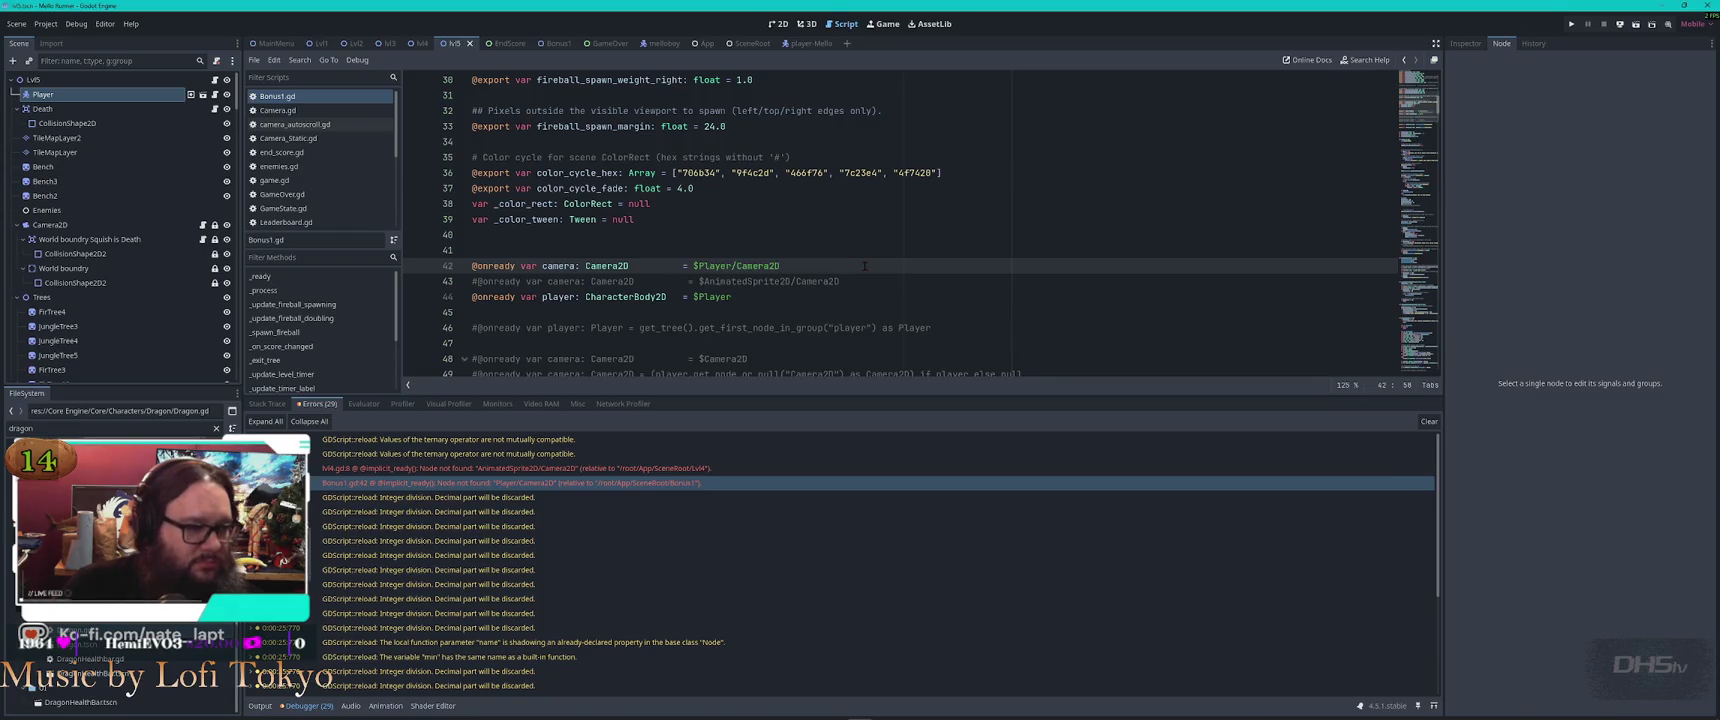
key(Return)
key(Return)
key(ctrl+v)
key(Up)
key(Up)
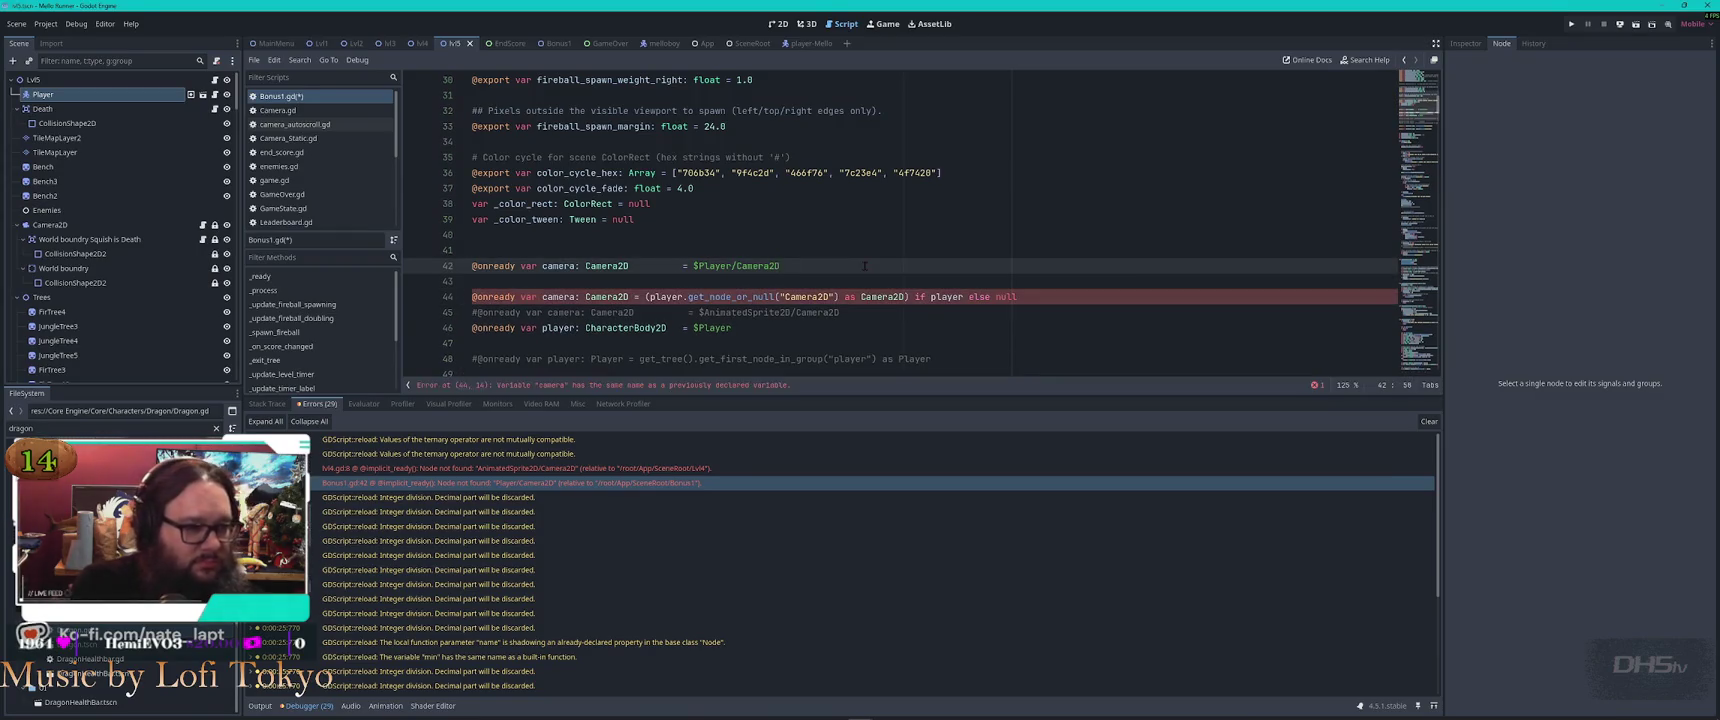
key(ctrl+k)
key(Down)
key(Delete)
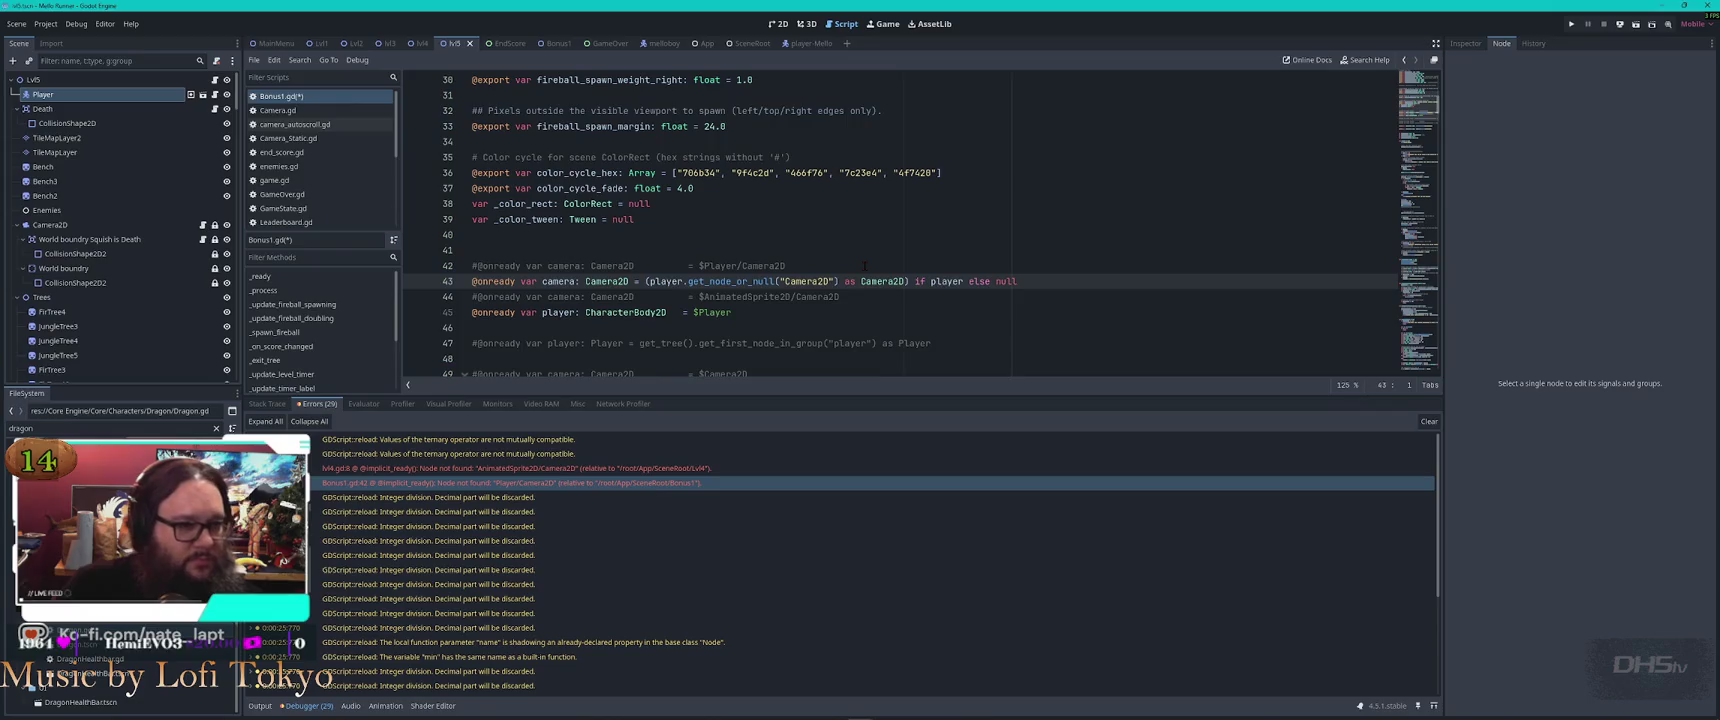
Paste the get_node_or_null camera line into lvl4.gd, comment out $Player/Camera2D, and run the game
scroll(320, 160, down, 3)
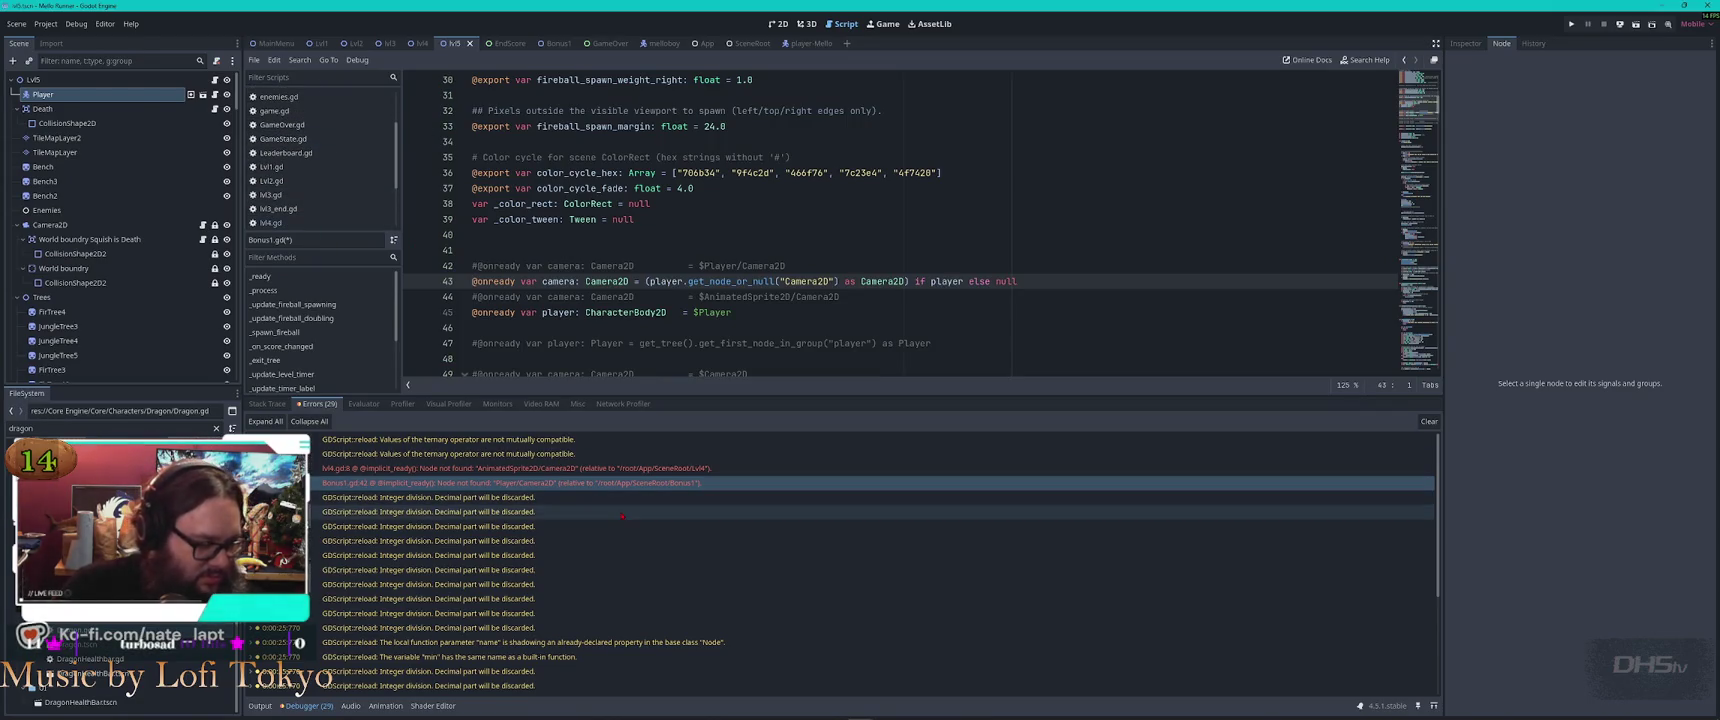
click(622, 470)
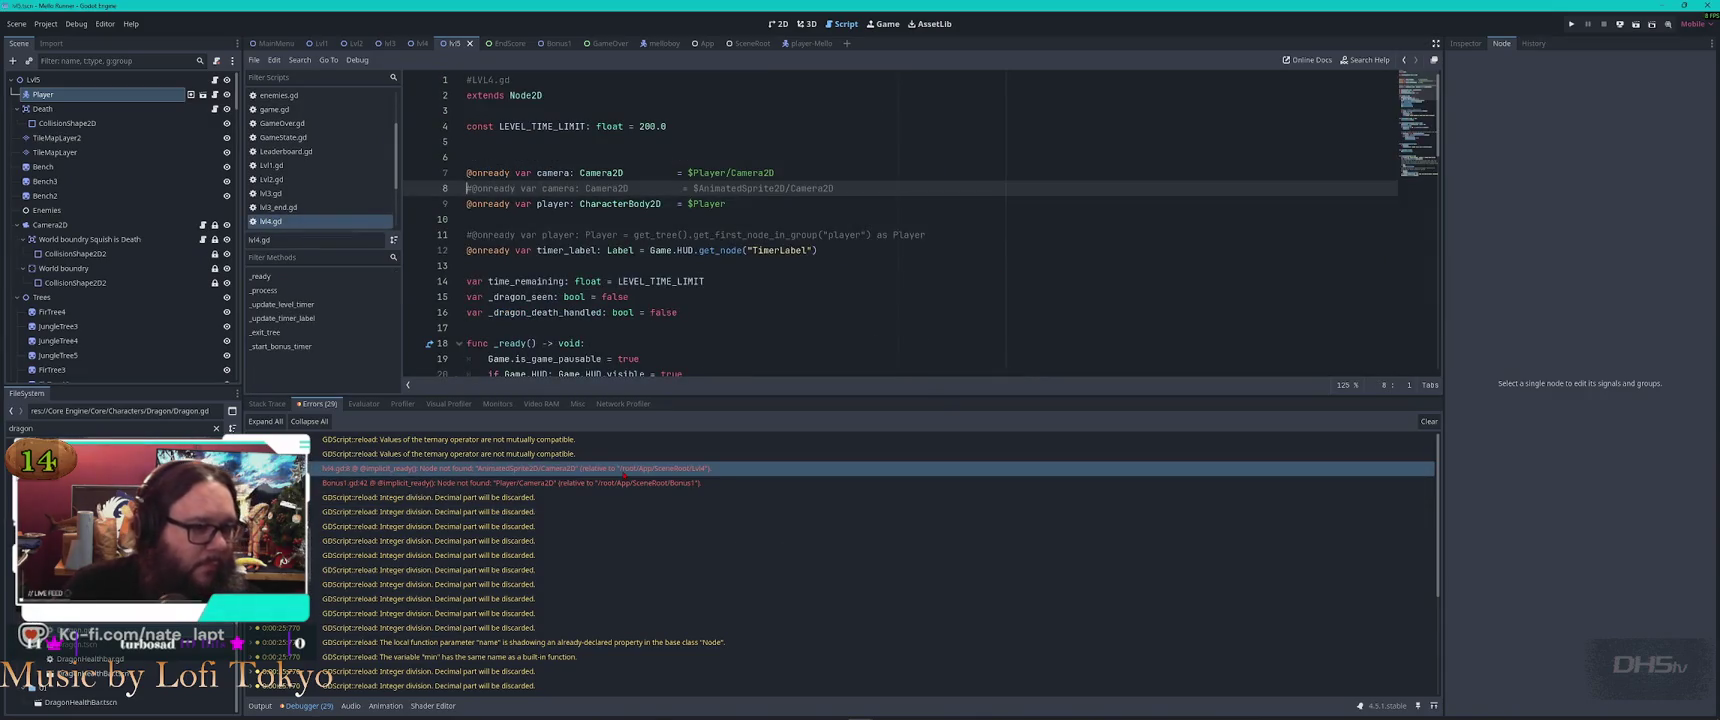
click(823, 156)
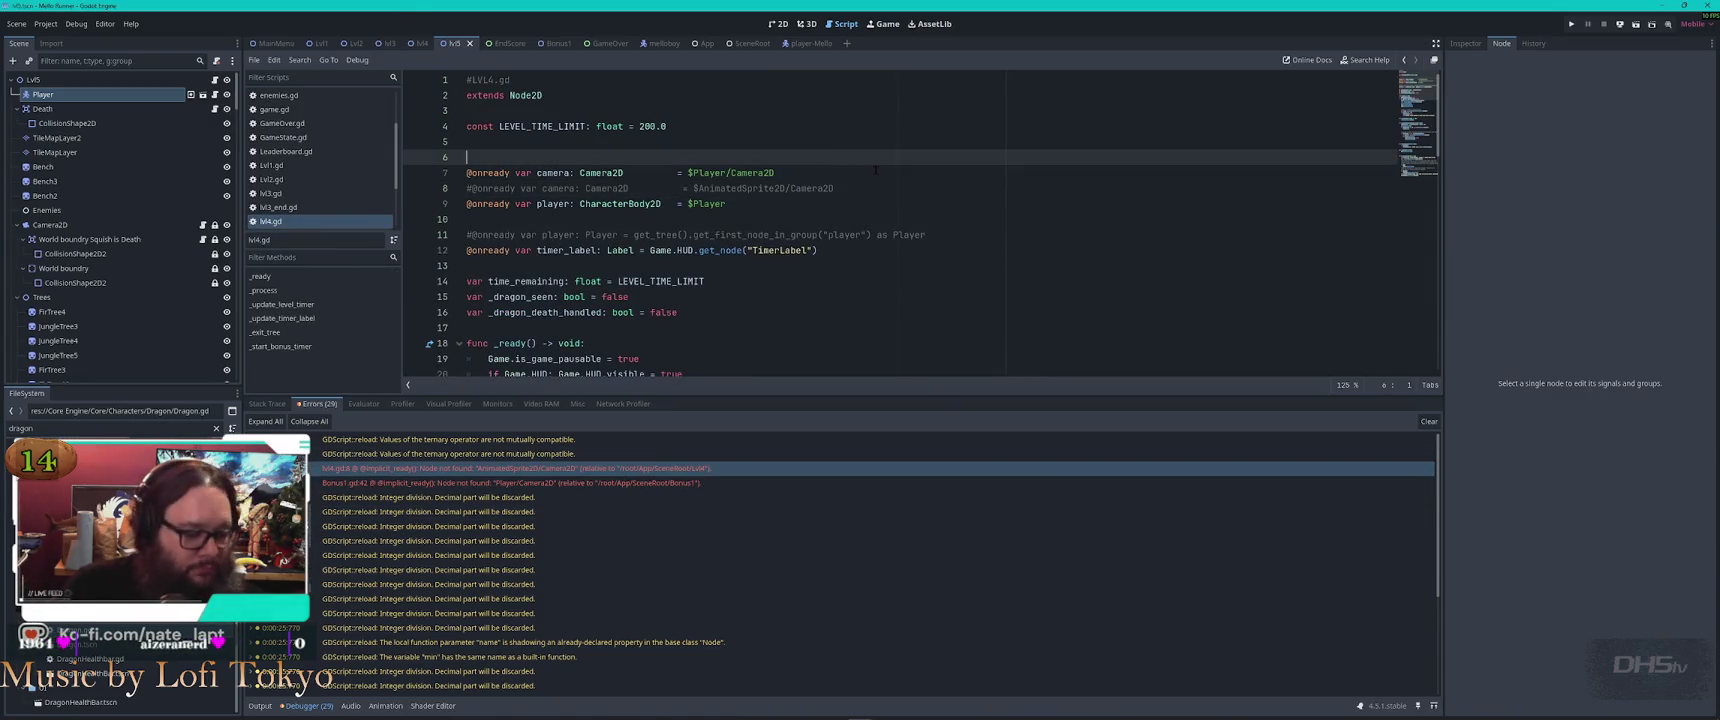
key(ctrl+v)
key(Down)
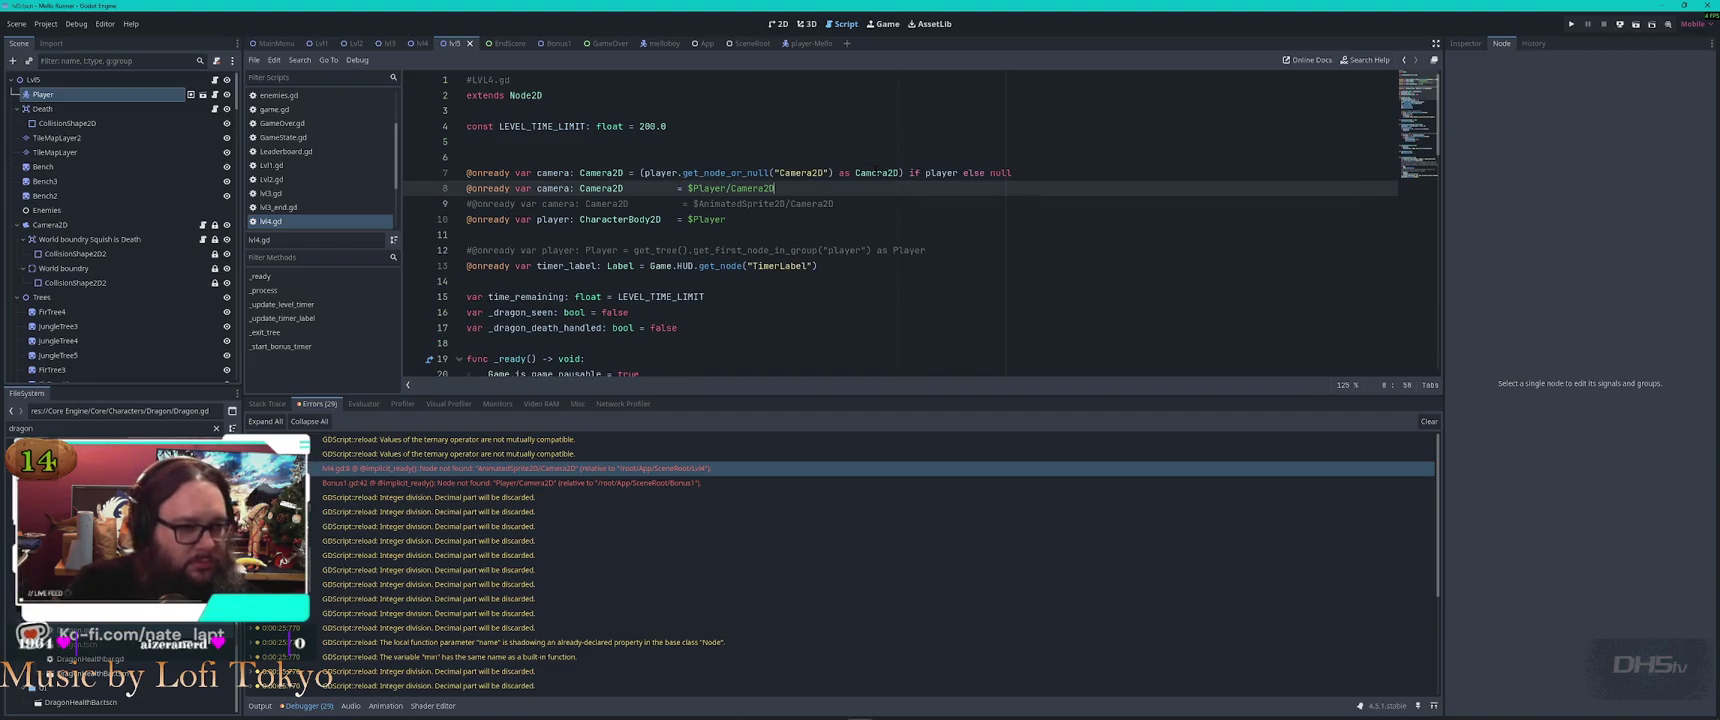
key(ctrl+k)
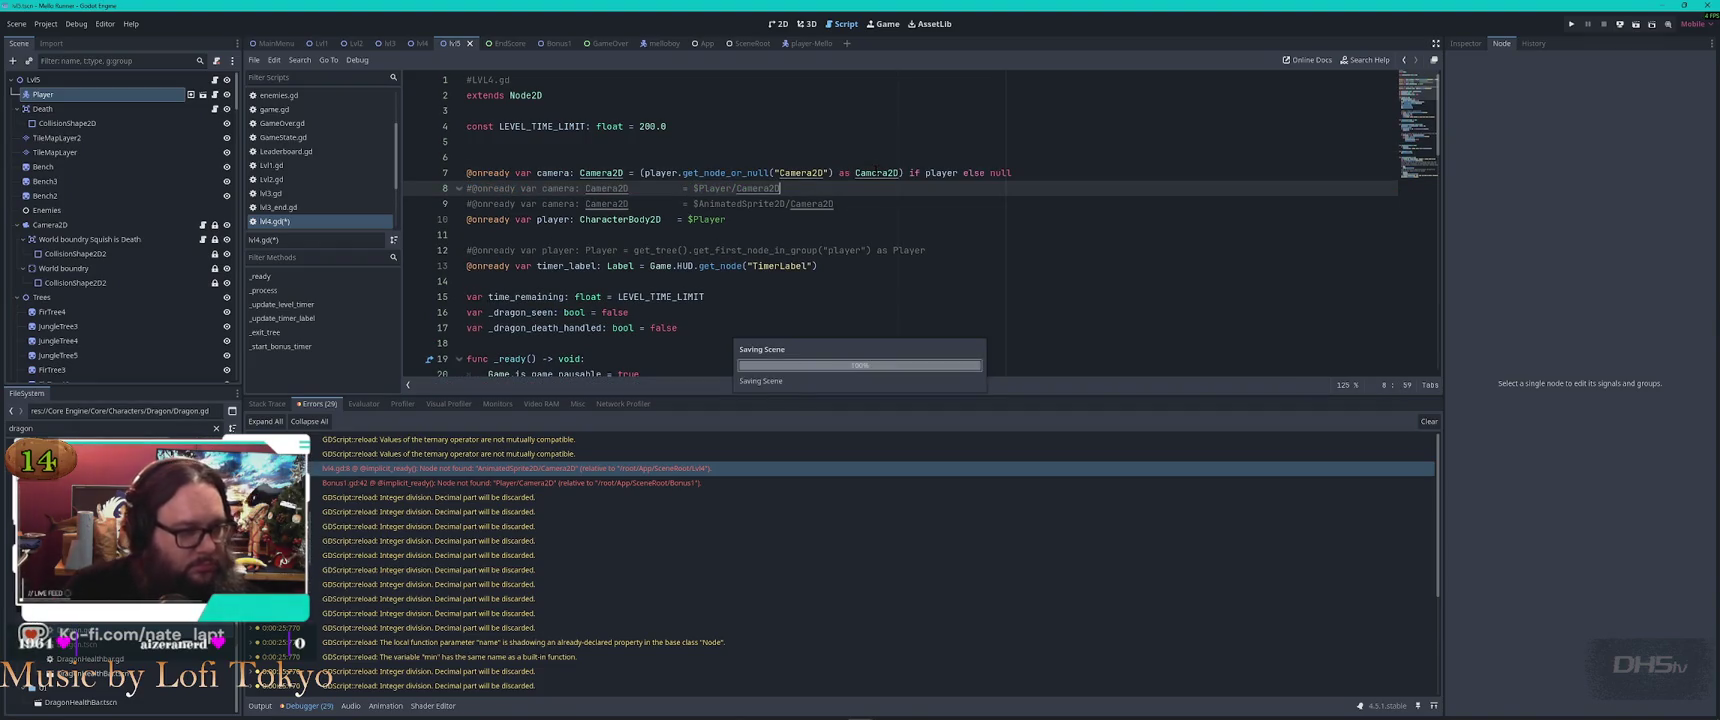
key(F5)
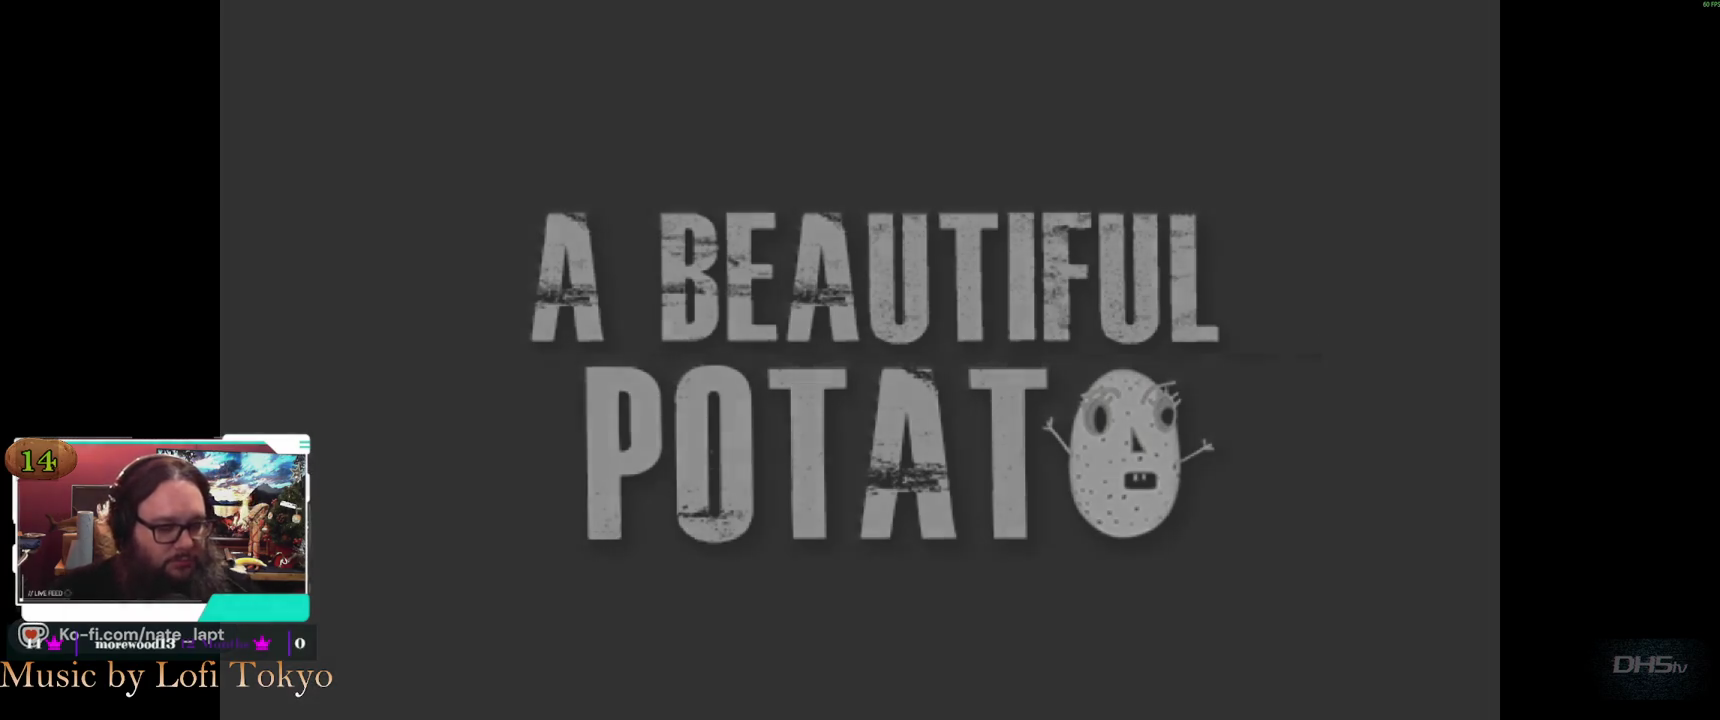
Stop the game, check the errors list for camera errors, and relaunch it
key(Return)
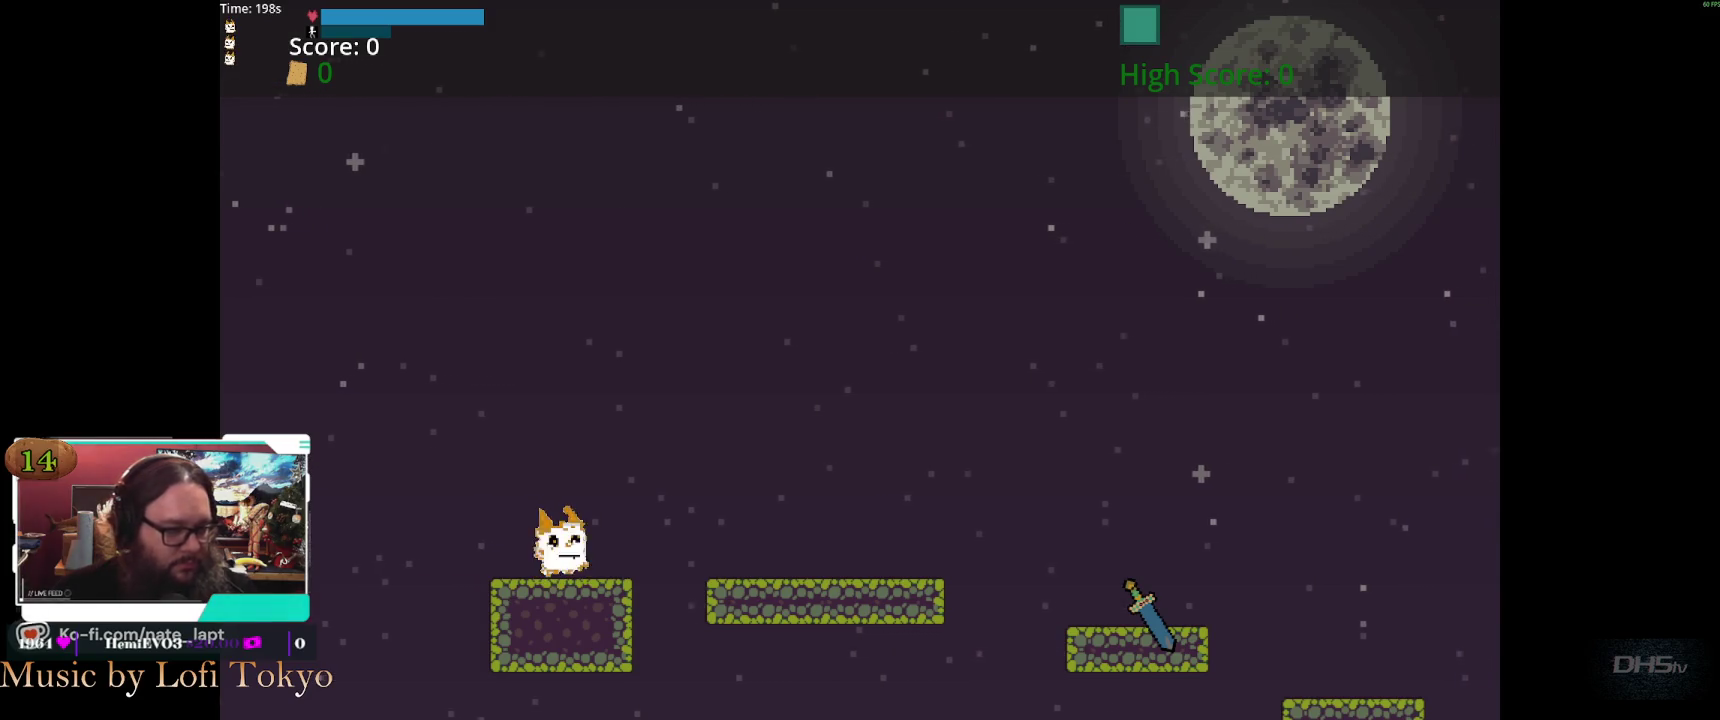
key(F8)
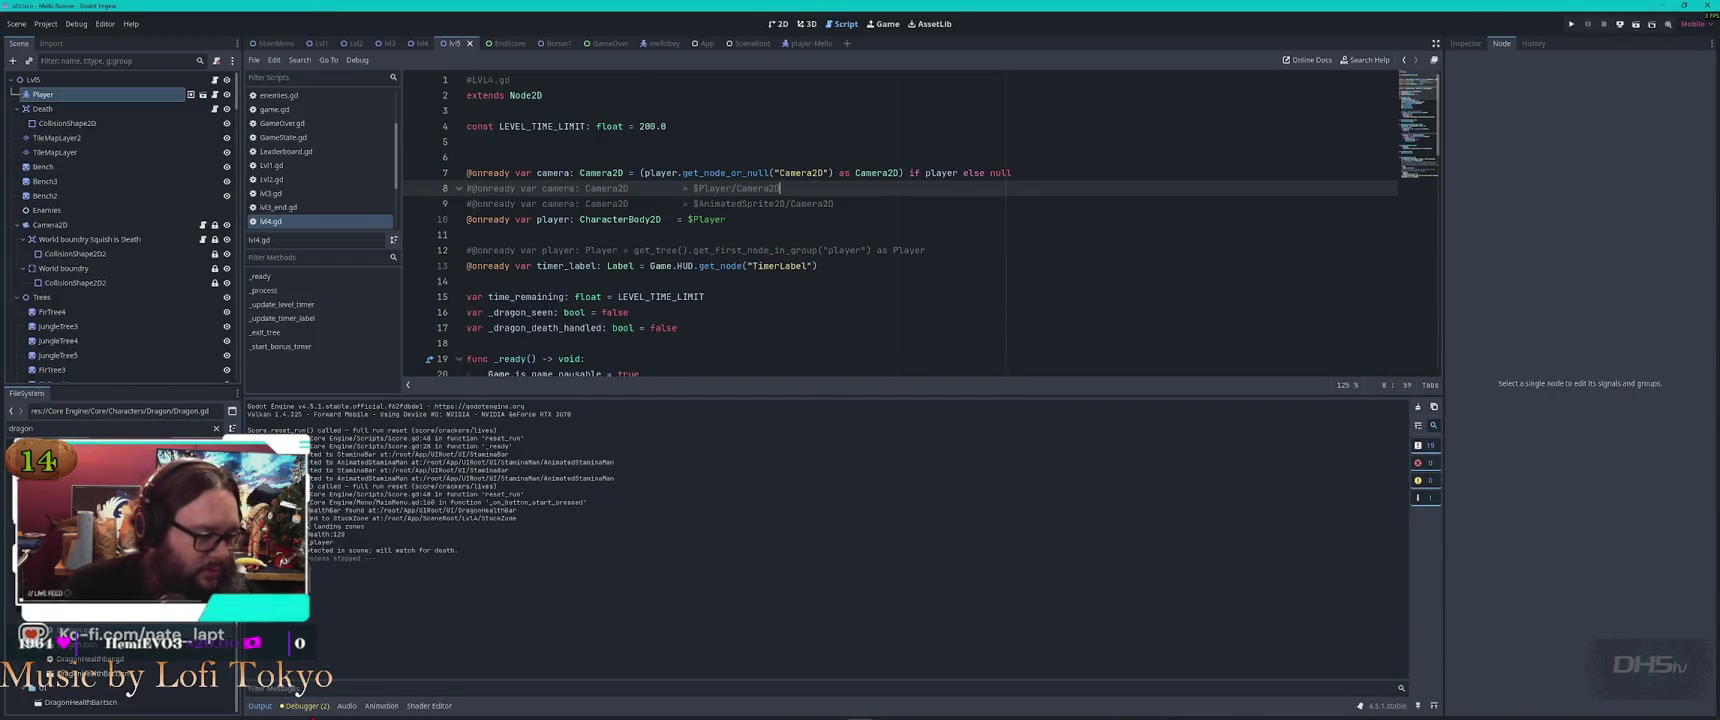
click(305, 706)
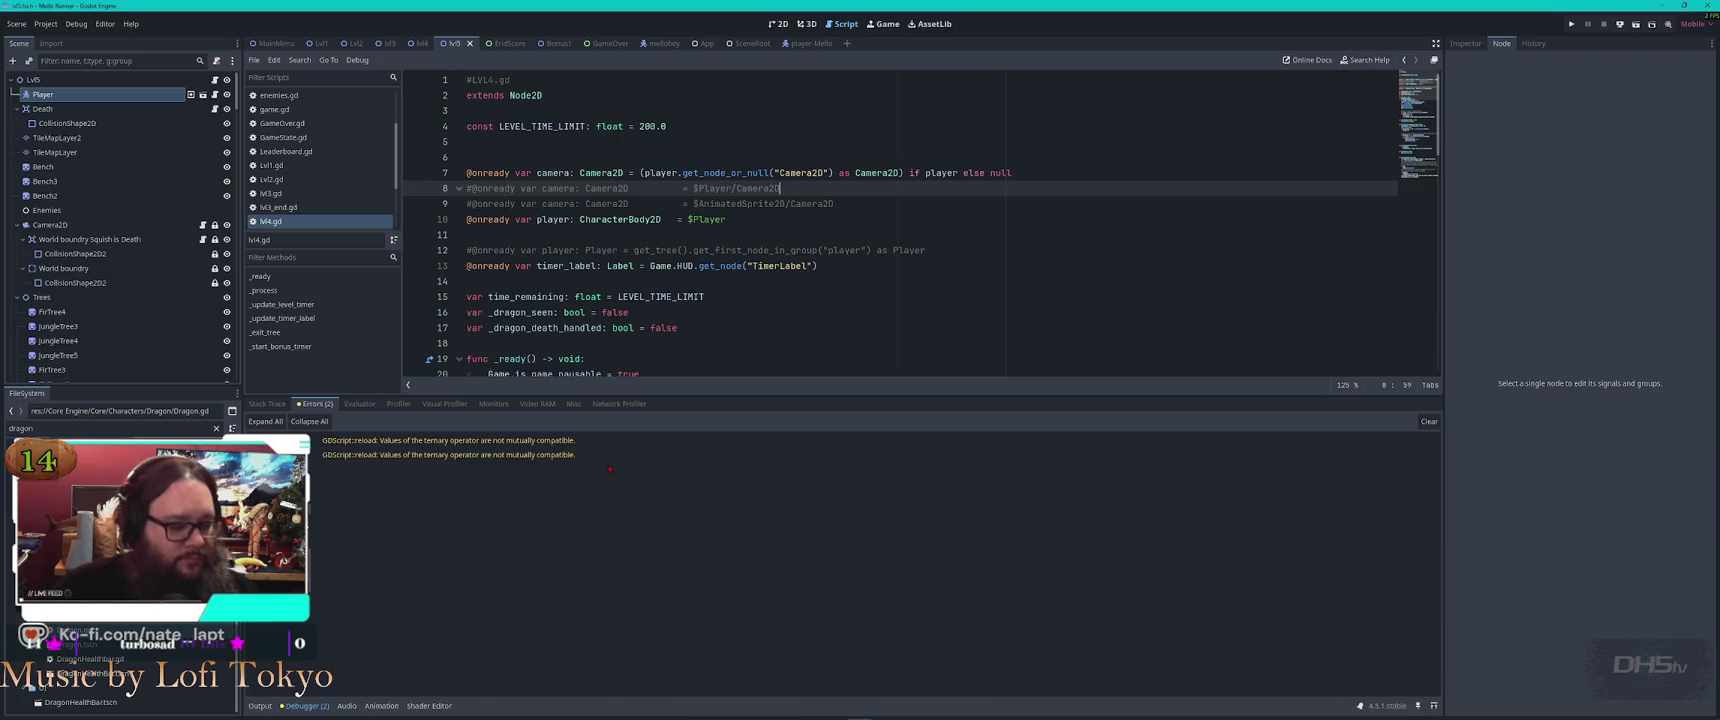
key(F5)
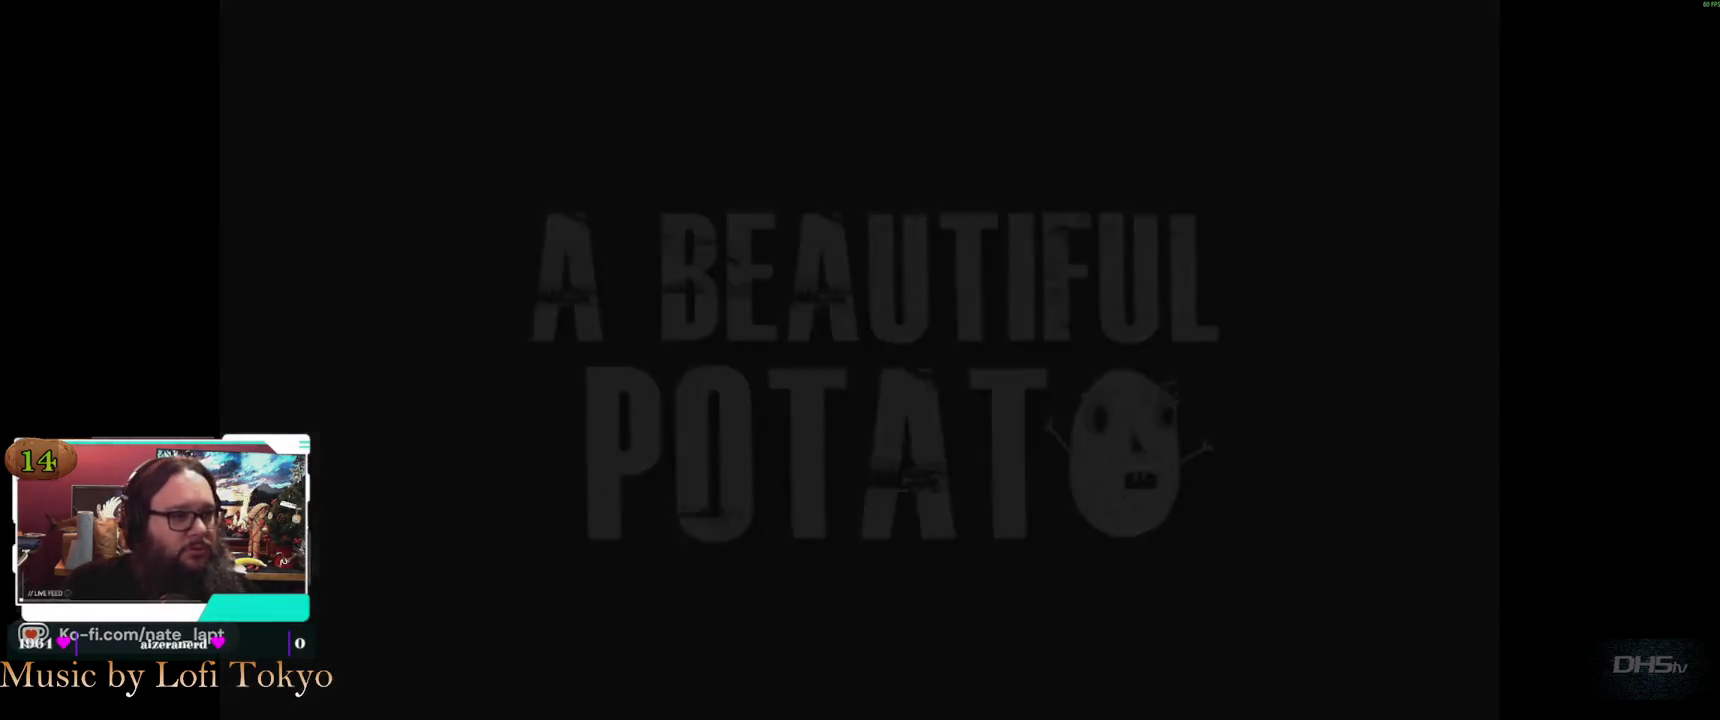
Start a new game, jump through to grab the sword, defeat the dragon for 470, and pause
key(Return)
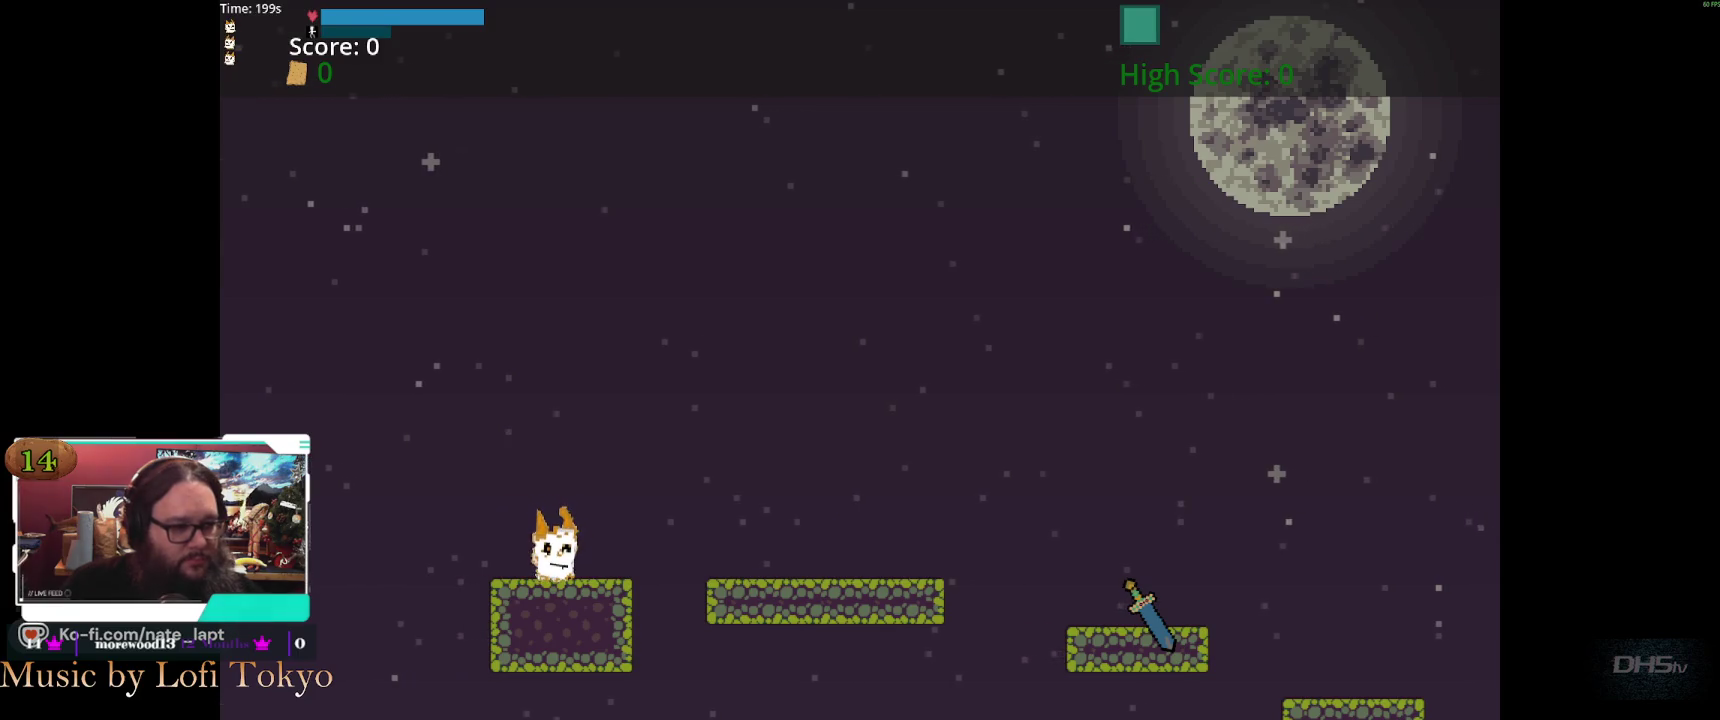
key(space)
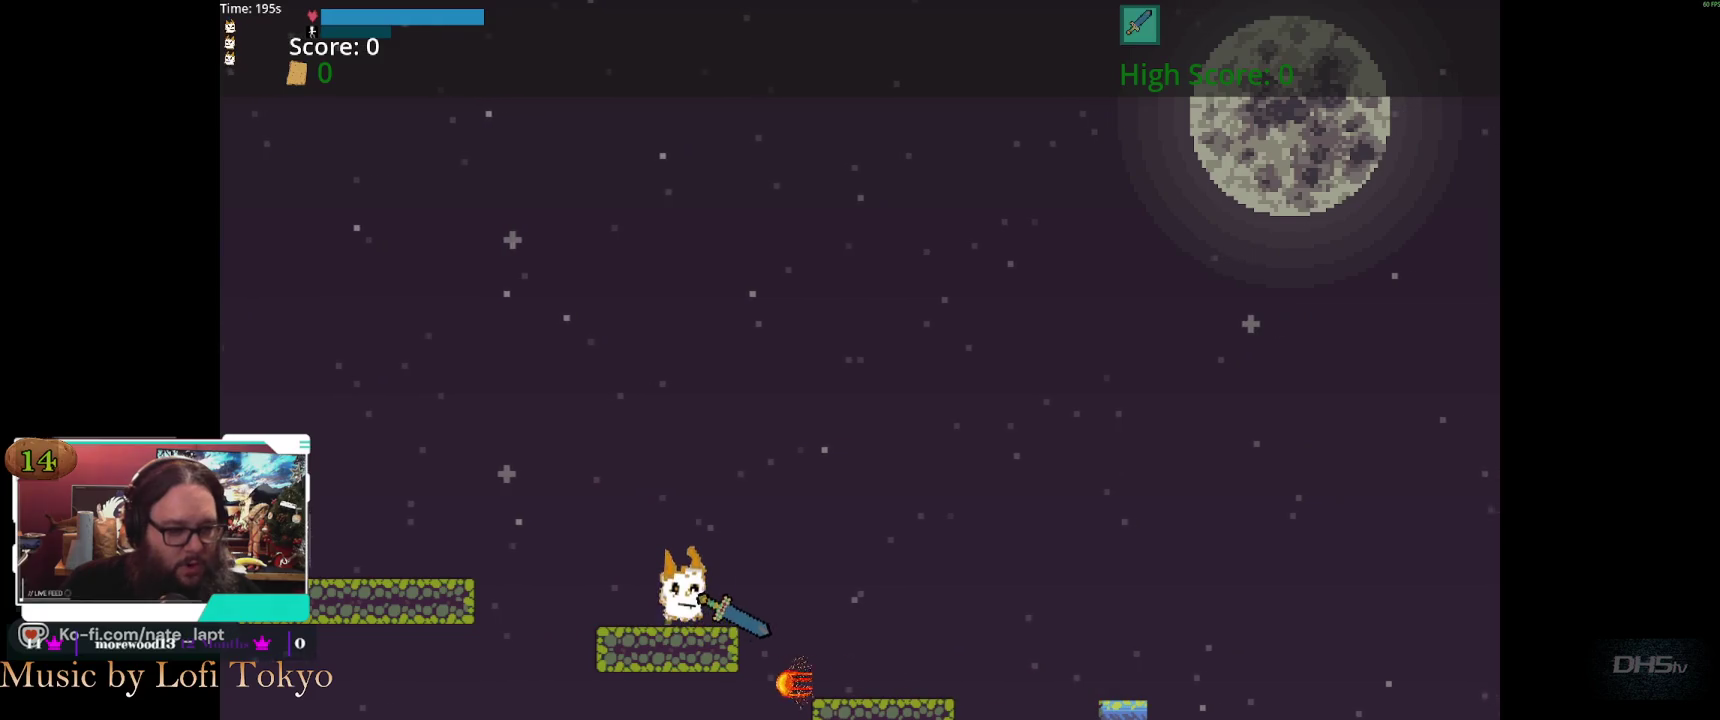
key(space)
key(space)
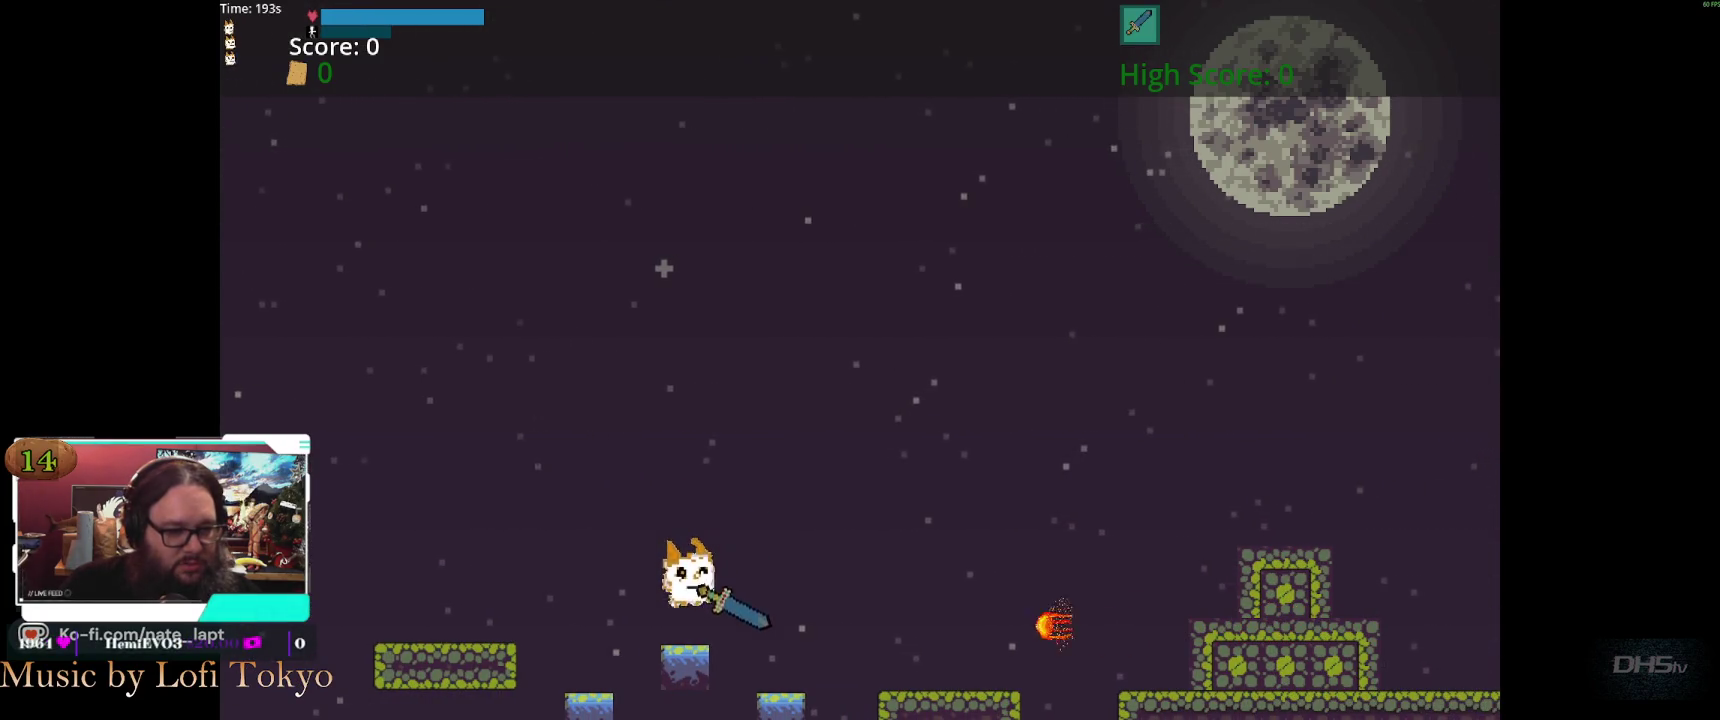
key(space)
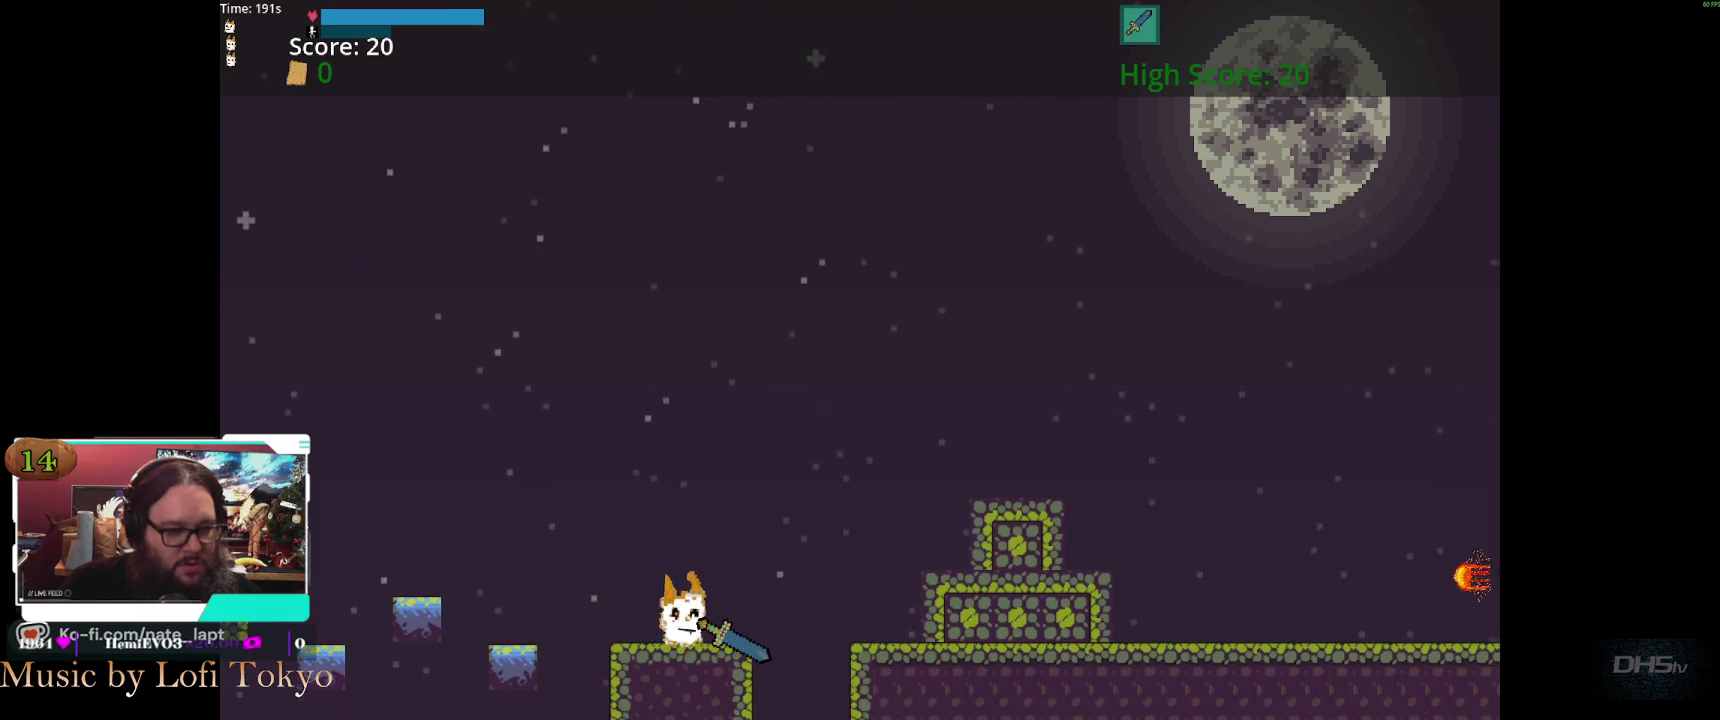
key(space)
key(space)
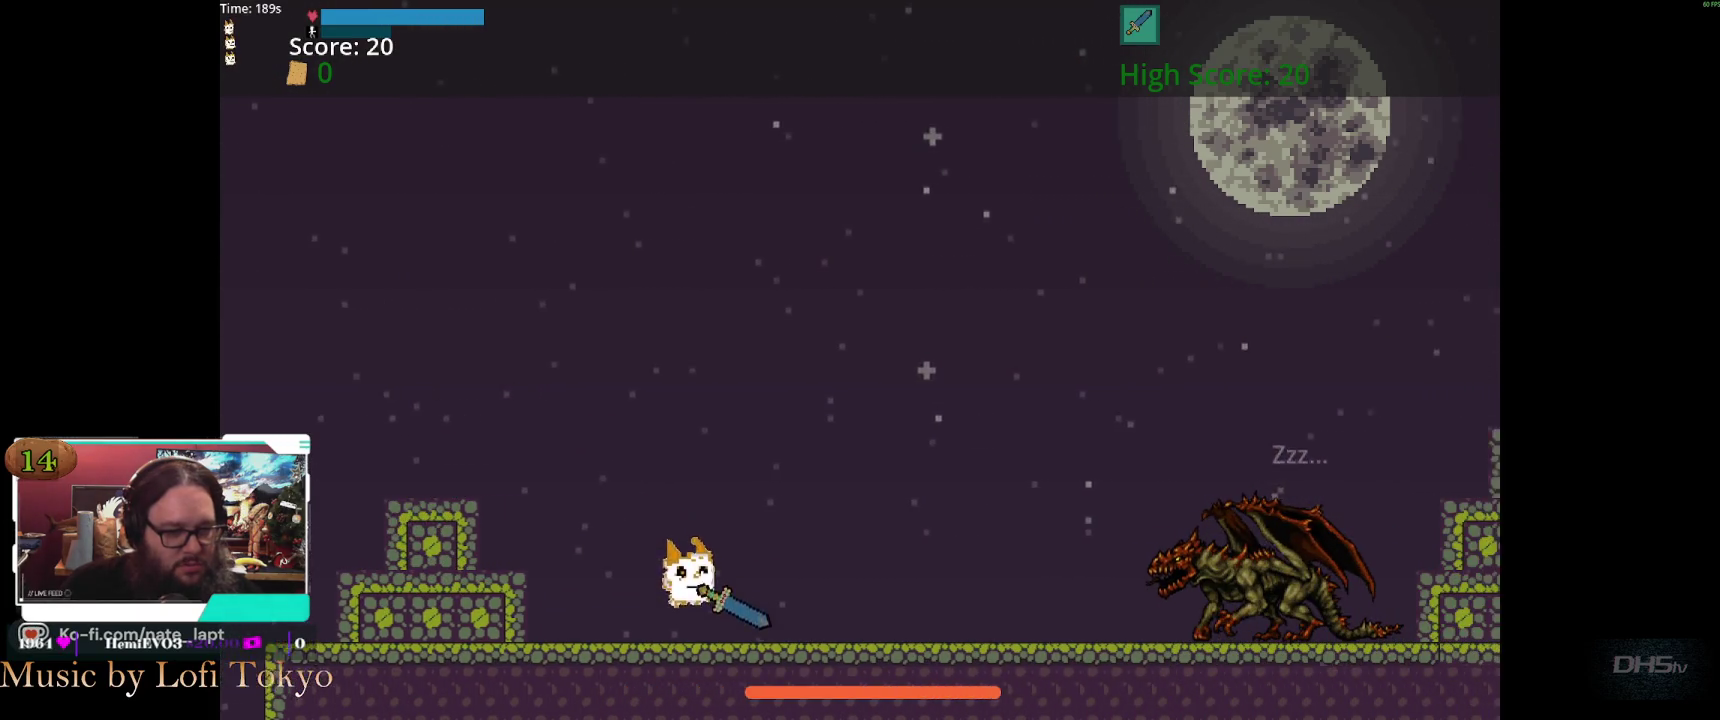
key(space)
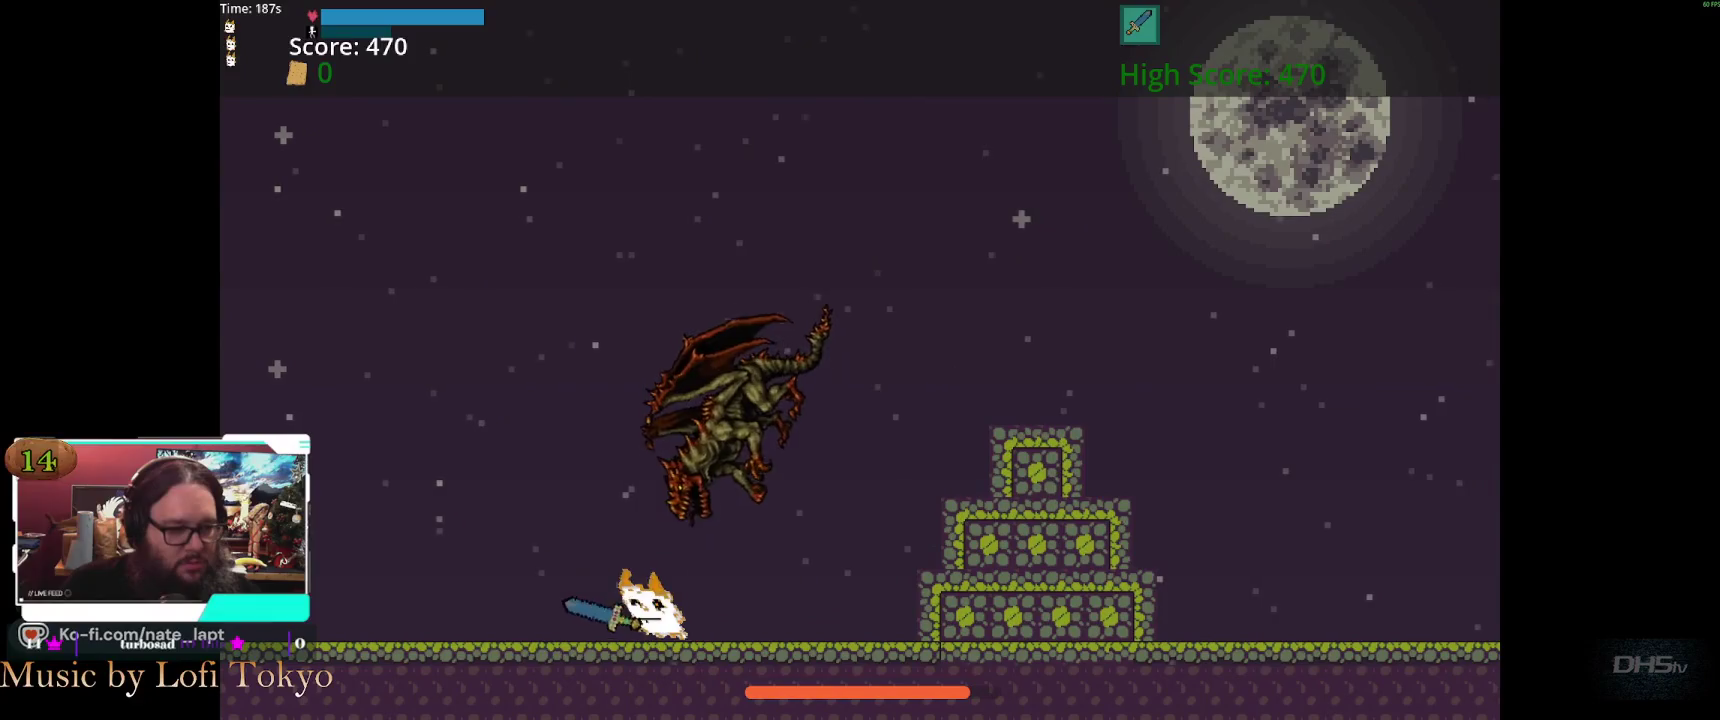
key(space)
key(Escape)
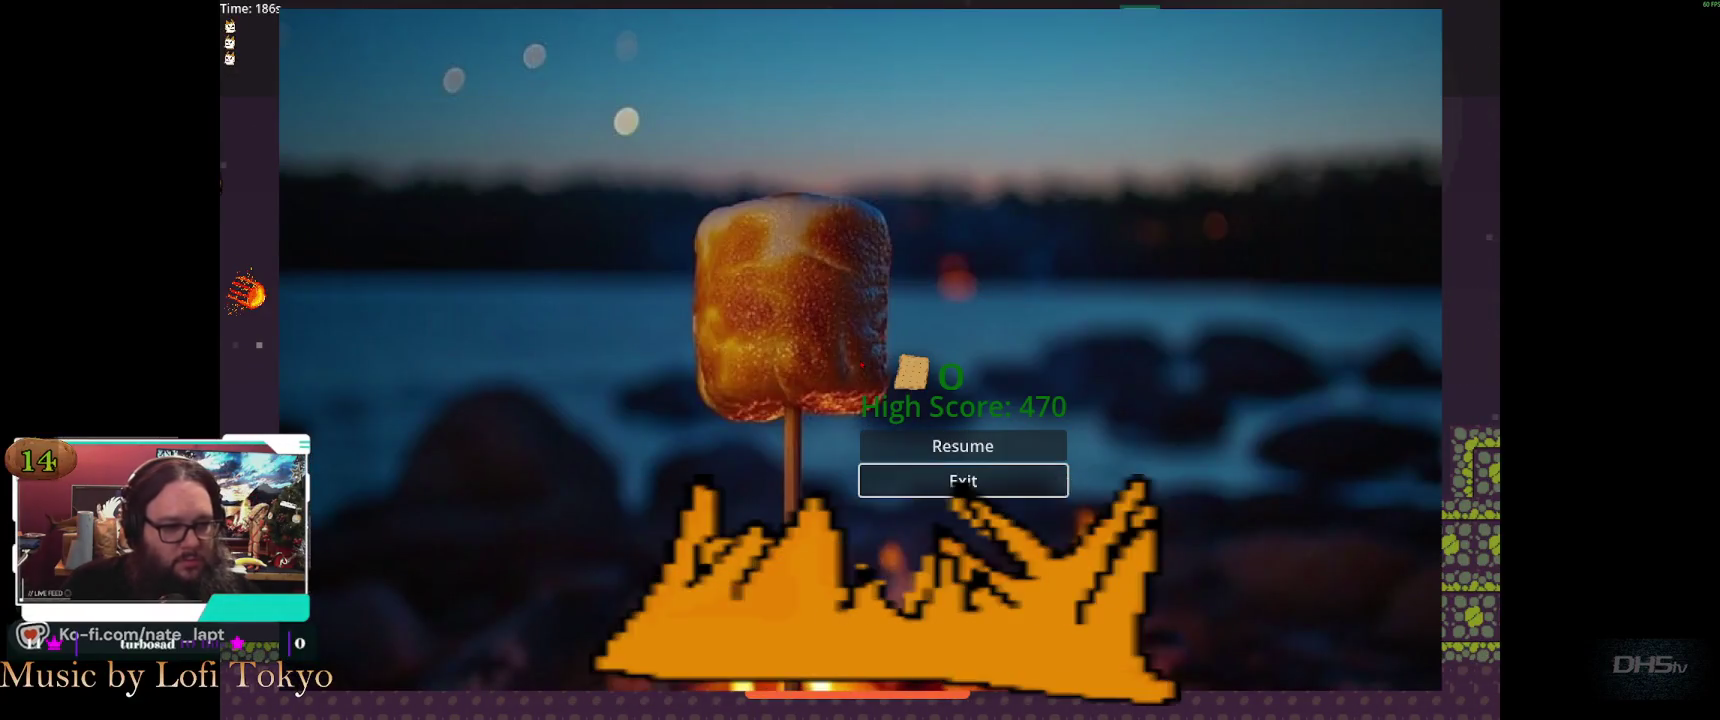